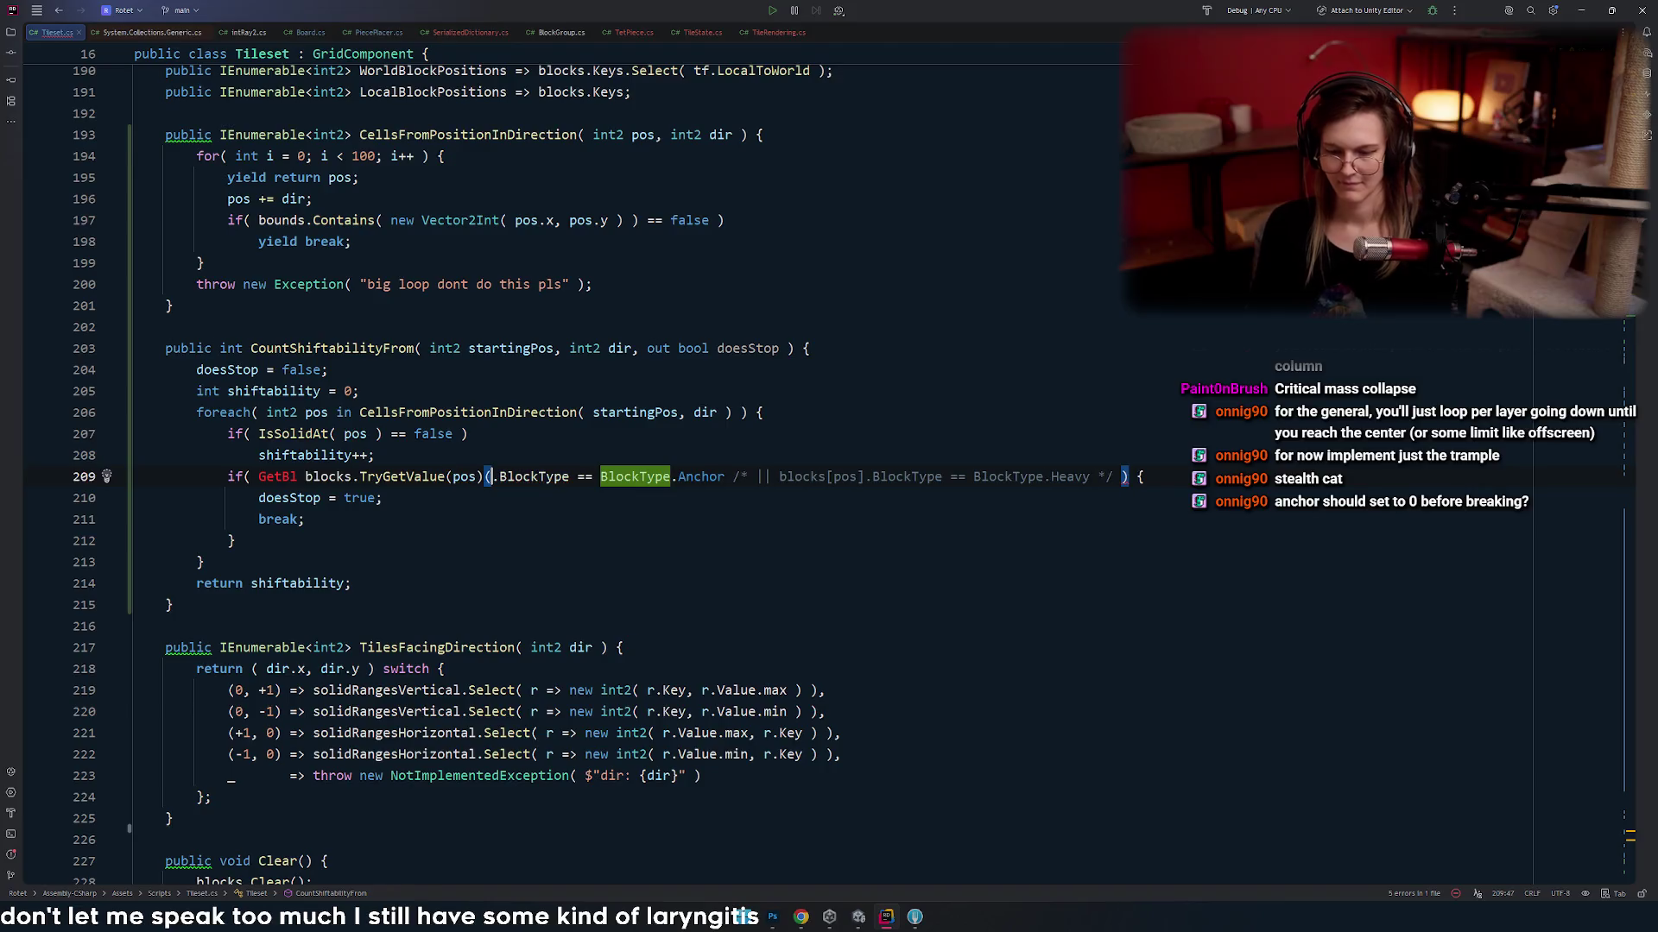
- Change the tile lookup to TryGetValue(pos, out TileState value) and delete the leftover GetBl fragment
key("Left")
type(", oiut")
key("BackSpace")
key("BackSpace")
key("BackSpace")
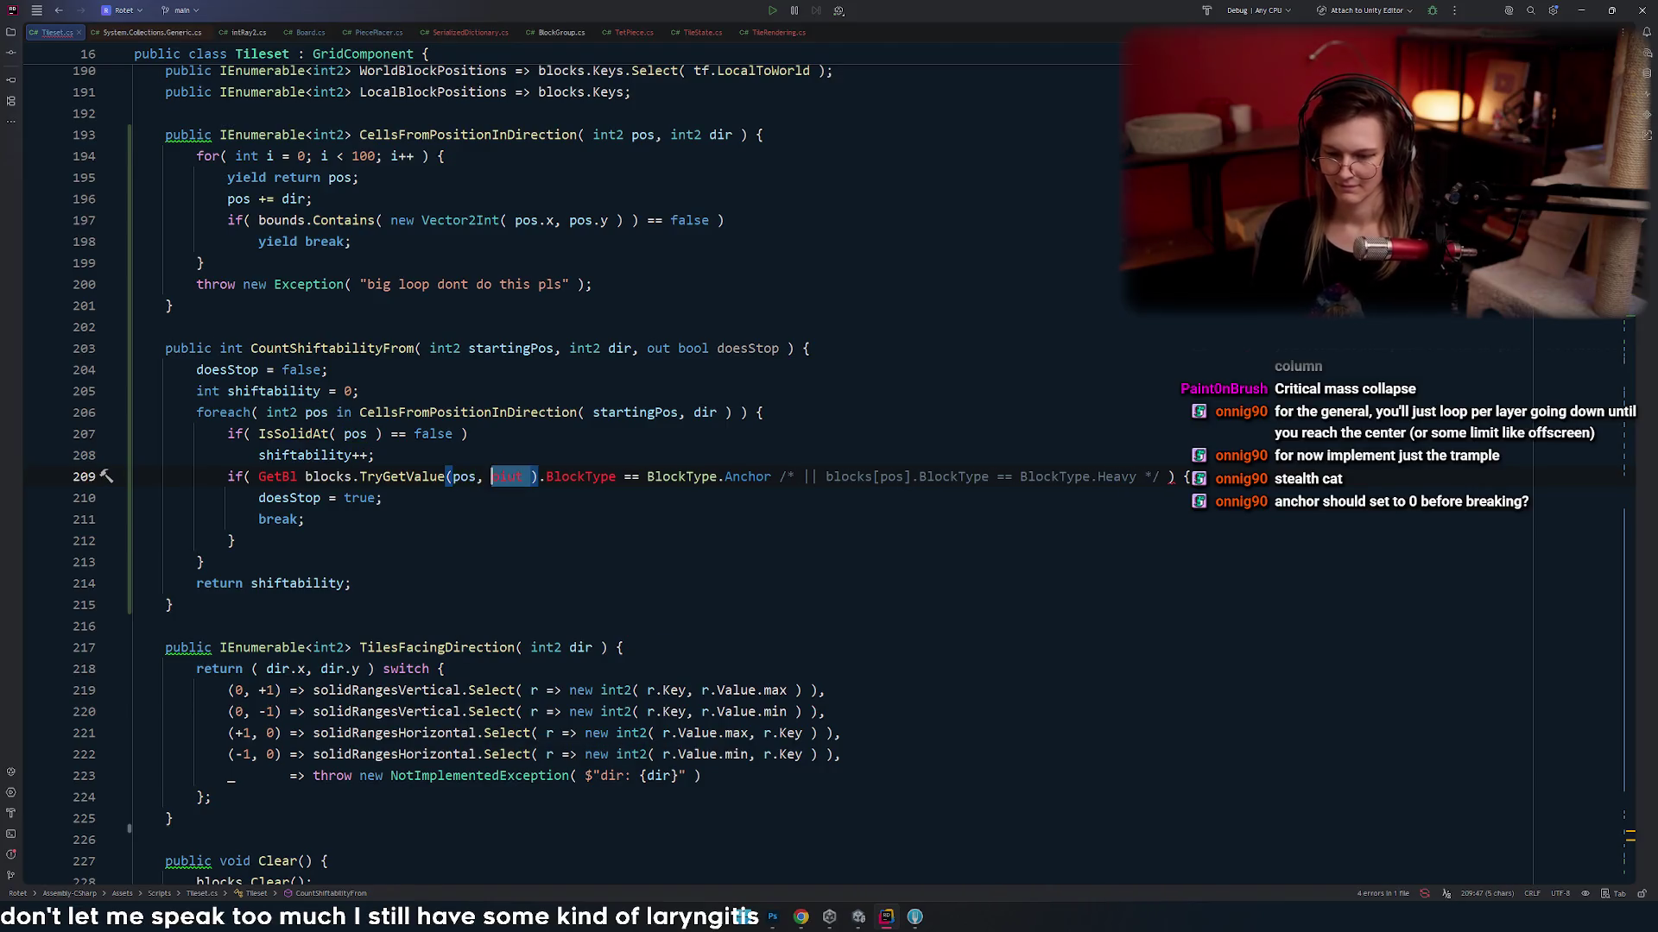
type("out ")
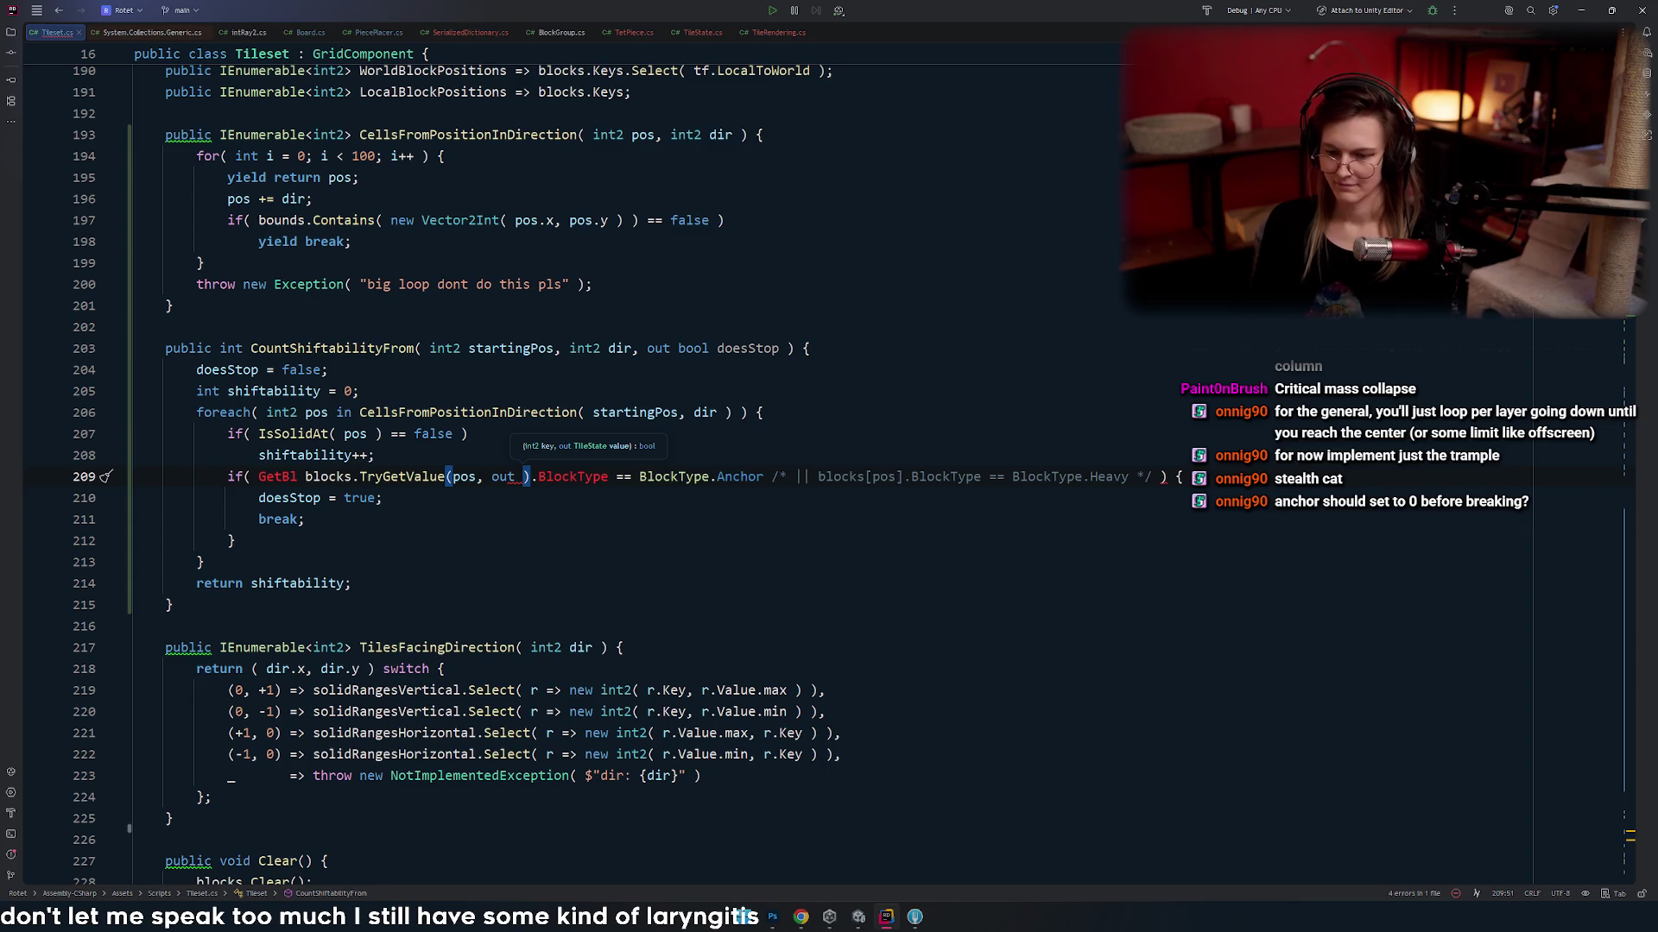
type("TileState ")
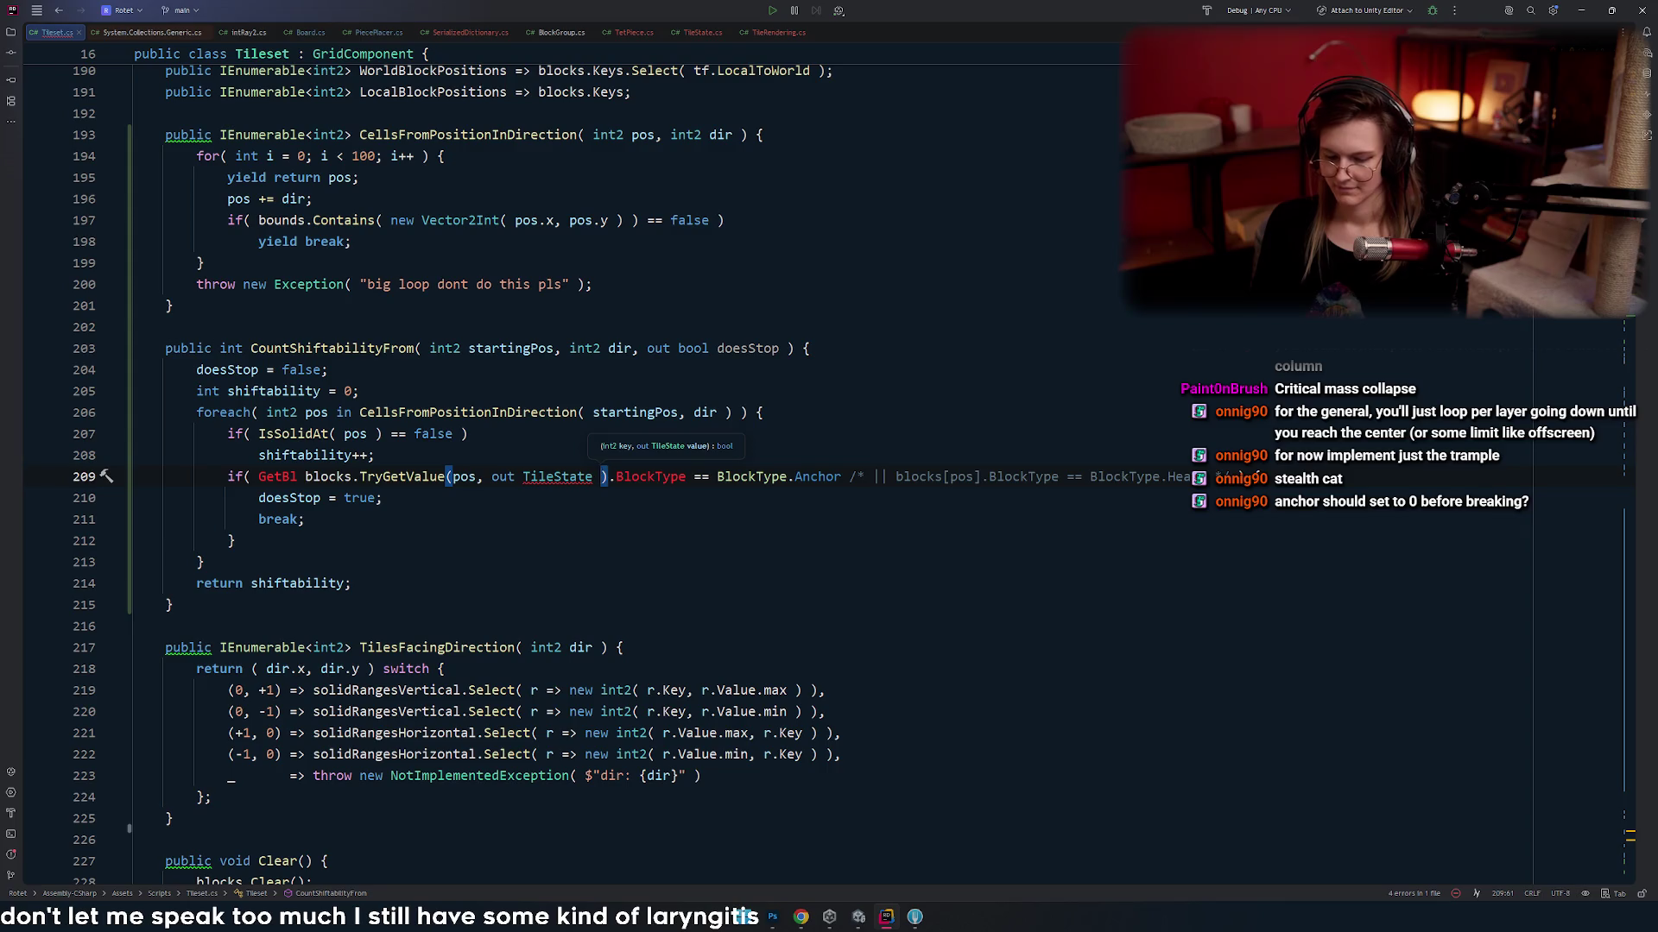
type("value")
left_click_drag(258, 477, 307, 476)
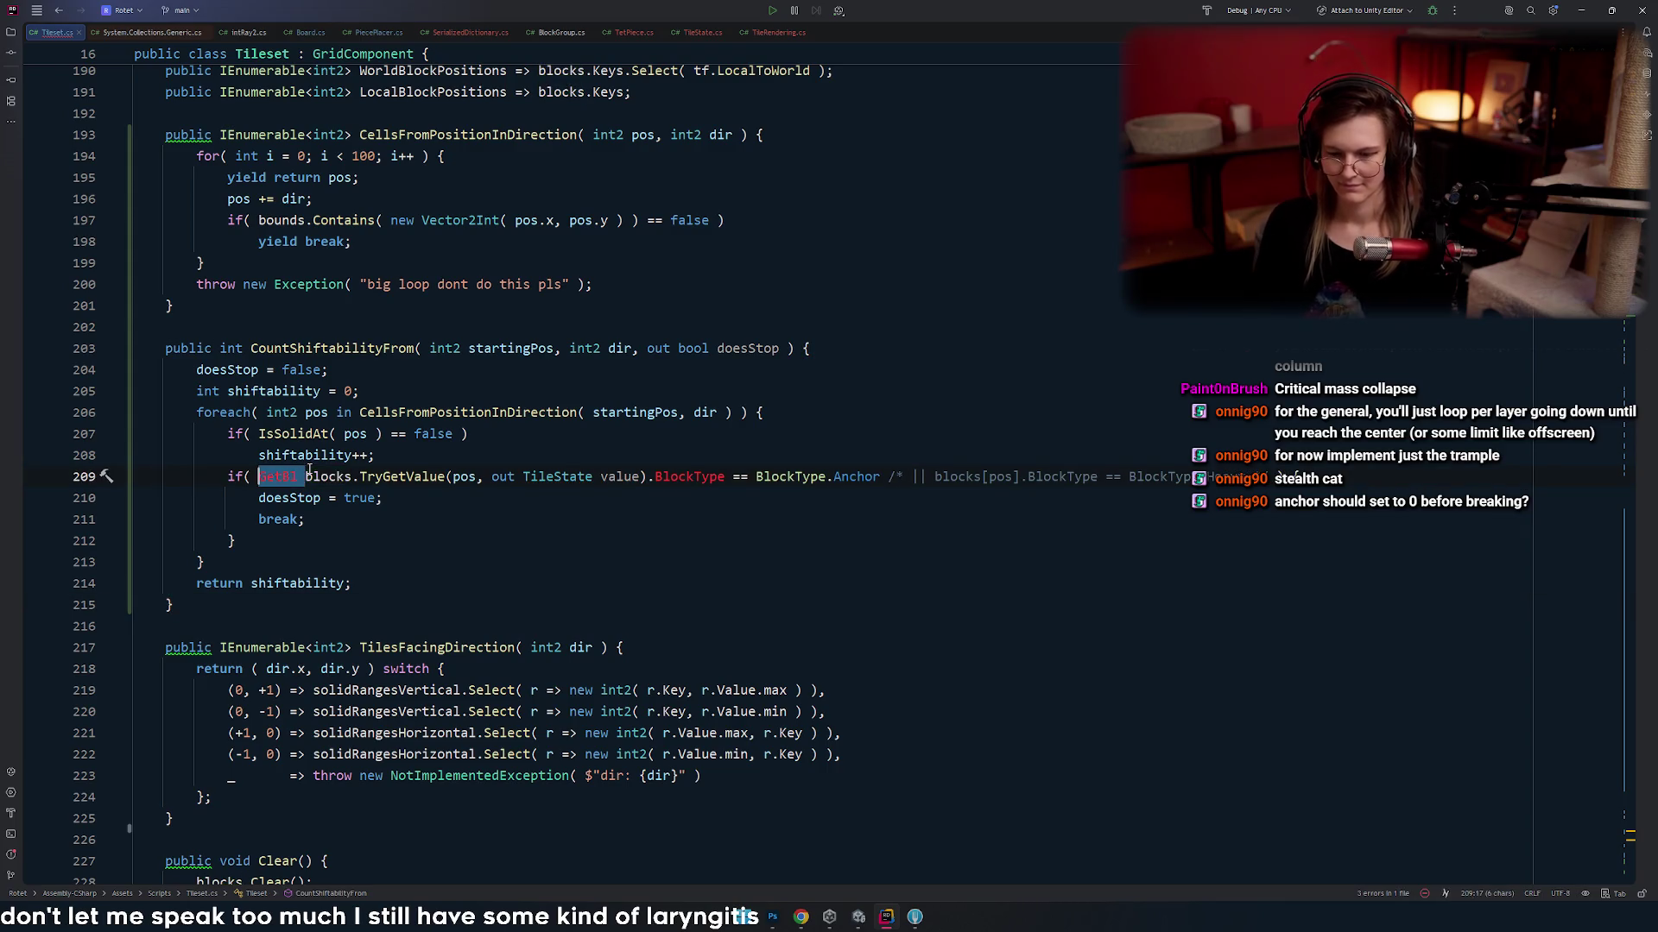
key("Delete")
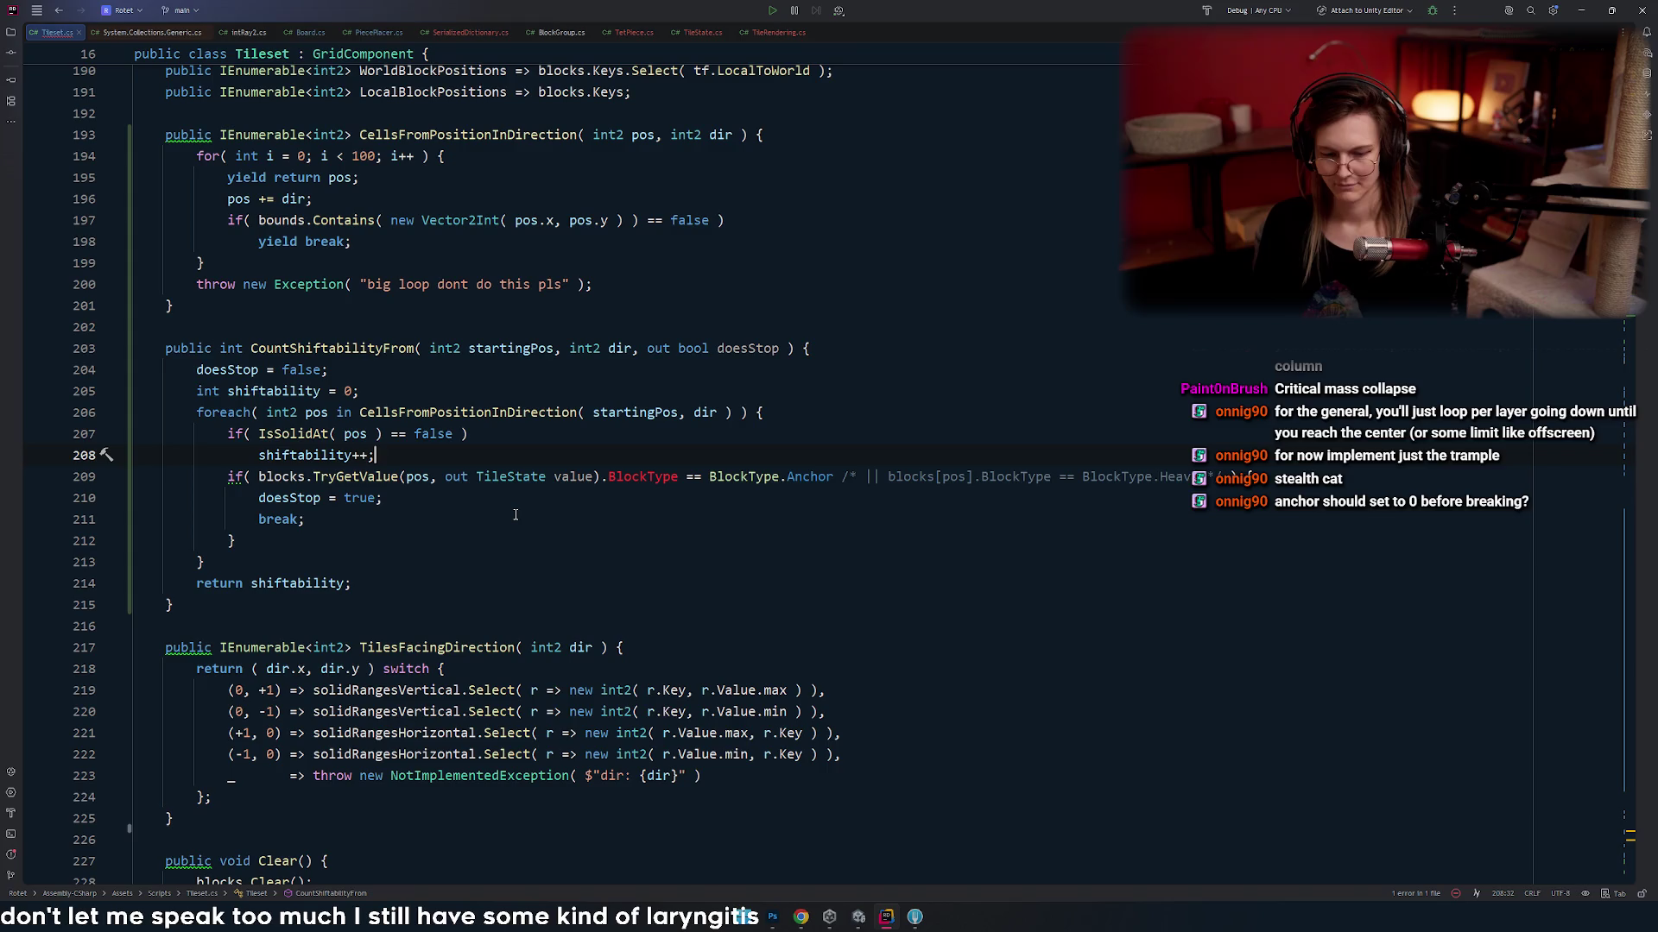
- Cut the IsSolidAt check and increment lines and start an else { block after the anchor check
key("Return")
left_click(524, 498)
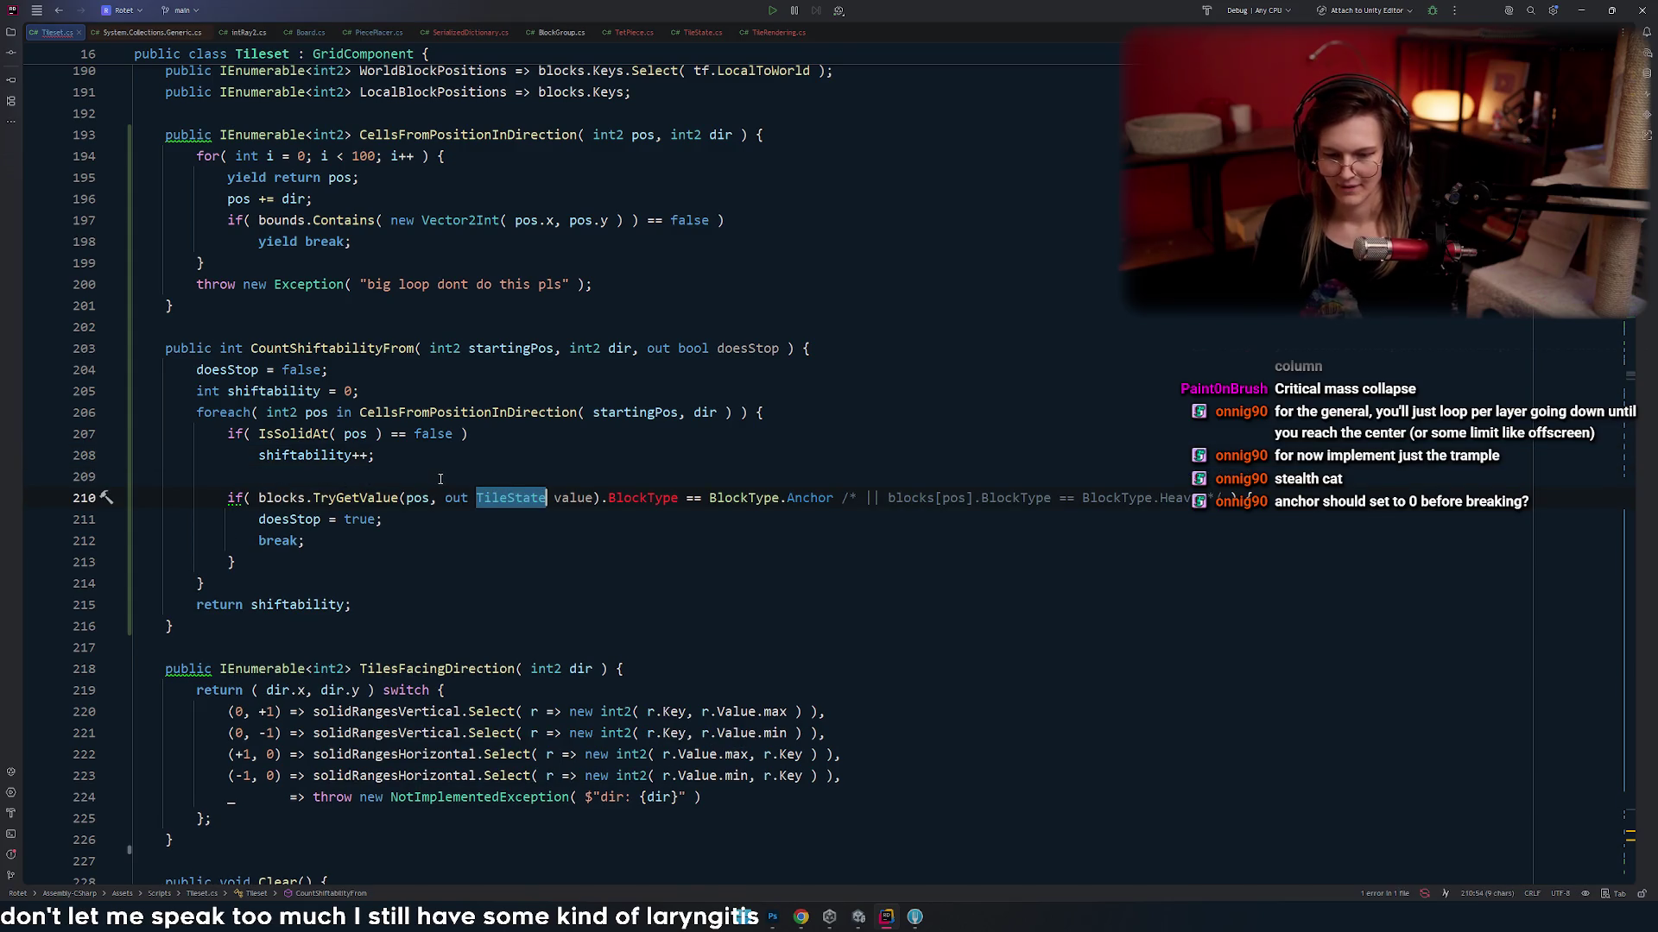
left_click(361, 498)
left_click(410, 467)
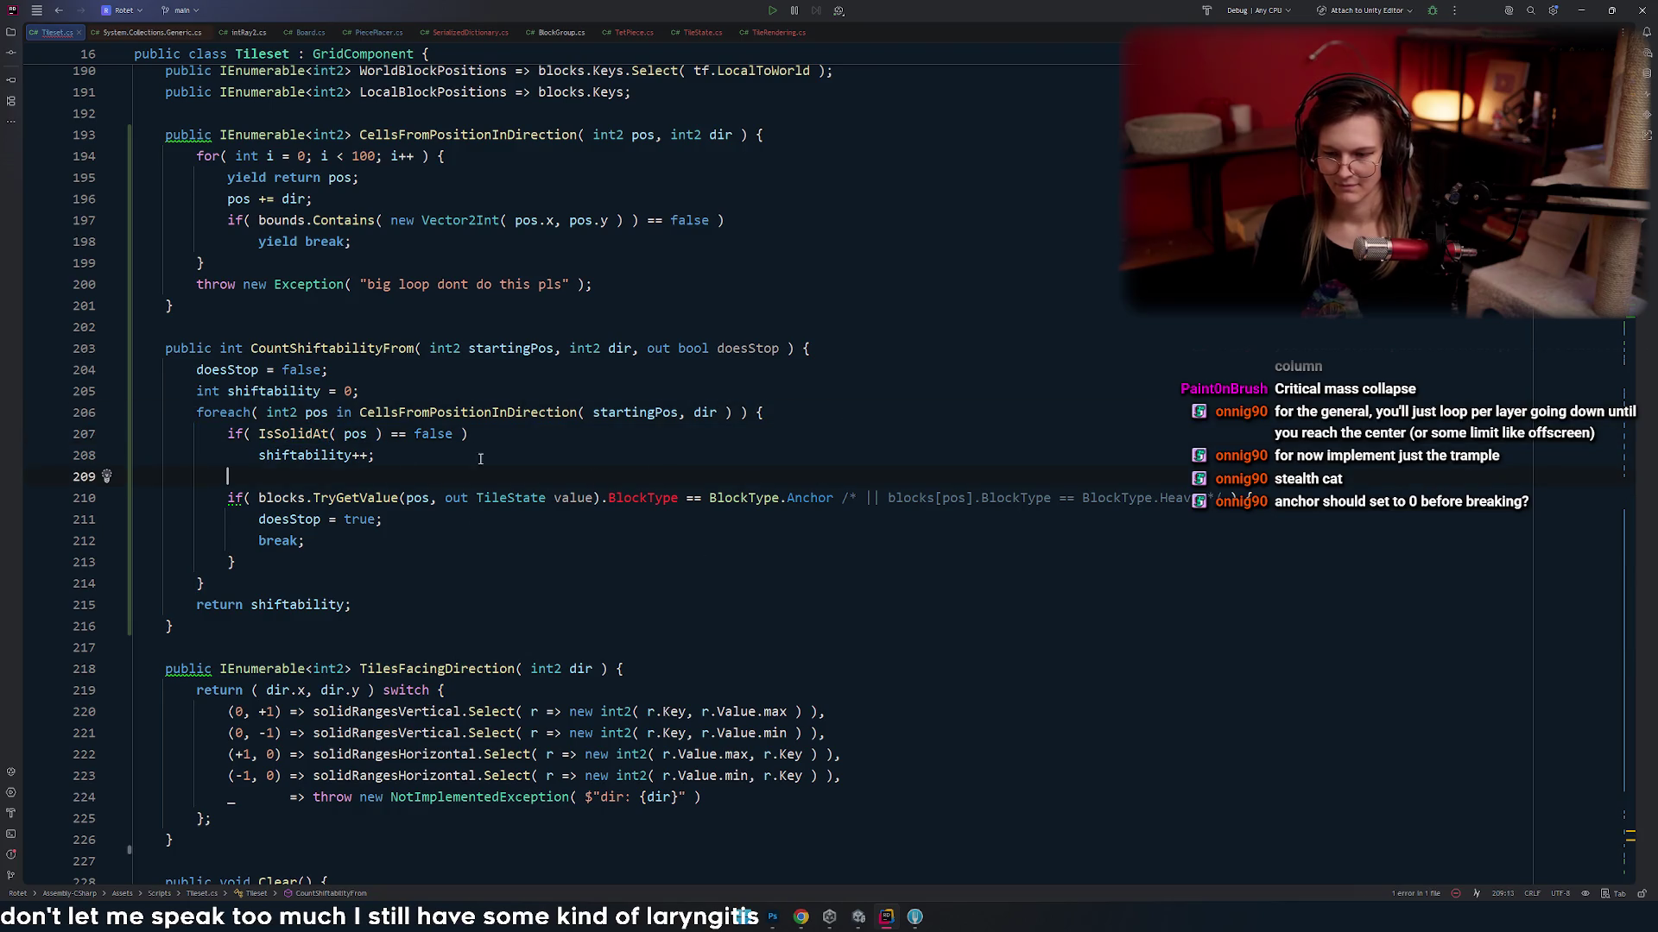
key("shift+Up")
key("shift+Up")
key("BackSpace")
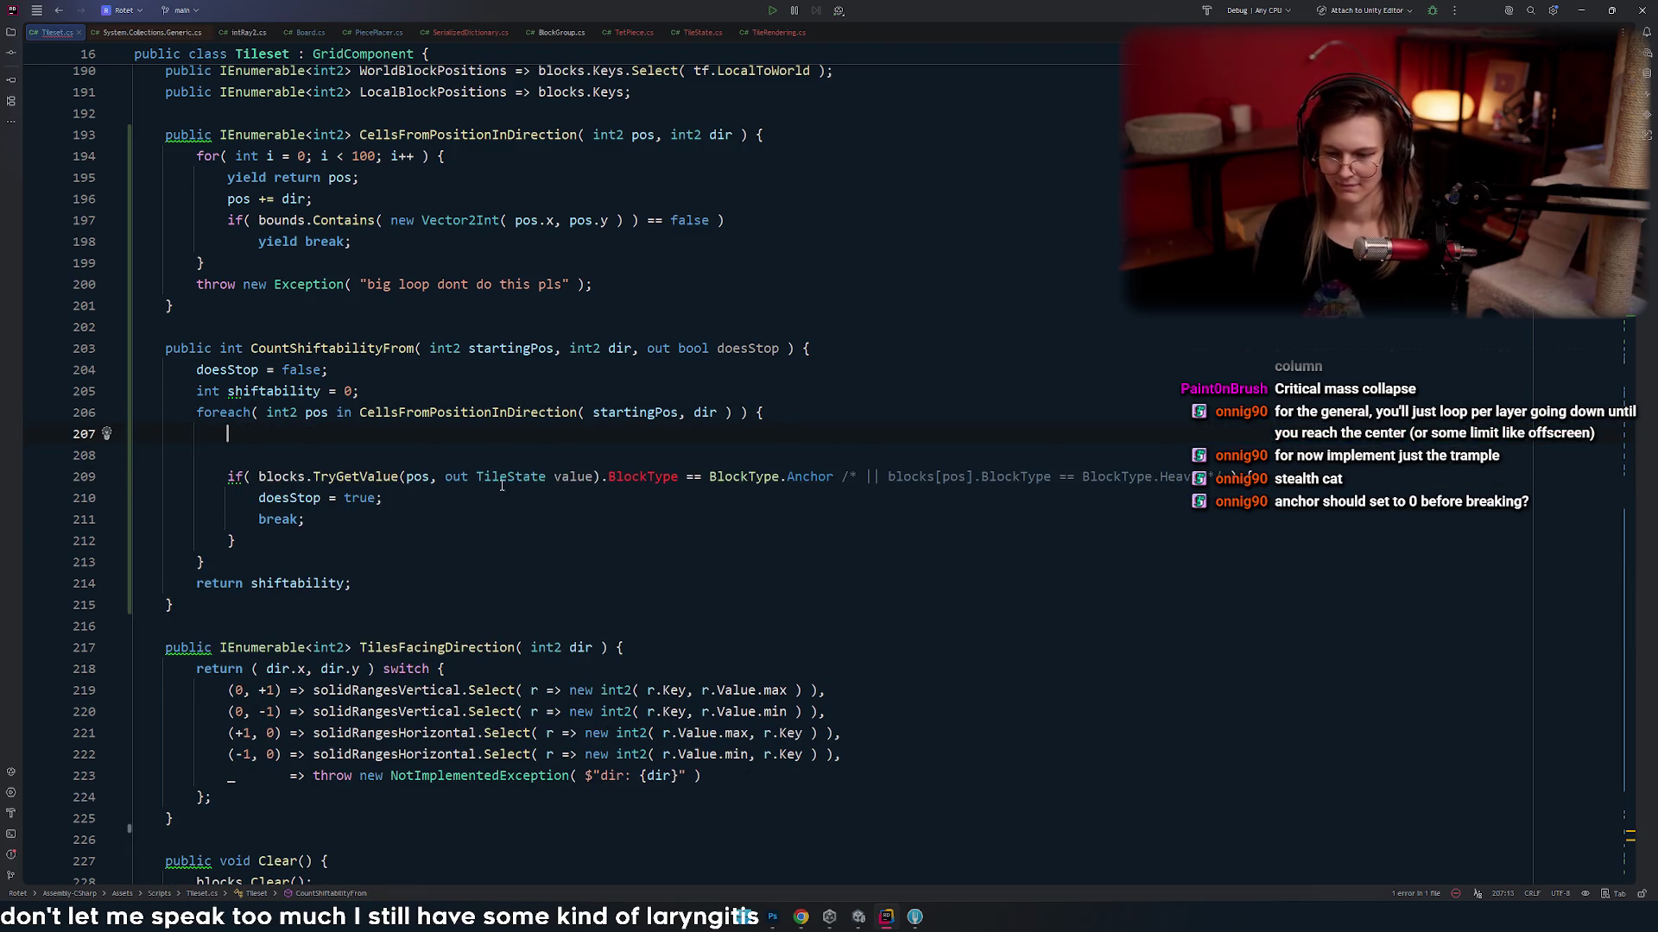
type(" else {")
key("Return")
- Paste the solid-cell lines into the else branch, keep only shiftability++, and begin an empty space comment
type("if( IsSolidAt( pos ) == false ) \tshiftability++;")
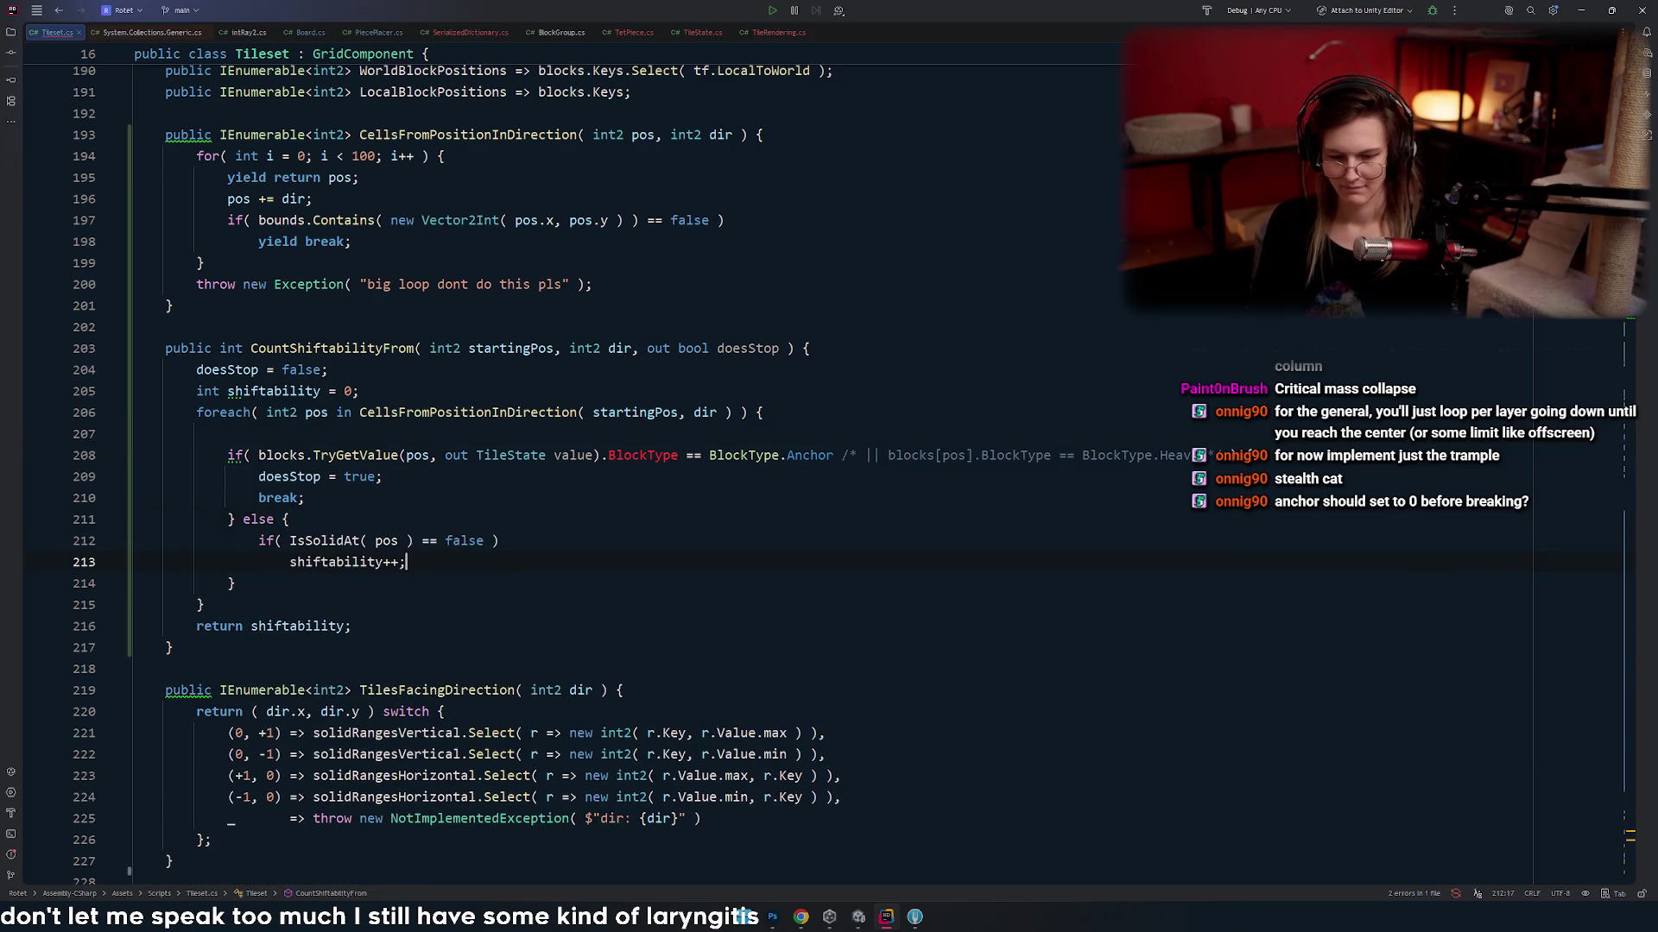
key("ctrl+x")
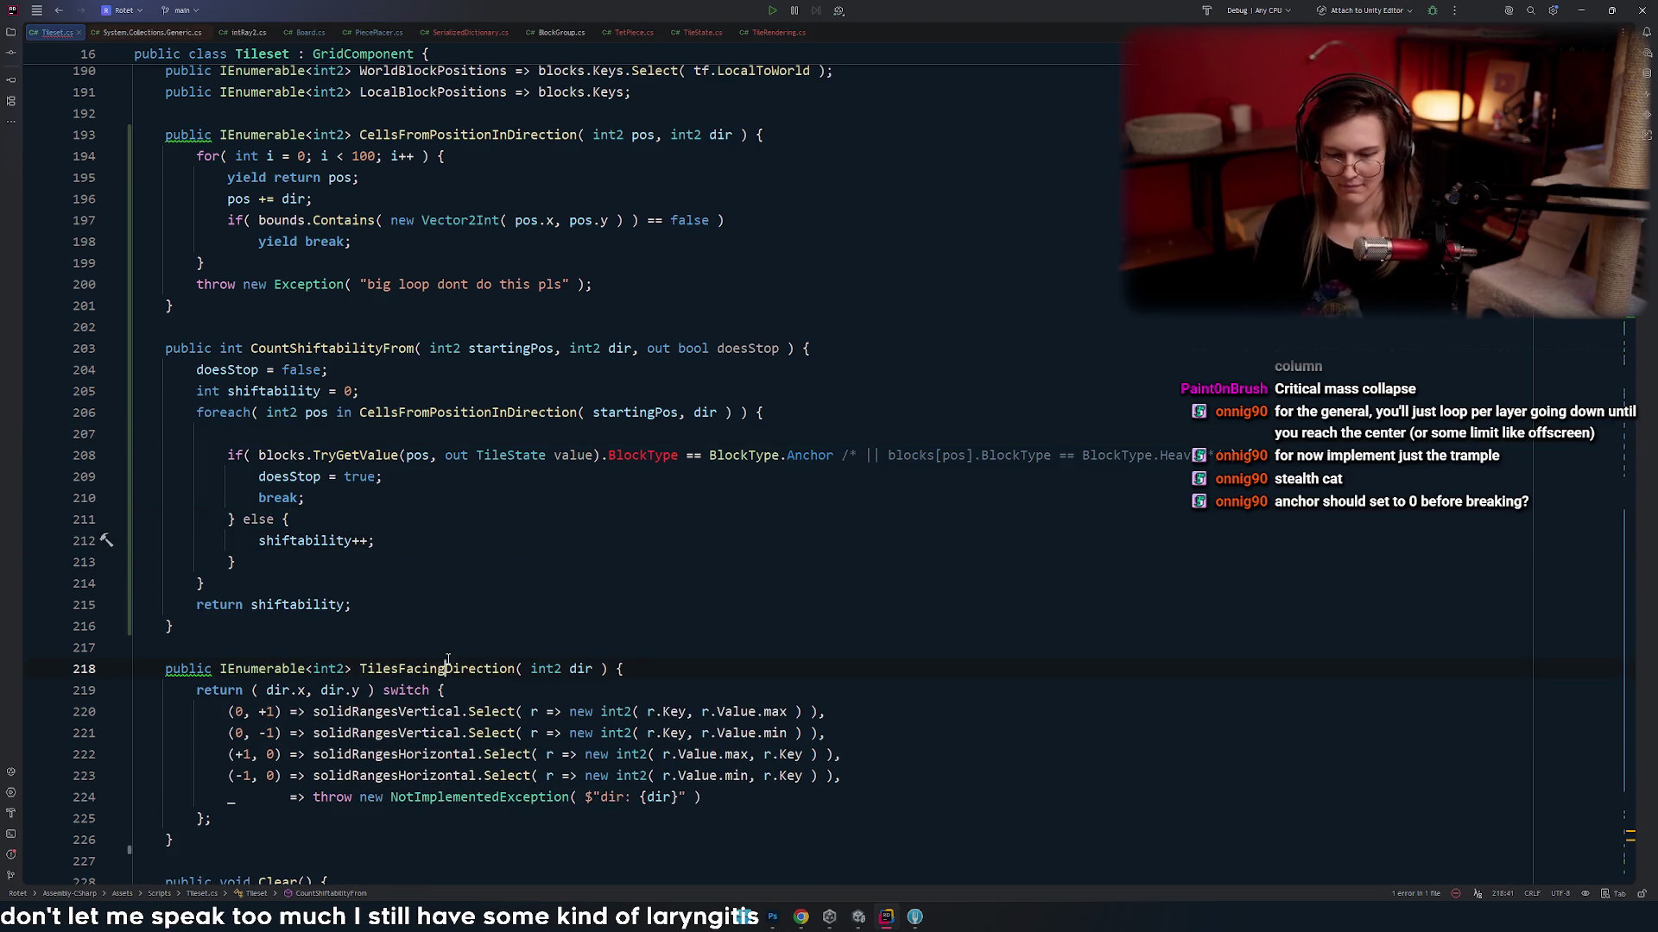
key("Up")
key("End")
key("Return")
type("/")
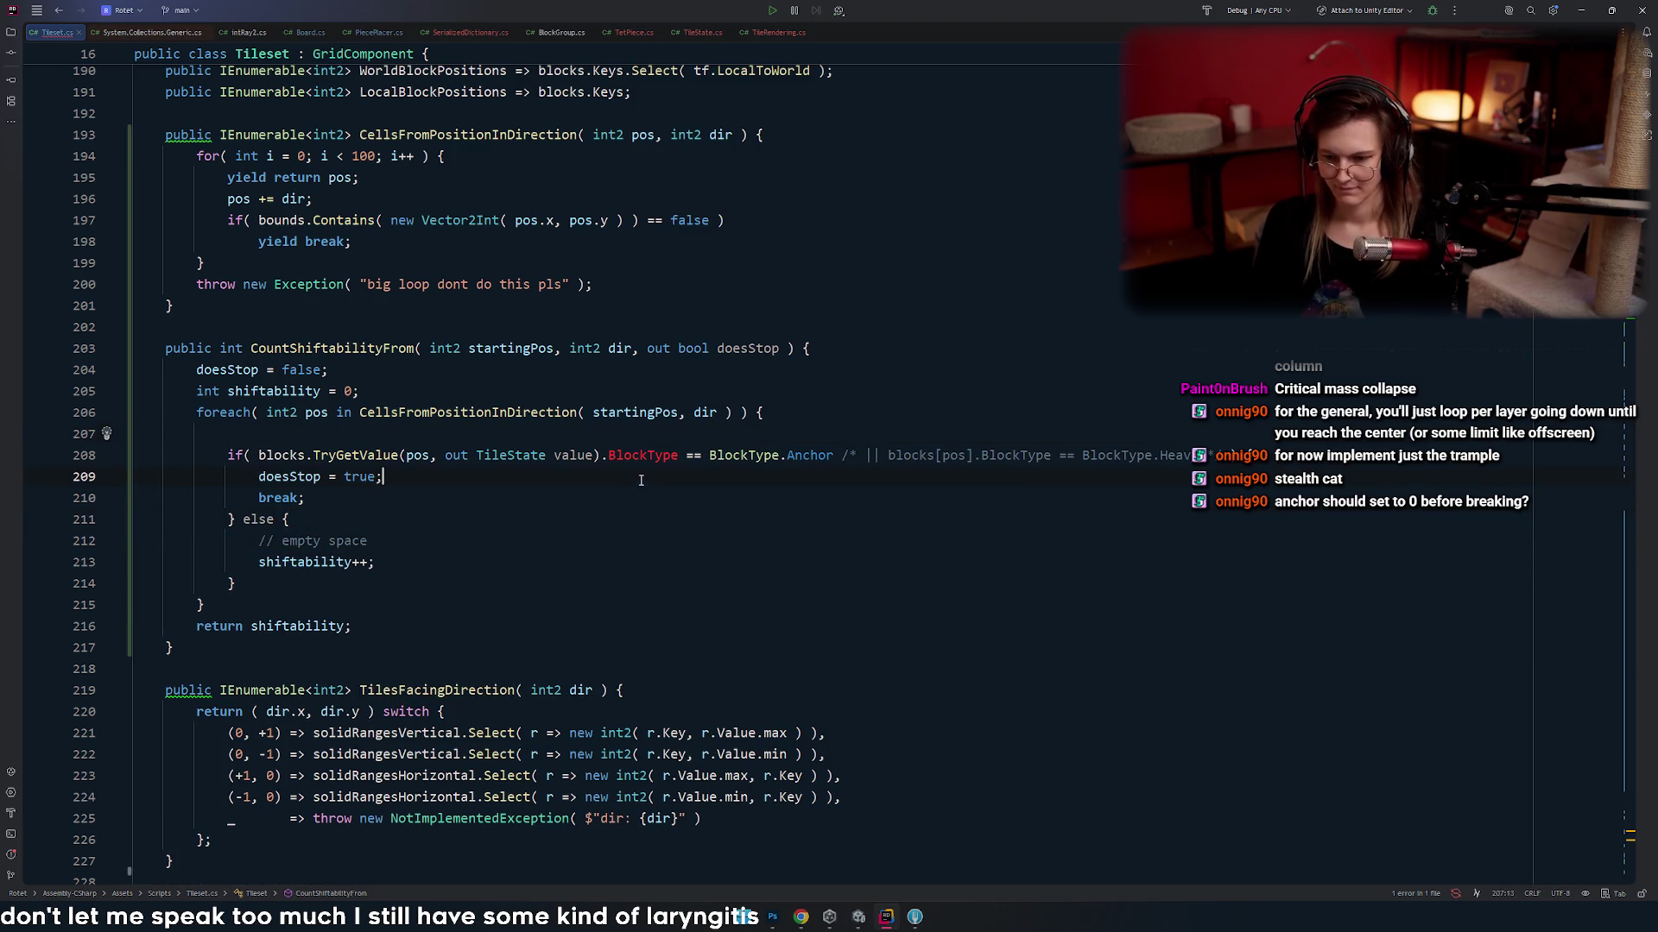
- Cut the .BlockType anchor comparison out of the lookup condition and close it with ') {'
left_click(528, 489)
left_click(574, 455)
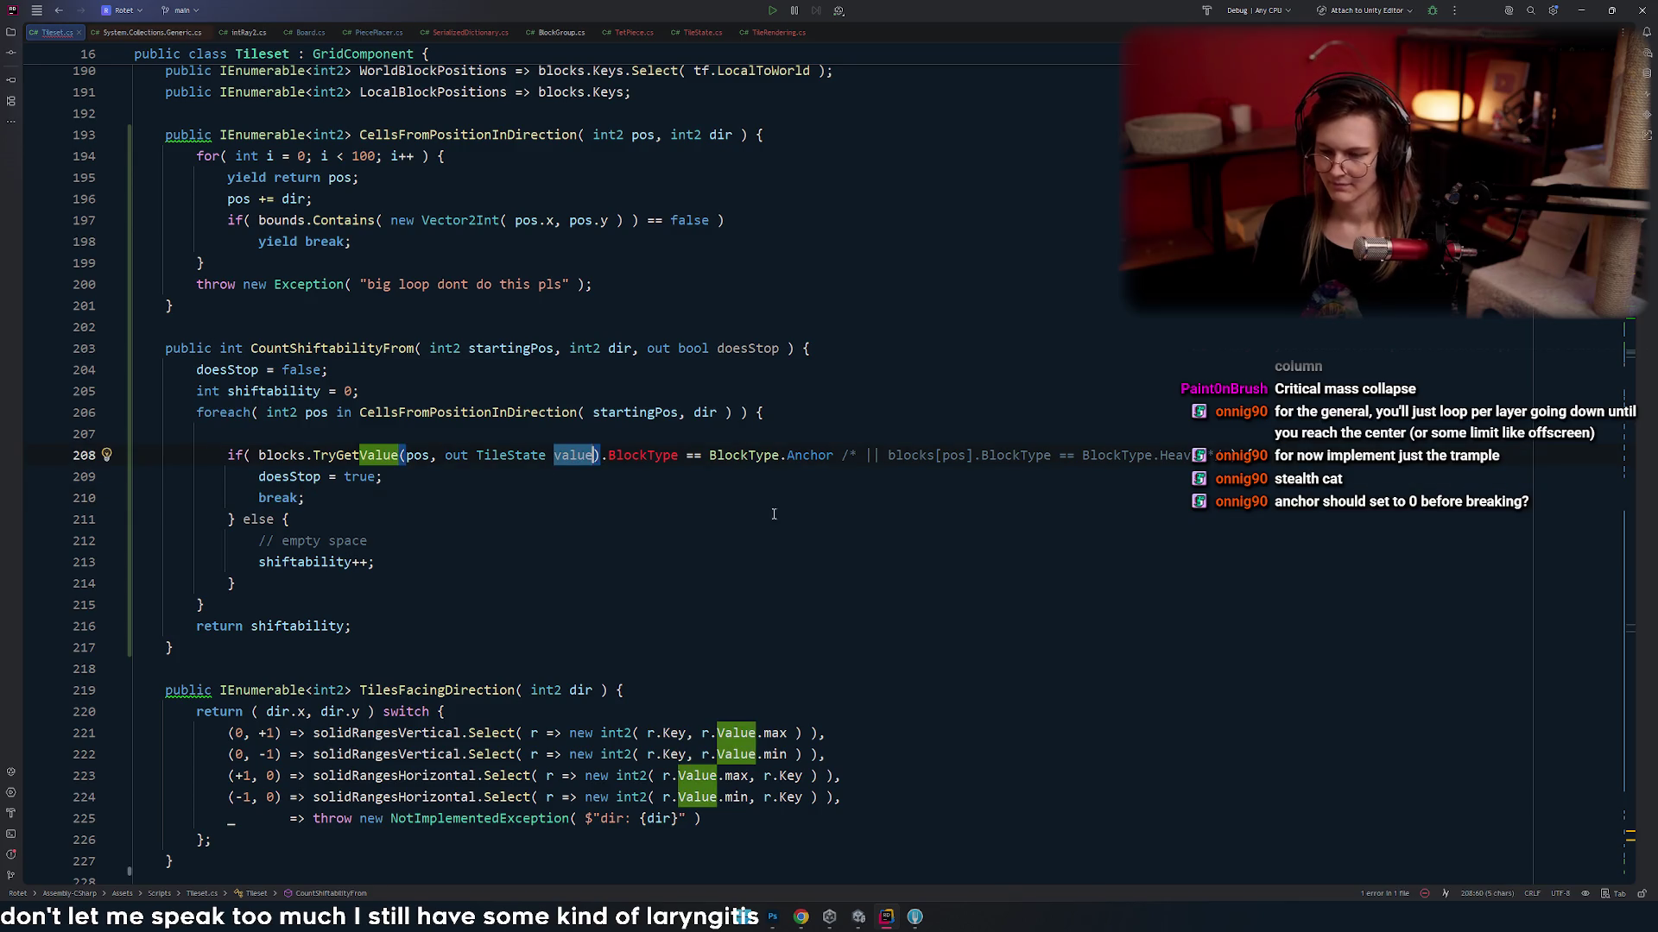
key("End")
key("shift+Up")
left_click(608, 451)
key("shift+End")
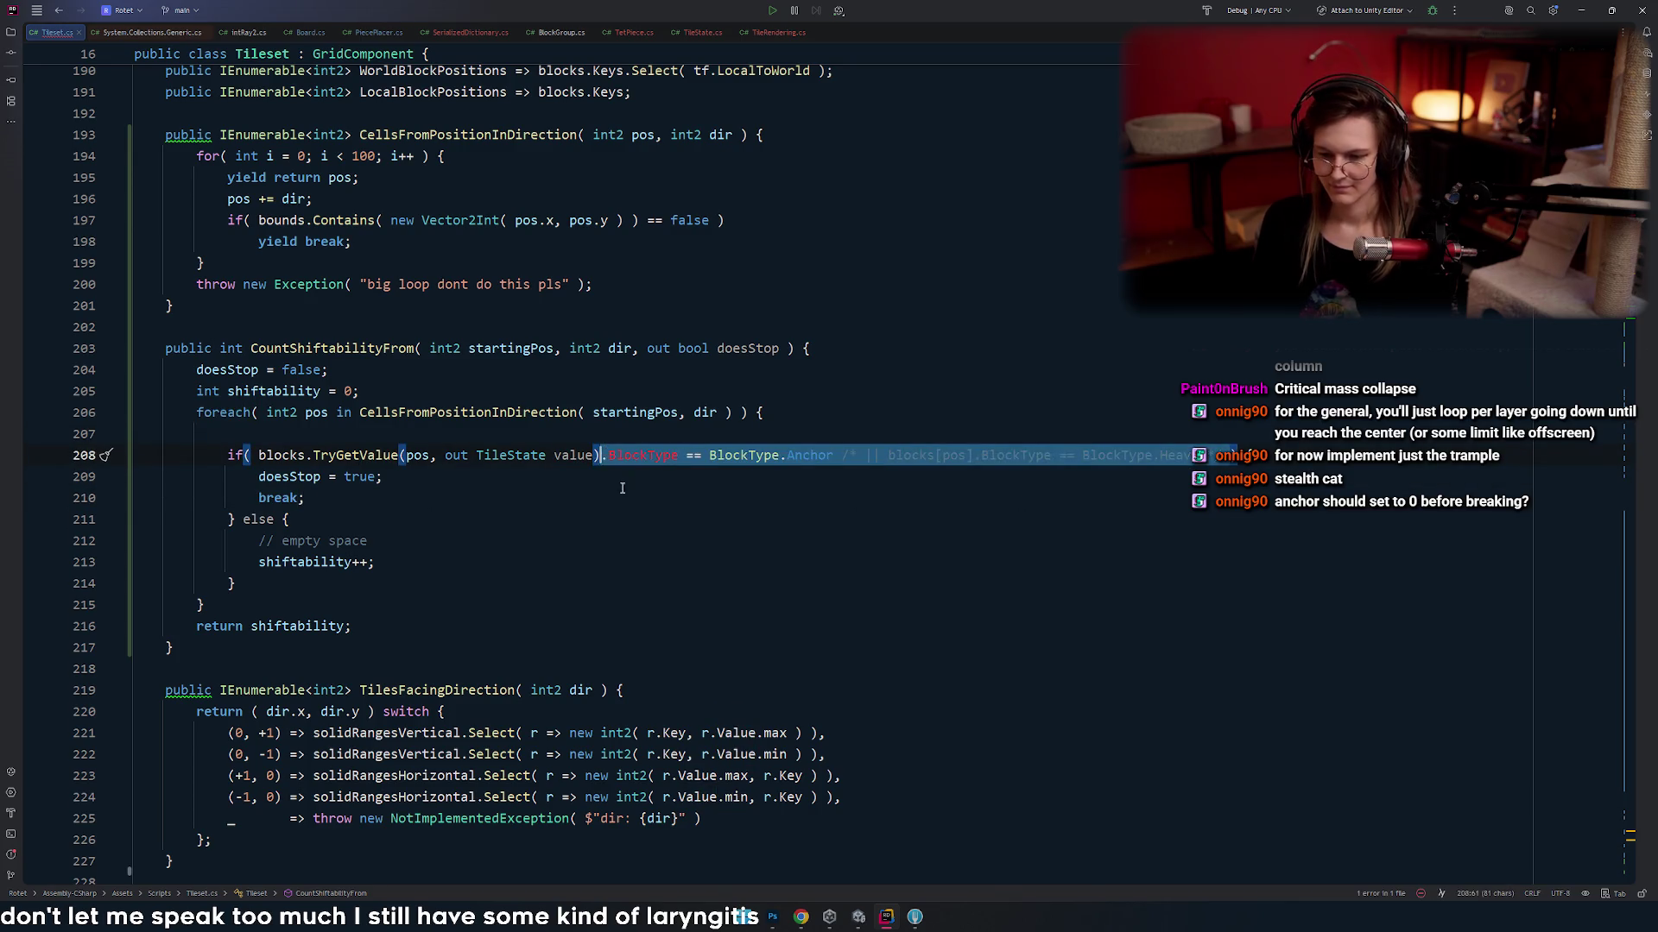
key("Delete")
type(") {")
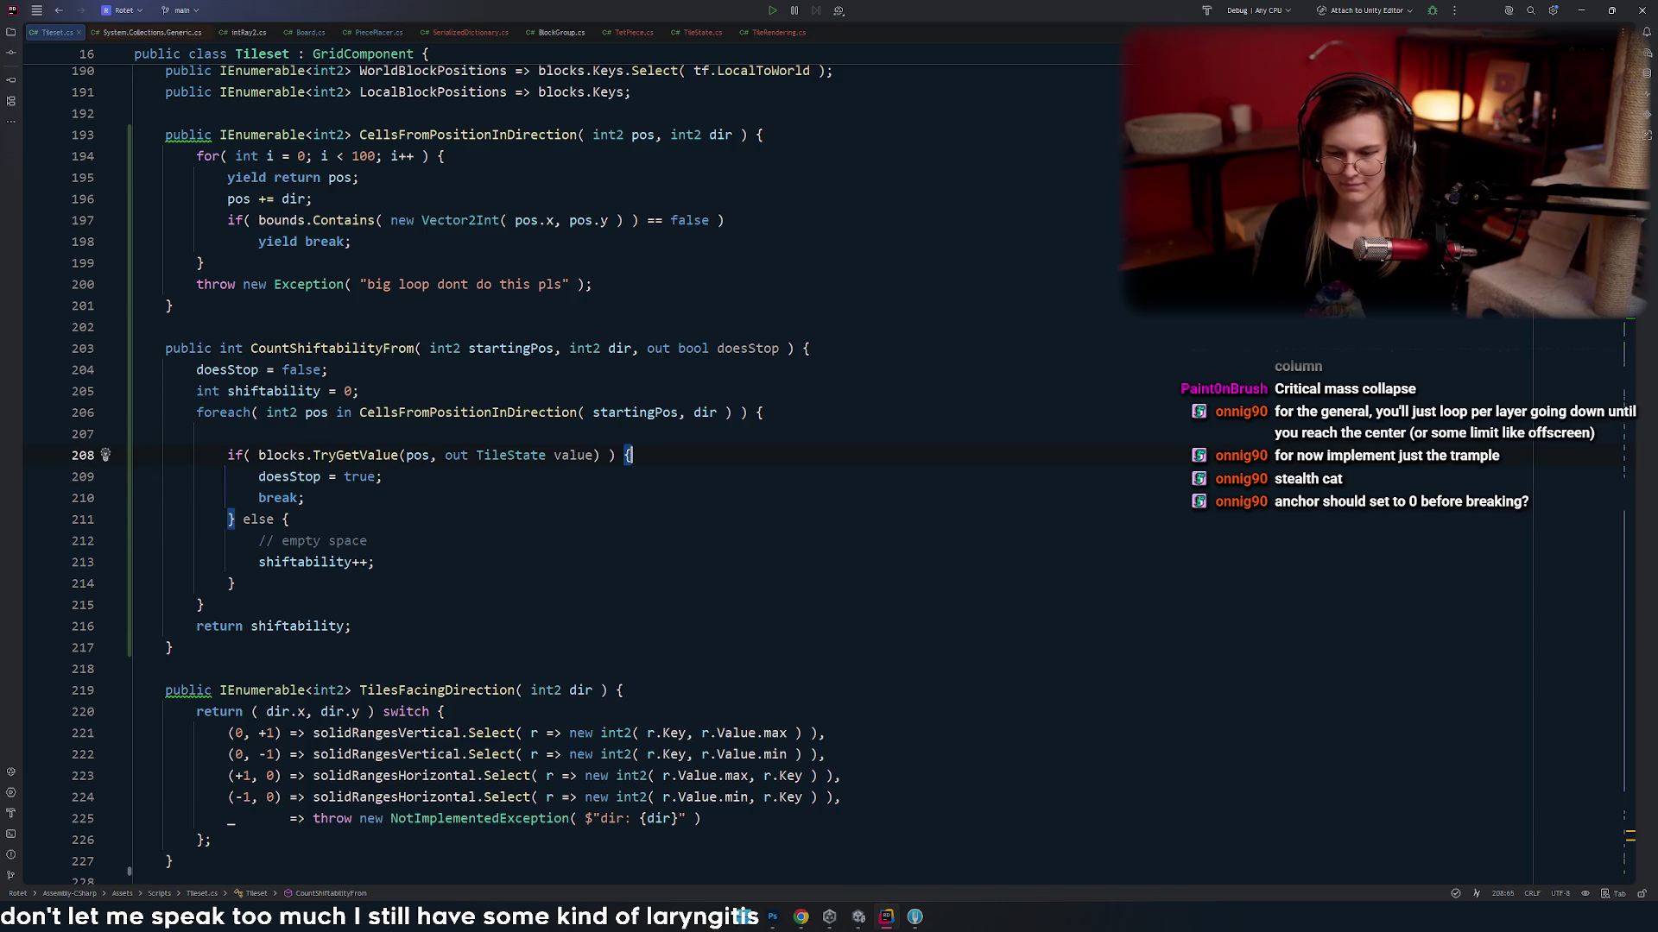
- Rename the out variable value to tile
key("ctrl+BackSpace")
key("Return")
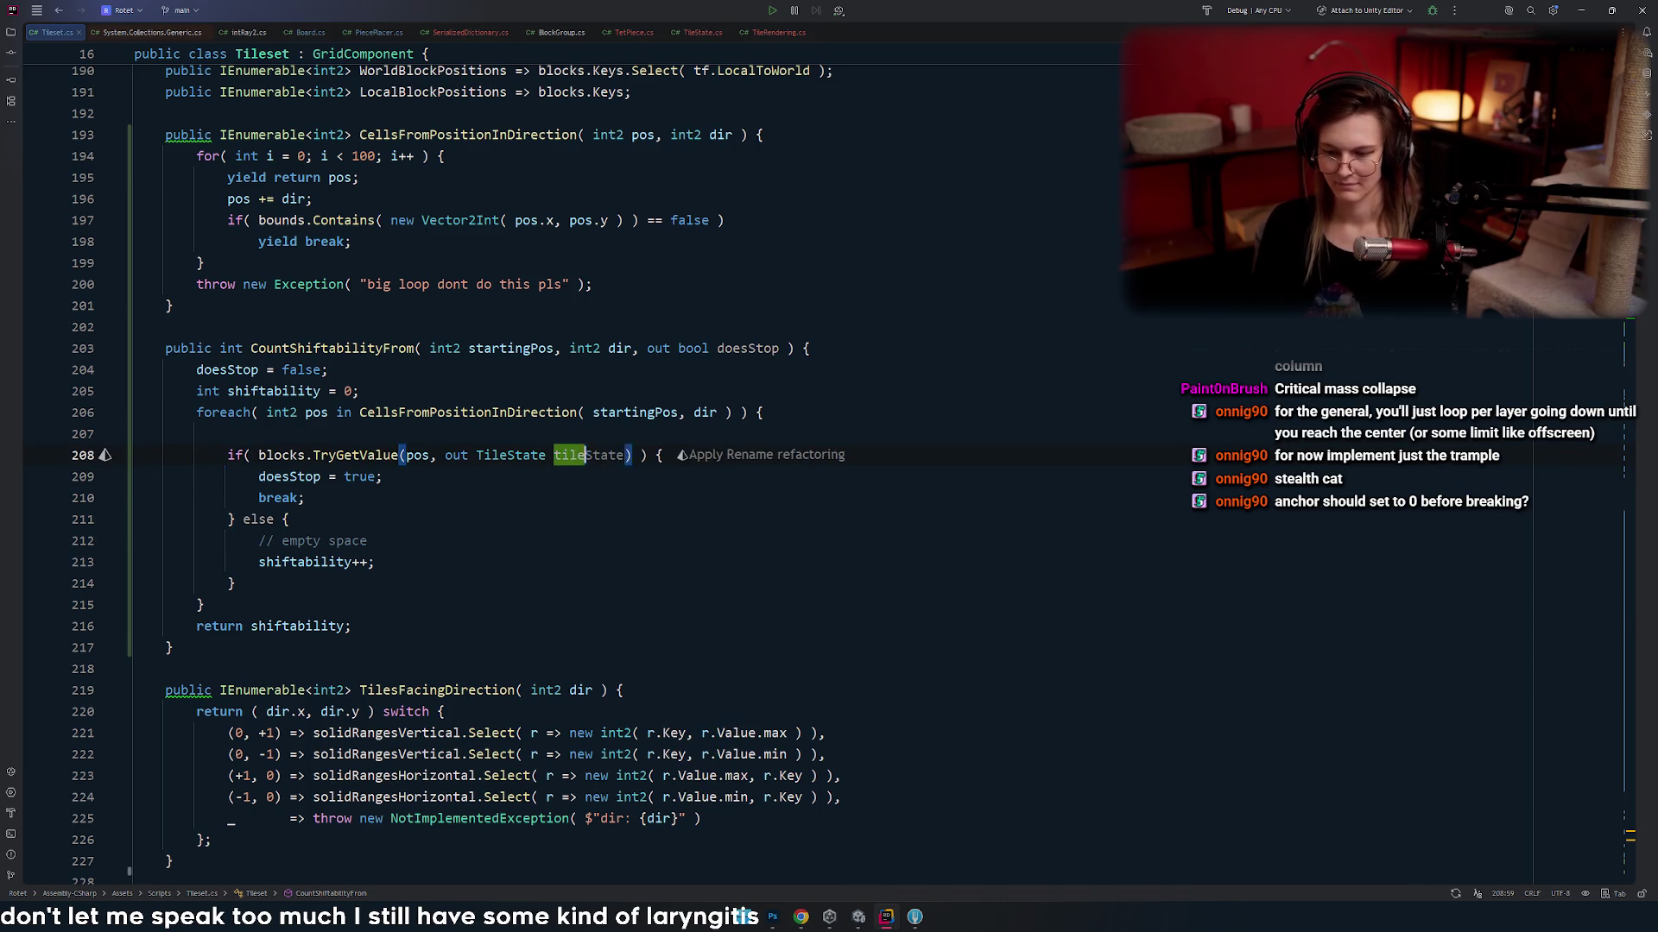
key("BackSpace")
key("BackSpace")
key("BackSpace")
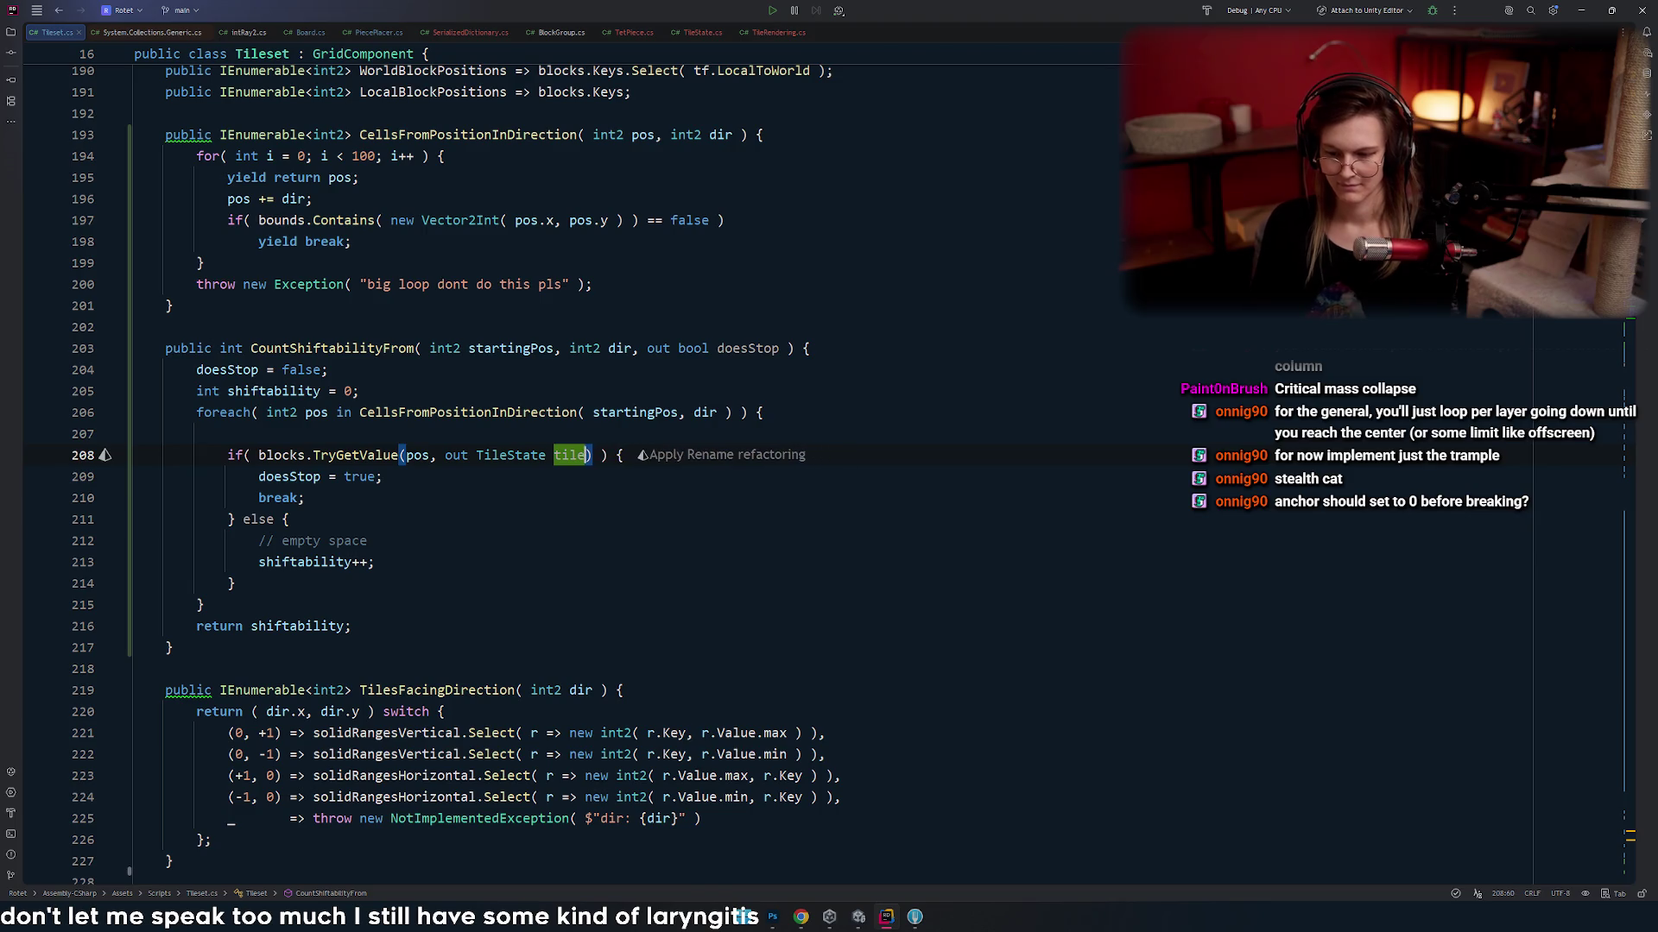
key("End")
- Add a nested if (tile.BlockType == BlockType.Anchor) block containing doesStop and break
key("Return")
key("Return")
key("Return")
key("Up")
type("if(")
type(".BlockType == BlockType.Anchor /* || blocks[pos].BlockType == BlockType.Heavy */")
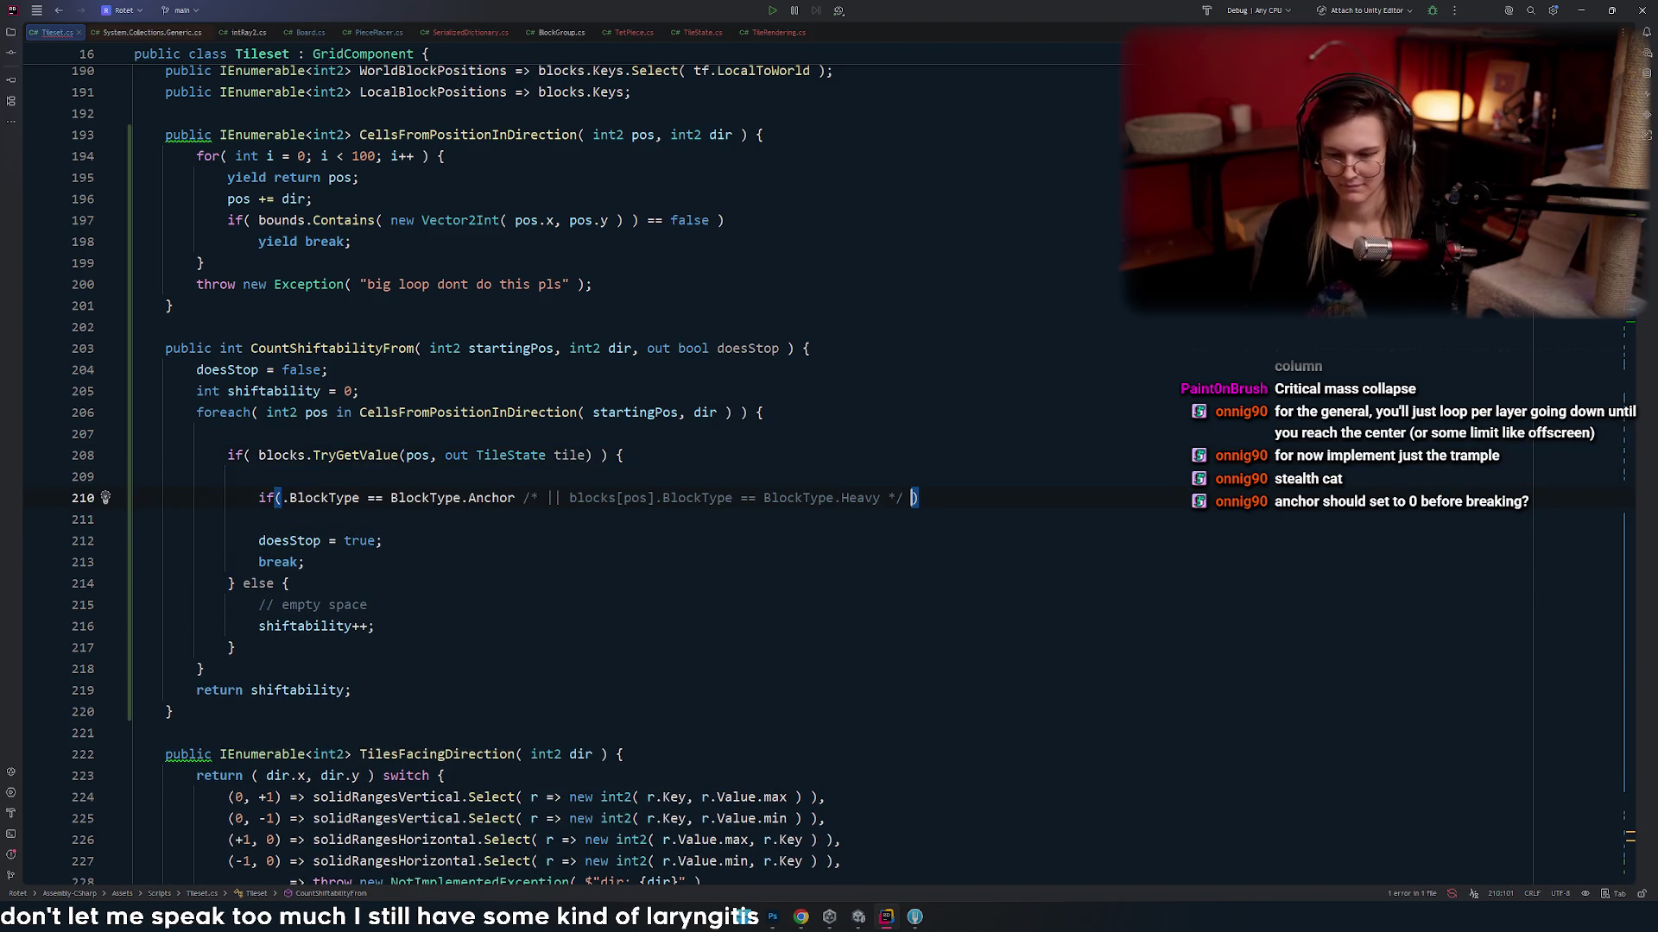
type("tile")
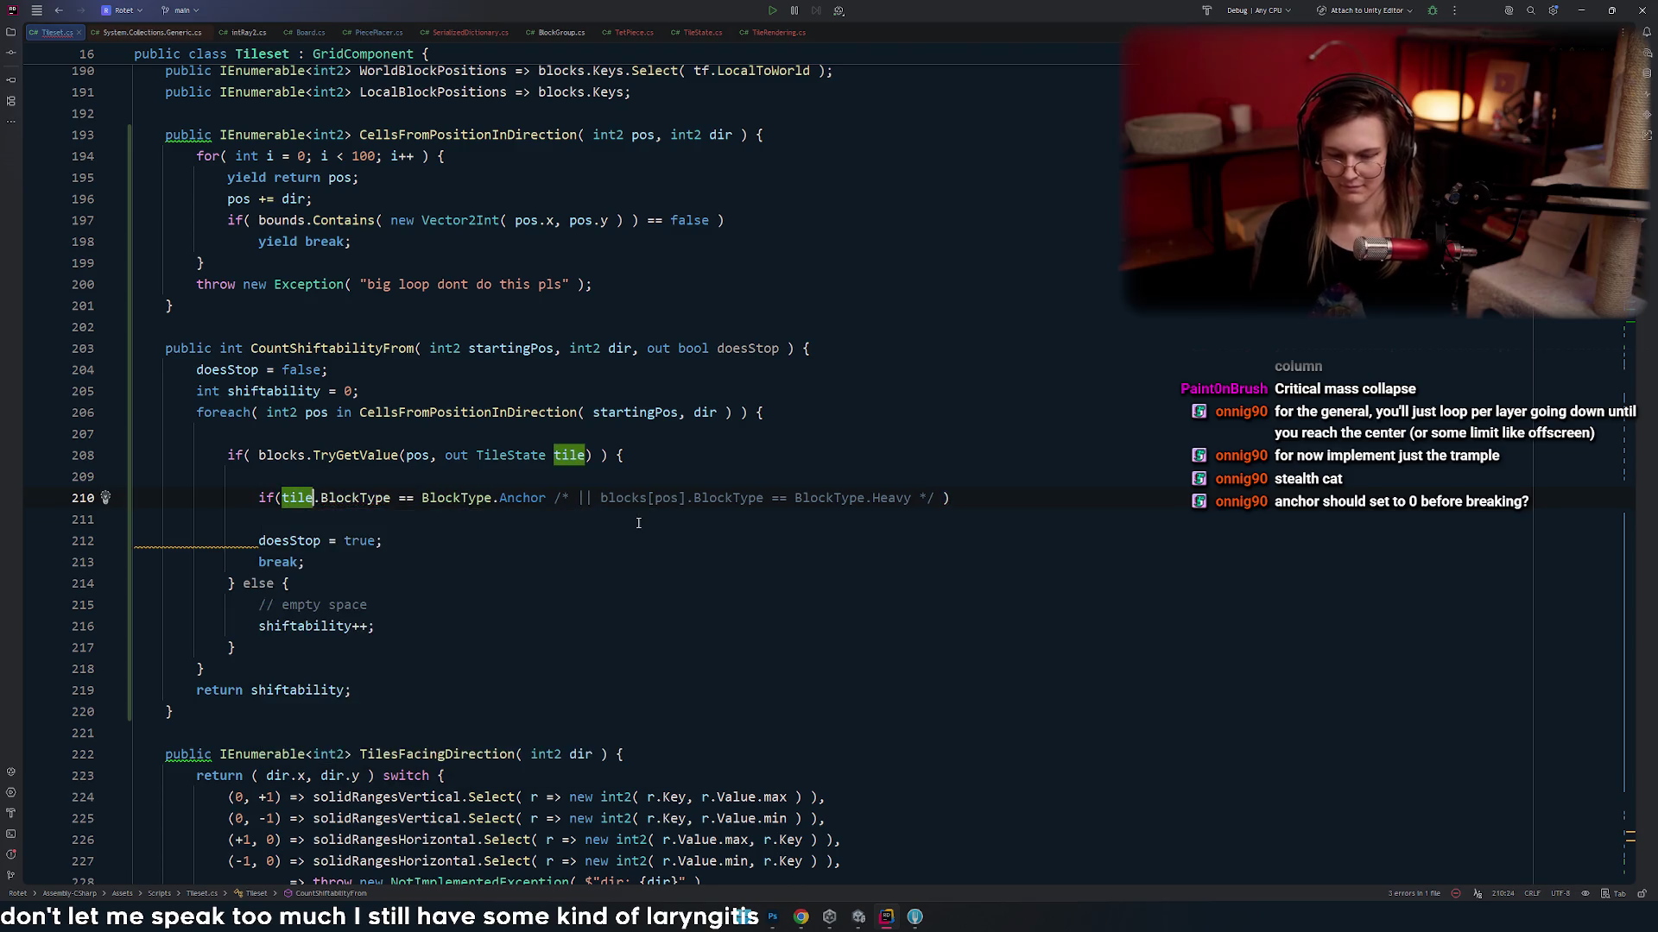
left_click(1000, 497)
type("{")
key("Return")
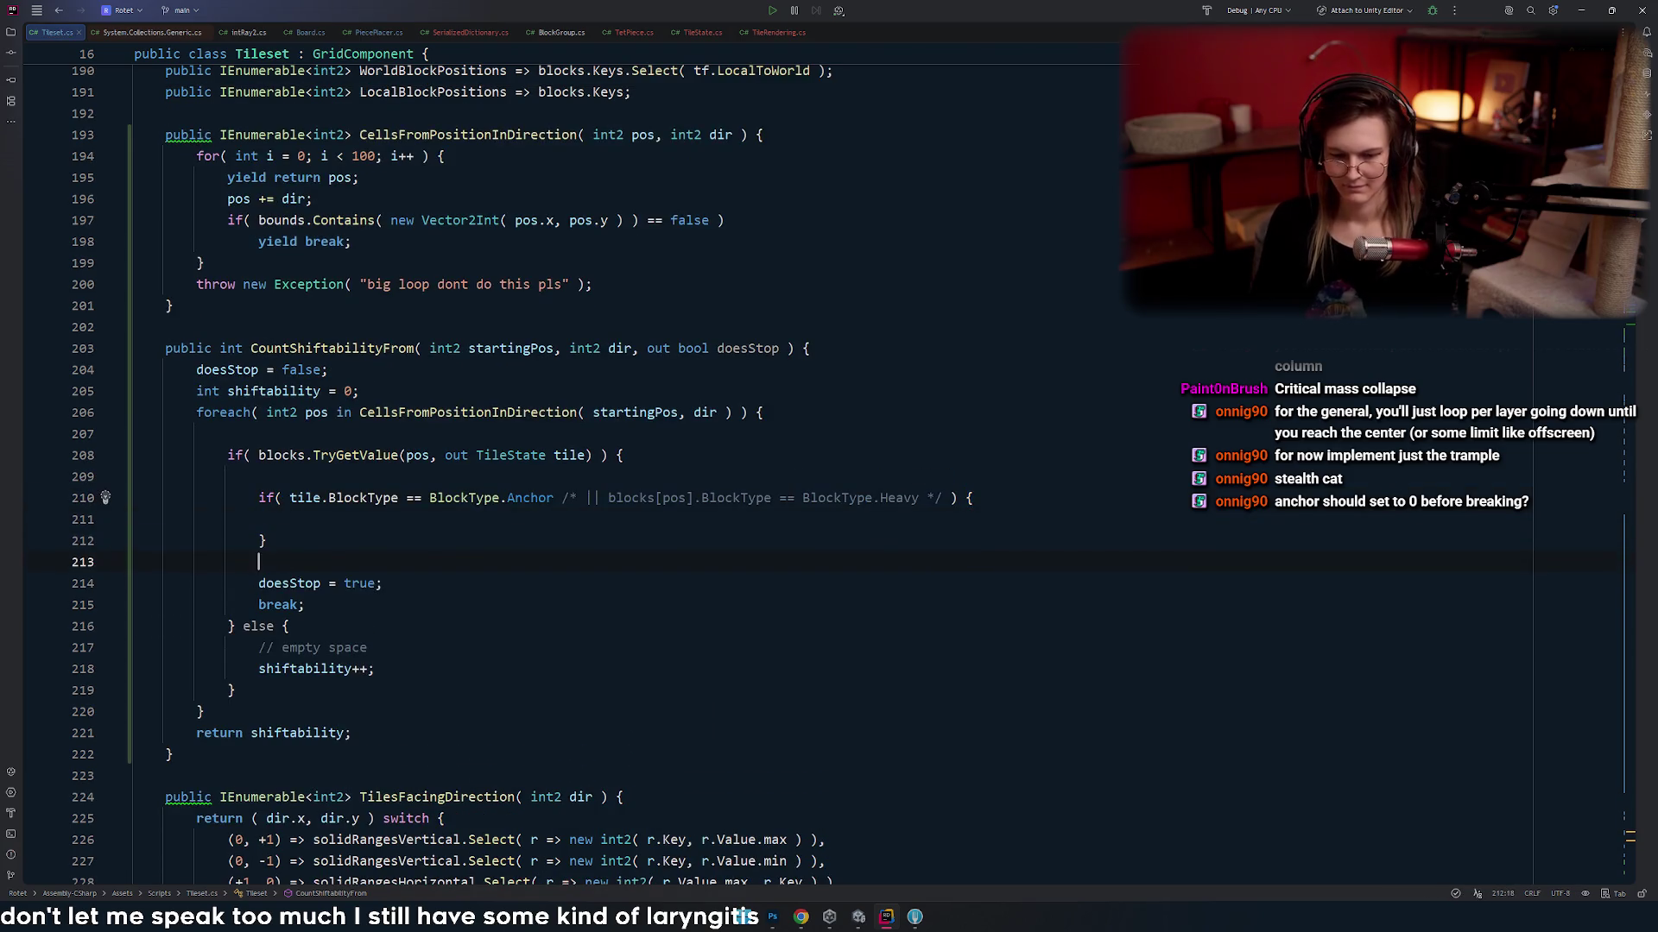
key("shift+Down")
key("shift+Down")
key("ctrl+shift+alt+Up")
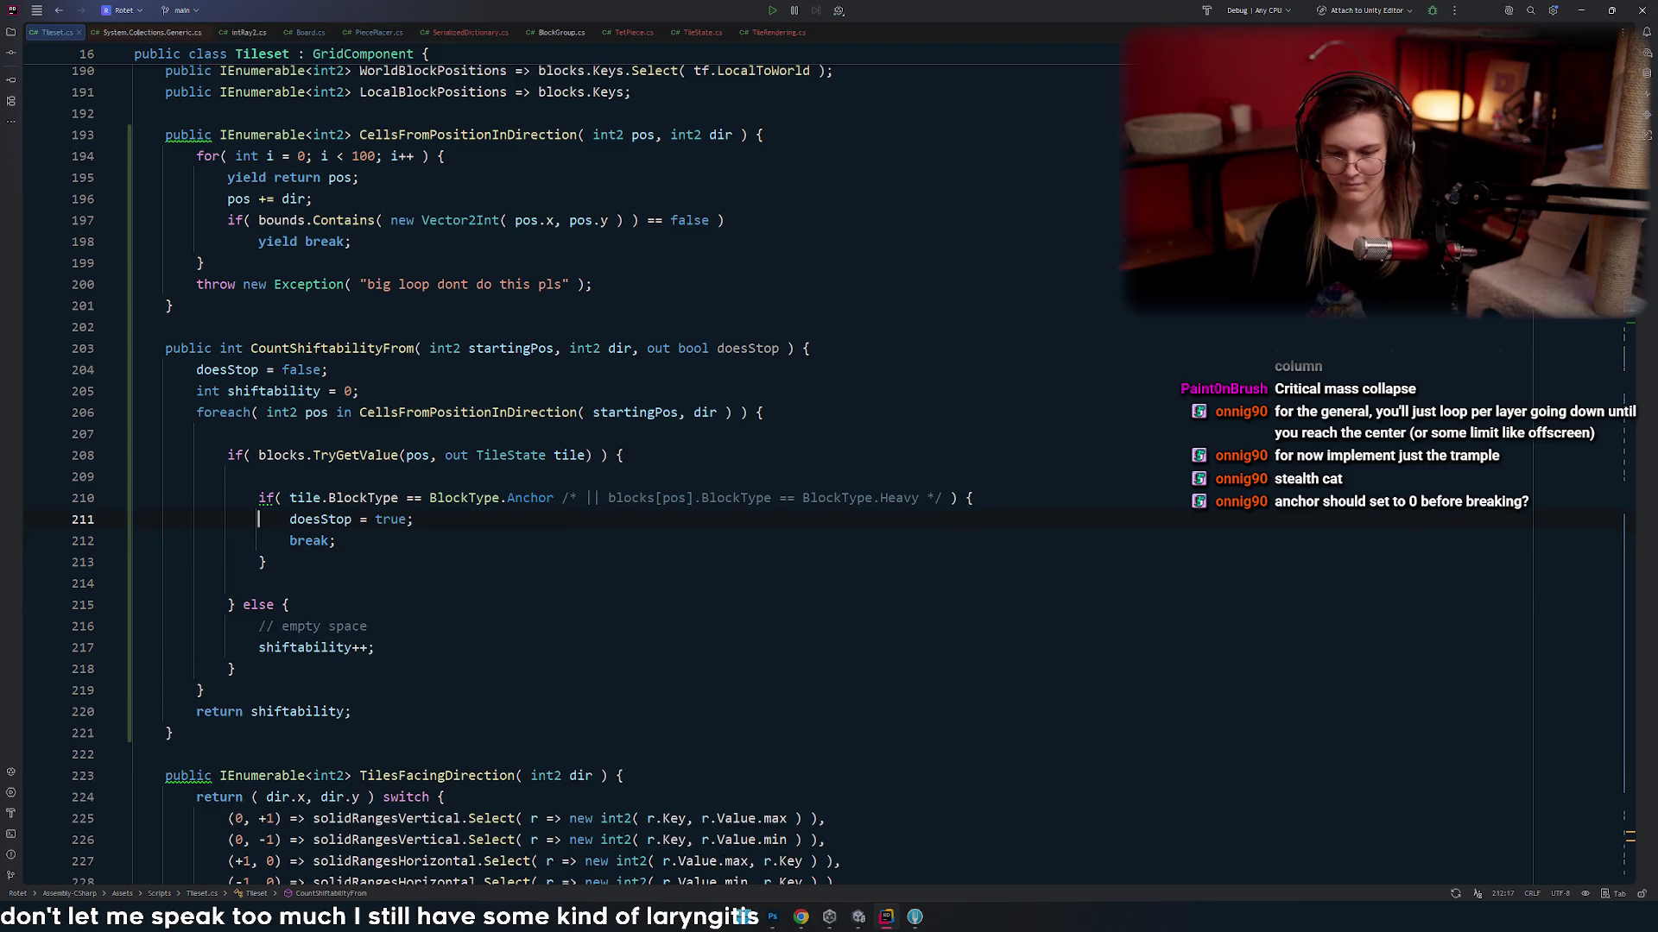
- Reformat the CountShiftabilityFrom method code
key("Up")
key("Up")
key("ctrl+y")
key("ctrl+y")
key("ctrl+alt+l")
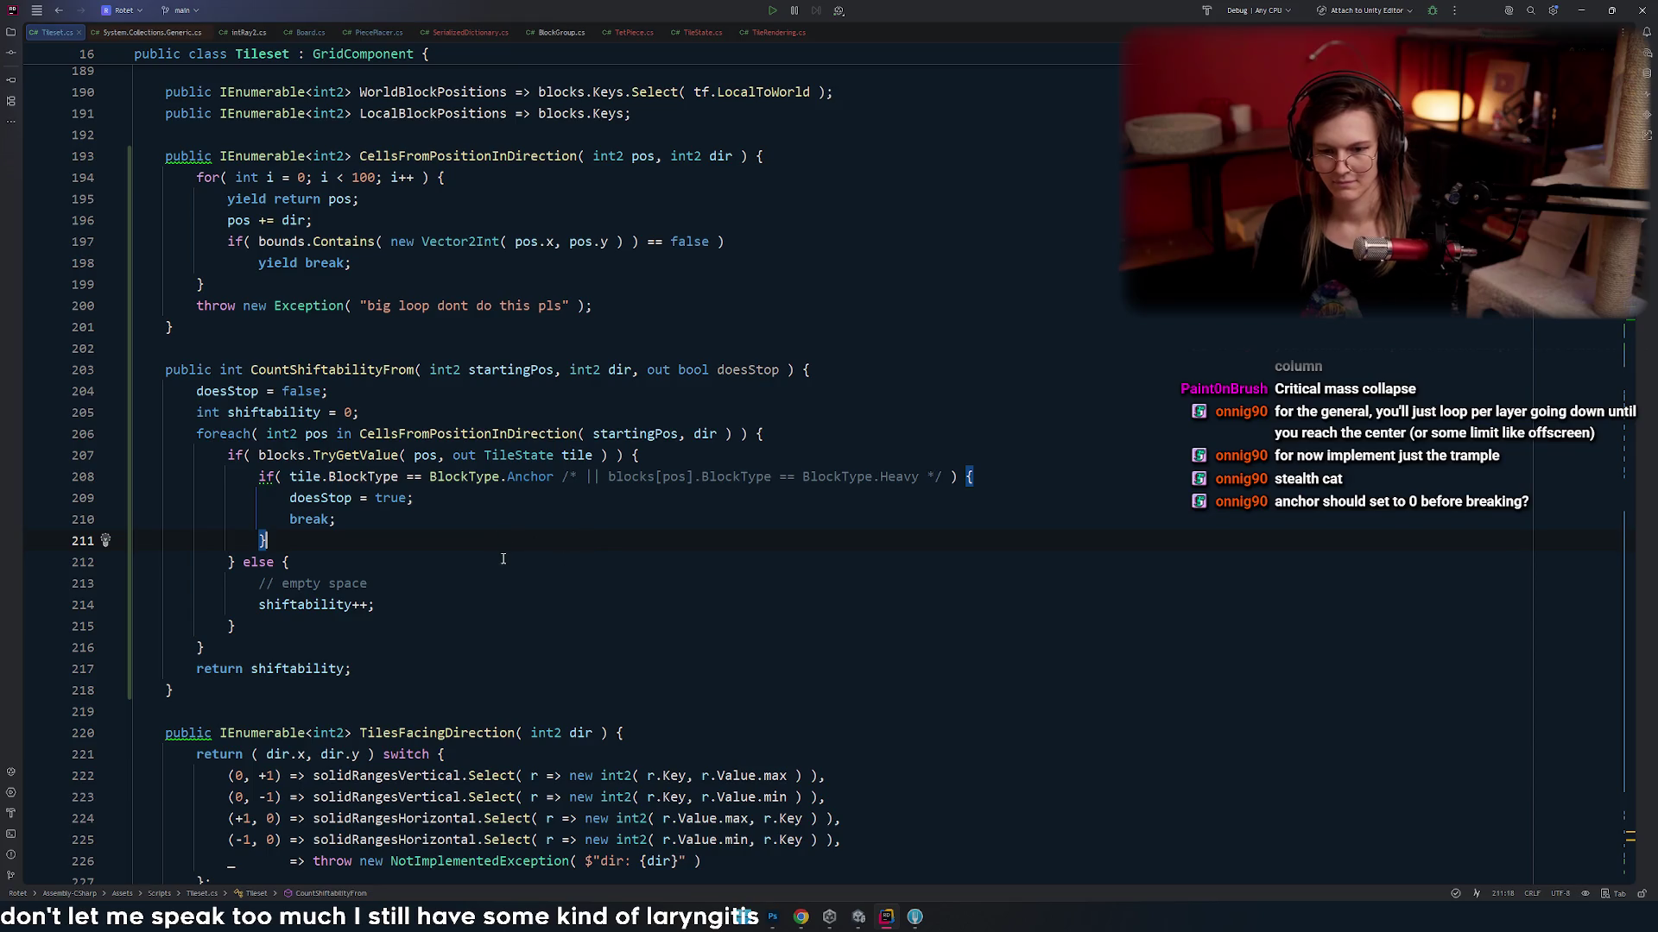
scroll(503, 565, "up", 3)
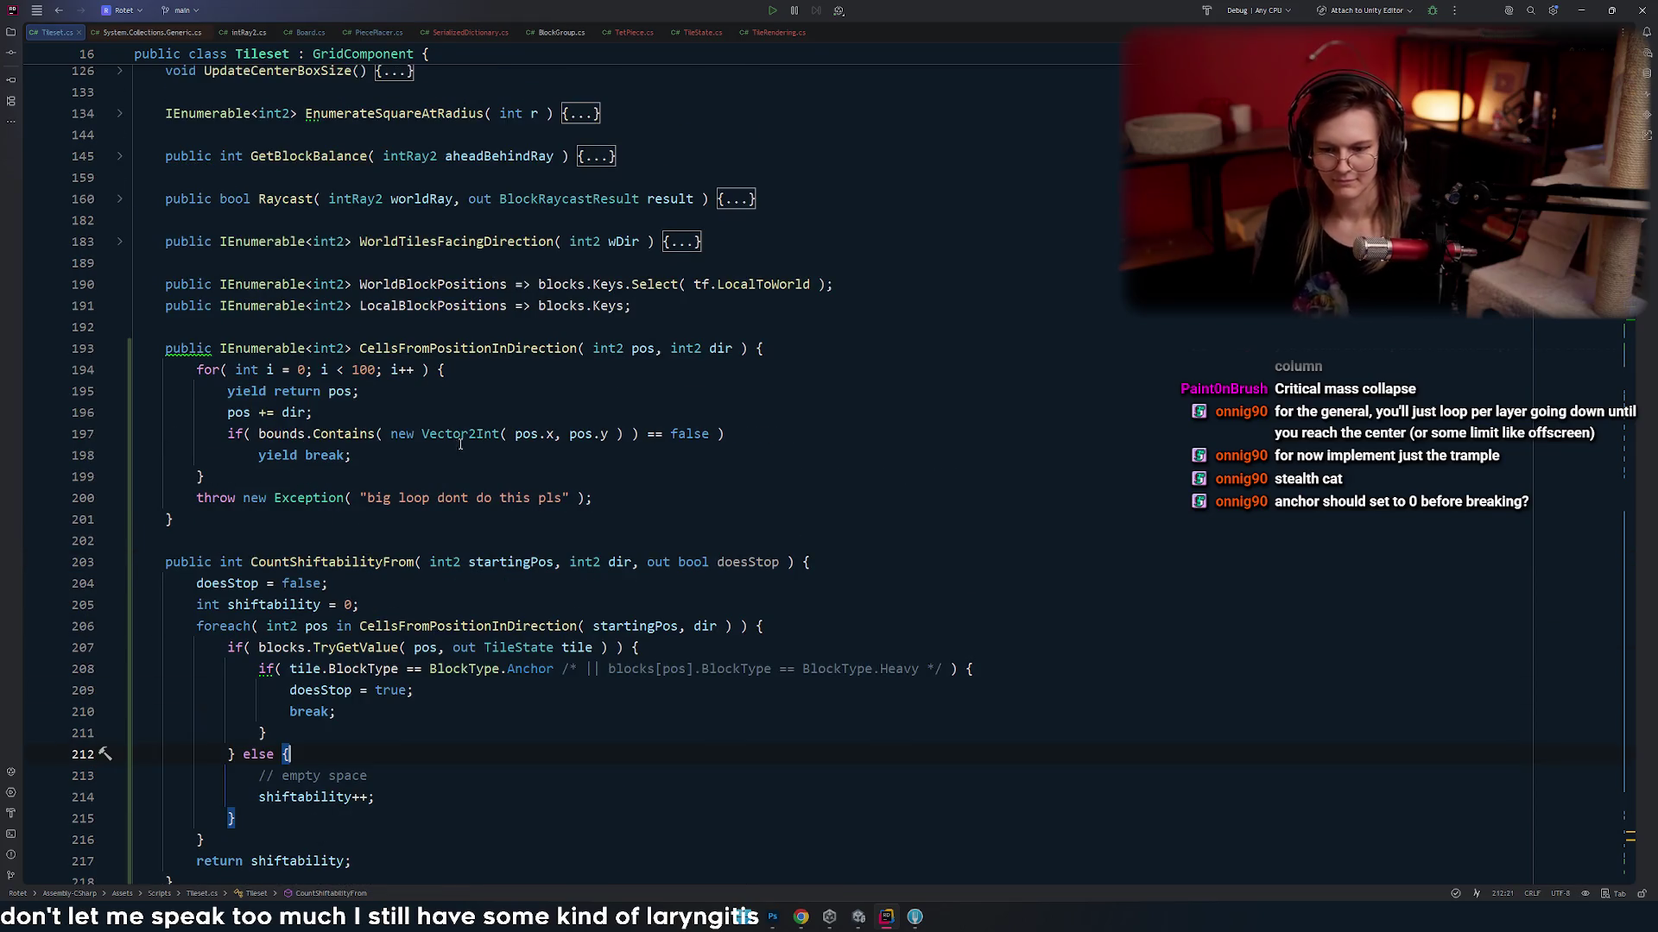
- Check usages of CellsFromPositionInDirection and its pos parameter, then switch to the Unity editor
left_click(433, 348)
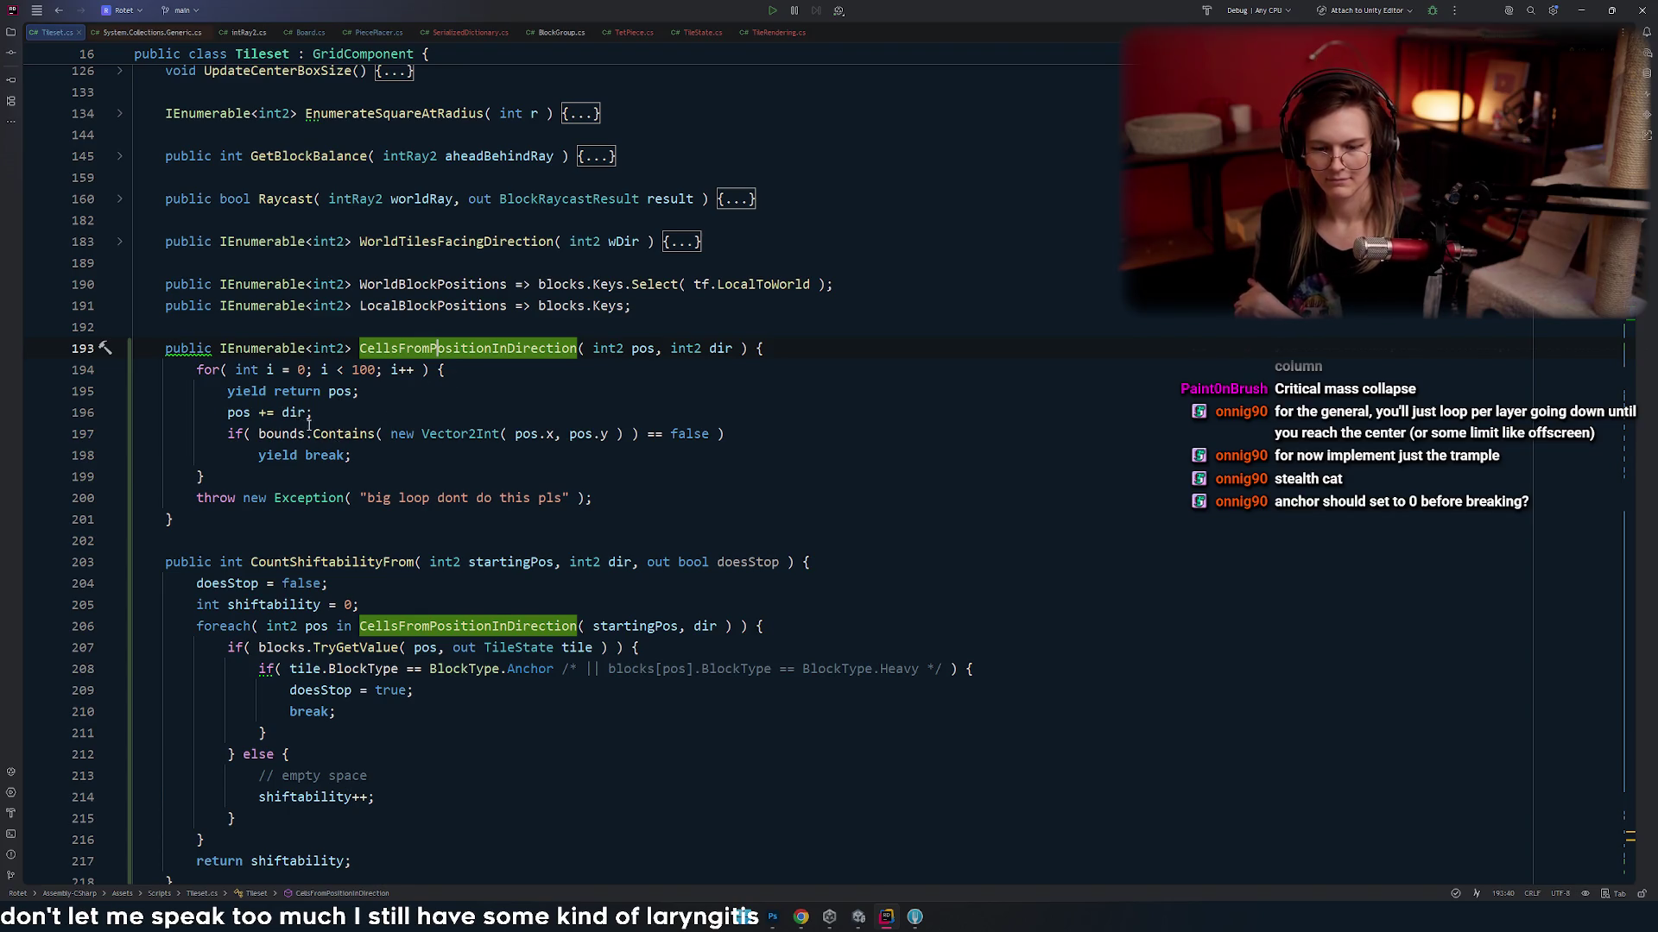
left_click(329, 392)
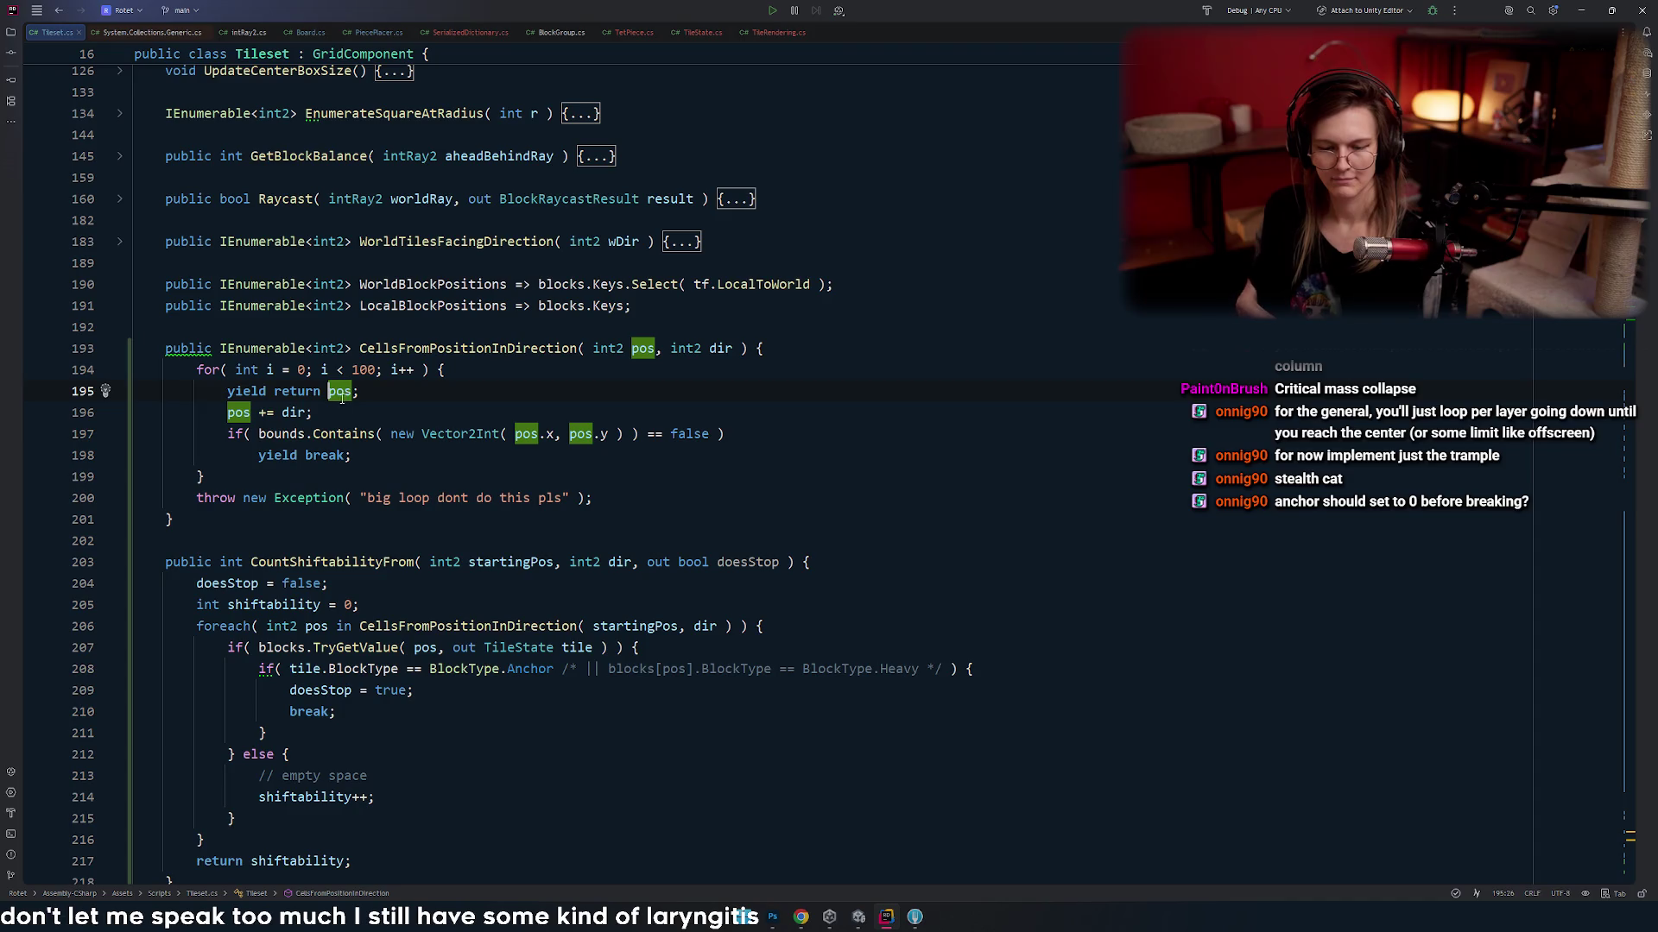
scroll(433, 383, "down", 3)
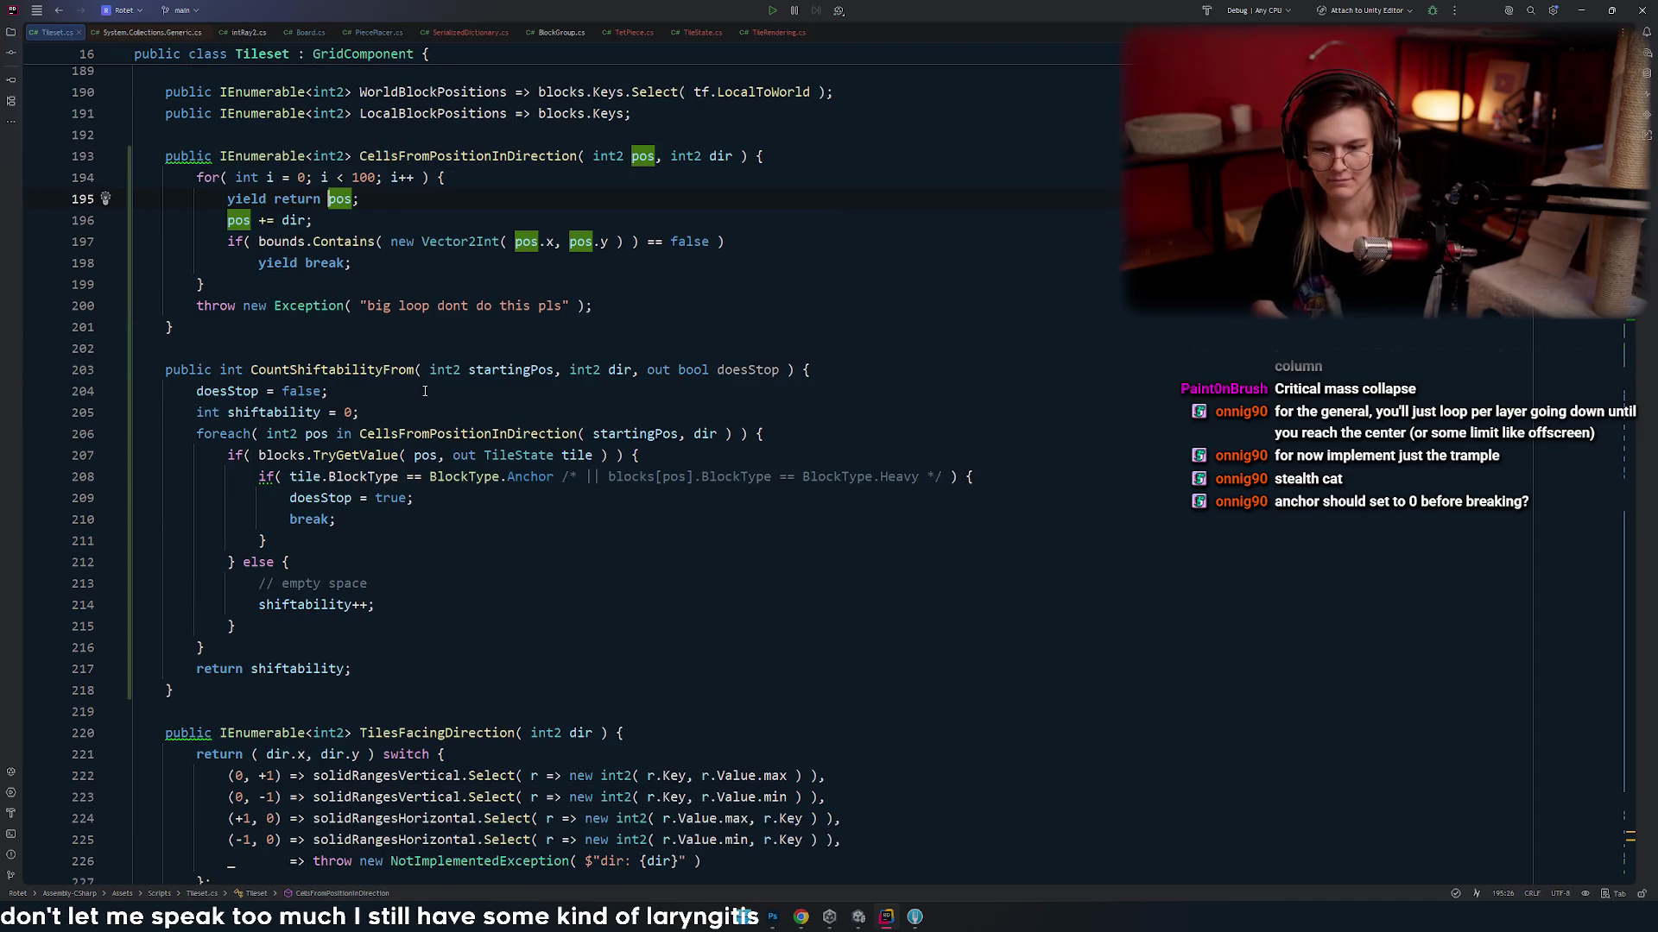
scroll(423, 384, "down", 1)
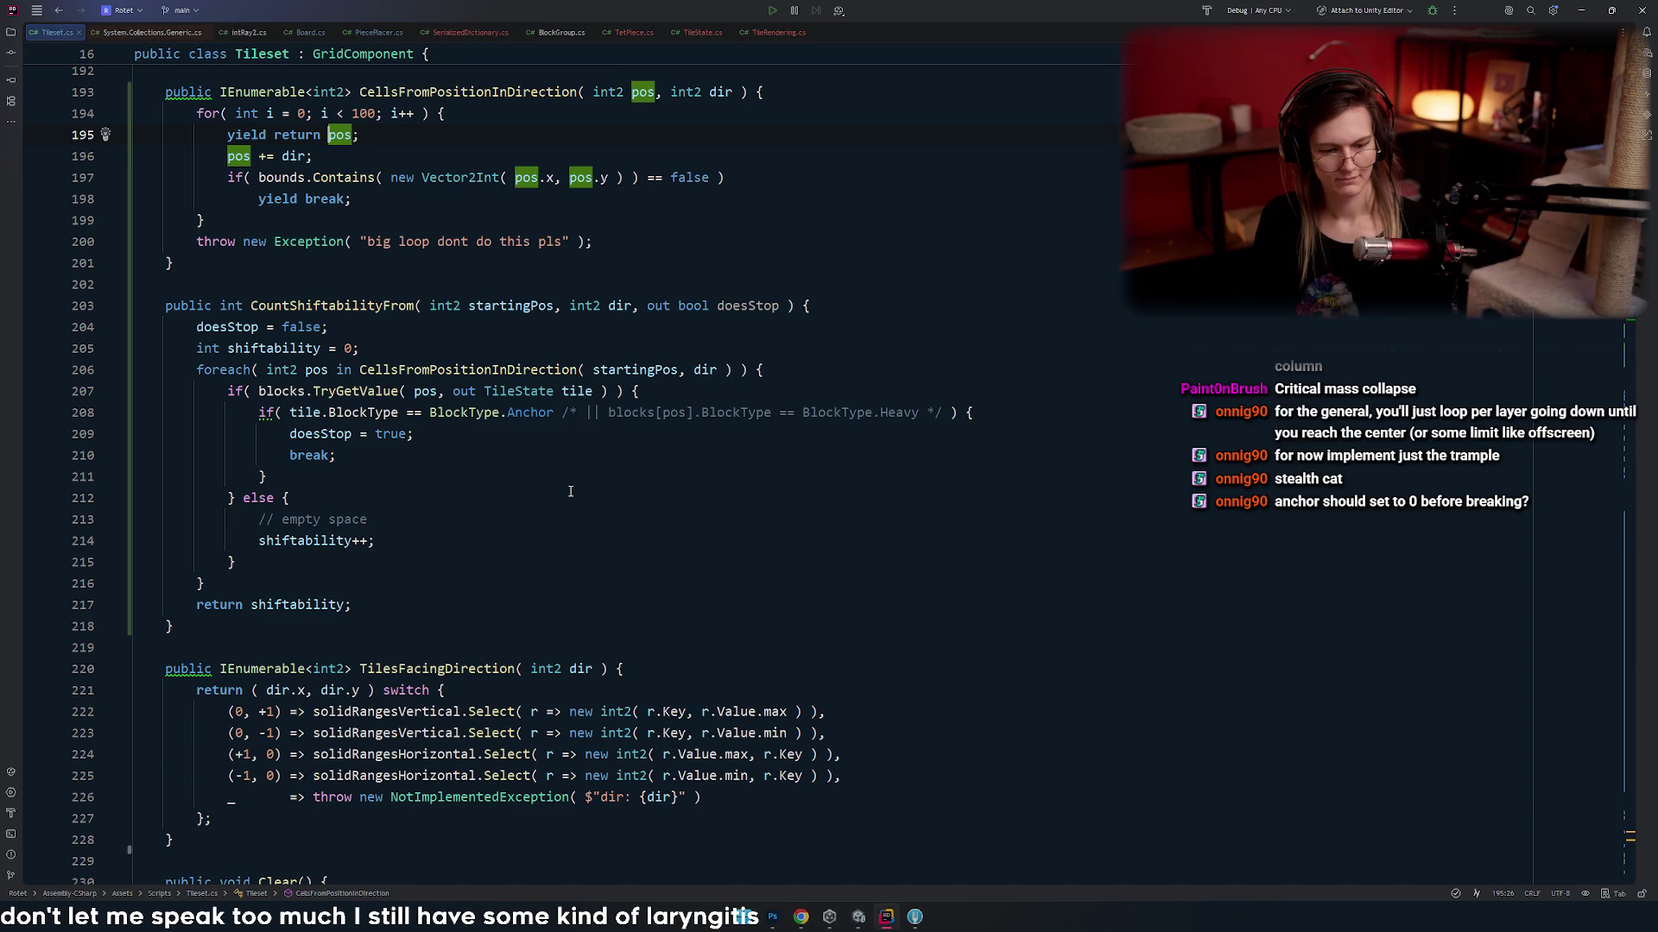
key("alt+Tab")
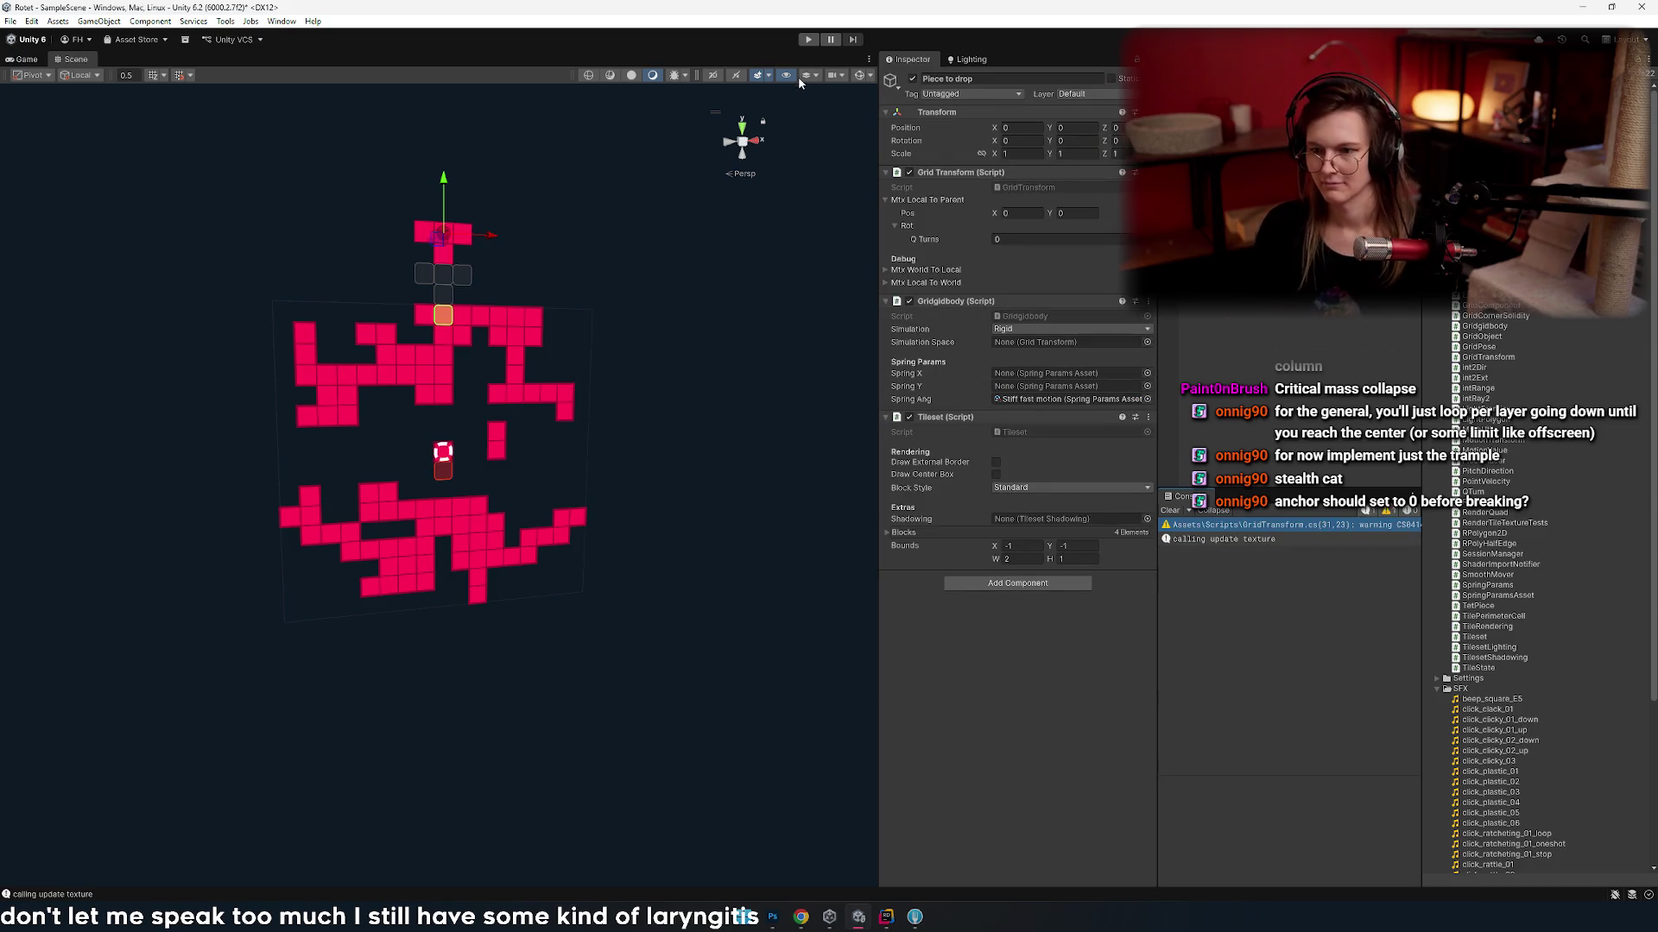
- Enter Play mode, then slide, rotate and hard-drop the blue piece onto the stack
left_click(808, 39)
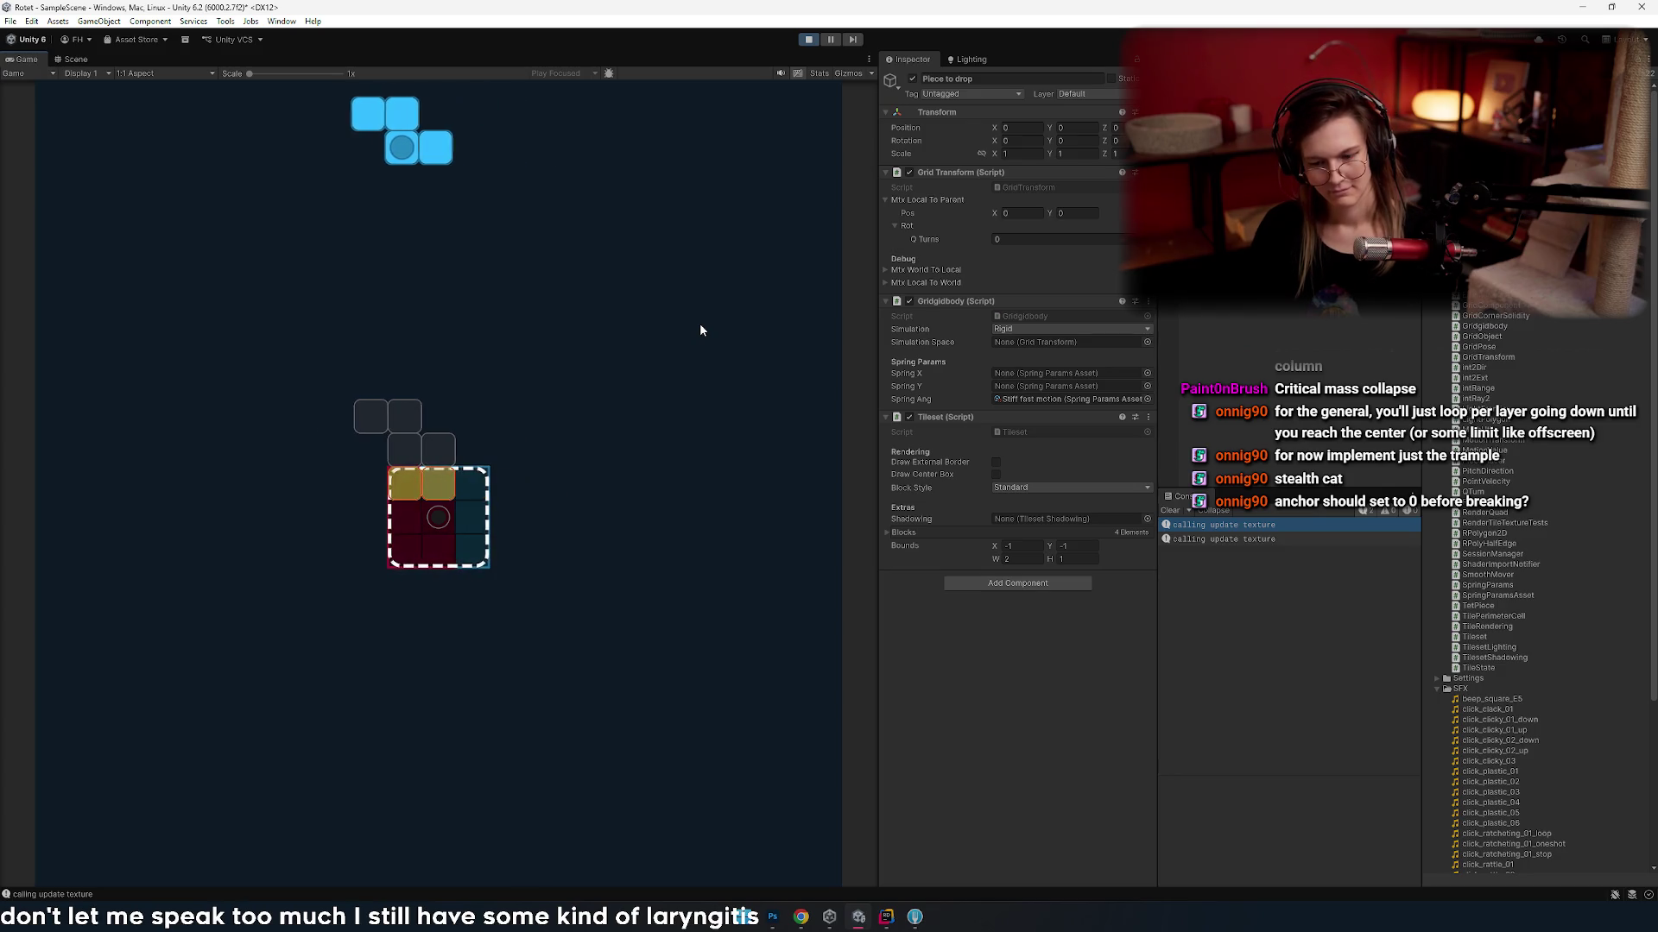
key("Left")
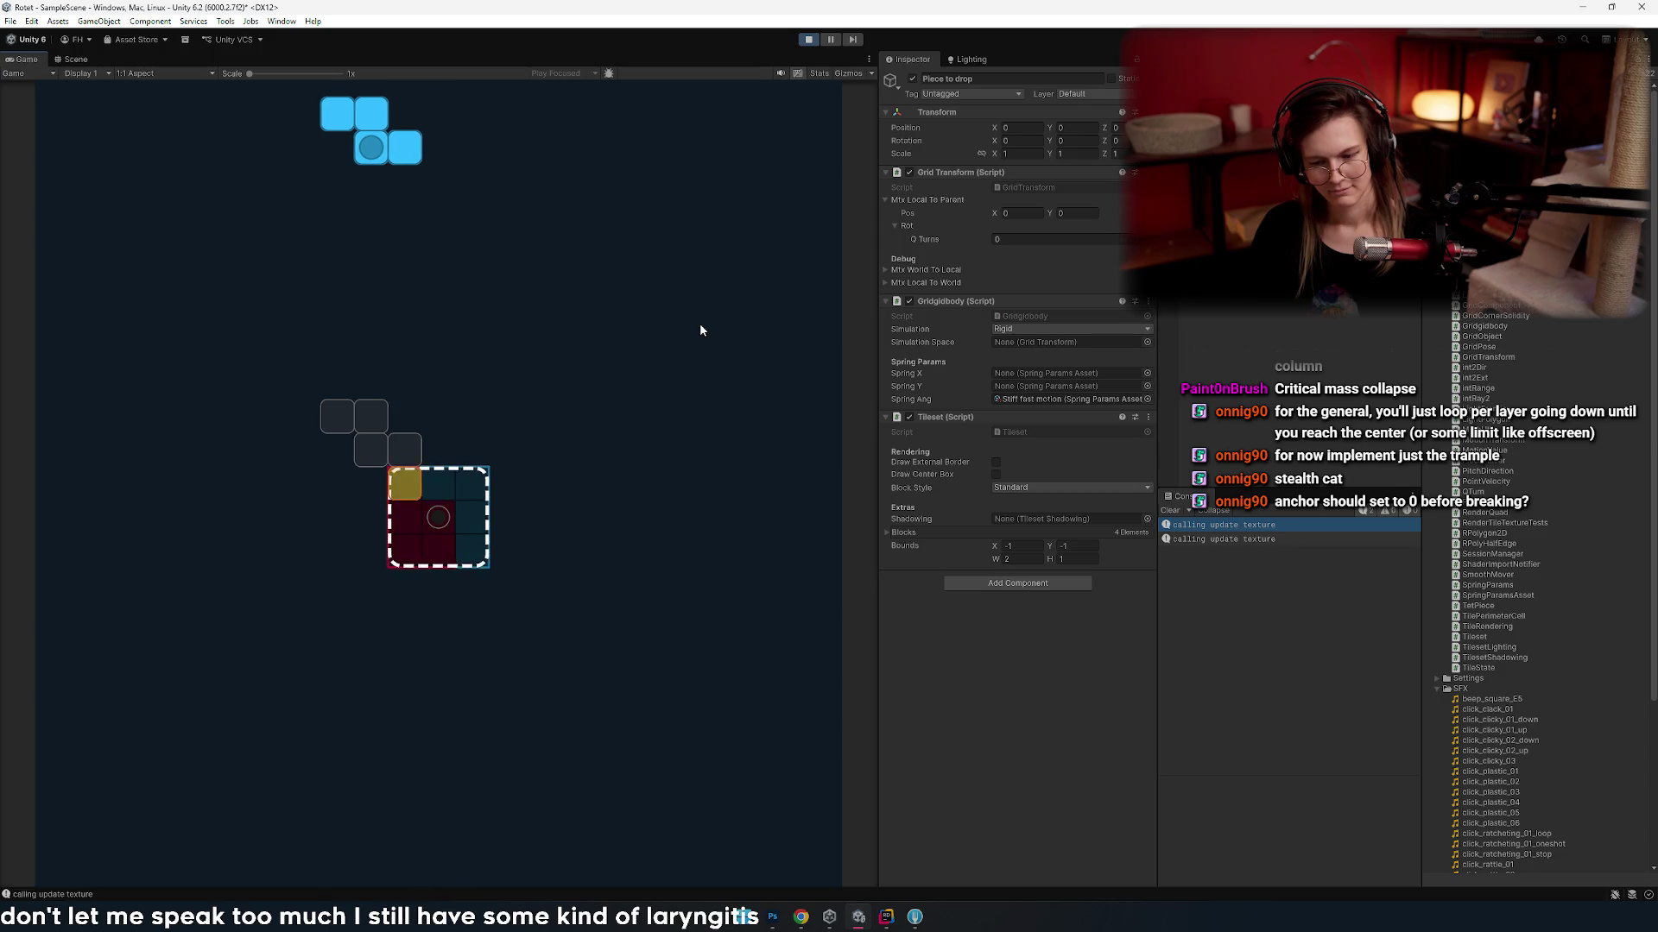
key("Right")
key("Right")
key("Right")
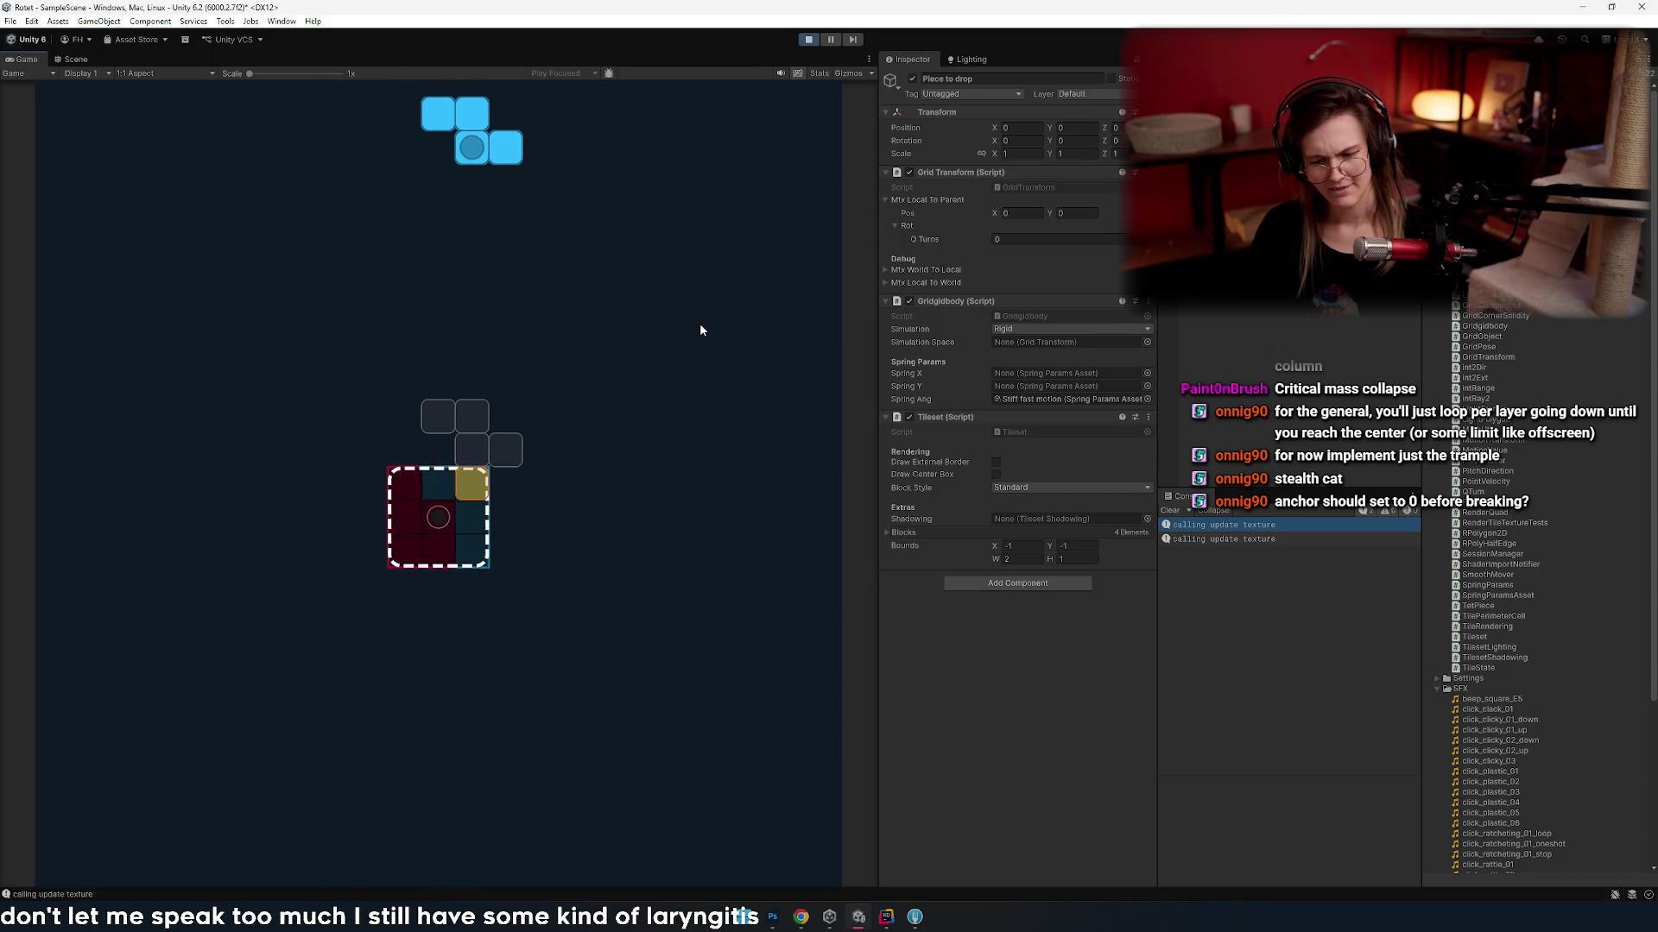
key("Left")
key("Left")
key("Left")
key("Right")
key("Right")
key("Left")
key("Left")
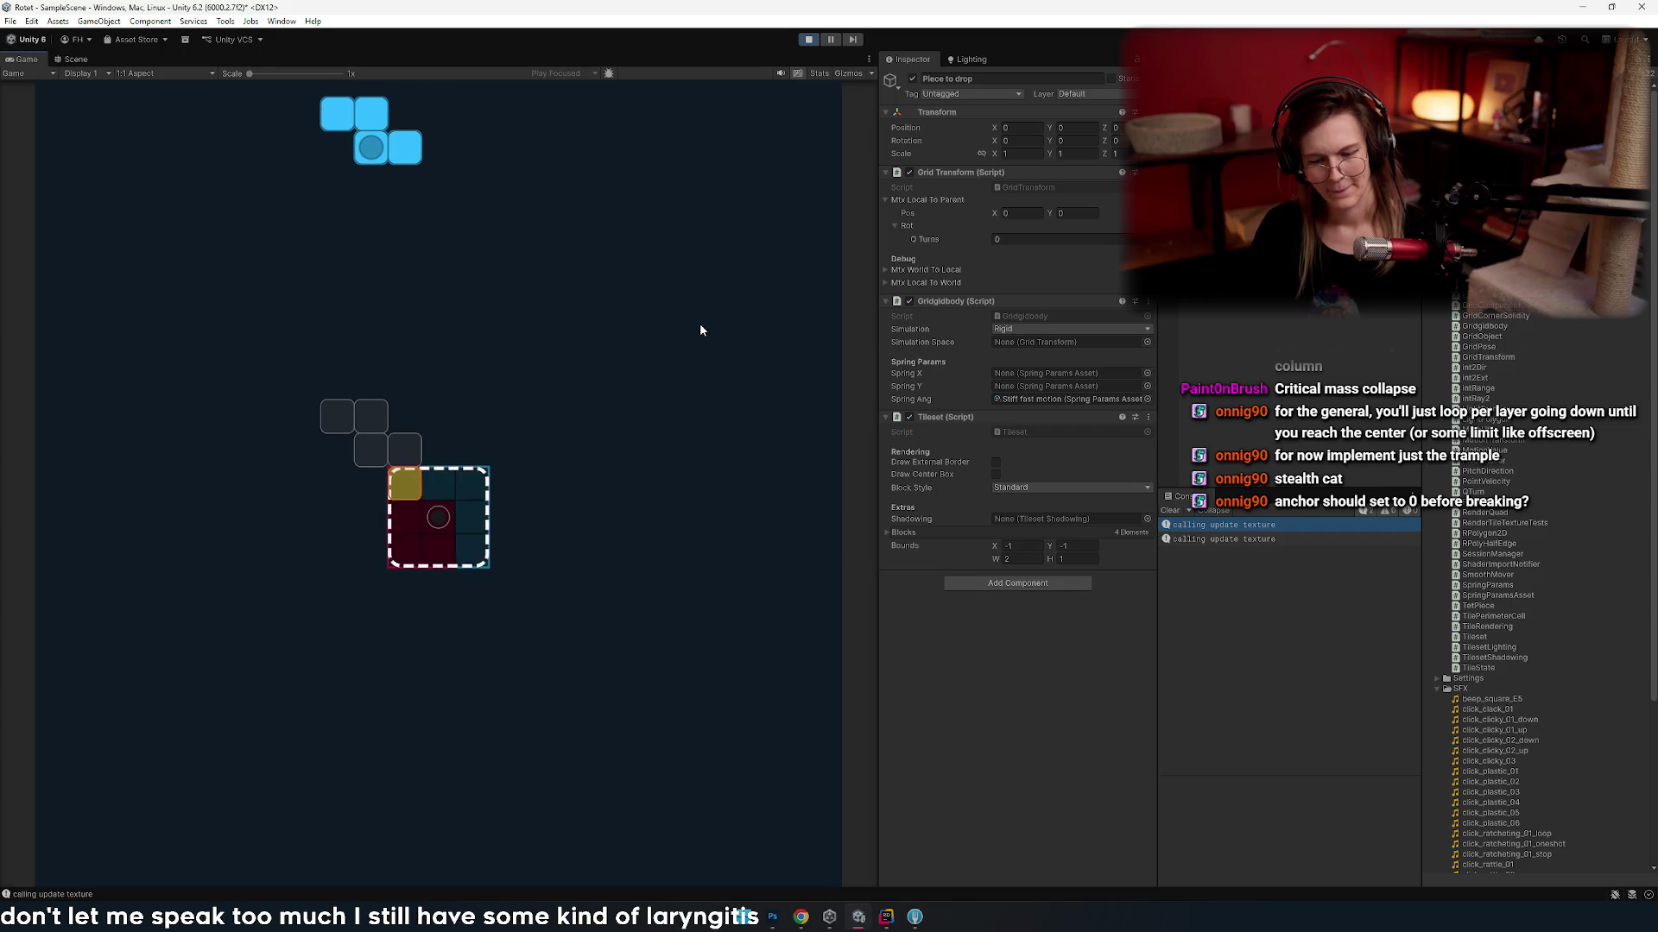
key("Up")
key("Right")
key("Left")
key("space")
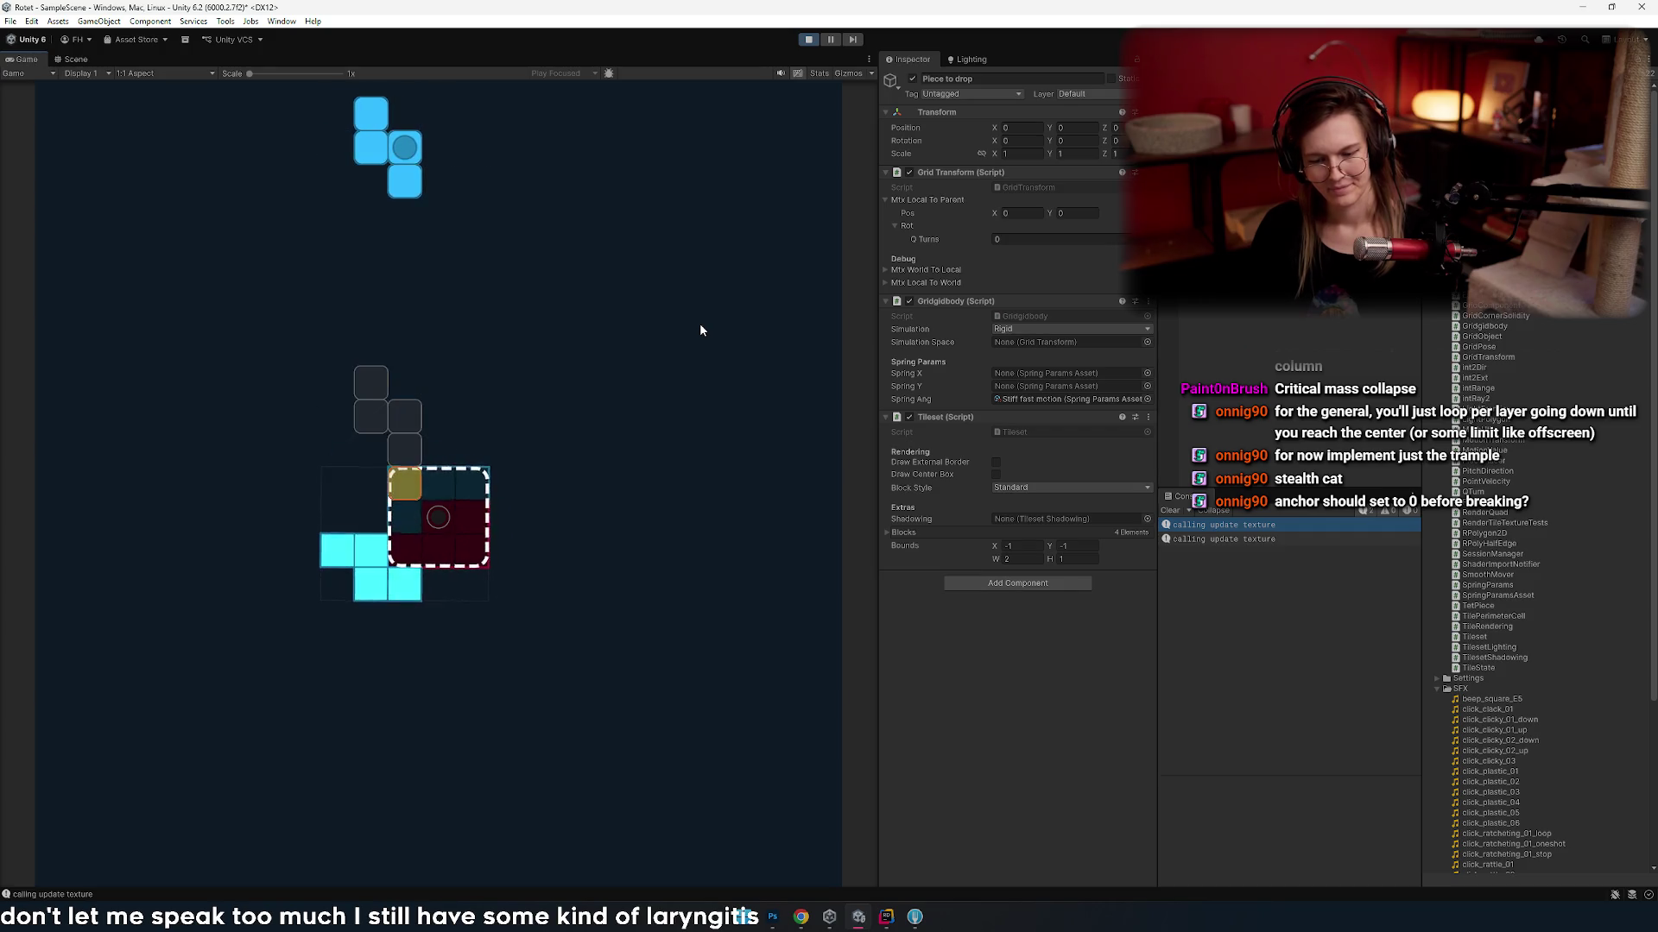
key("Right")
key("Right")
key("Up")
- Shift the S piece across landing spots to watch markers, drop it, and position the T piece
key("Left")
key("Left")
key("Right")
key("Right")
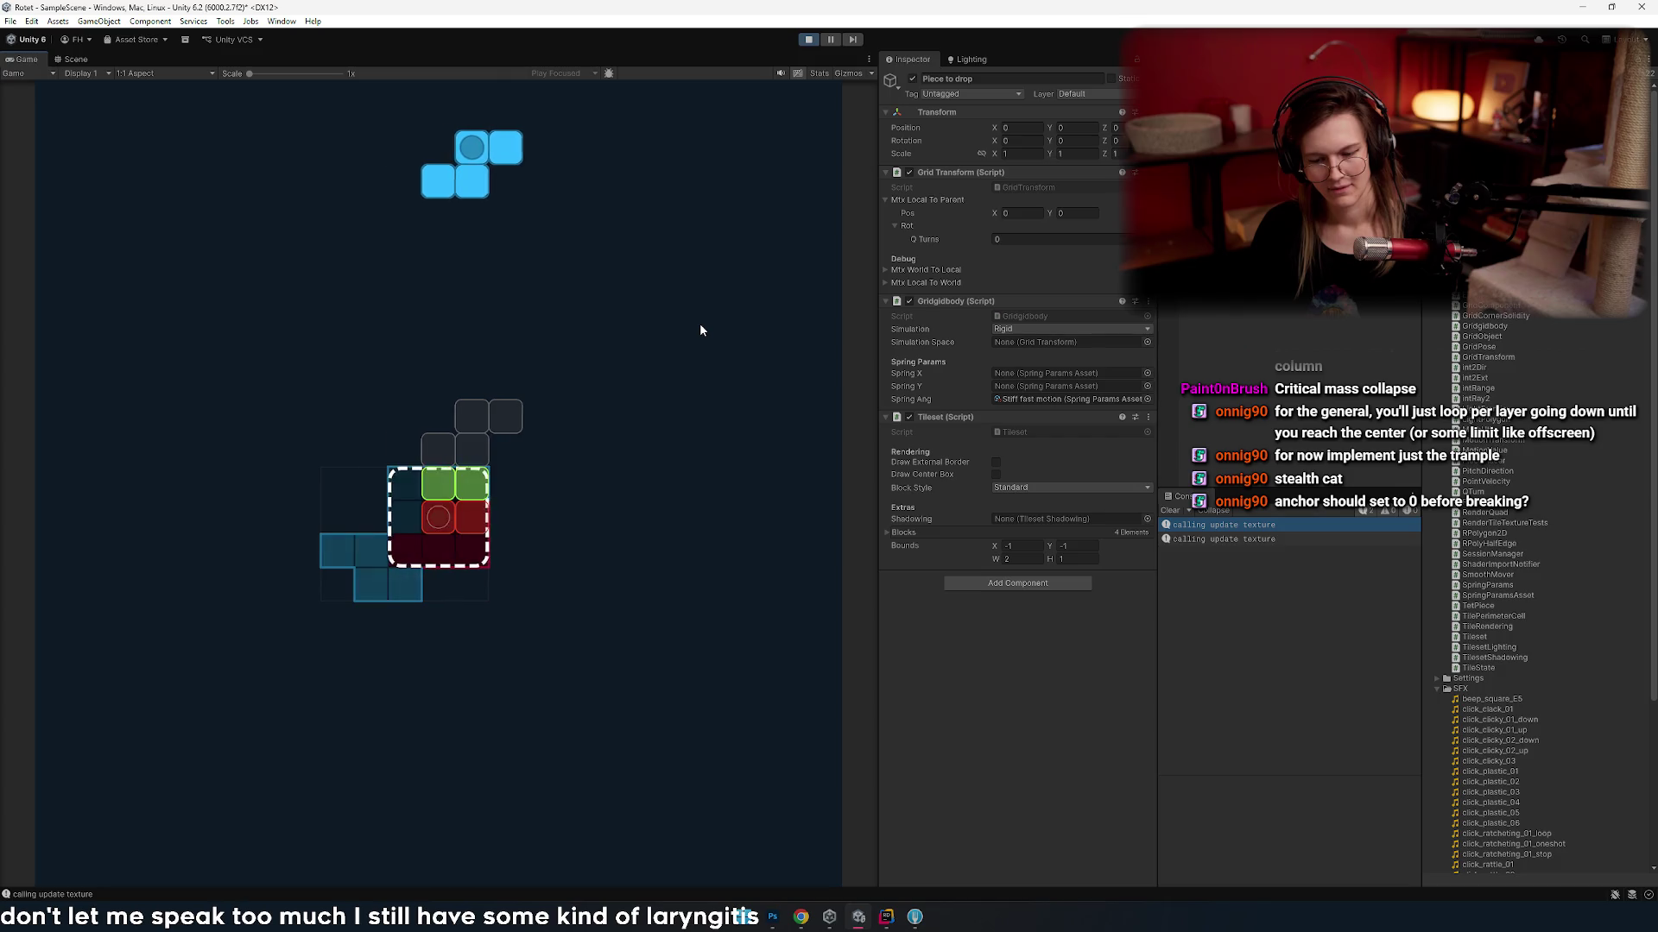
key("Right")
key("Left")
key("Left")
key("Left")
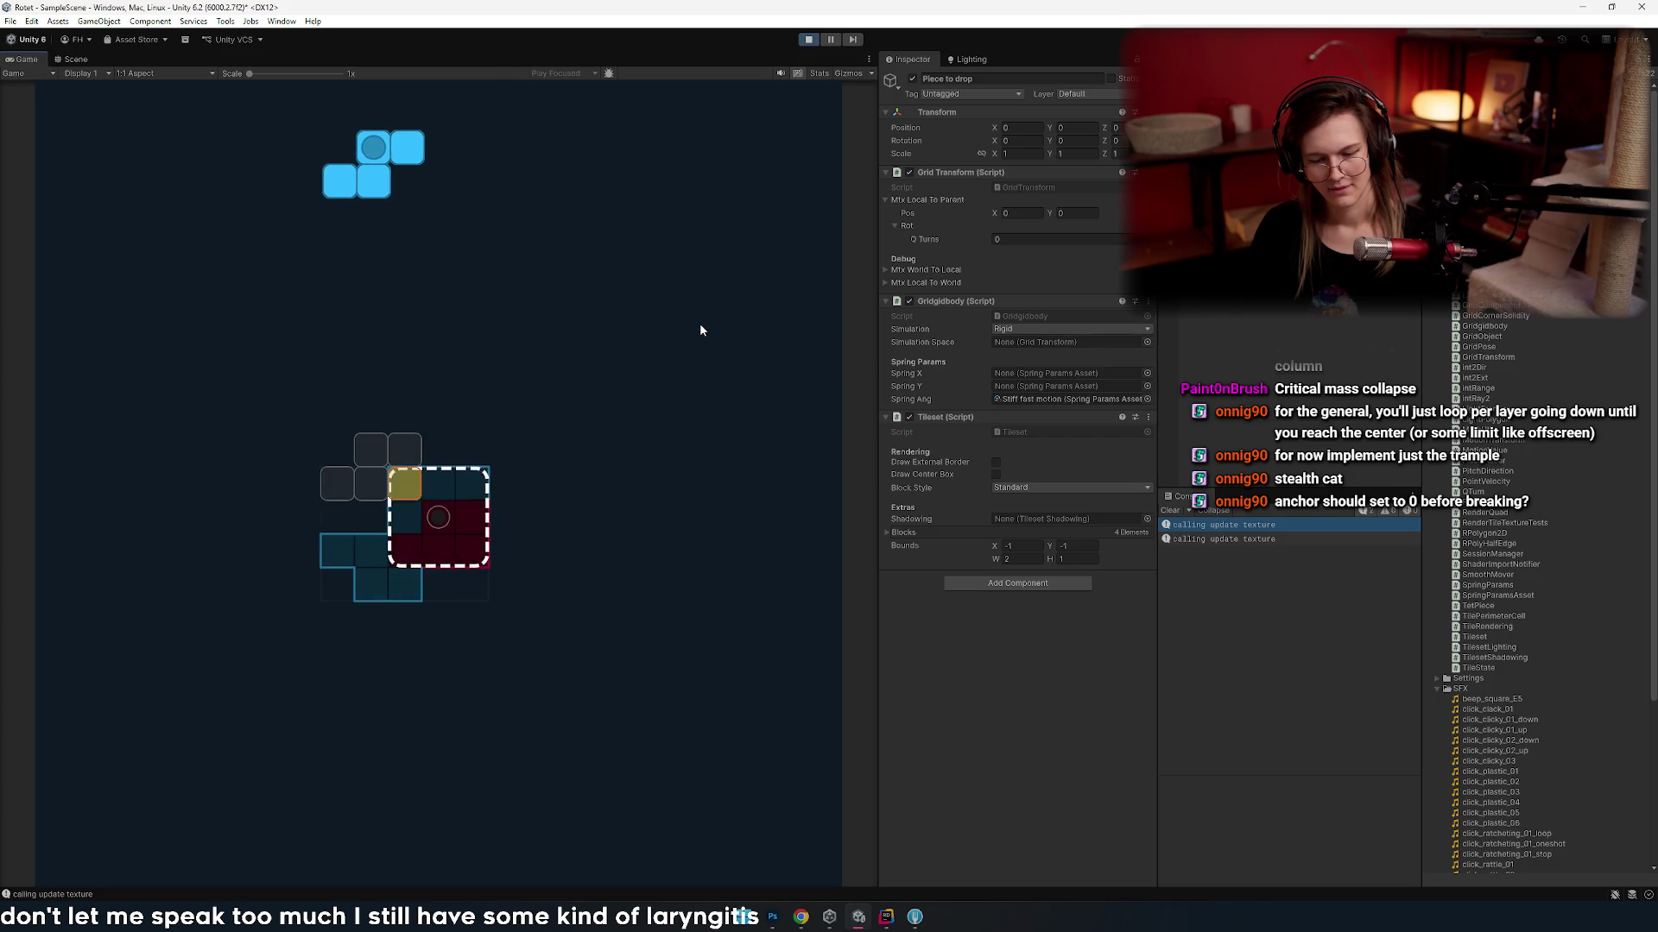
key("Left")
key("Left")
key("Right")
key("Right")
key("Right")
key("Right")
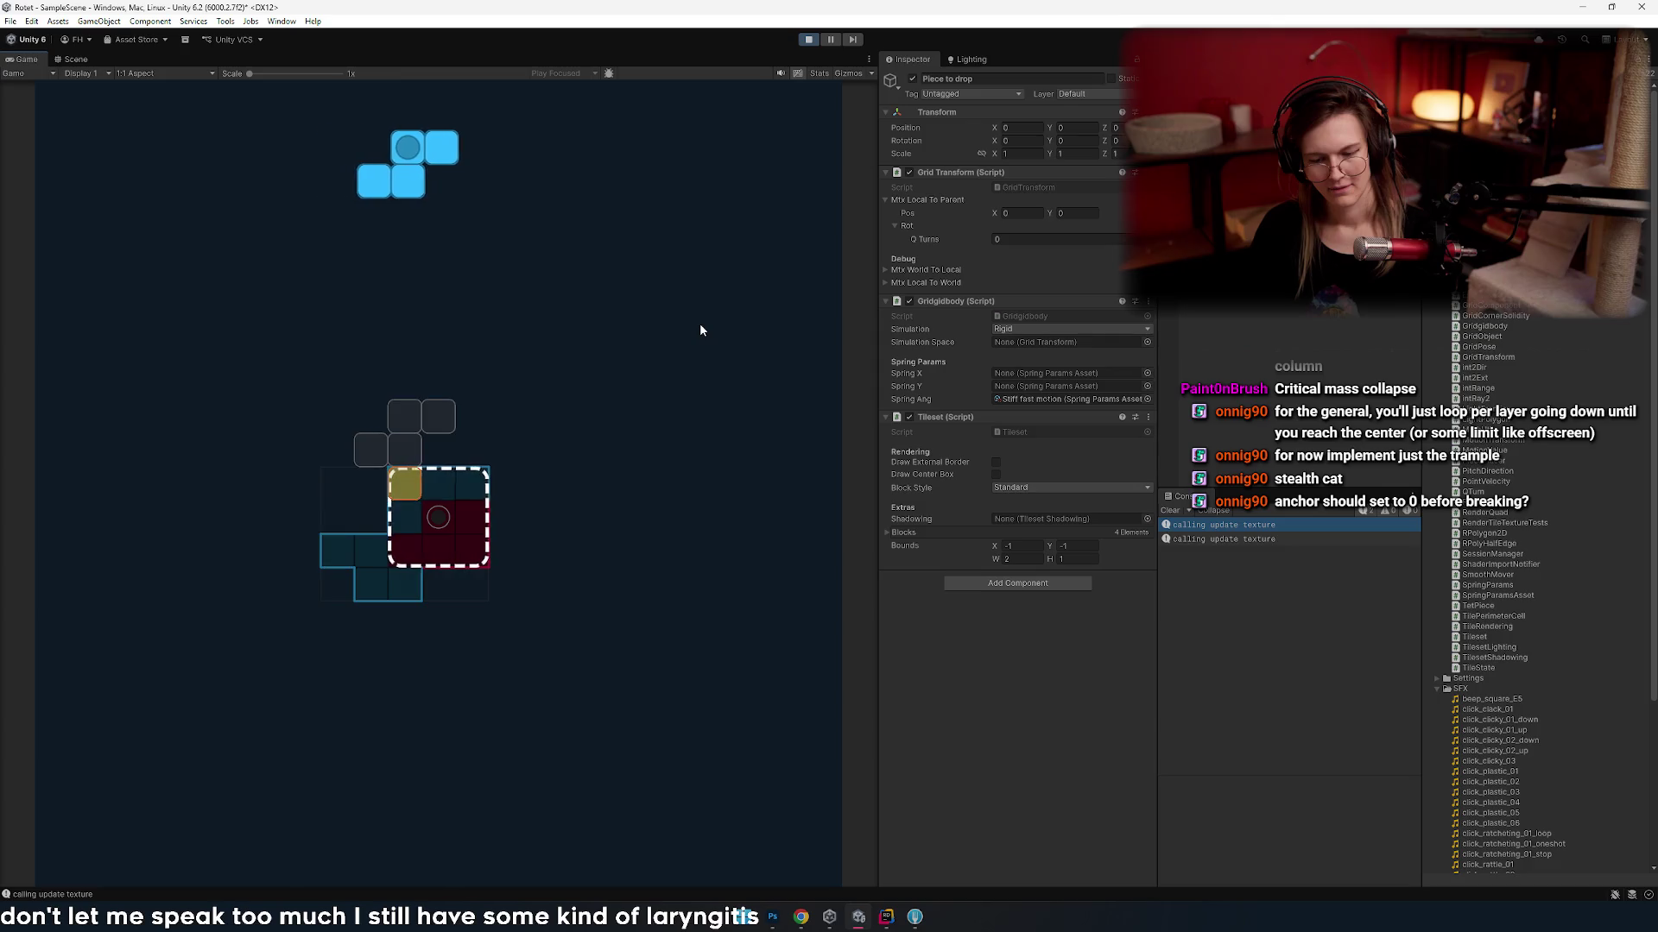
key("Right")
key("Right")
key("Right")
key("Left")
key("Left")
key("Right")
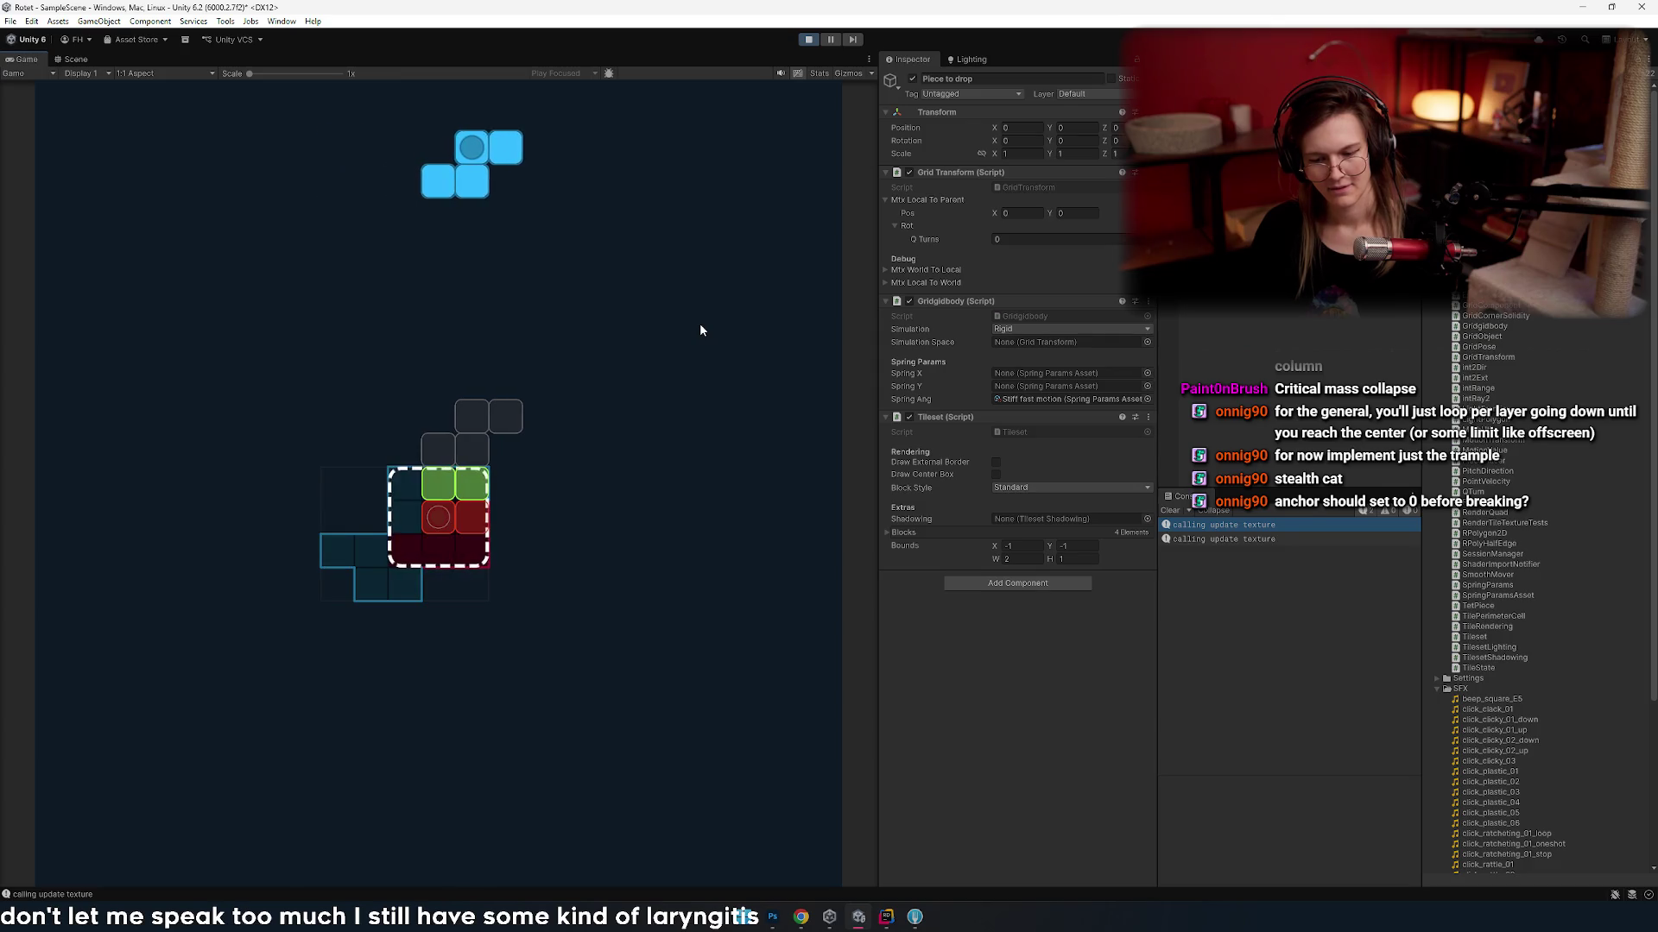
key("Left")
key("Right")
key("Left")
key("Right")
key("Right")
key("Left")
key("Left")
key("Right")
key("space")
key("Up")
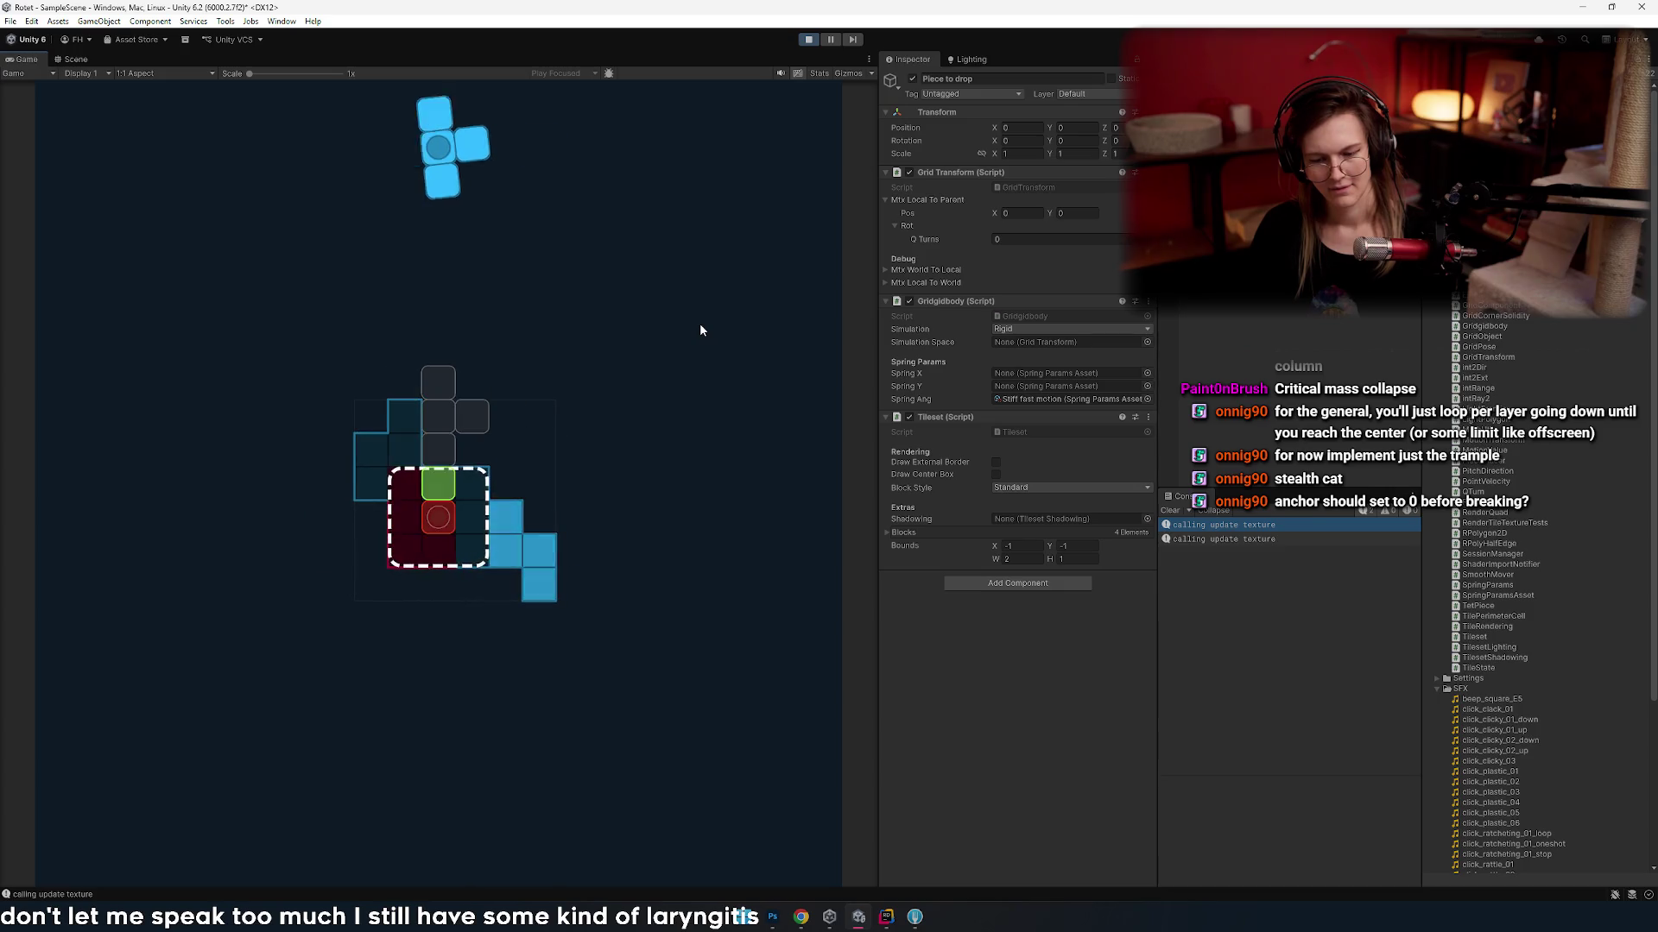
key("Right")
key("Right")
key("Right")
- Drop the T piece, then rotate and drop the L piece onto the board
key("Up")
key("Up")
key("space")
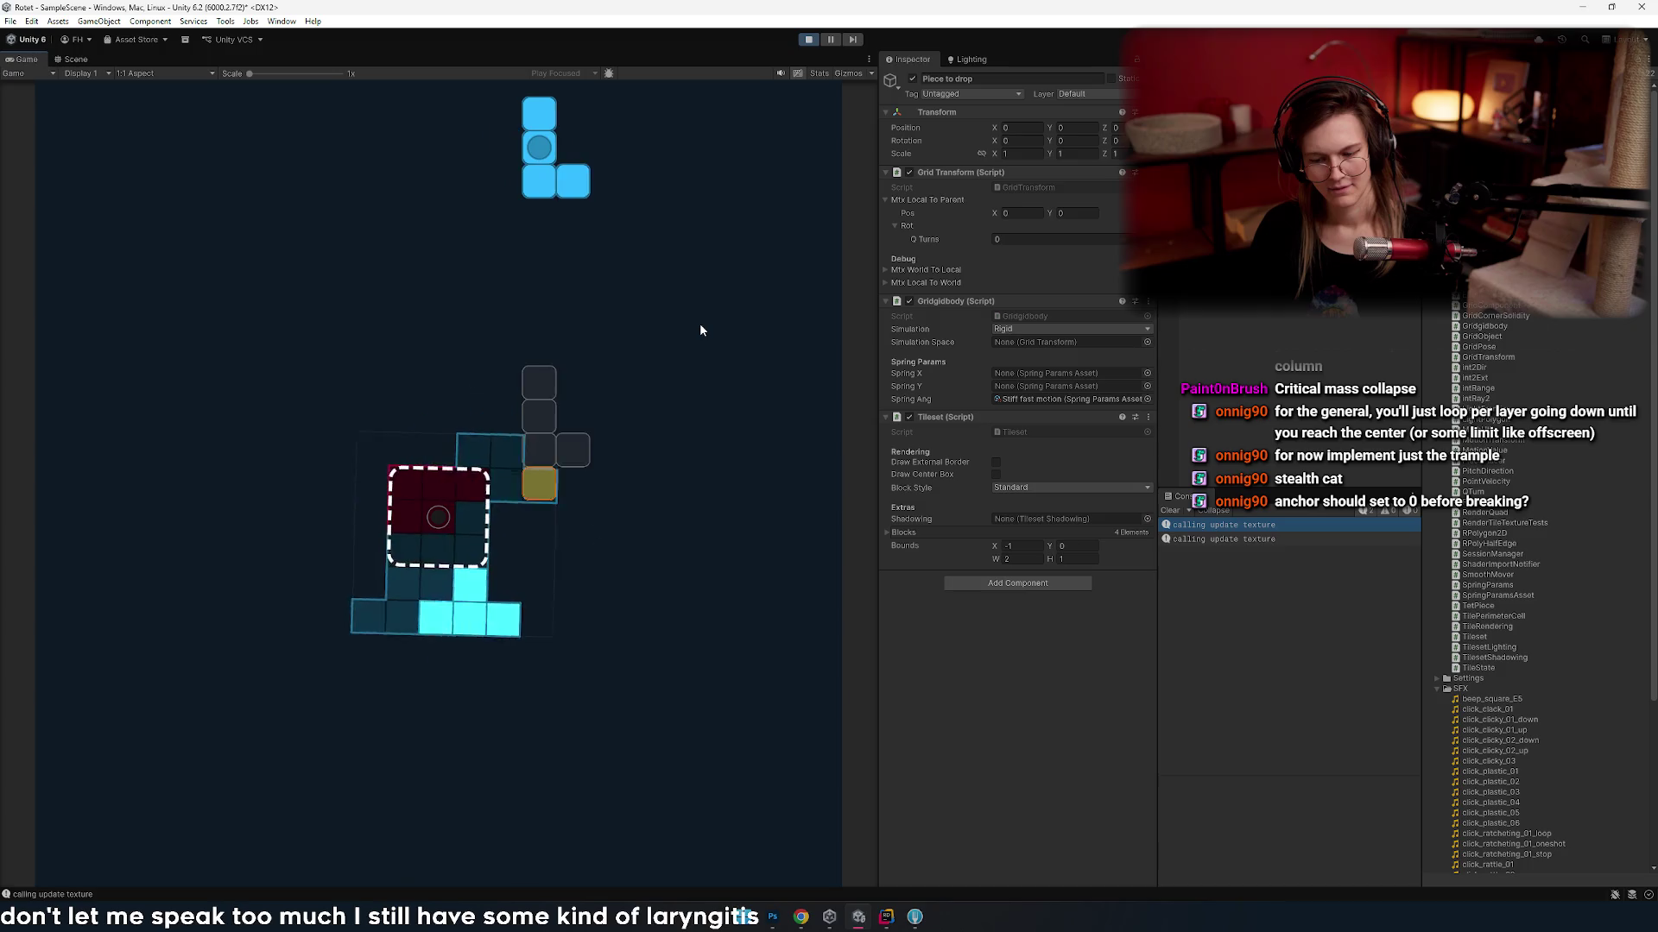
key("Left")
key("Left")
key("Left")
key("Up")
key("Left")
key("Up")
key("Up")
key("Right")
key("Right")
key("Right")
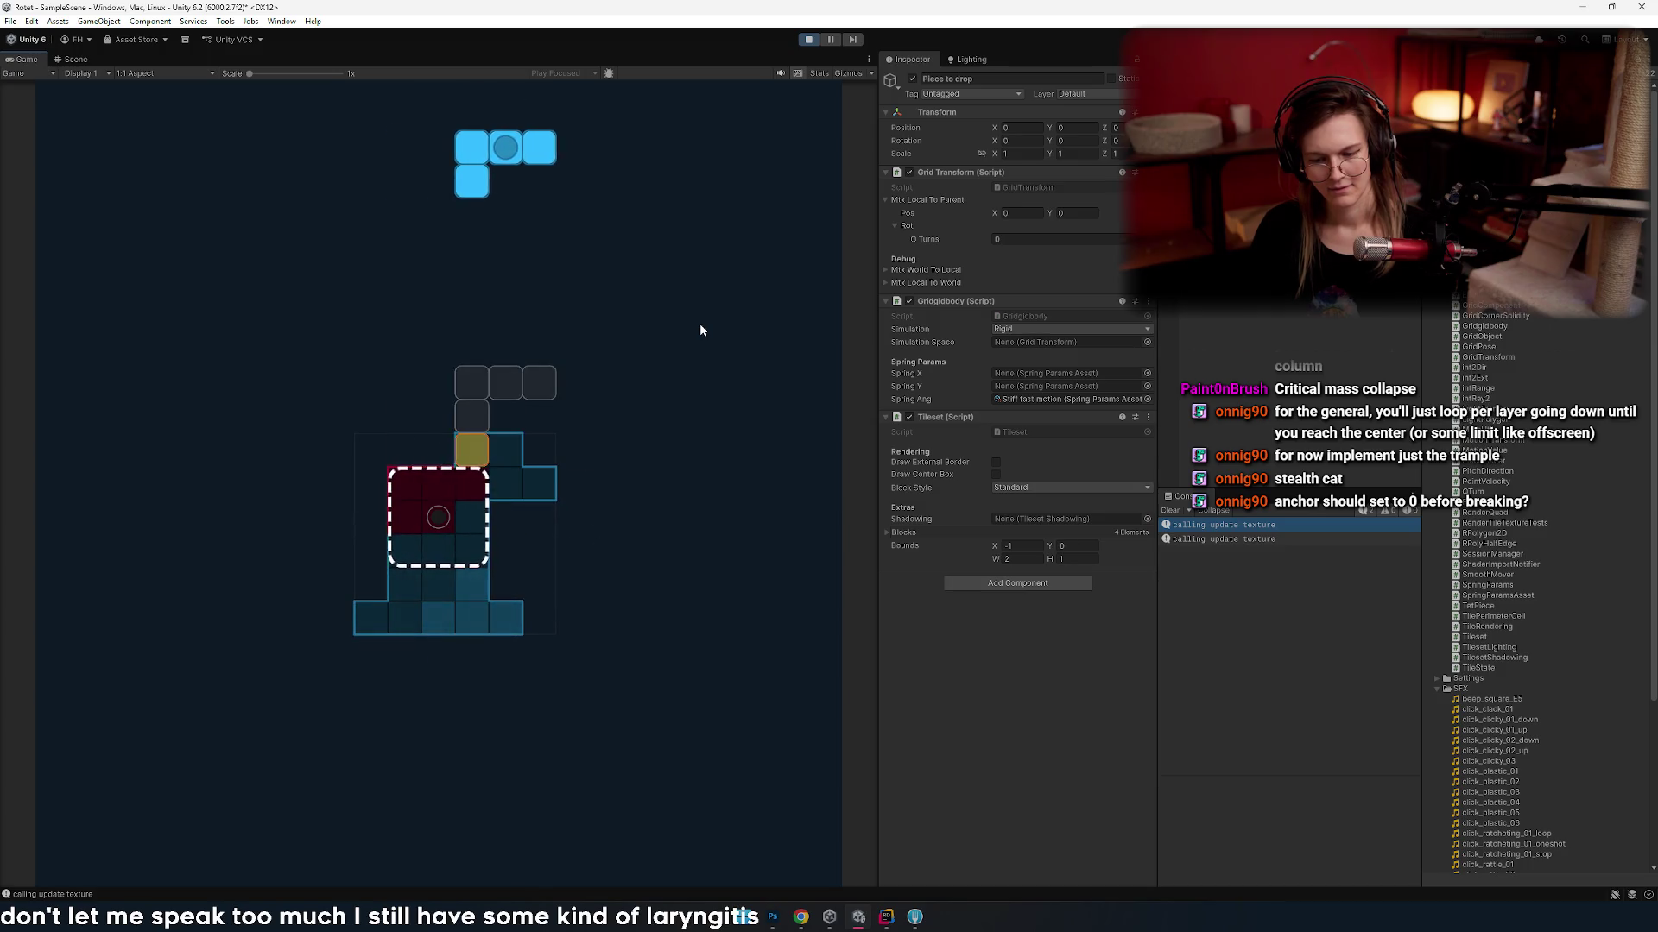
key("Left")
key("Left")
key("Left")
key("Right")
key("Right")
key("Up")
key("space")
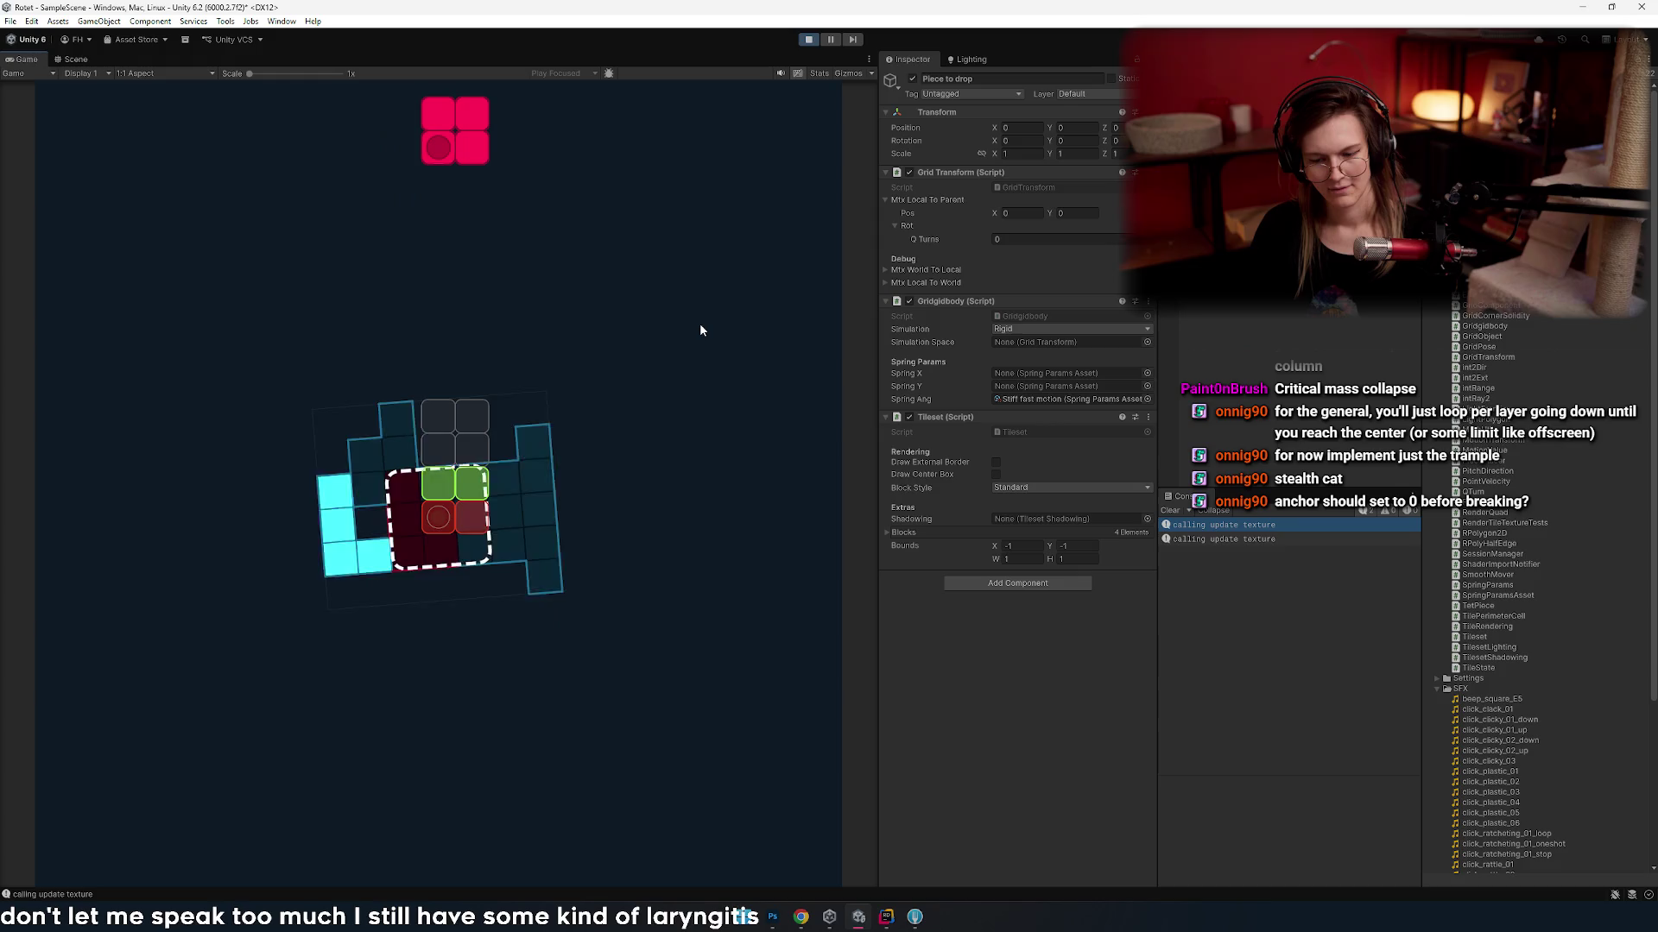
key("Right")
key("Right")
key("Right")
- Sweep the pink O piece left and right to watch contact markers, then drop it
key("Left")
key("Left")
key("Left")
key("Left")
key("Left")
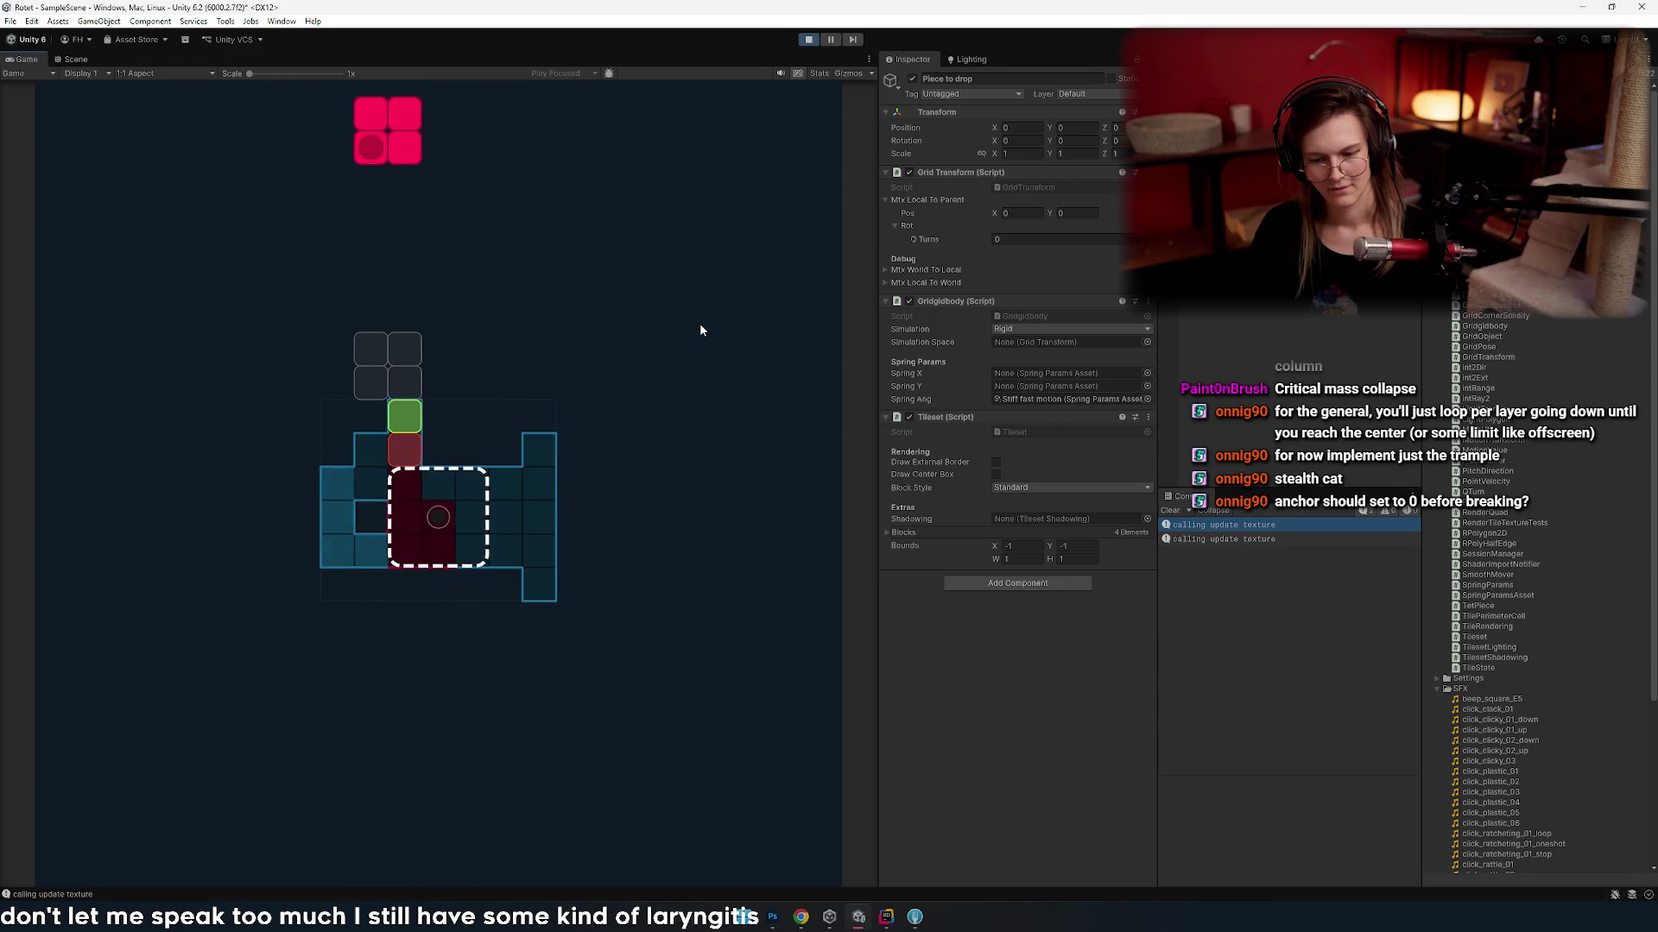
key("Left")
key("Left")
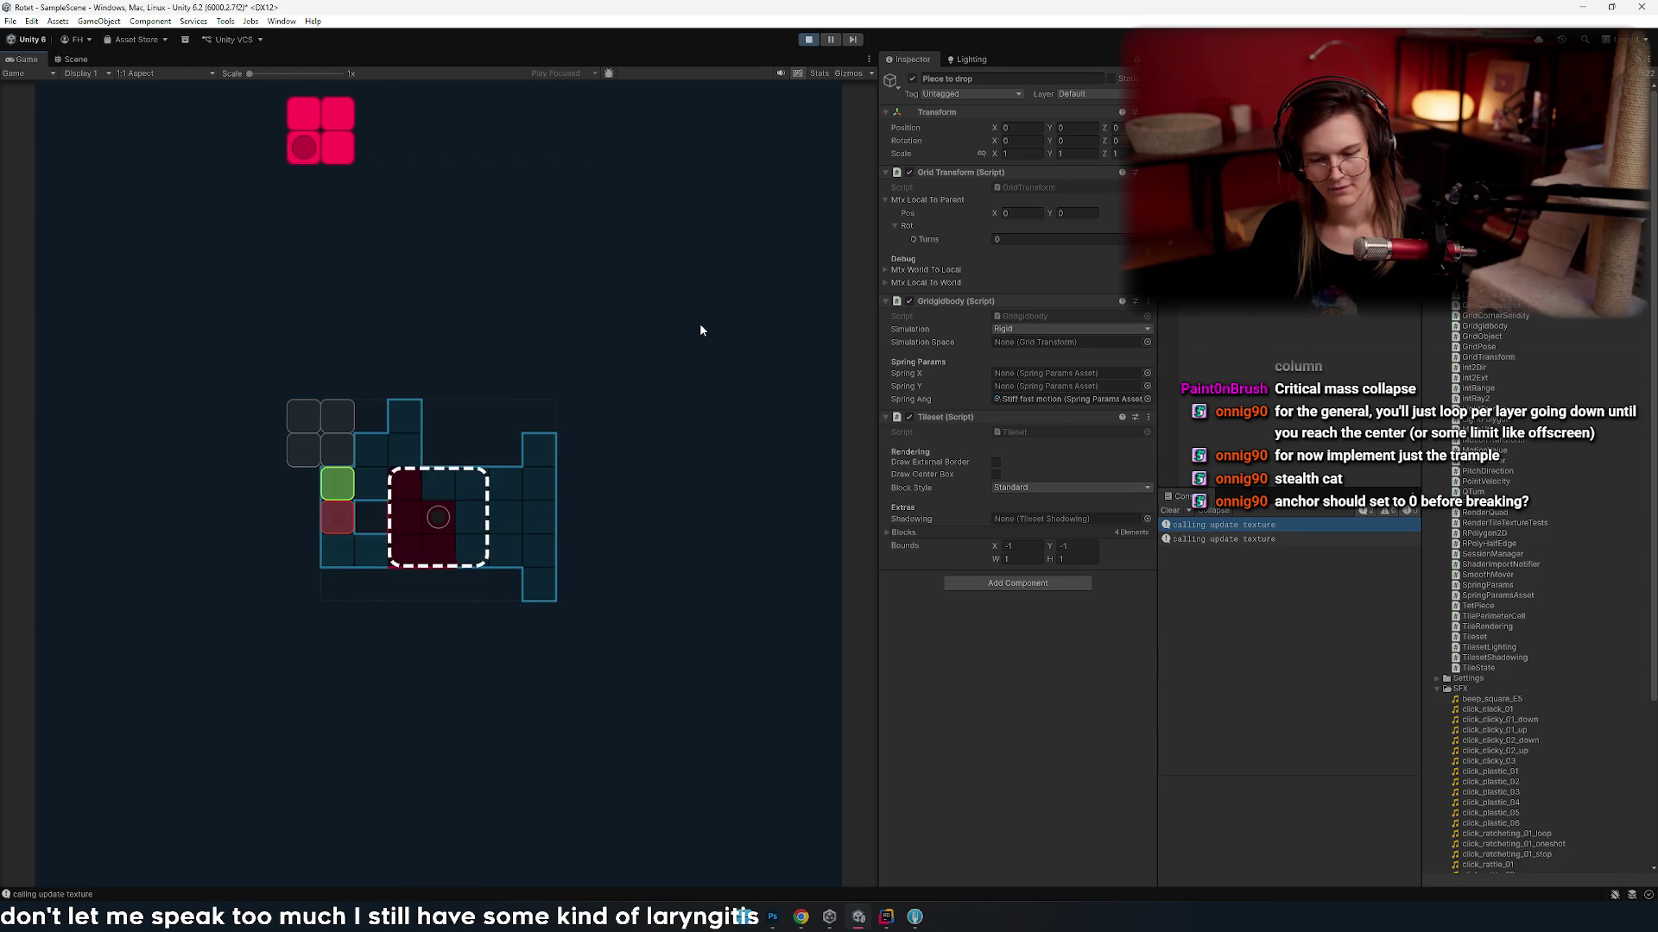
key("Right")
key("Right")
key("Right")
key("Right")
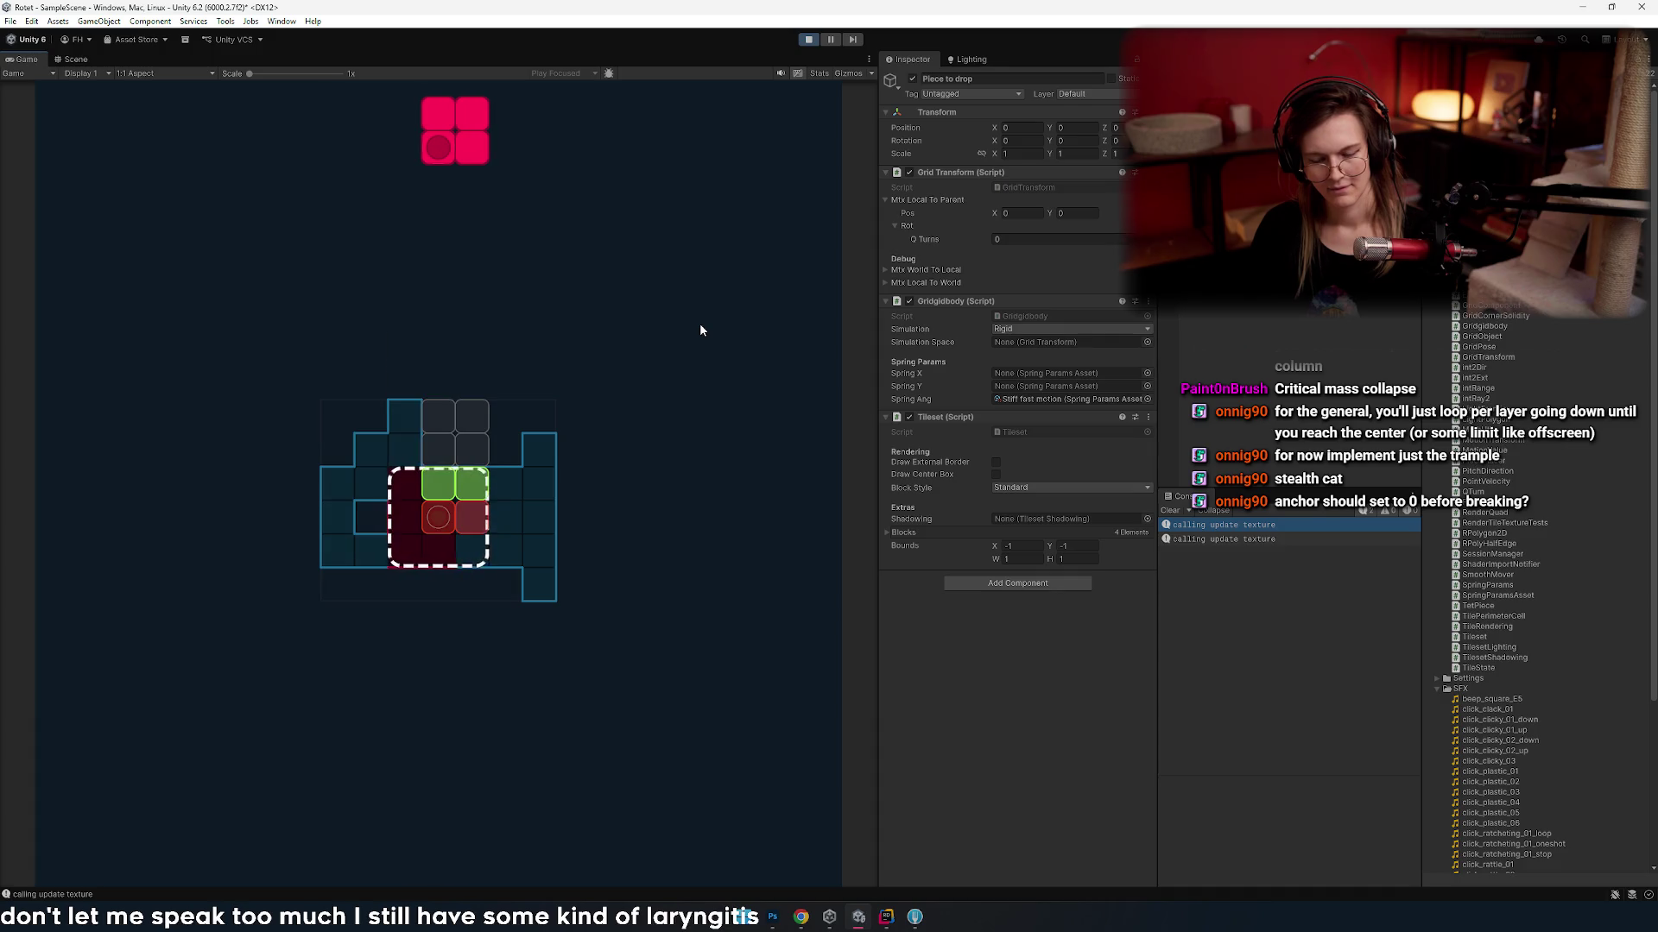
key("Left")
key("Right")
key("Right")
key("Right")
key("Right")
key("Left")
key("Left")
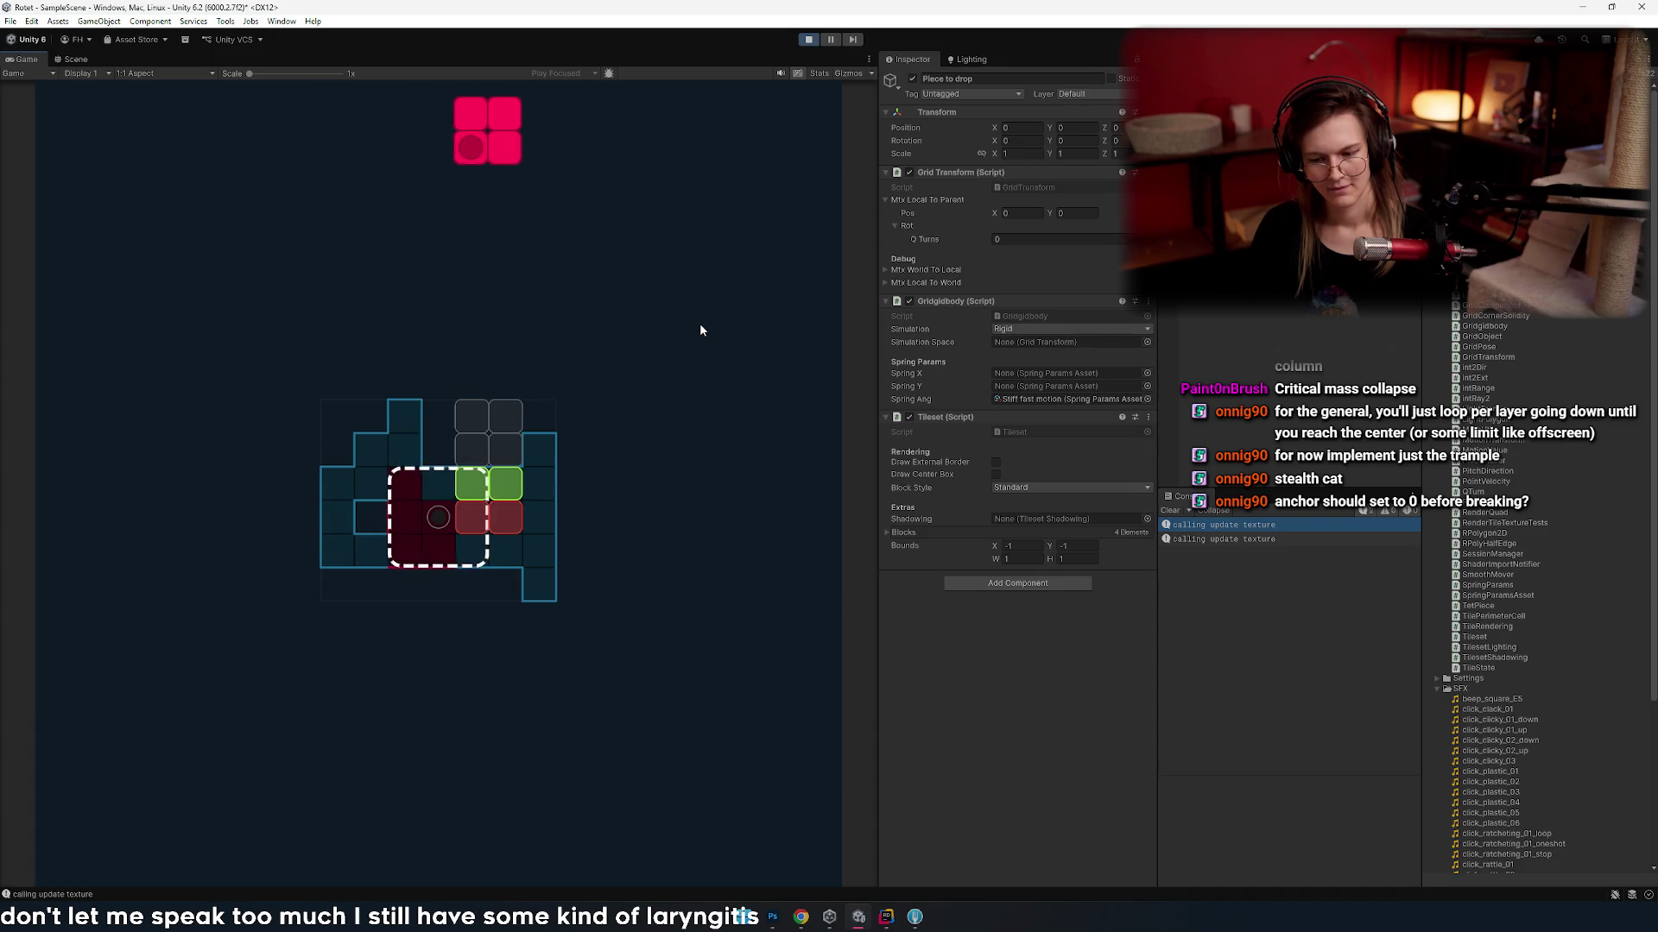
key("Left")
key("Left")
key("Left")
key("Left")
key("Right")
key("Right")
key("Right")
key("Right")
key("Right")
key("Left")
key("Right")
key("Left")
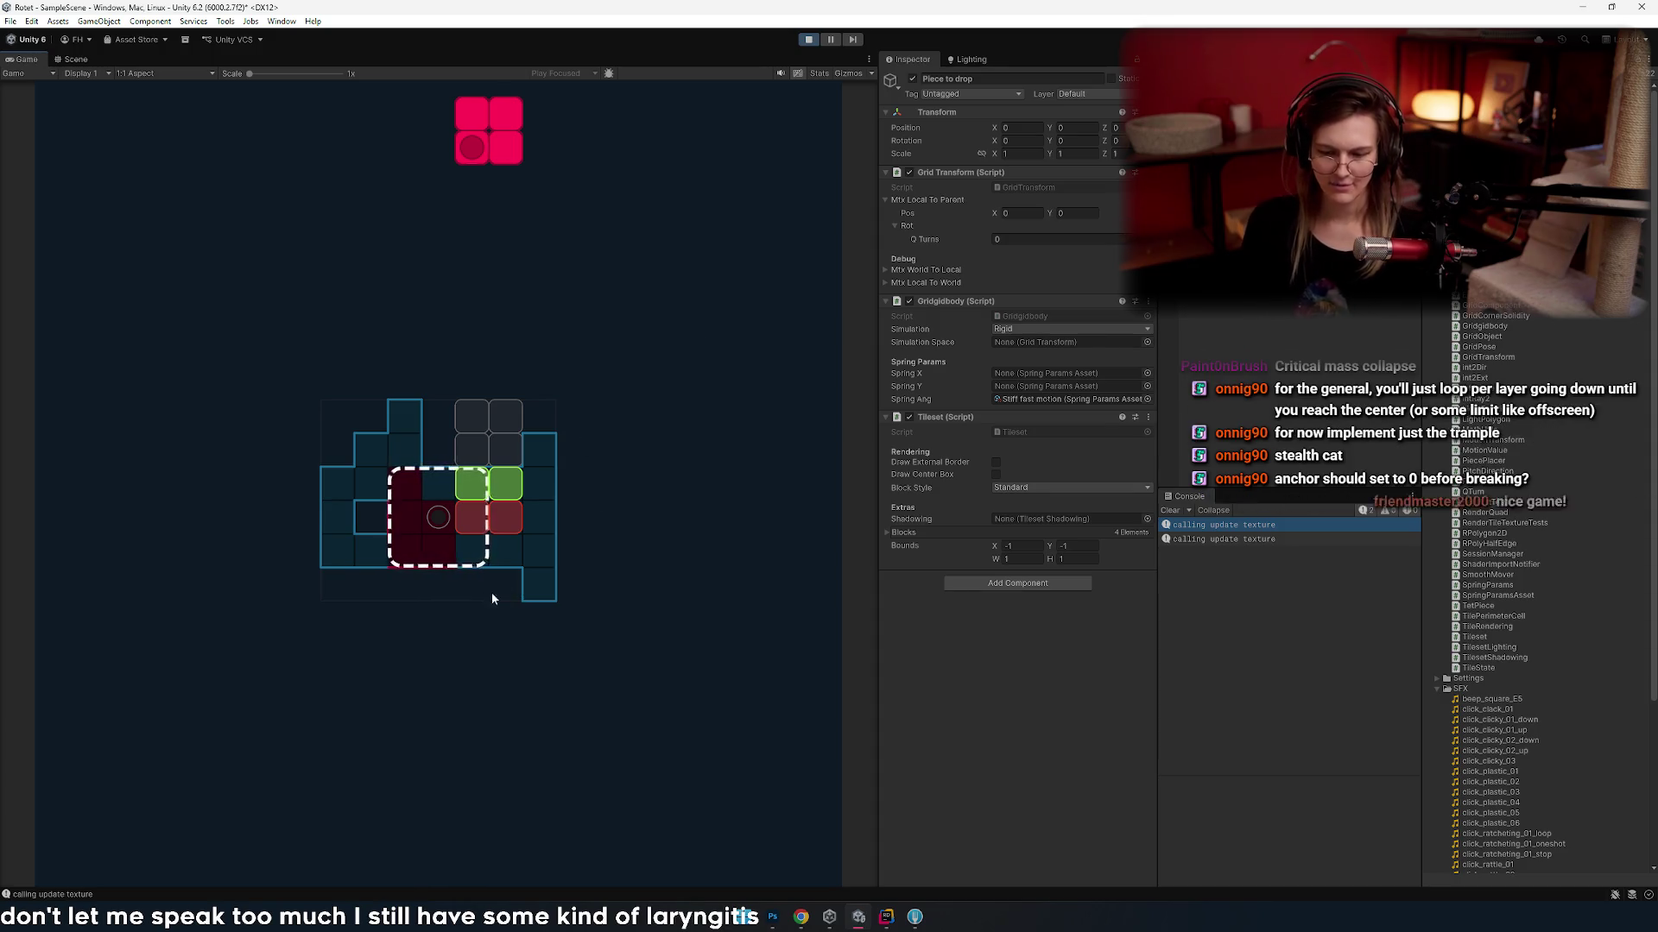
key("Left")
key("Left")
key("Left")
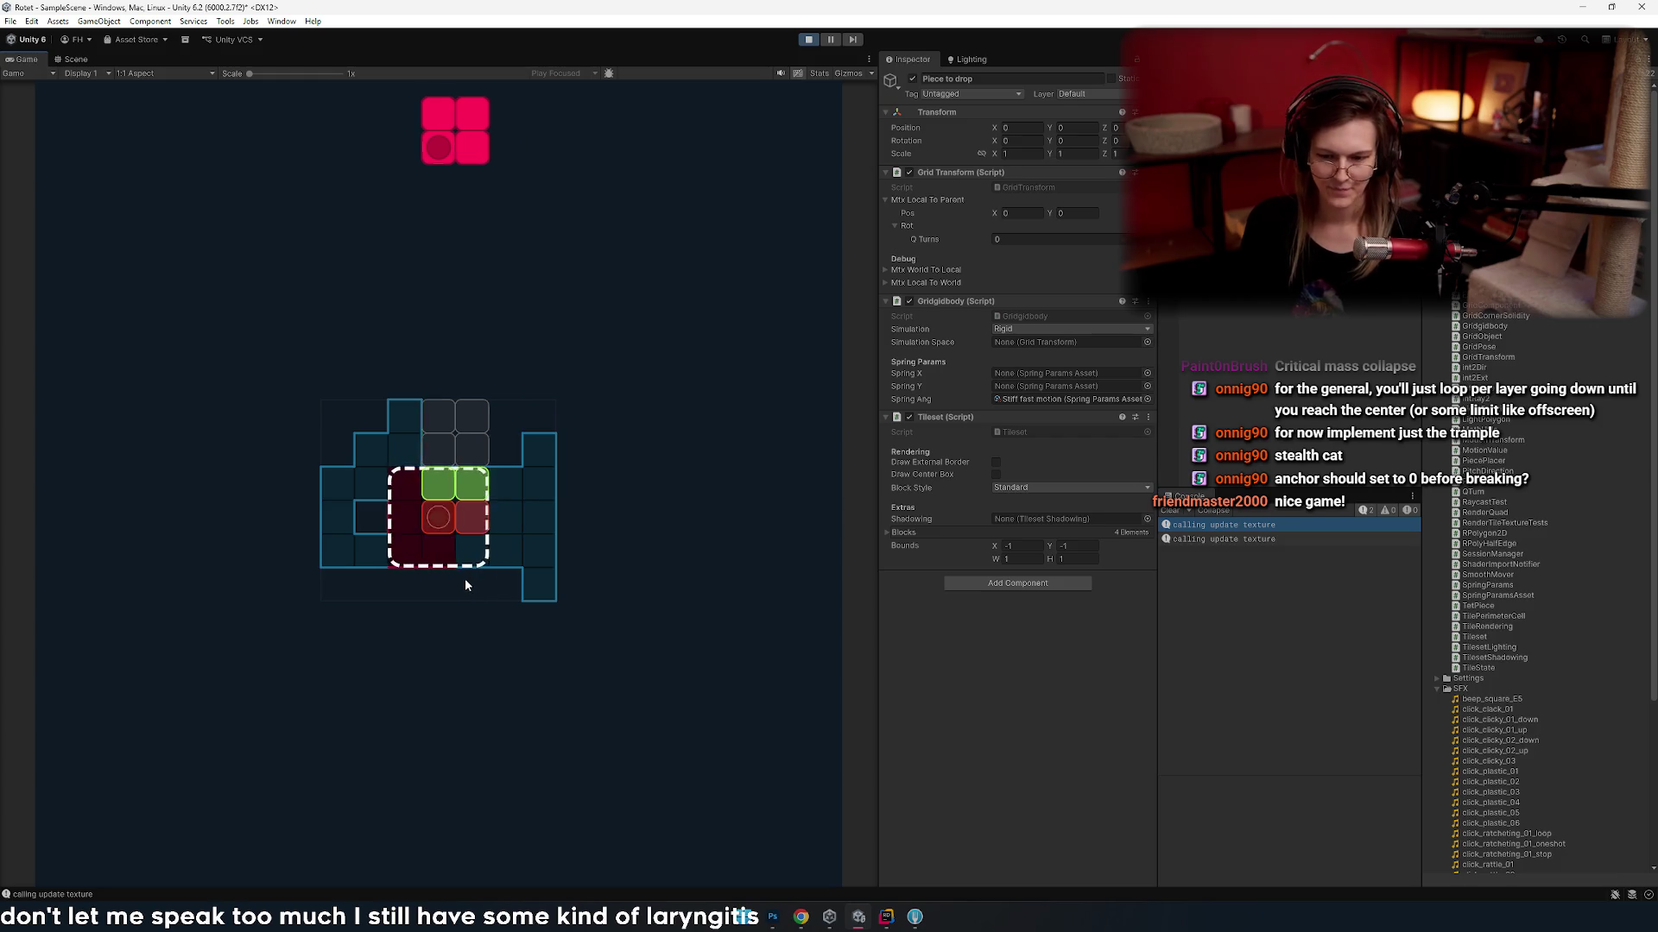
key("space")
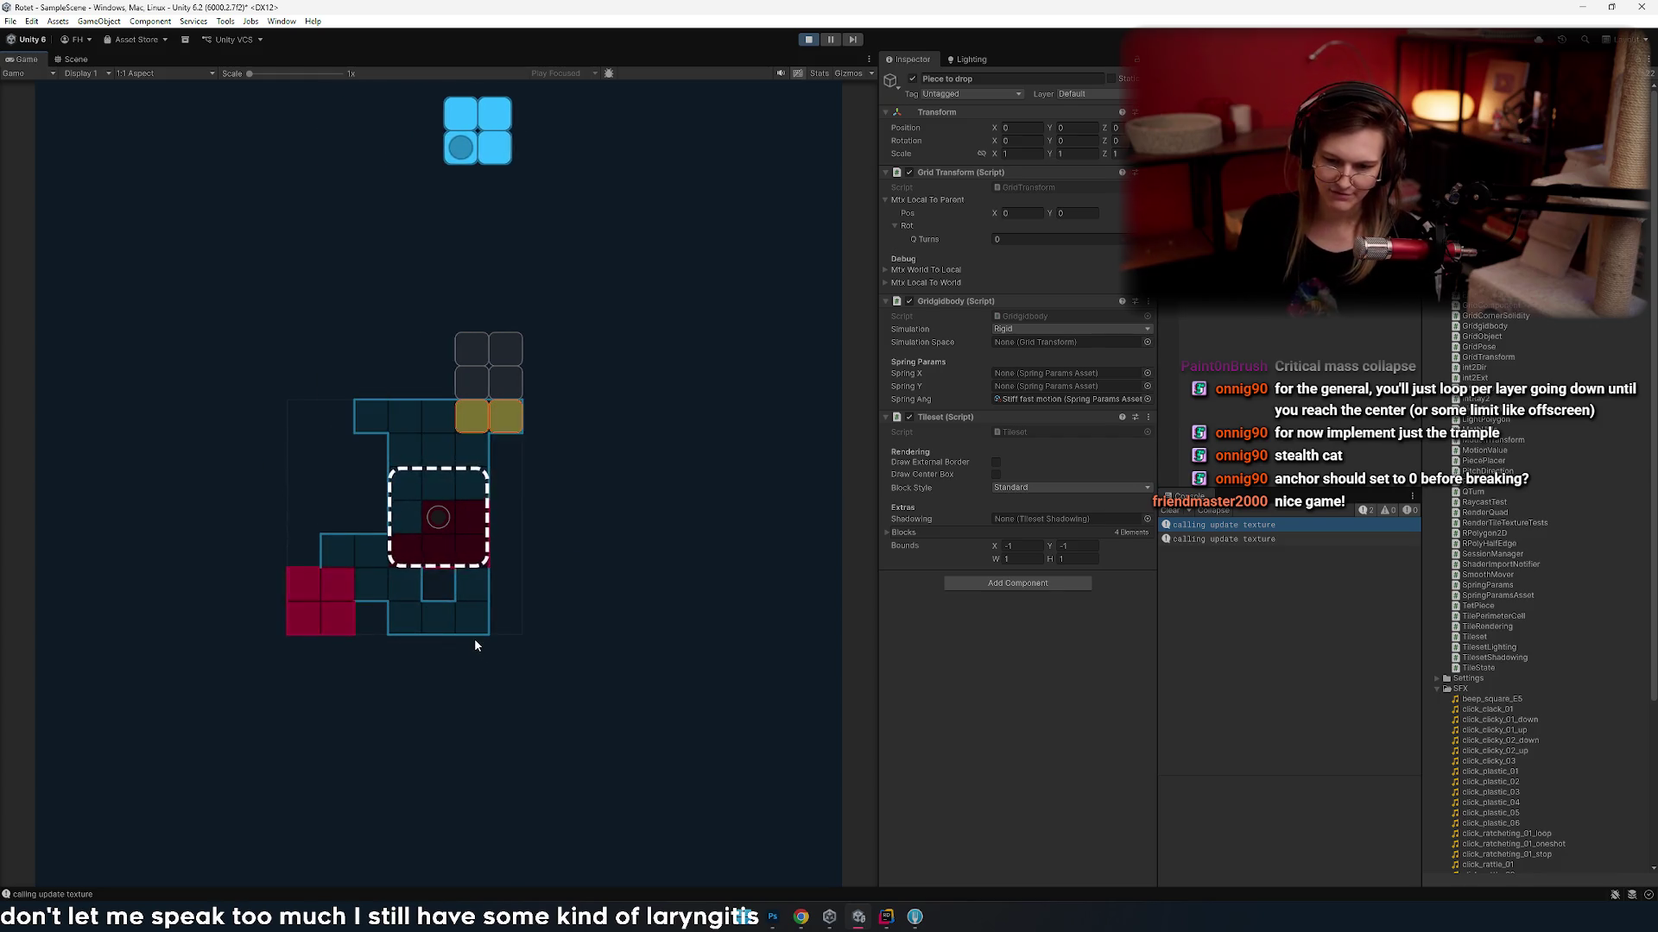
- Drop the blue S piece and slide the blue O piece between columns to test markers
key("Right")
key("Right")
key("Left")
key("space")
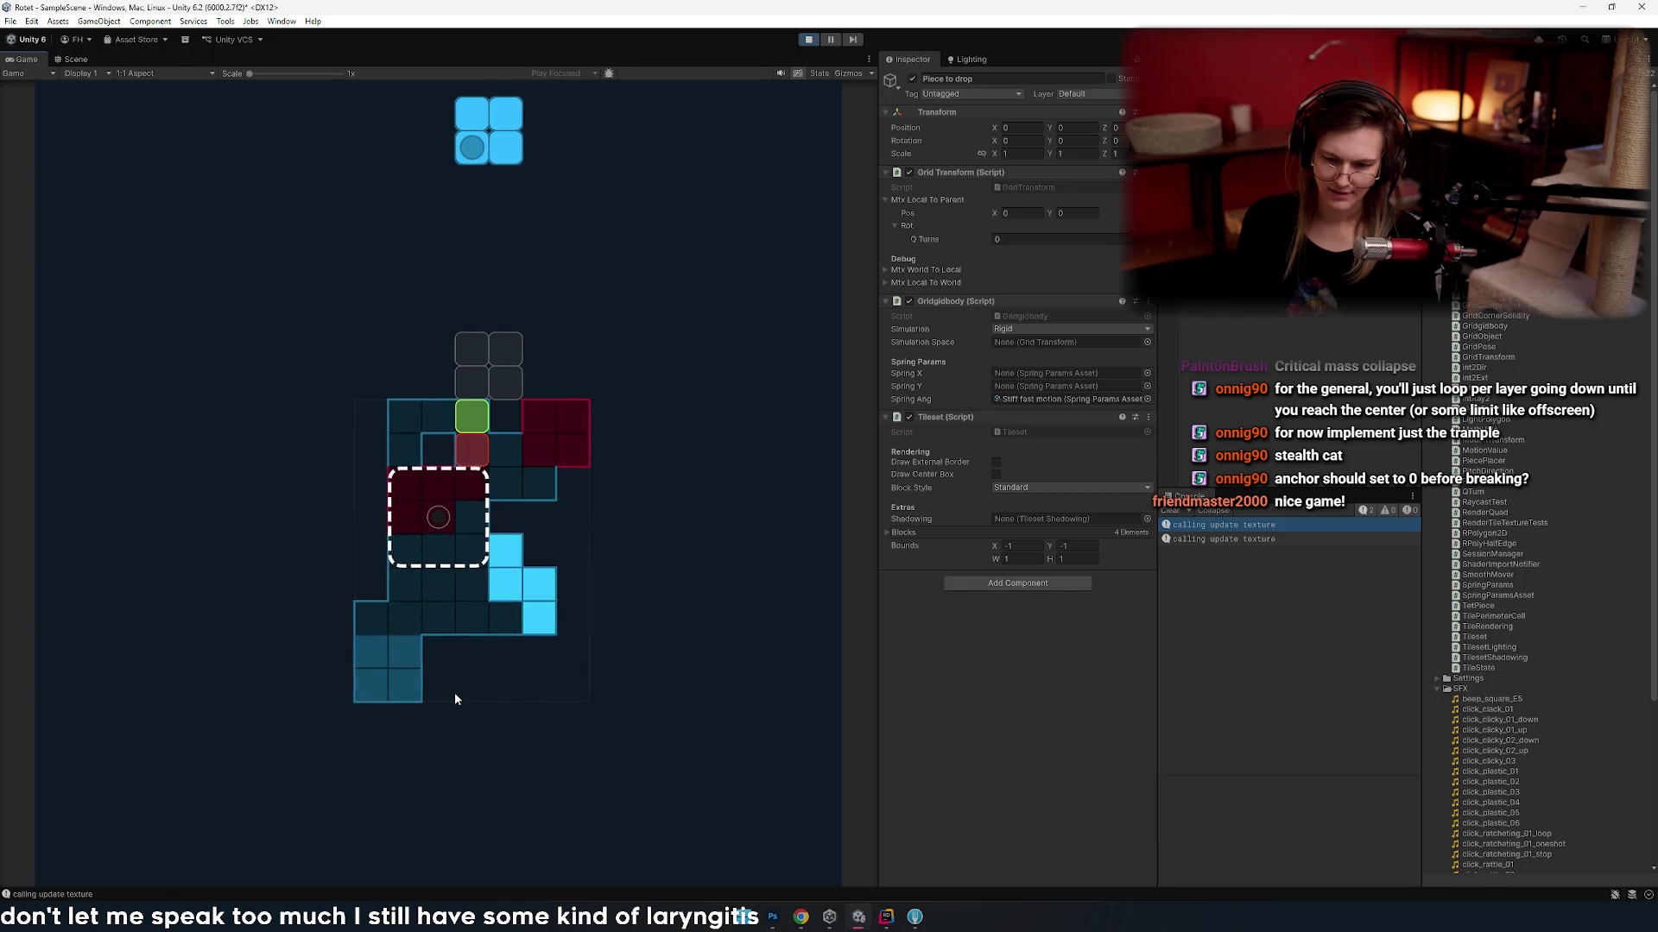
key("Right")
key("Right")
key("Right")
key("Left")
key("Left")
key("Left")
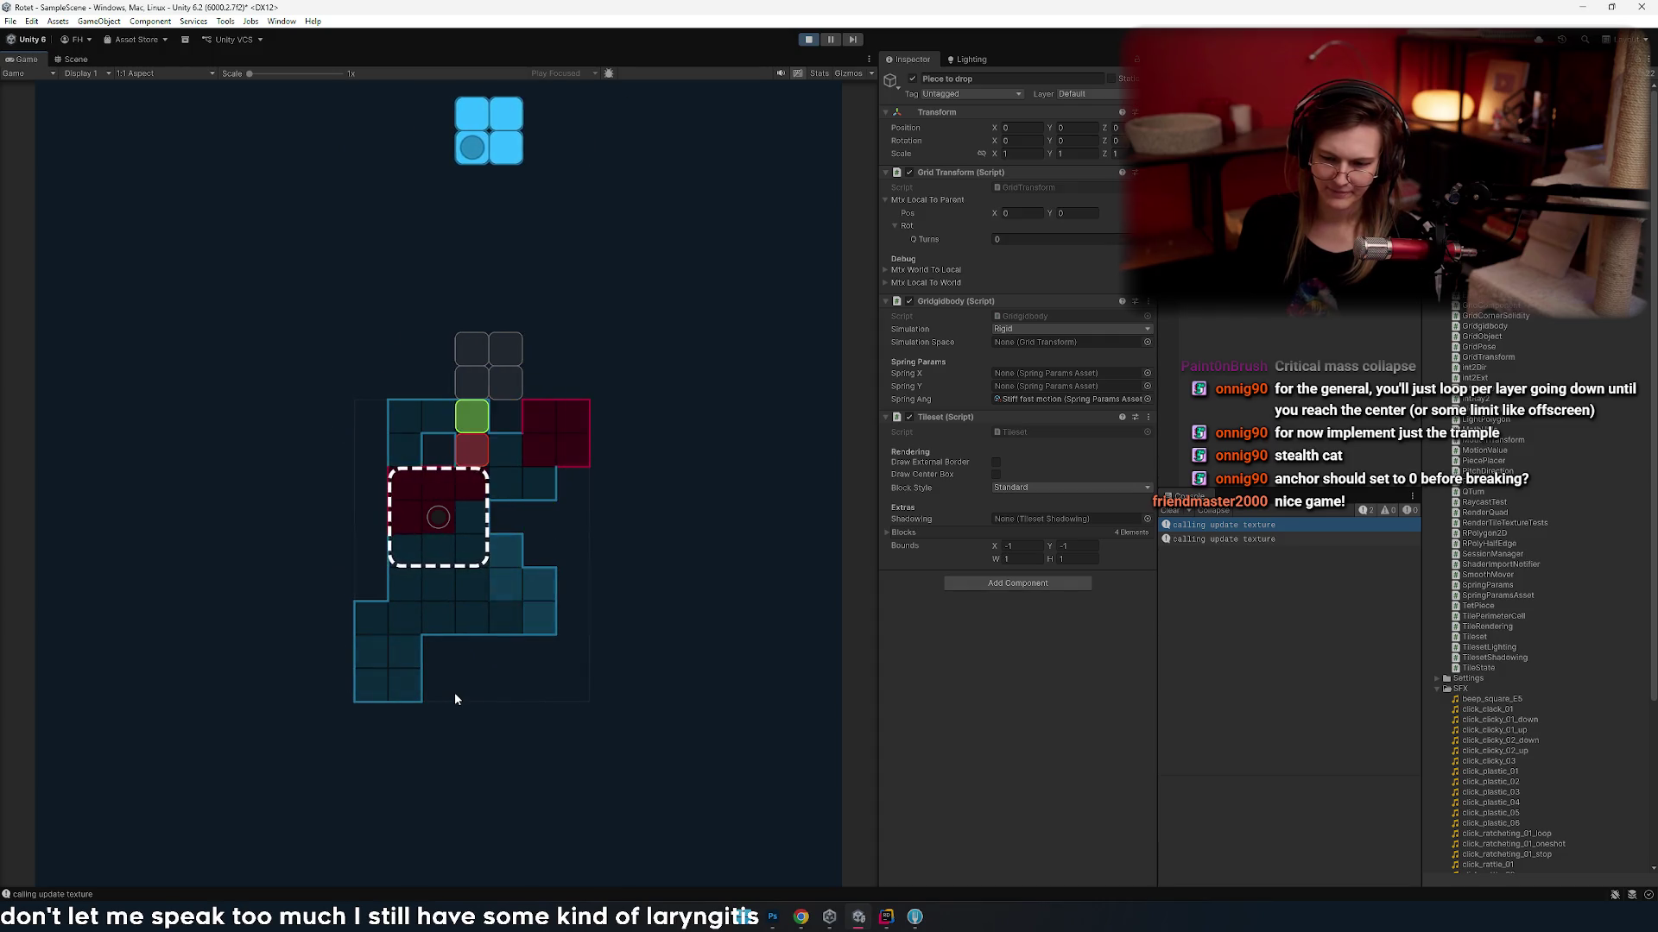
key("Right")
key("Left")
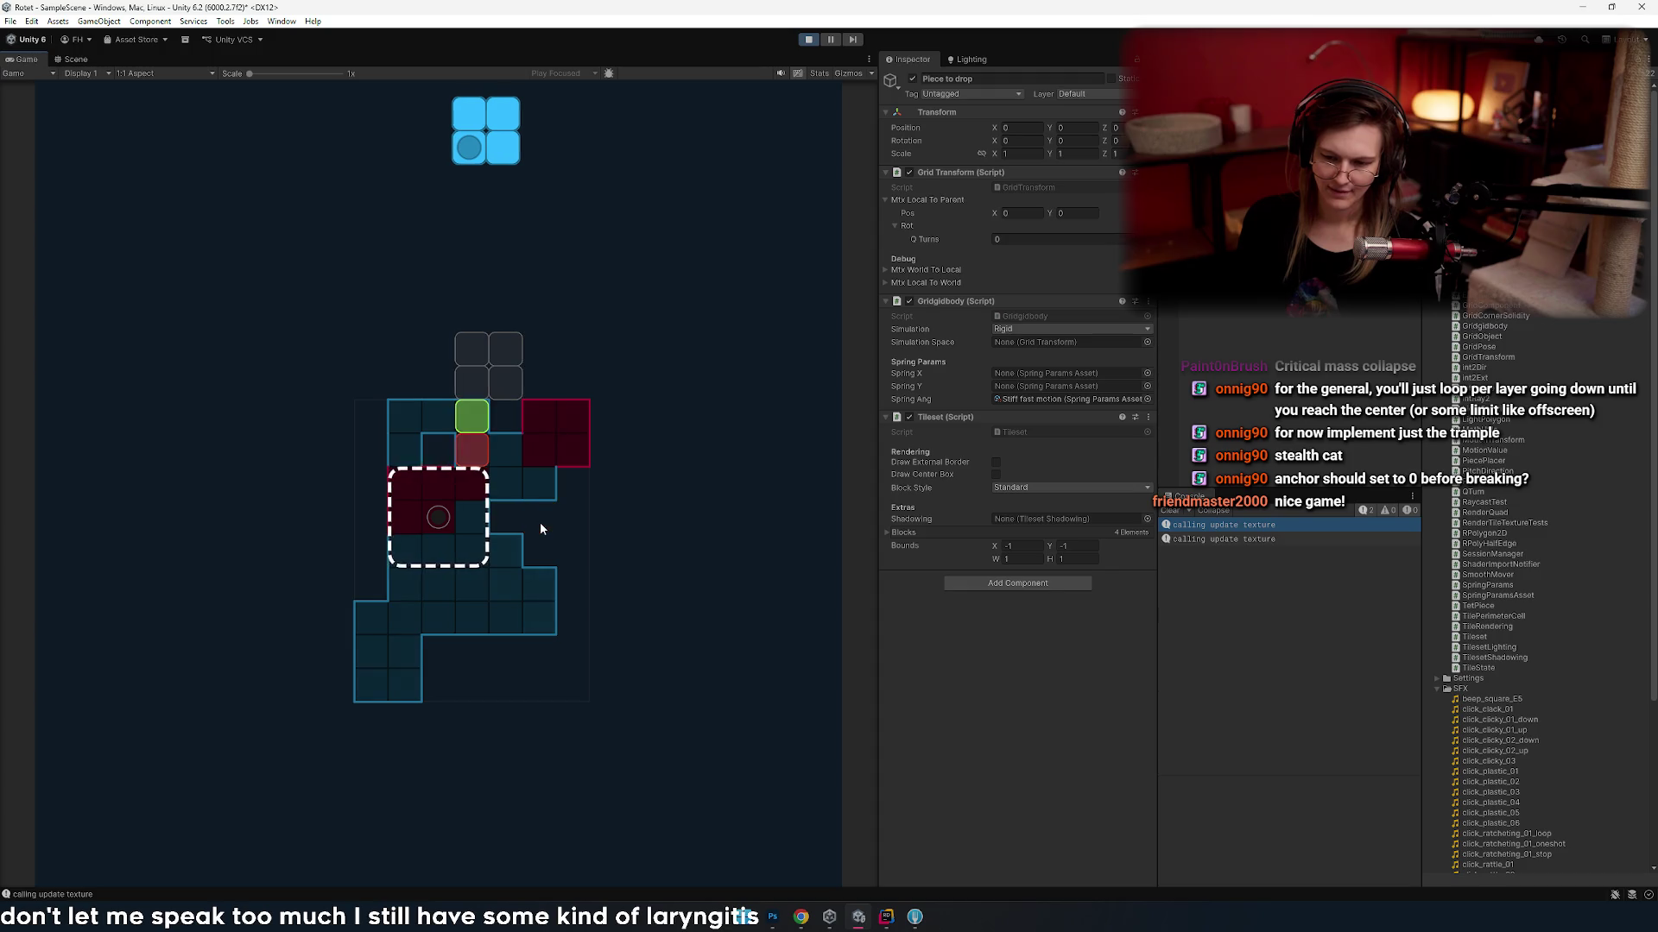
key("Right")
key("Right")
key("Left")
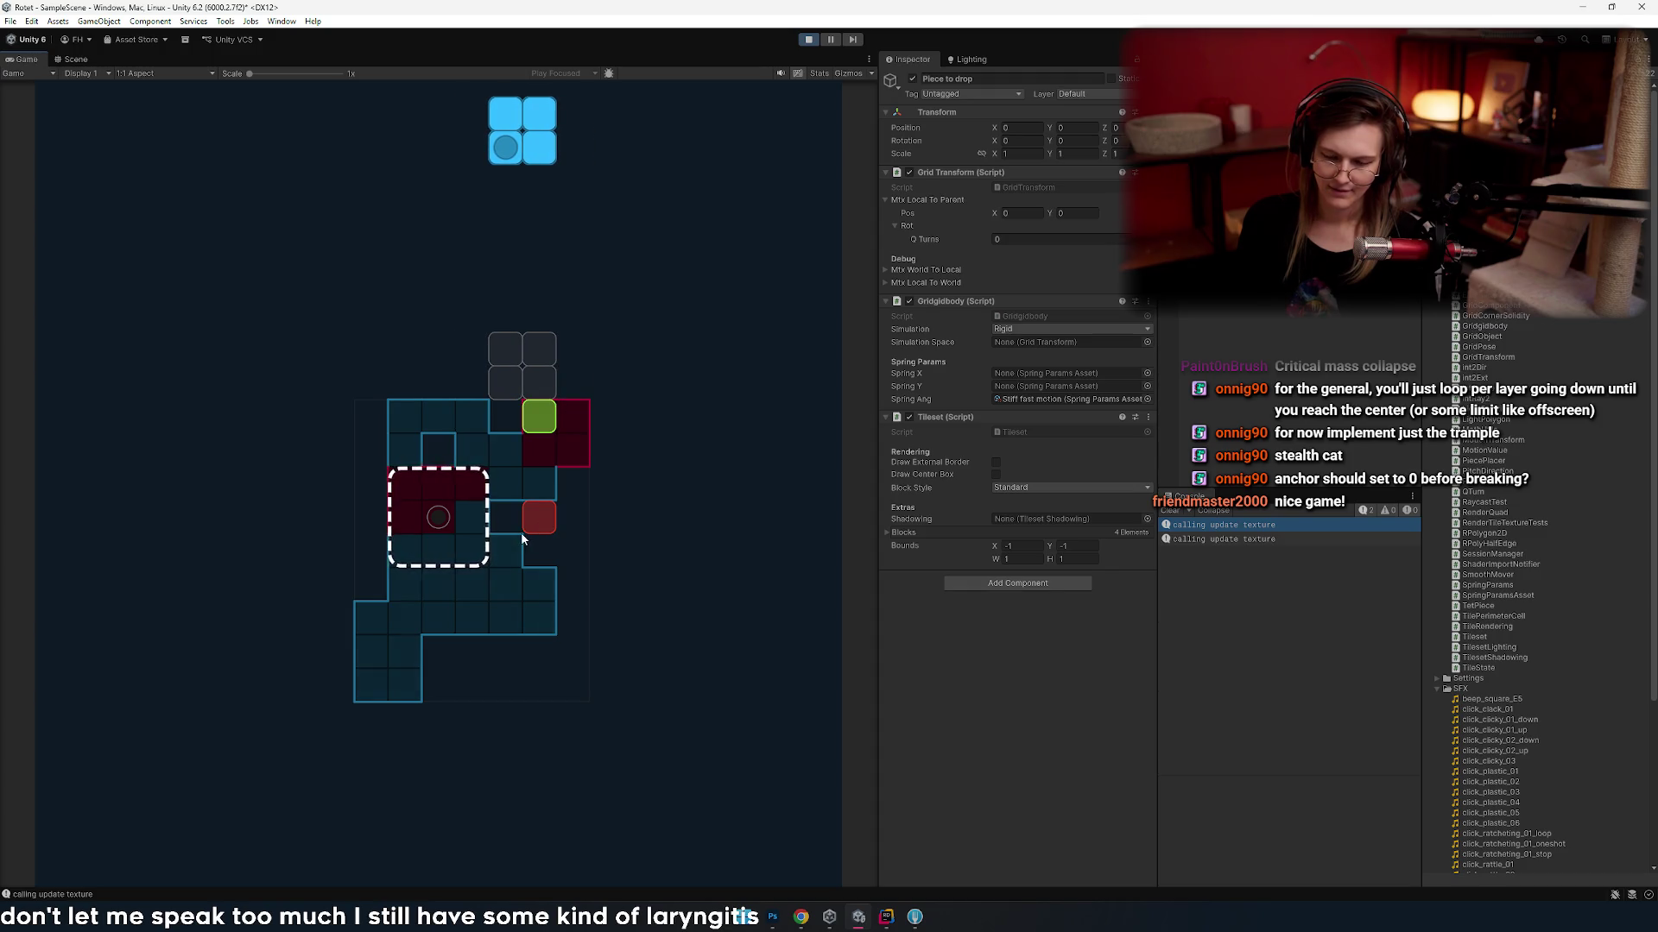
key("Left")
key("Right")
key("Right")
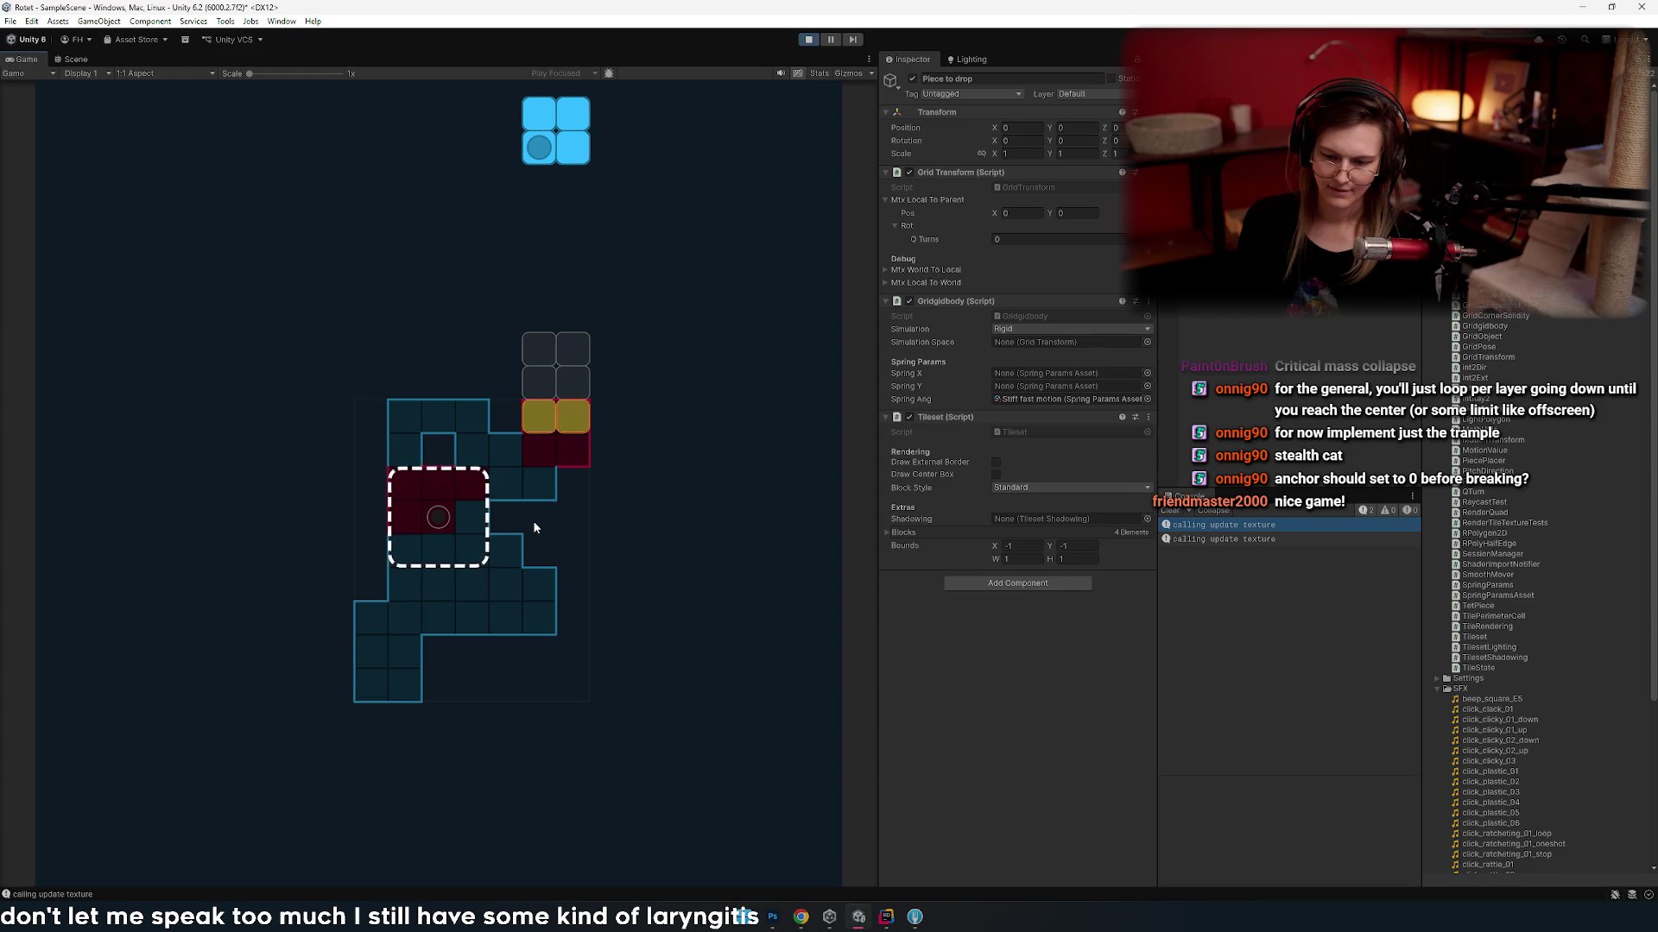
key("Left")
key("Left")
key("Right")
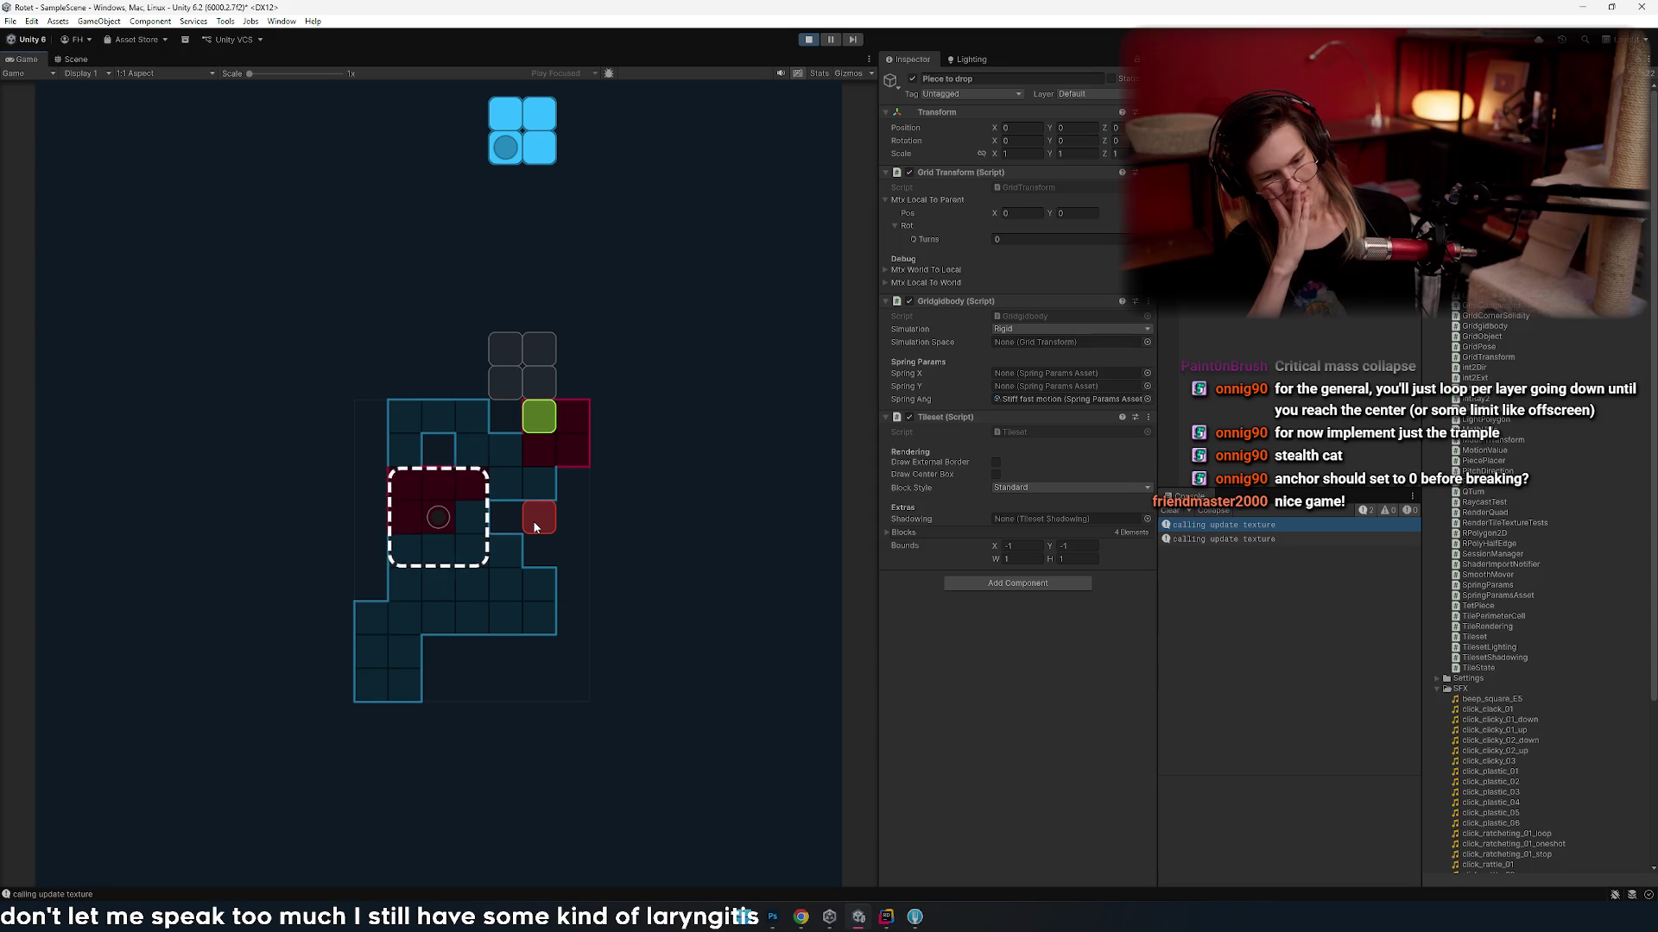
- Drop the blue and pink pieces onto the board and return to Rider
left_click(534, 527)
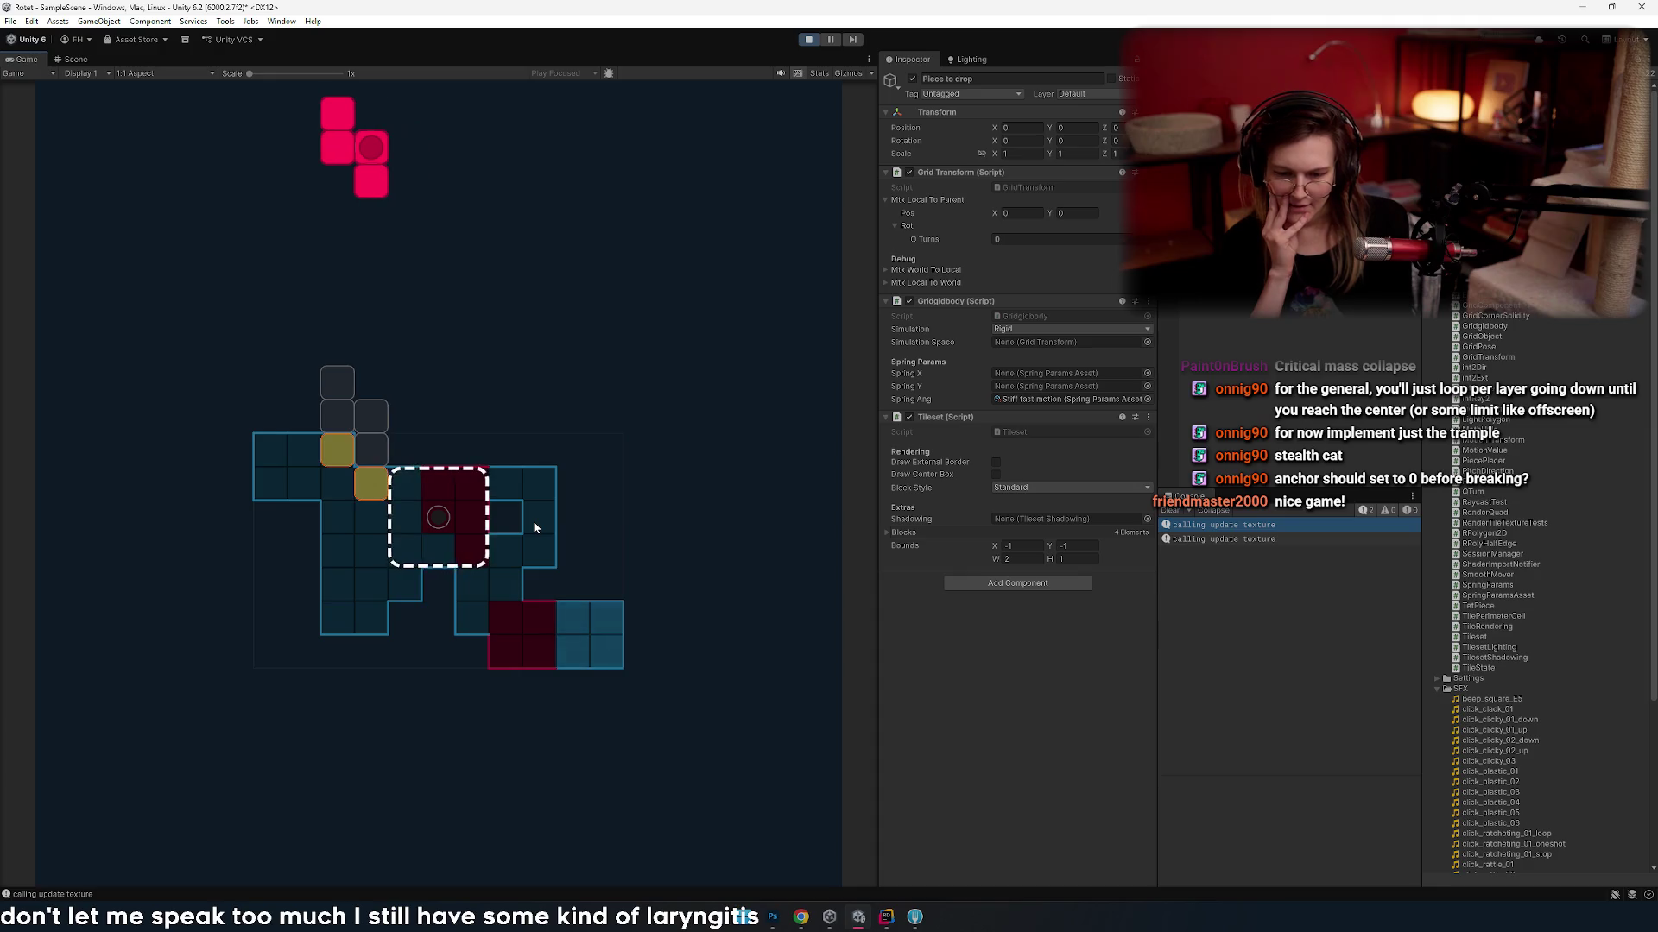
left_click(534, 527)
scroll(535, 527, "down", 4)
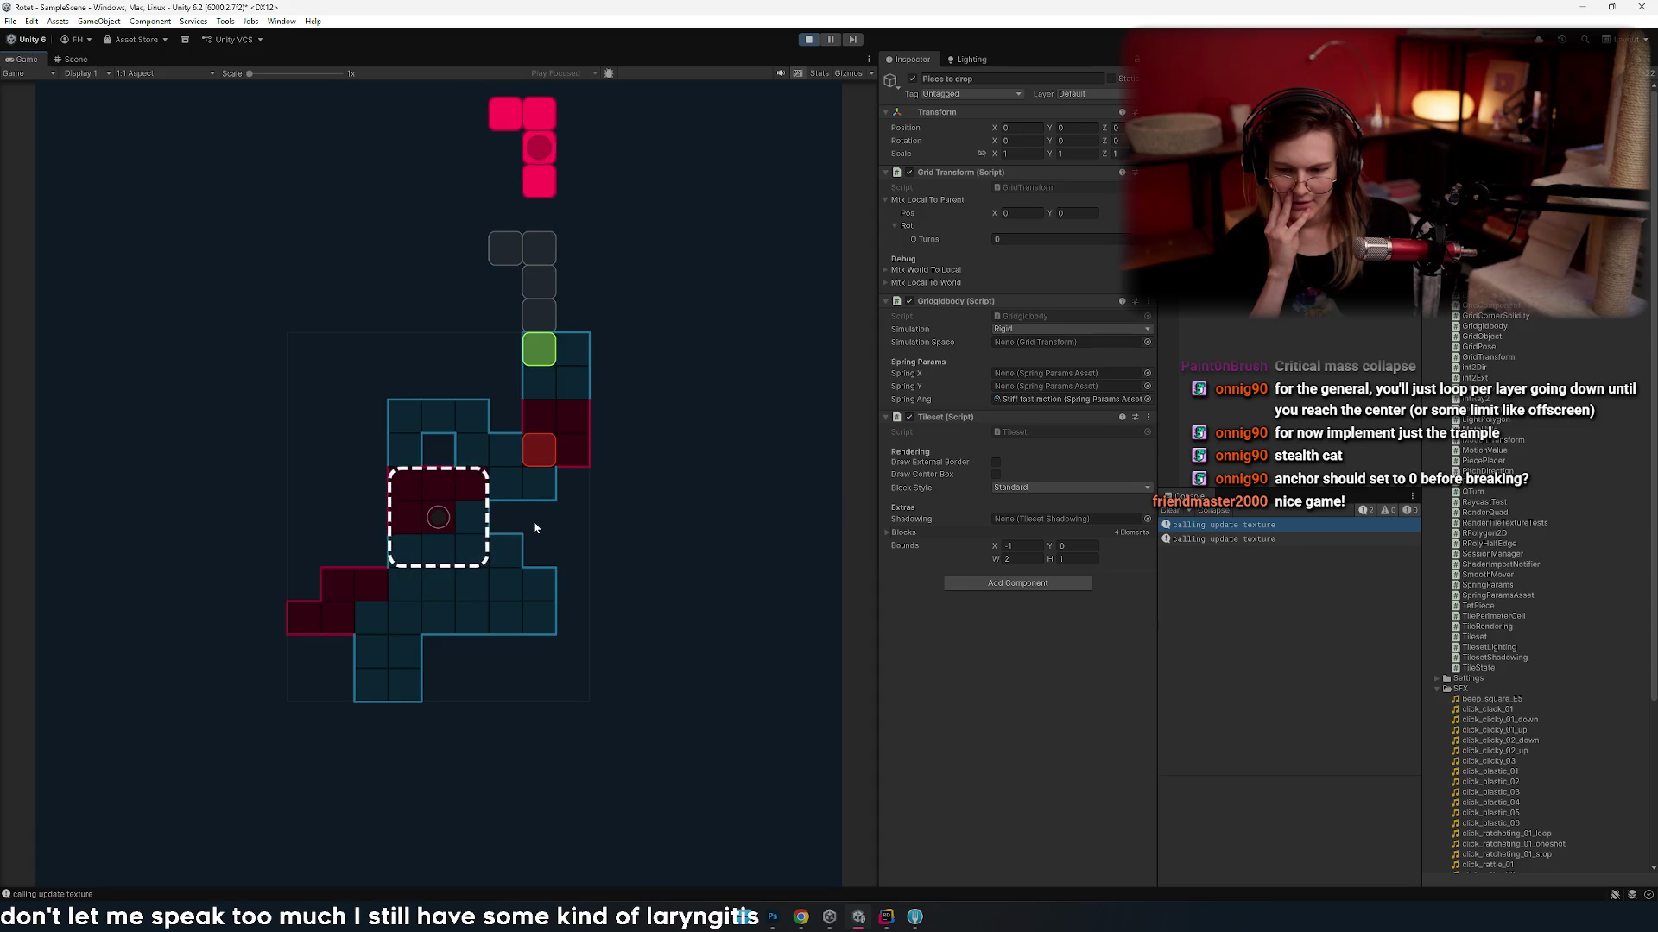
key("alt+Tab")
- Review the break and empty-space branch in the CountShiftabilityFrom loop
left_click(406, 455)
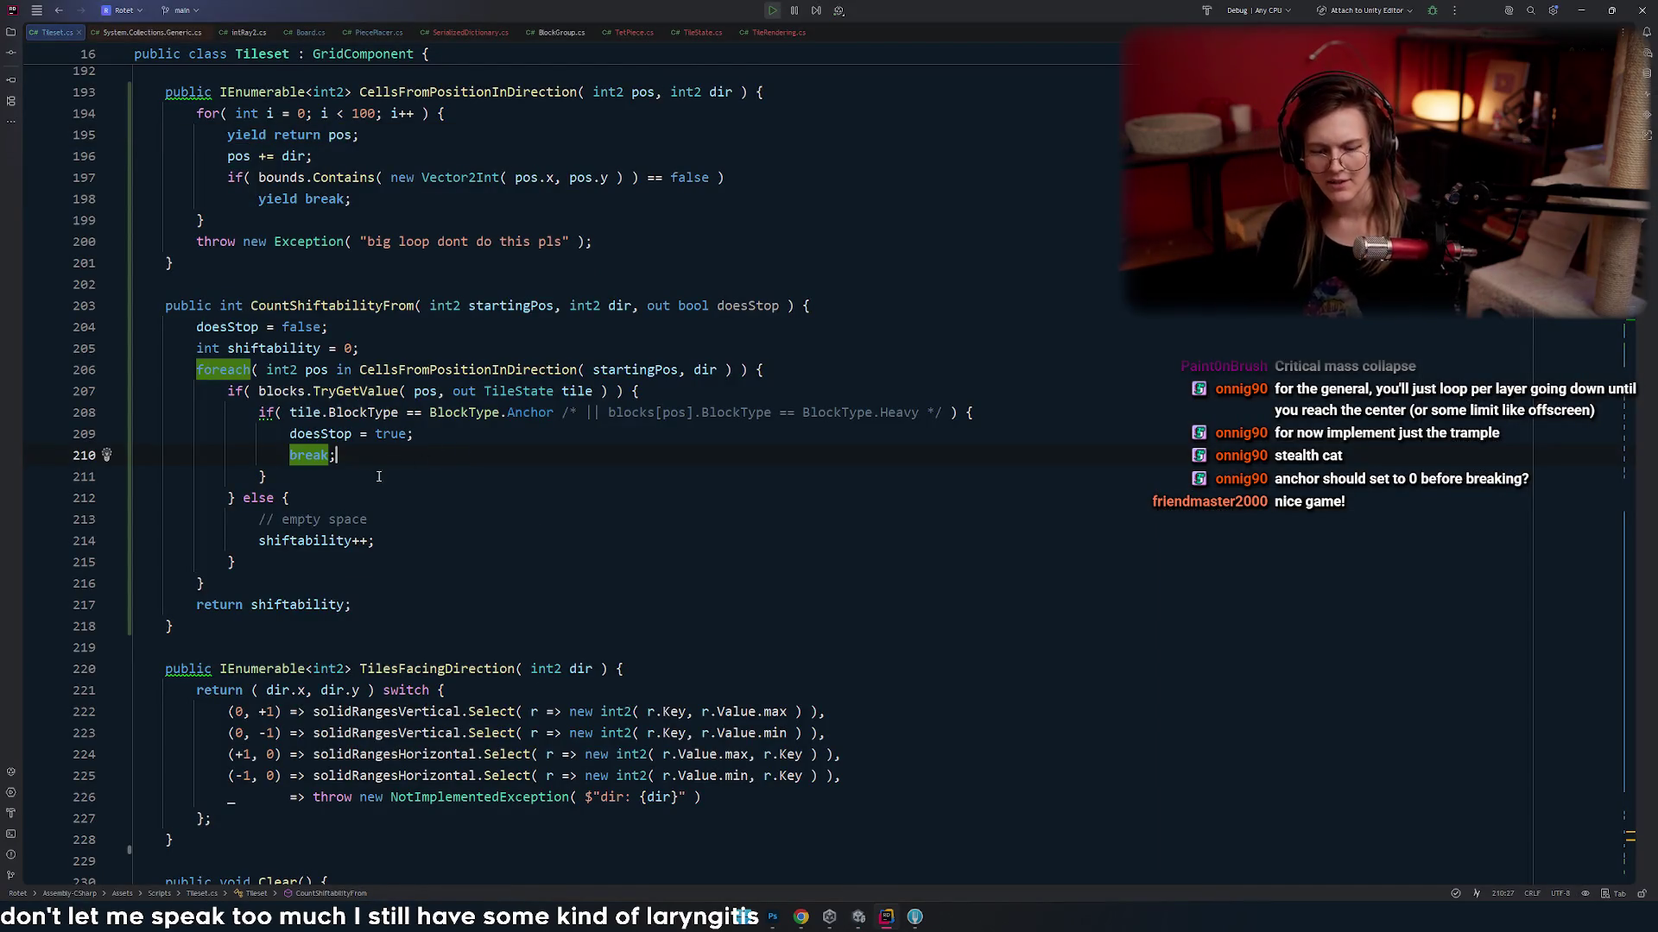
scroll(406, 499, "up", 3)
scroll(406, 499, "up", 3)
scroll(449, 492, "down", 10)
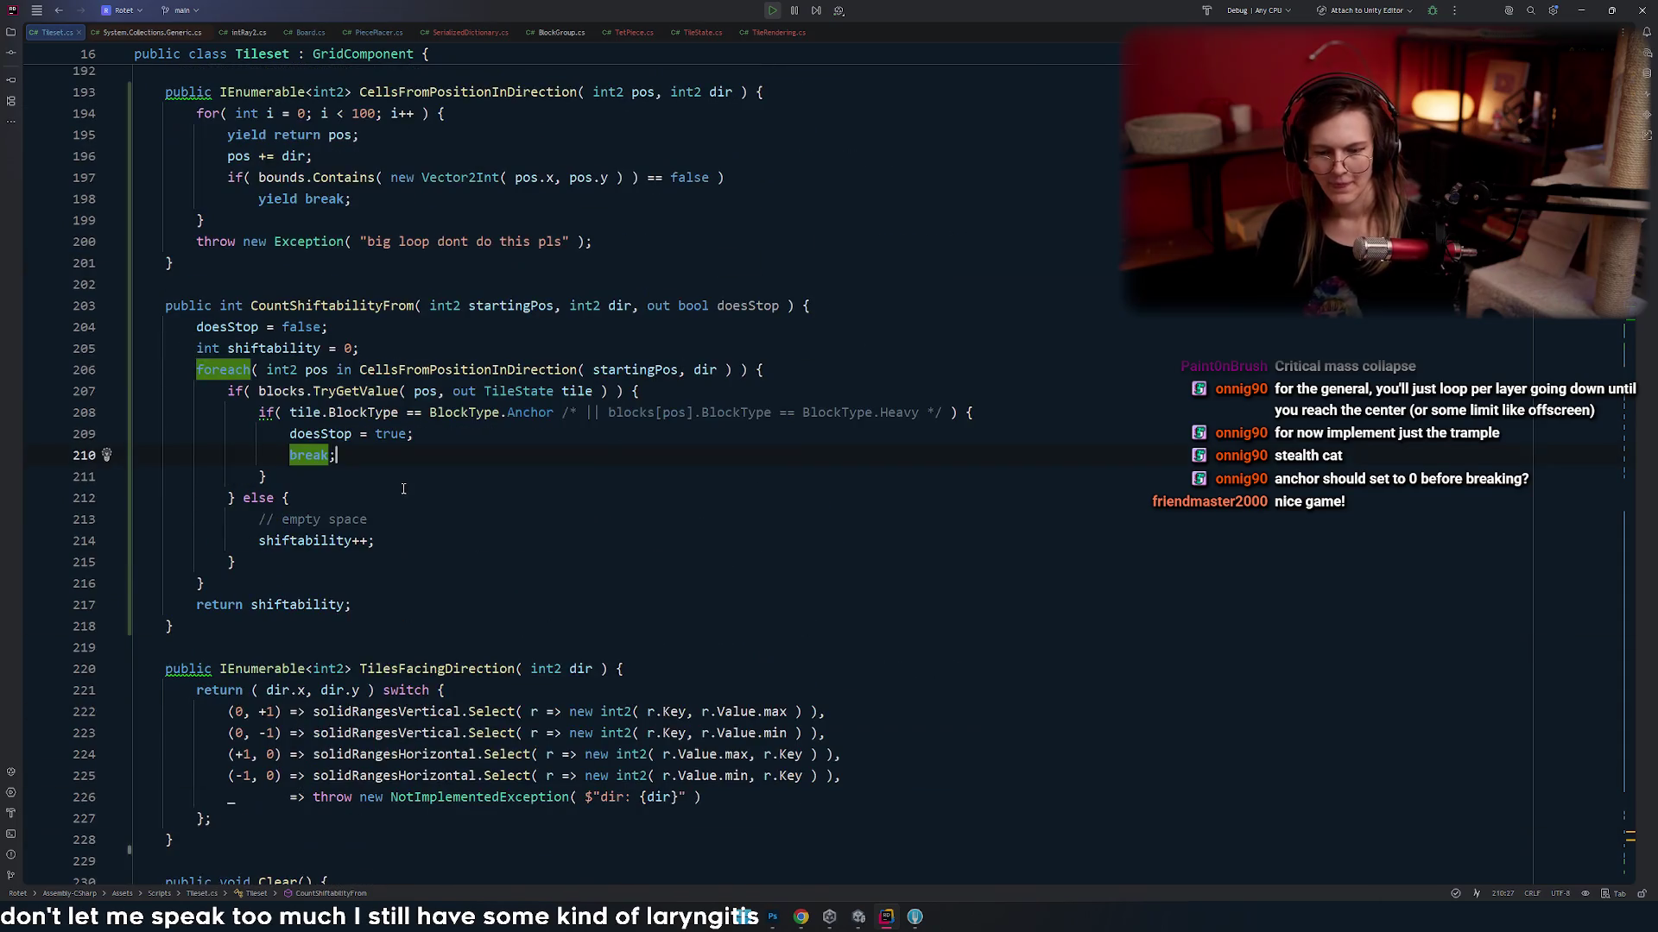
key("ctrl+minus")
scroll(492, 481, "up", 1)
left_click(494, 510)
key("Down")
key("Home")
key("Down")
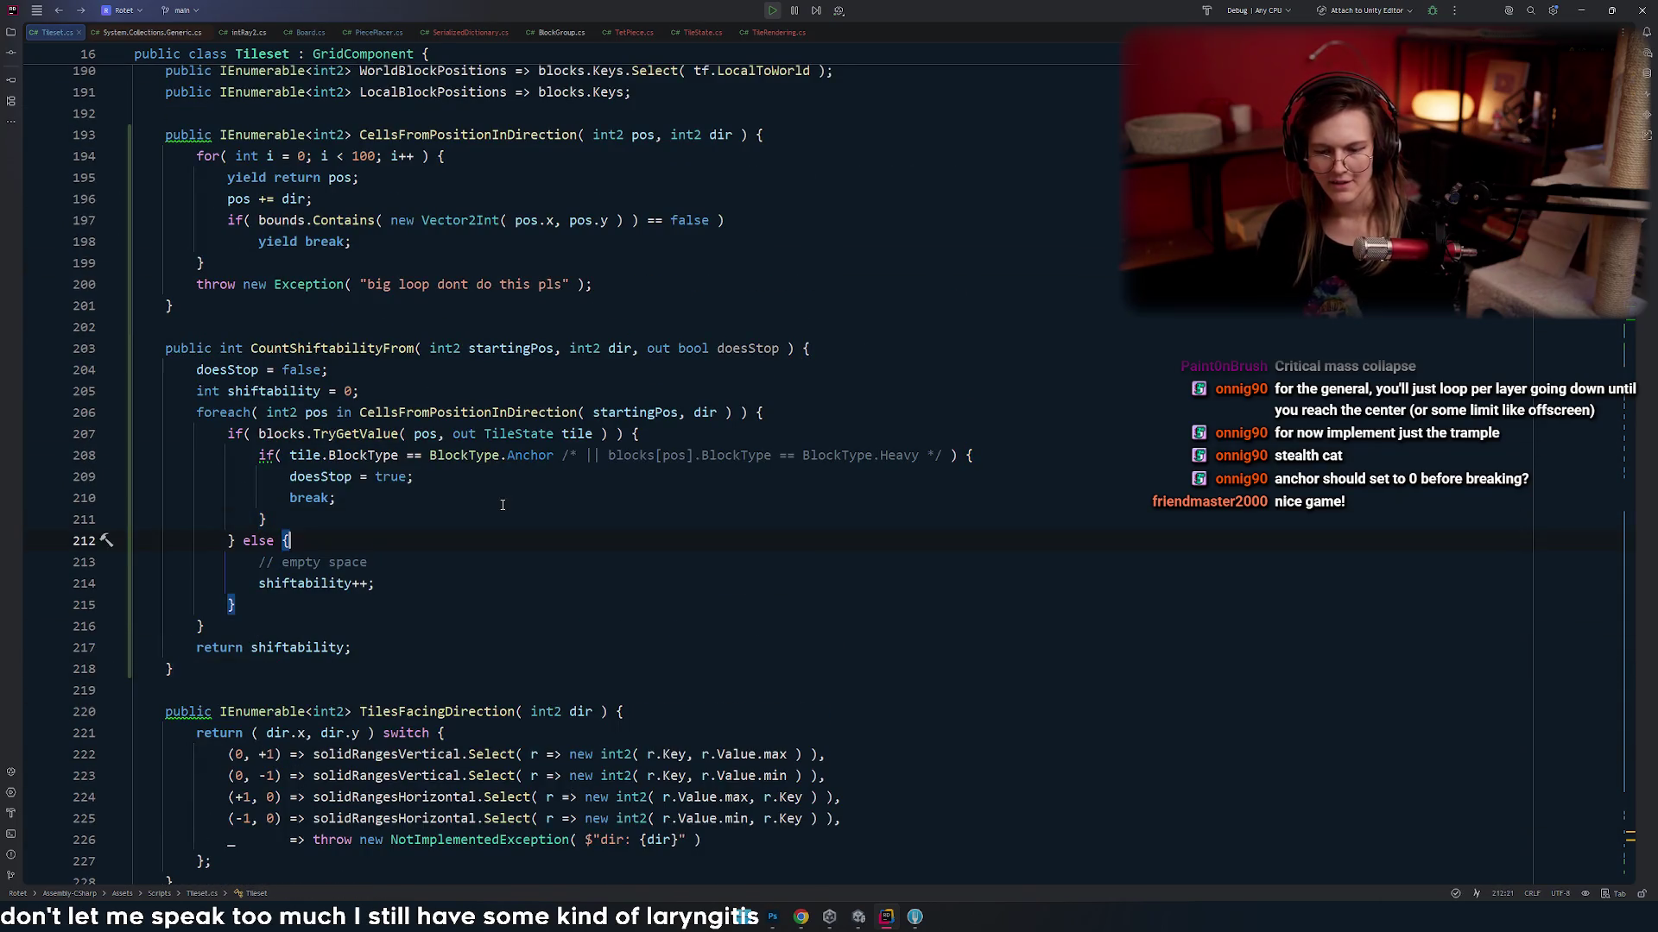
- In PiecePlacer.cs, highlight pos, pieceDropContactPoints and trampleDistance, then return to the running Unity game
key("ctrl+minus")
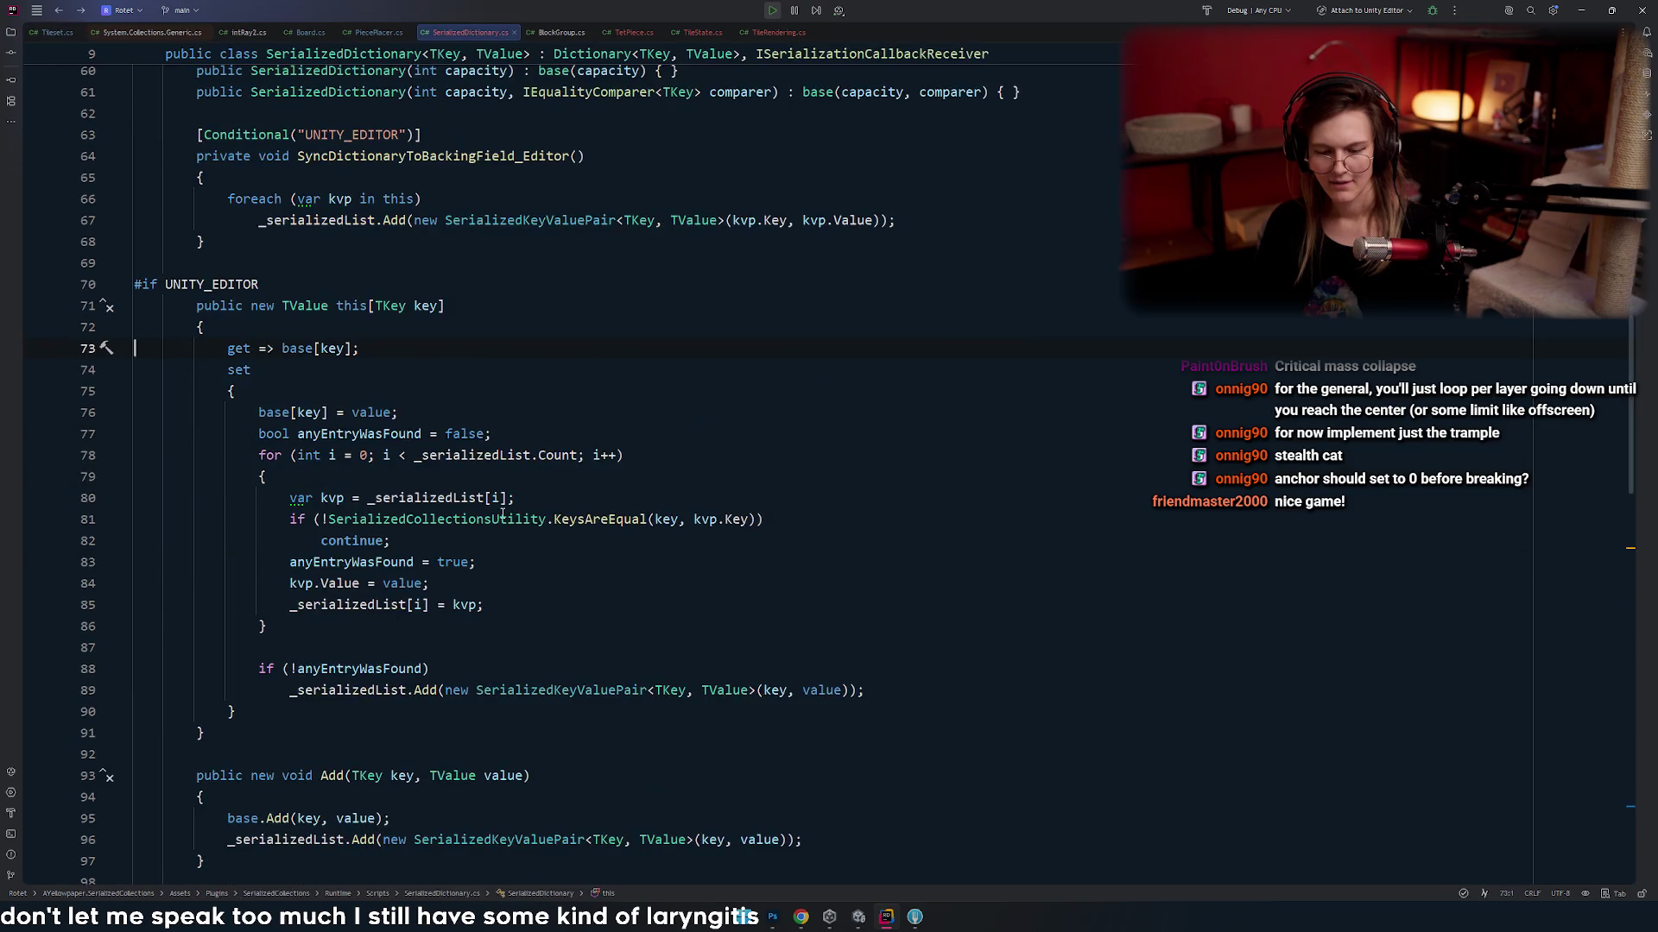
scroll(496, 522, "down", 5)
key("ctrl+minus")
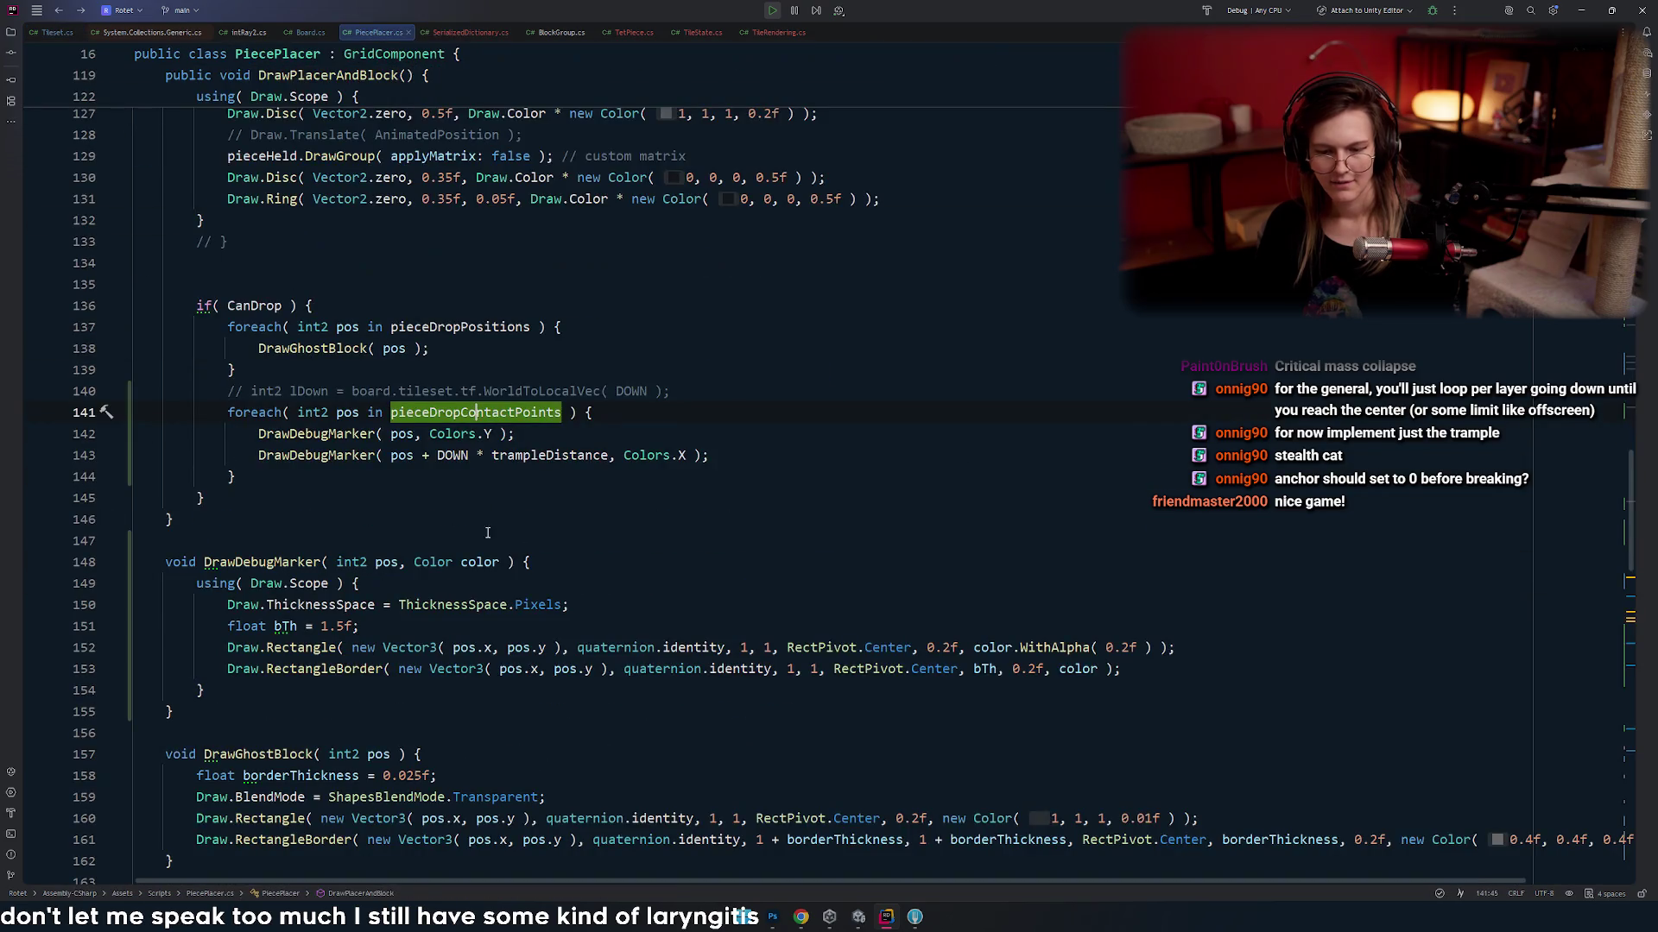
double_click(401, 435)
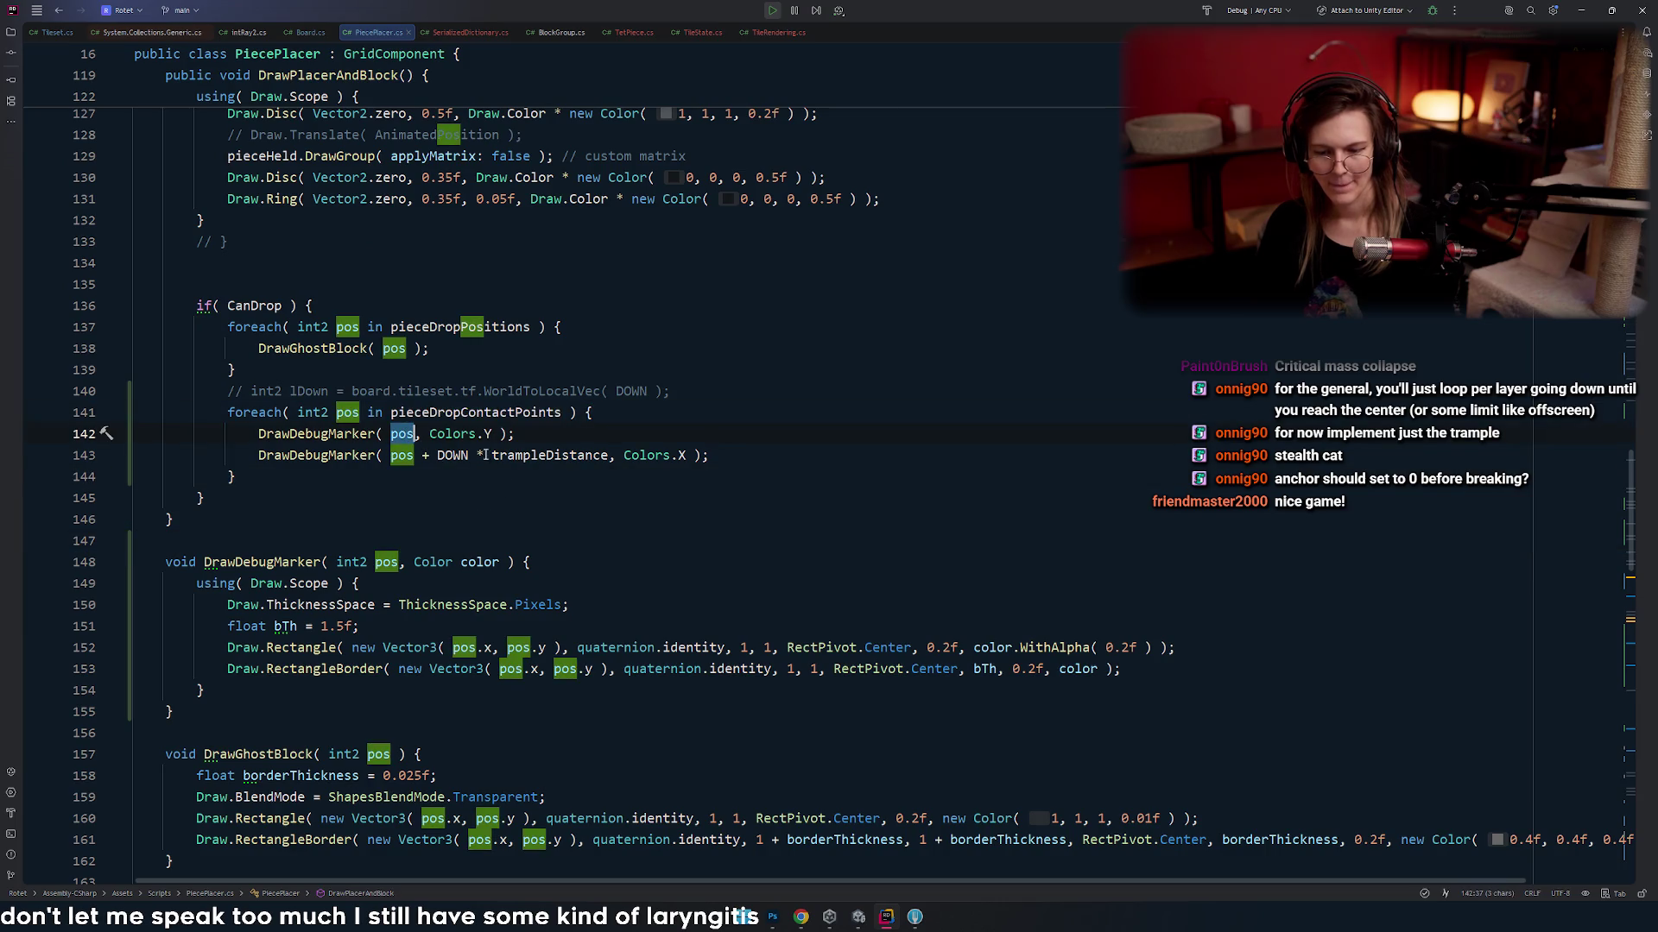
double_click(455, 413)
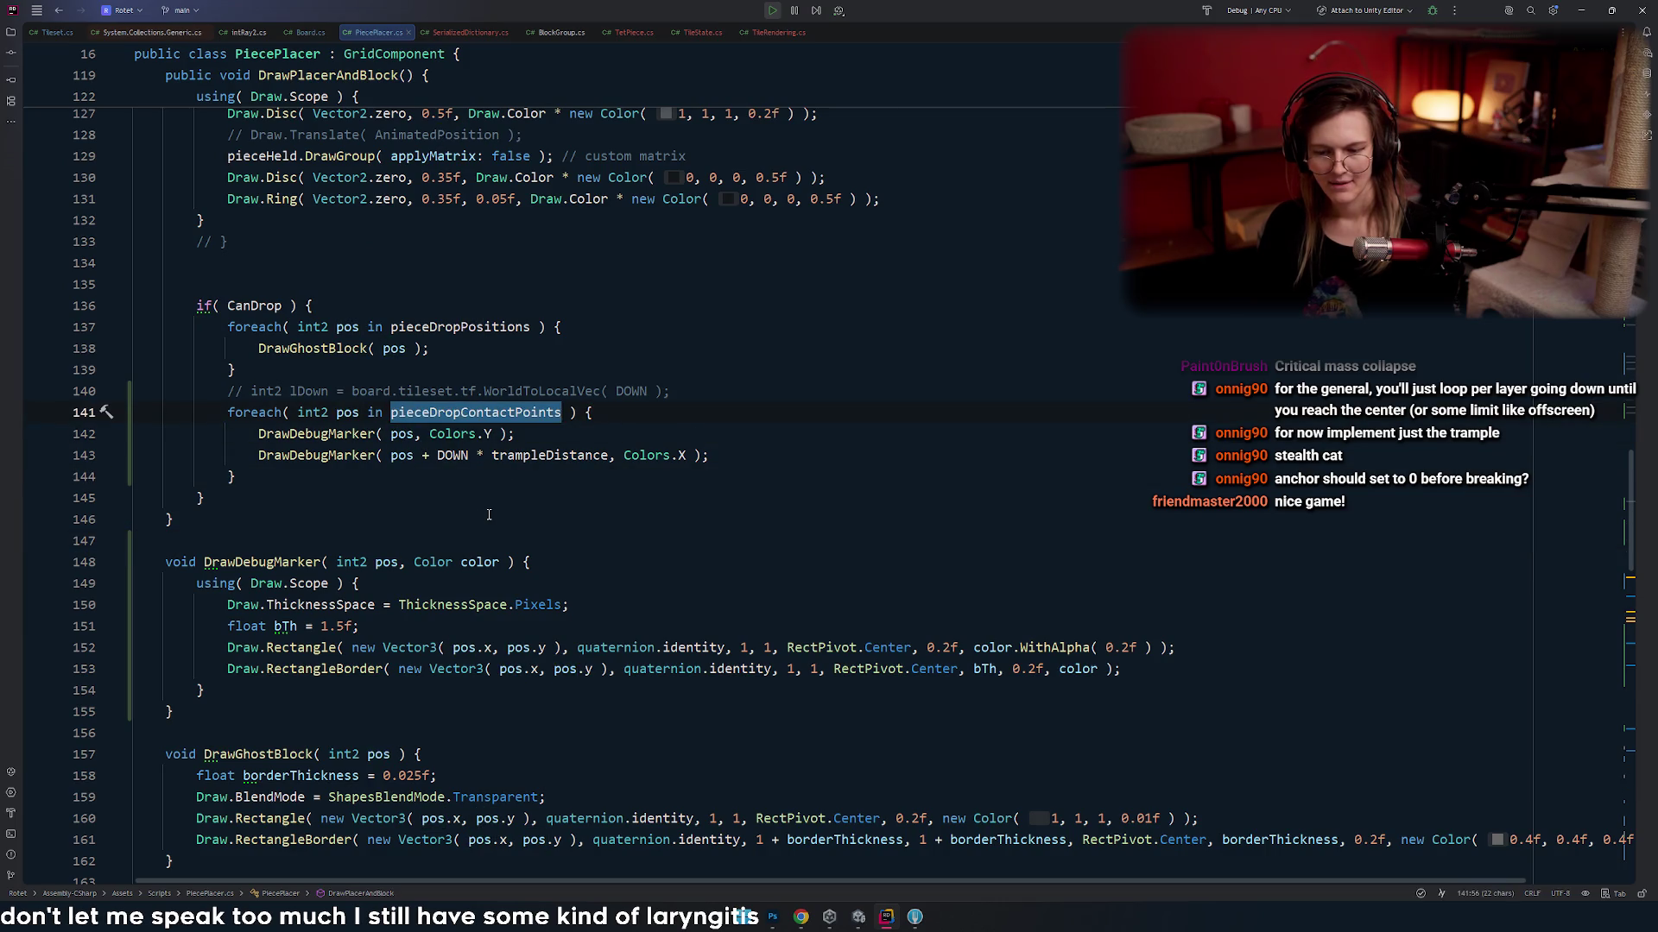
double_click(518, 456)
scroll(548, 566, "up", 1)
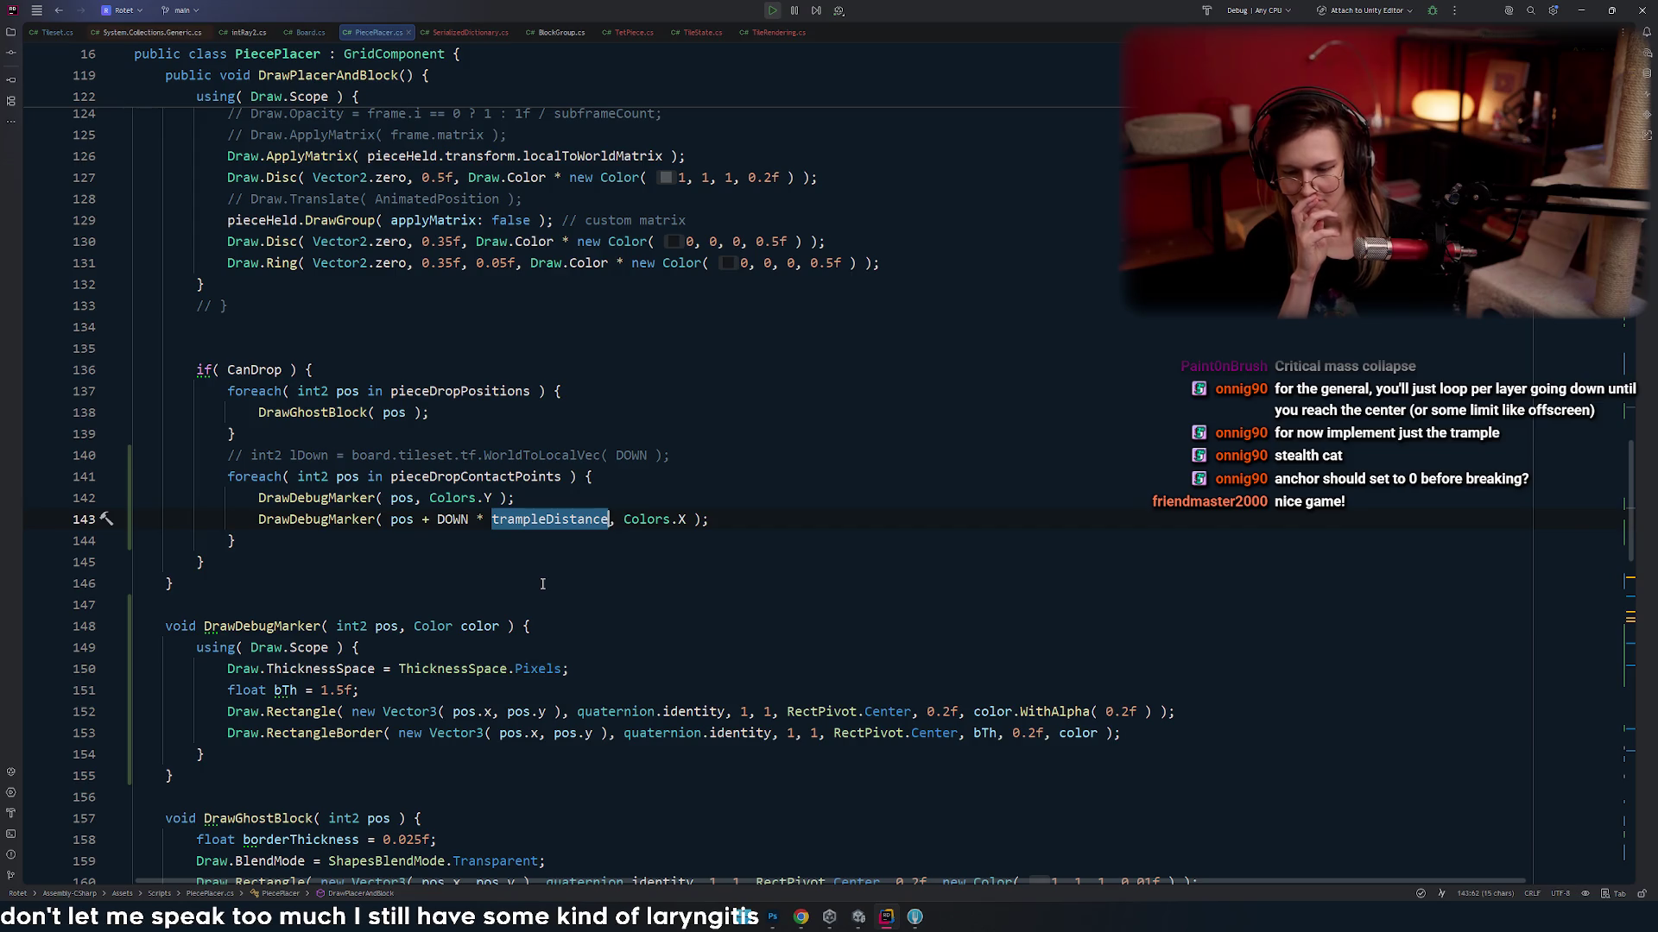
key("alt+Tab")
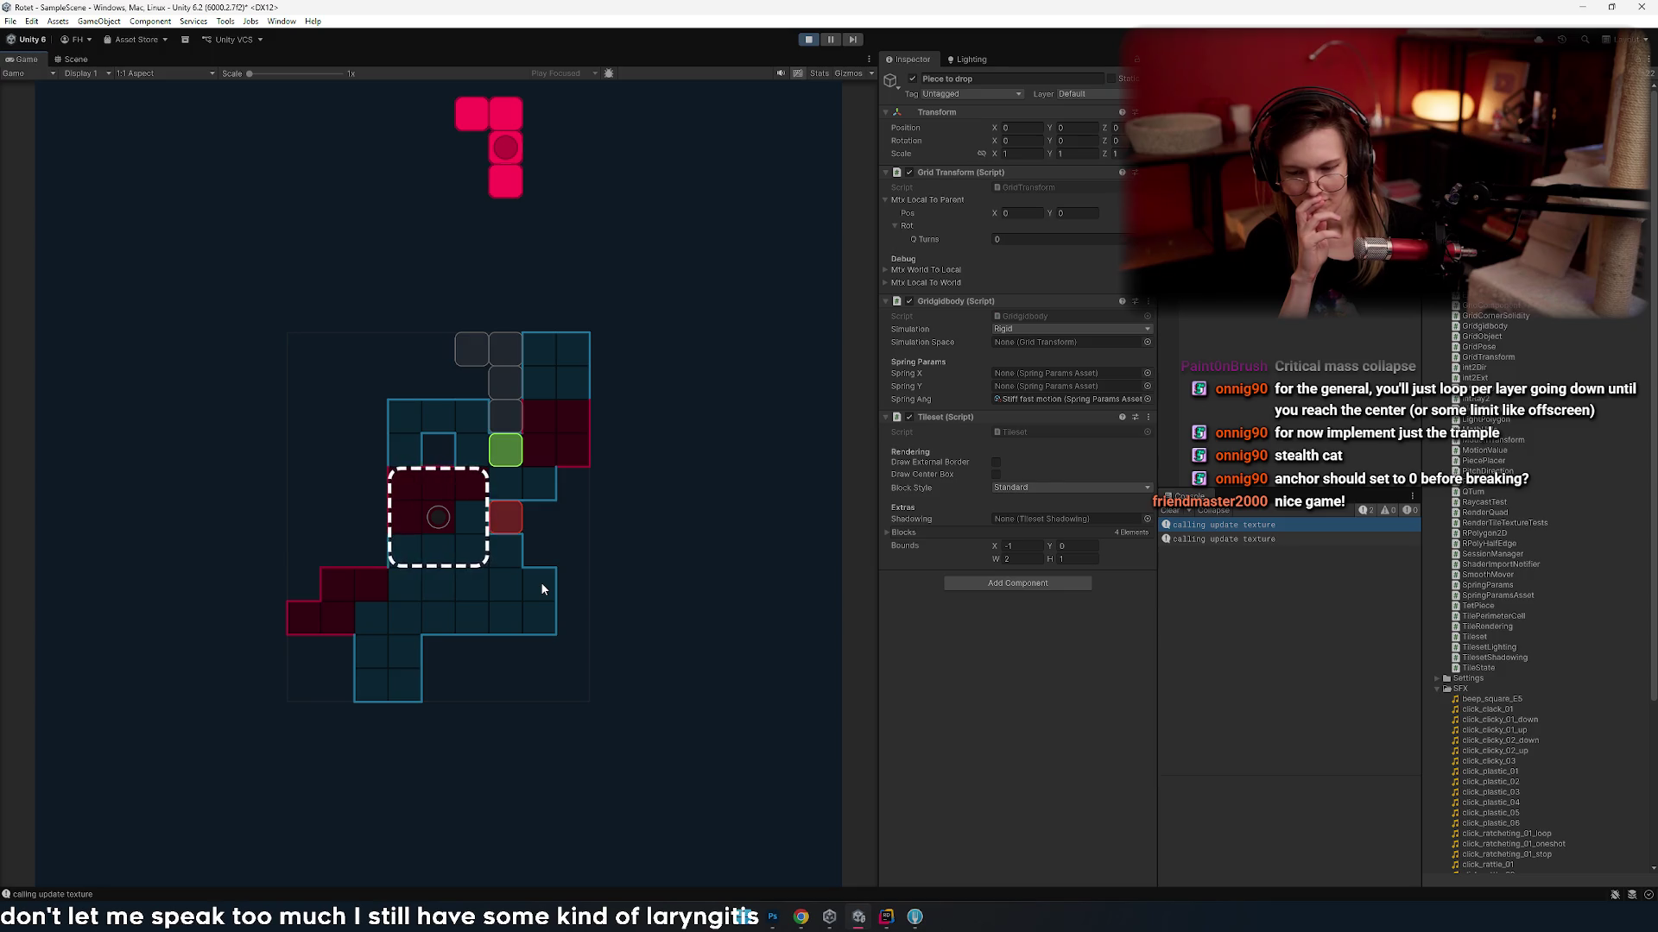
- Shift the falling piece left and right across columns to watch the green and red markers
key("Right")
key("Left")
key("Right")
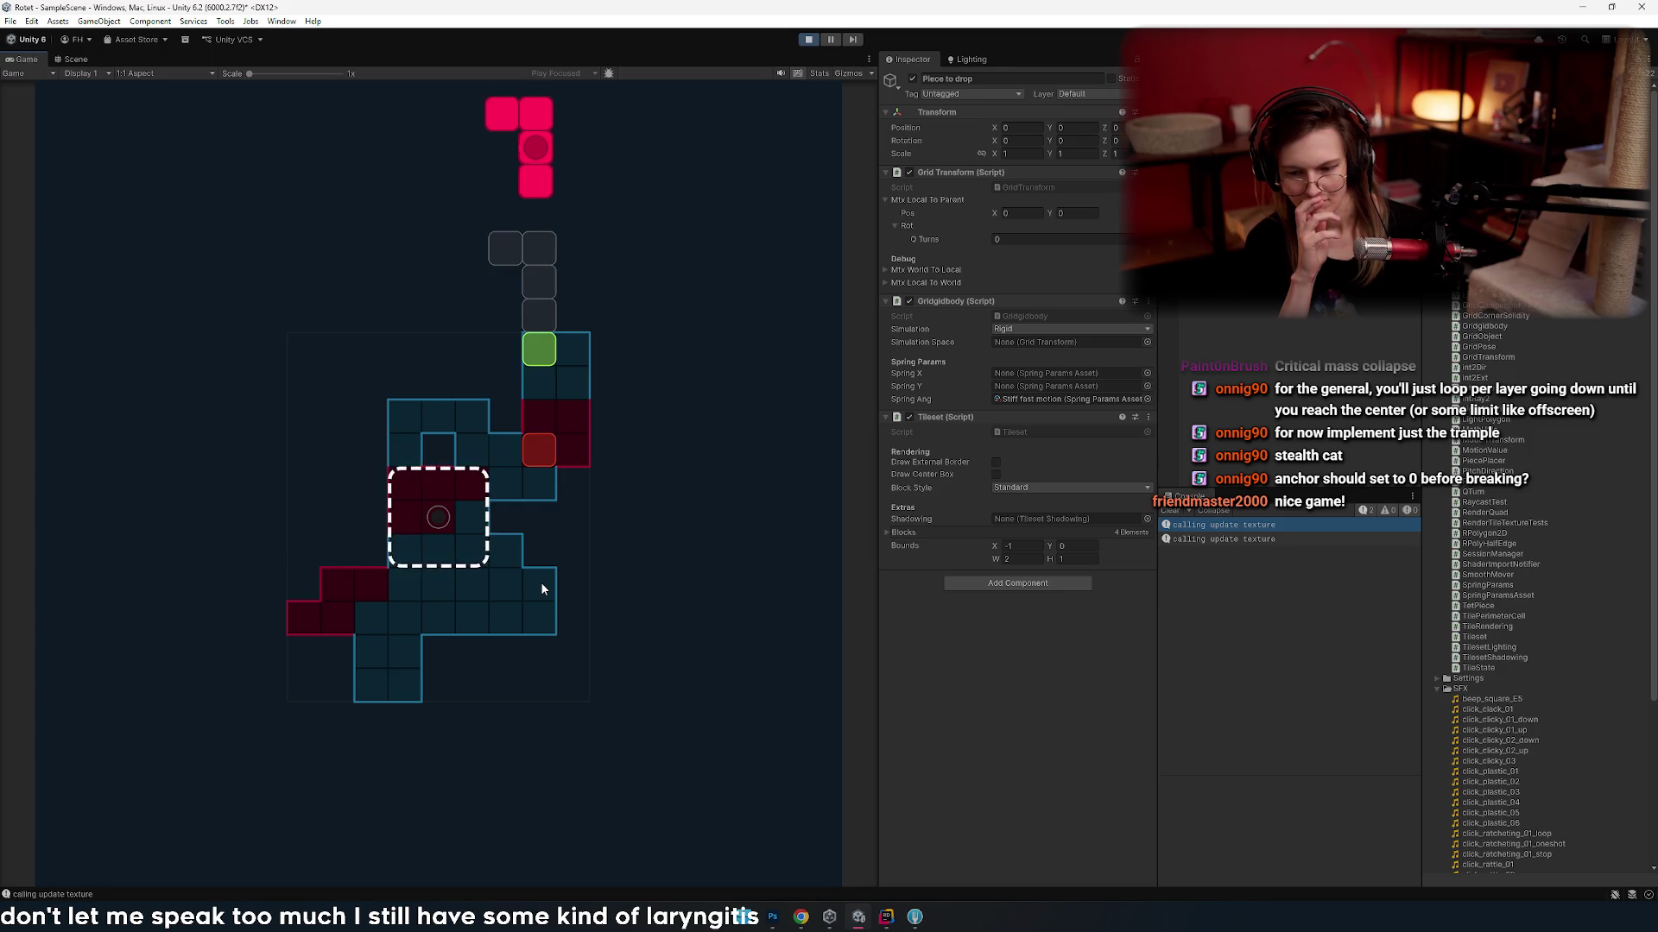
key("Right")
key("Right")
key("Left")
key("Left")
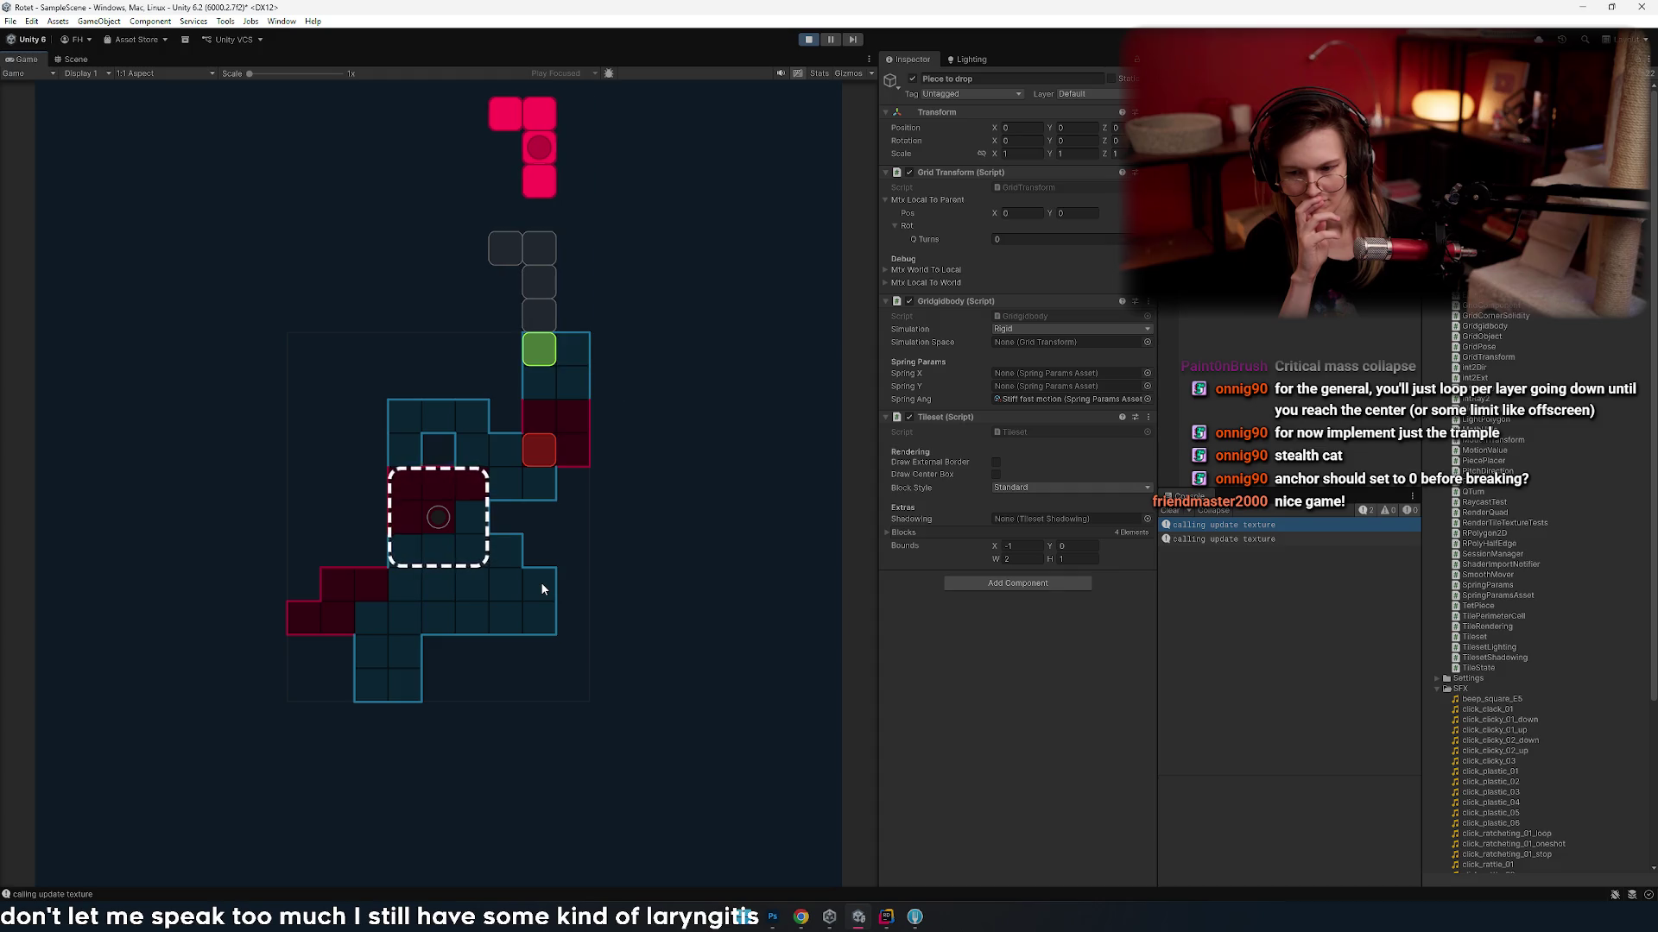
key("Left")
key("Right")
key("Left")
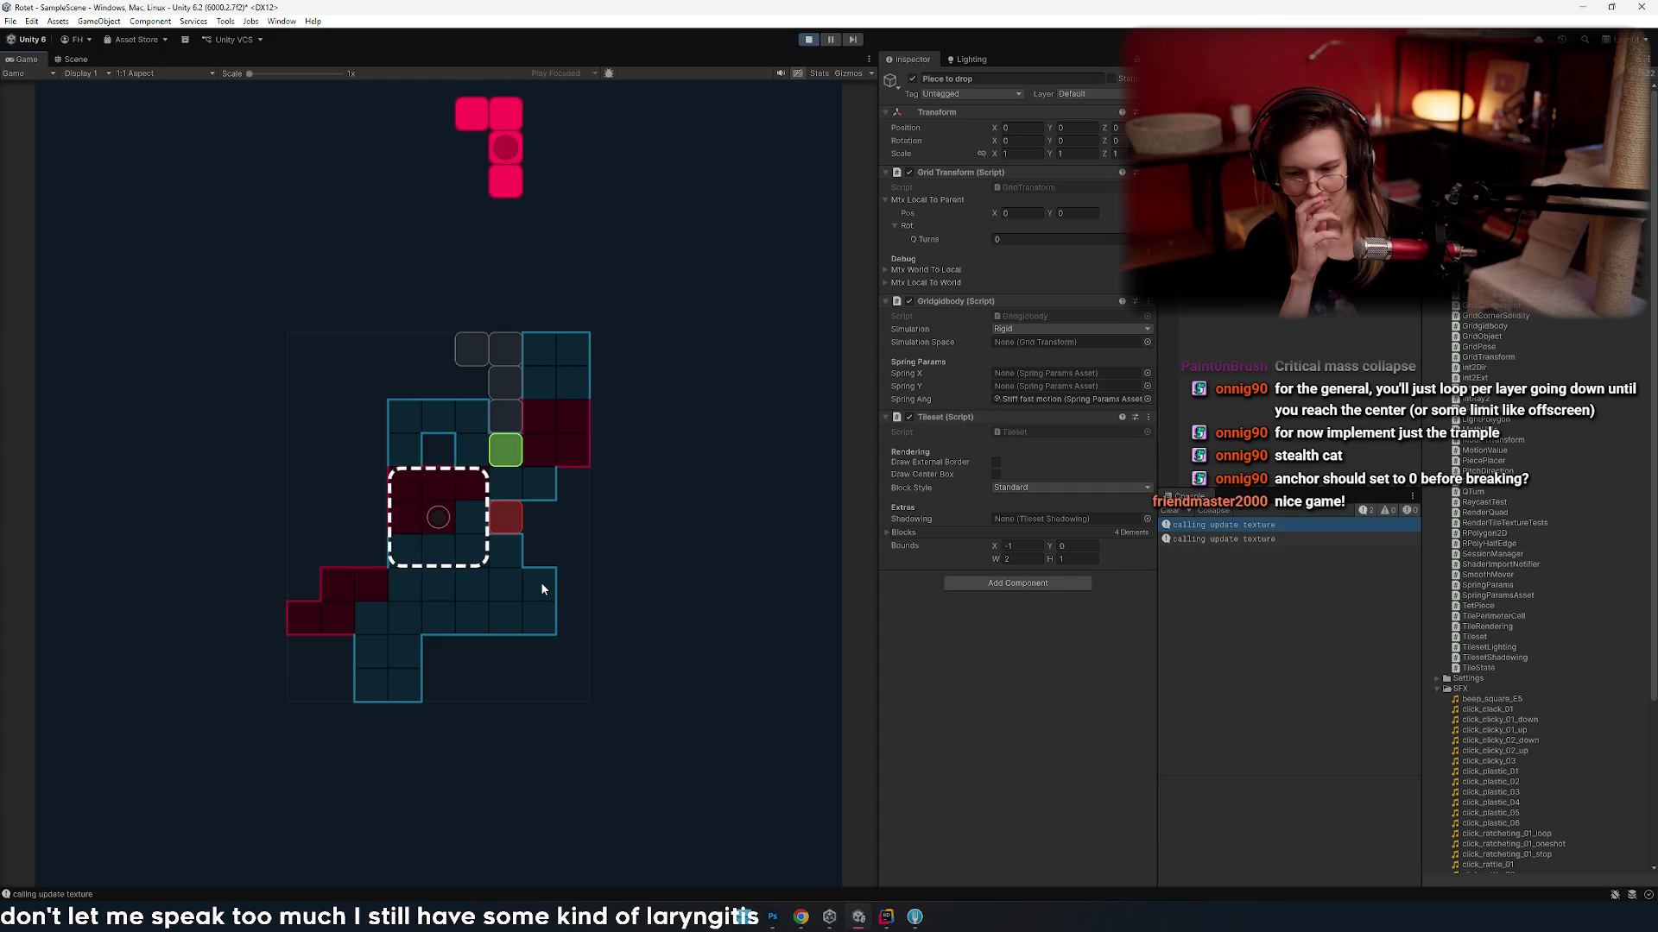
key("Right")
- Rotate the piece, sweep it four cells each way, then go back to Rider
key("Right")
key("Left")
key("Left")
key("Left")
key("Up")
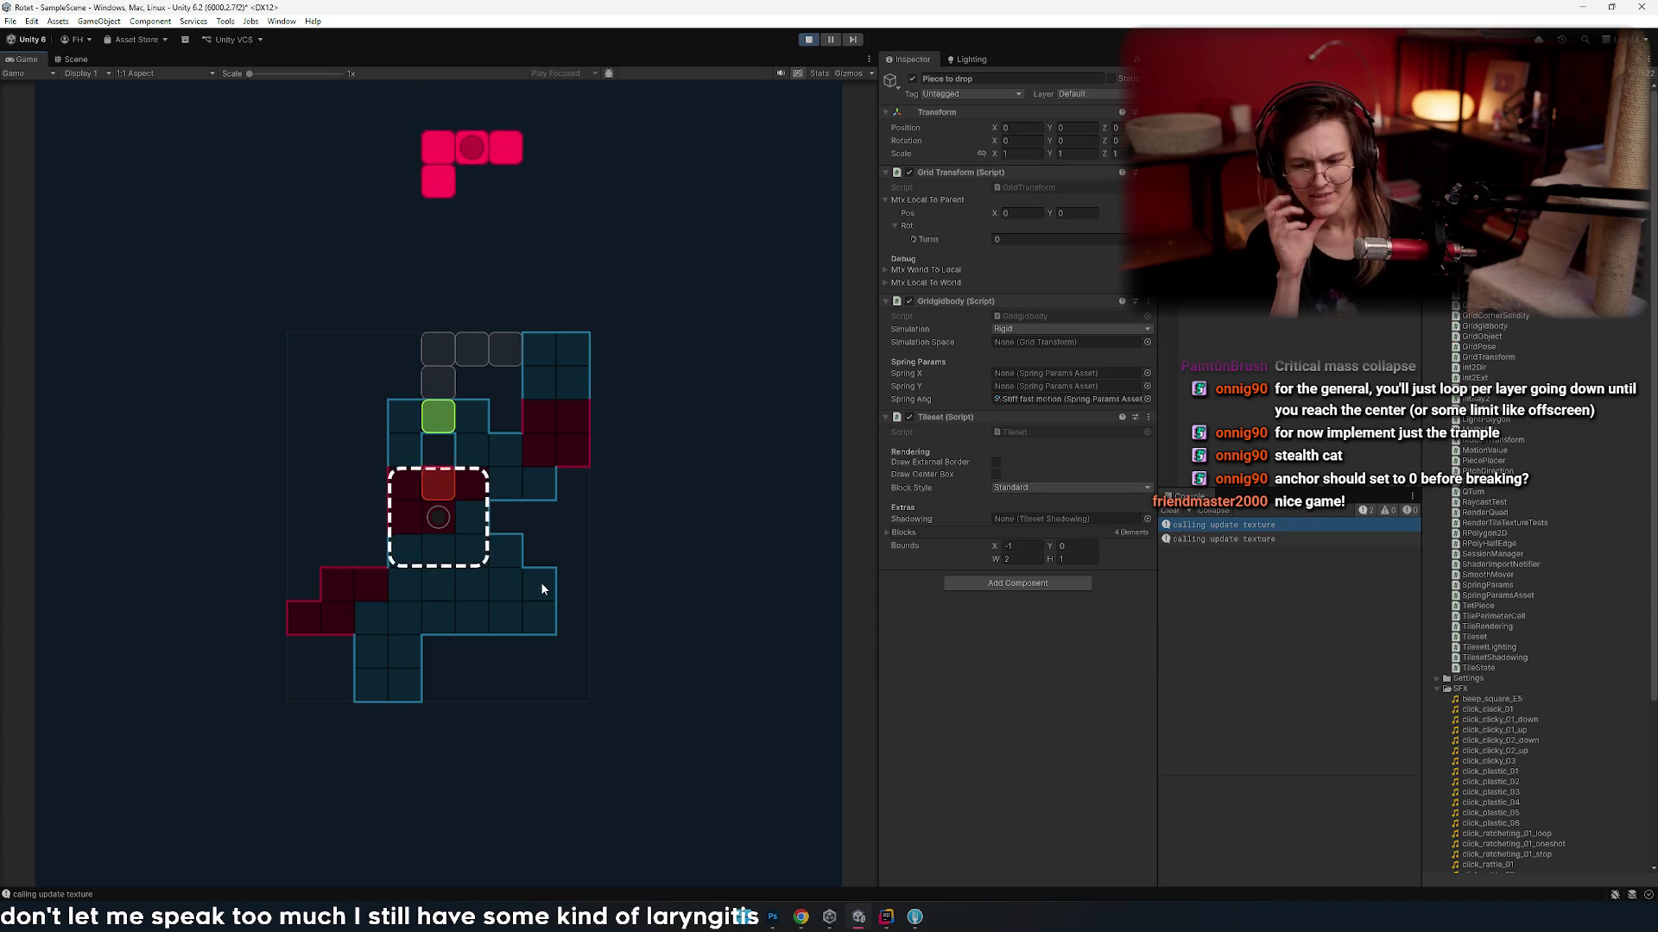
key("Left")
key("Left")
key("Left")
key("Left")
key("Left")
key("Left")
key("Right")
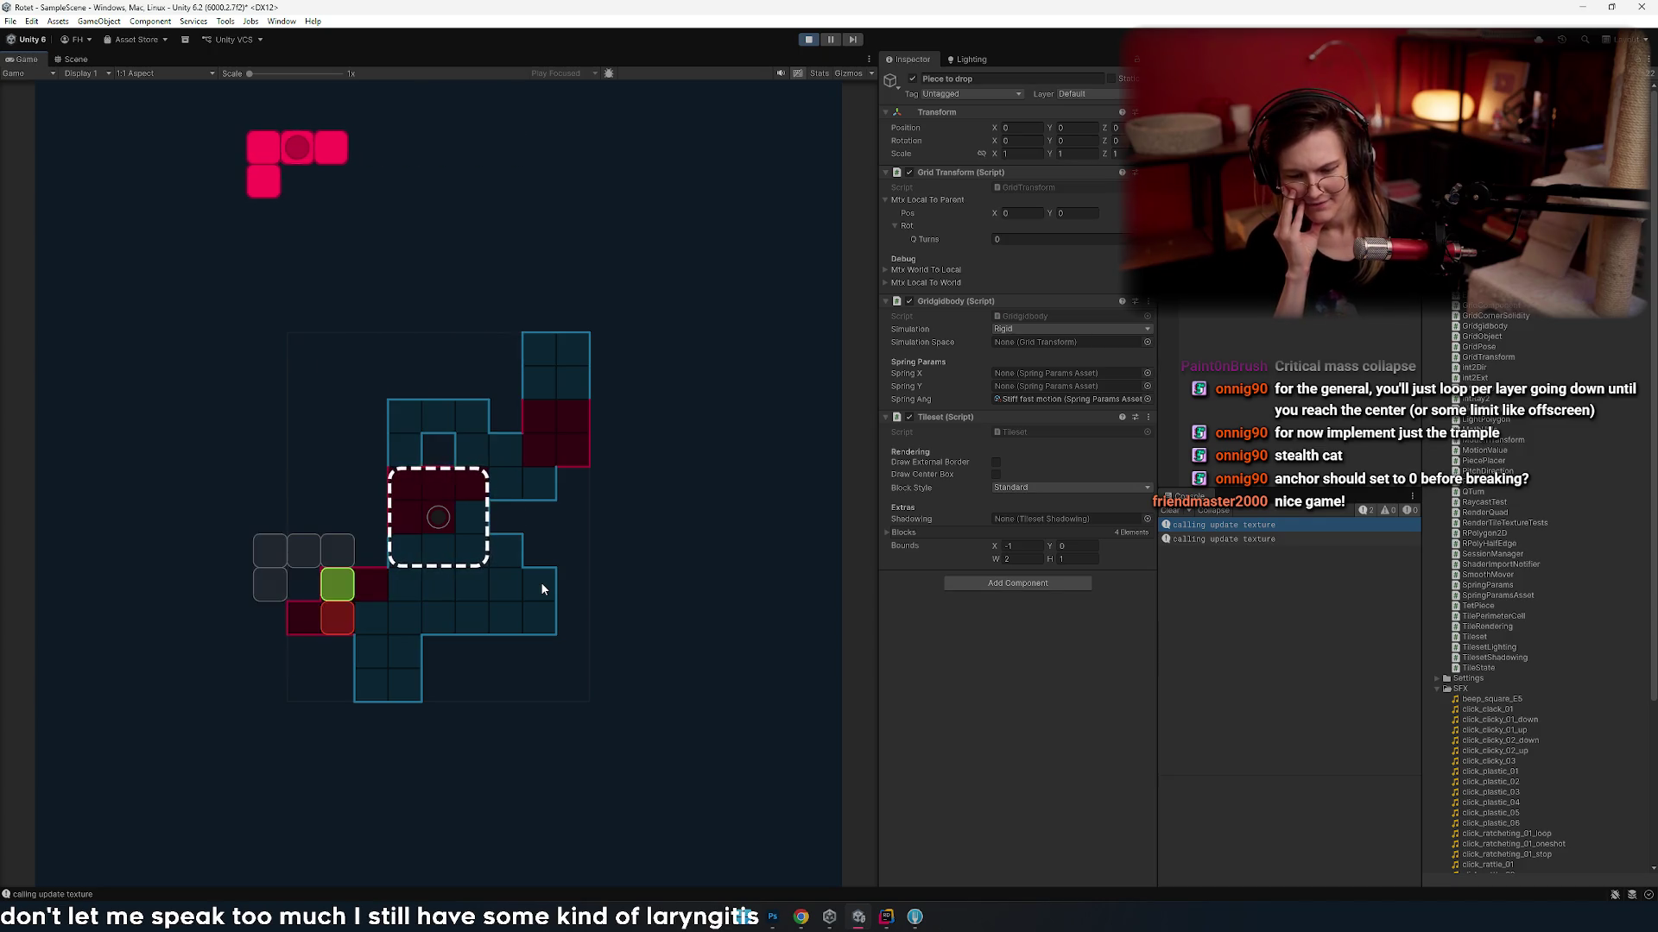
key("Left")
key("Right")
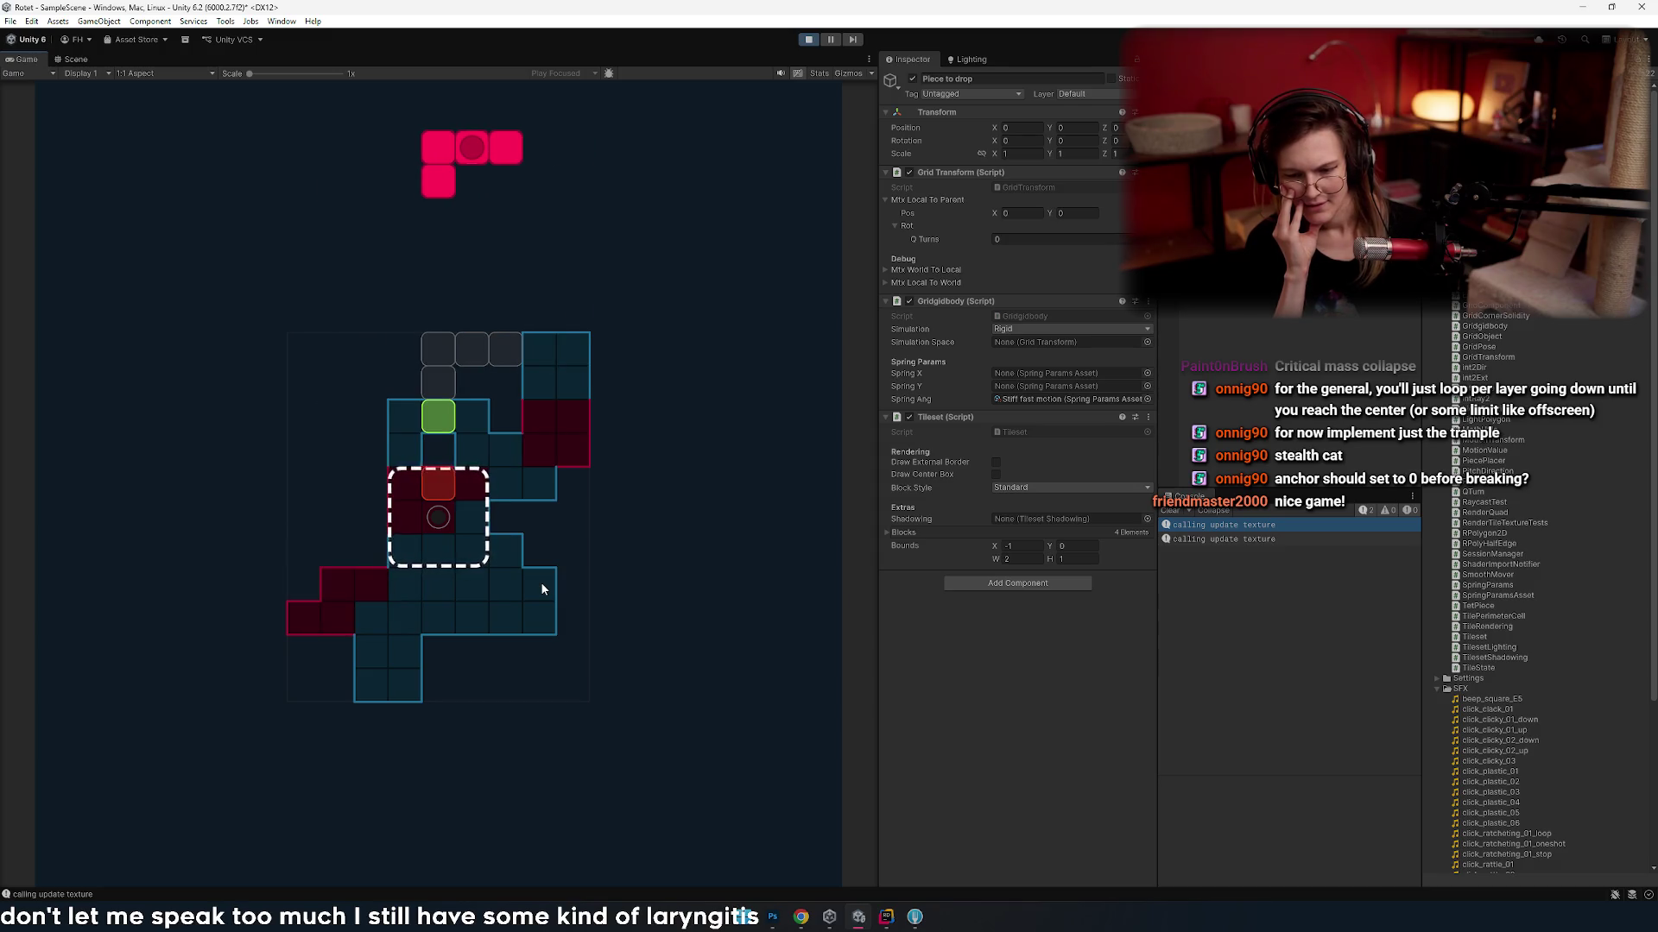
key("Right")
key("Left")
key("Left")
key("Right")
key("Right")
key("Right")
key("Right")
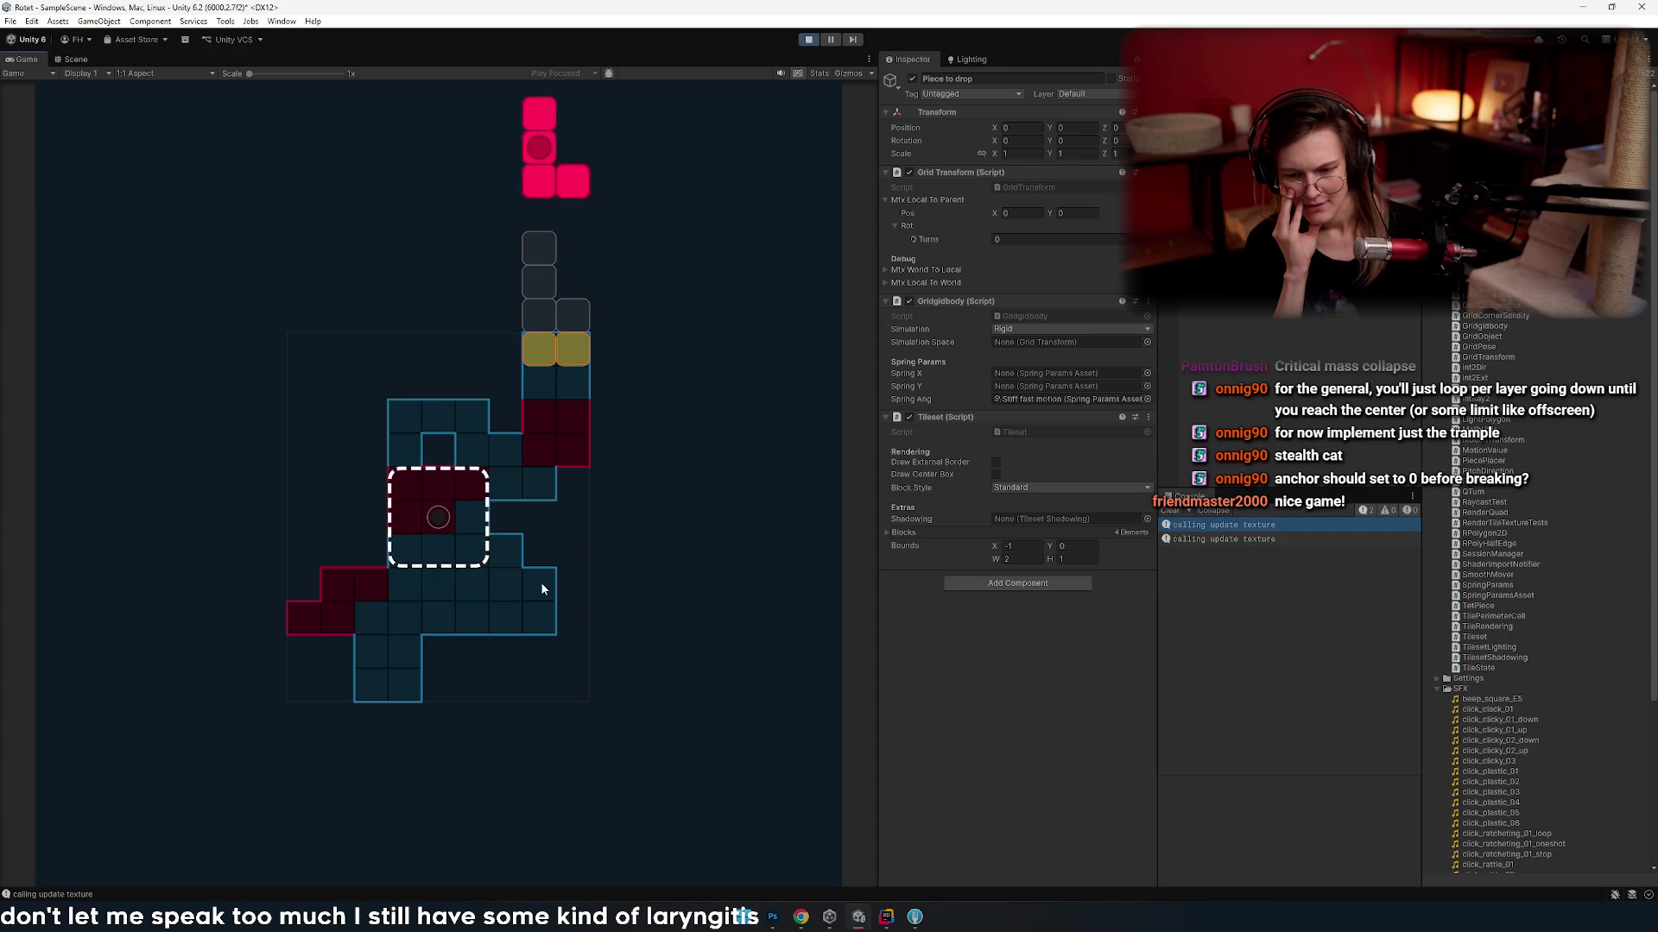
key("Right")
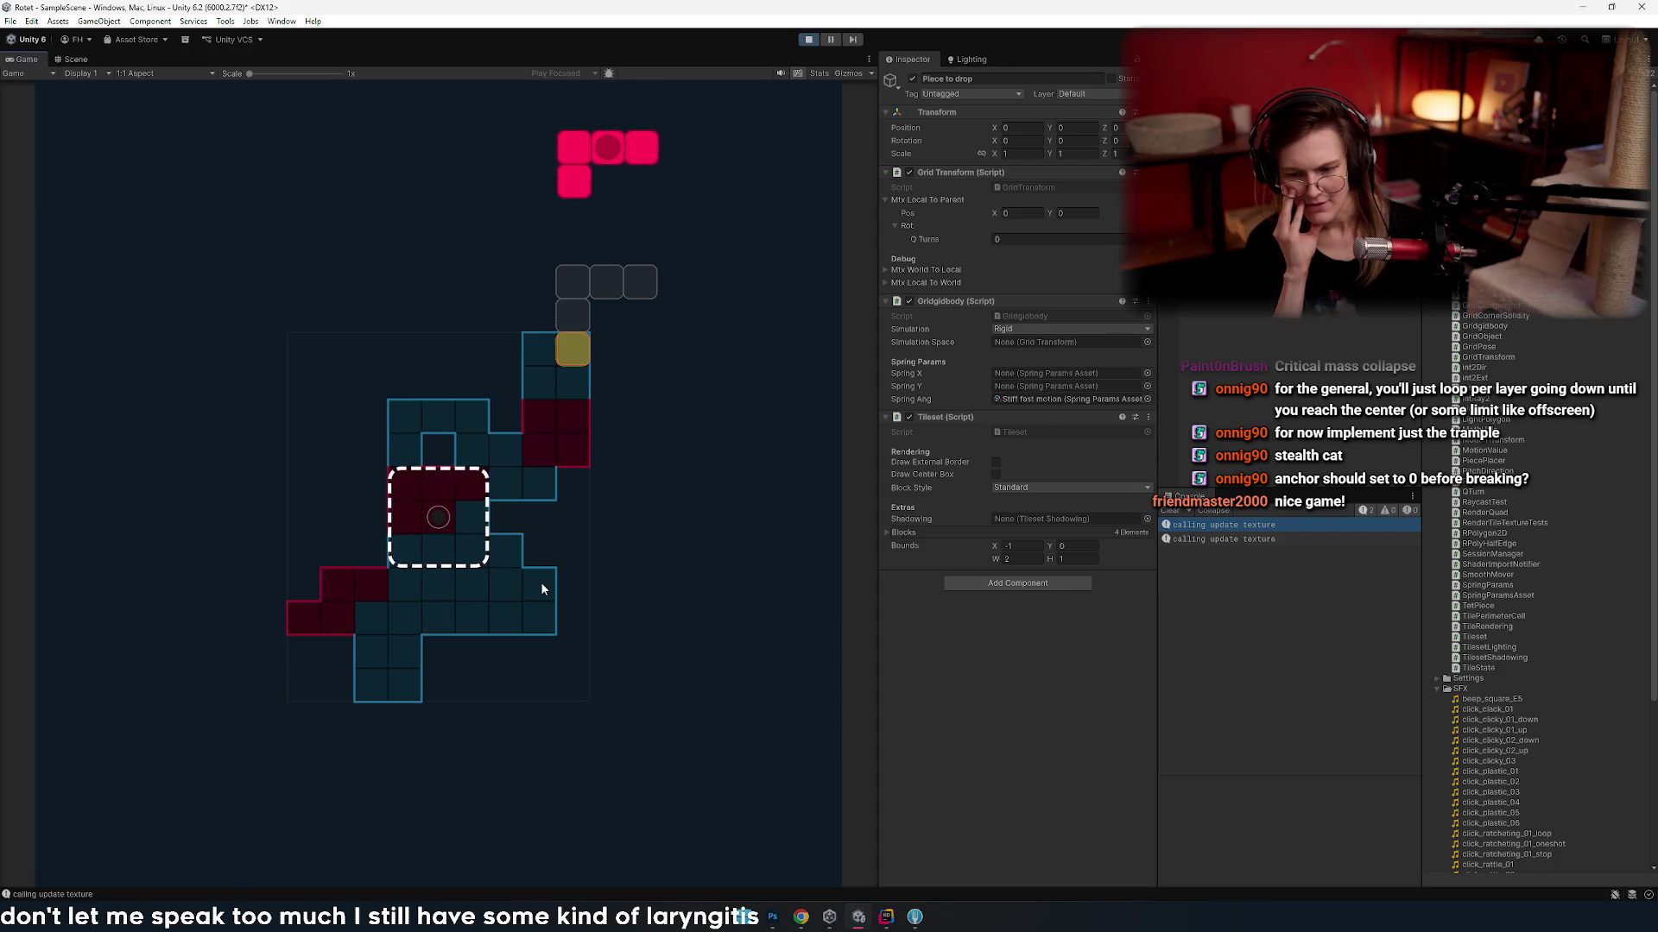
key("Left")
key("Left")
key("Left")
key("Left")
key("Right")
key("Right")
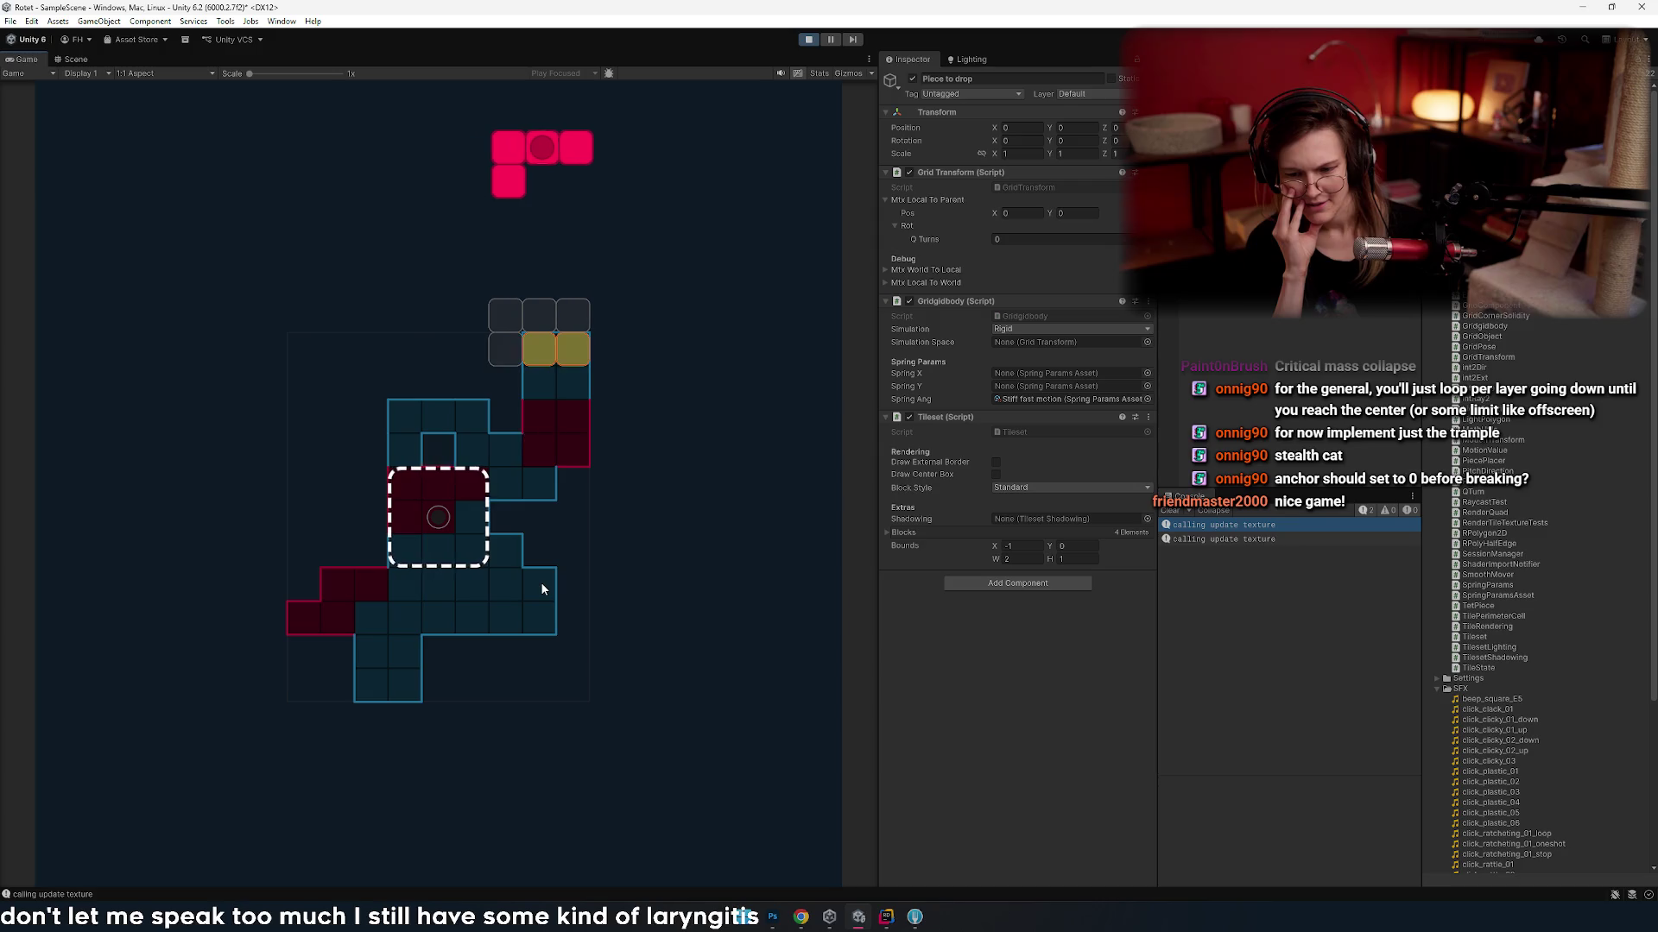
key("alt+Tab")
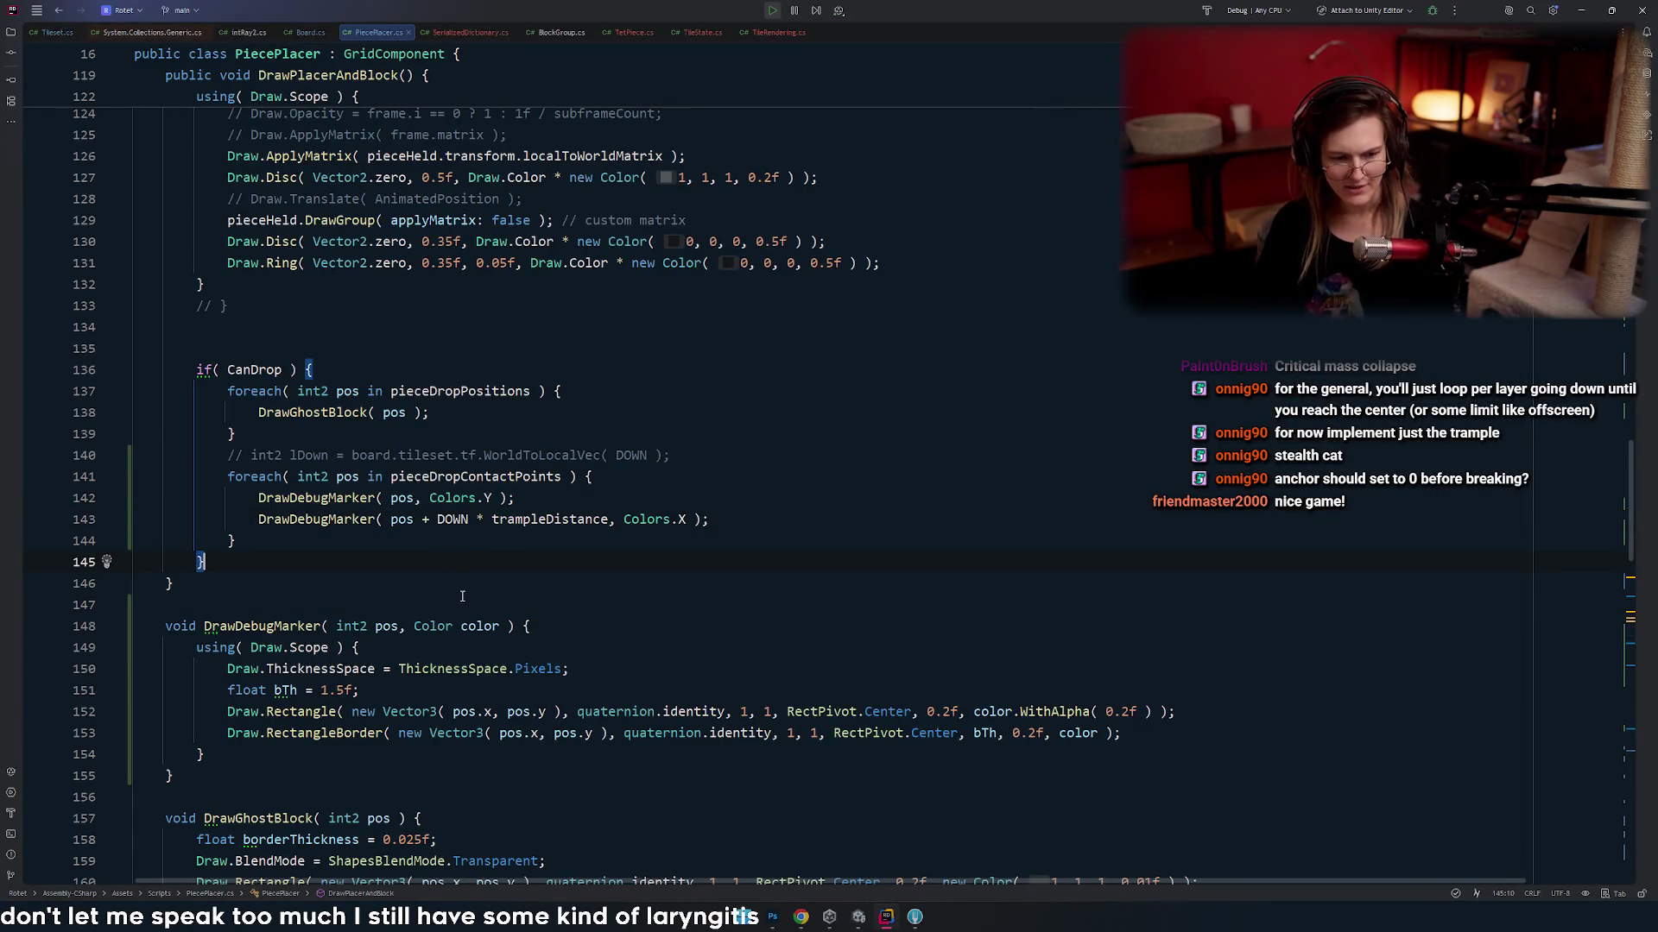
- Highlight the uses of DOWN, trampleDistance on line 143 and DrawGhostBlock in PiecePlacer.cs
double_click(452, 519)
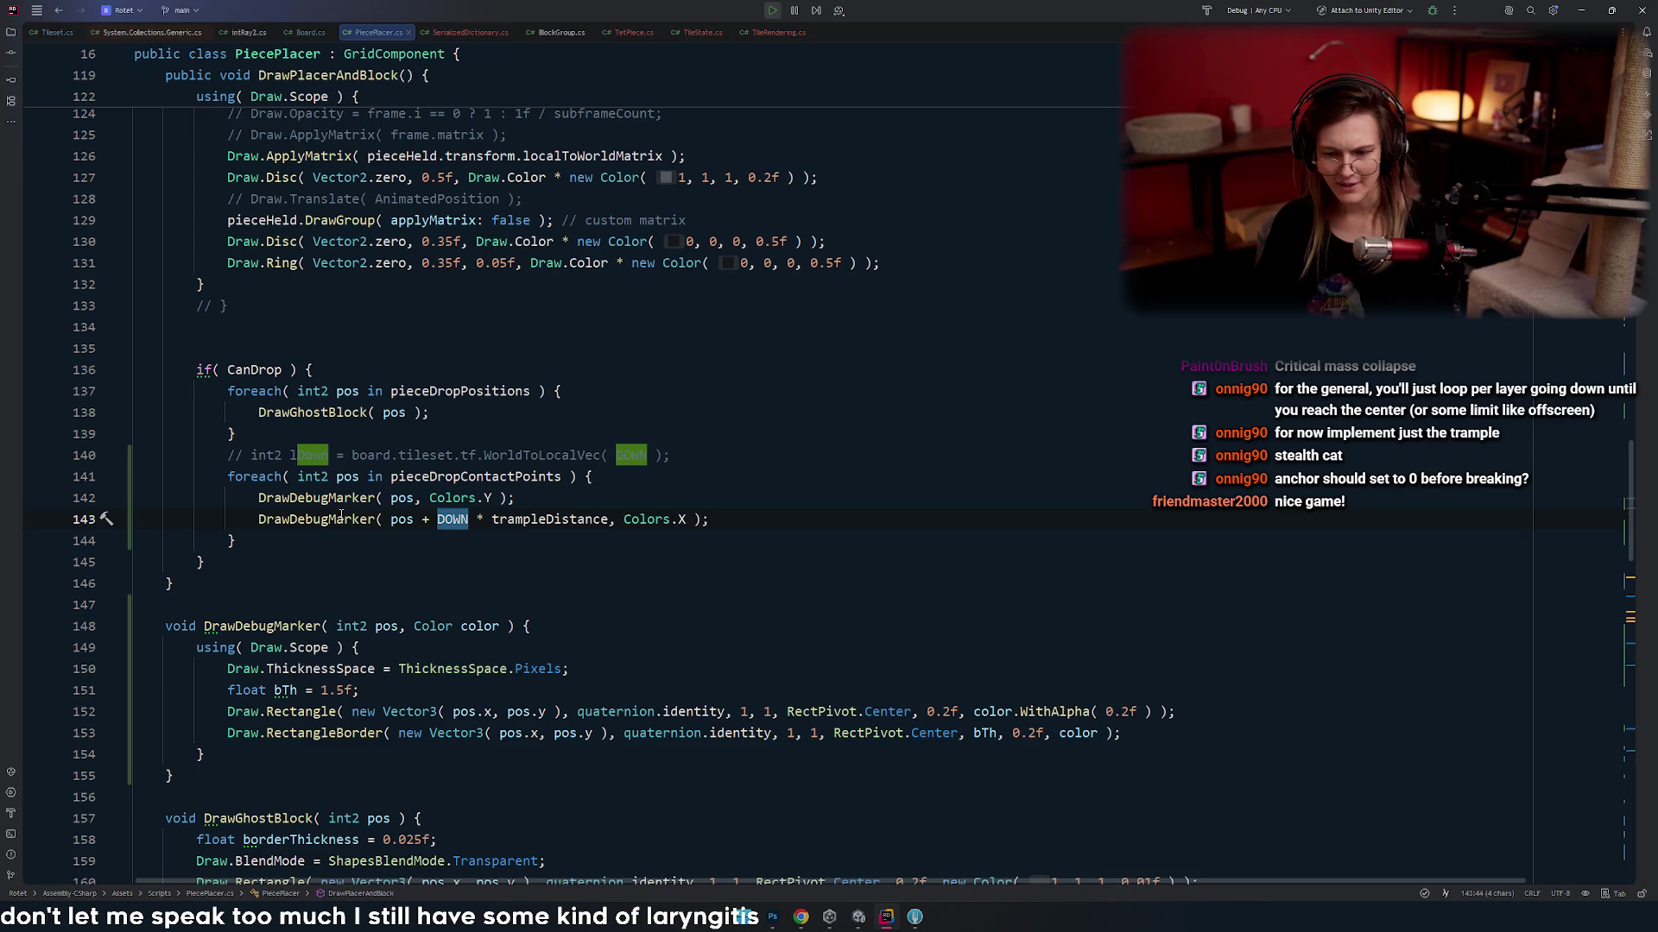
left_click(341, 515)
double_click(540, 518)
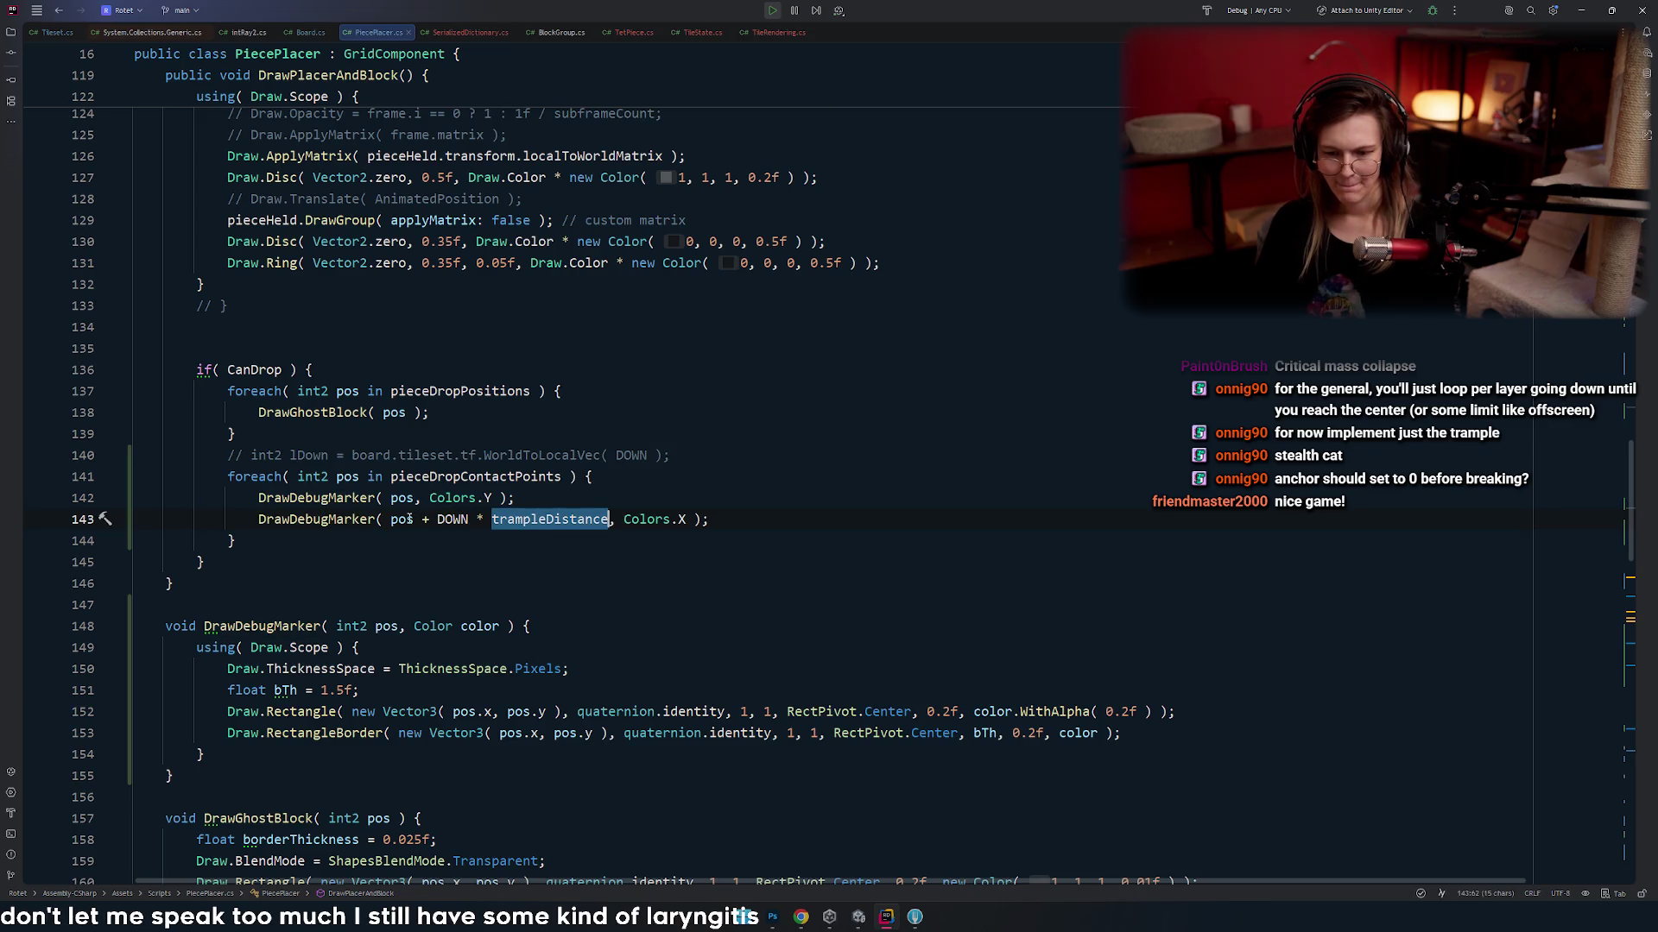
double_click(311, 411)
scroll(464, 528, "down", 2)
scroll(464, 528, "down", 2)
scroll(513, 549, "up", 8)
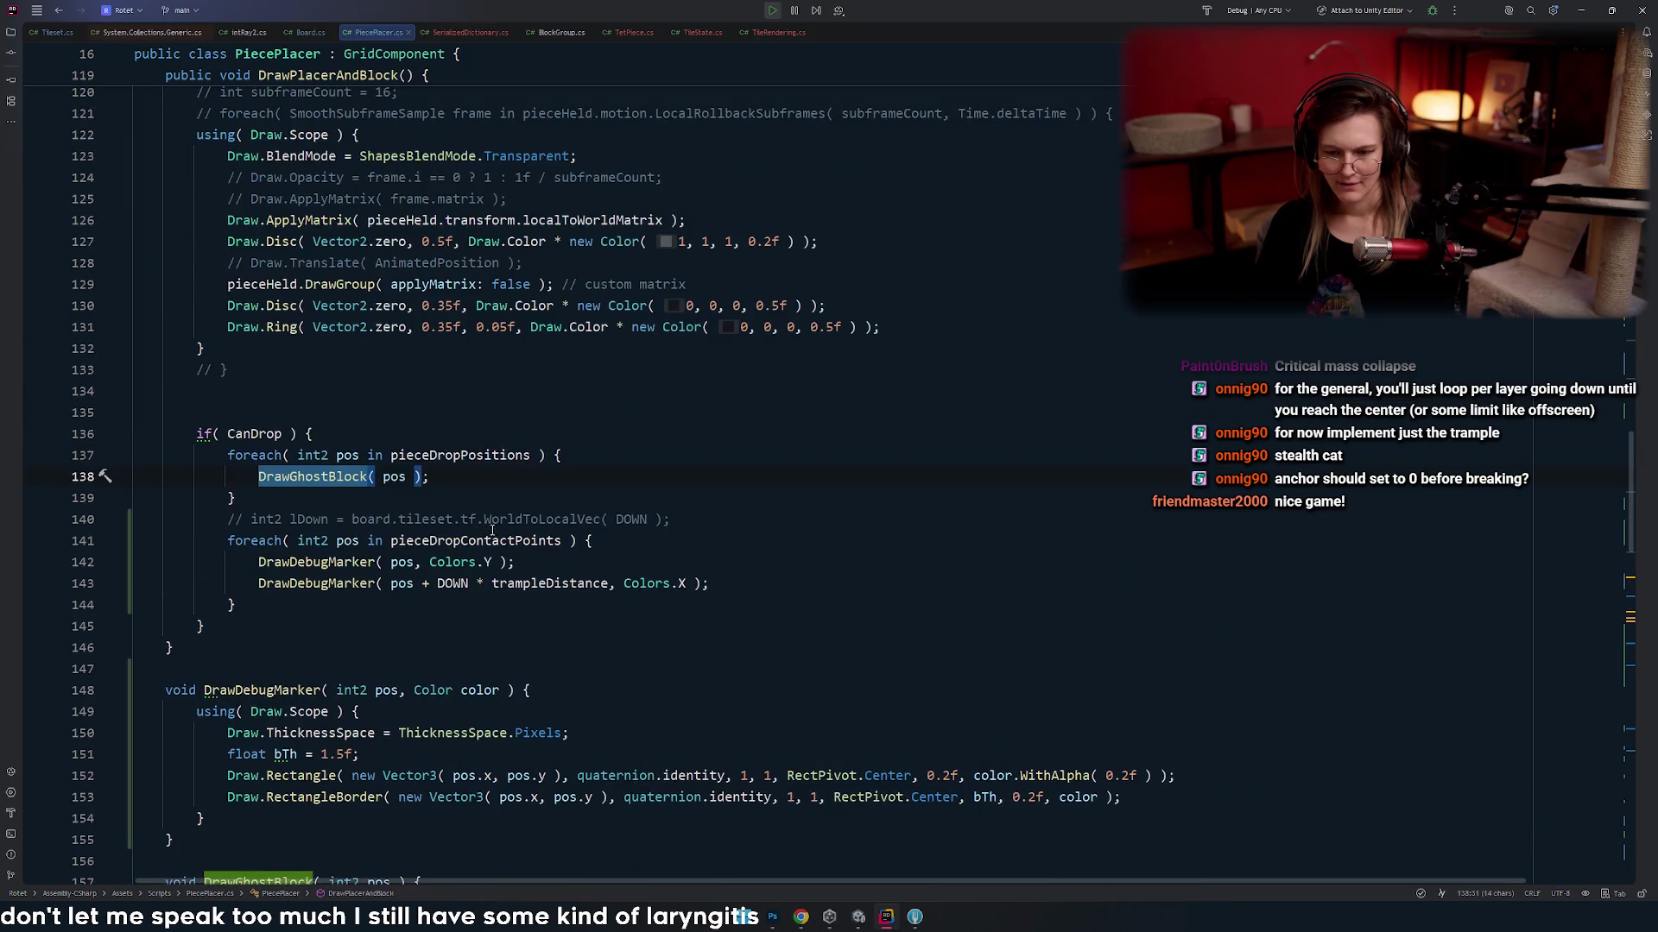
scroll(485, 539, "up", 10)
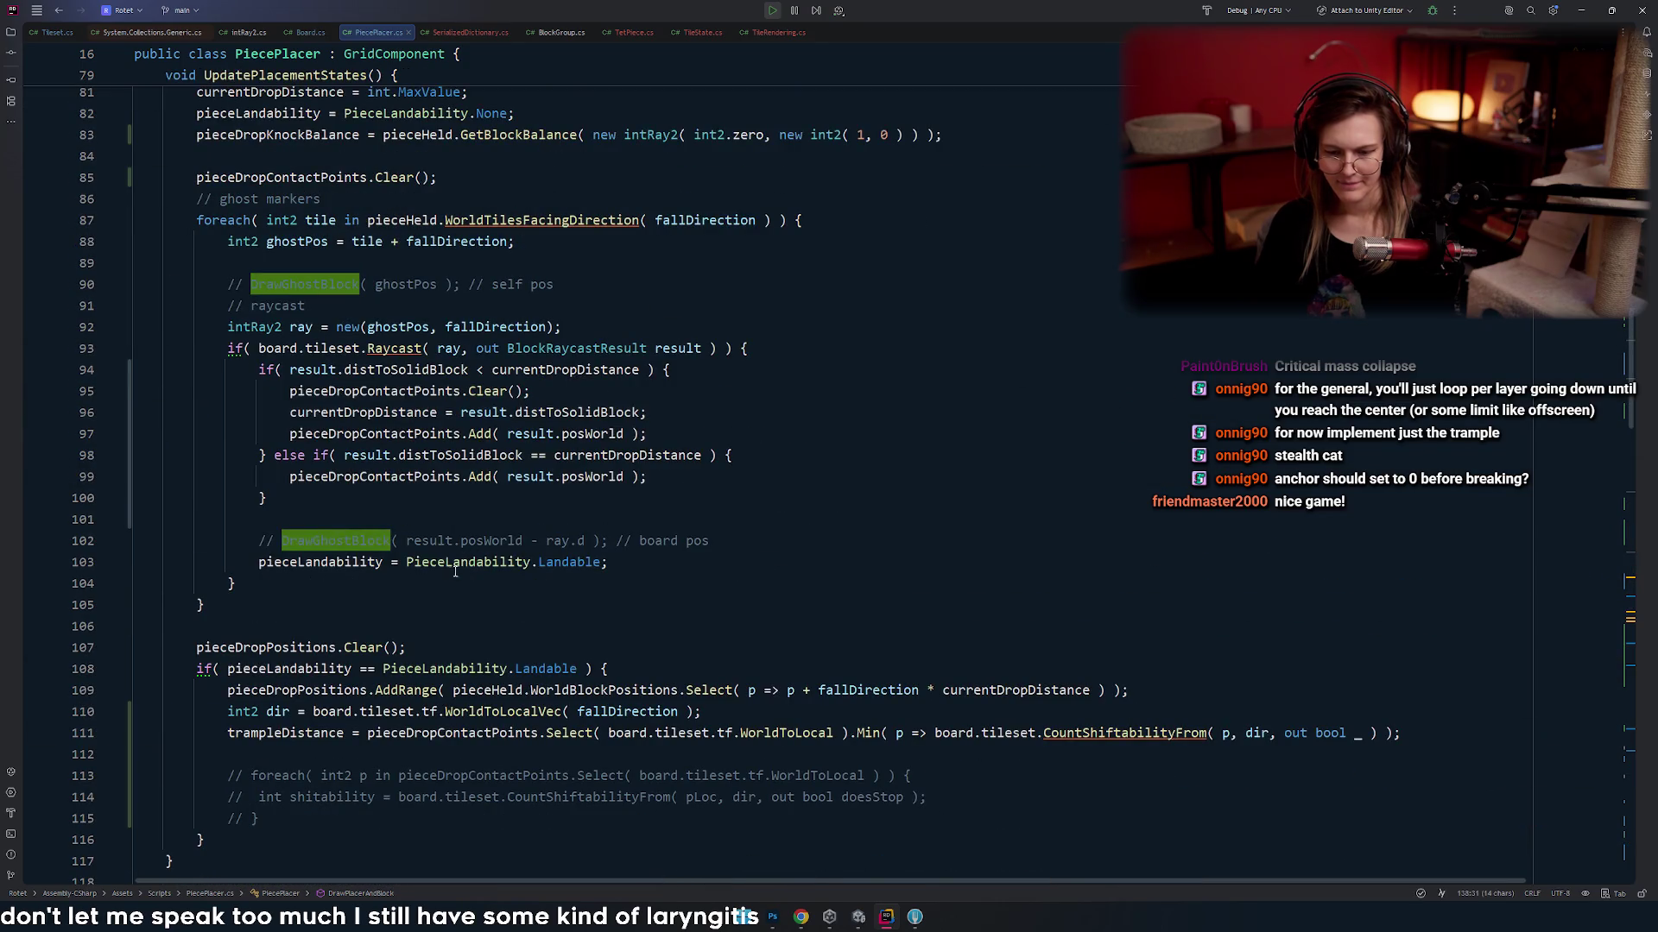
scroll(466, 586, "up", 2)
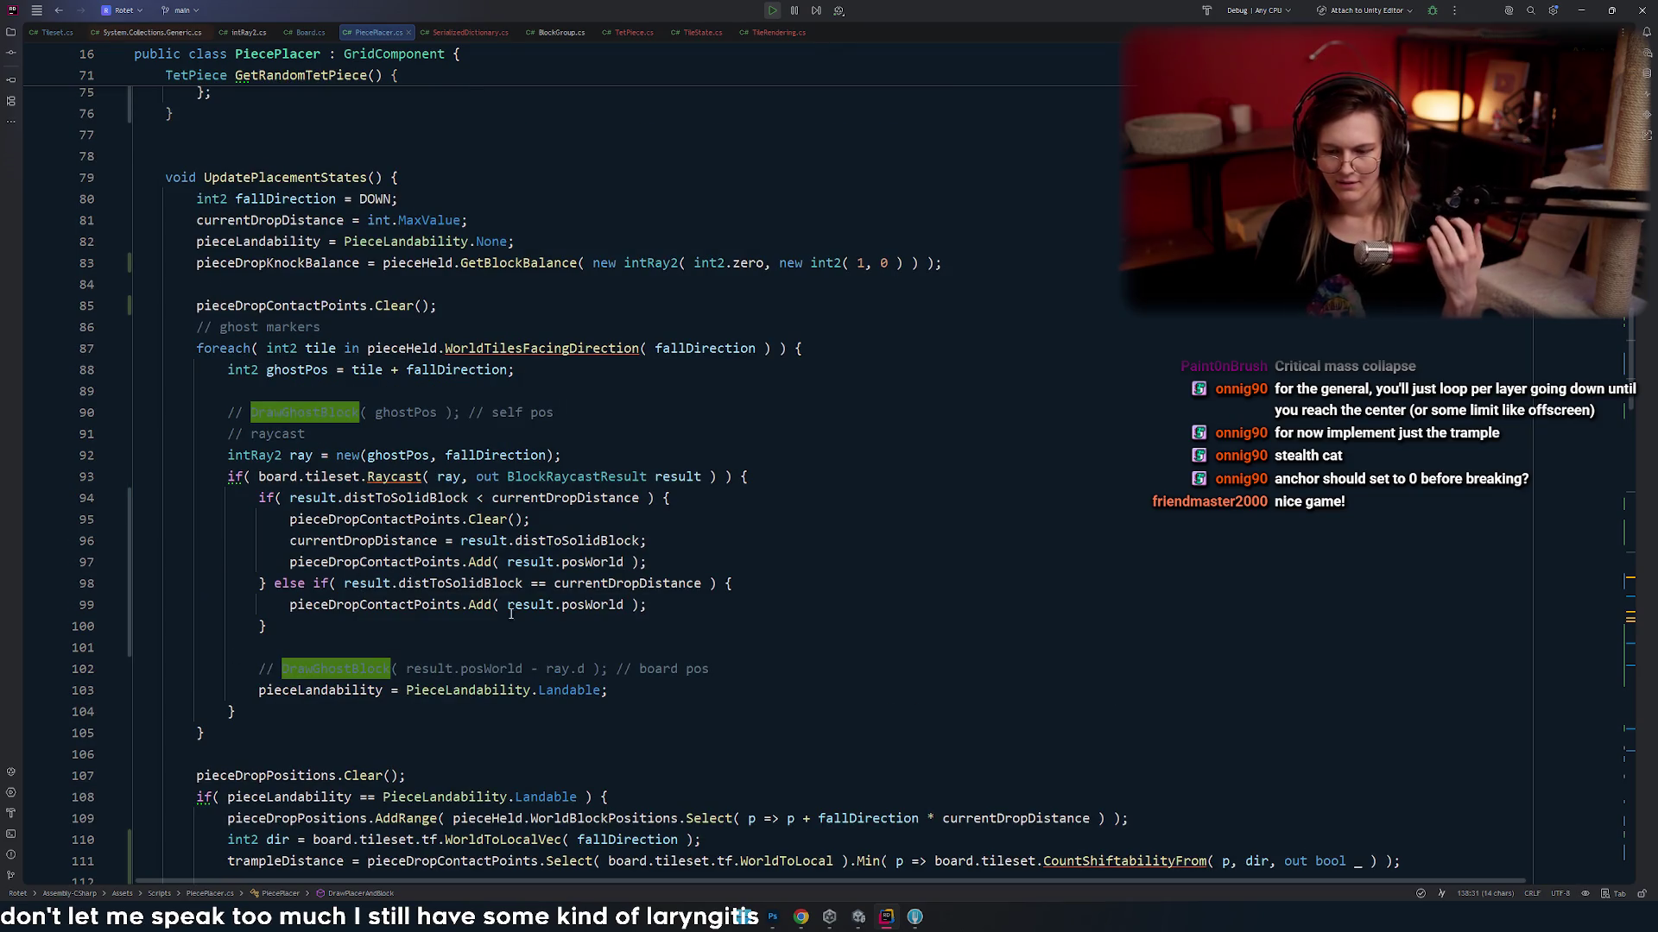
- Inspect pieceDropContactPoints, board, tileset and dir on lines 110–111
left_click(367, 562)
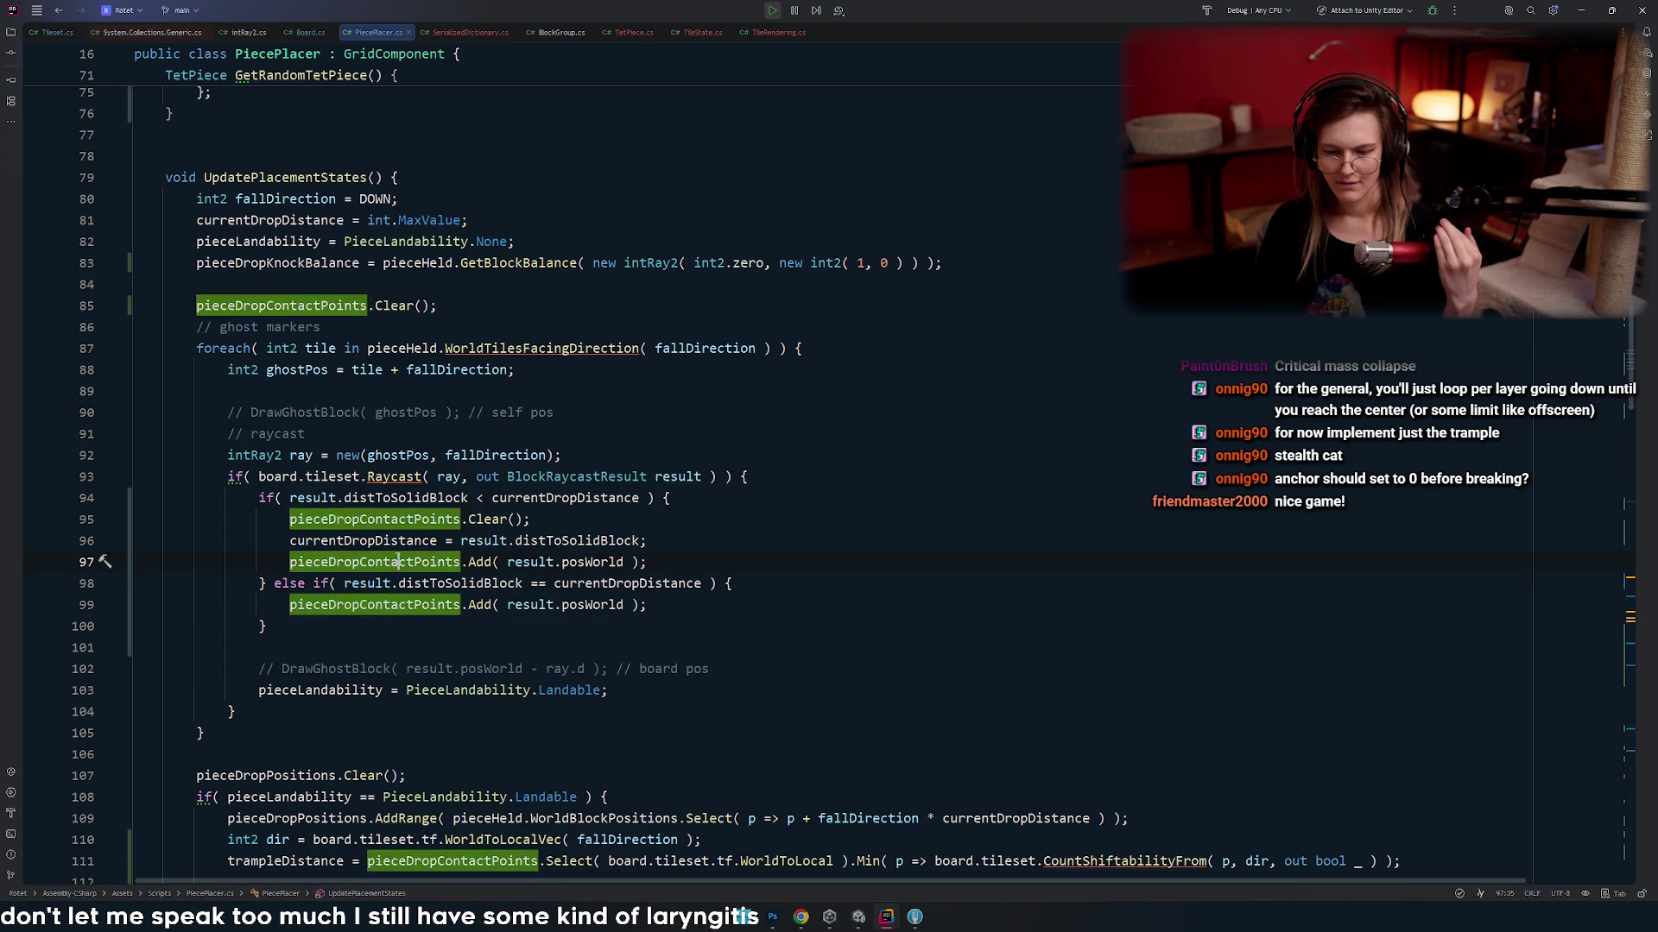
scroll(328, 557, "down", 5)
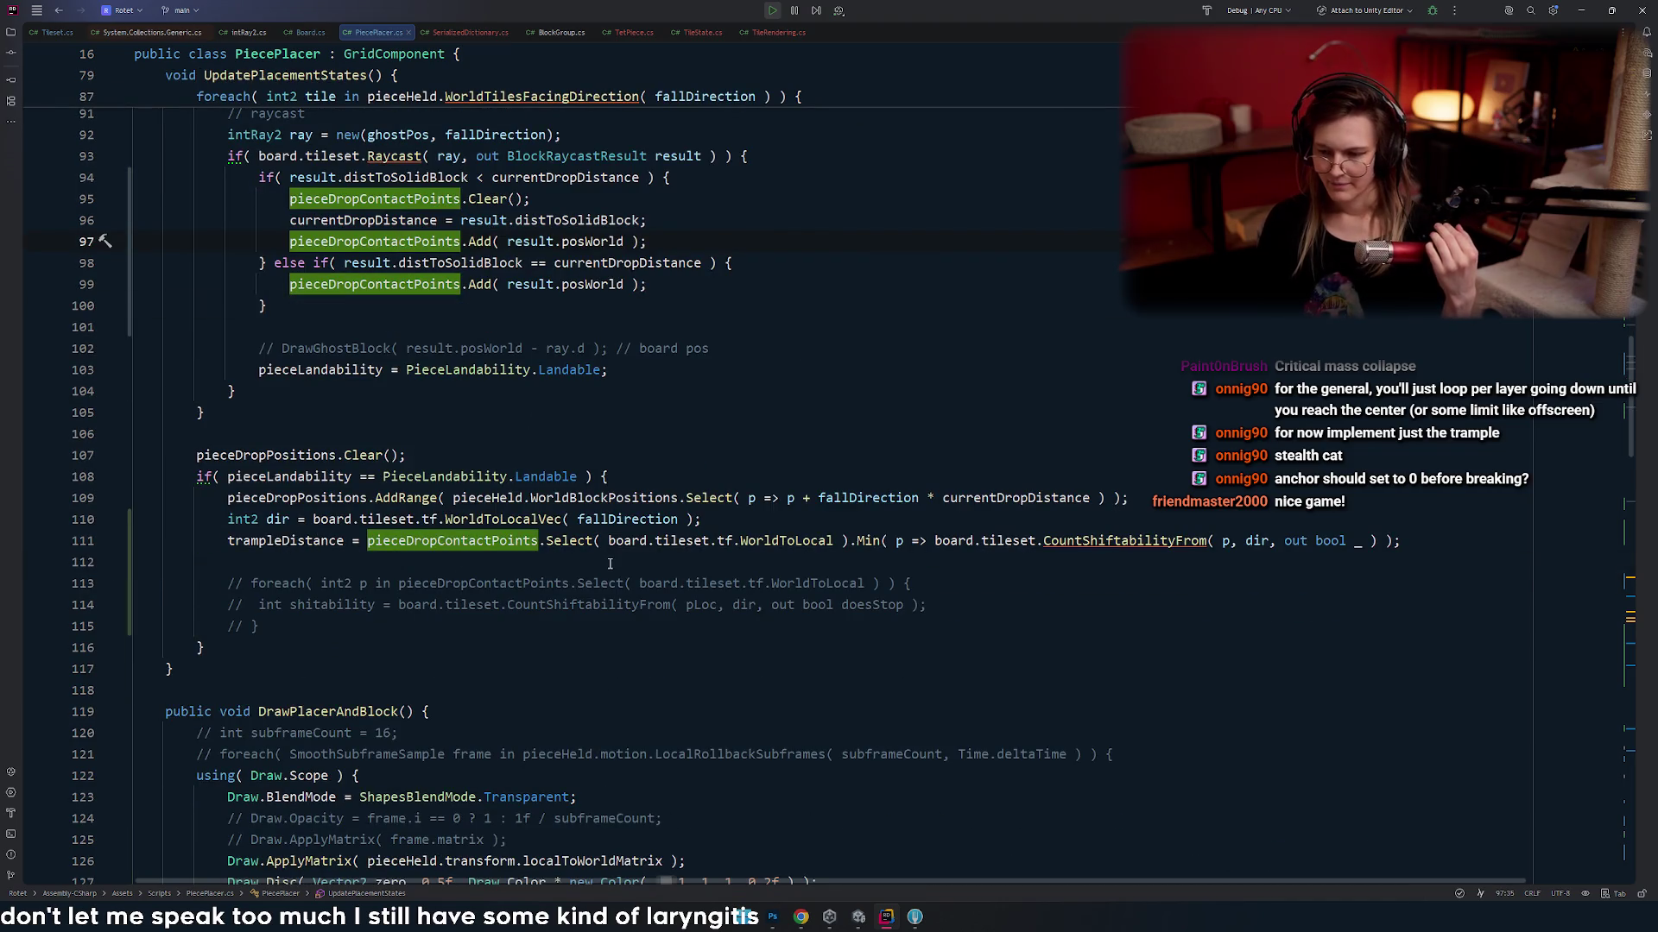
double_click(636, 542)
left_click(793, 544)
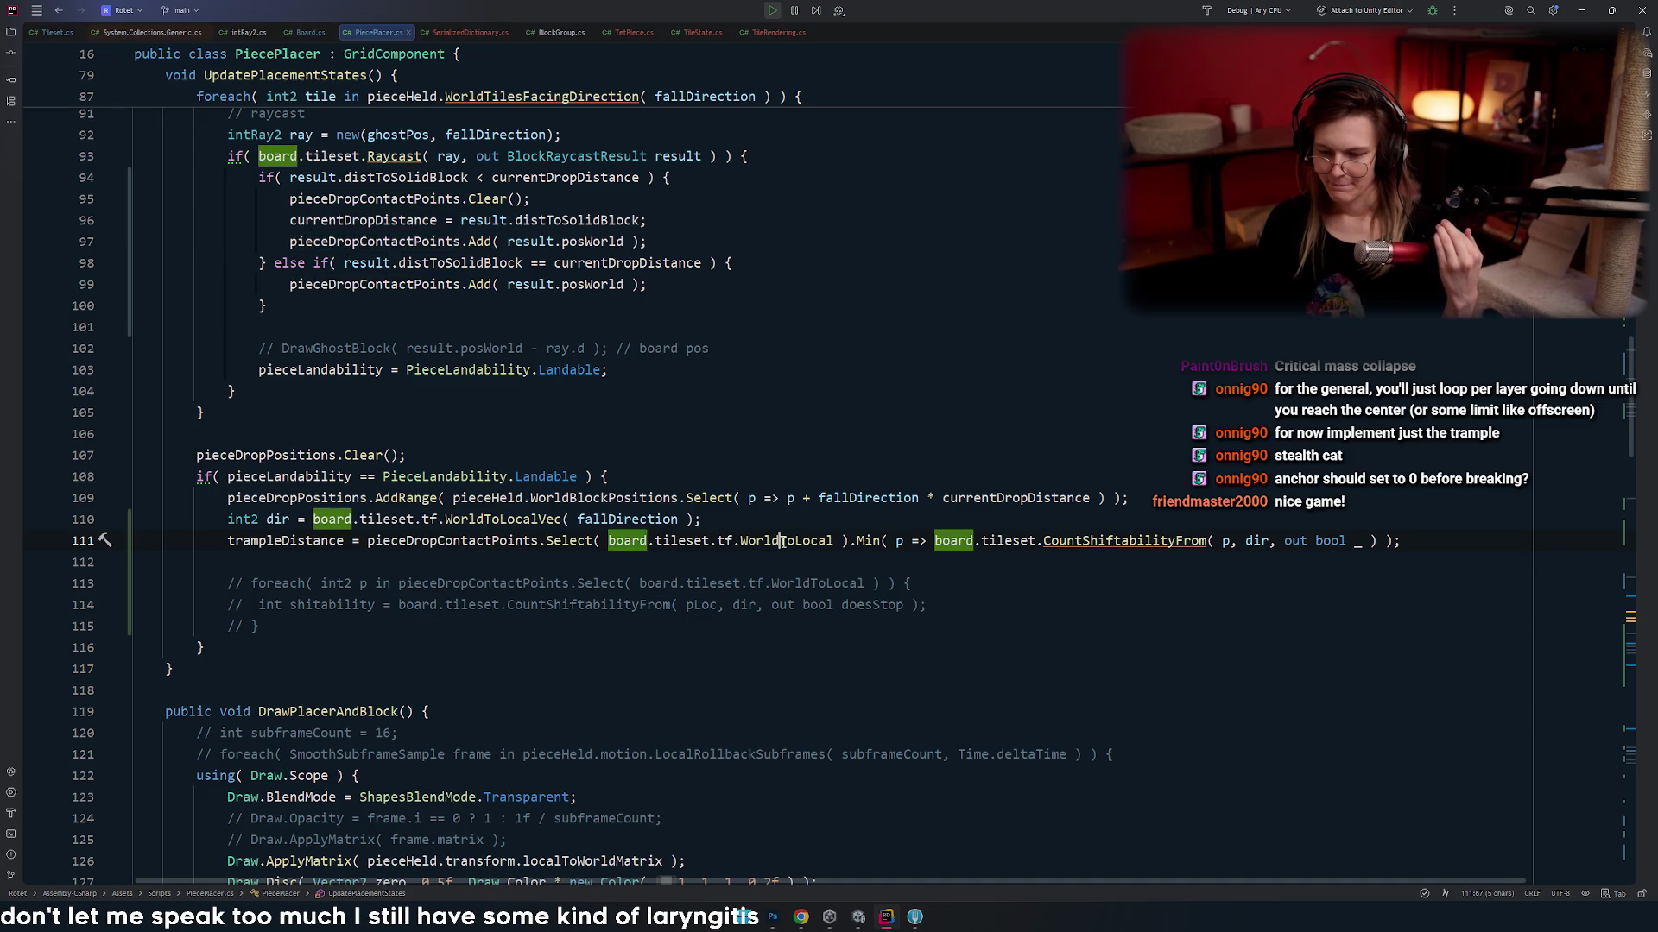
double_click(445, 542)
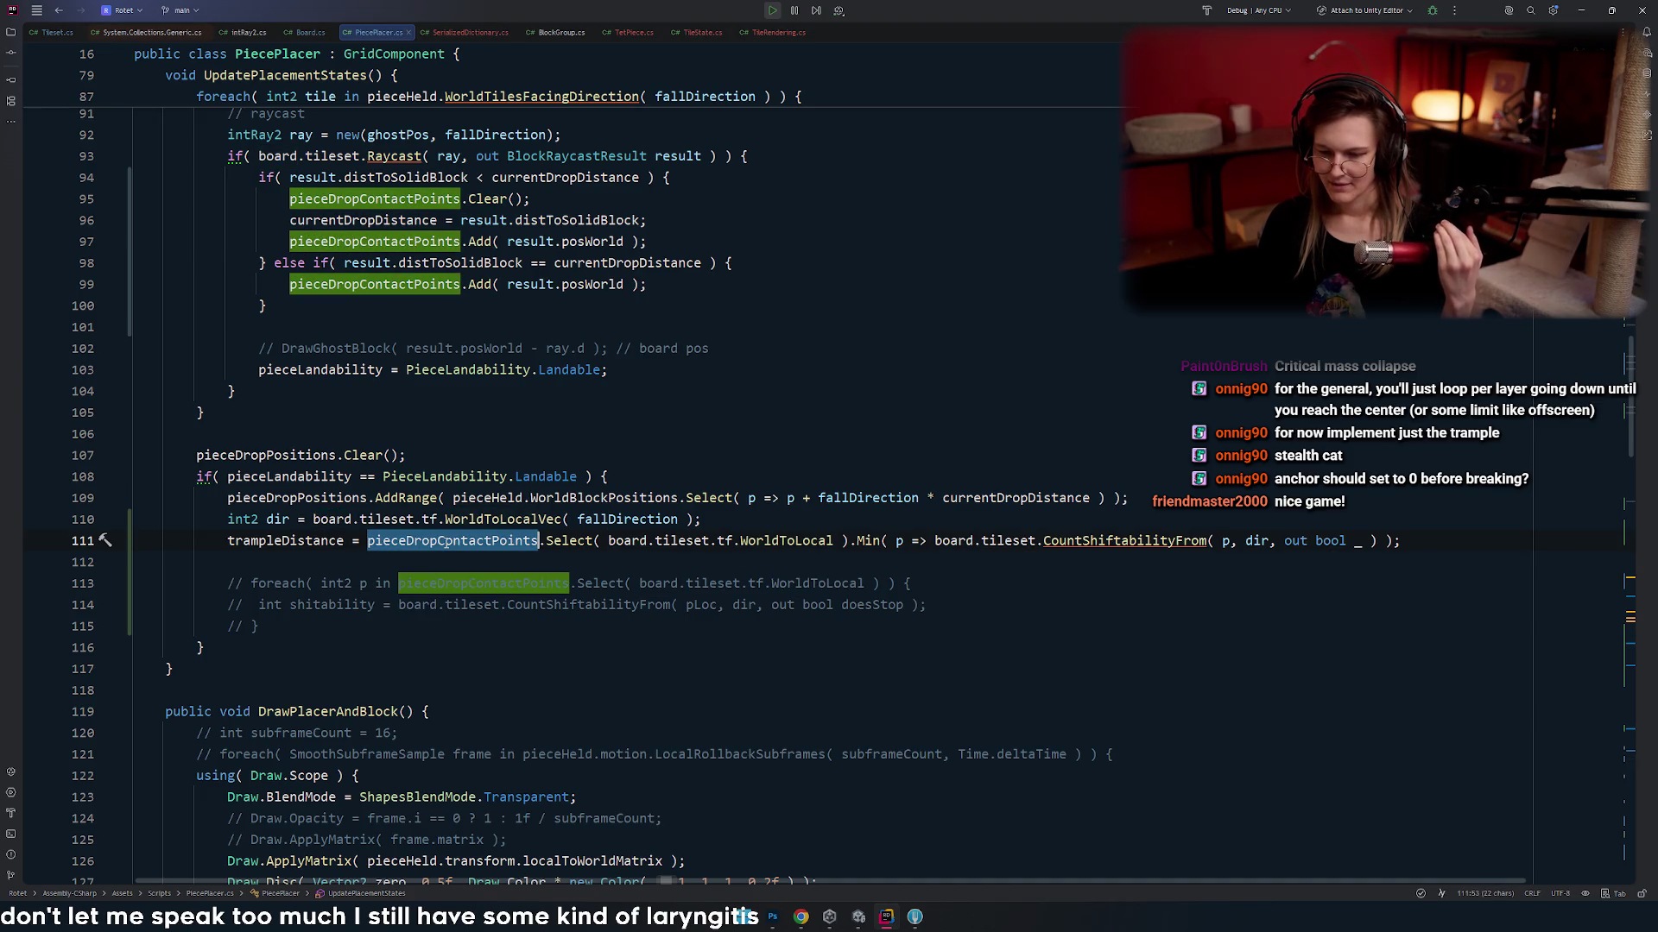
double_click(386, 519)
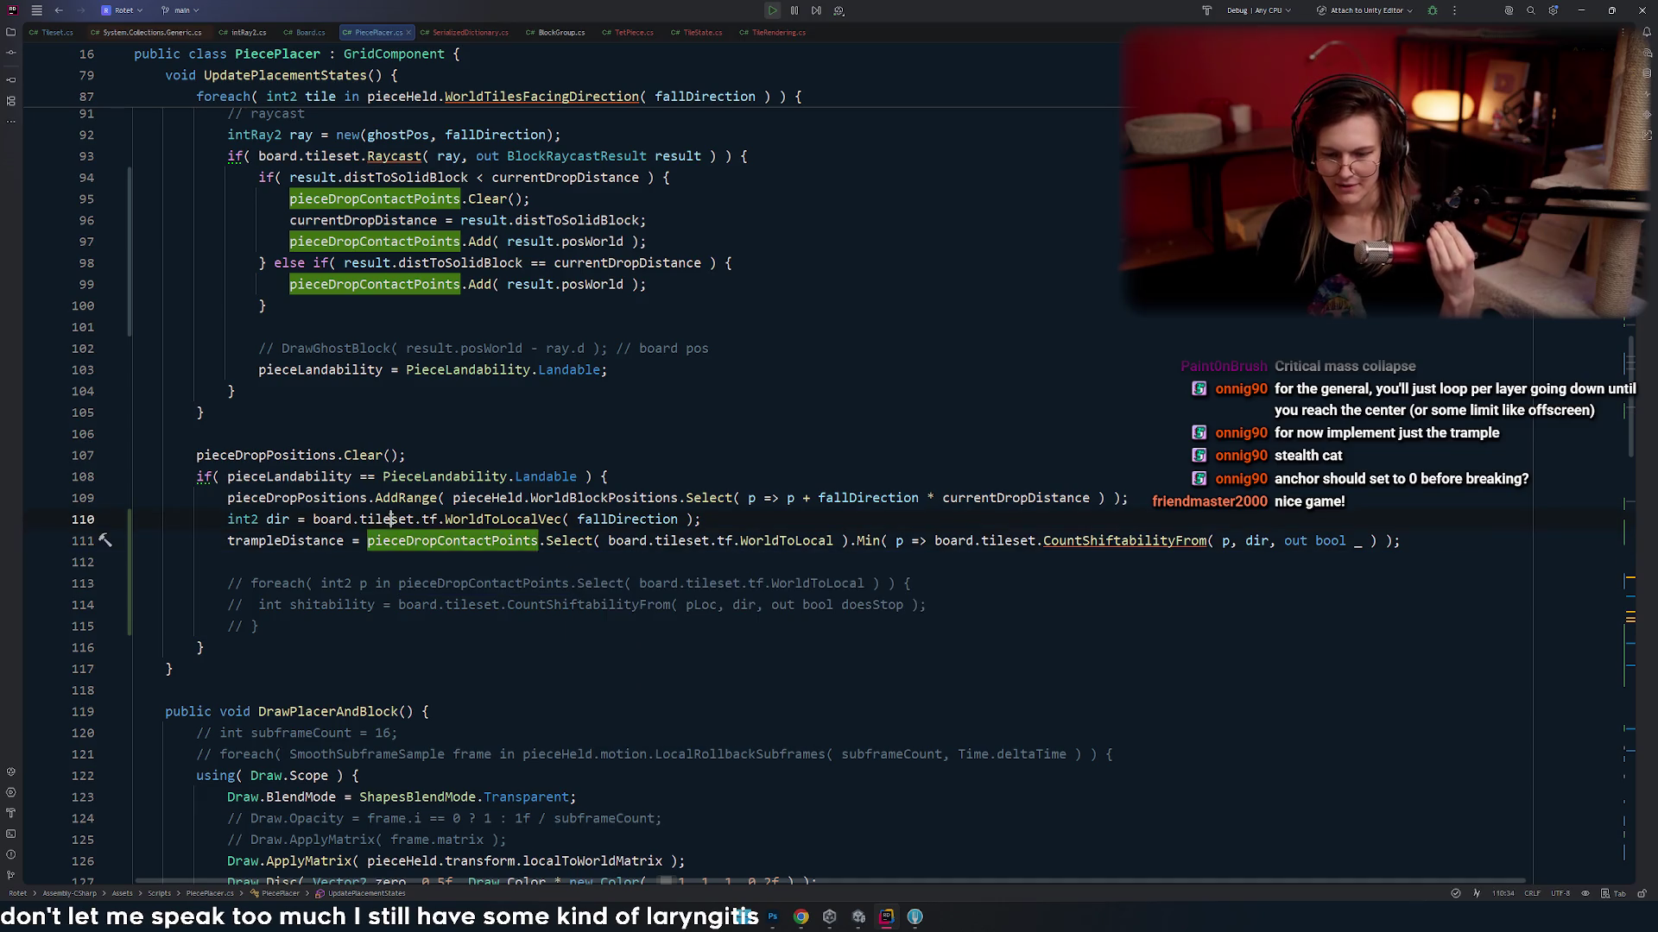
double_click(278, 519)
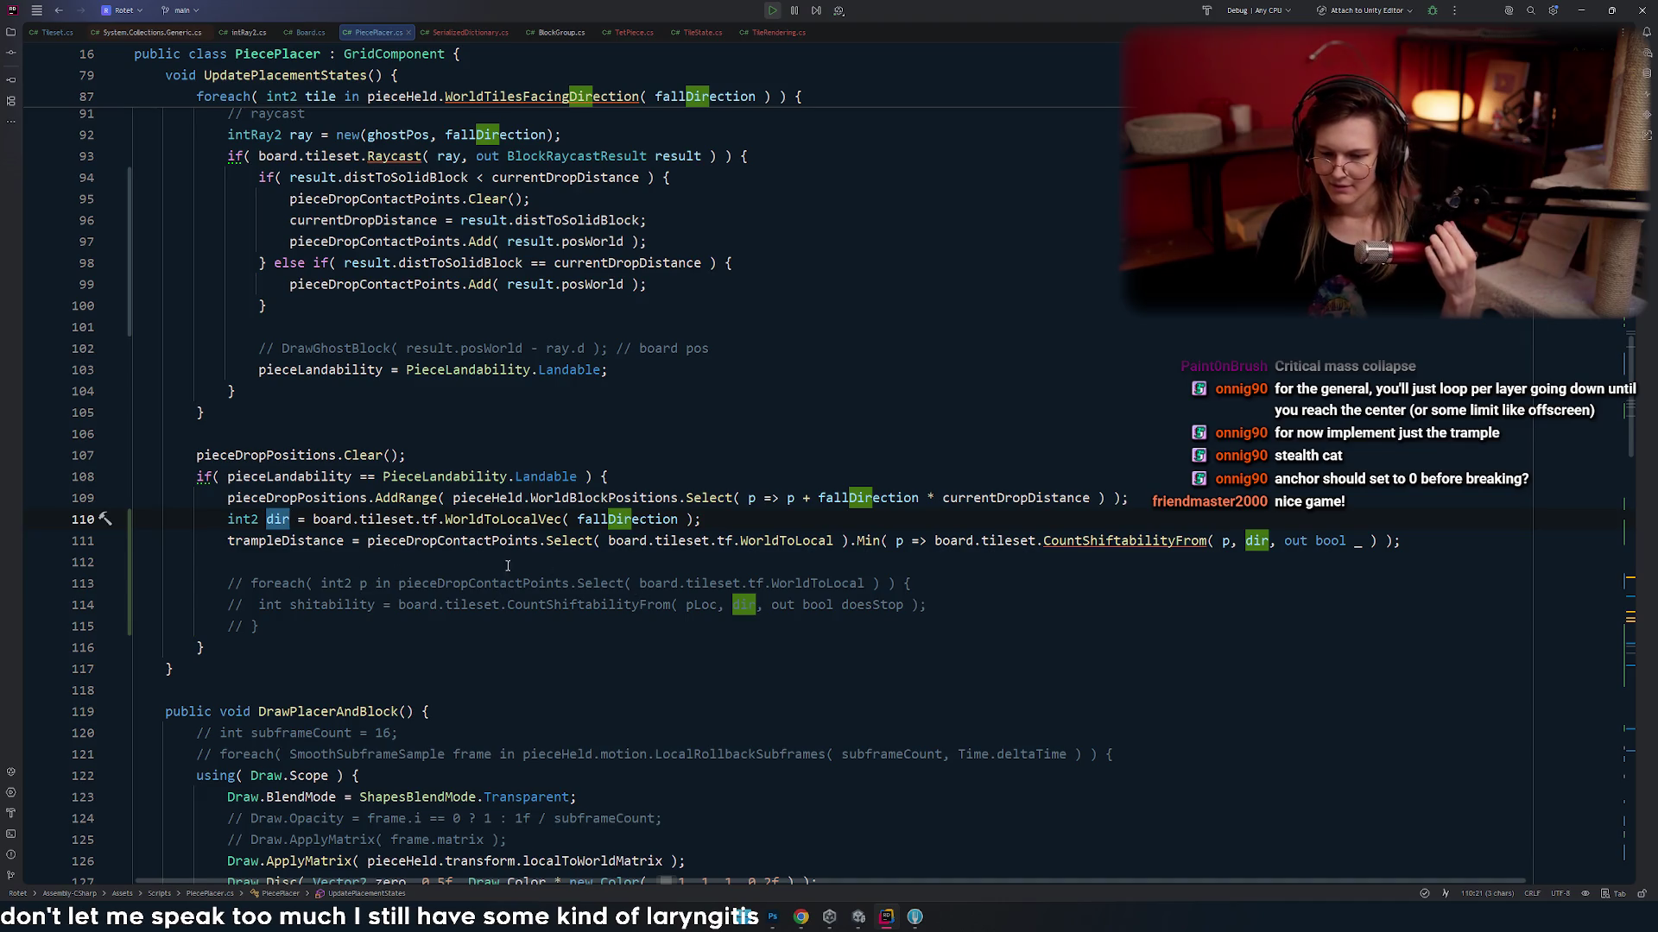
left_click(686, 519)
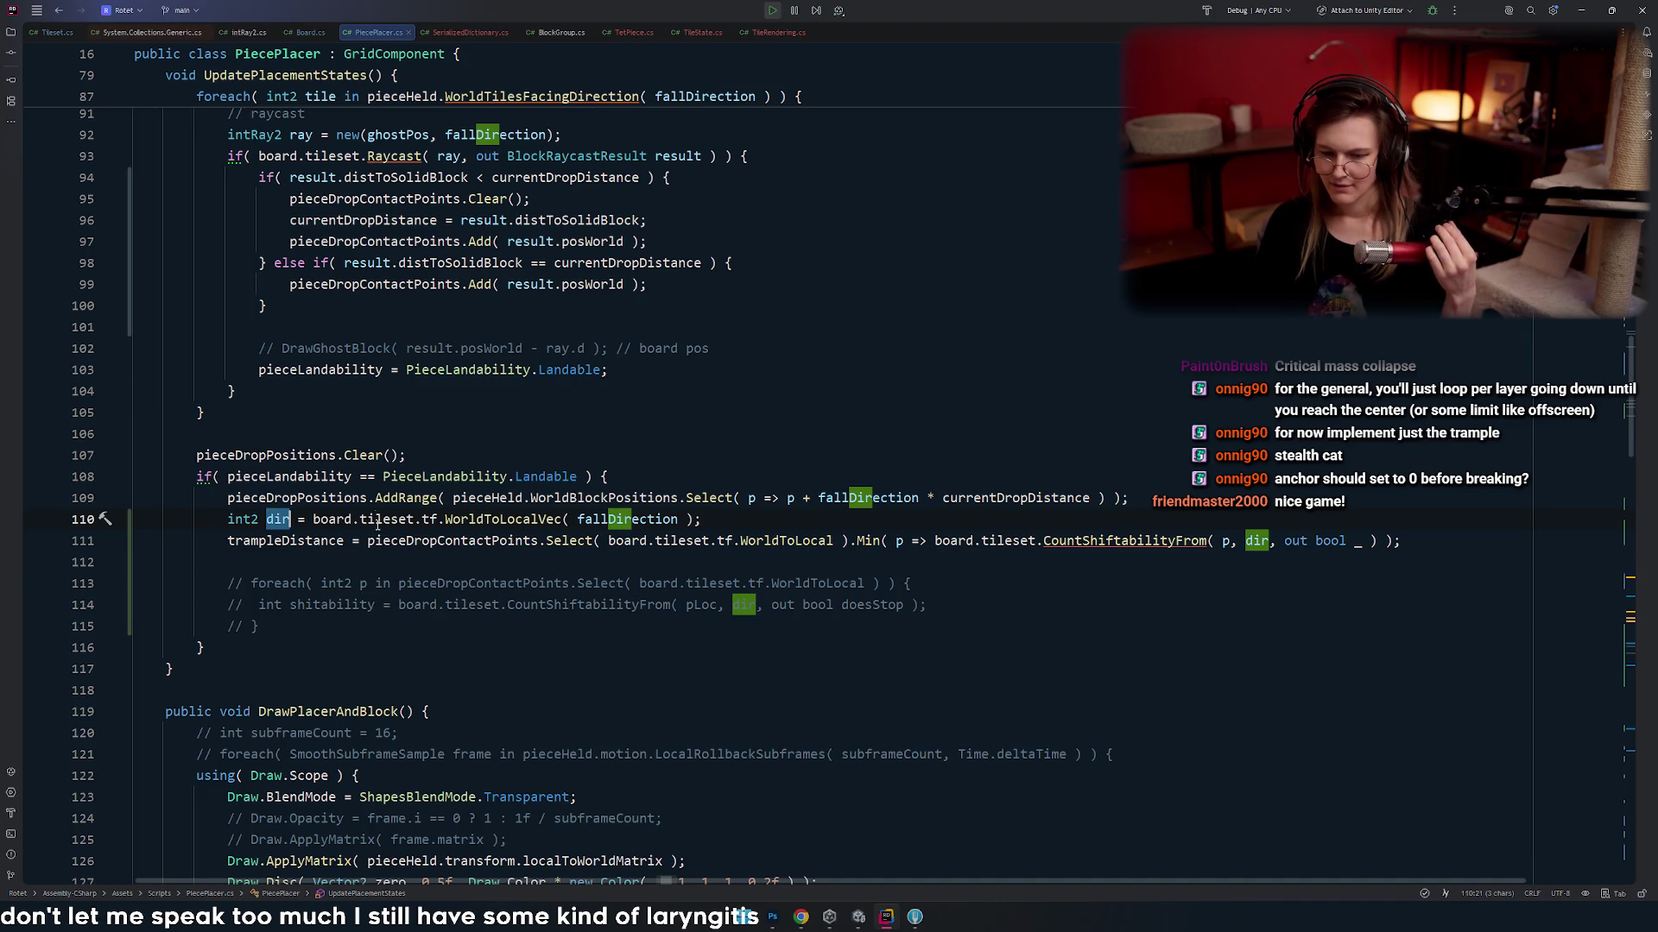
- Jump from the trampleDistance line to CountShiftabilityFrom's definition in Tileset.cs, briefly checking Unity
left_click(281, 540)
left_click(431, 540)
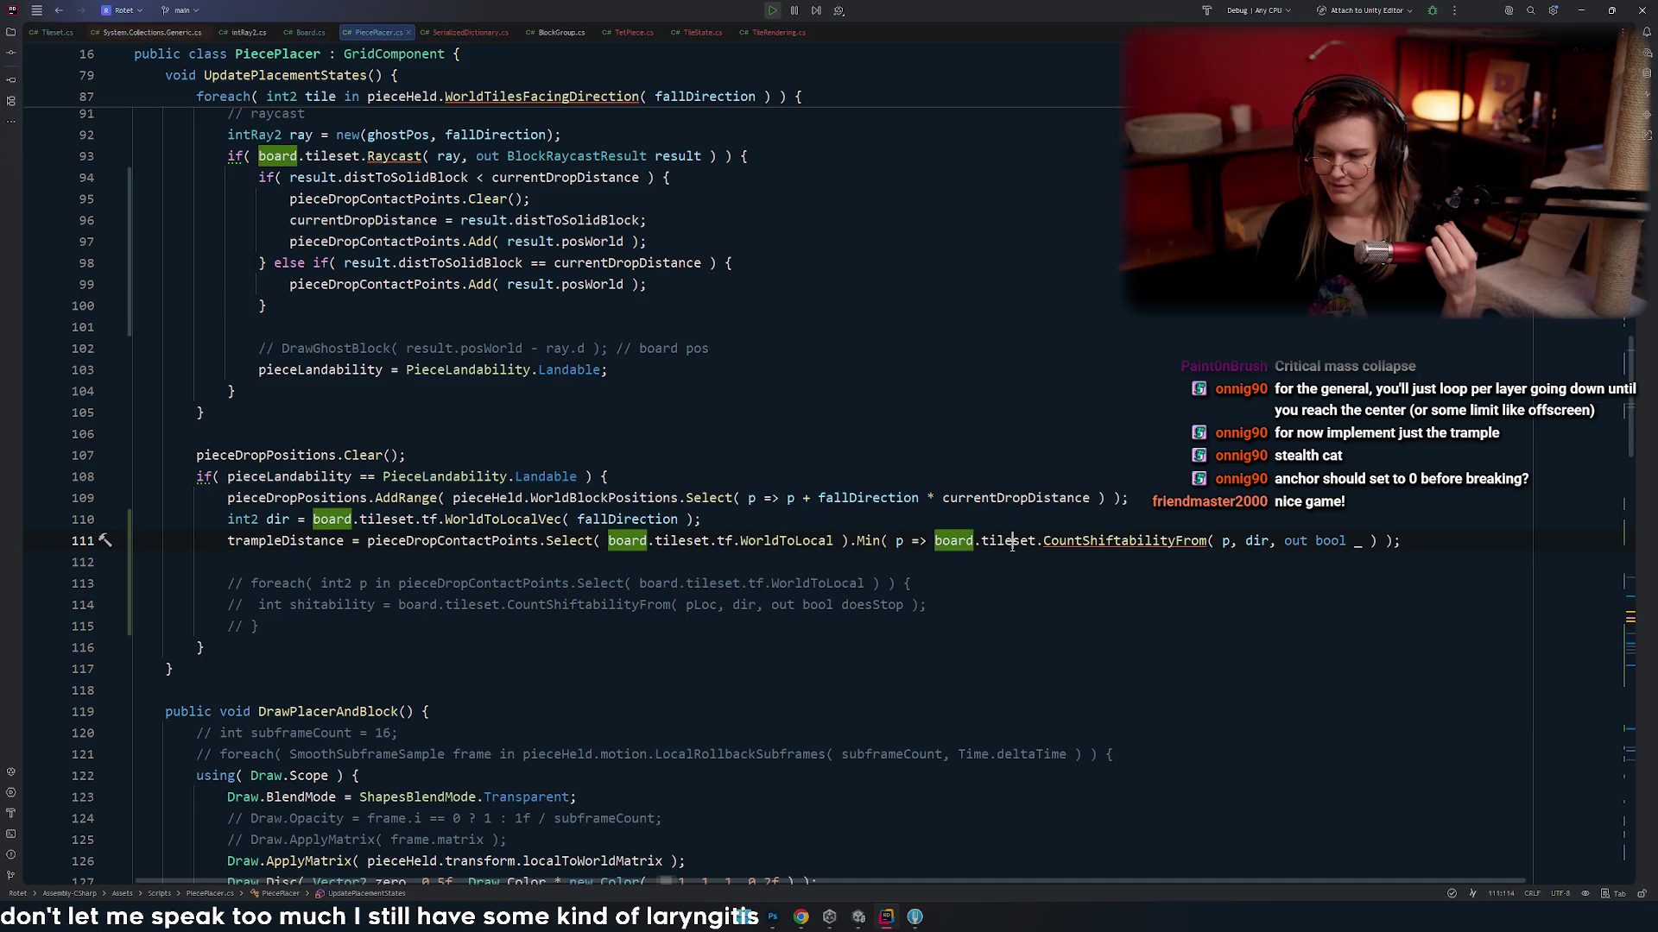
left_click(1120, 540)
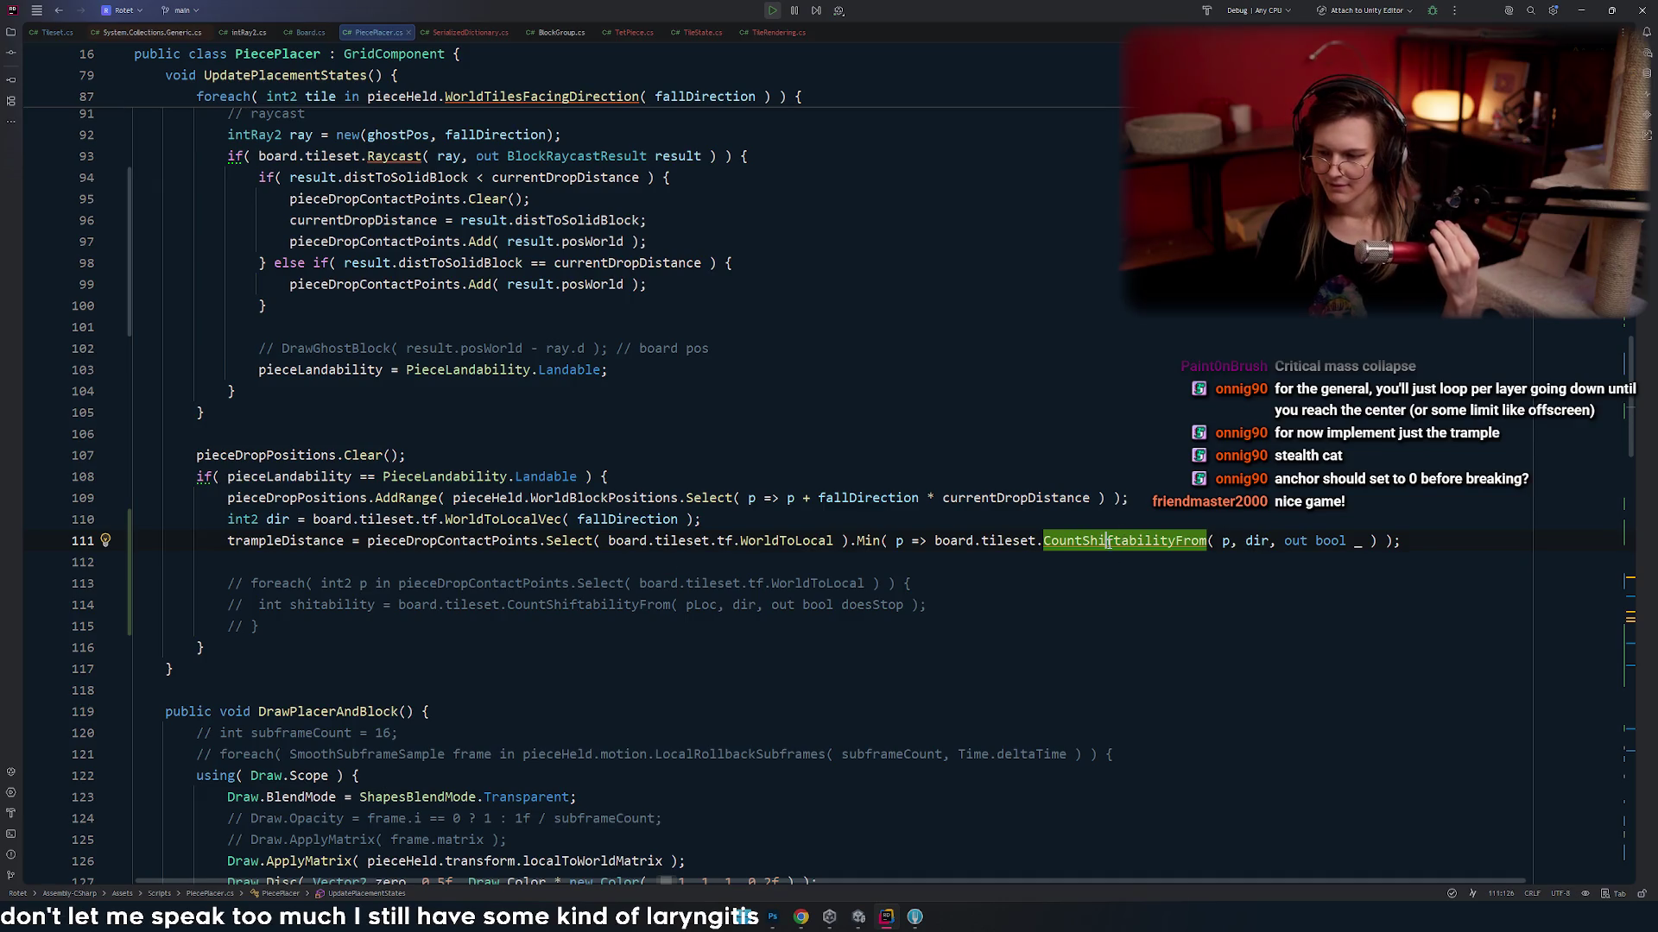
left_click(1107, 540, "ctrl")
key("alt+Tab")
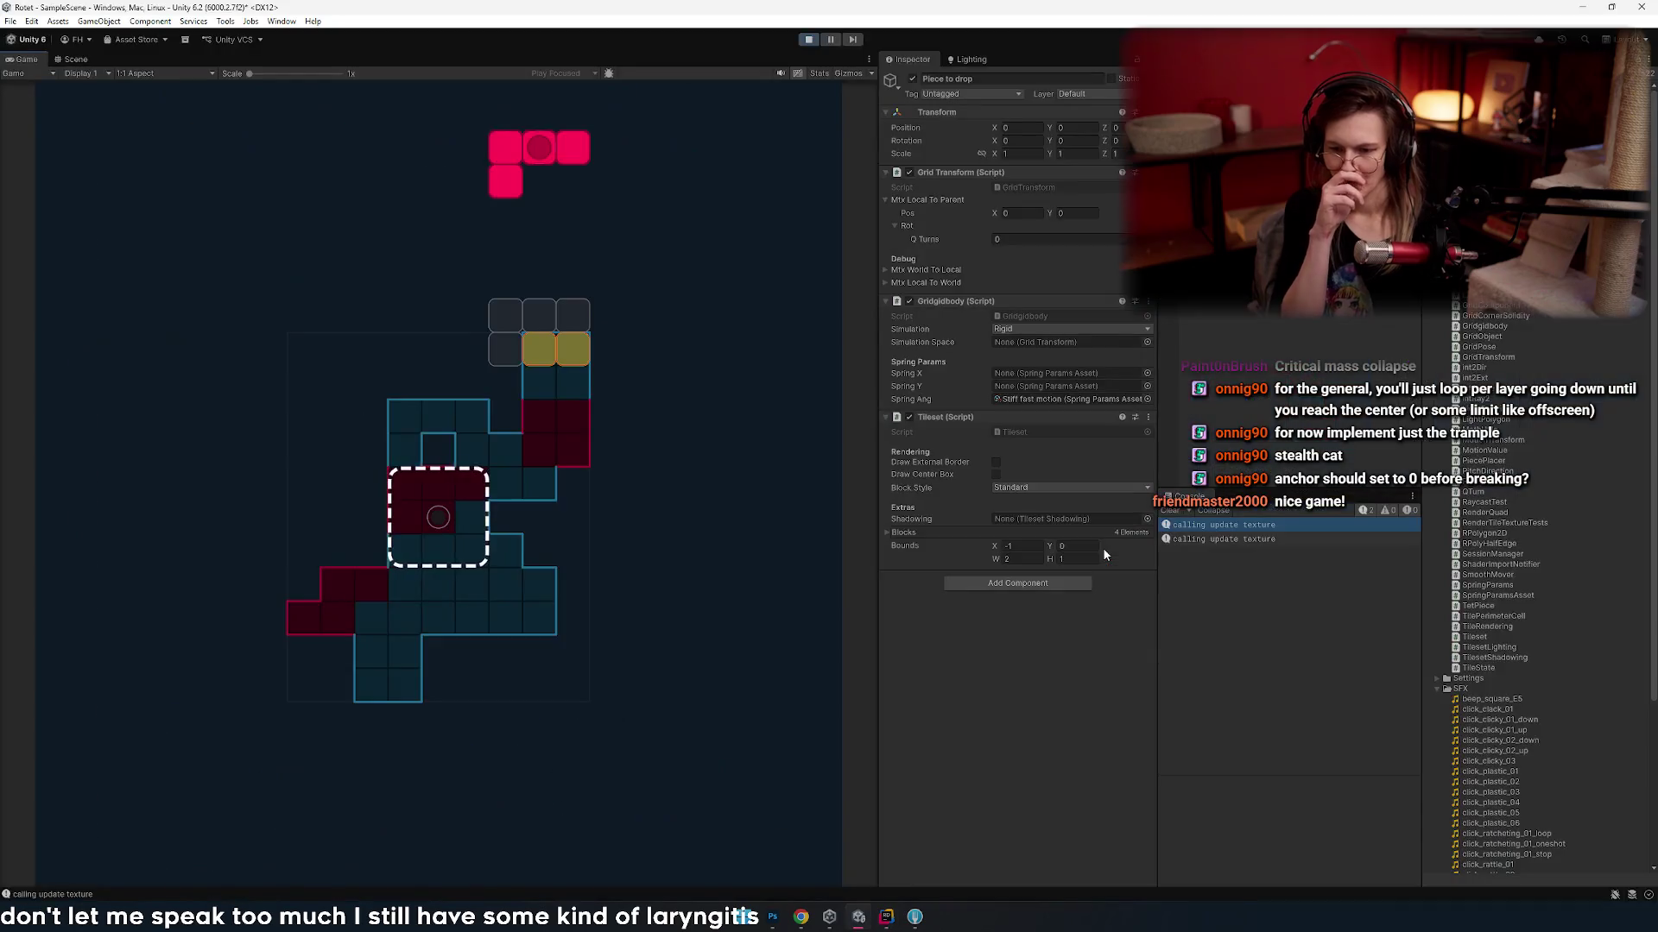
key("alt+Tab")
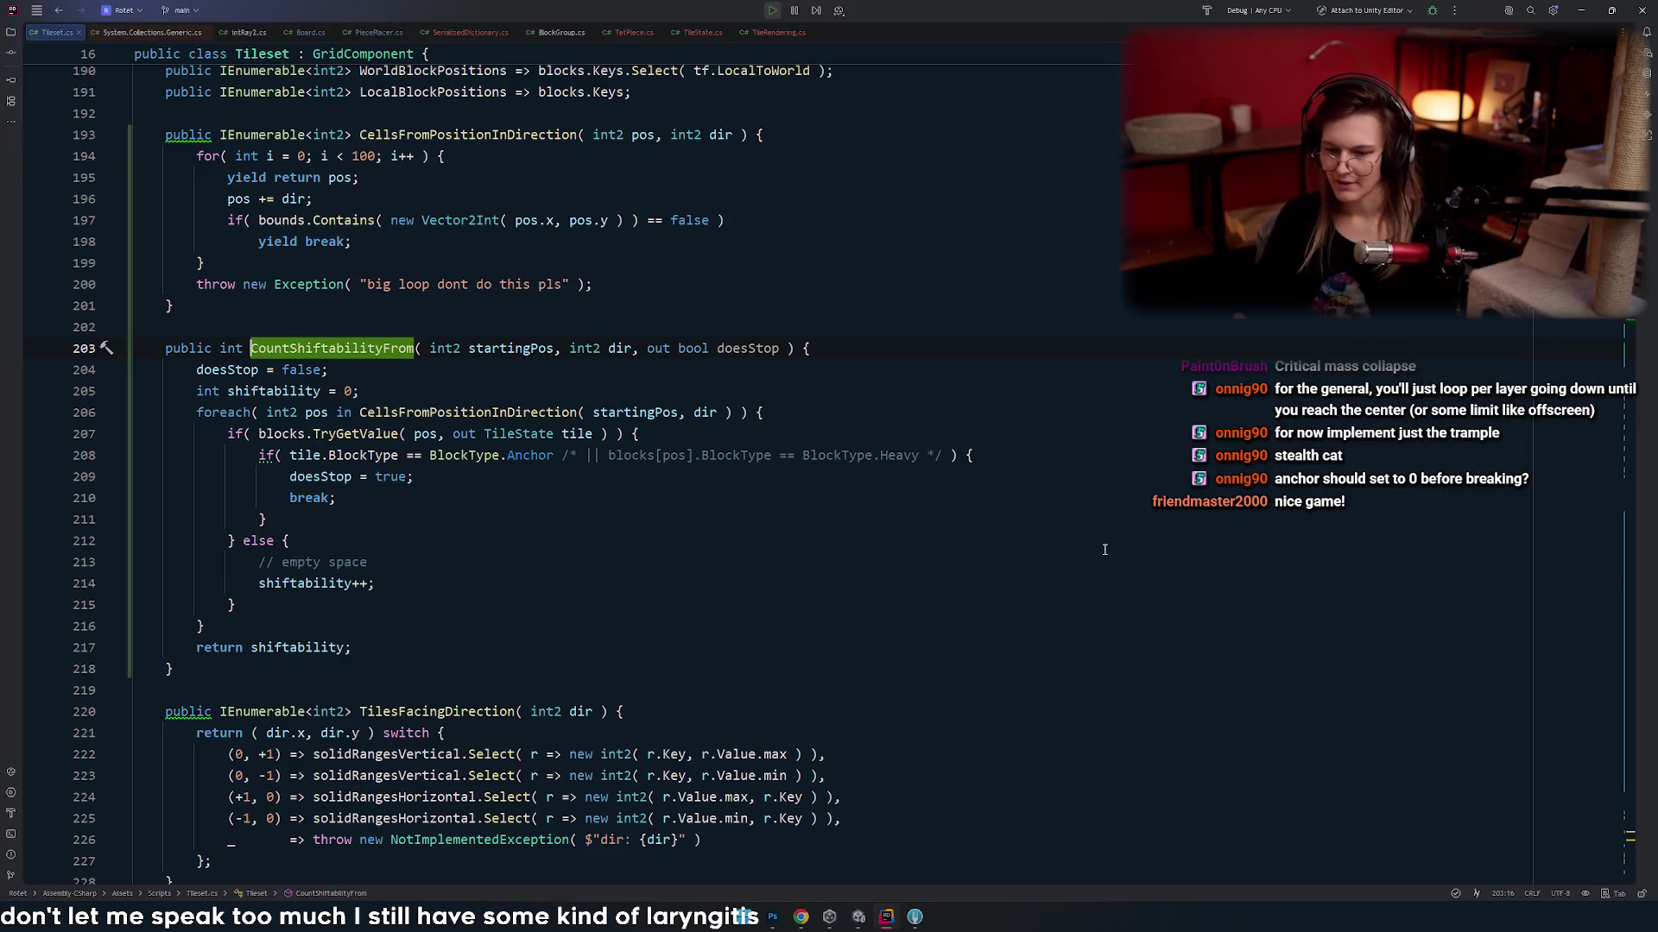
left_click(516, 515)
left_click_drag(974, 455, 482, 455)
left_click(516, 516)
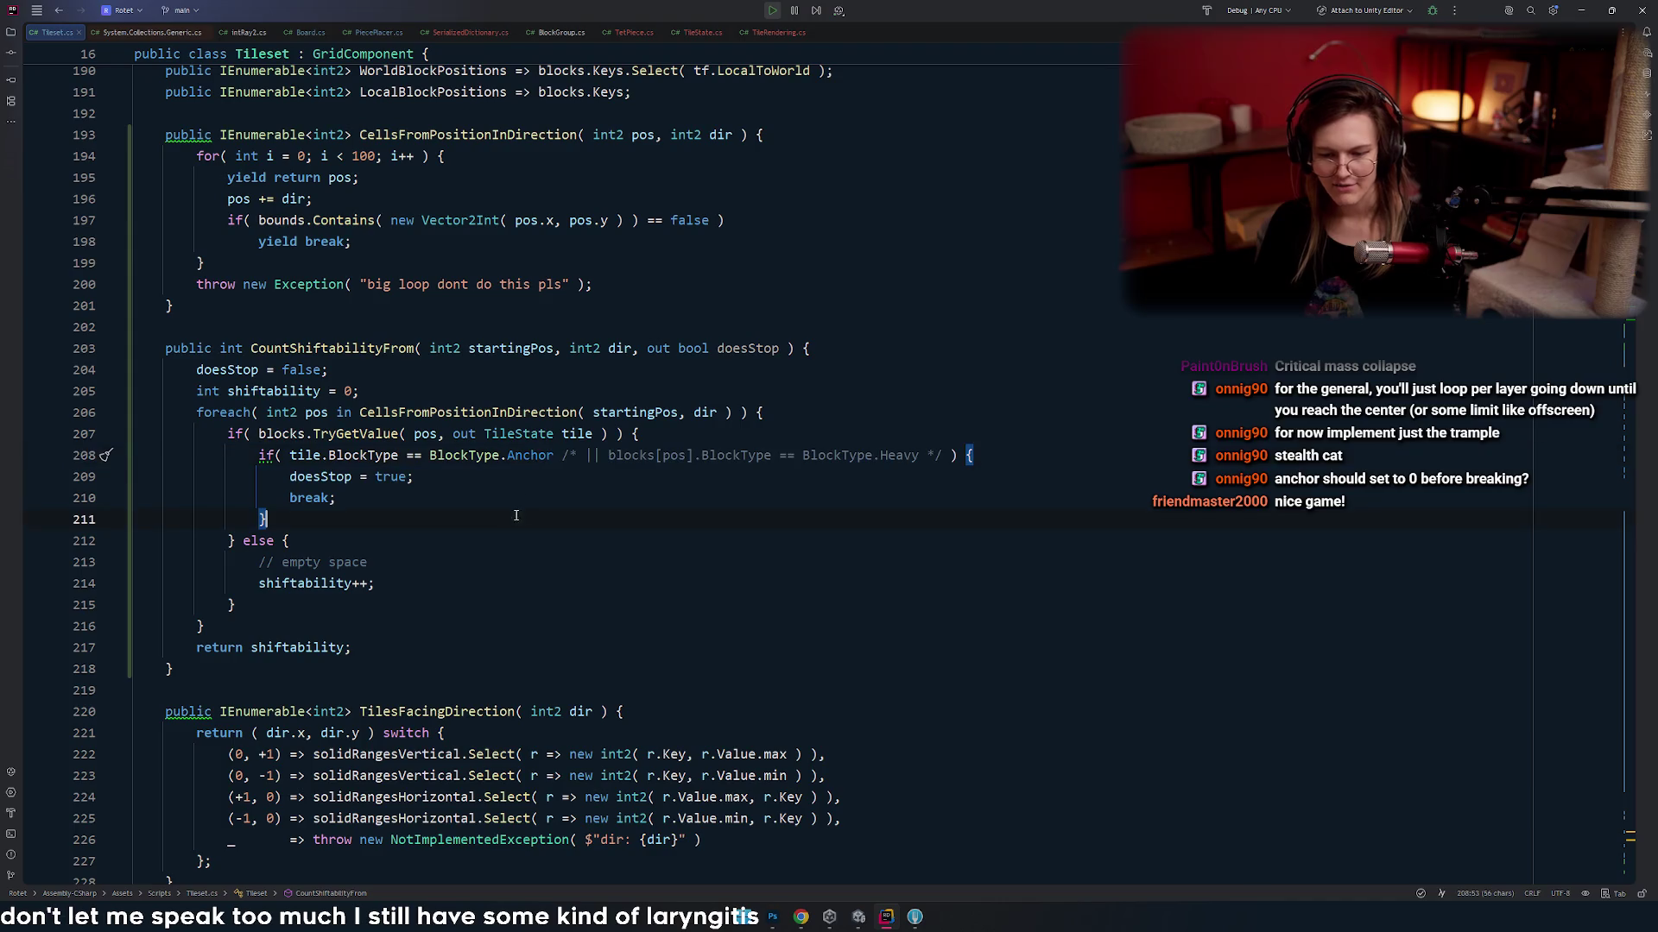
left_click_drag(940, 455, 557, 455)
left_click(371, 513)
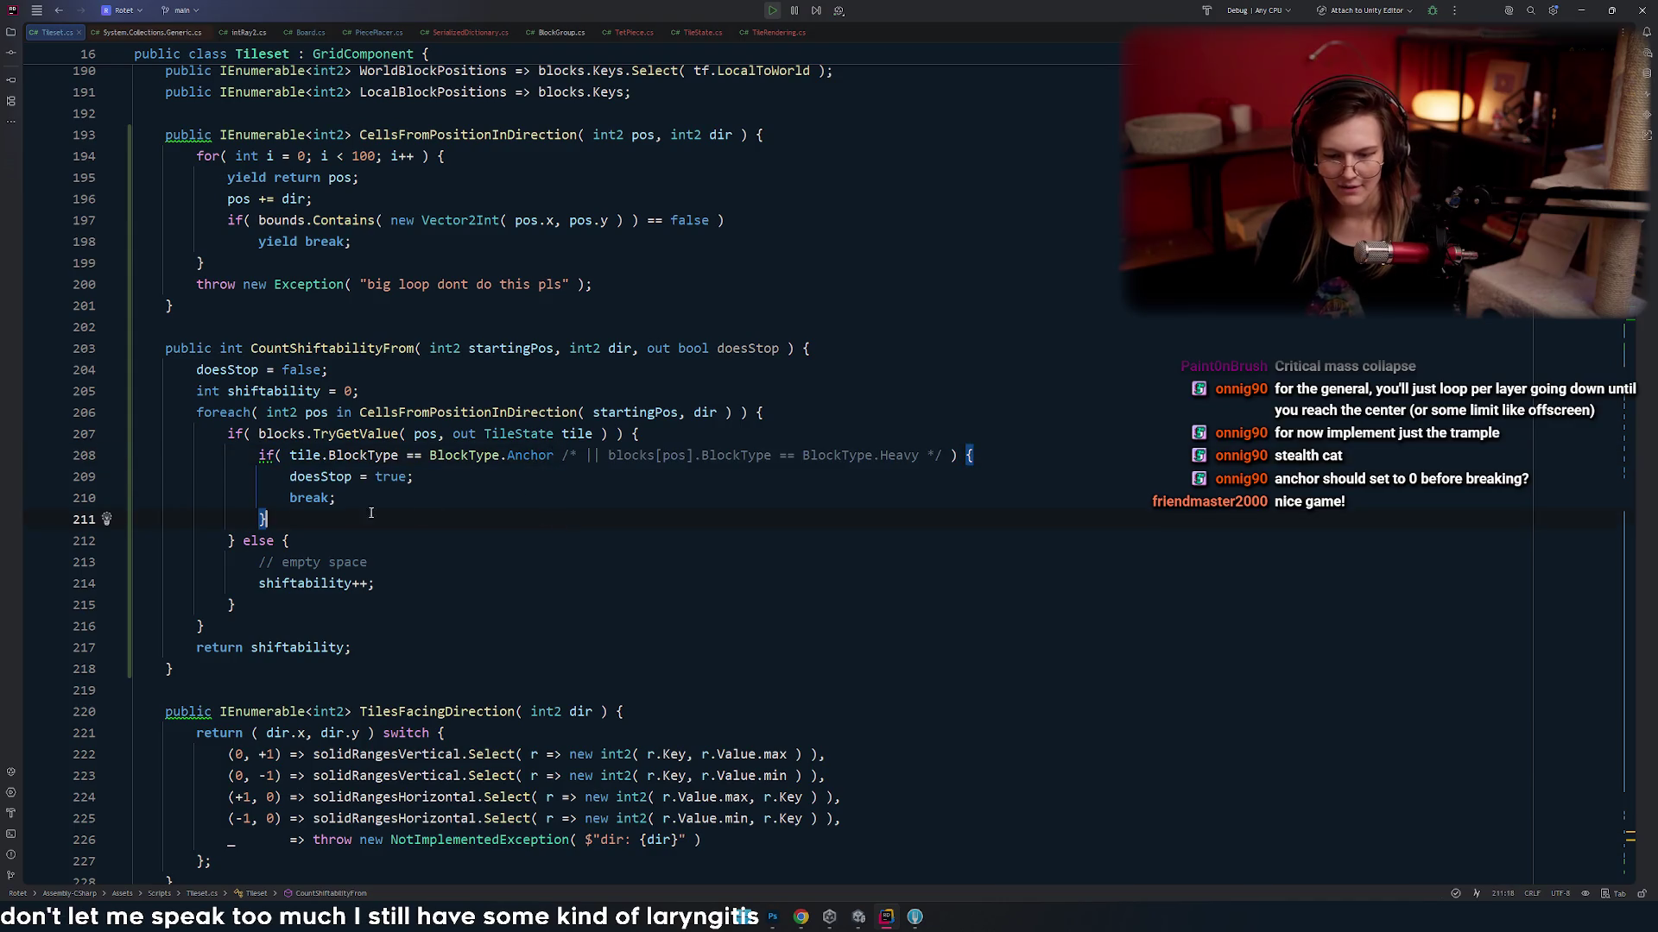
left_click_drag(943, 455, 555, 455)
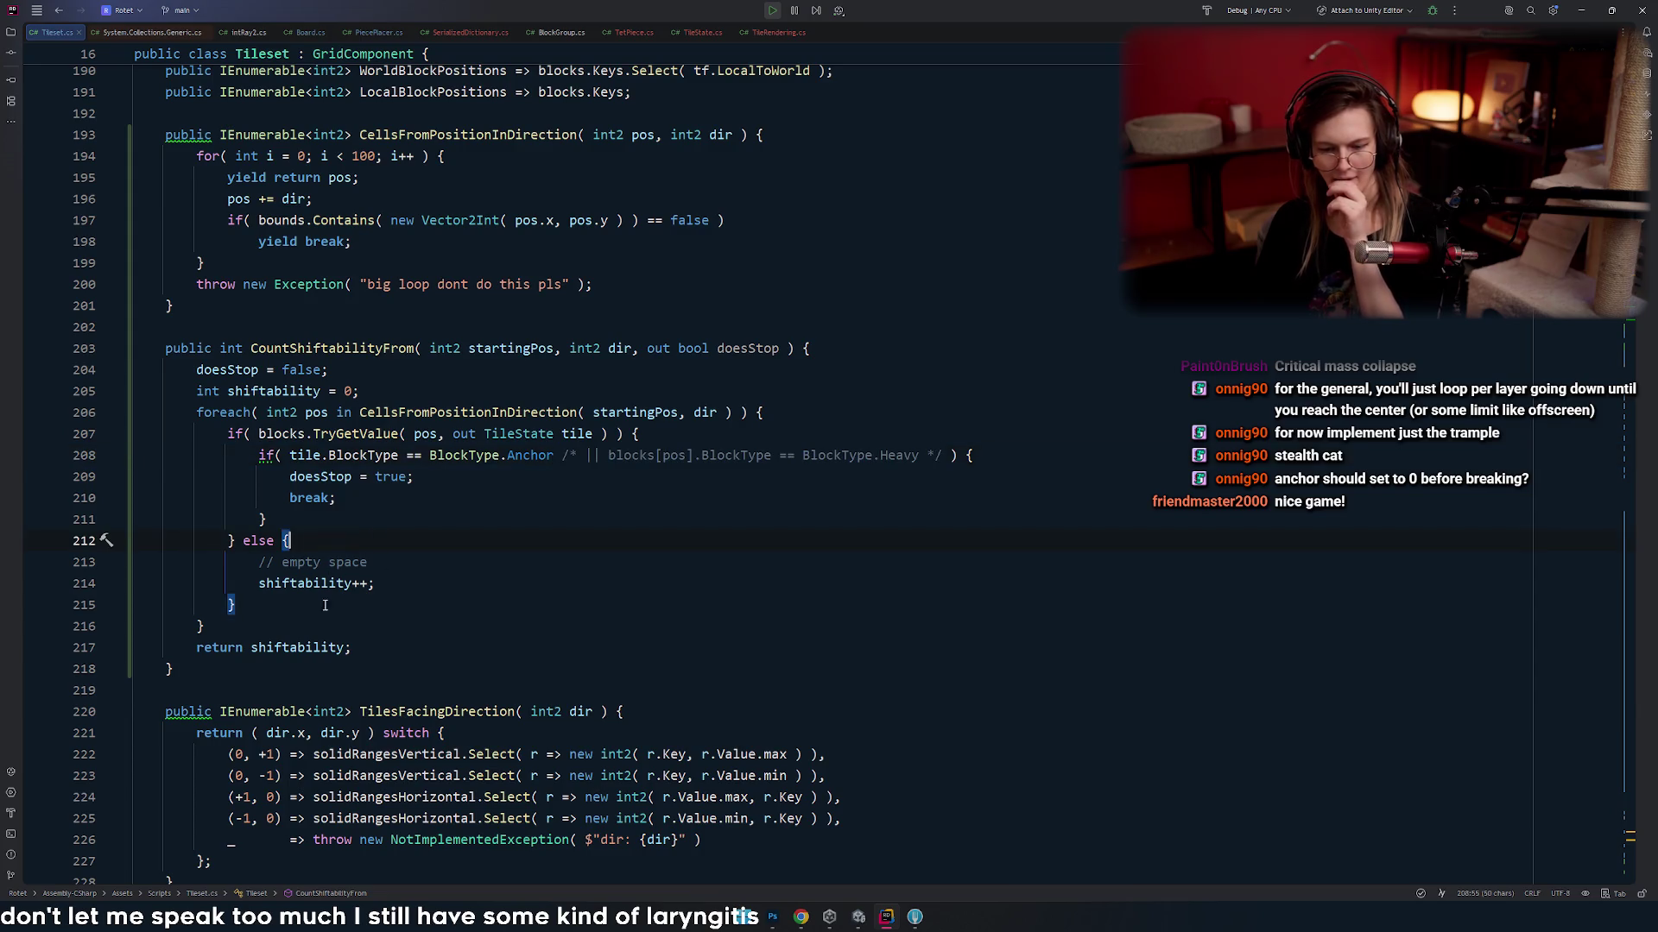
left_click(304, 584)
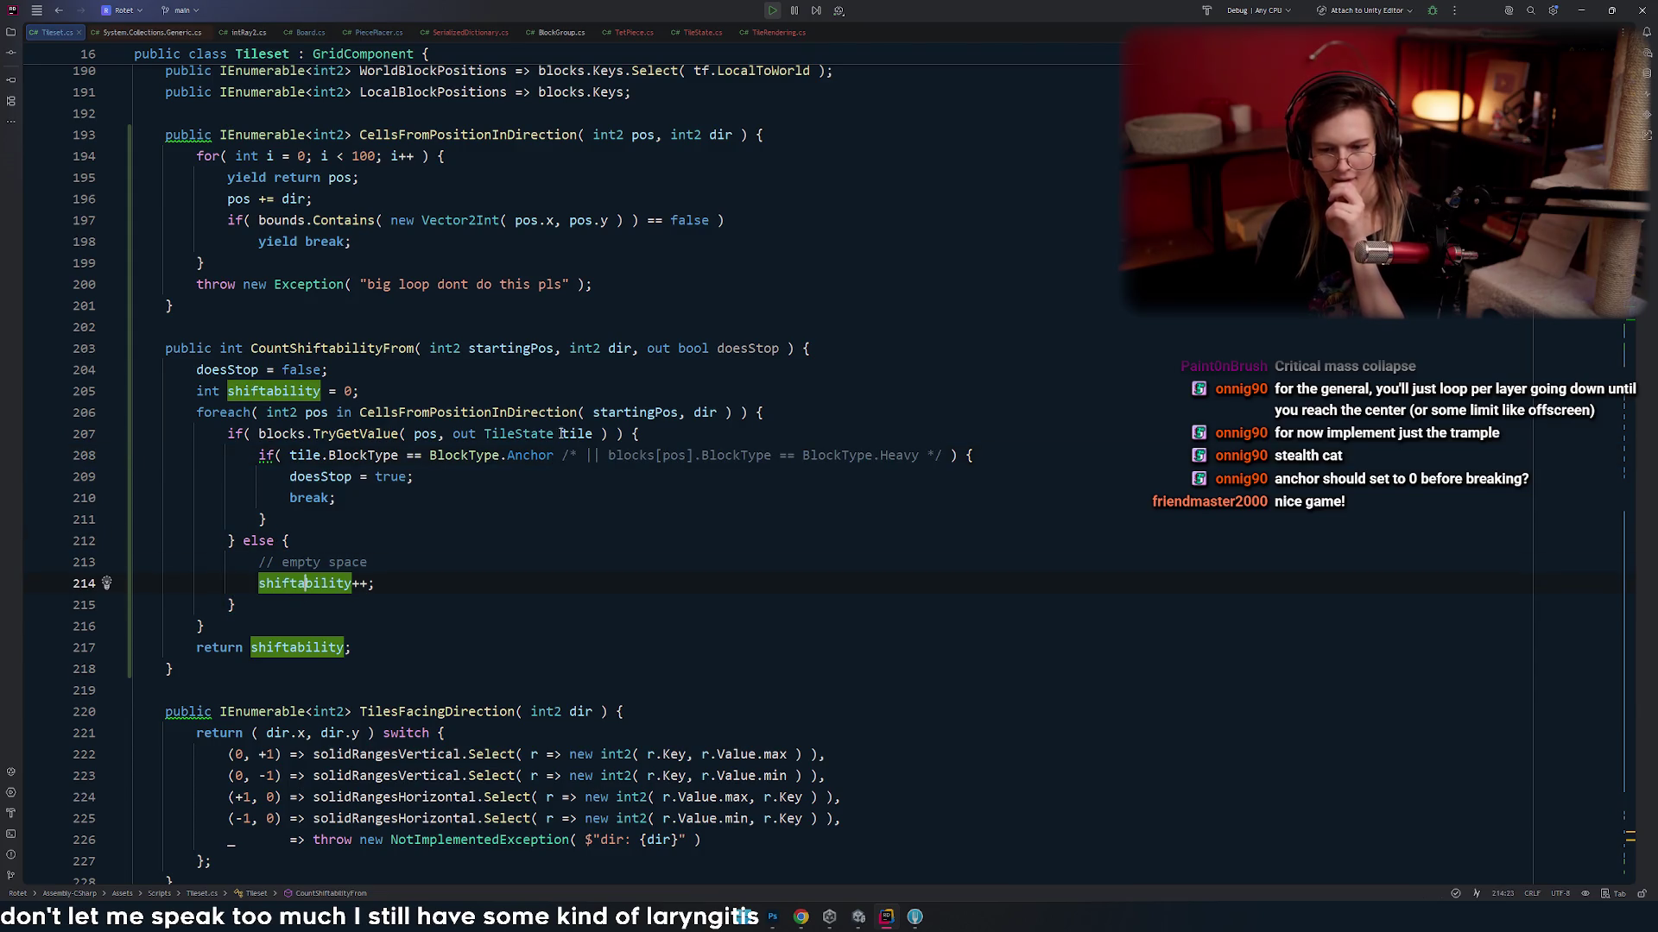
left_click(361, 434)
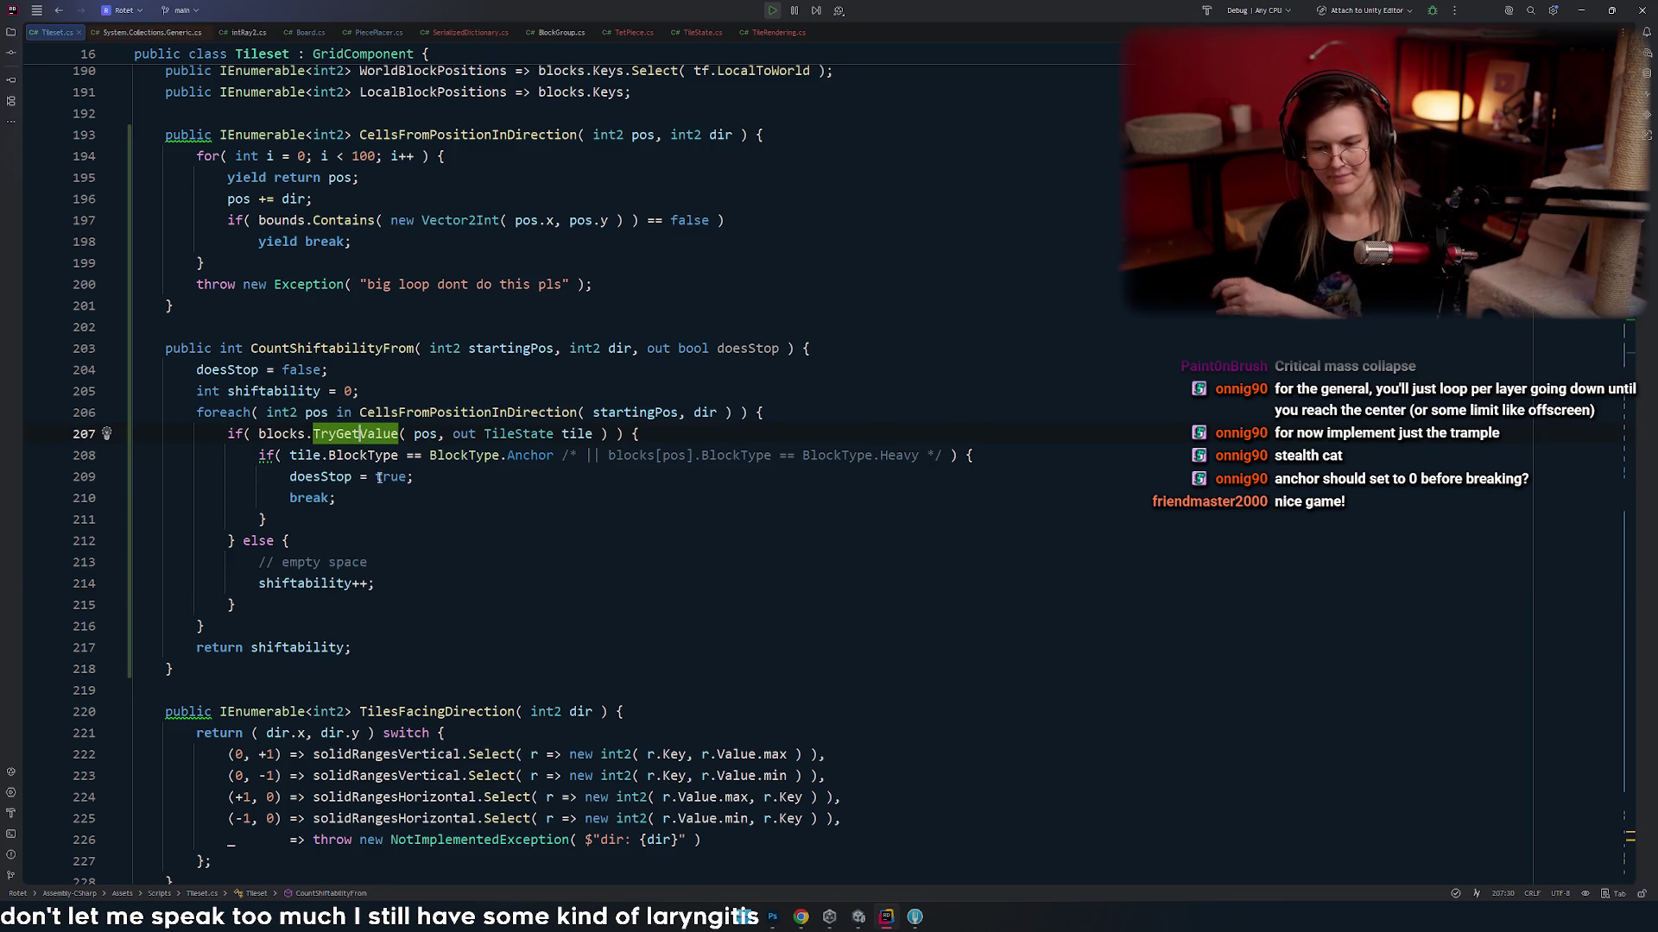
left_click(417, 513)
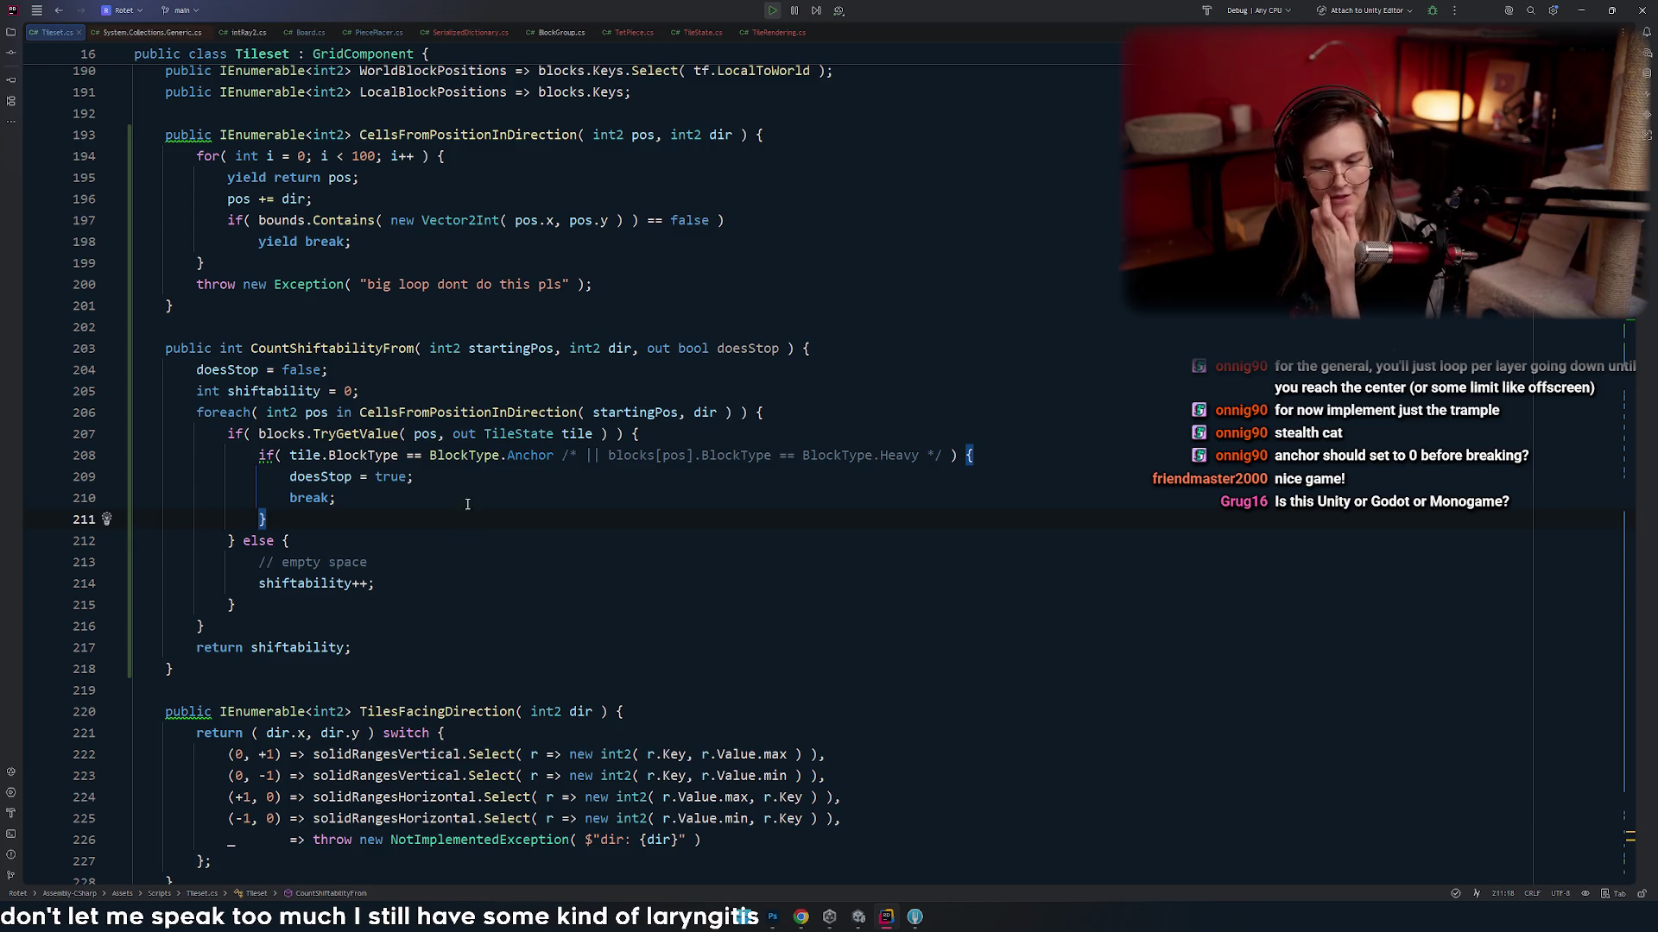
double_click(487, 421)
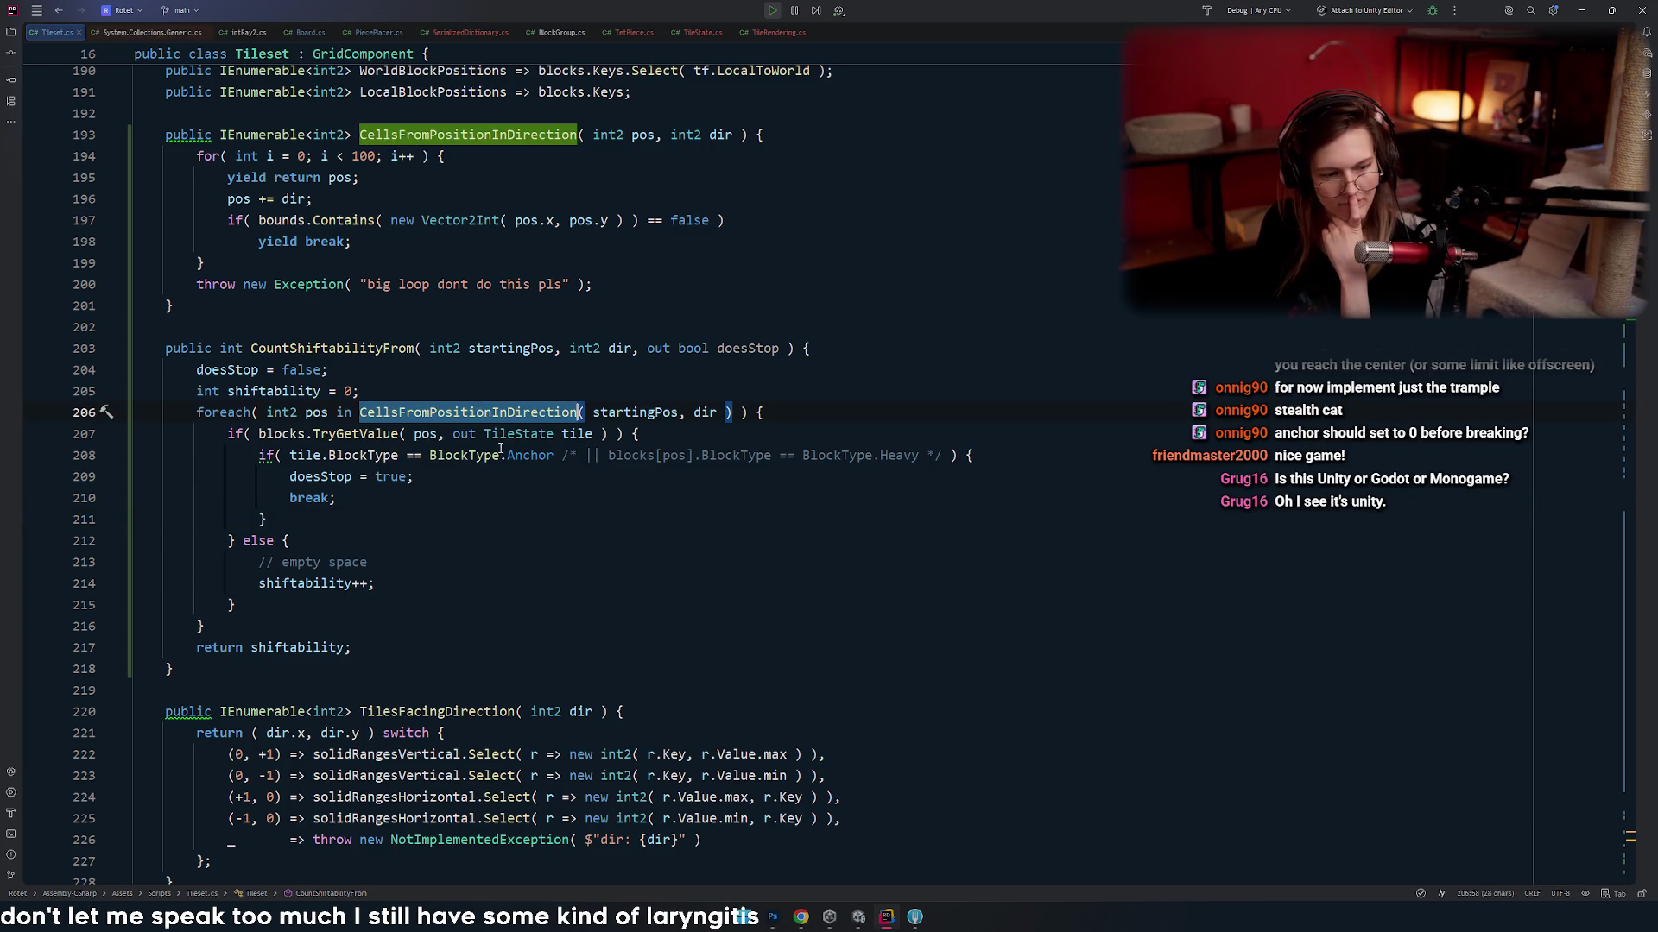
double_click(635, 412)
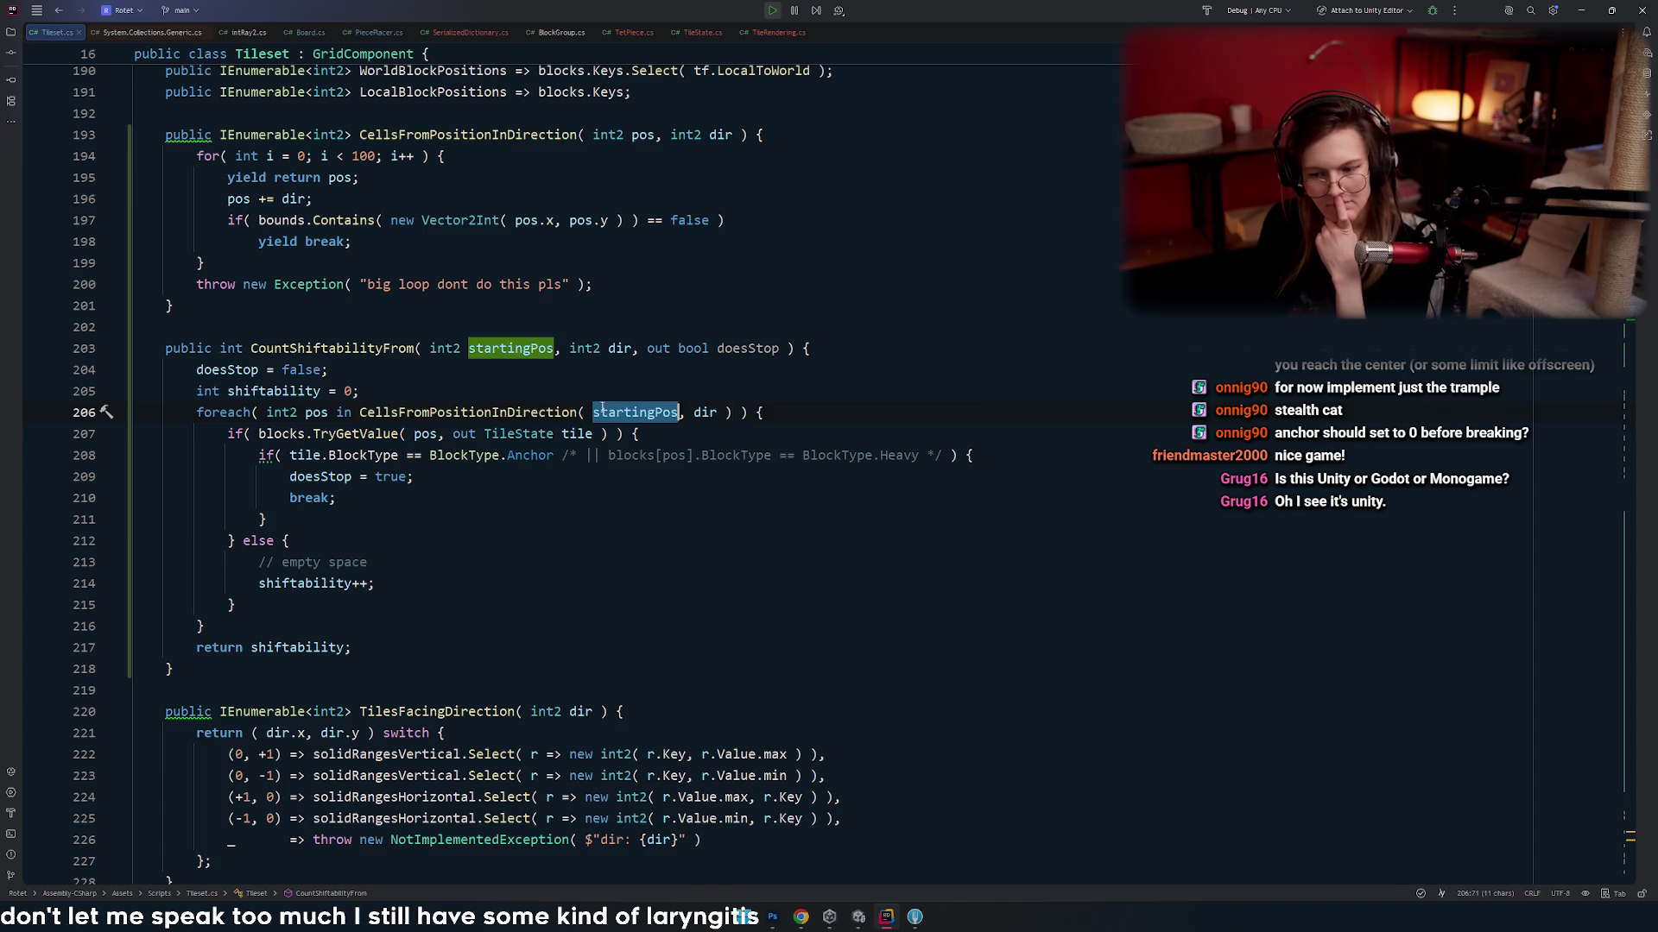
left_click(353, 434)
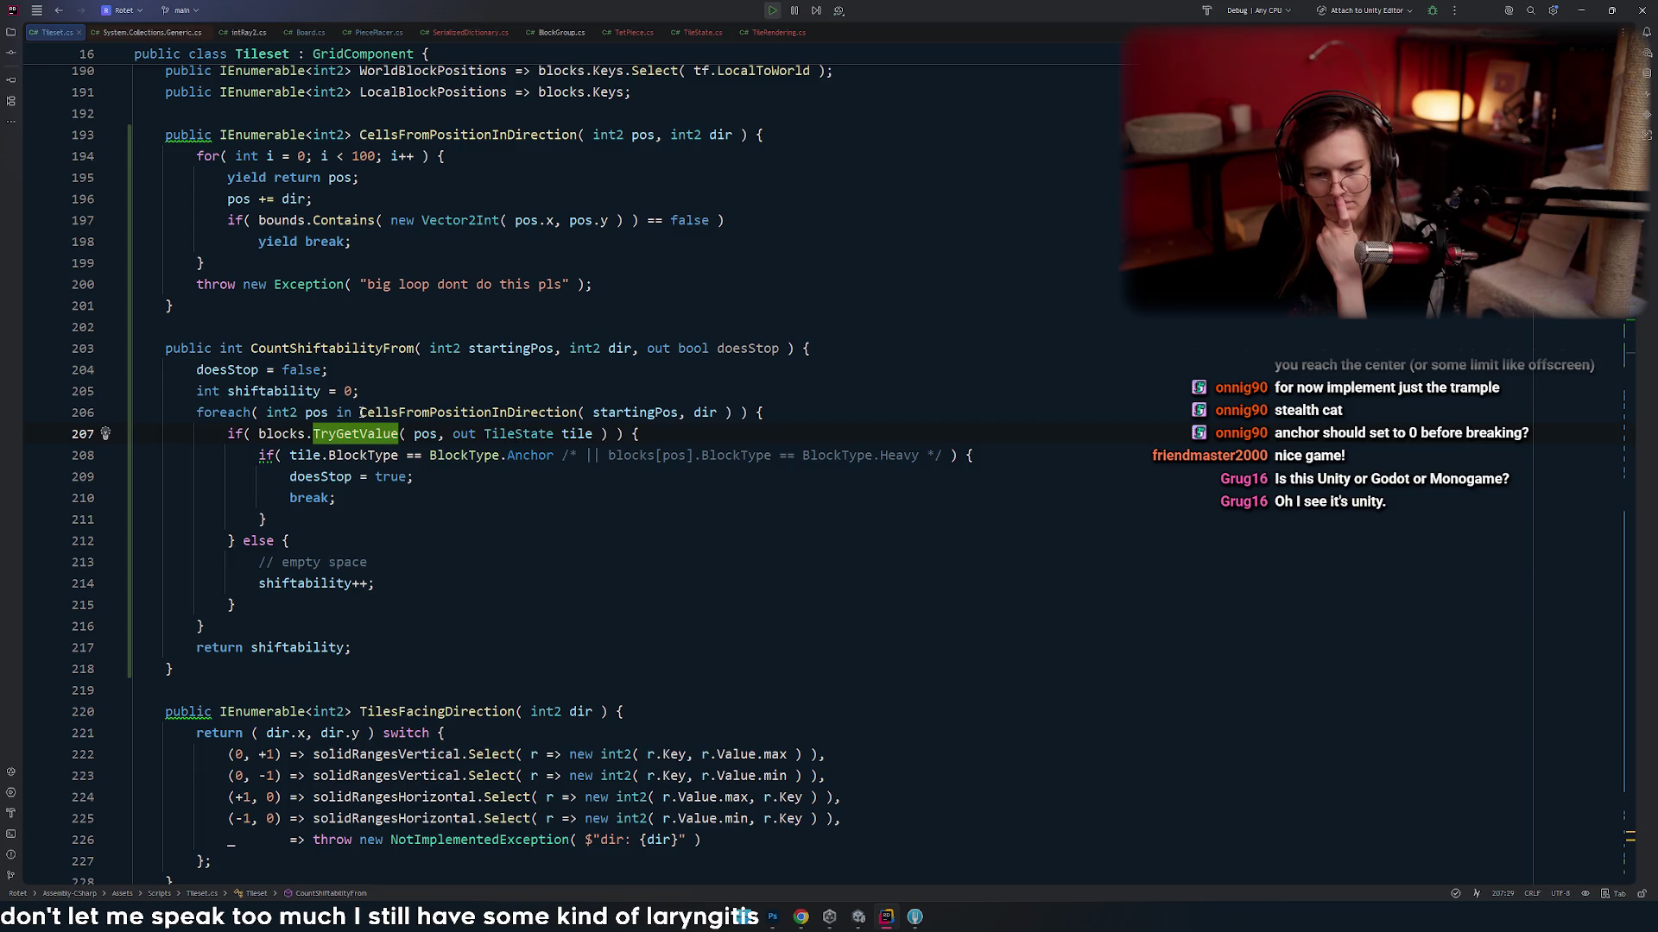
left_click(446, 412)
left_click(641, 413)
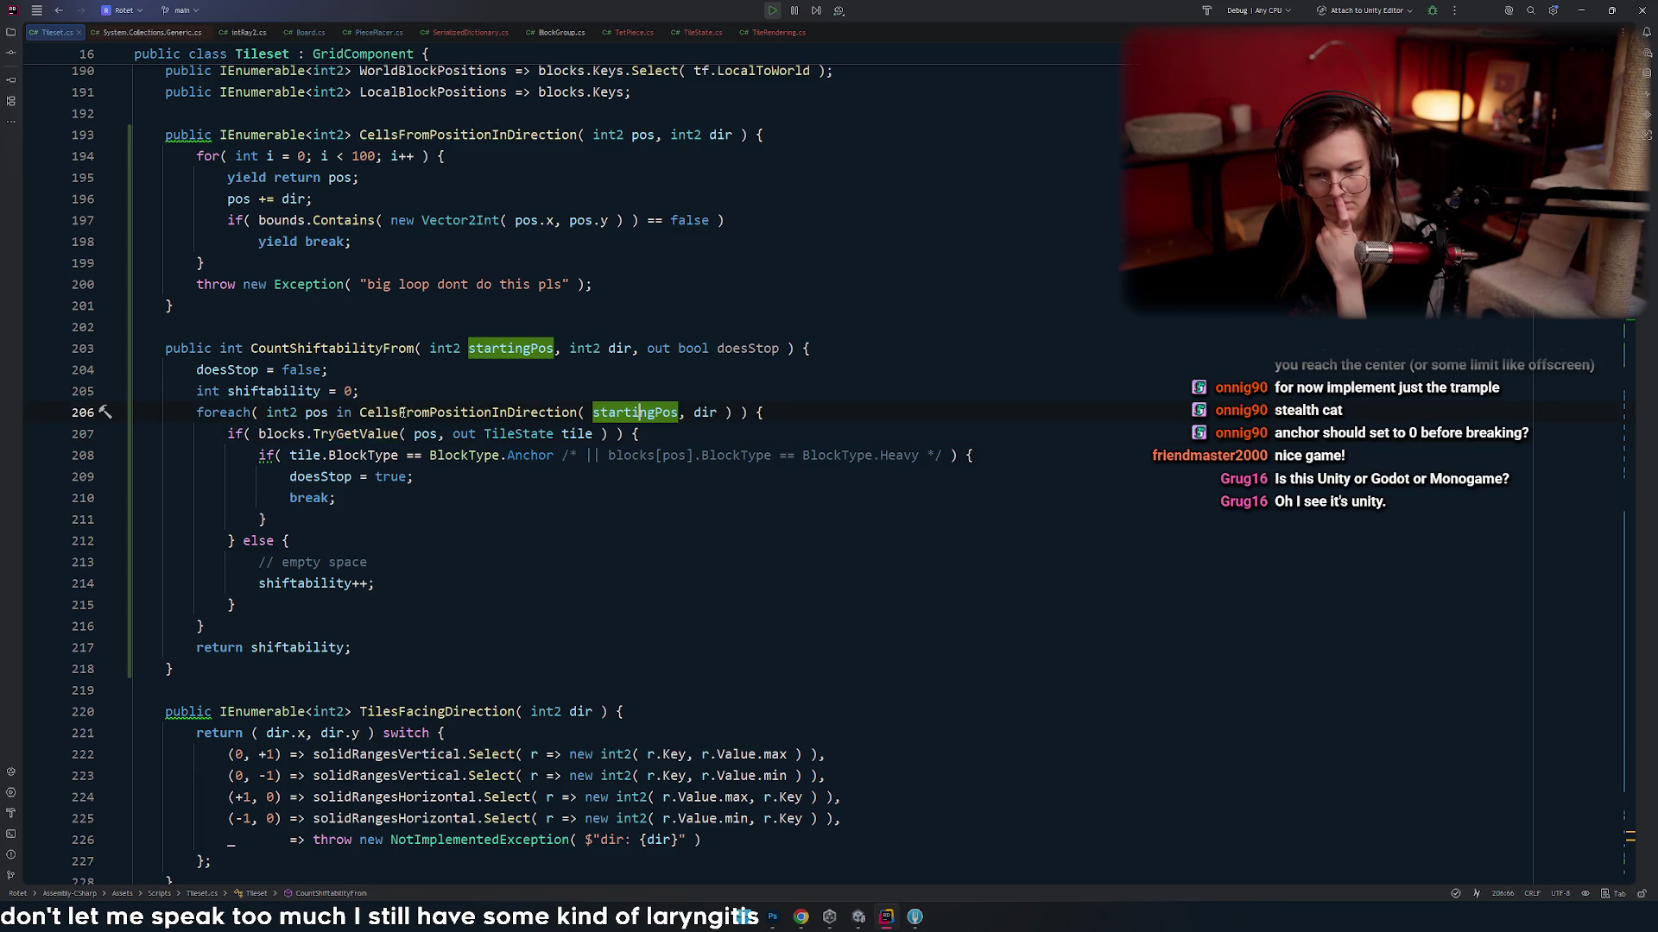
left_click(321, 412)
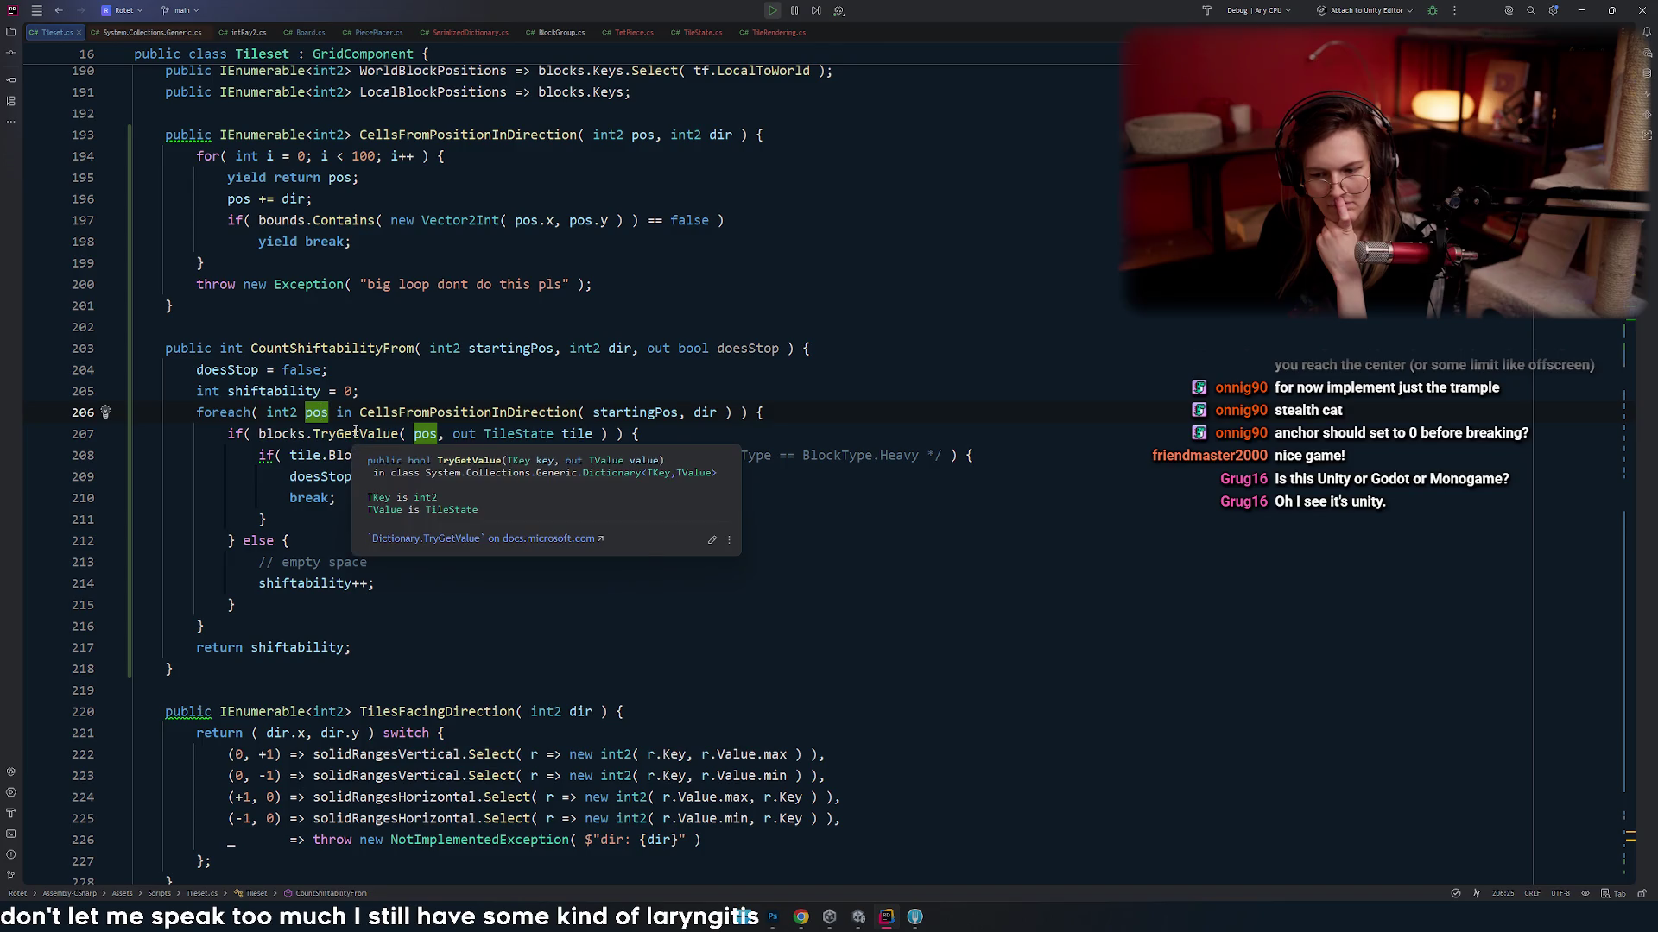
left_click(355, 433)
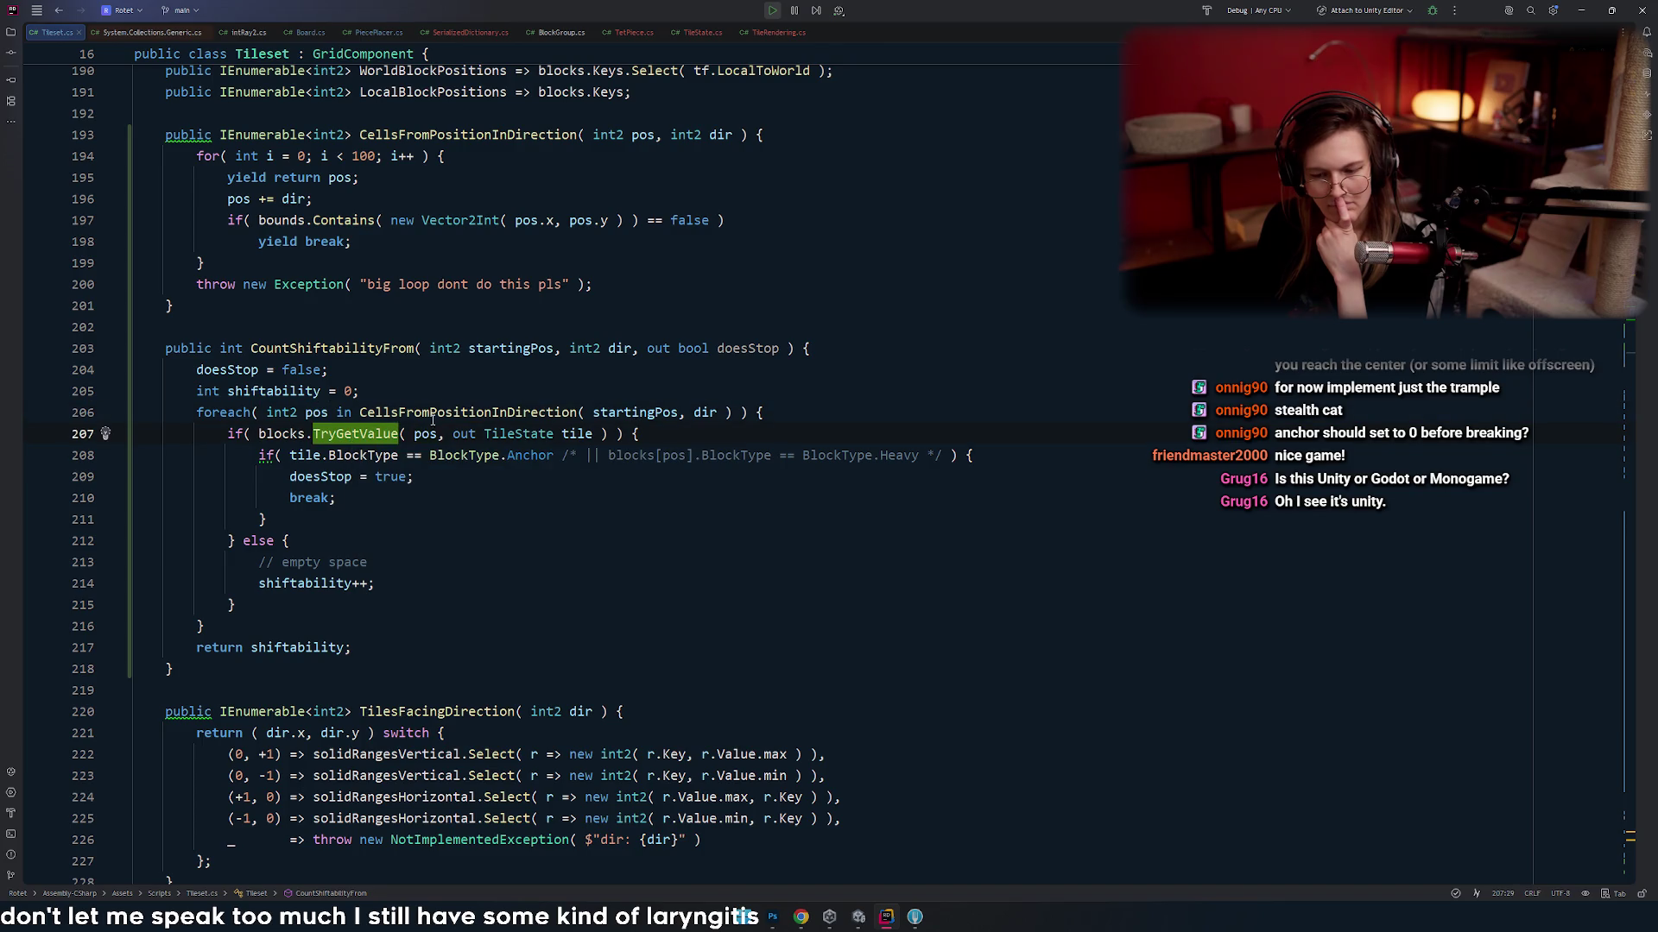
left_click(499, 413)
scroll(650, 404, "up", 4)
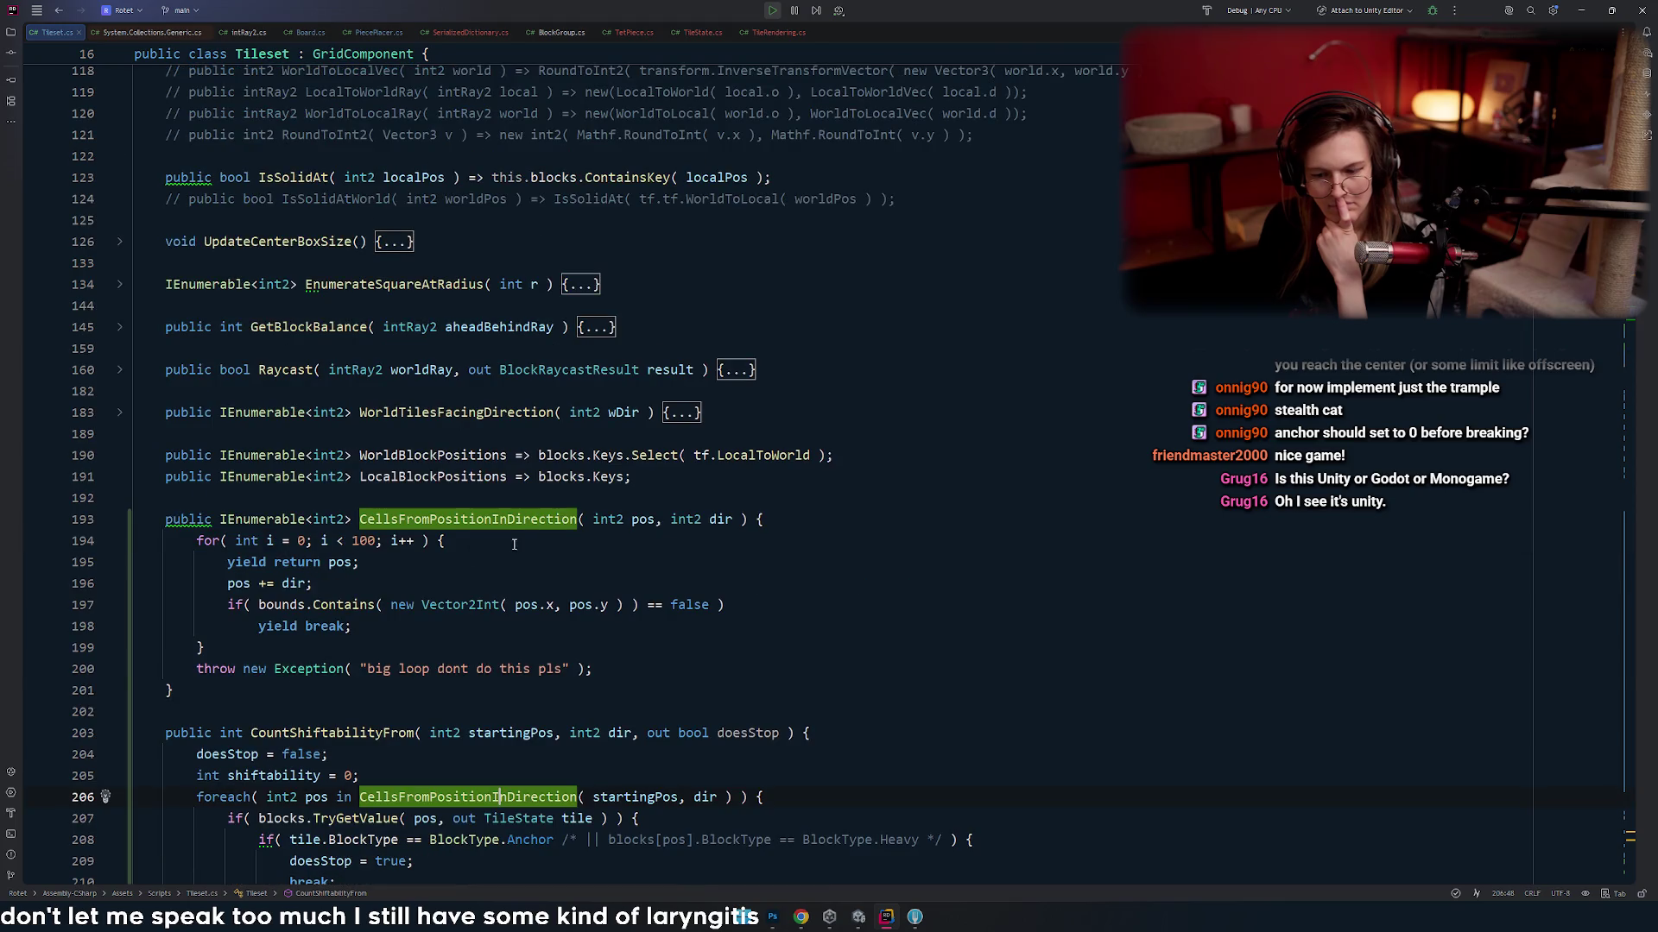
- Highlight the uses of pos and bounds around the bounds check on line 197
left_click(652, 394)
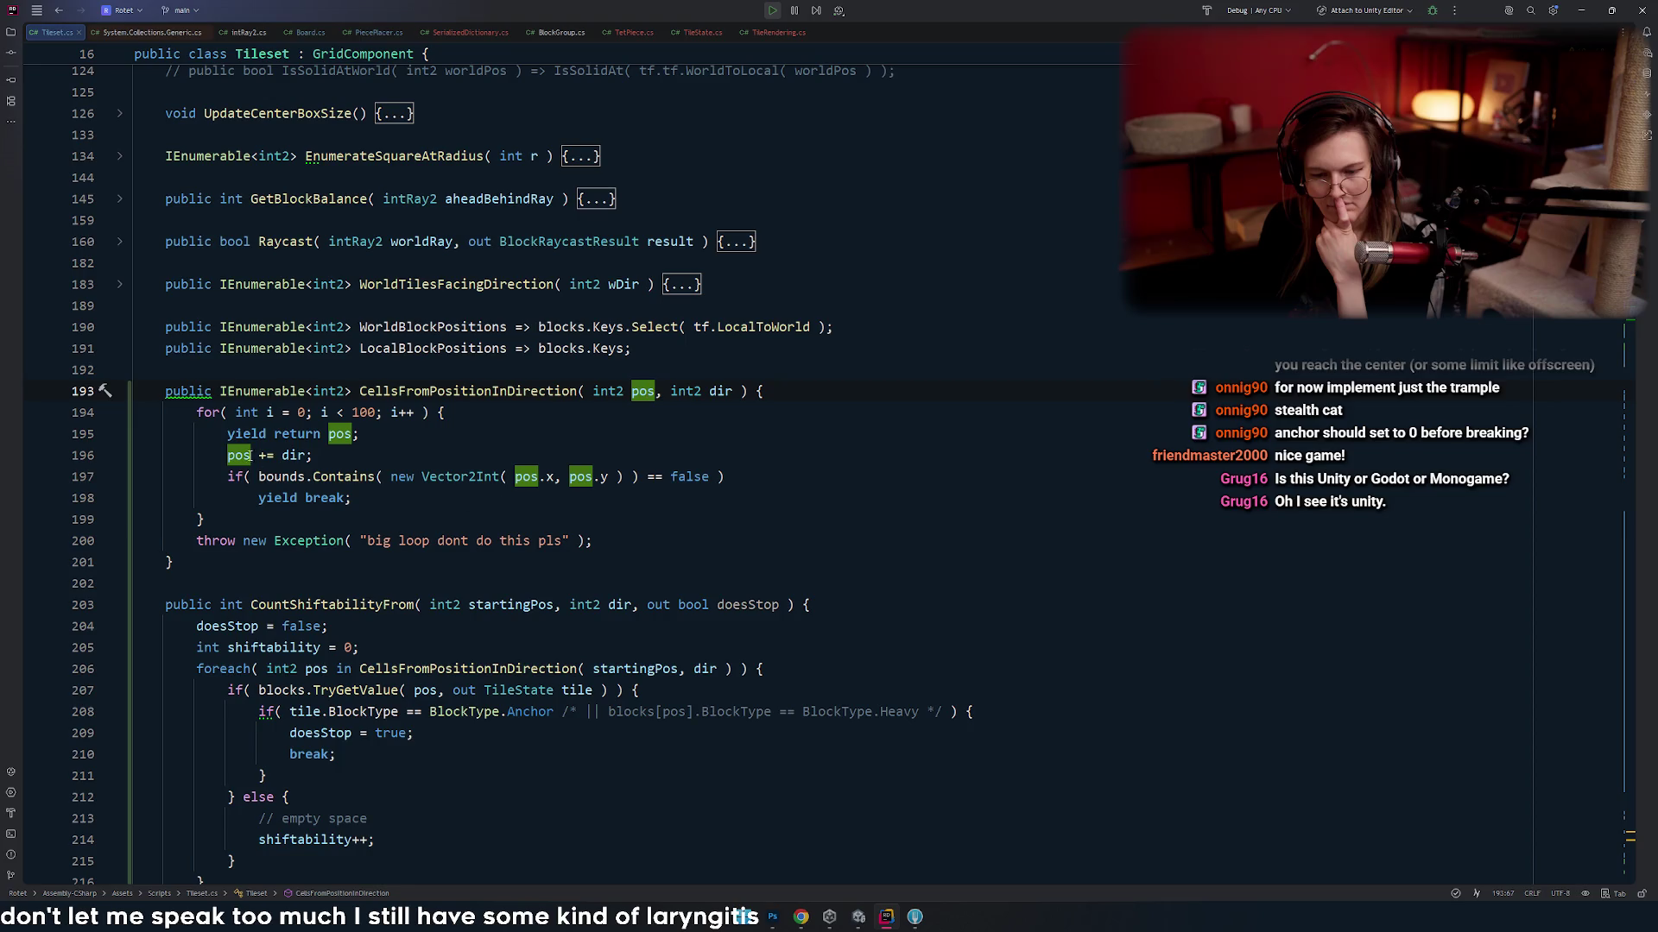
left_click(239, 455)
left_click(389, 476)
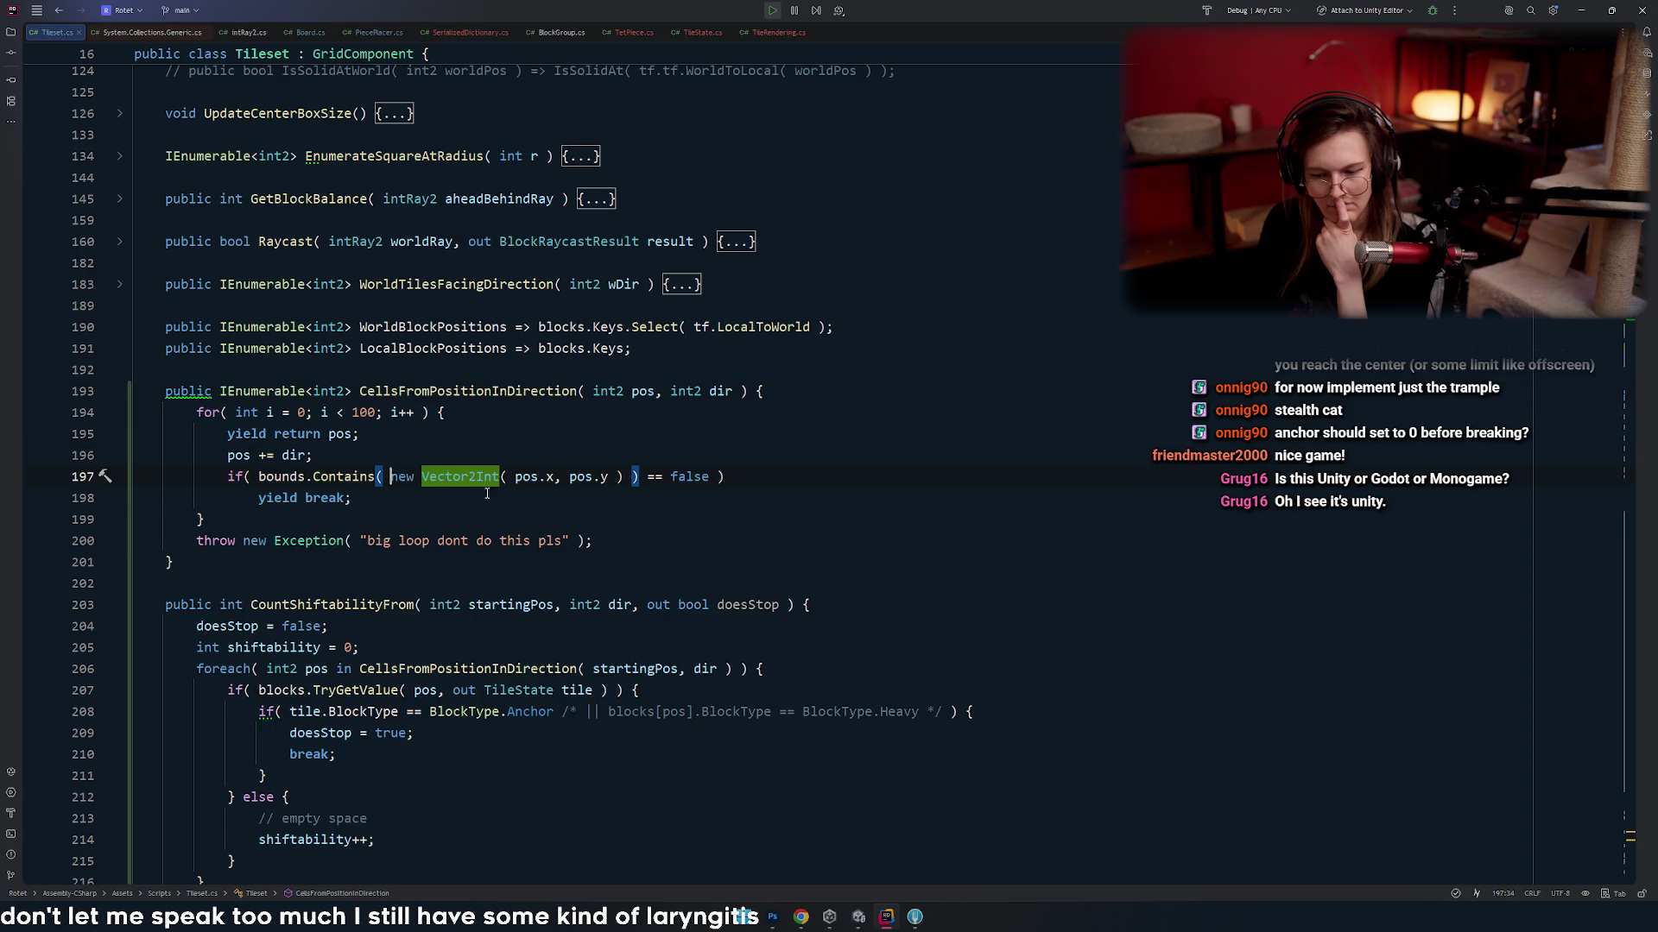
left_click(264, 480)
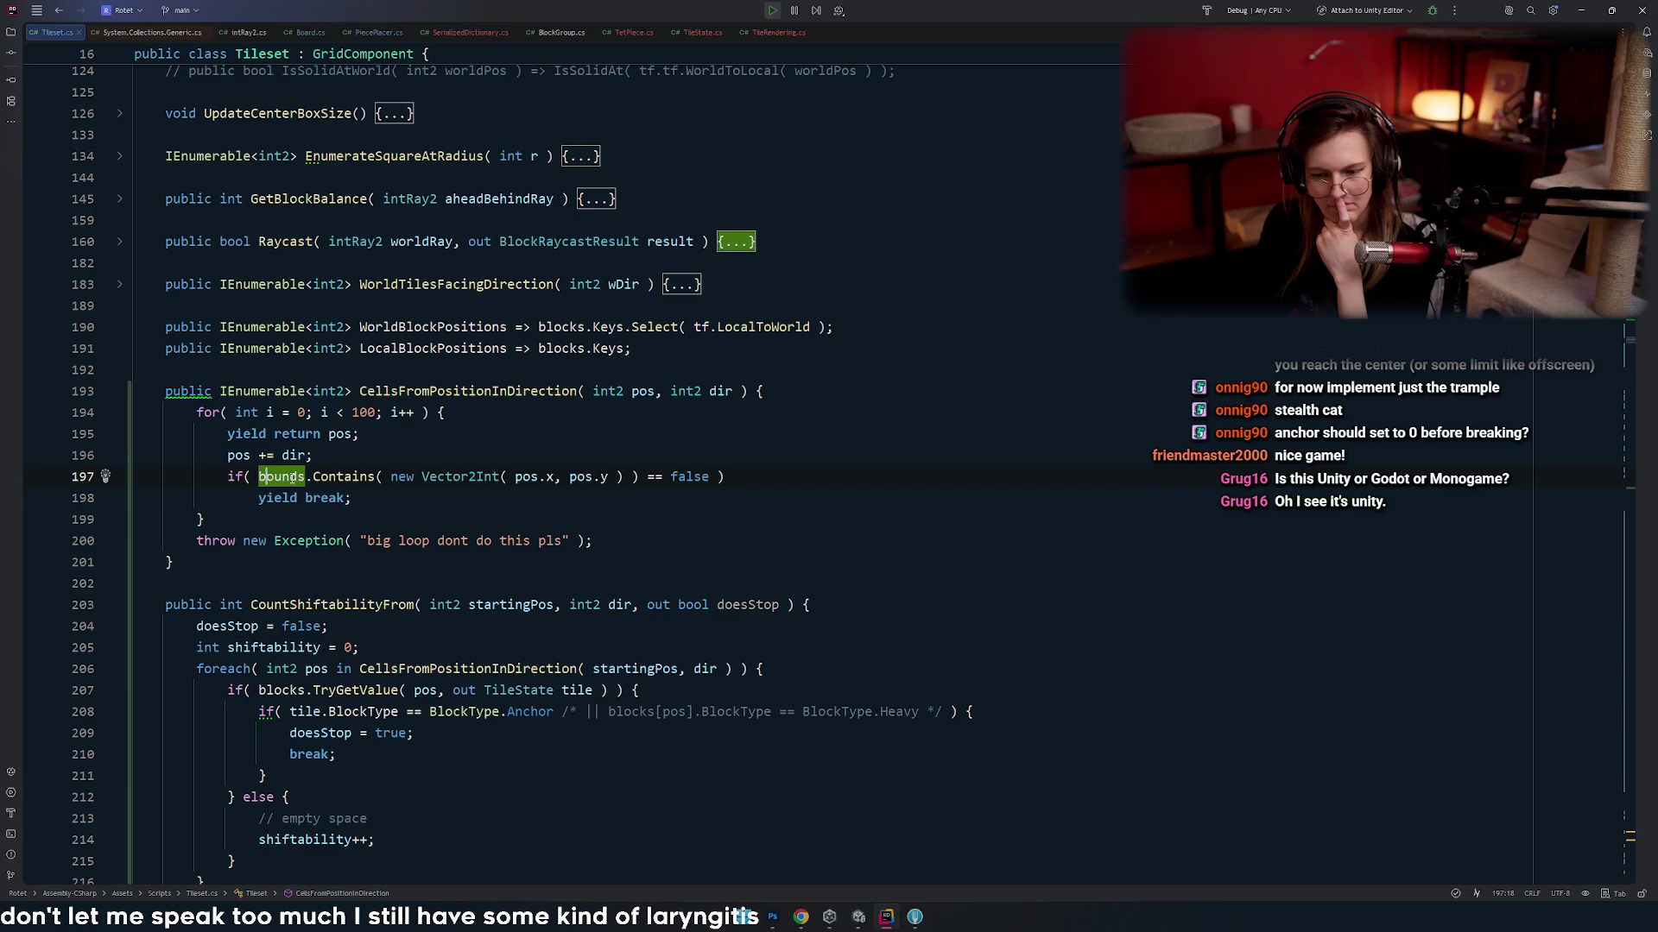
mouse_move(292, 477)
scroll(293, 478, "down", 7)
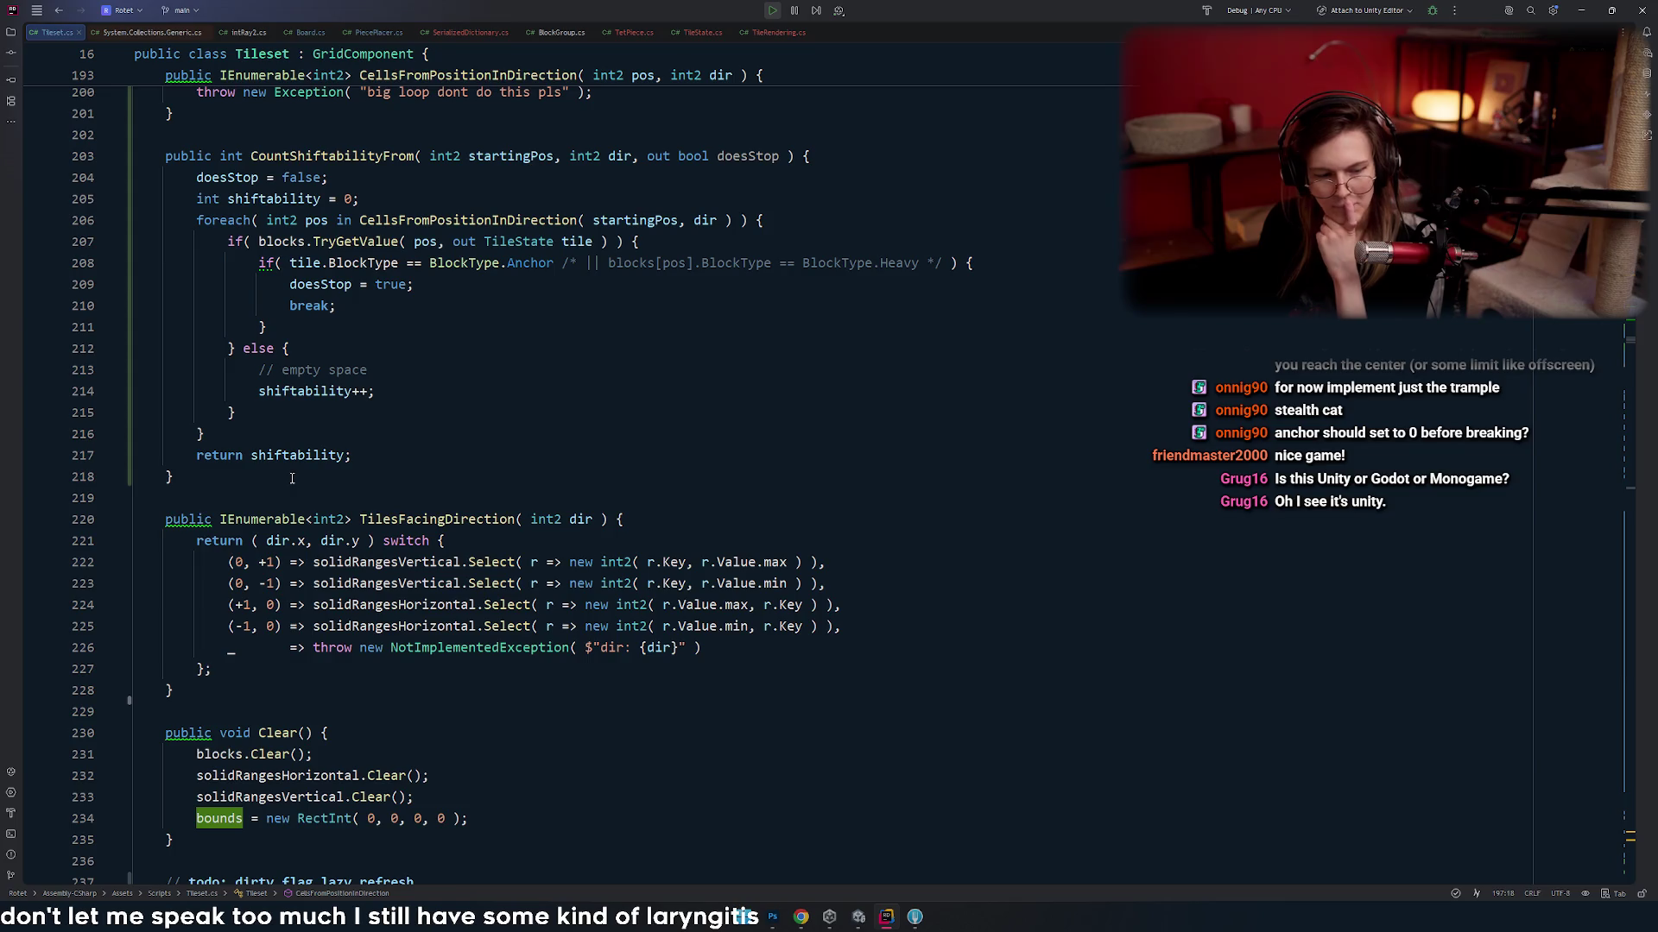
scroll(378, 481, "up", 3)
scroll(379, 482, "up", 2)
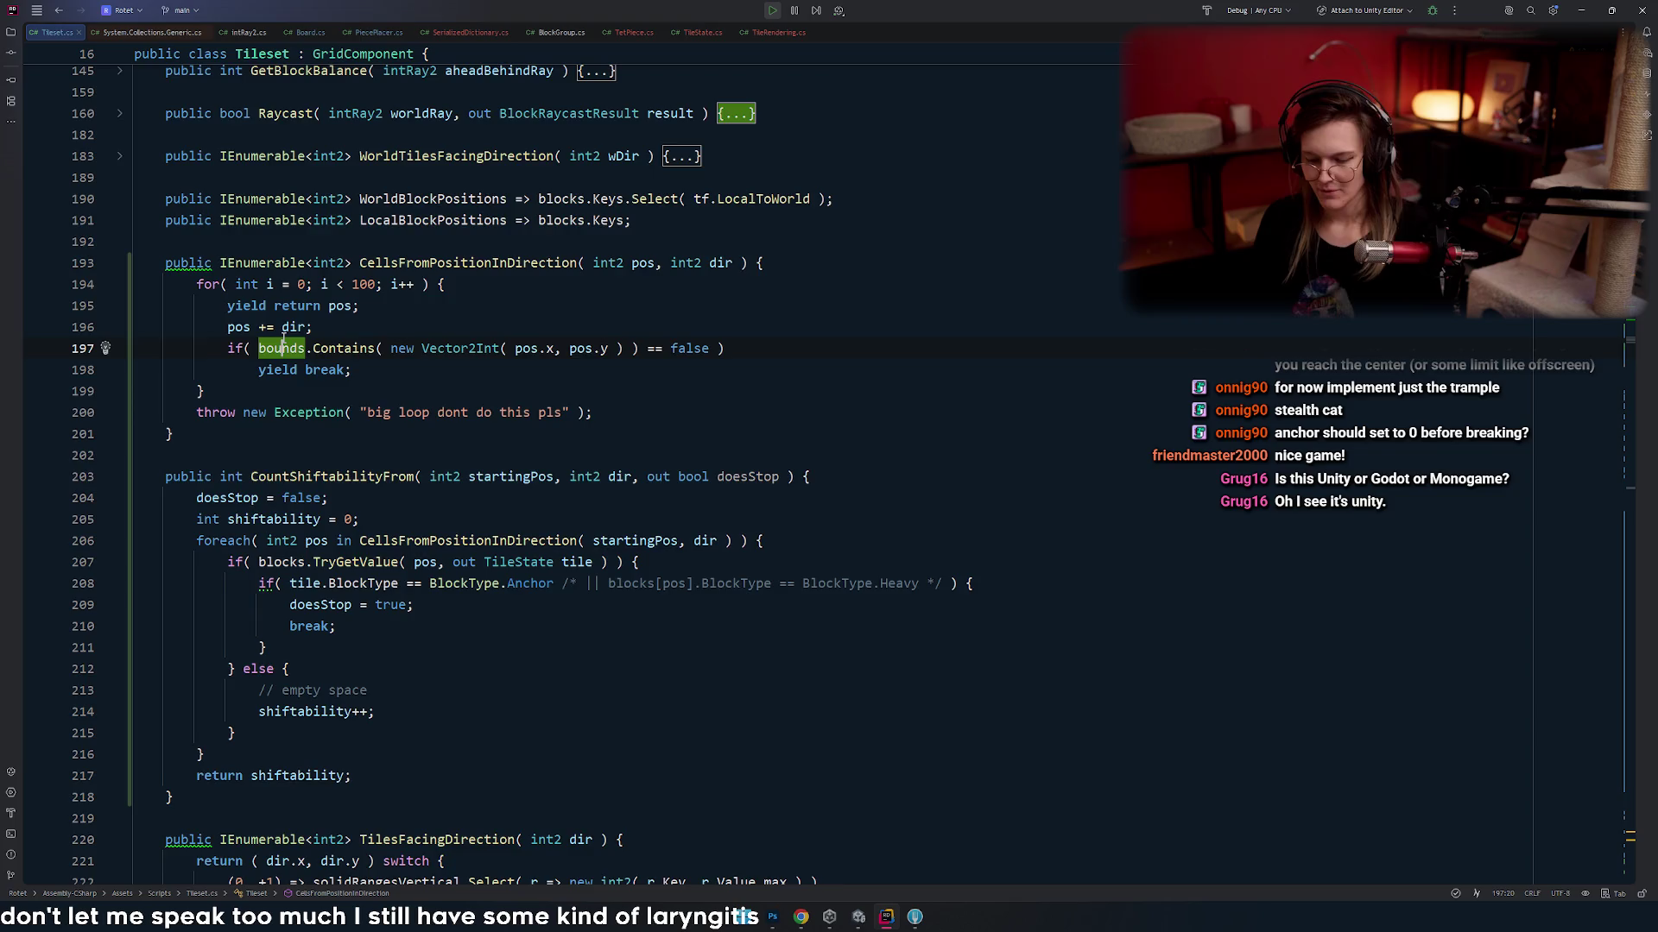
- Go to the RectInt bounds declaration on line 34, review its usages, then switch to Unity
left_click(280, 348, "ctrl")
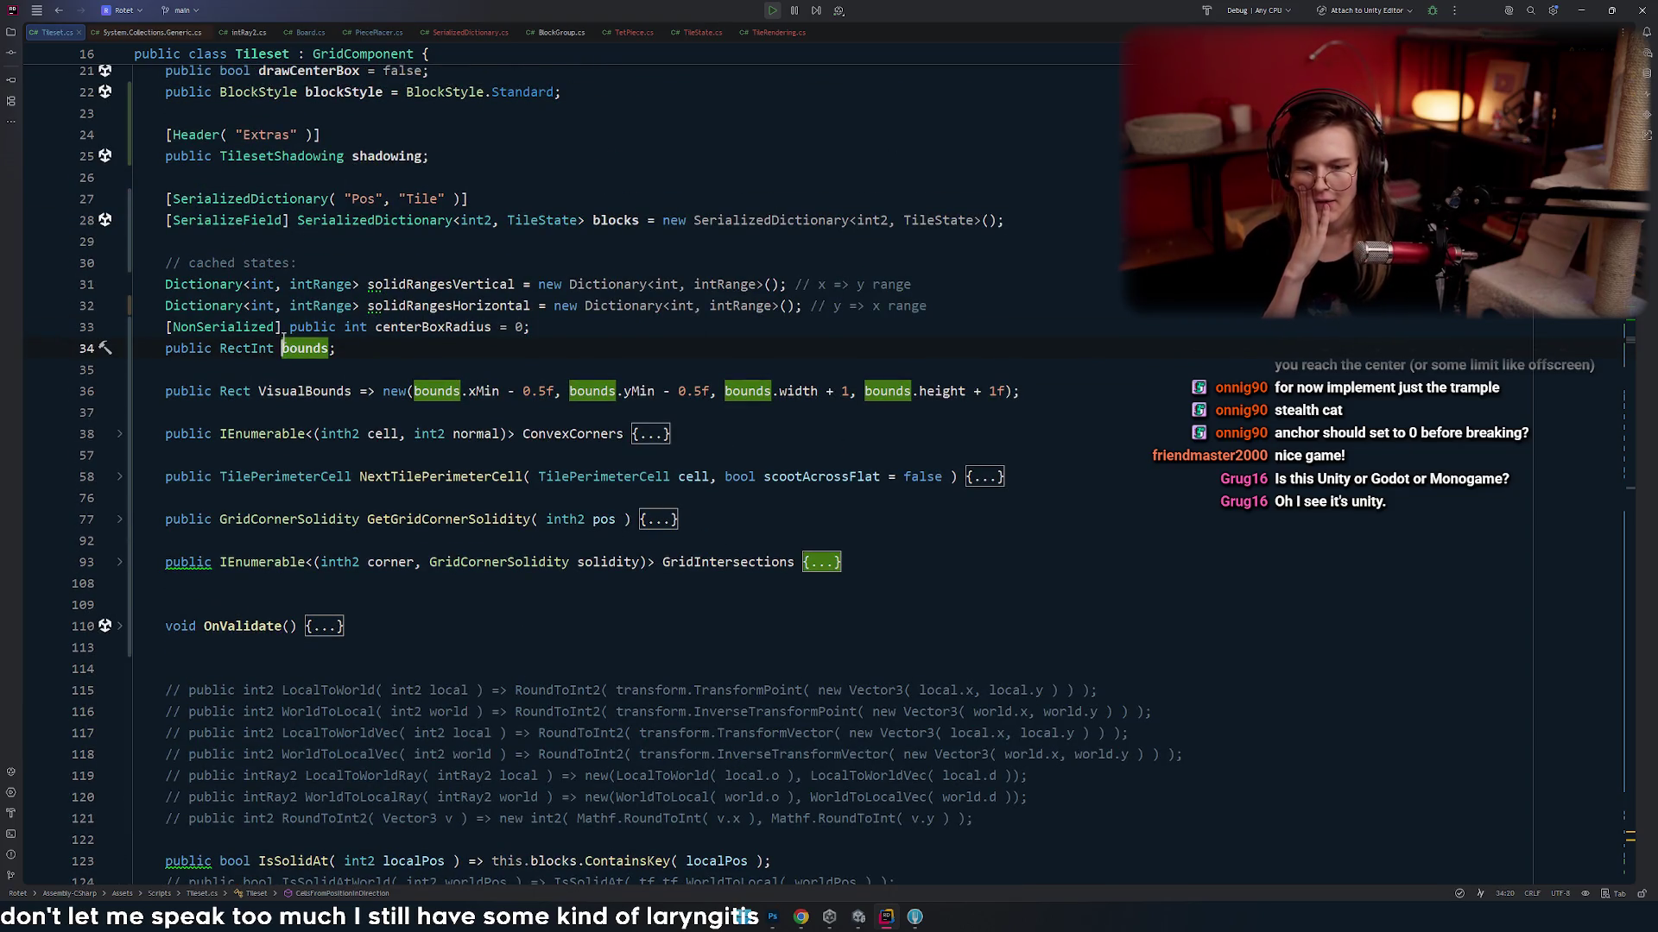
key("Left")
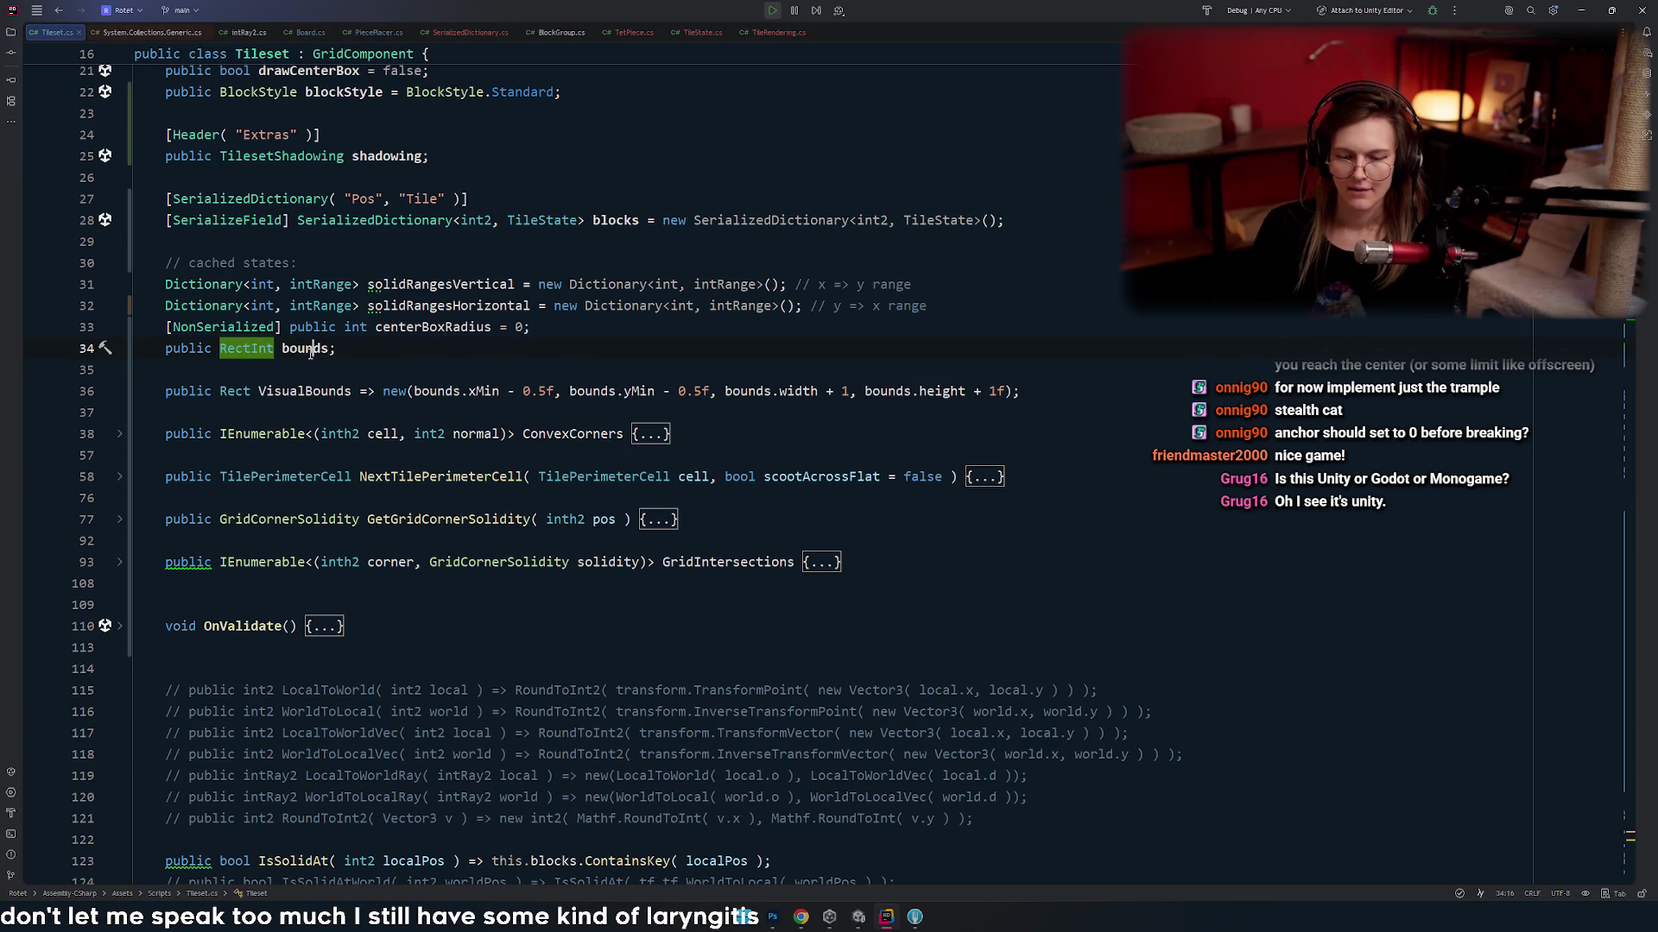
double_click(309, 349)
scroll(371, 439, "down", 2)
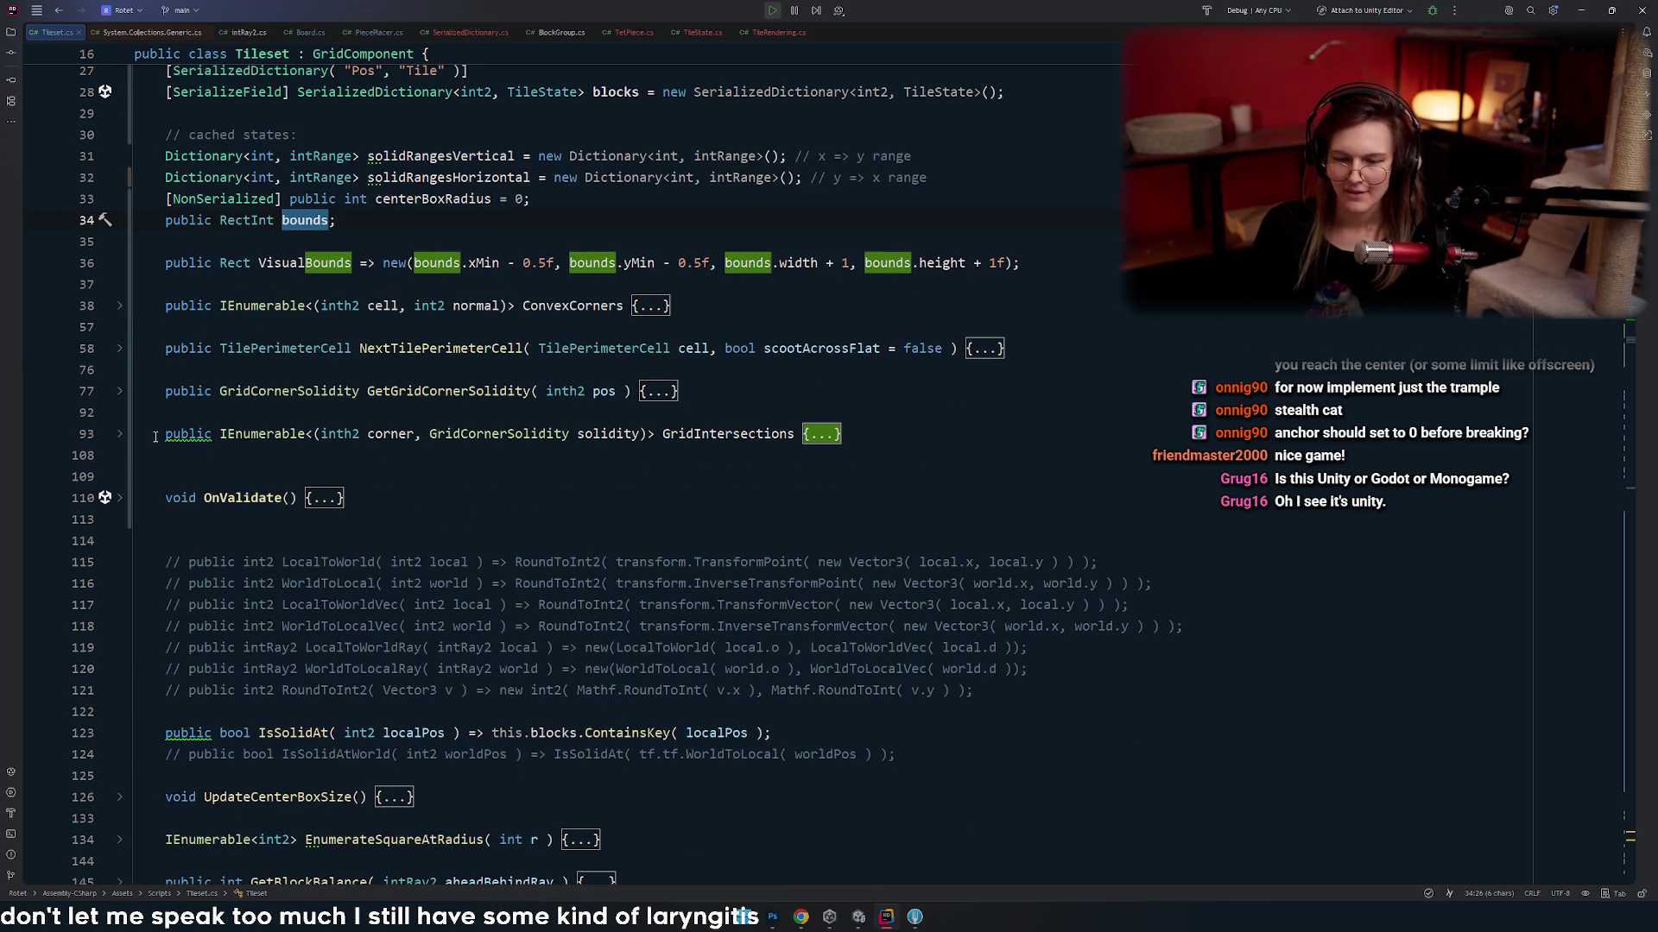
scroll(290, 443, "down", 10)
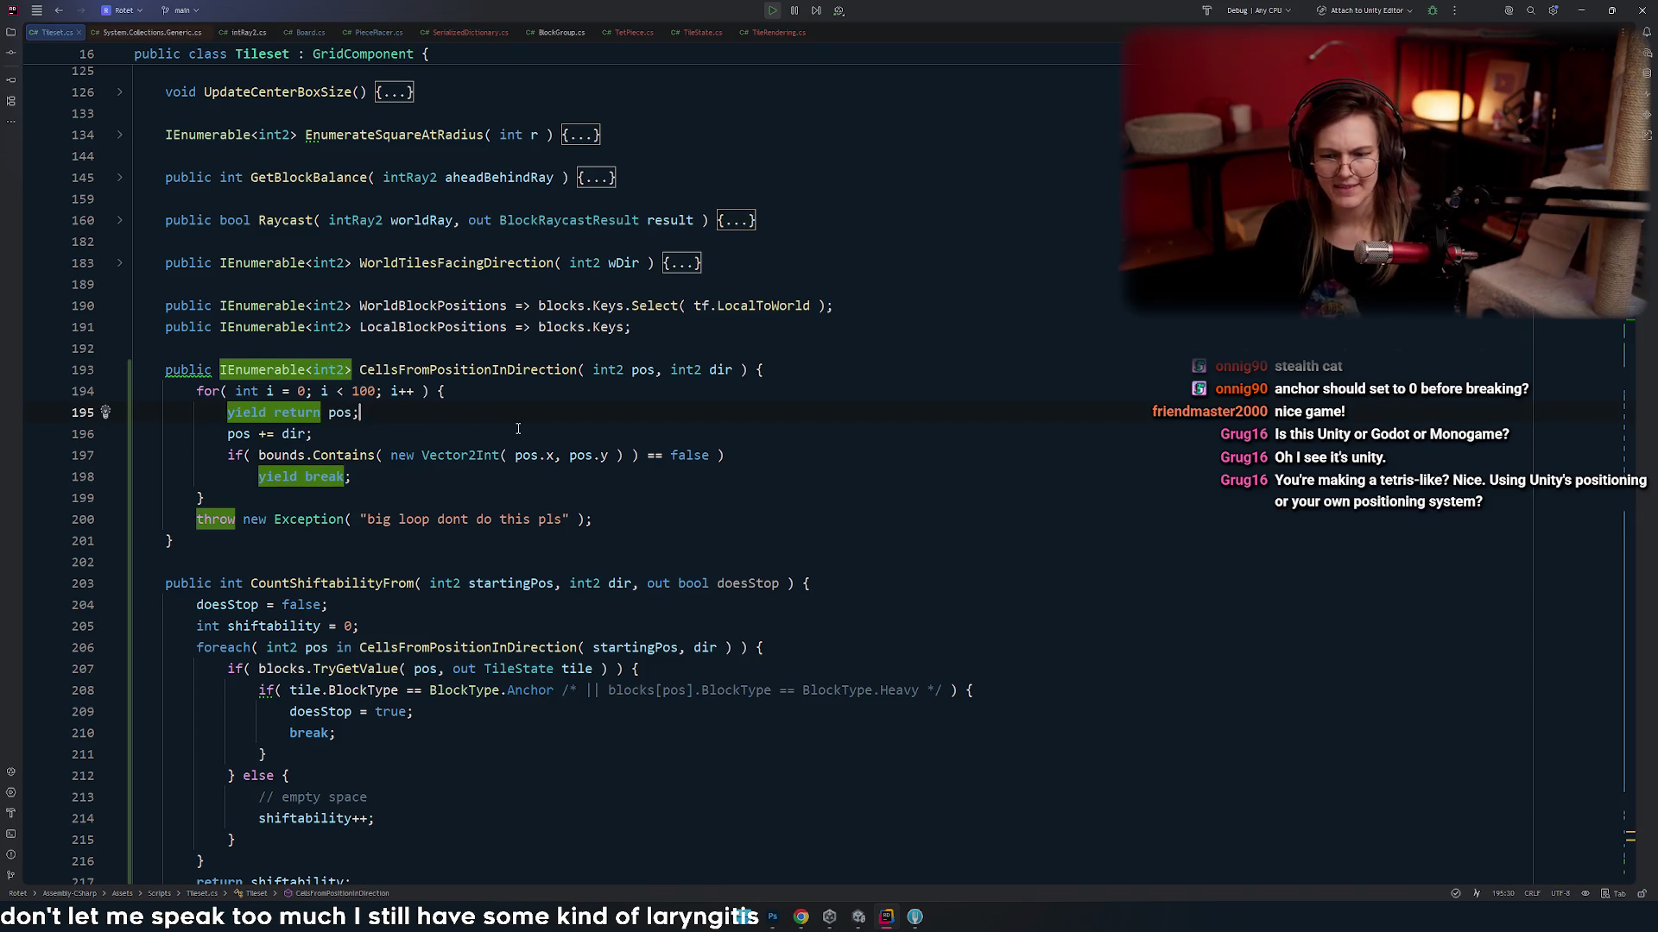
scroll(486, 405, "up", 3)
key("alt+Tab")
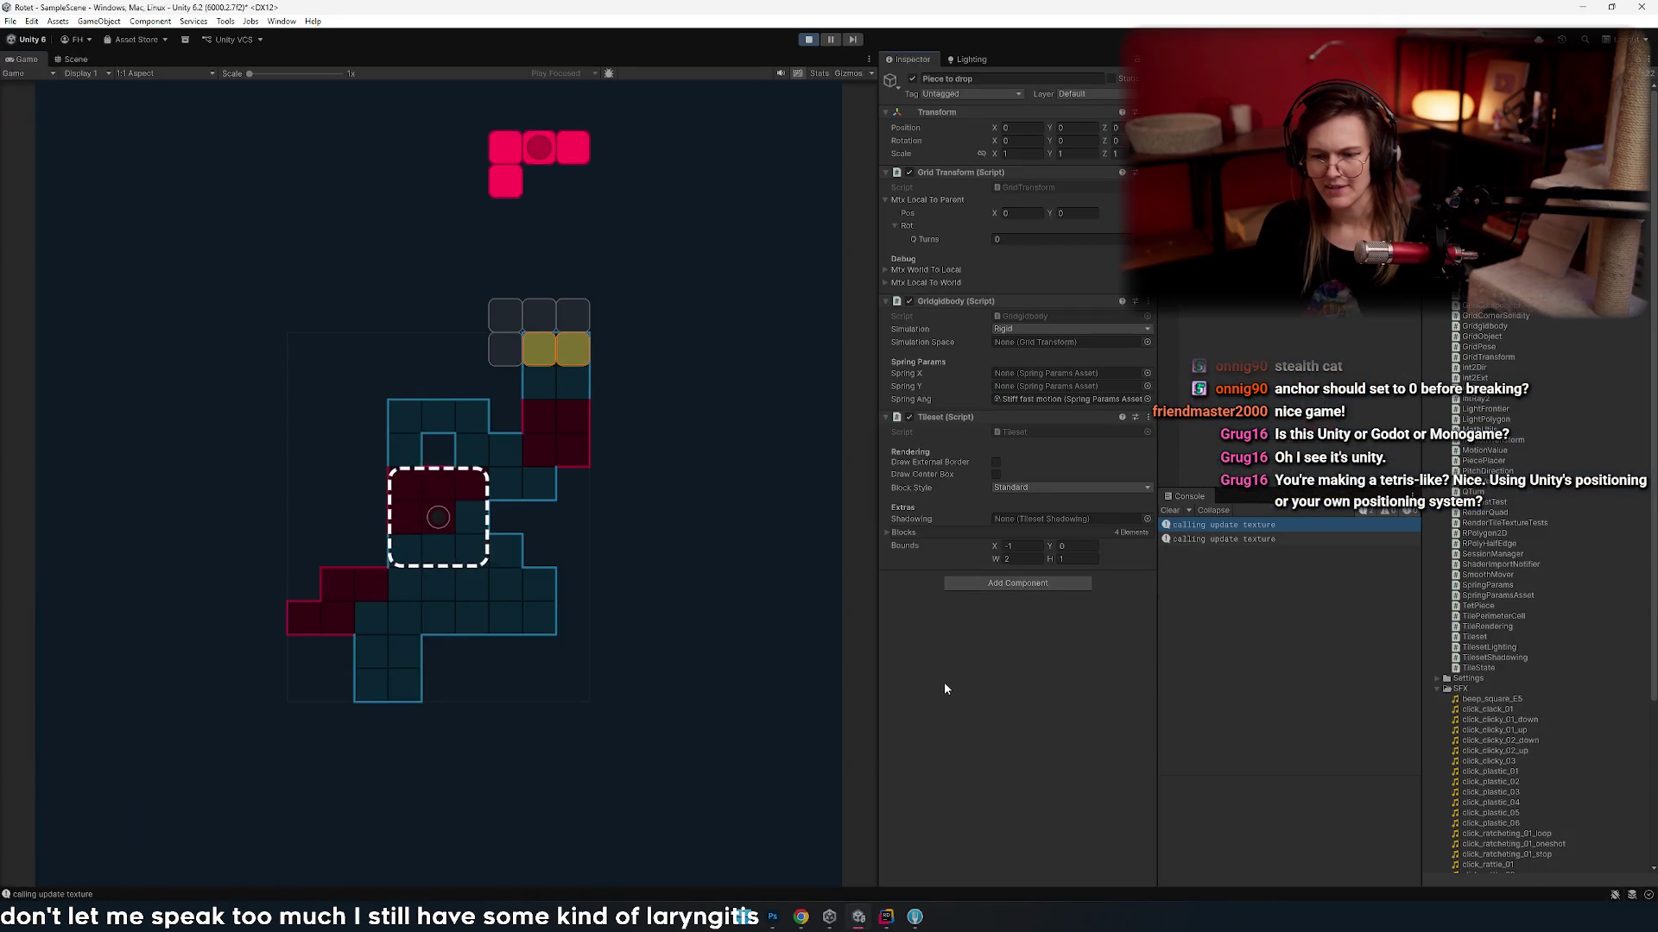
- Recheck the Tileset code near line 196, then bring the Unity game to the front
key("alt+Tab")
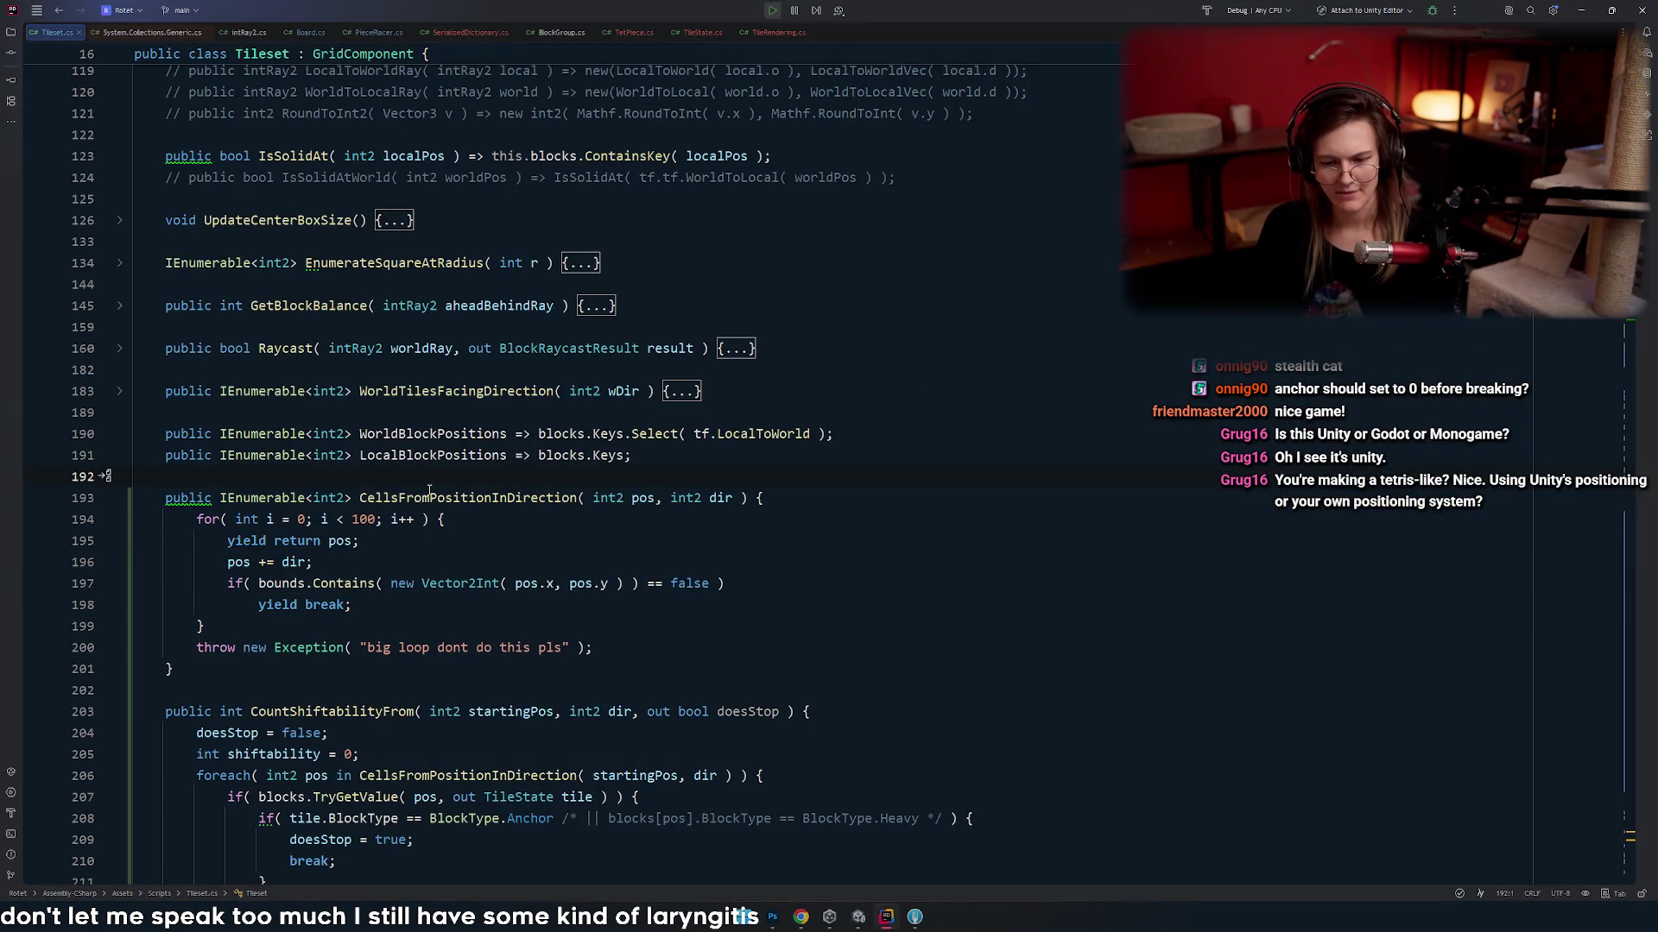
scroll(429, 490, "down", 2)
key("alt+Tab")
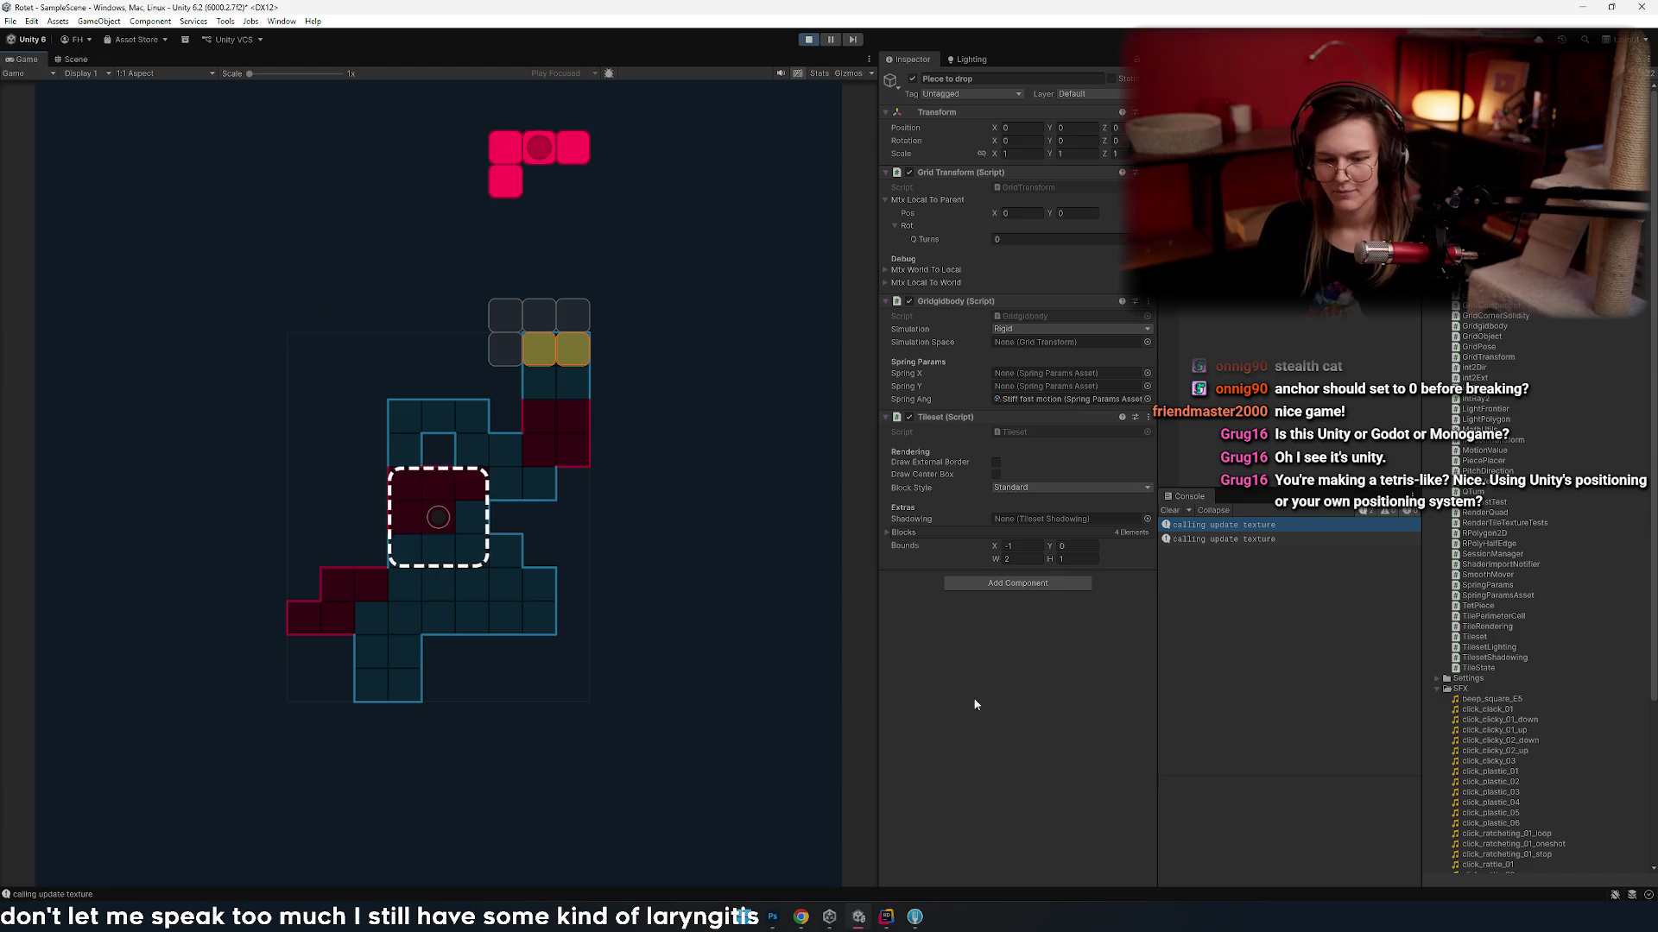
key("alt+Tab")
left_click(379, 440)
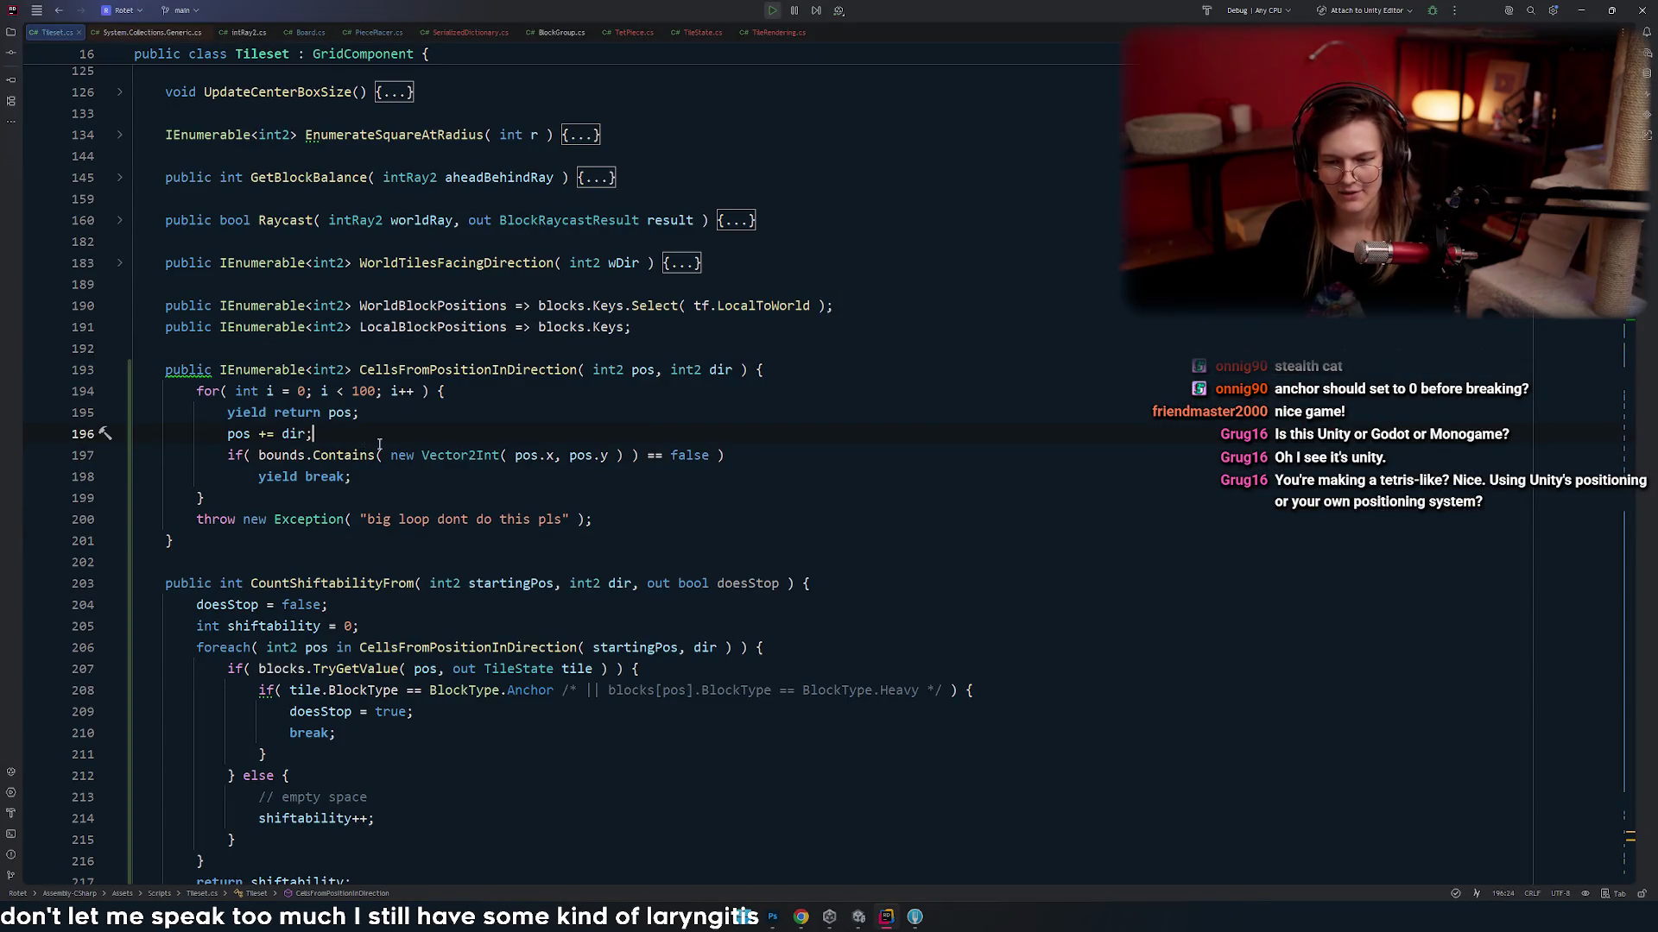
key("alt+Tab")
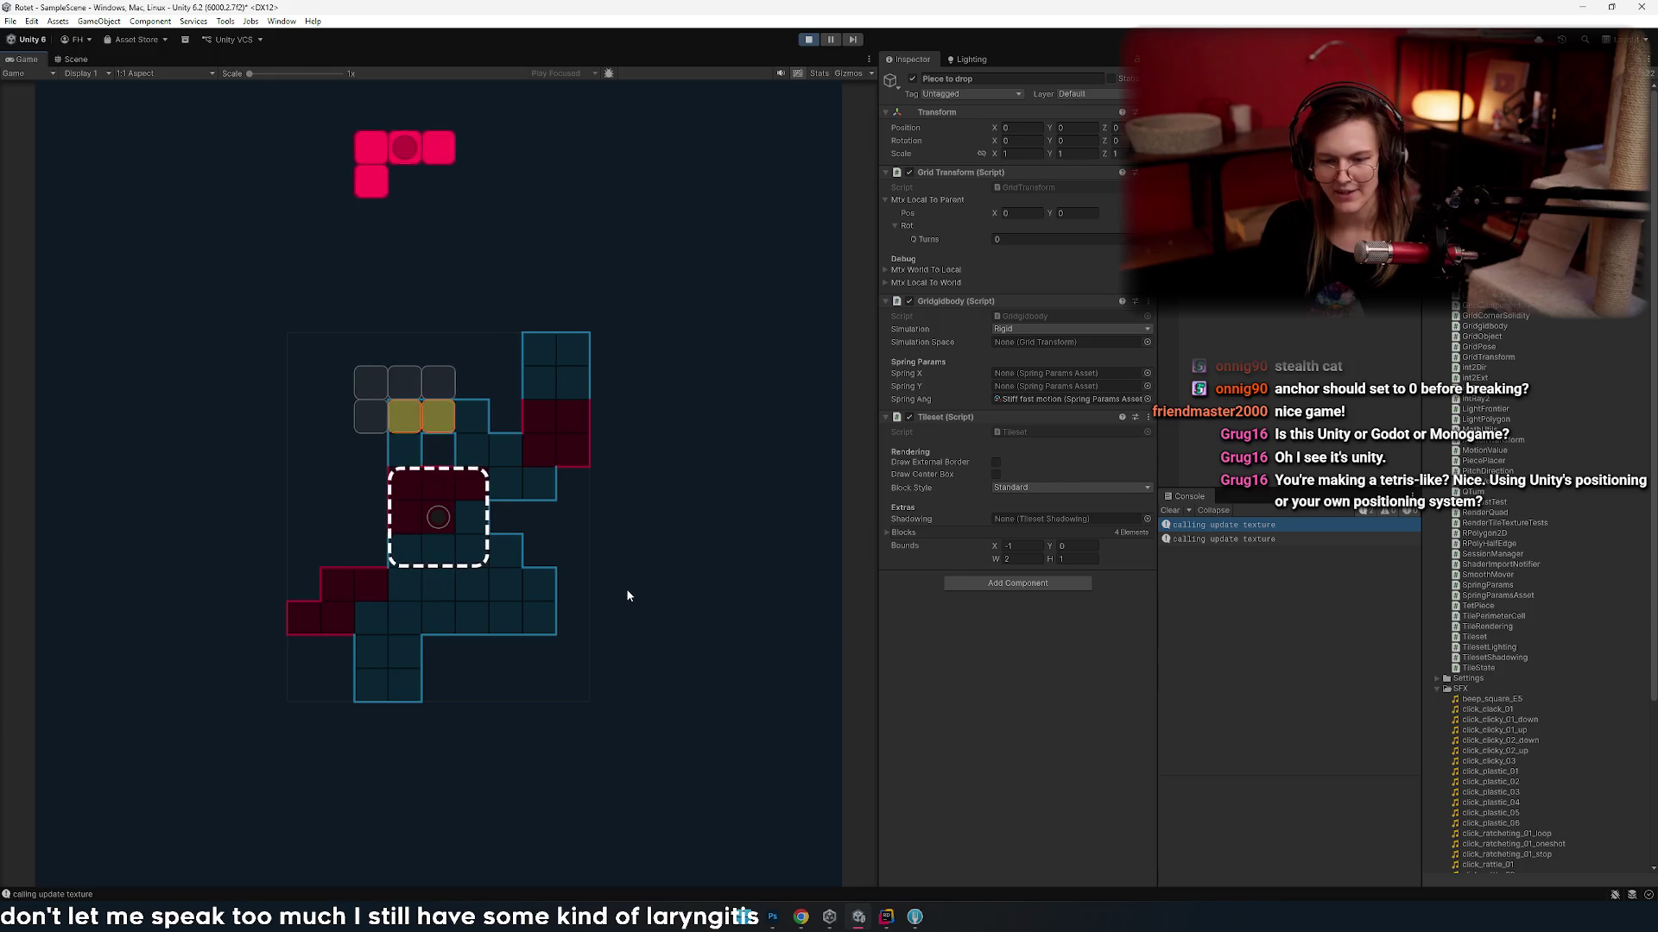
- Drop the pink piece and slide the blue O piece toward the far left
key("Left")
key("Left")
key("Left")
key("Right")
key("space")
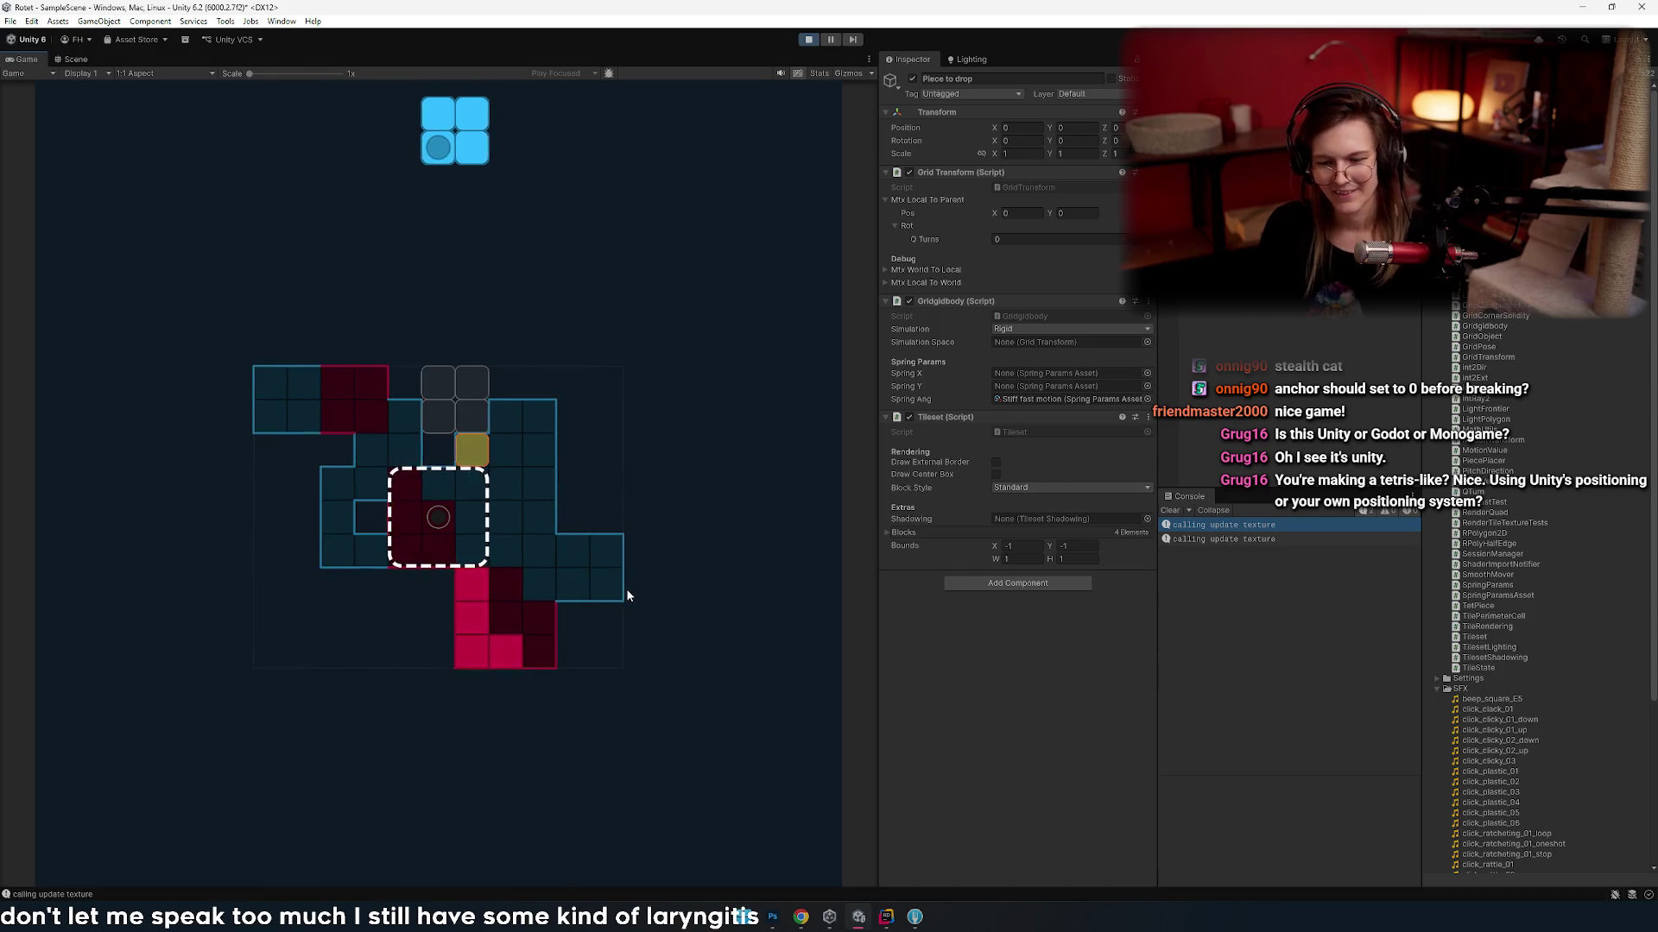
key("Right")
key("Right")
key("Right")
key("Left")
key("Left")
key("Left")
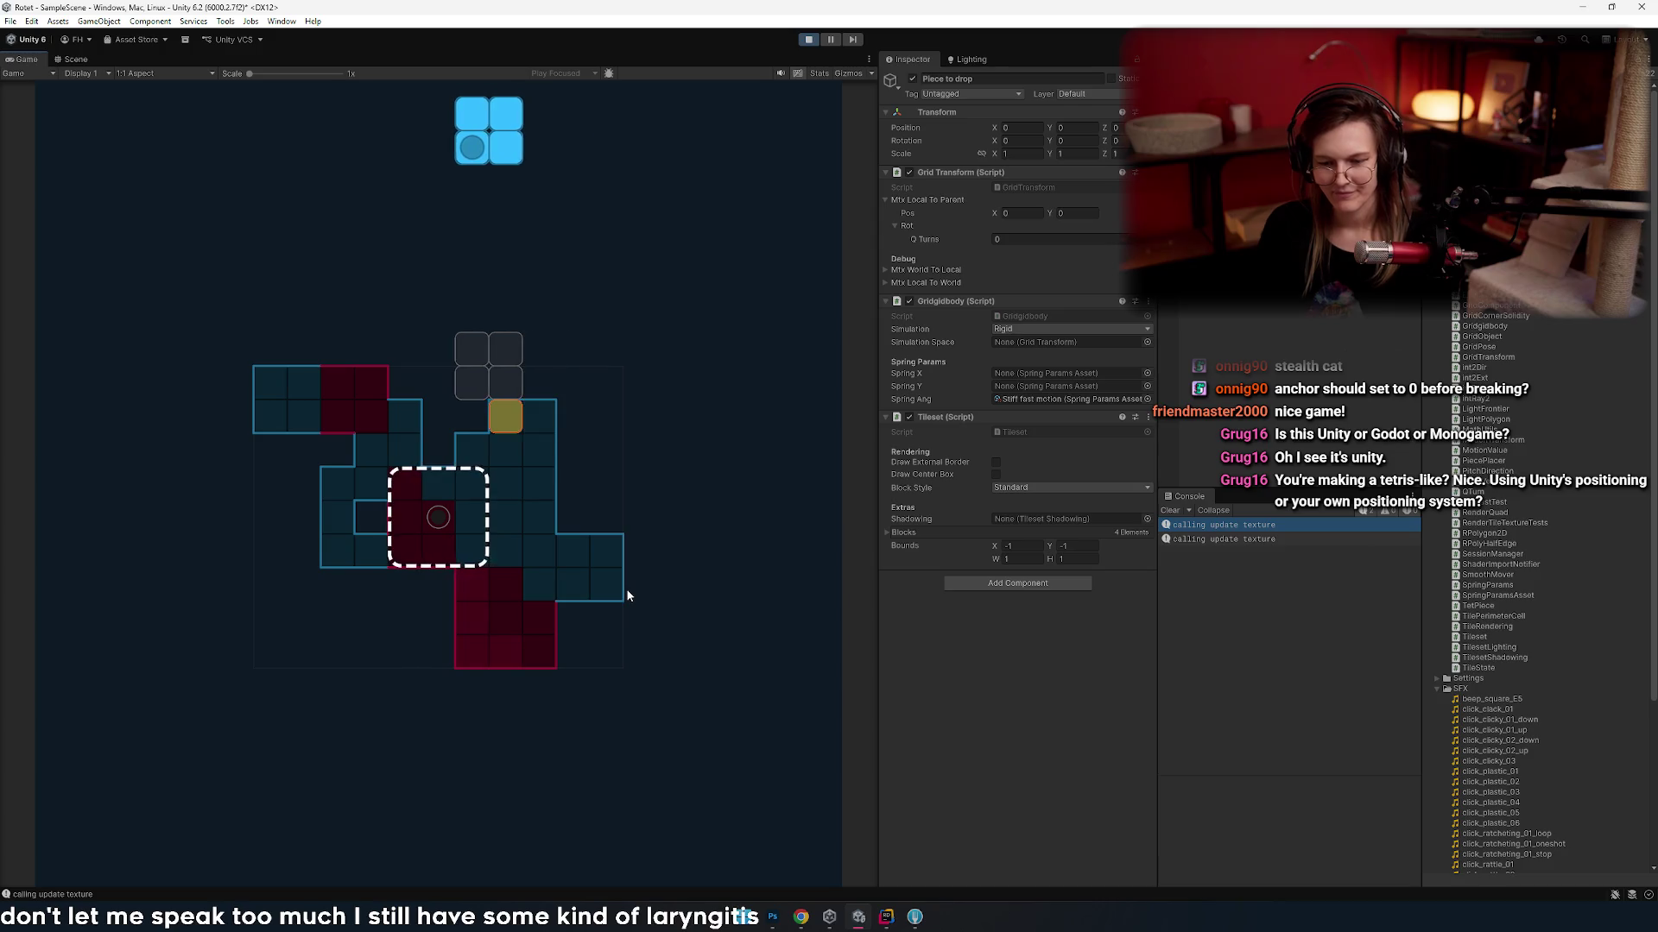
key("Left")
key("Left")
key("Left")
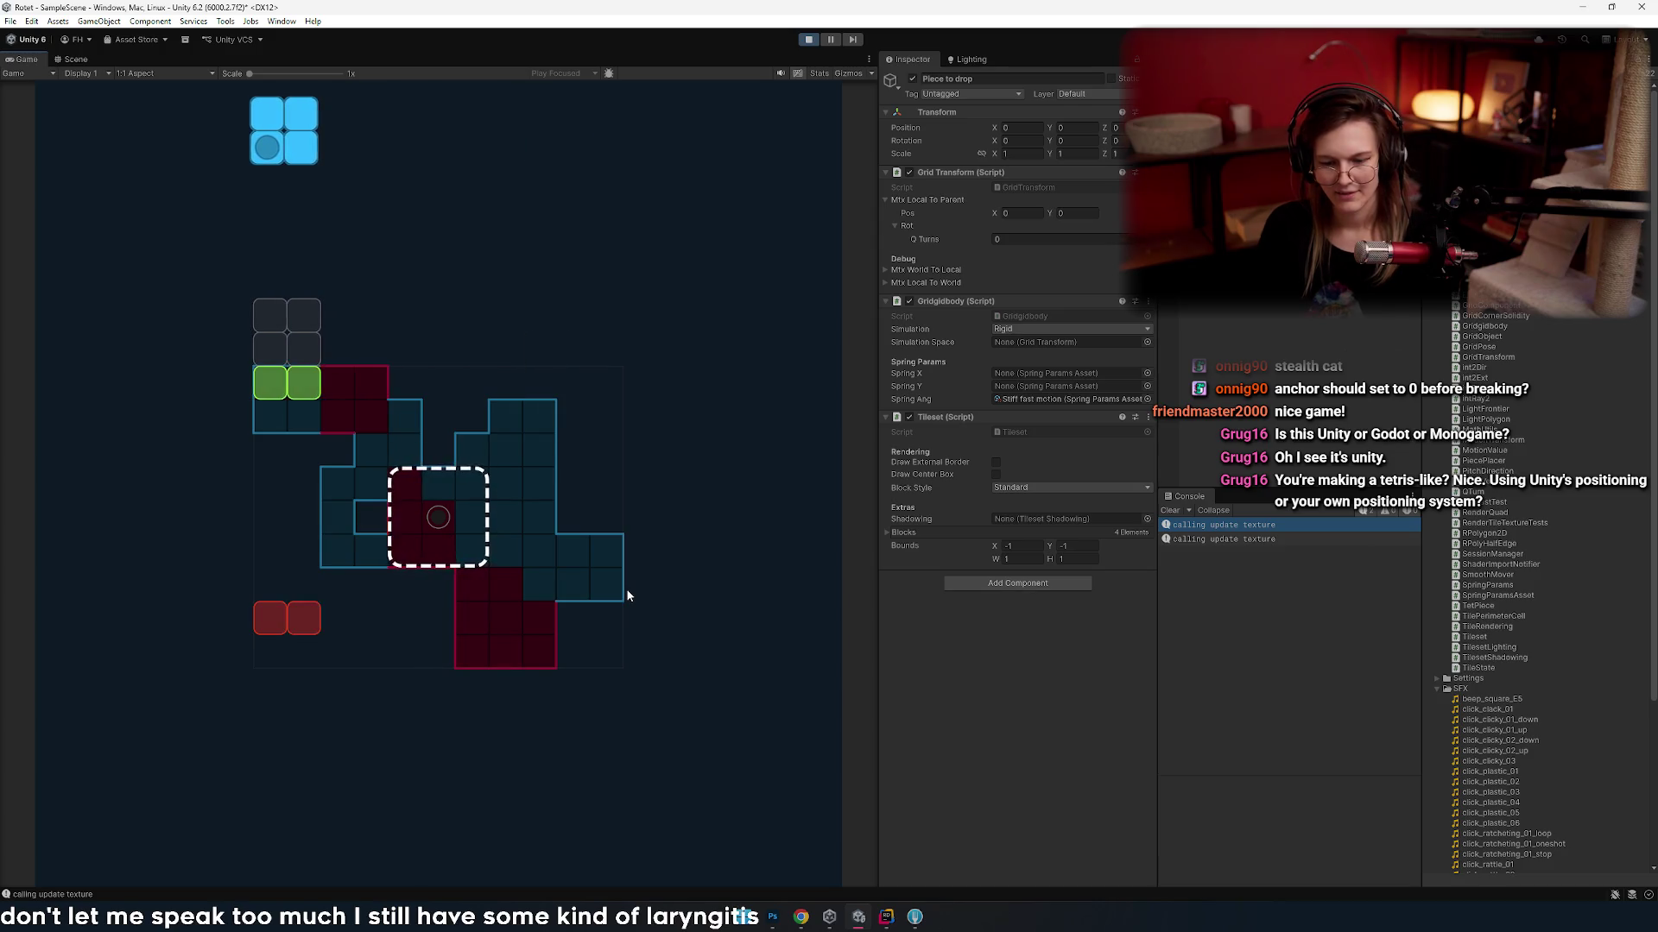
key("Left")
key("Right")
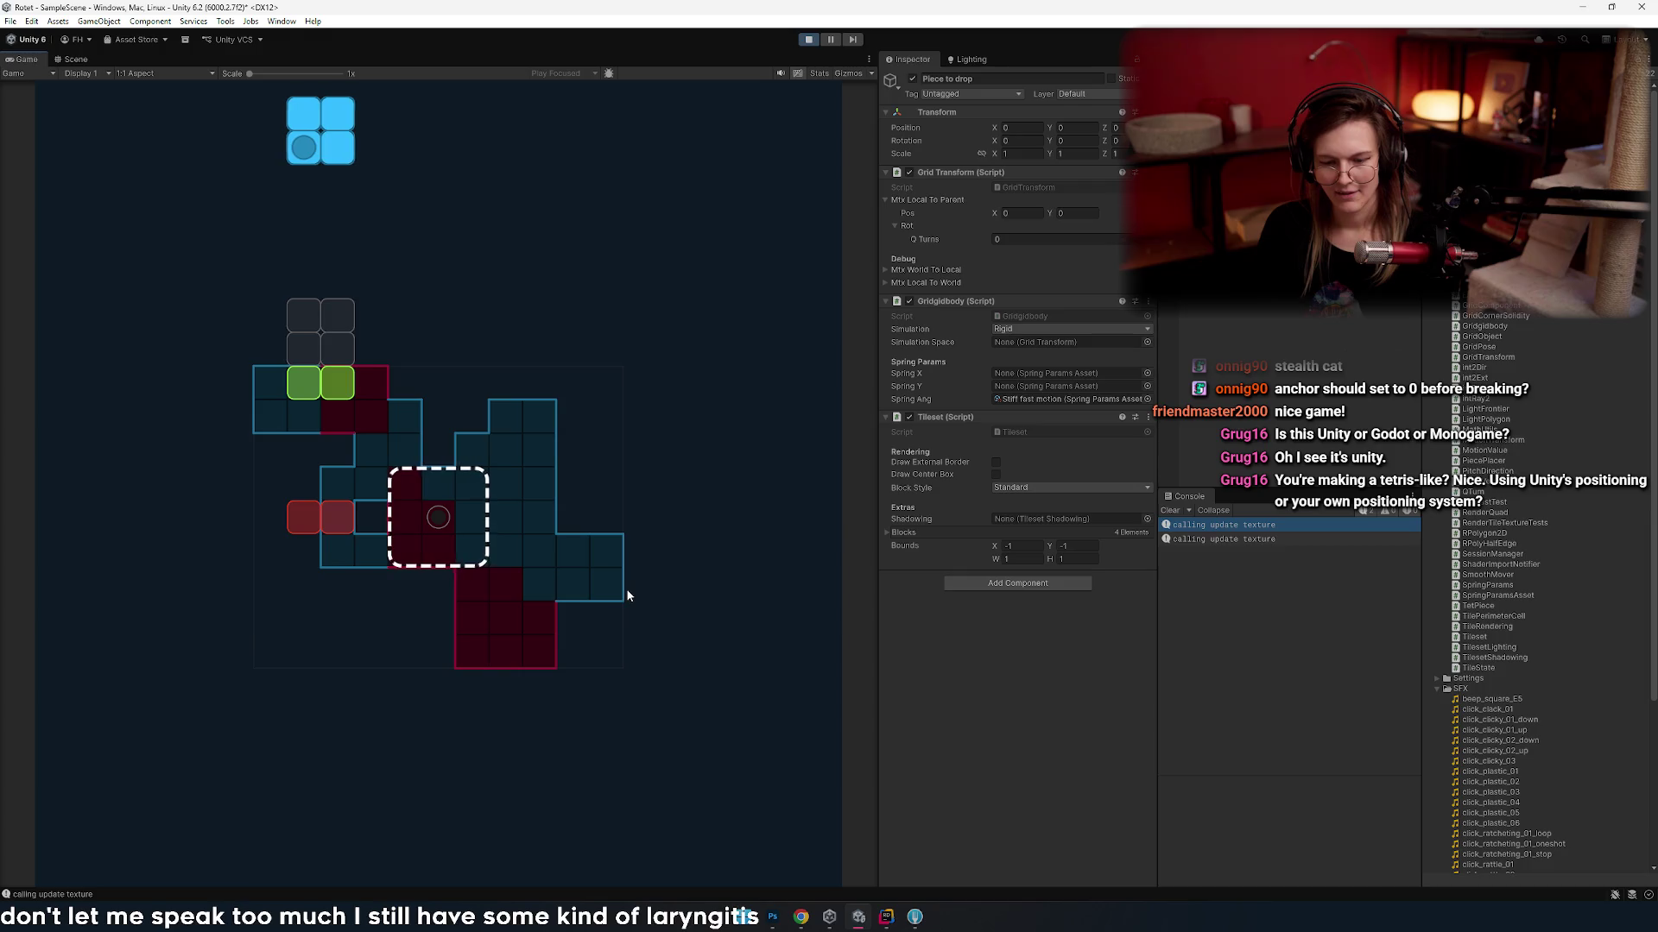
- Nudge the blue O piece back and forth to test stopping, then drop it
key("Left")
key("Right")
key("Left")
key("Right")
key("Right")
key("Left")
key("Left")
key("Right")
key("Right")
key("Right")
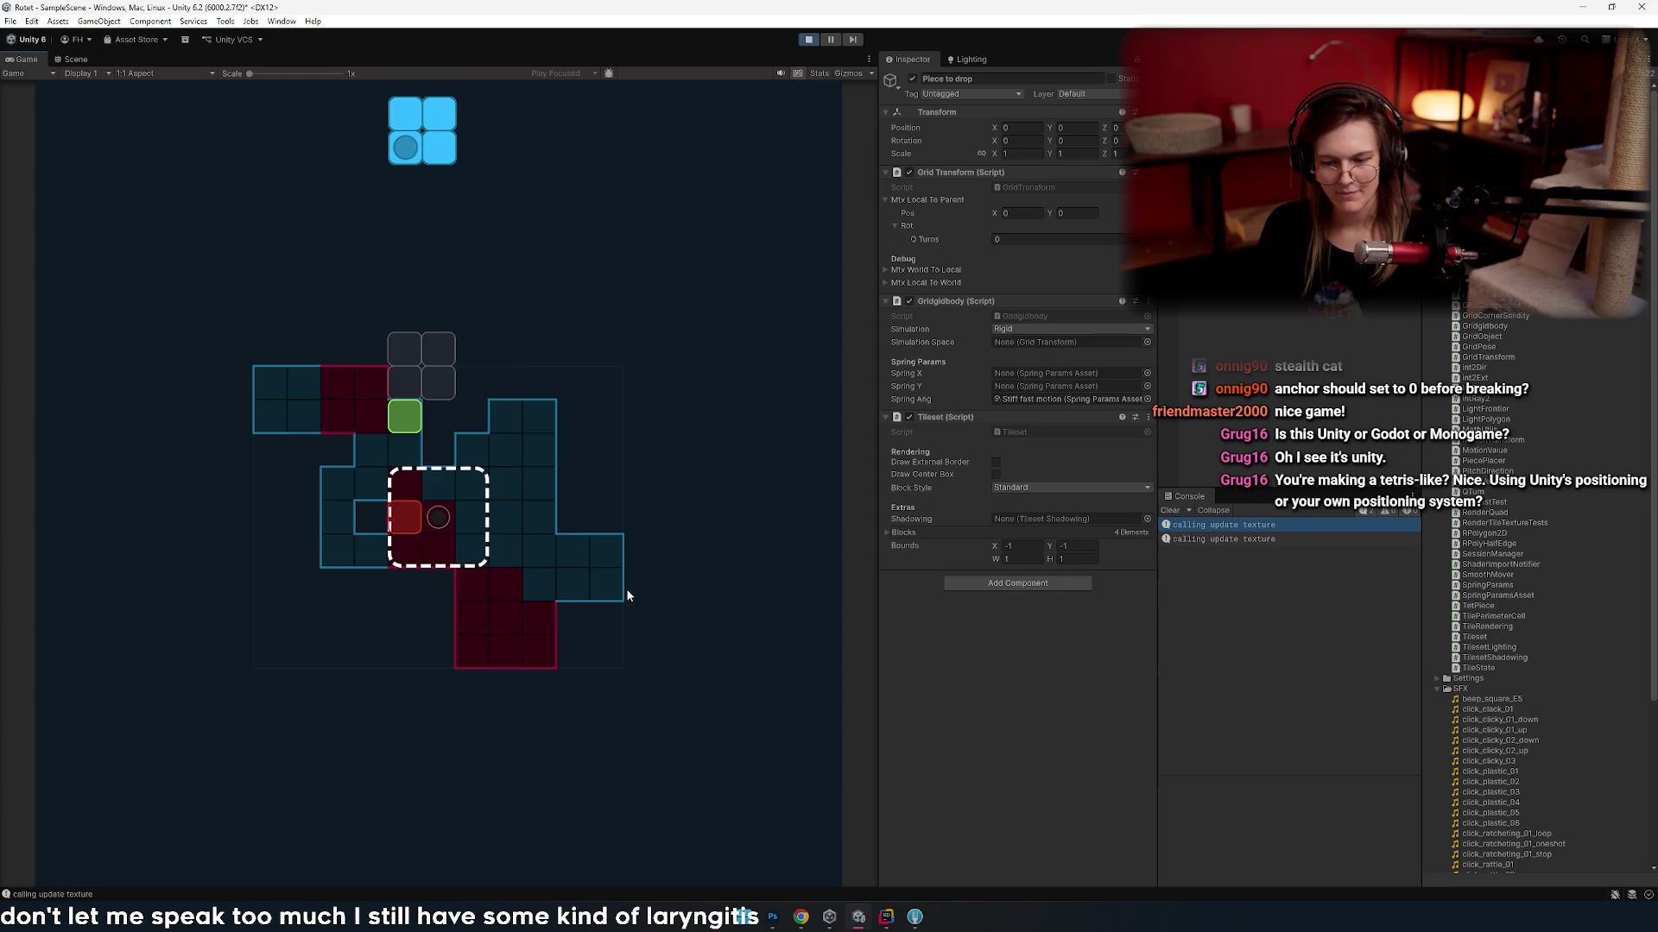
key("Left")
key("Left")
key("Left")
- Move the red I piece across the columns and drop it, then rotate and drop the blue L piece
key("Left")
key("Left")
key("Left")
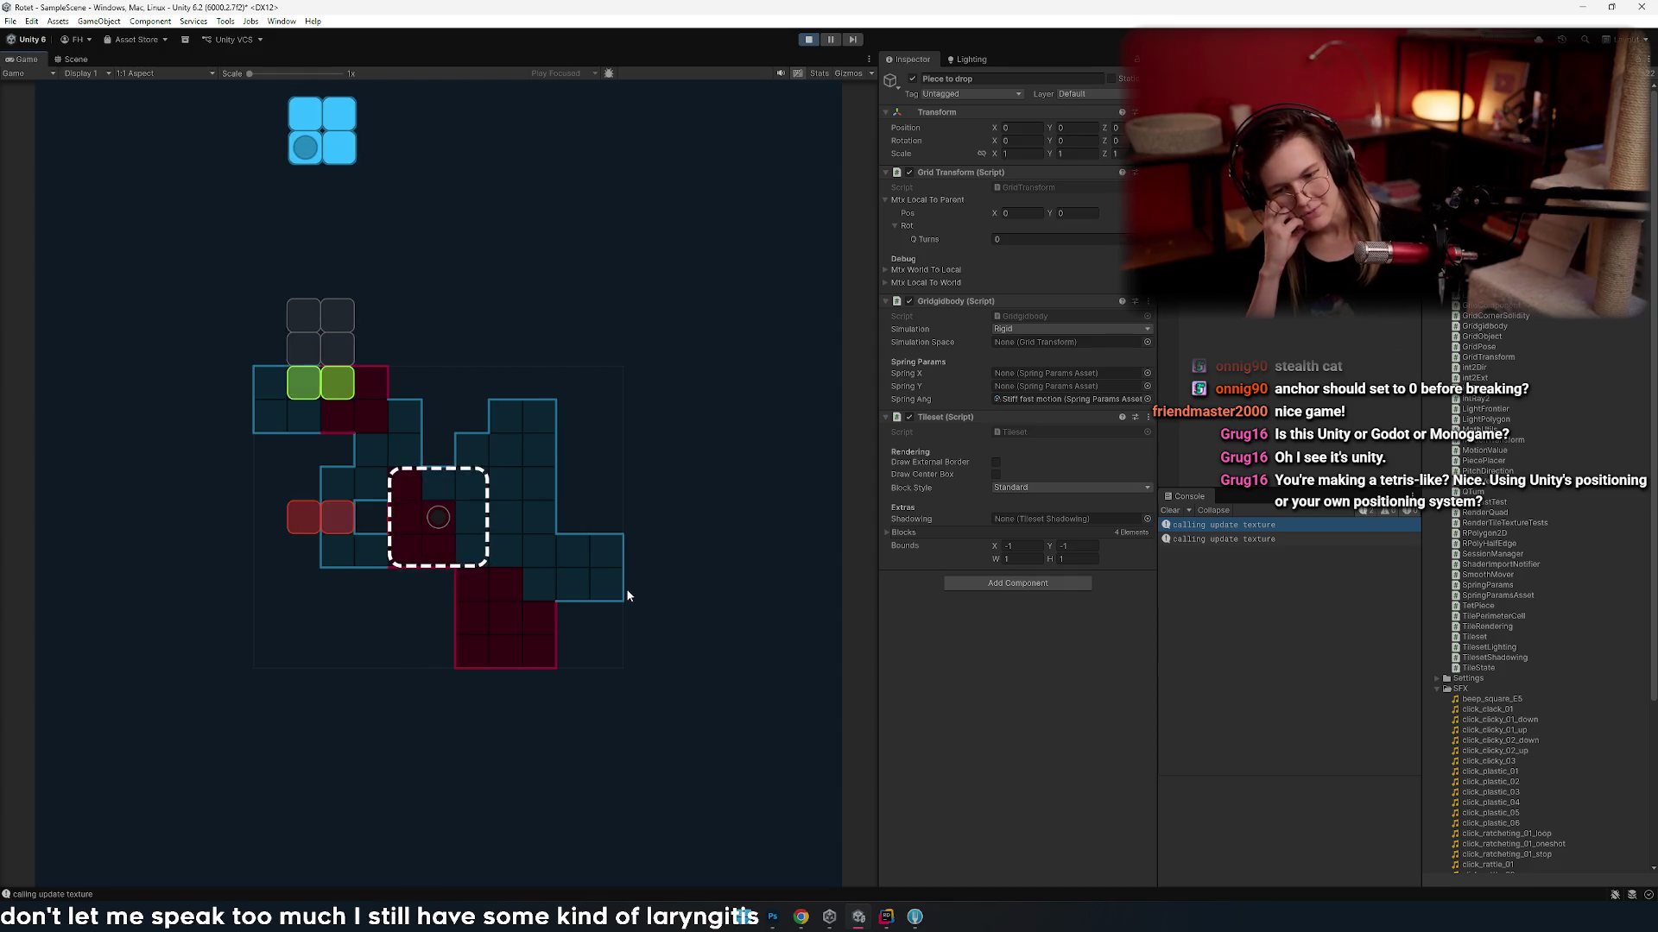
key("space")
key("Right")
key("Right")
key("Left")
key("Left")
key("Right")
key("Right")
key("Right")
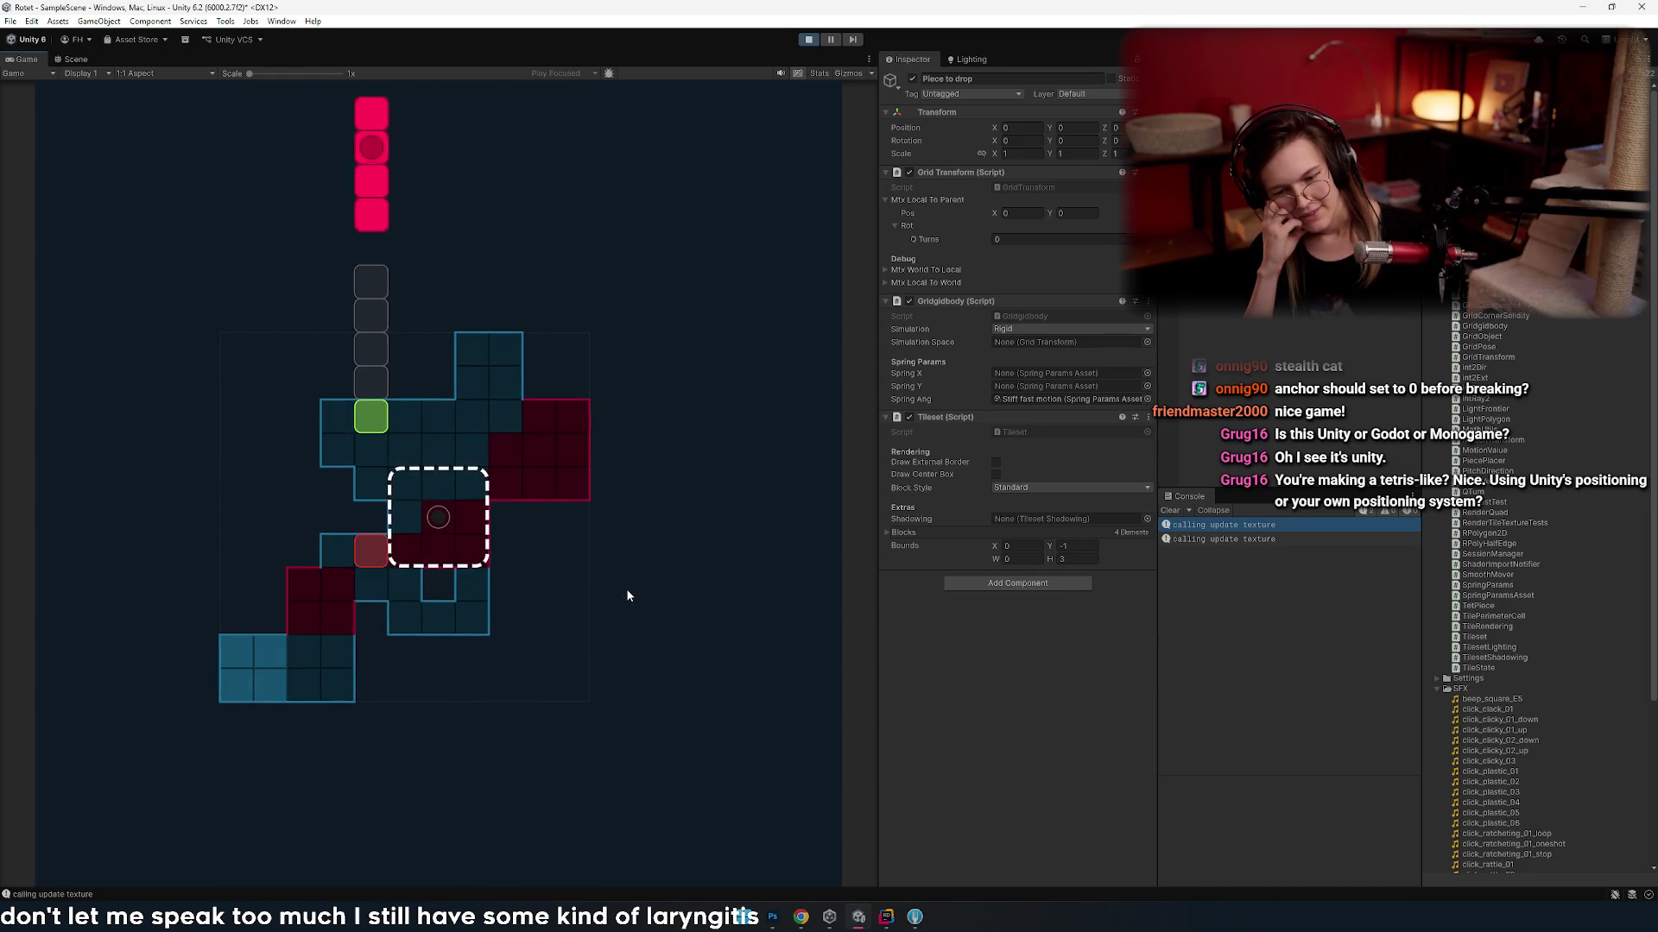
key("Right")
key("Right")
key("Right")
key("Left")
key("Left")
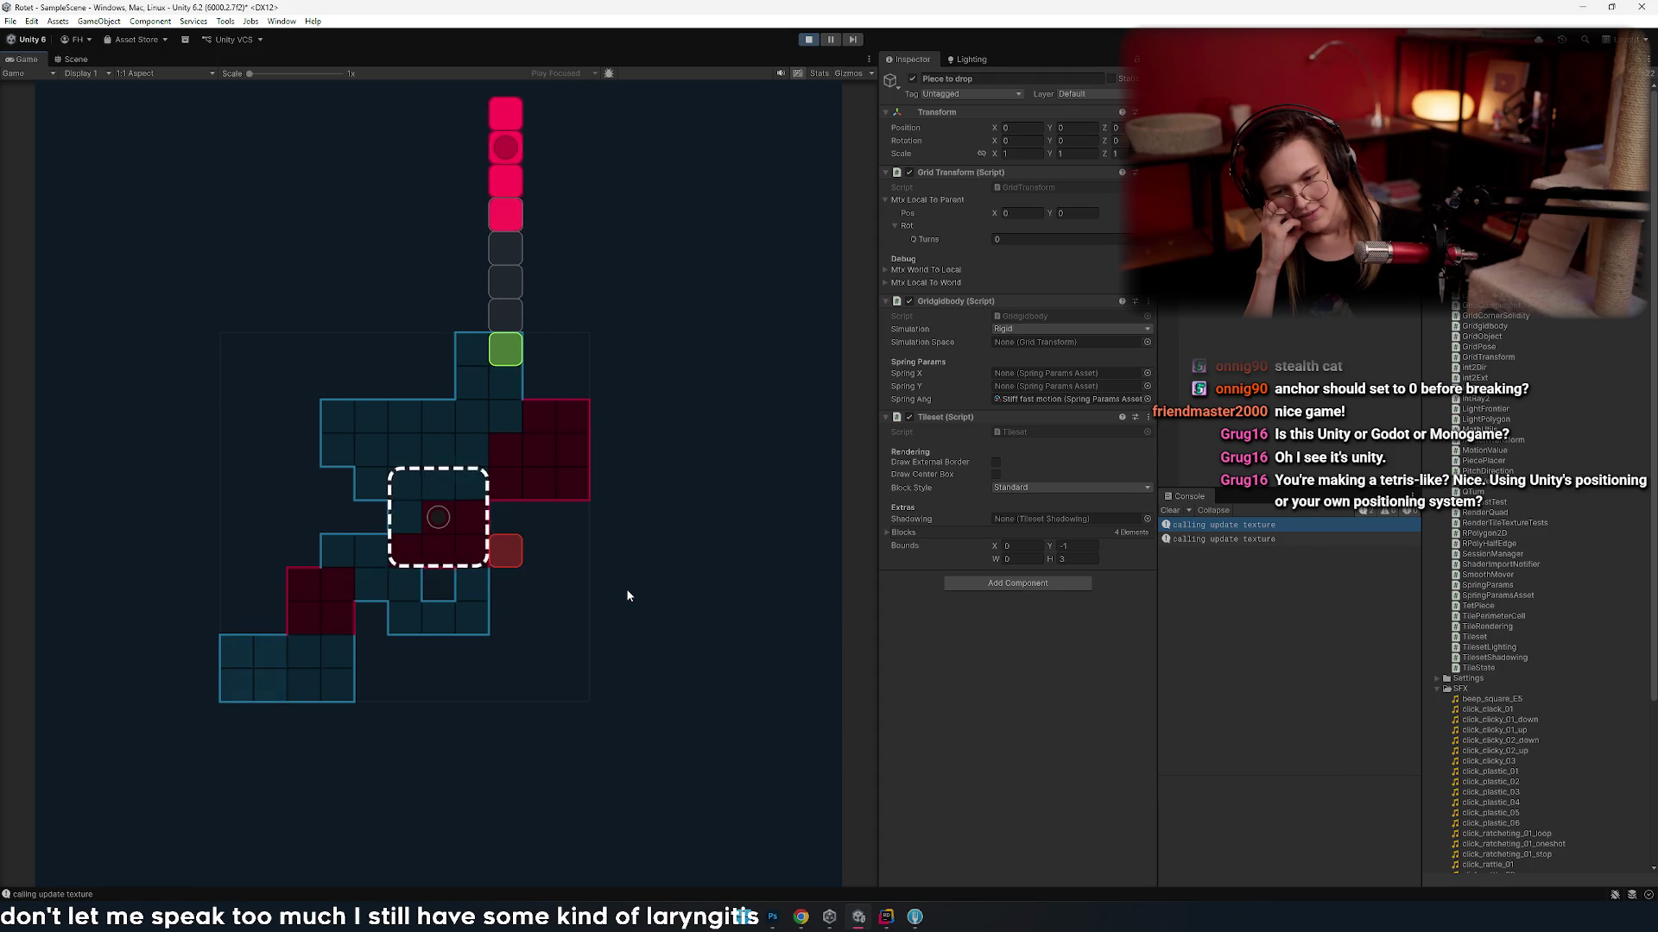
key("Right")
key("Left")
key("Left")
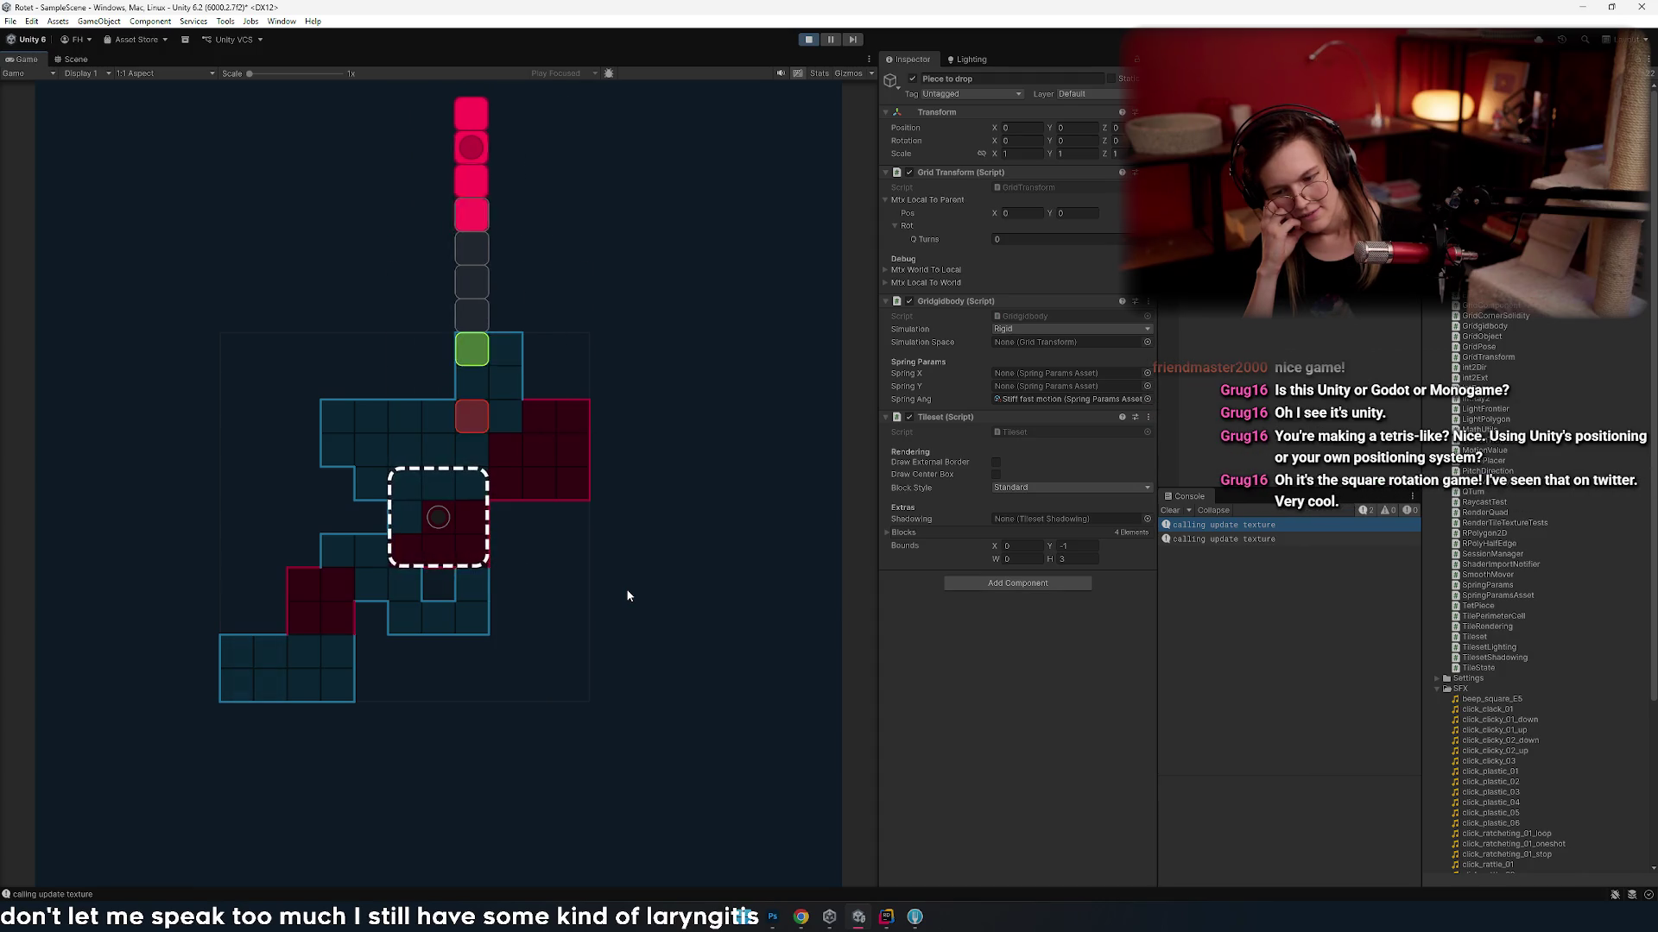
key("Right")
key("Right")
key("Left")
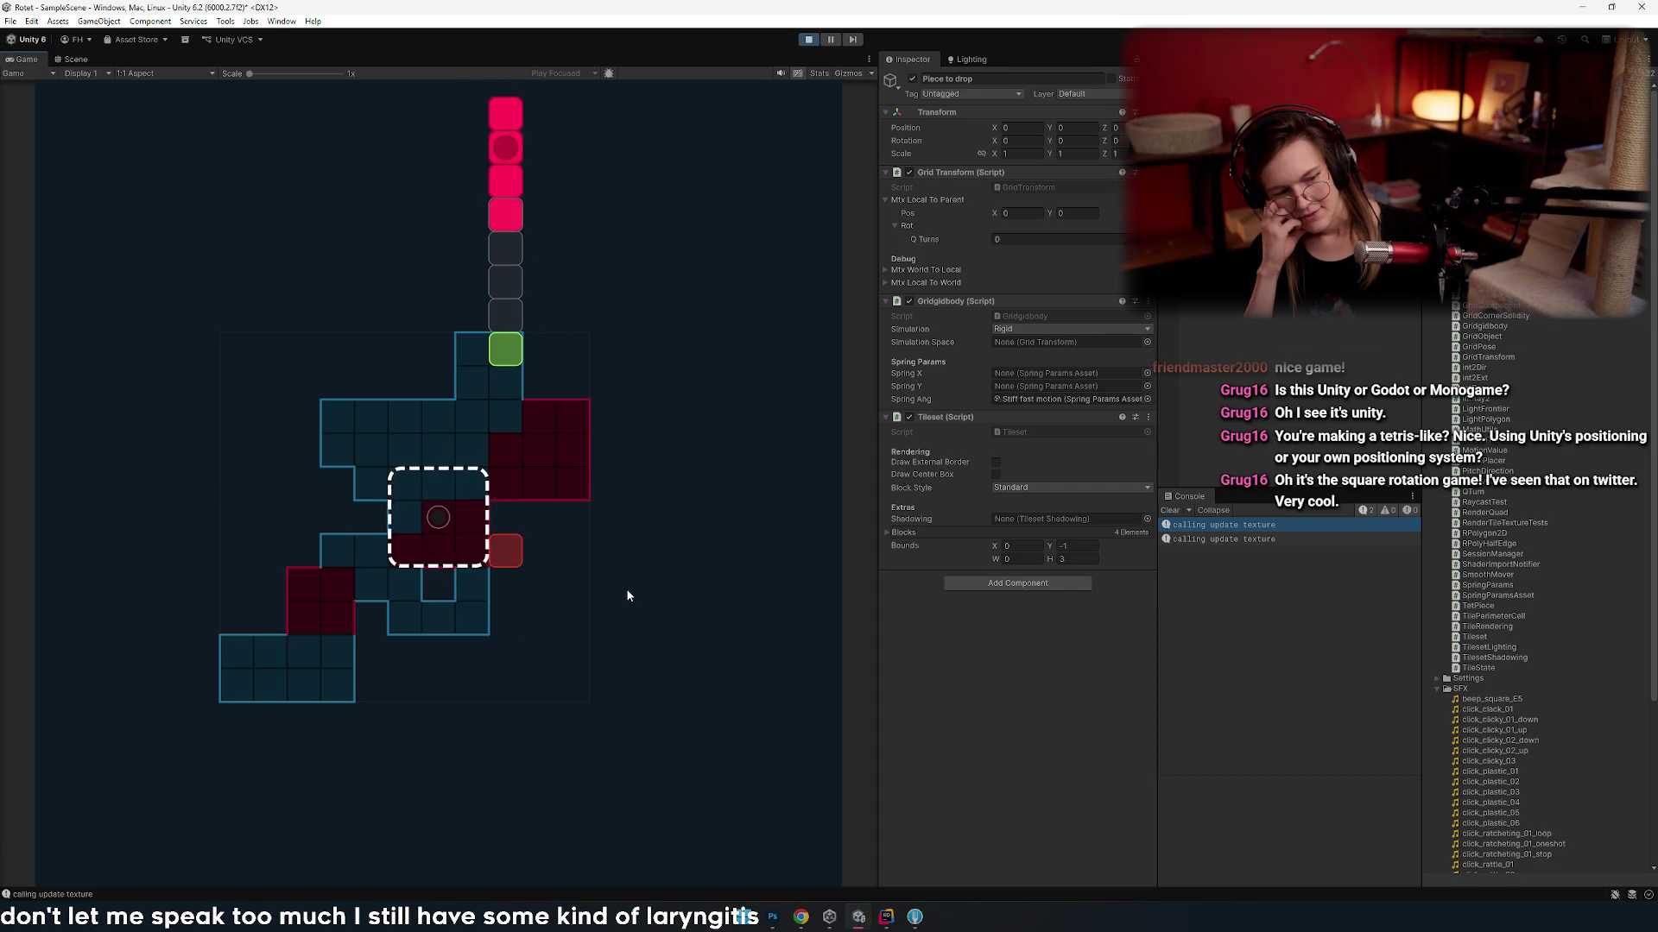
key("space")
key("Up")
key("Left")
key("Left")
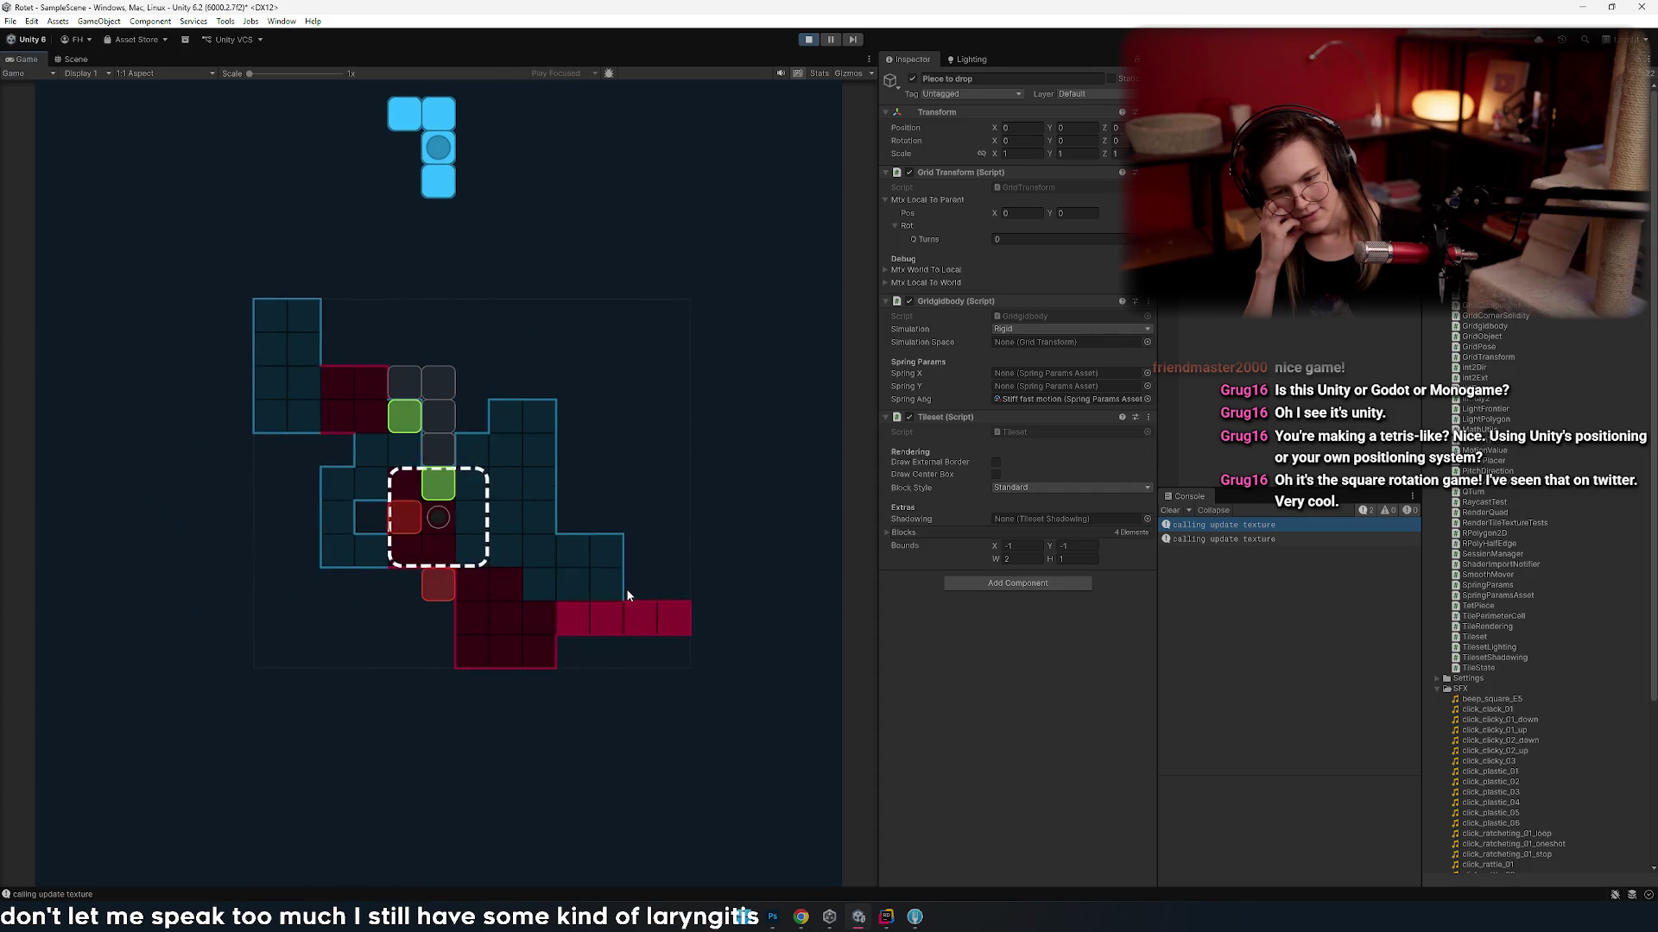
key("space")
- Rotate the pink S piece, slide it right and back, and drop it
key("Up")
key("Up")
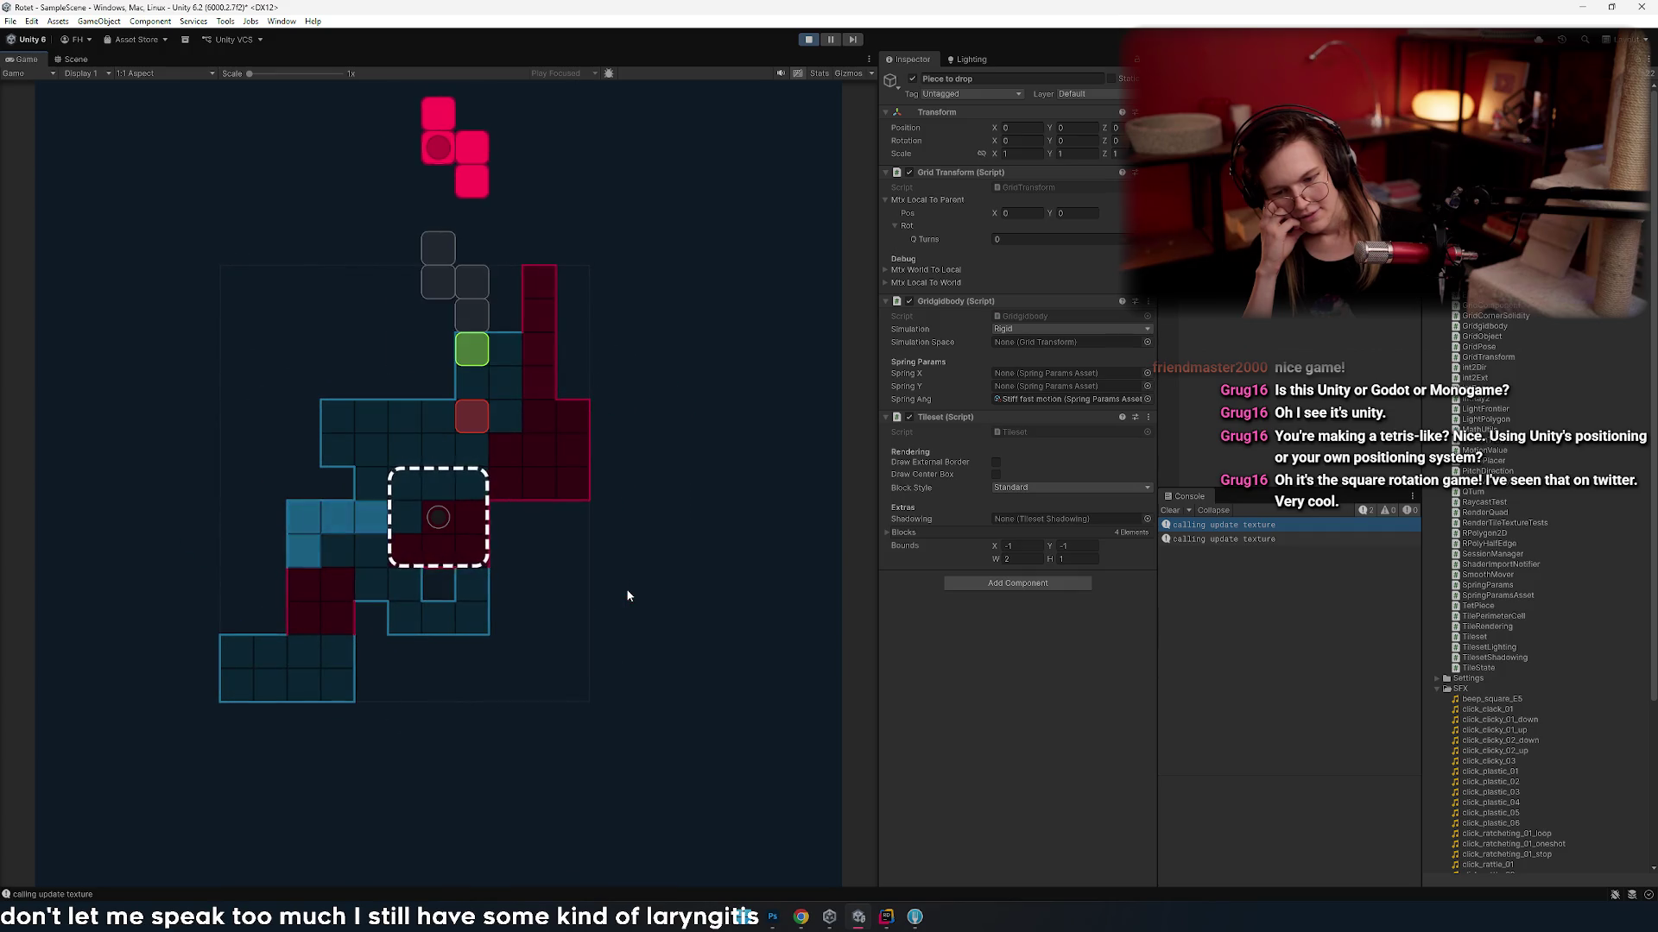
key("Up")
key("Right")
key("Right")
key("Right")
key("Left")
key("Left")
key("Left")
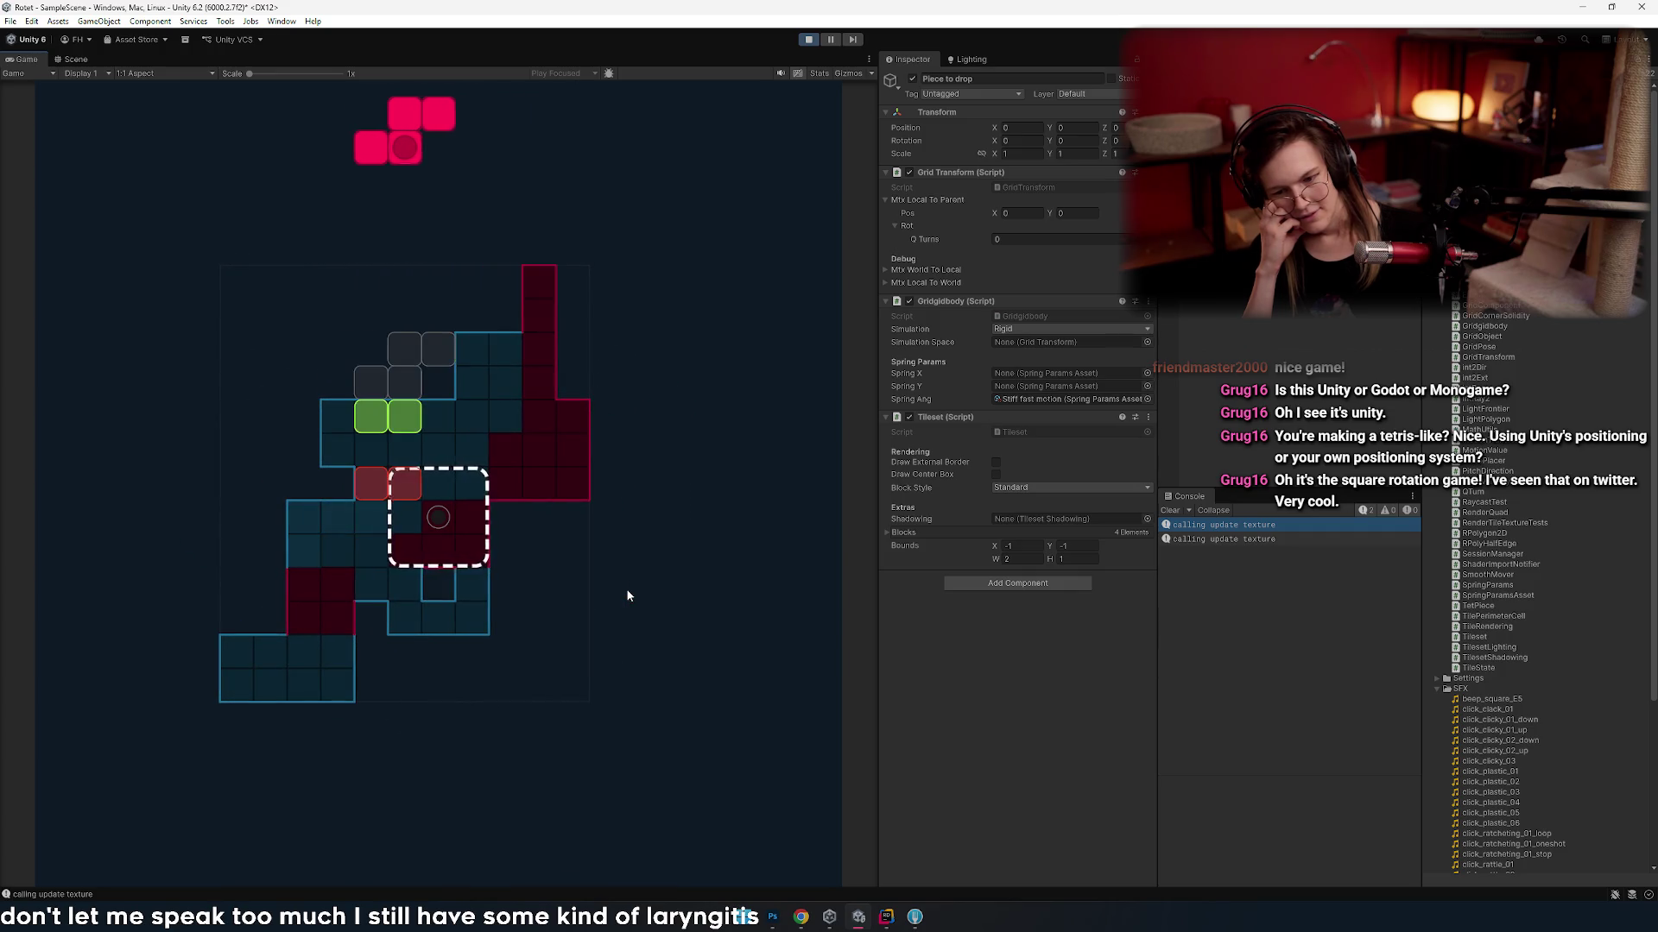
key("Right")
key("Right")
key("Right")
key("Left")
key("Right")
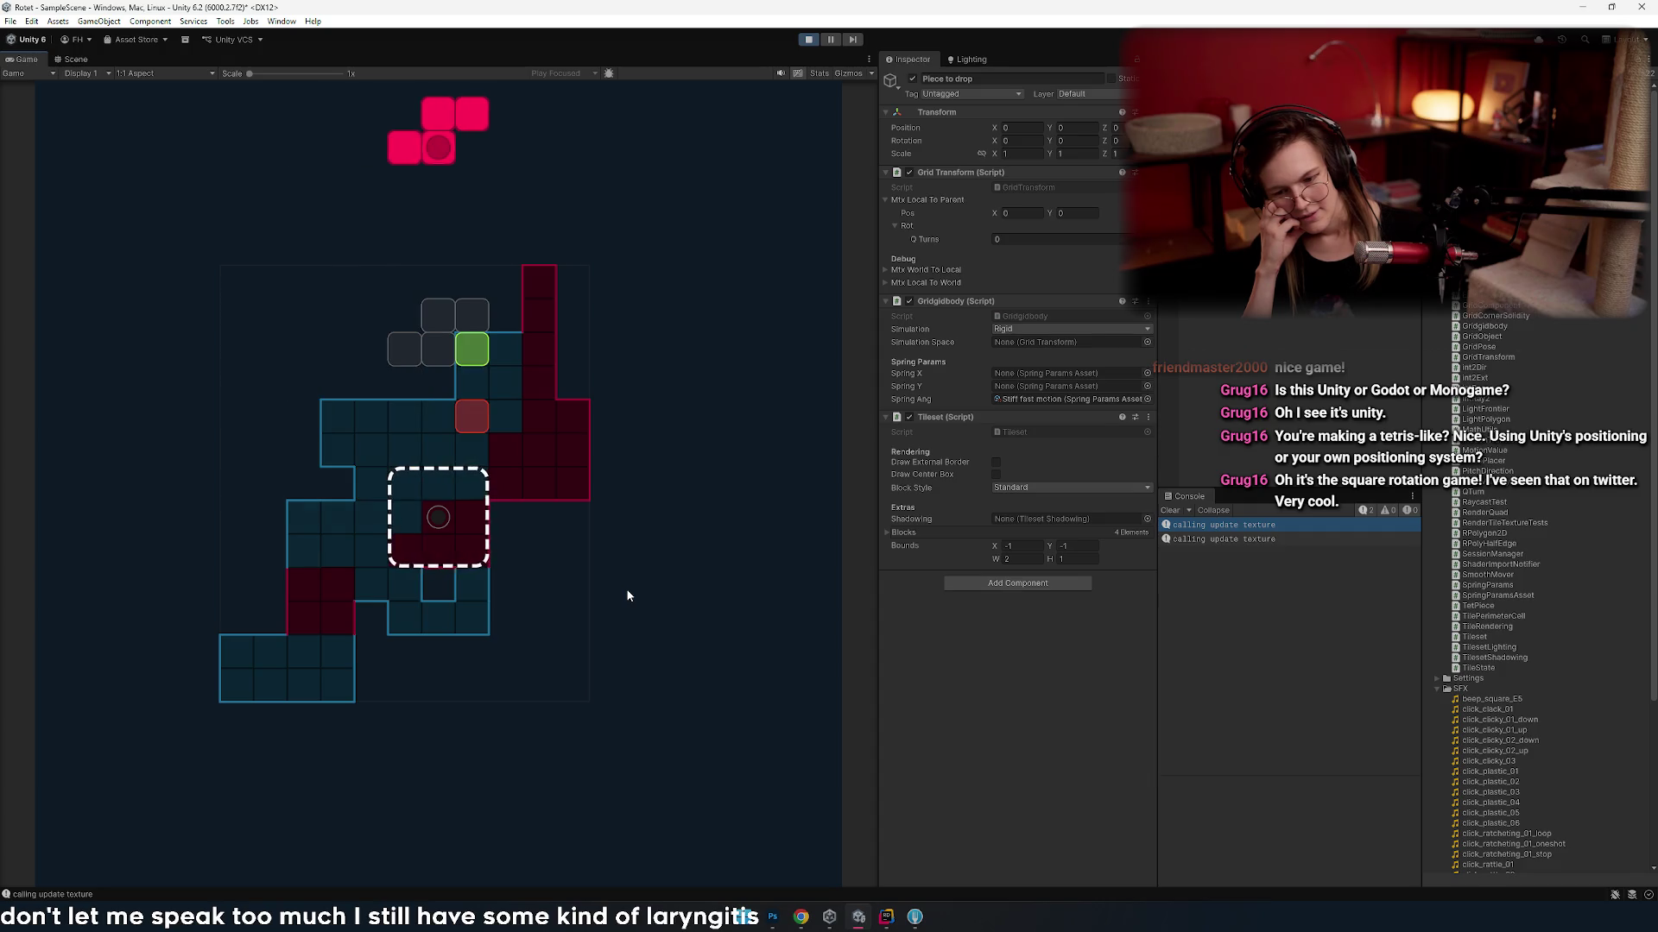
key("Right")
key("Left")
key("Left")
key("Left")
key("Right")
key("Right")
key("Right")
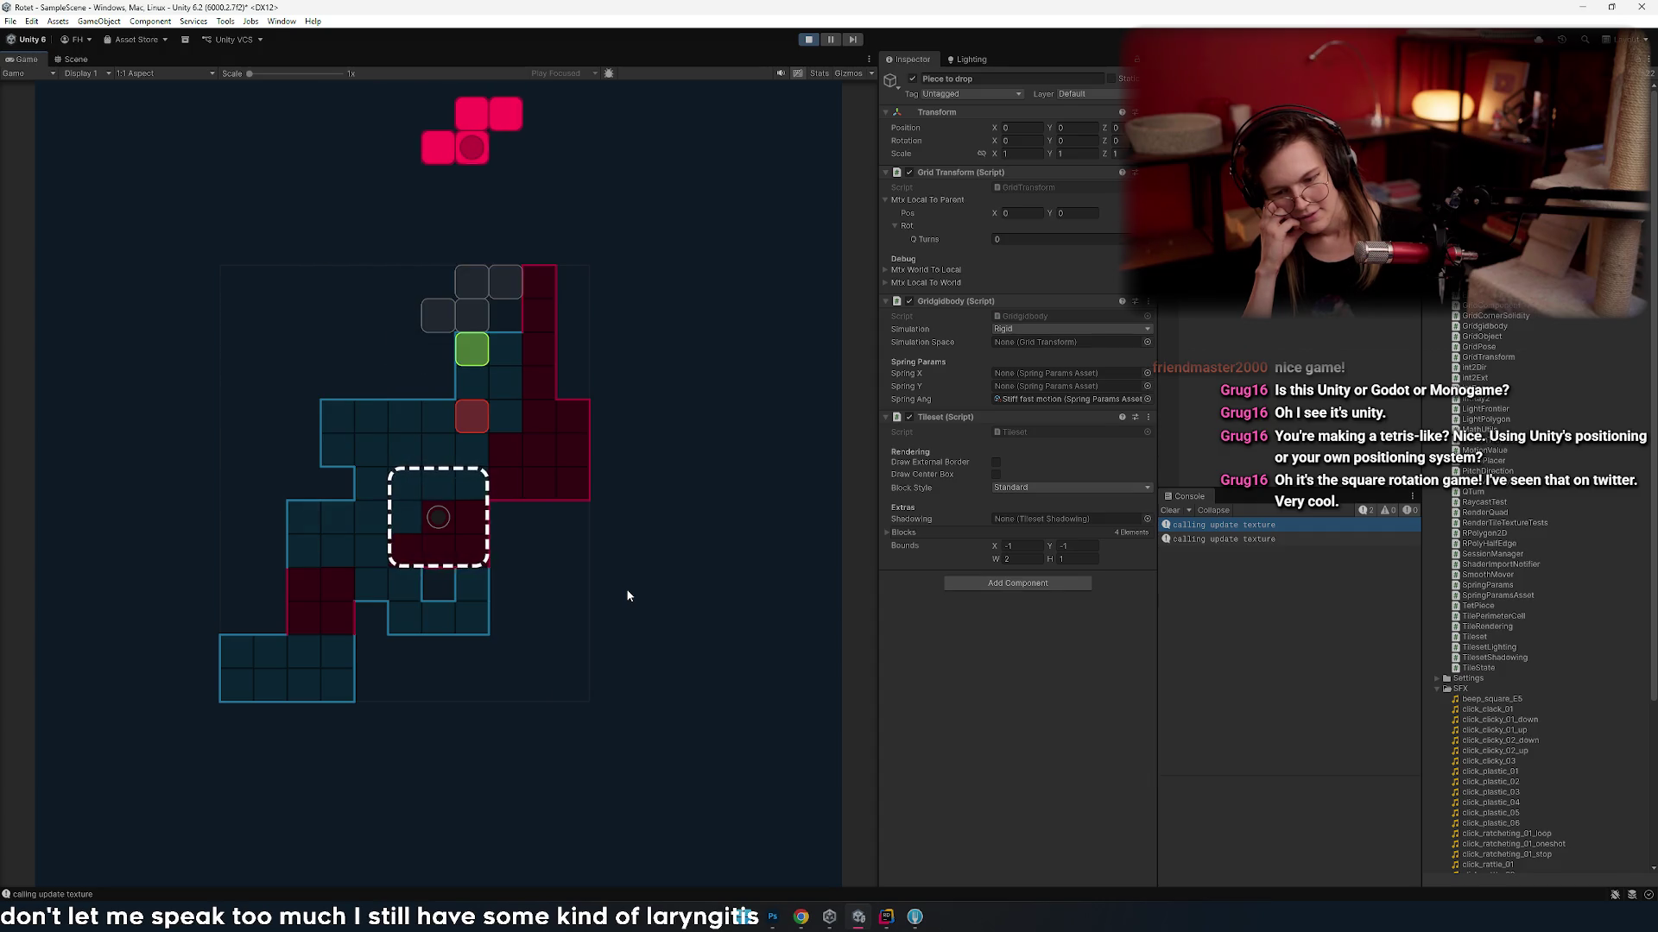
key("Right")
key("Right")
key("Up")
key("Up")
key("Left")
key("Left")
key("Left")
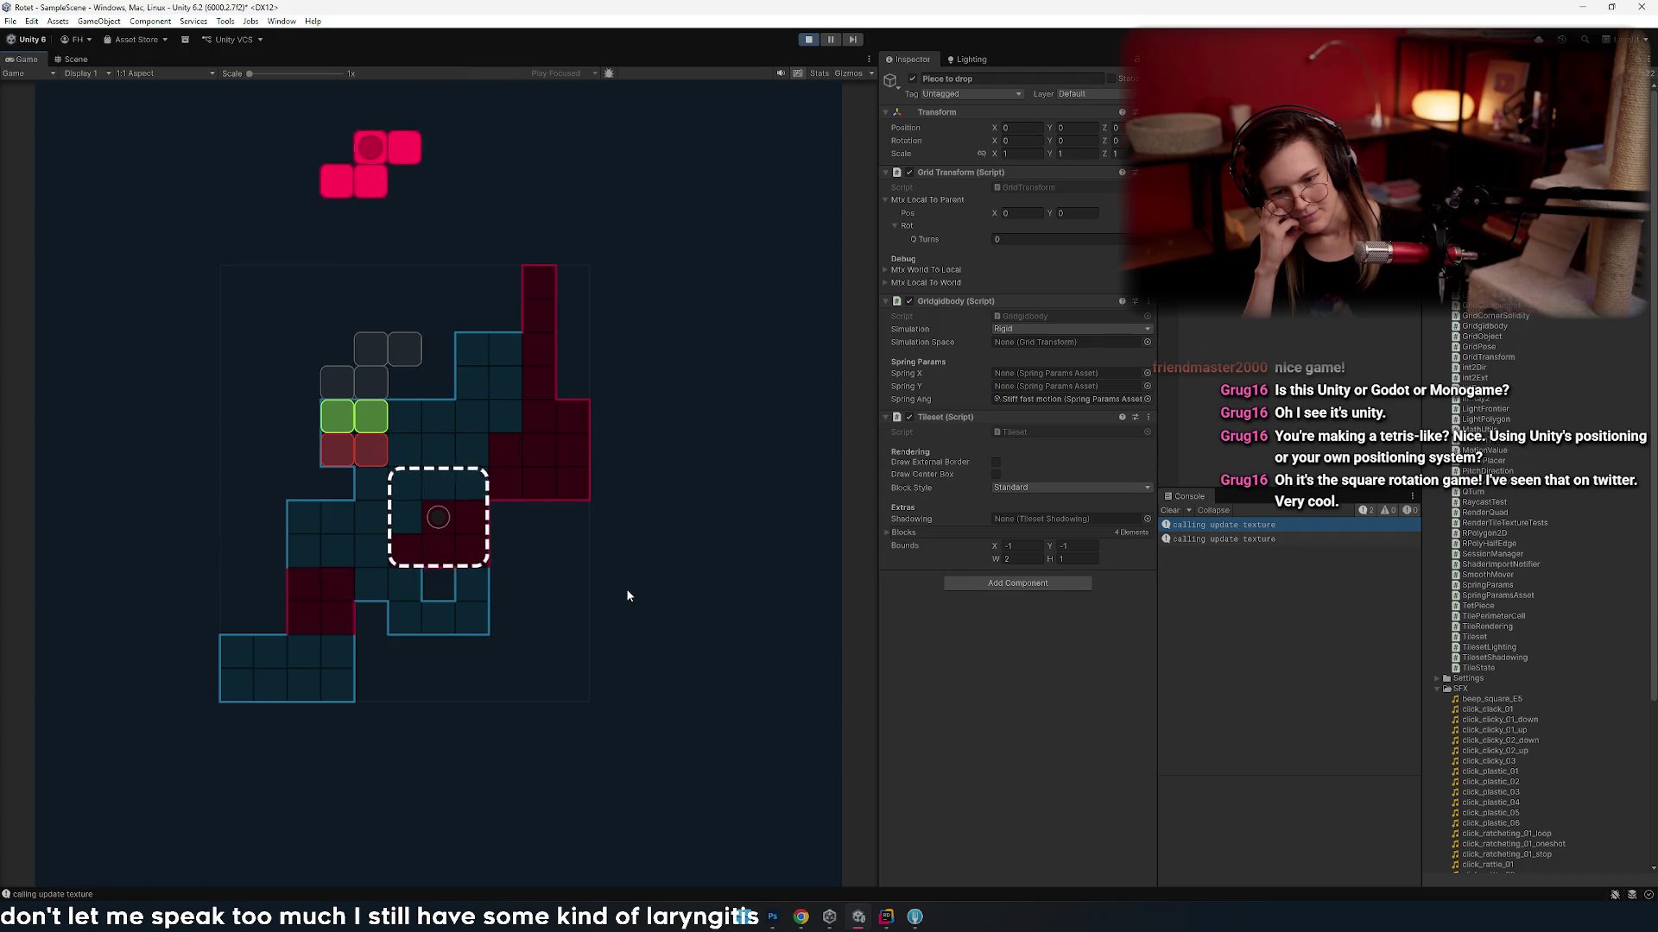
key("space")
- Turn the cyan piece upright, slide it left and drop it
key("Right")
key("Right")
key("Right")
key("Right")
key("Right")
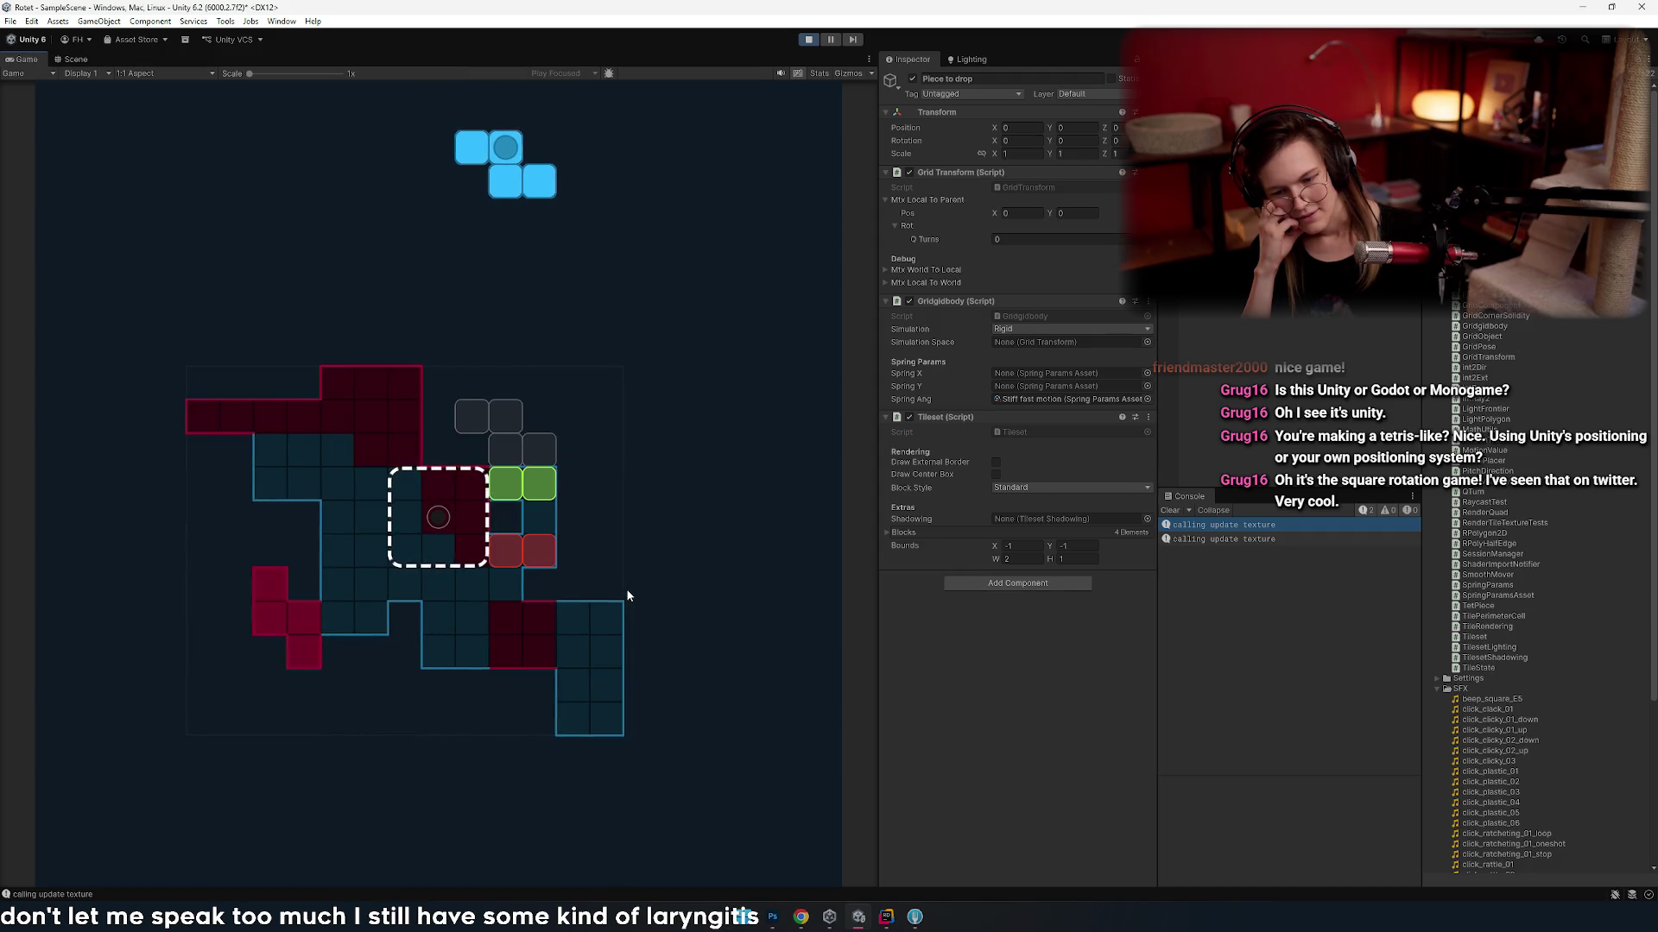
key("Up")
key("Right")
key("Right")
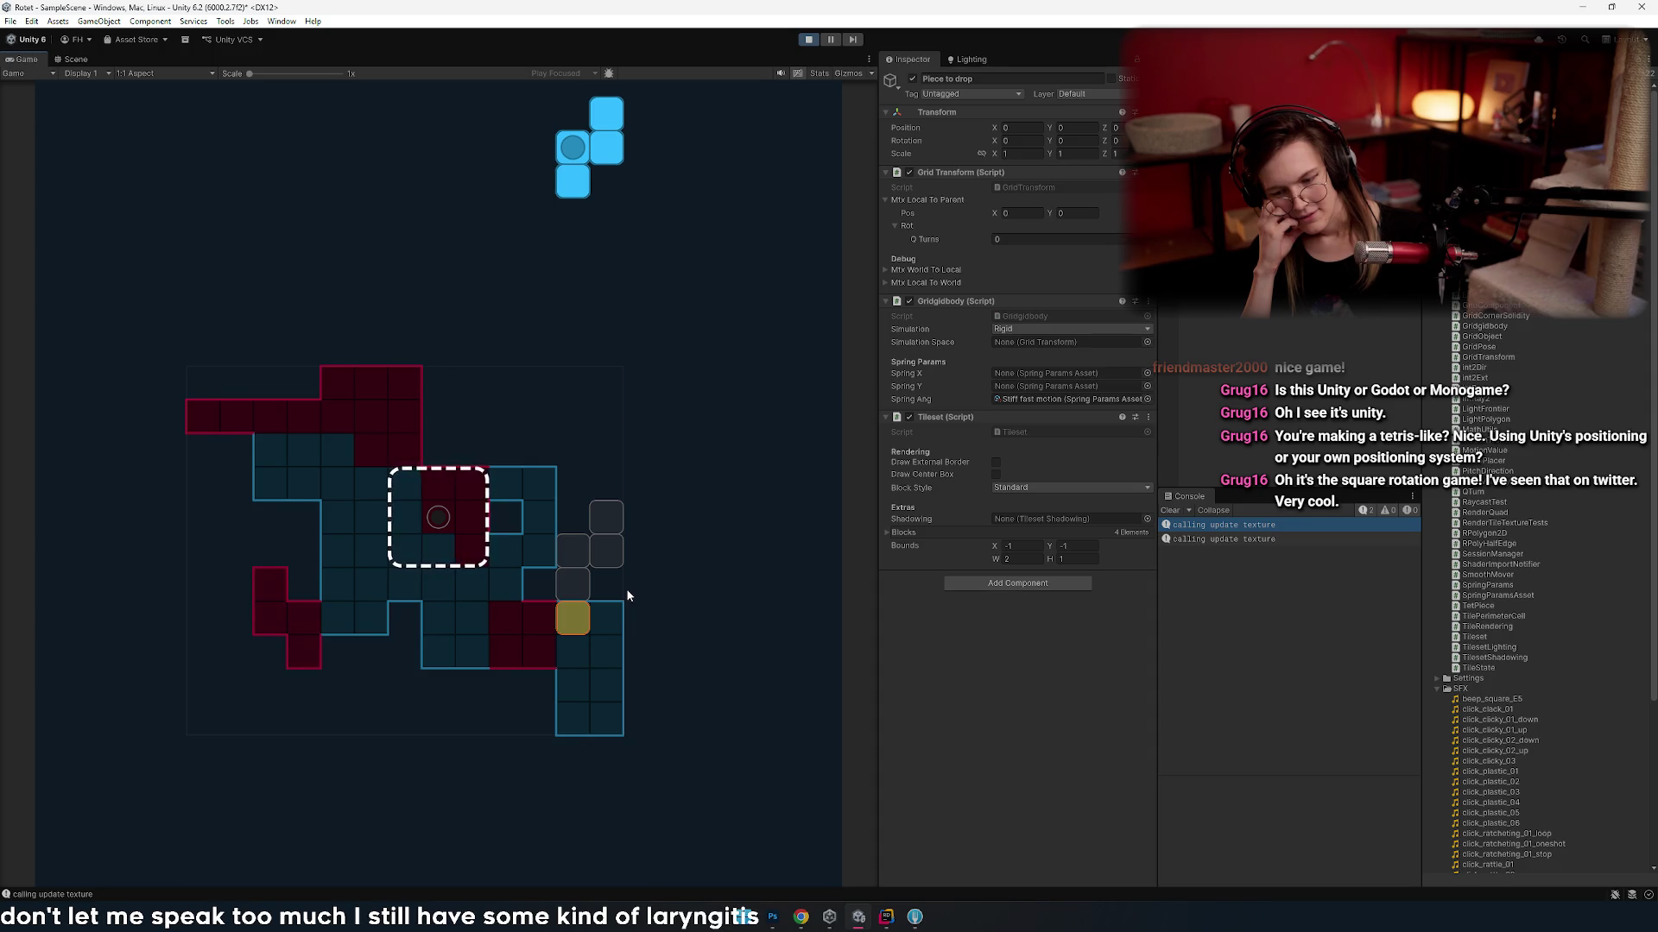
key("Left")
key("Left")
key("Left")
key("Left")
key("Left")
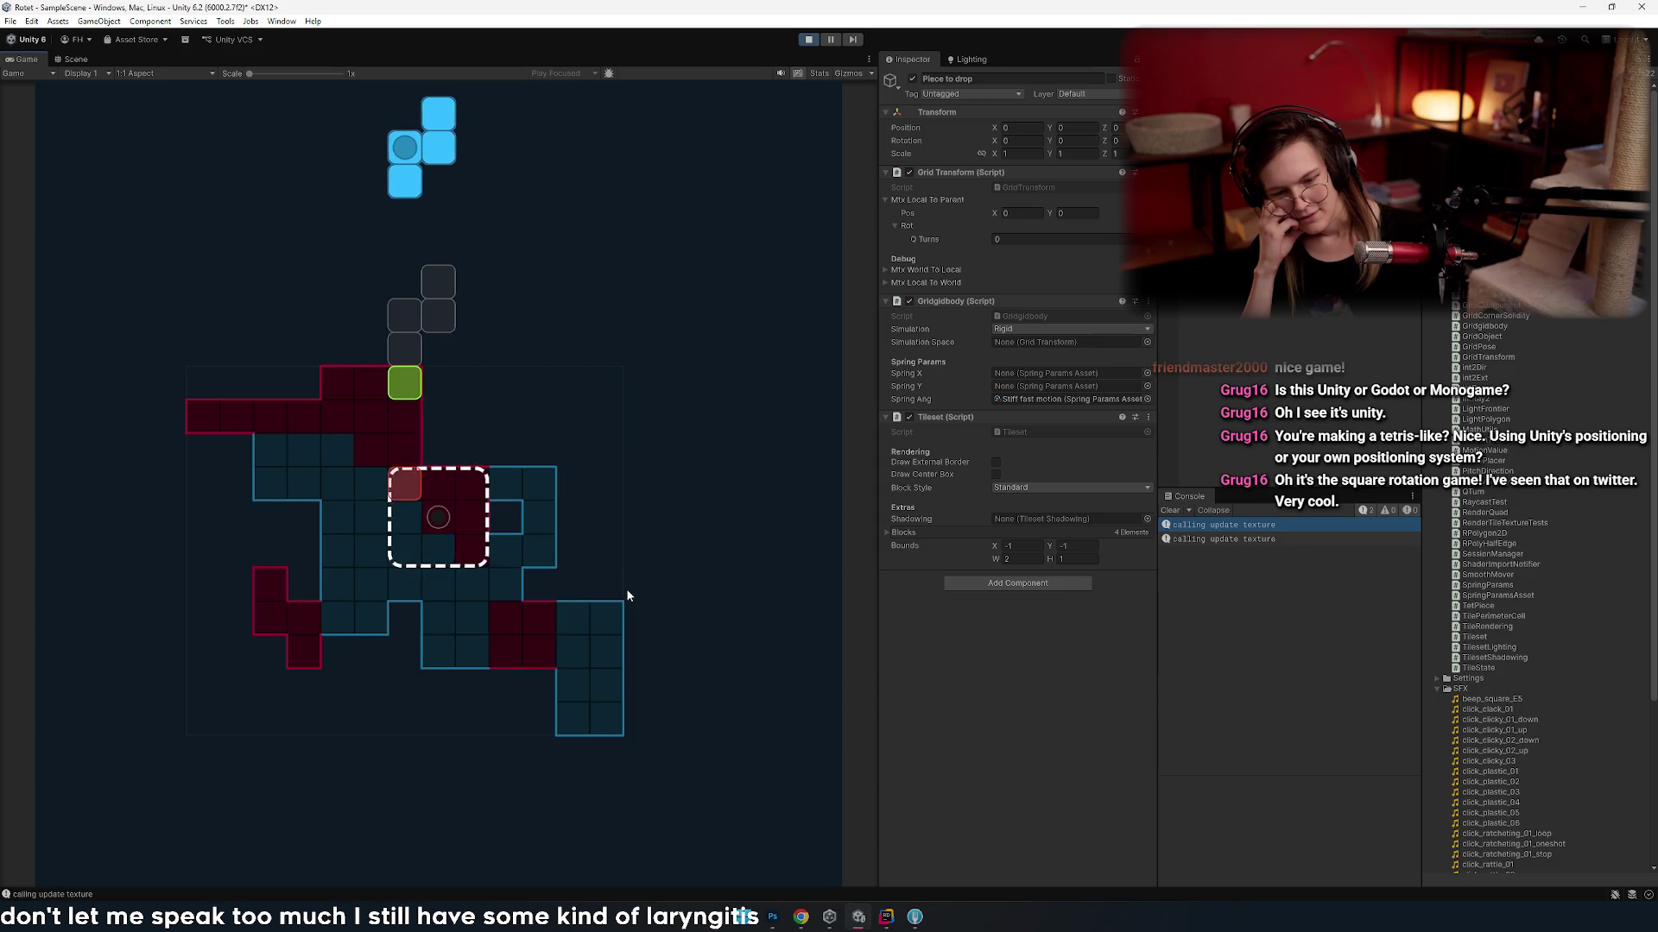
key("Left")
key("Left")
key("Left")
key("space")
- Drop the S piece, then turn the cyan I piece vertical above the left column
key("Left")
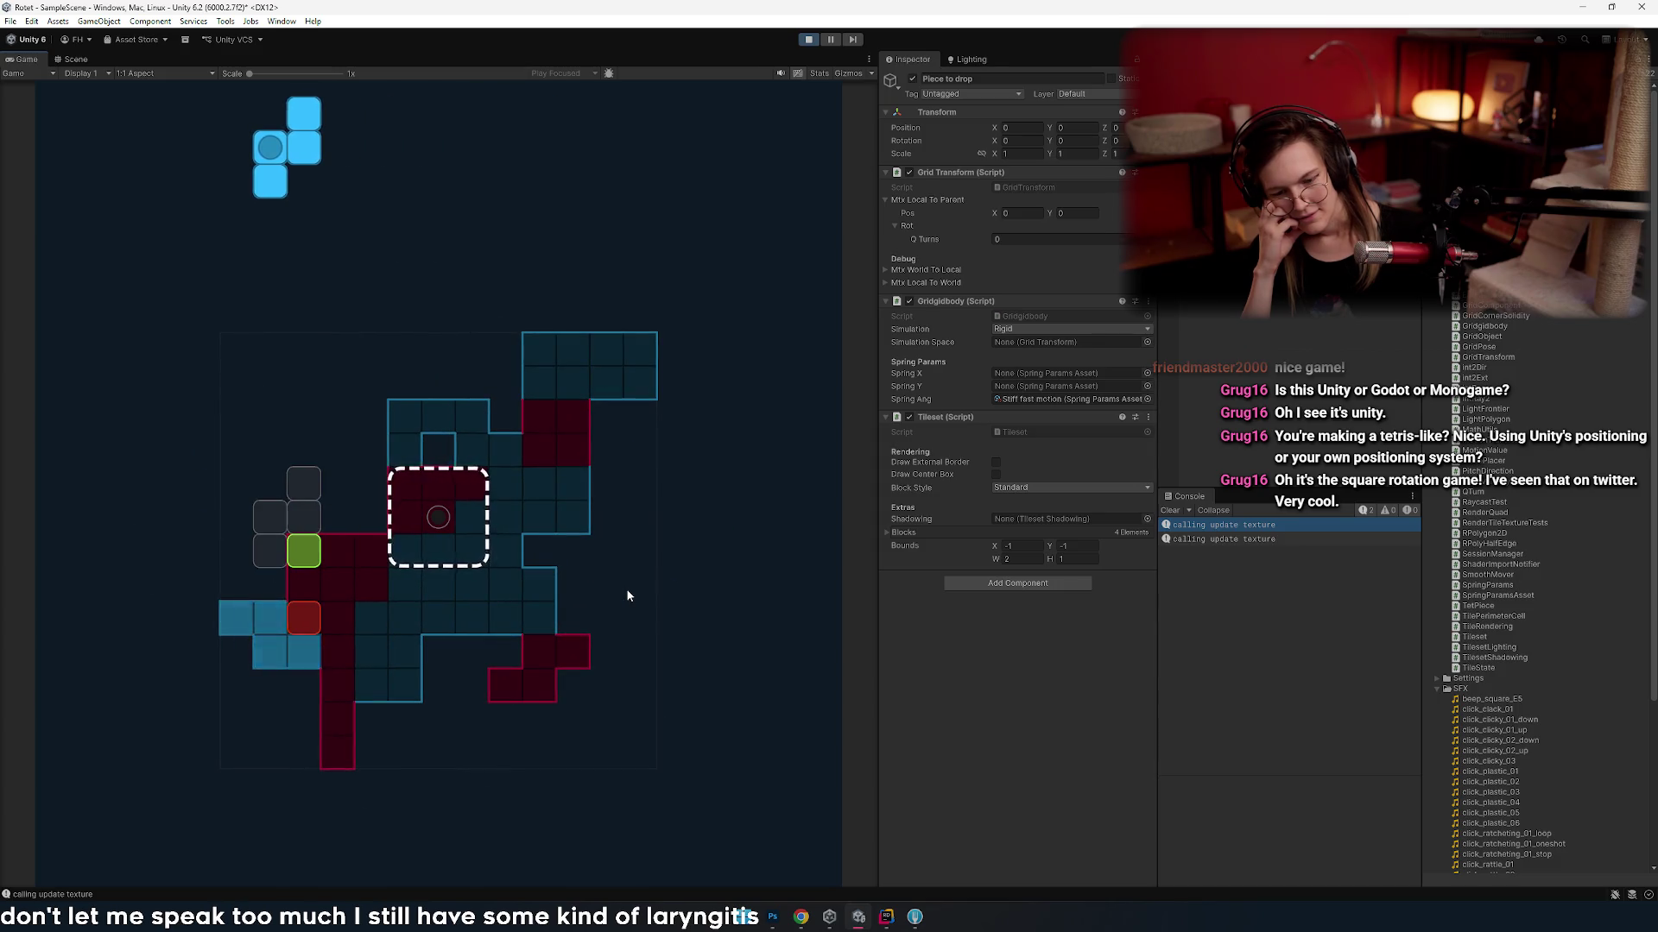
key("space")
key("Left")
key("Left")
key("Left")
key("Left")
key("Up")
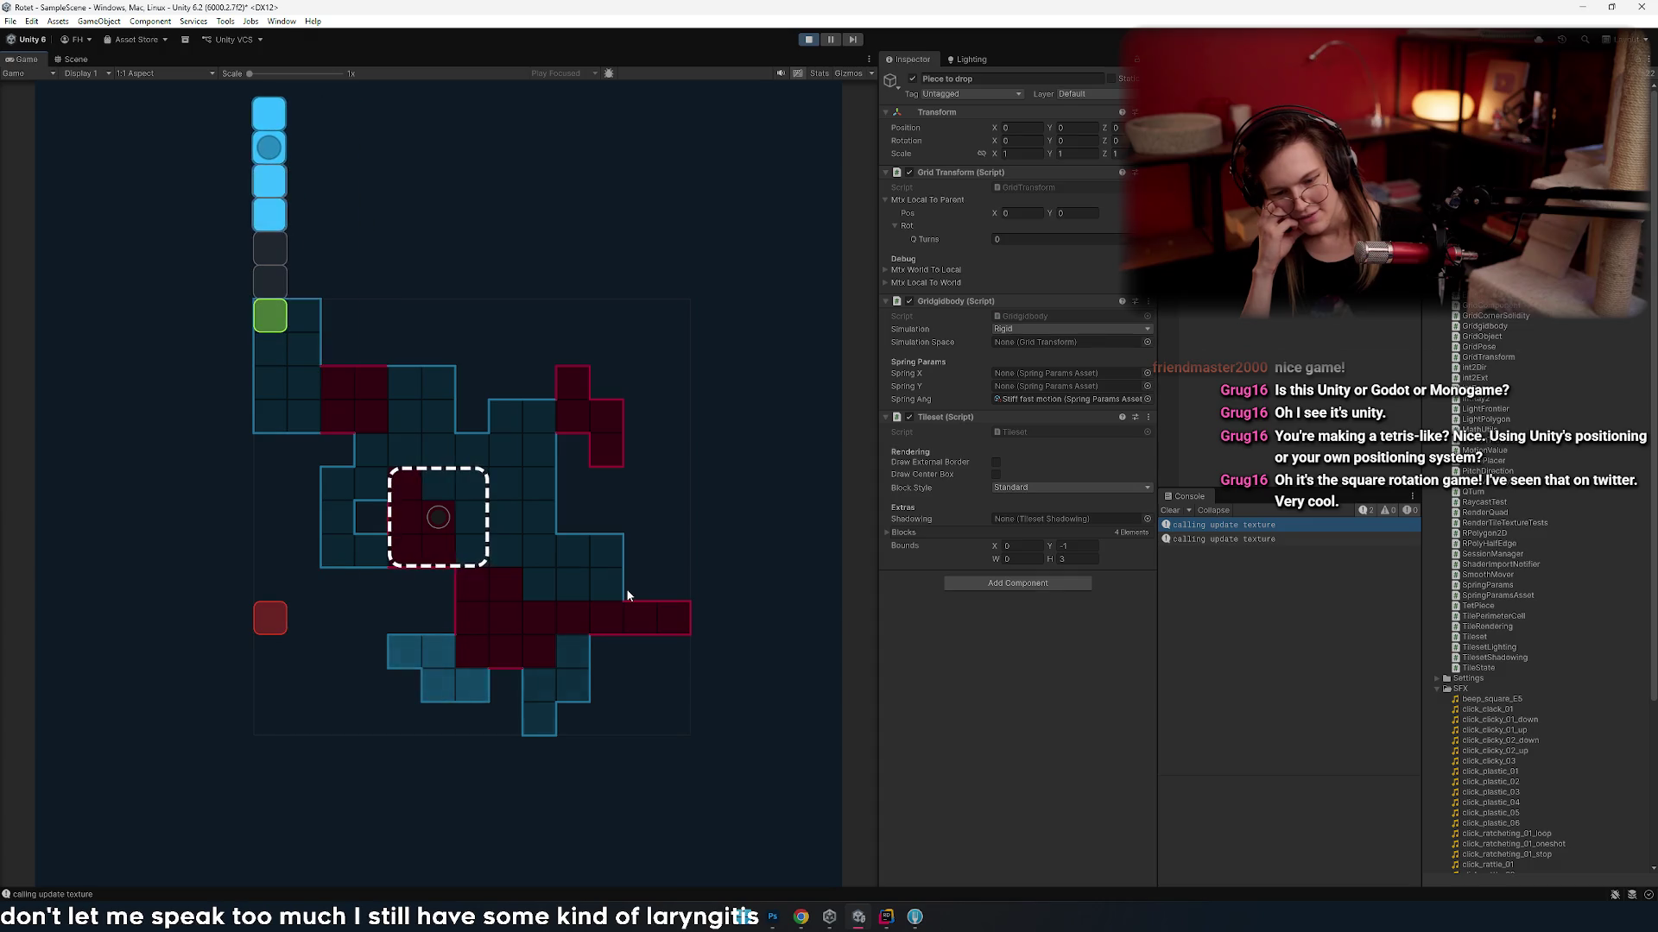
key("Right")
key("Left")
key("Up")
key("Right")
key("Up")
key("Left")
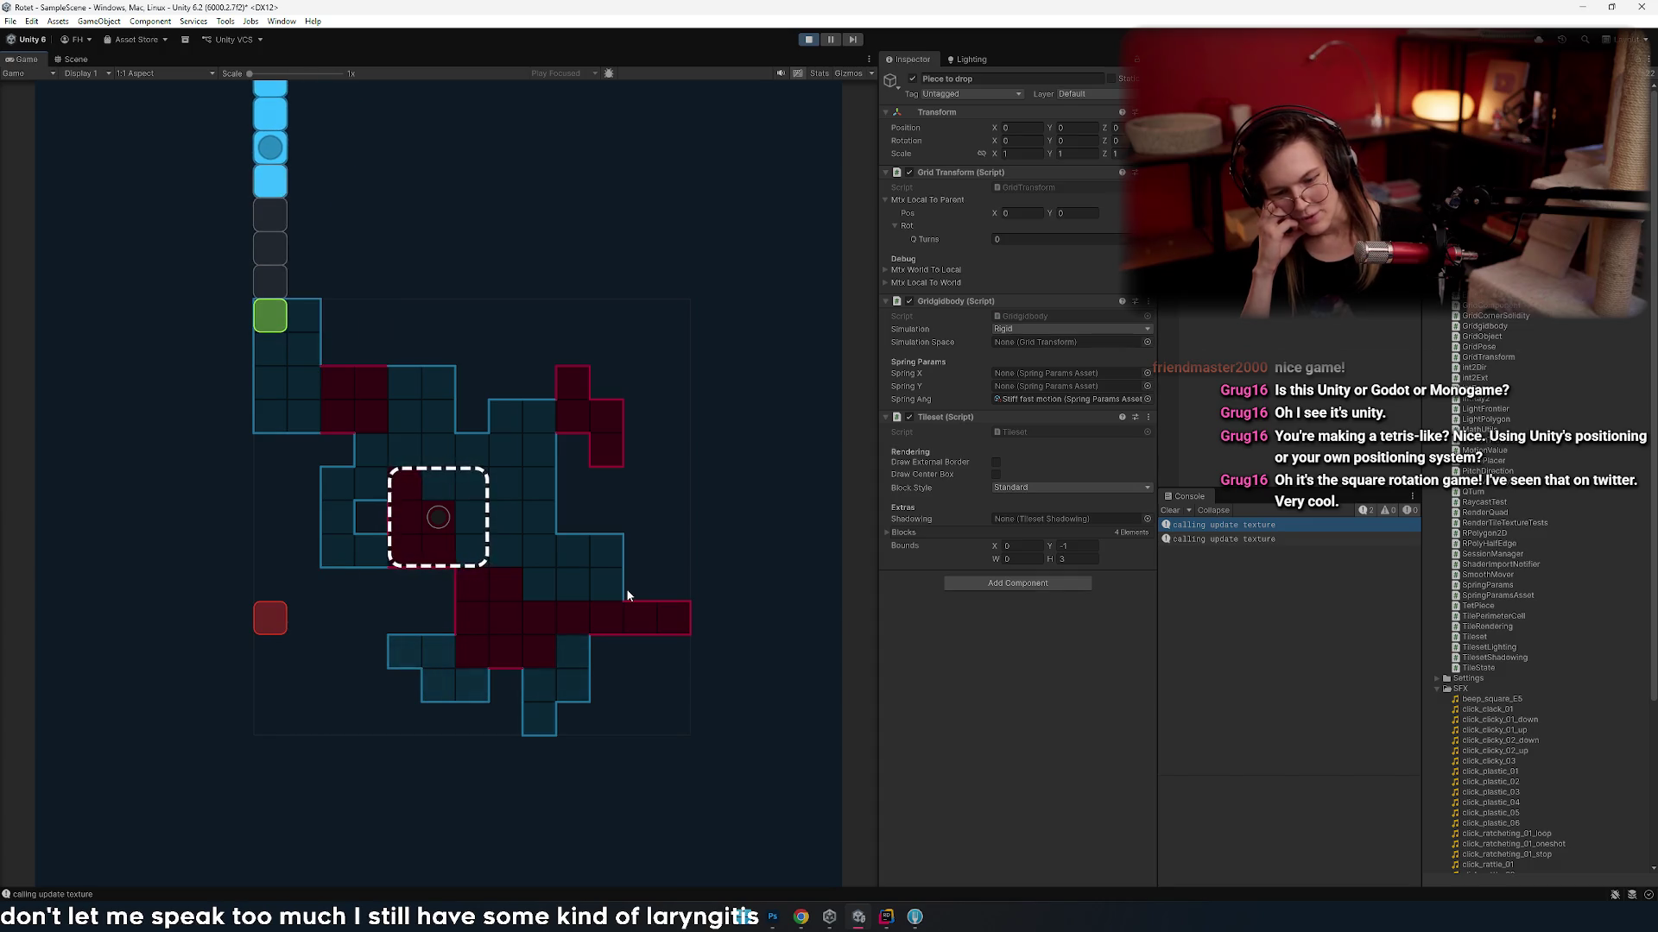
key("Right")
key("Left")
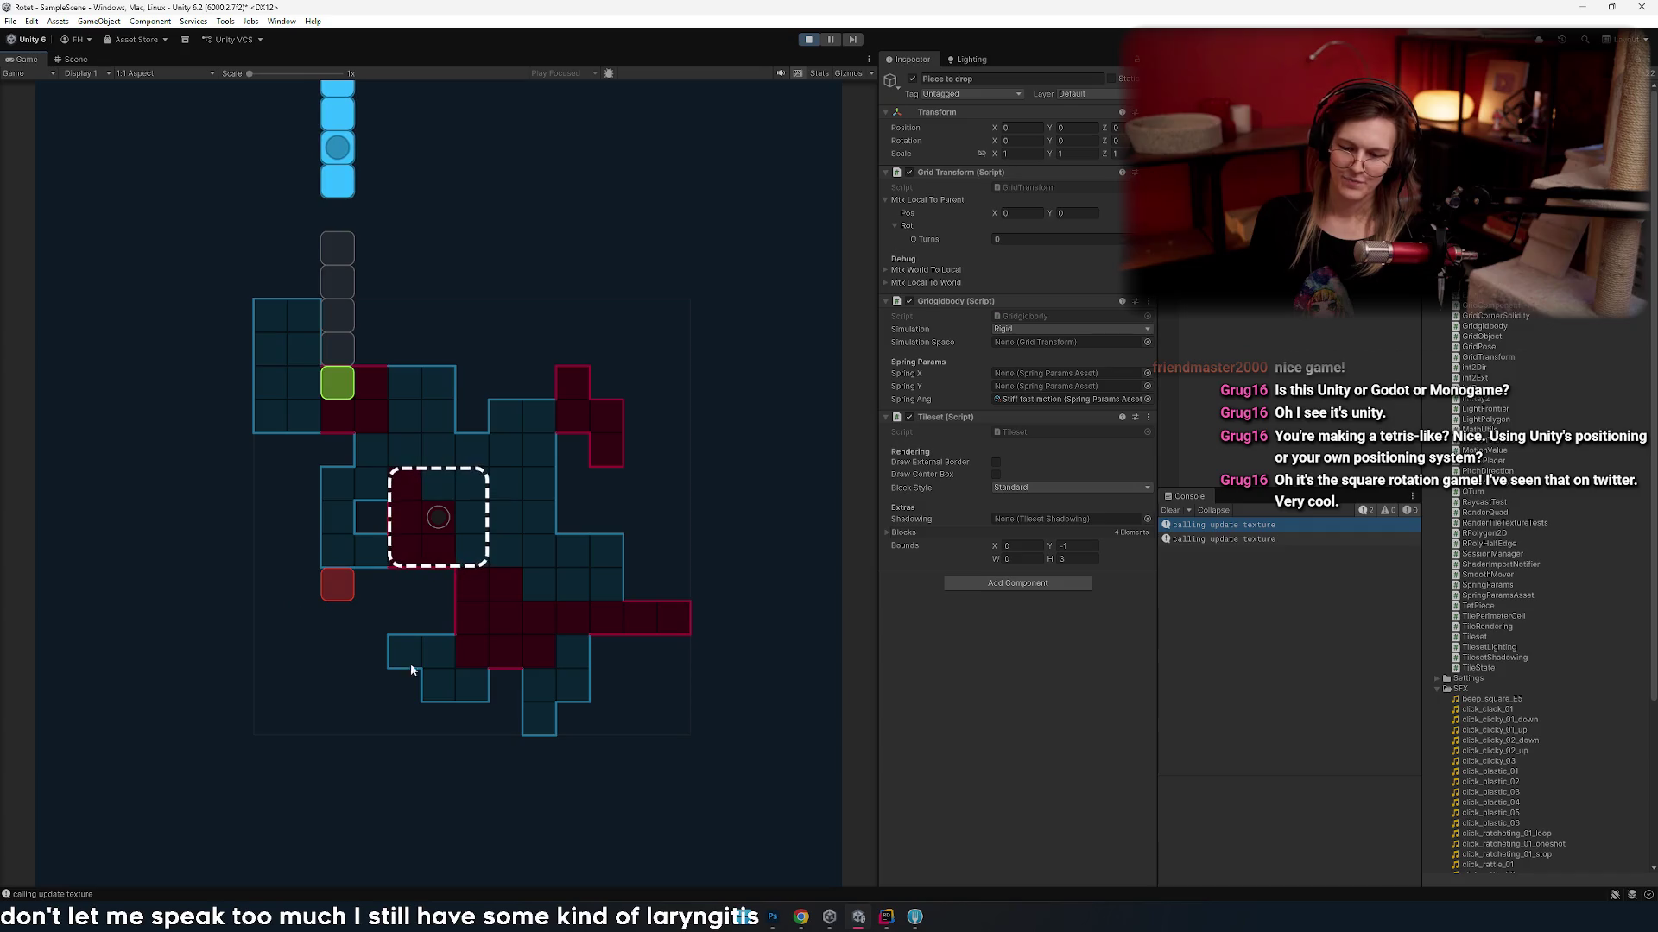
- Drop the cyan I and square pieces, then rotate the pink T right and drop it
left_click(675, 613)
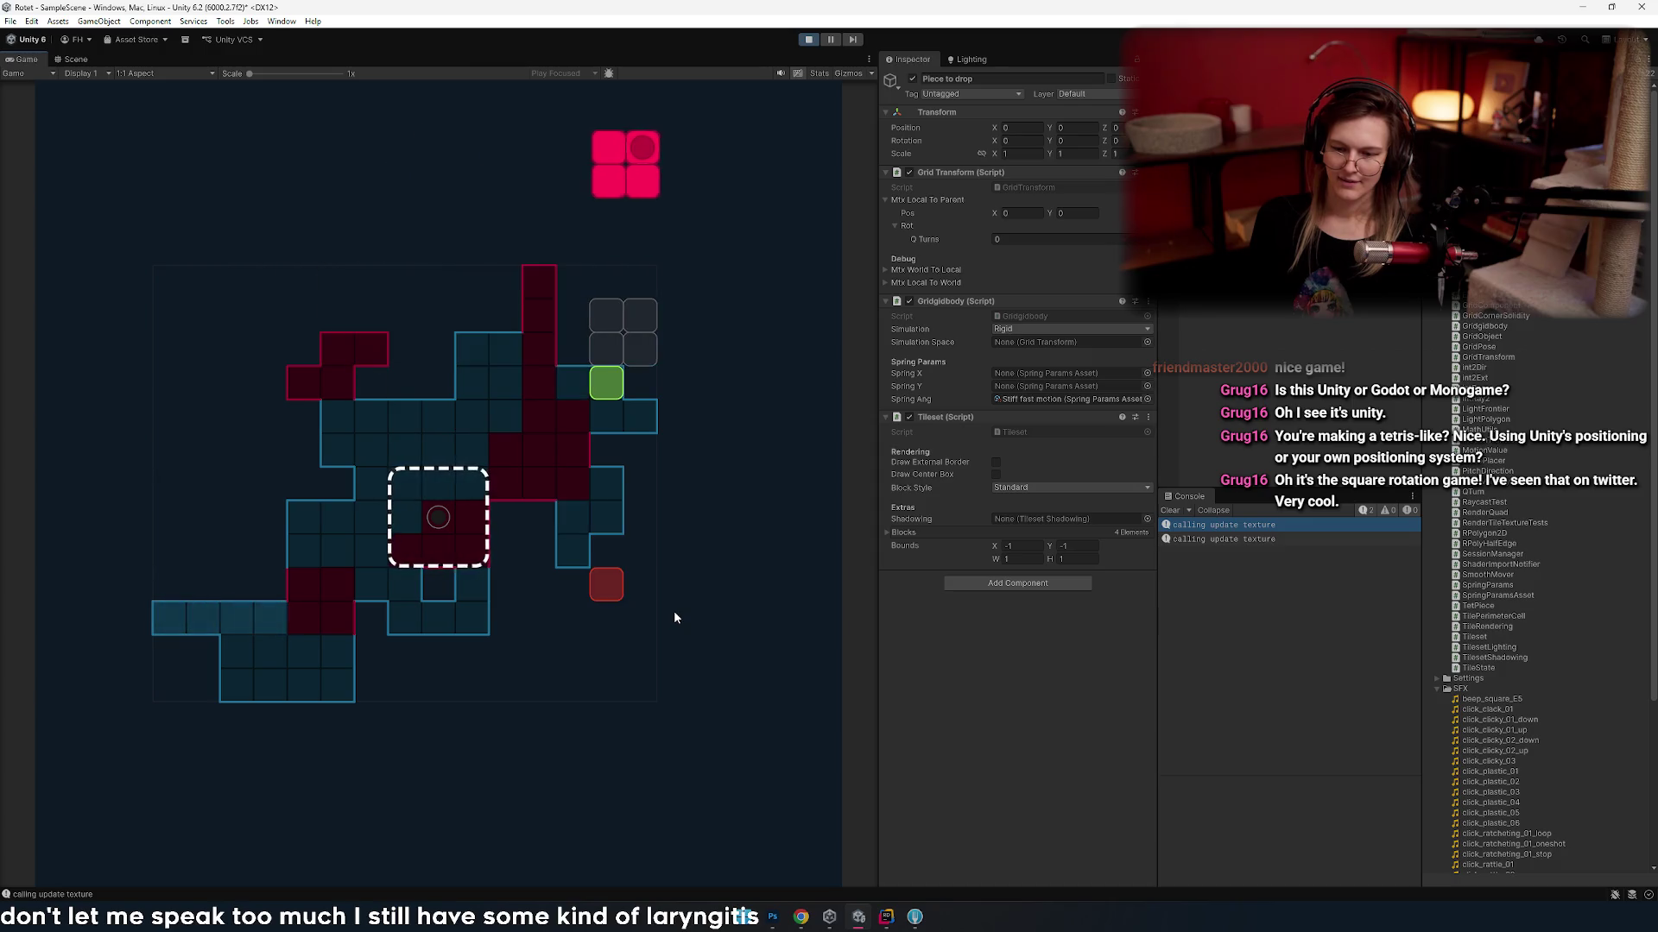
left_click(674, 612)
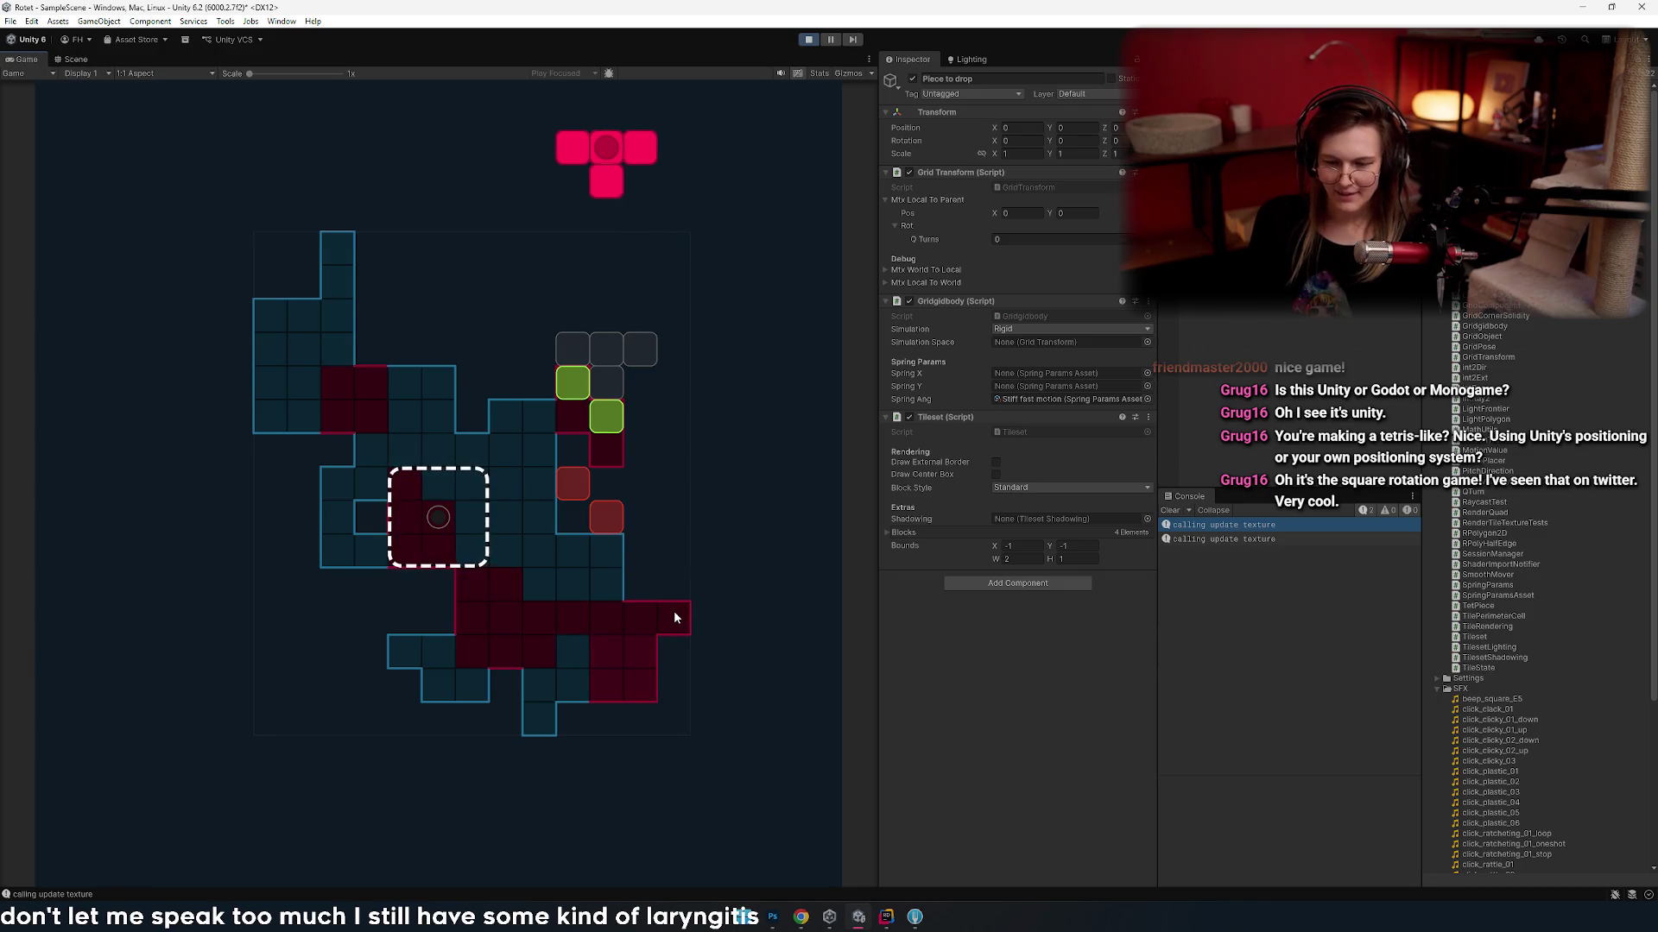
right_click(673, 610)
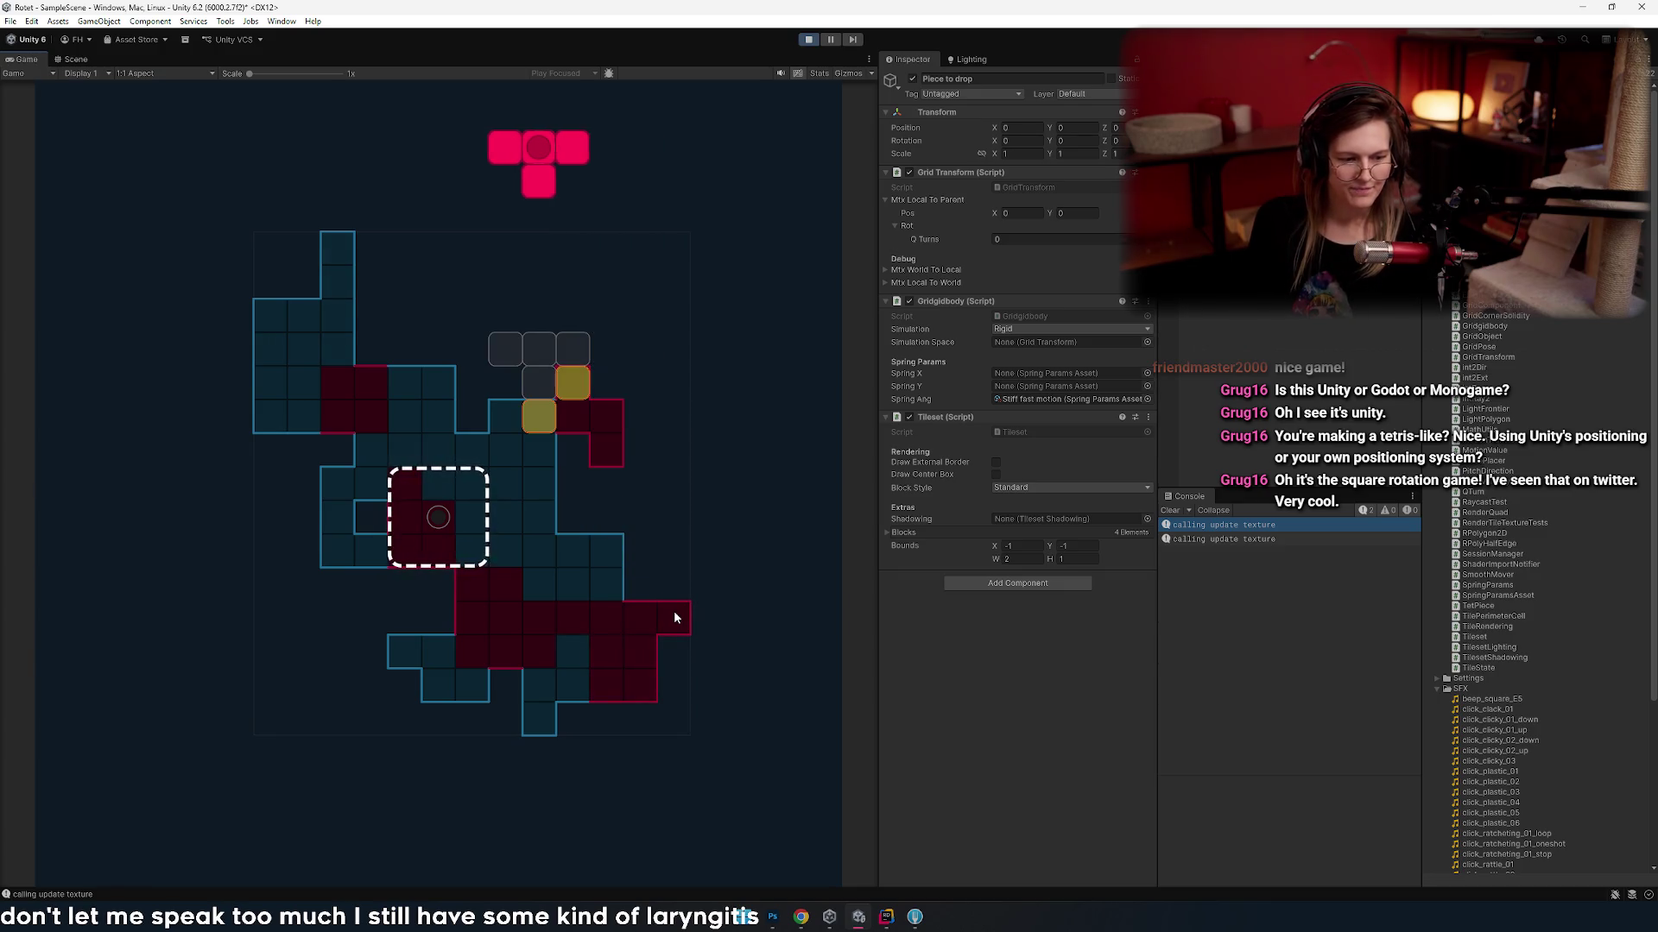
left_click(673, 609)
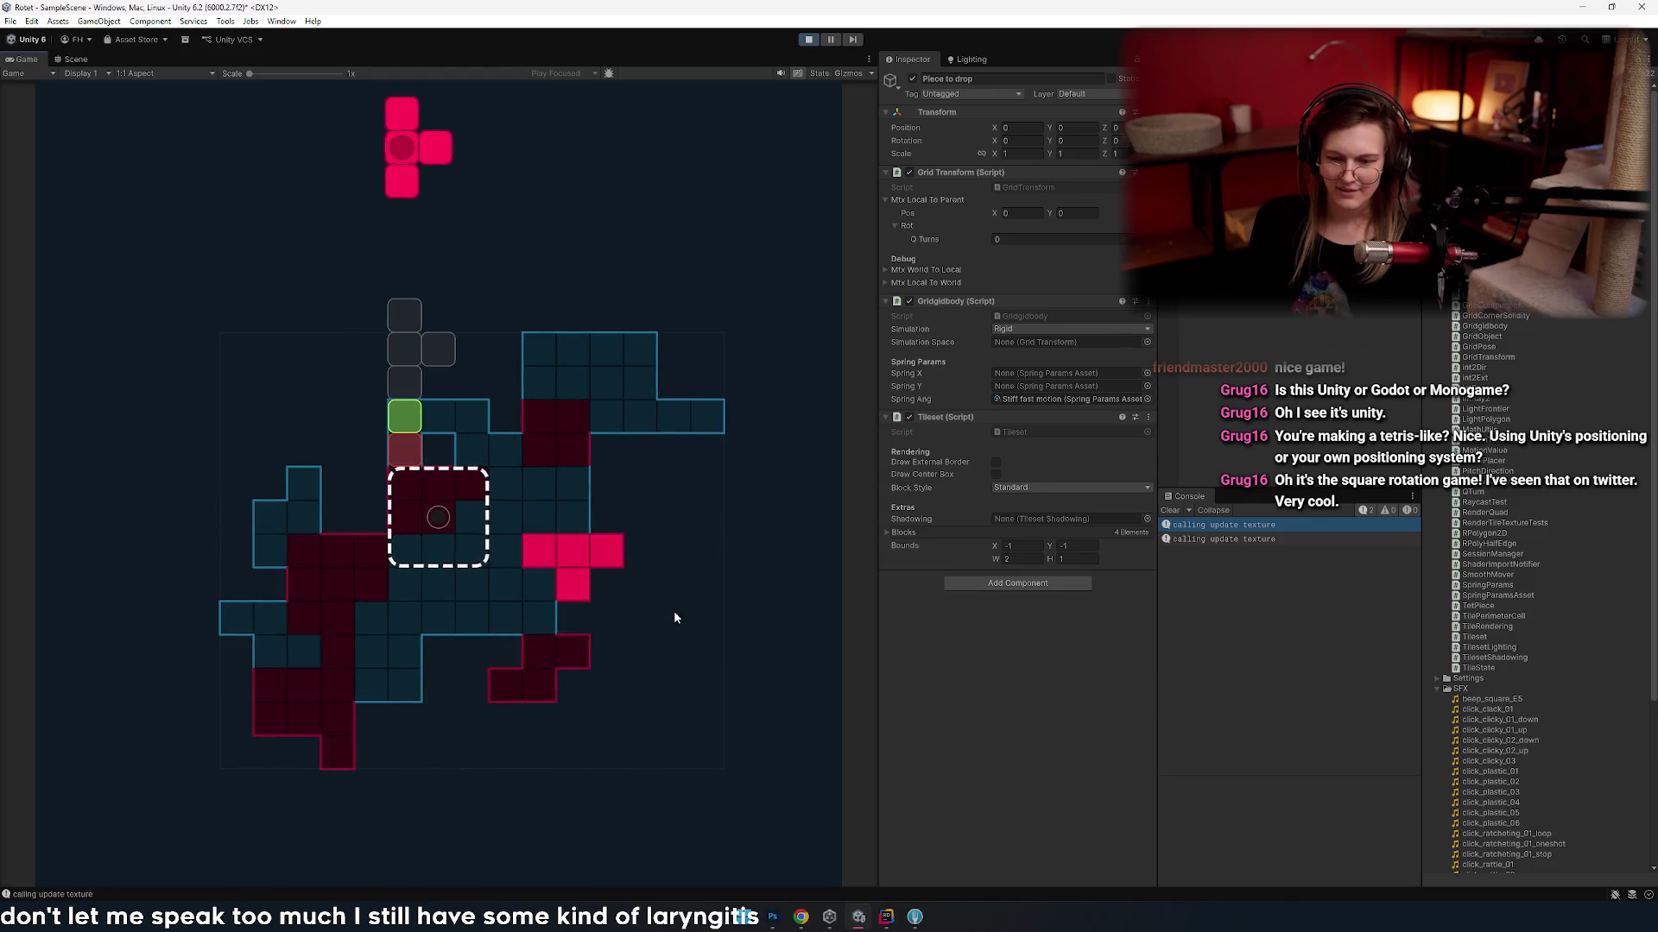
- Rotate the next T piece through four turns and drop it onto the board
right_click(530, 665)
right_click(530, 661)
right_click(530, 661)
right_click(530, 661)
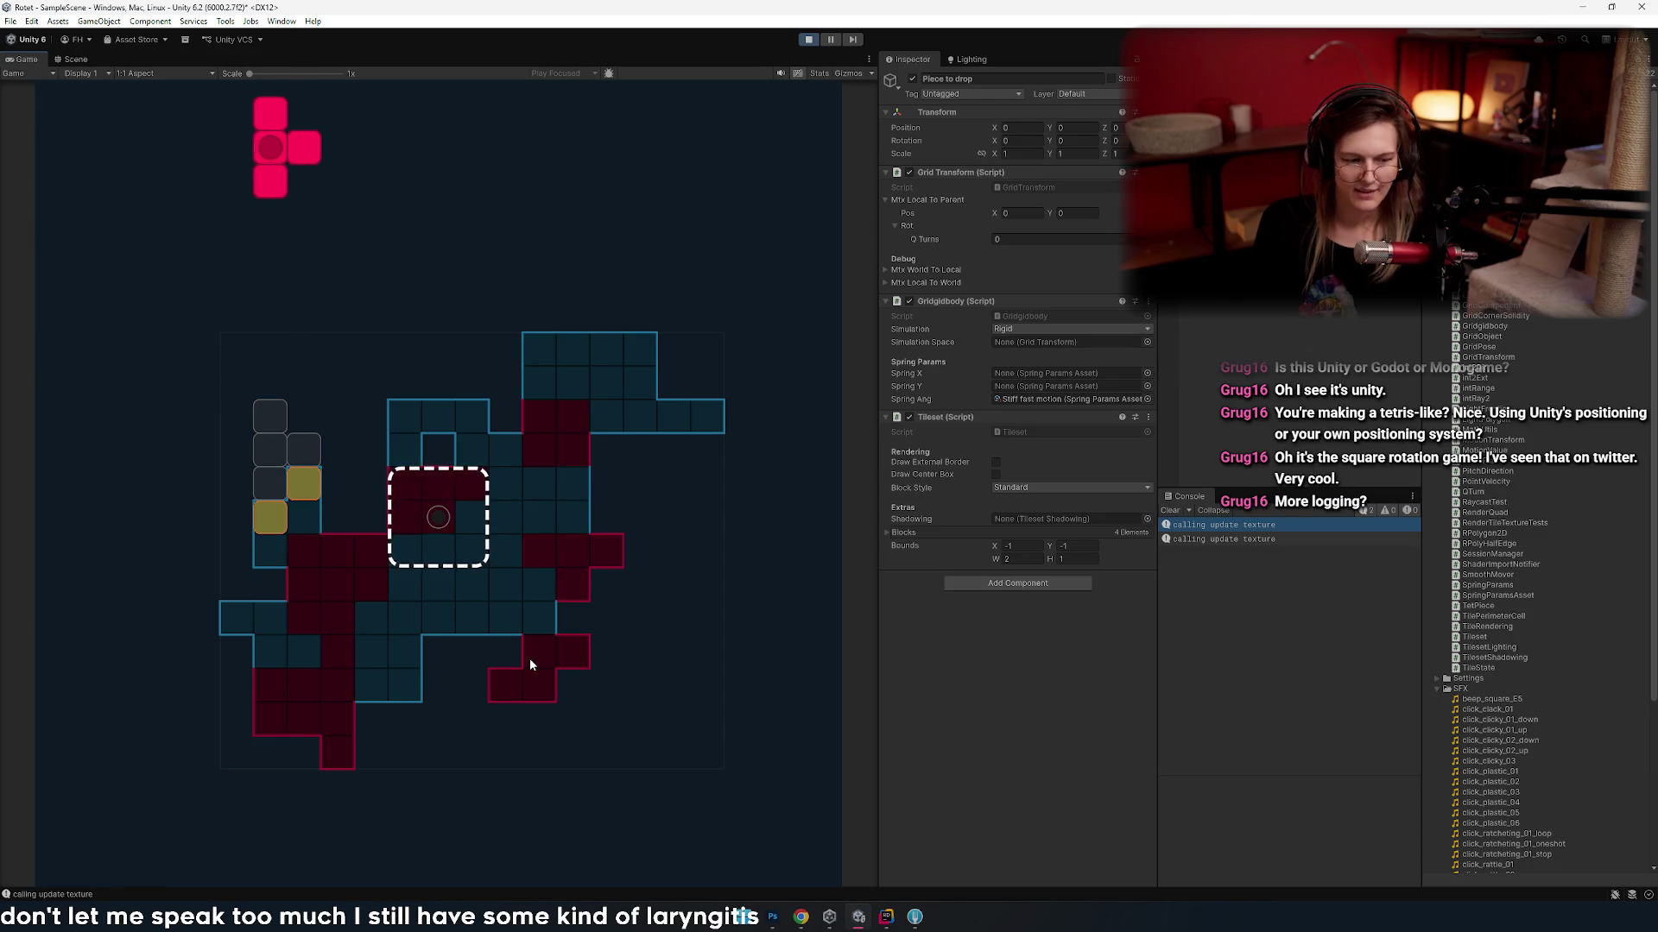
left_click(530, 660)
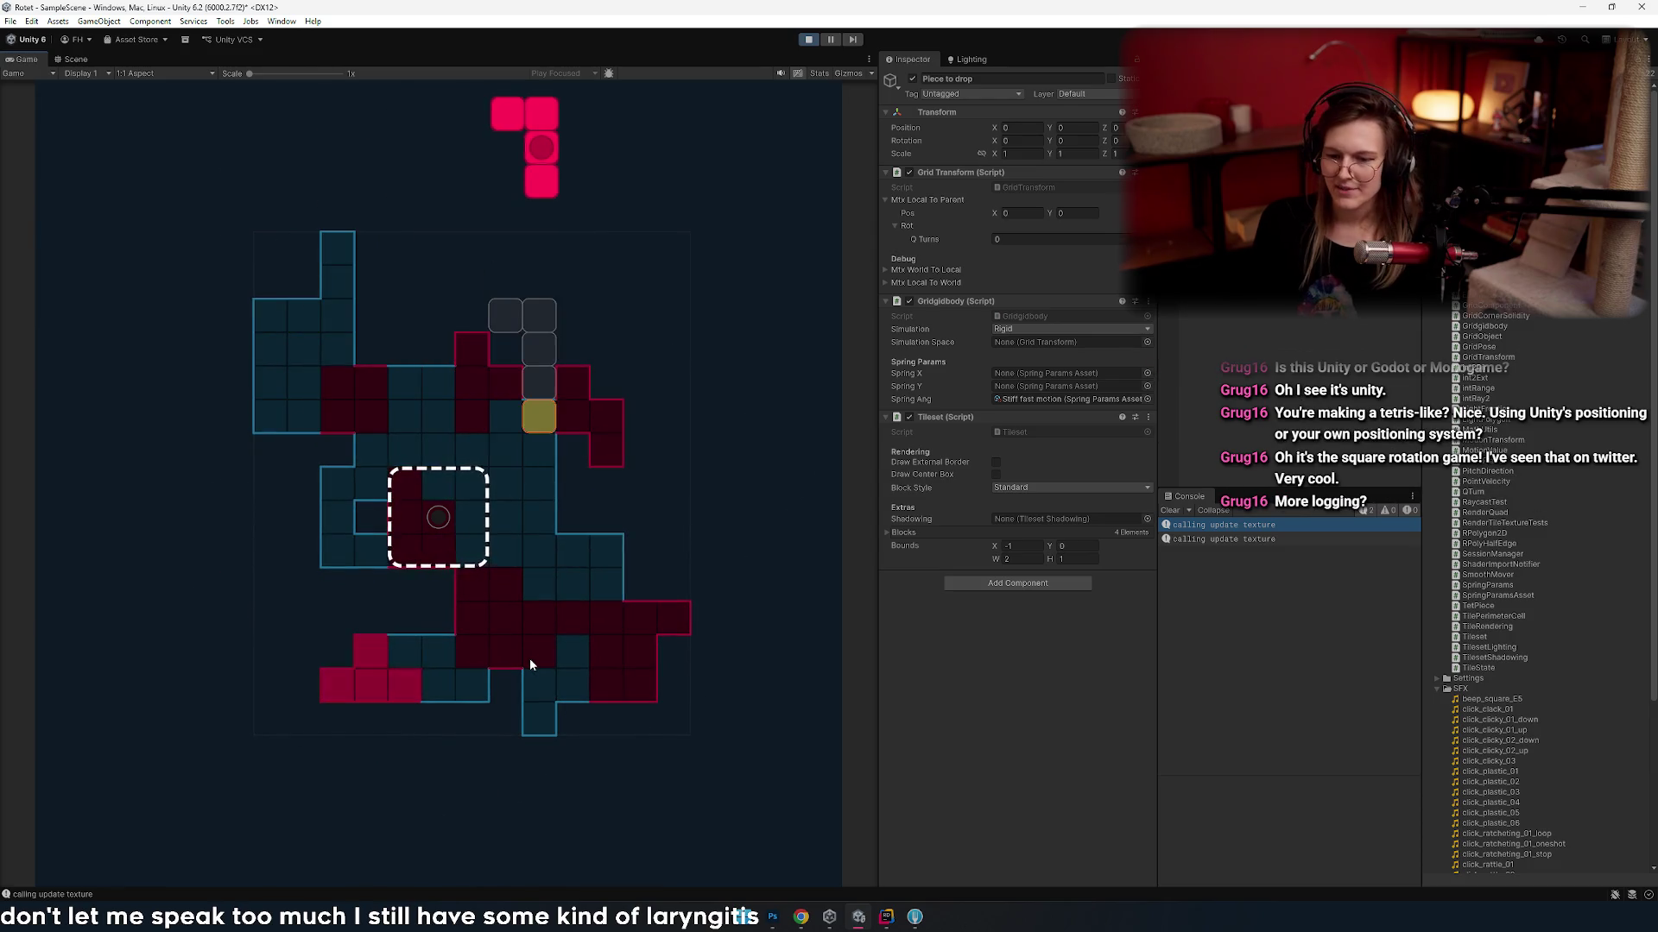
- Shift and rotate the pink piece left and right across the board, then drop it
key("Right")
key("Right")
key("Right")
right_click(530, 665)
key("Left")
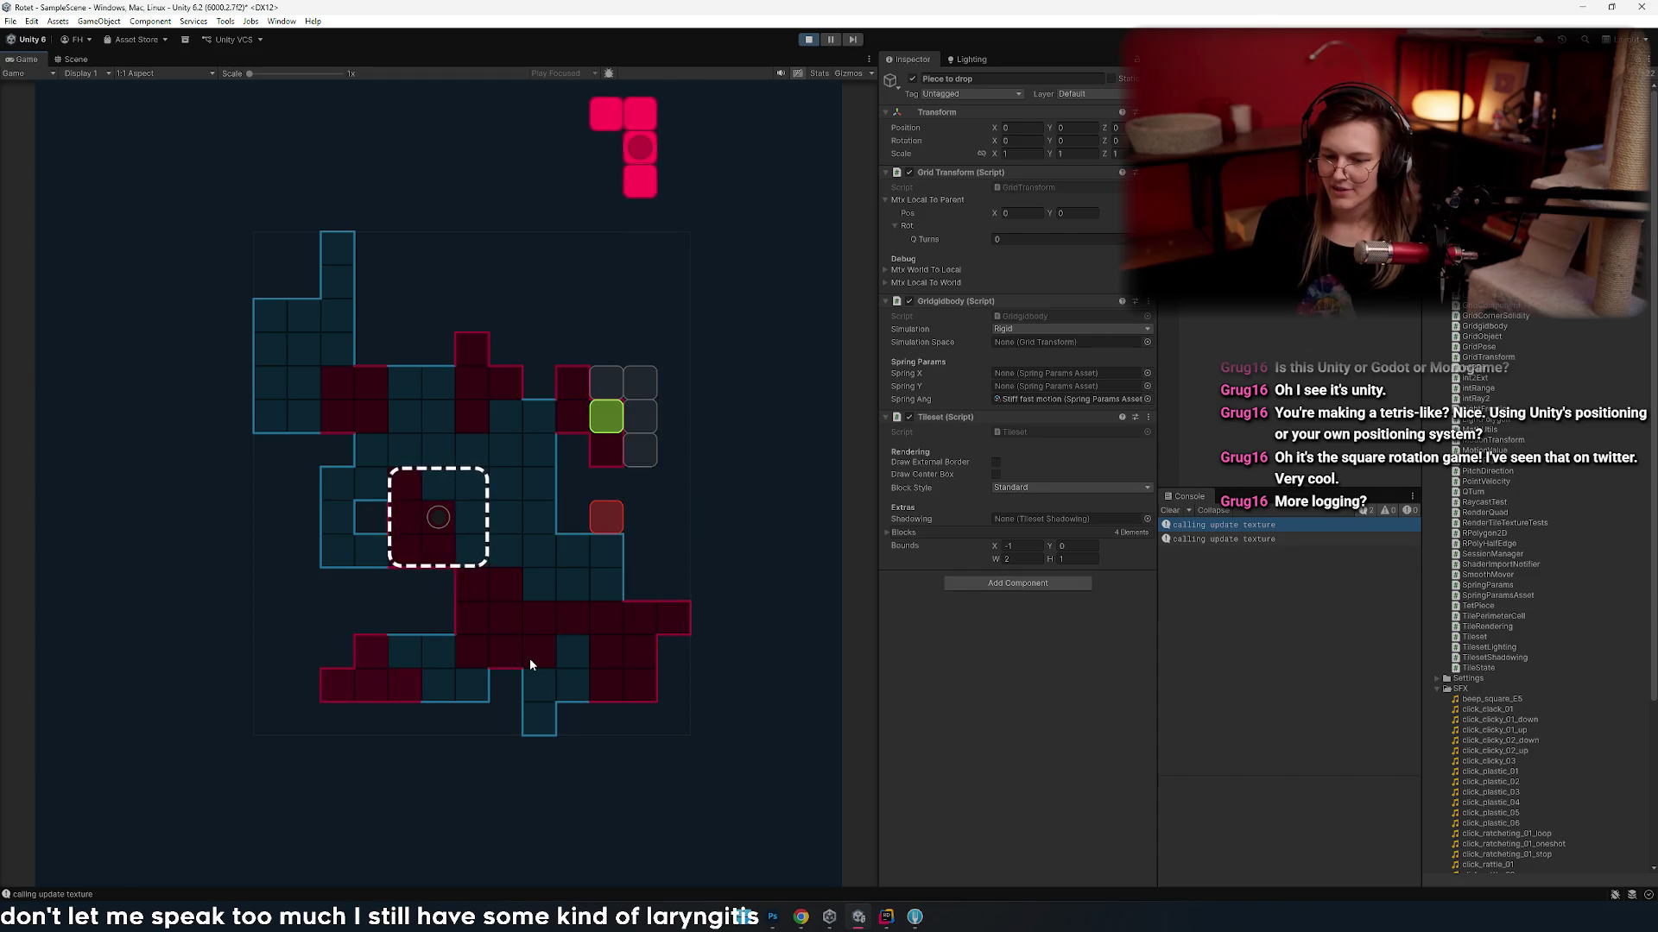
key("Right")
key("Left")
key("Left")
key("Left")
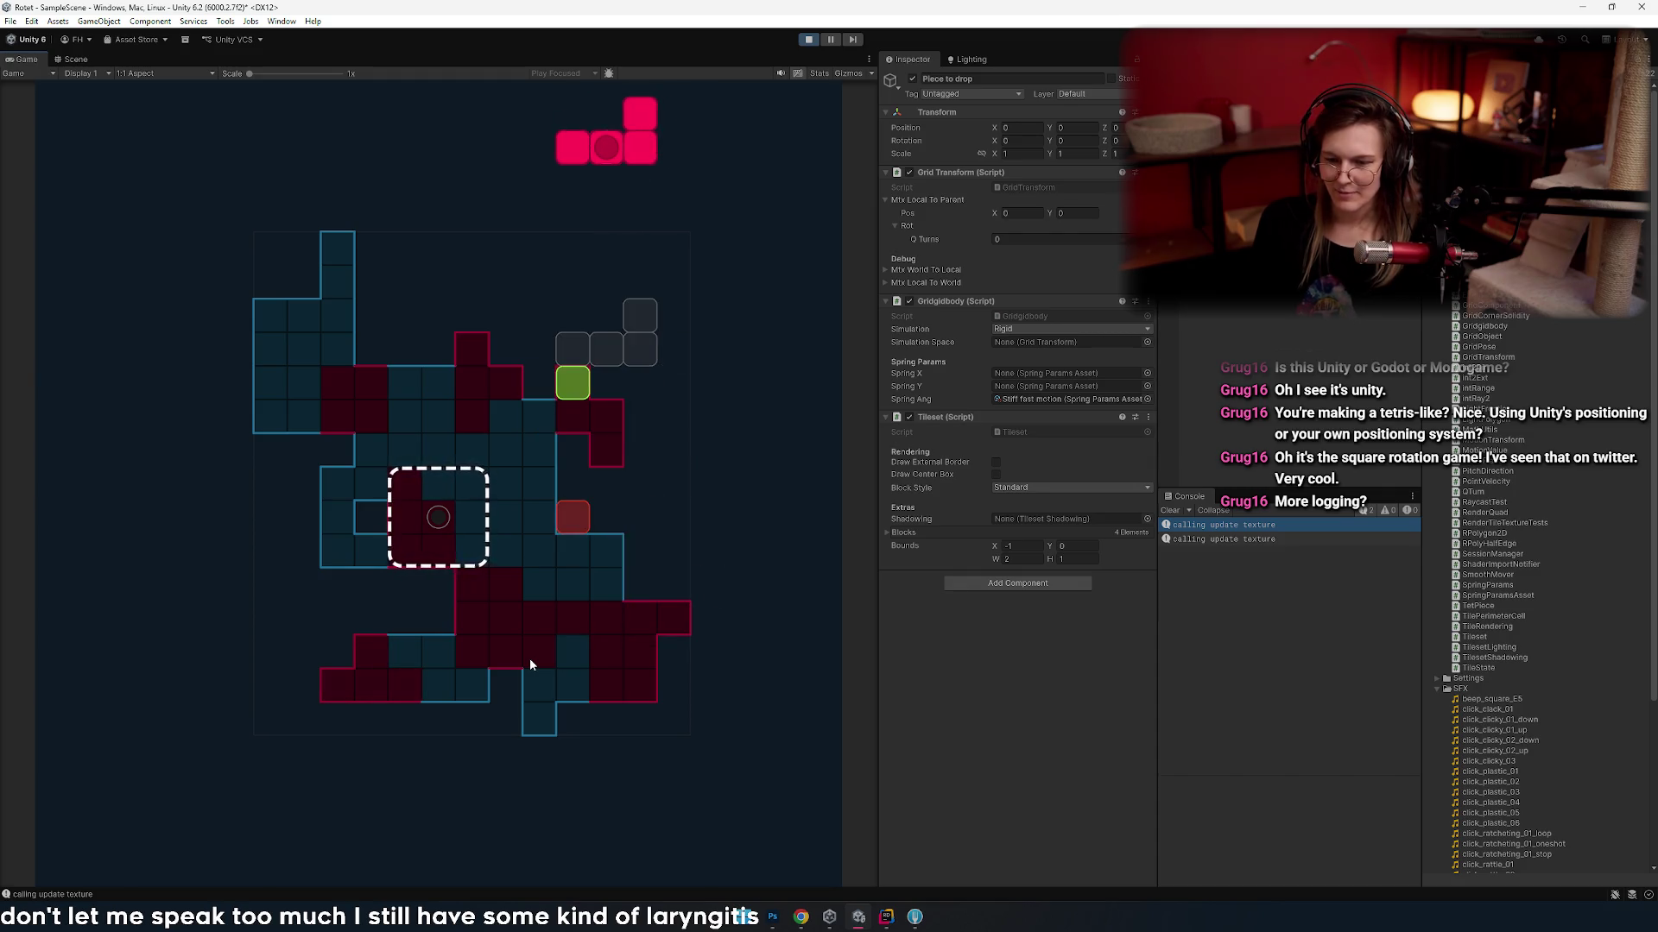
key("Right")
right_click(531, 665)
key("Left")
key("Left")
key("Left")
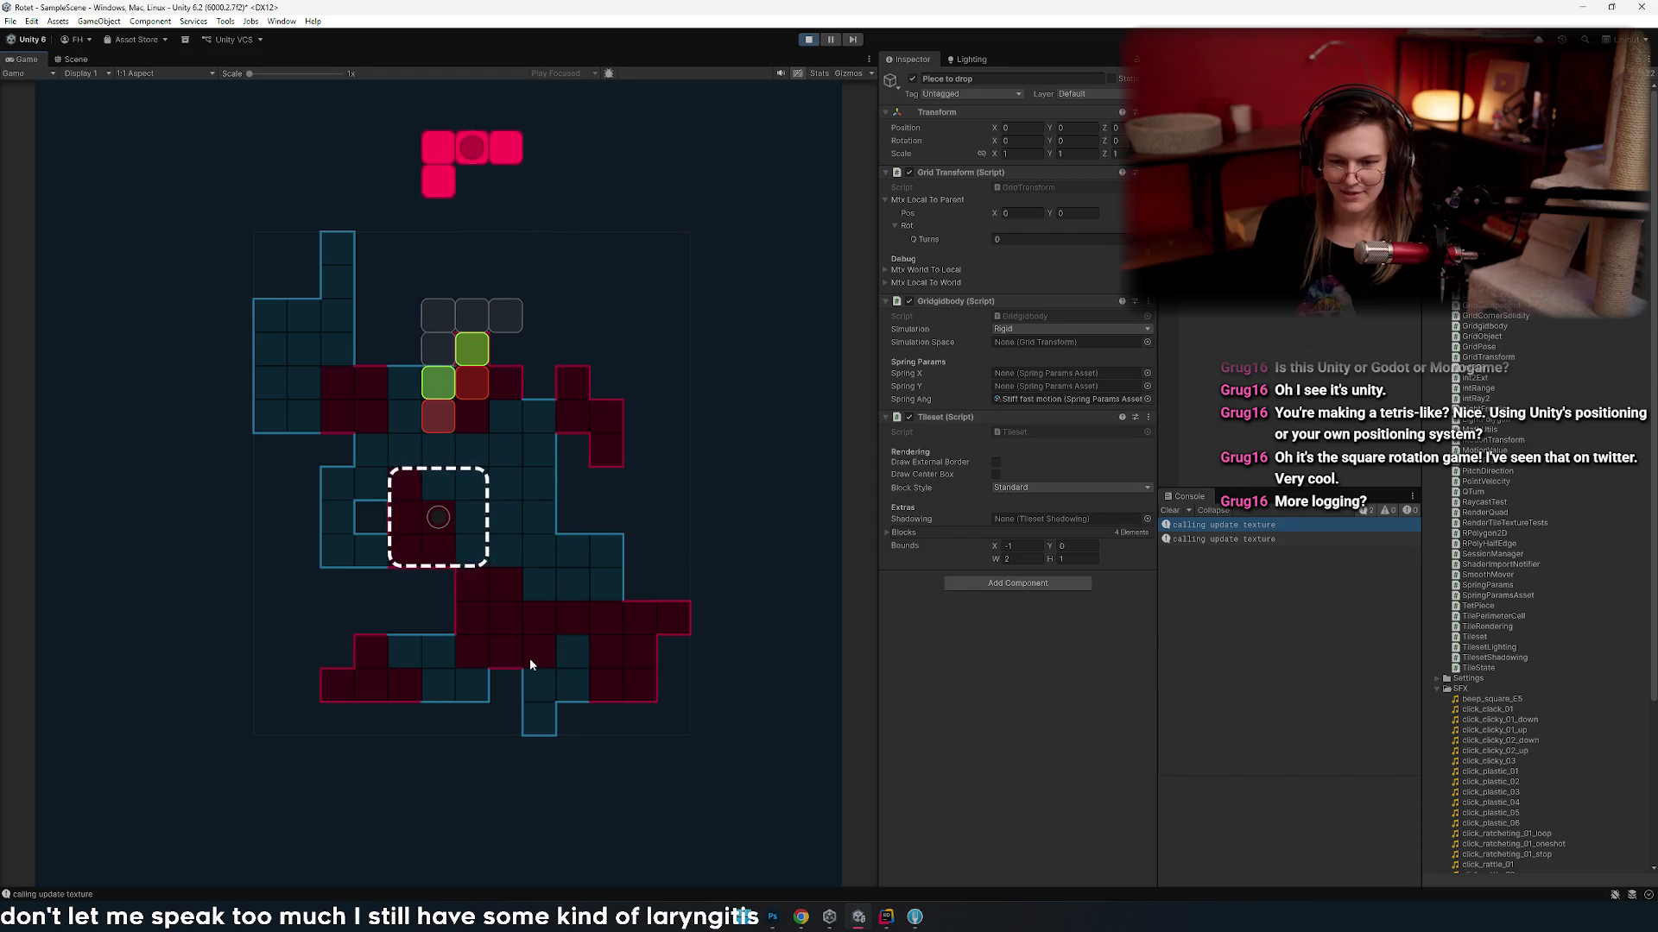
left_click(530, 665)
- Drop the cyan I and pink T pieces, slide the cyan L left, then return to Tileset.cs
left_click(530, 660)
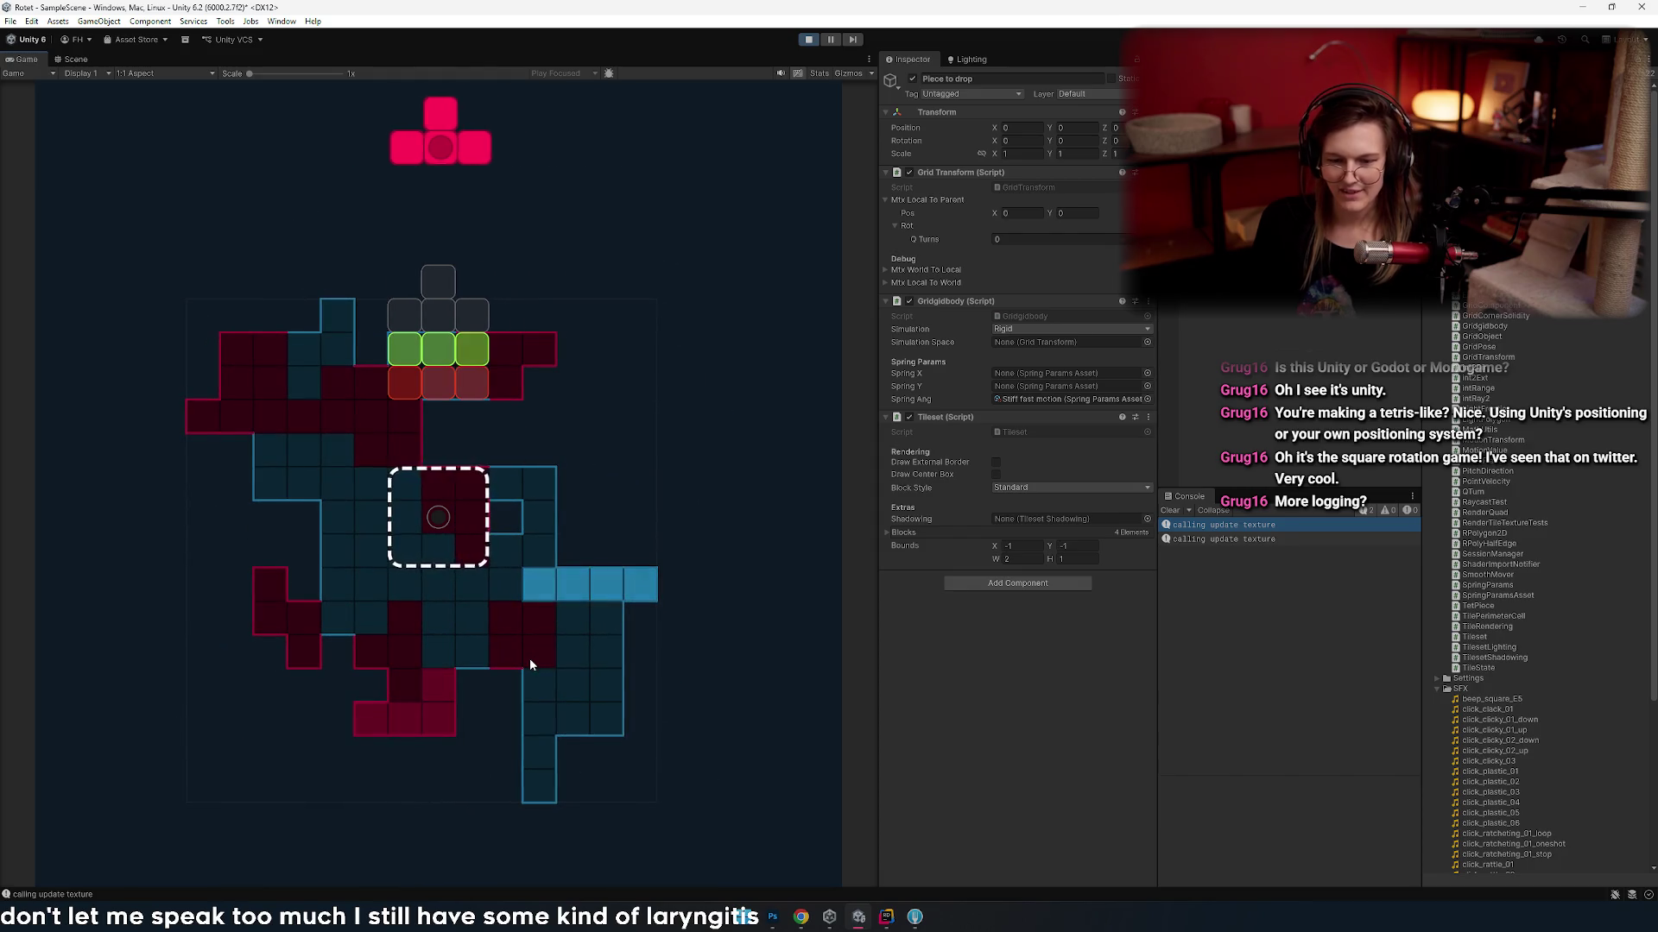
left_click(530, 660)
key("Left")
key("Left")
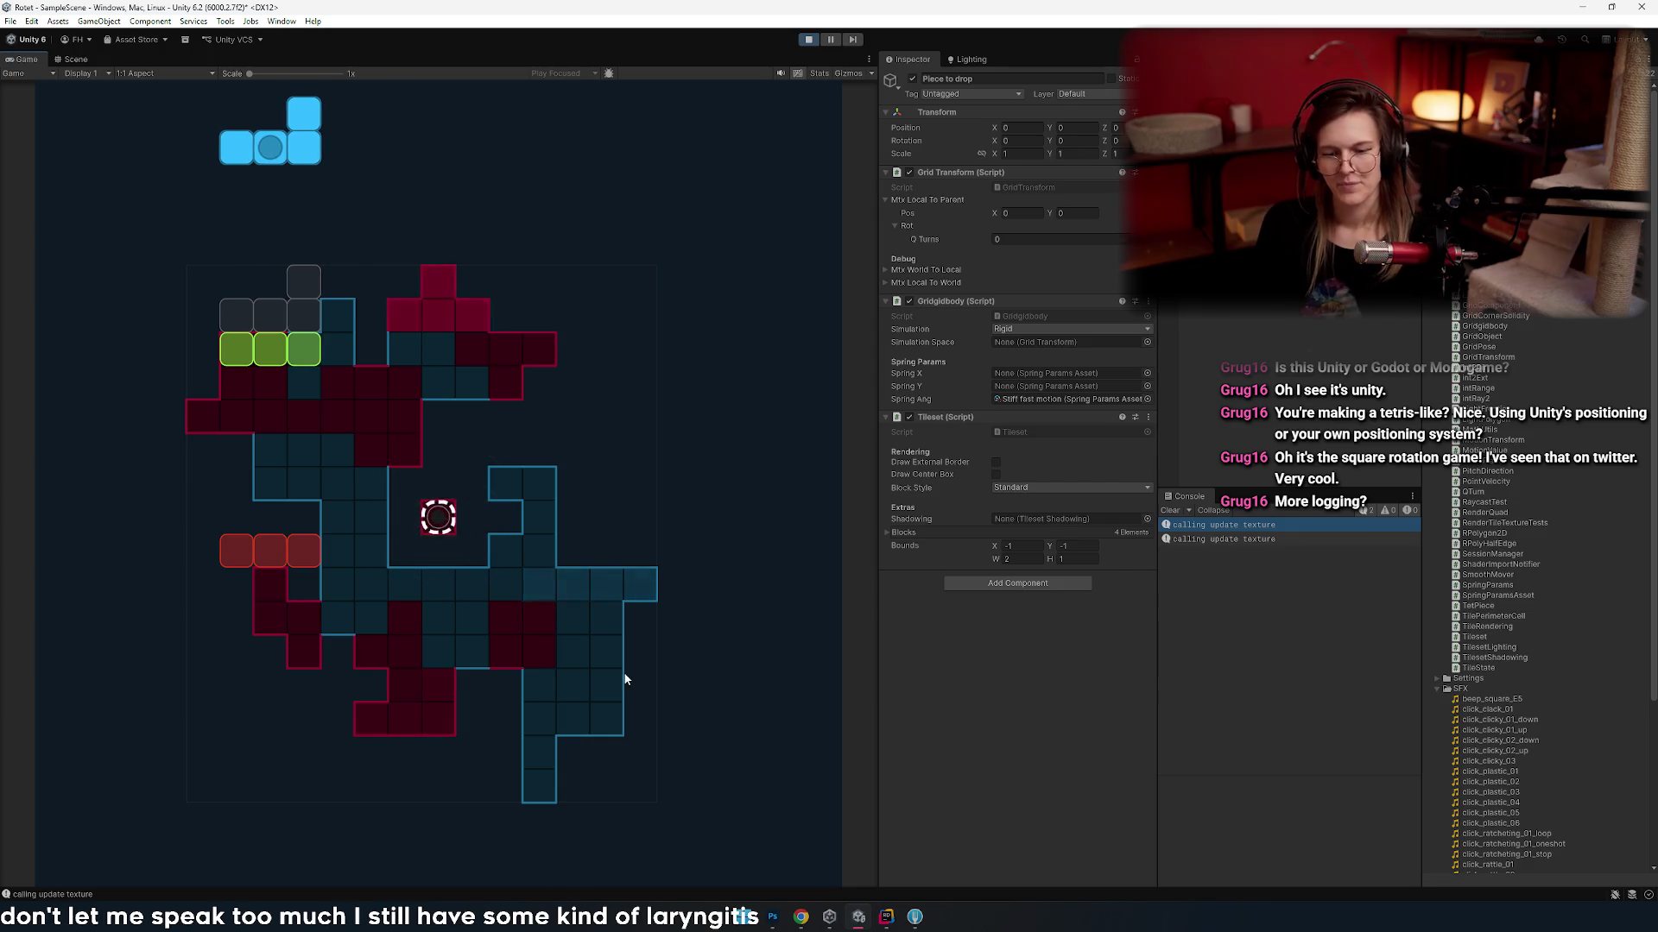
key("alt+Tab")
key("Tab")
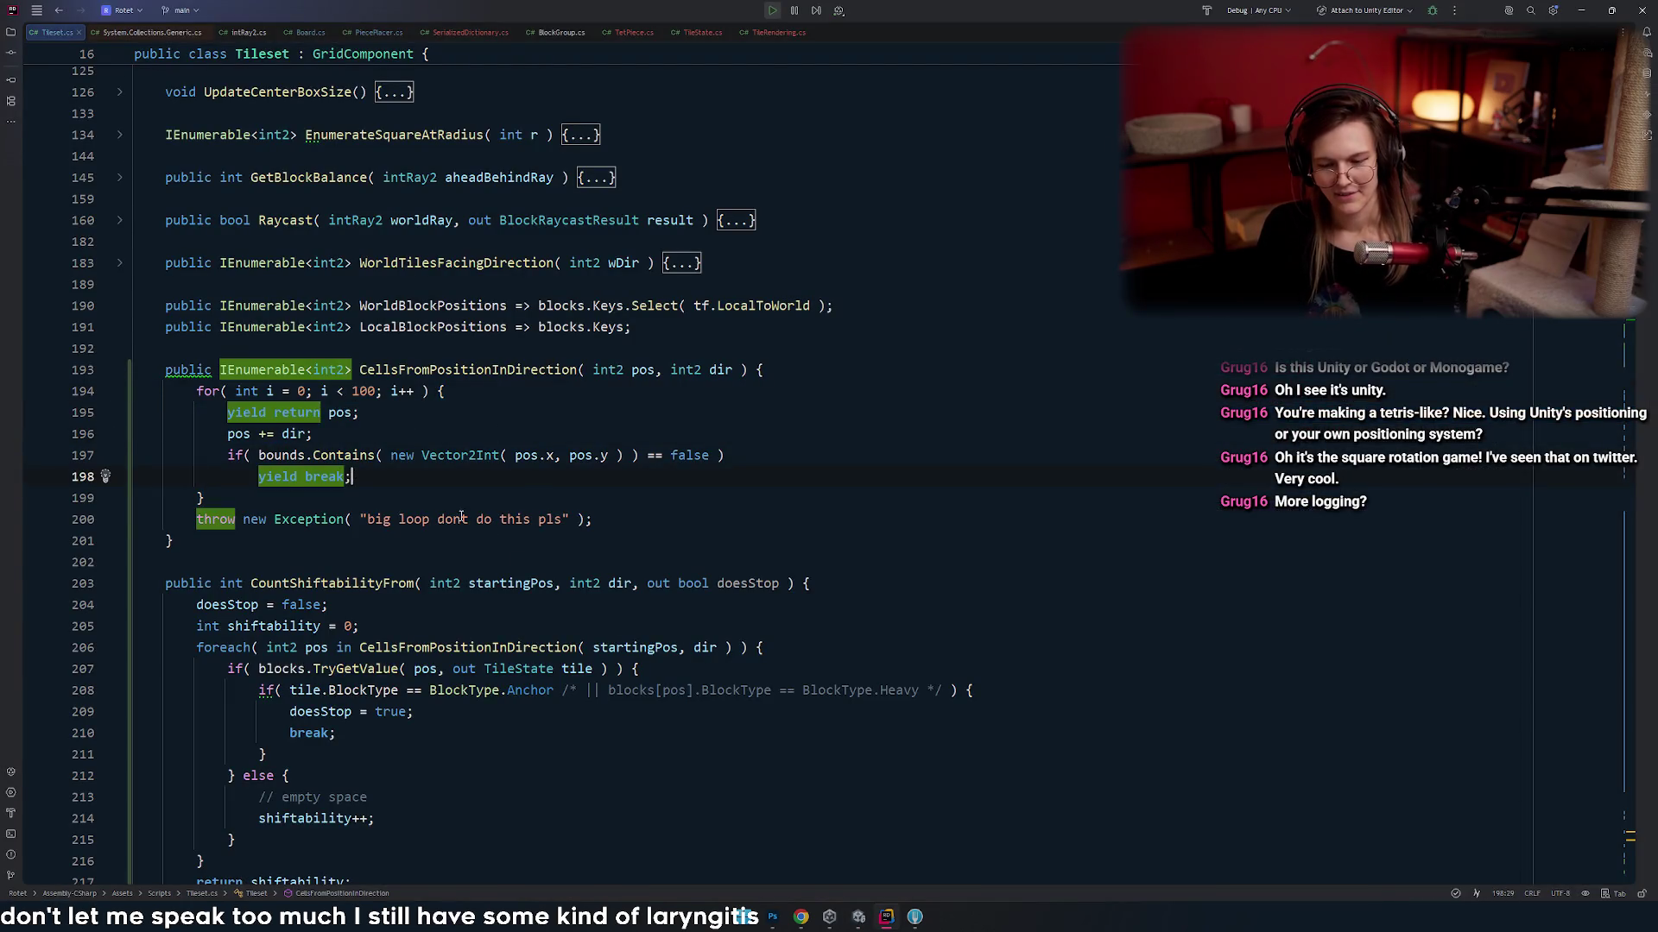
- Inspect the end of CellsFromPositionInDirection, from line 192 to its closing brace on 201
left_click(440, 516)
scroll(371, 492, "down", 1)
left_click(355, 475)
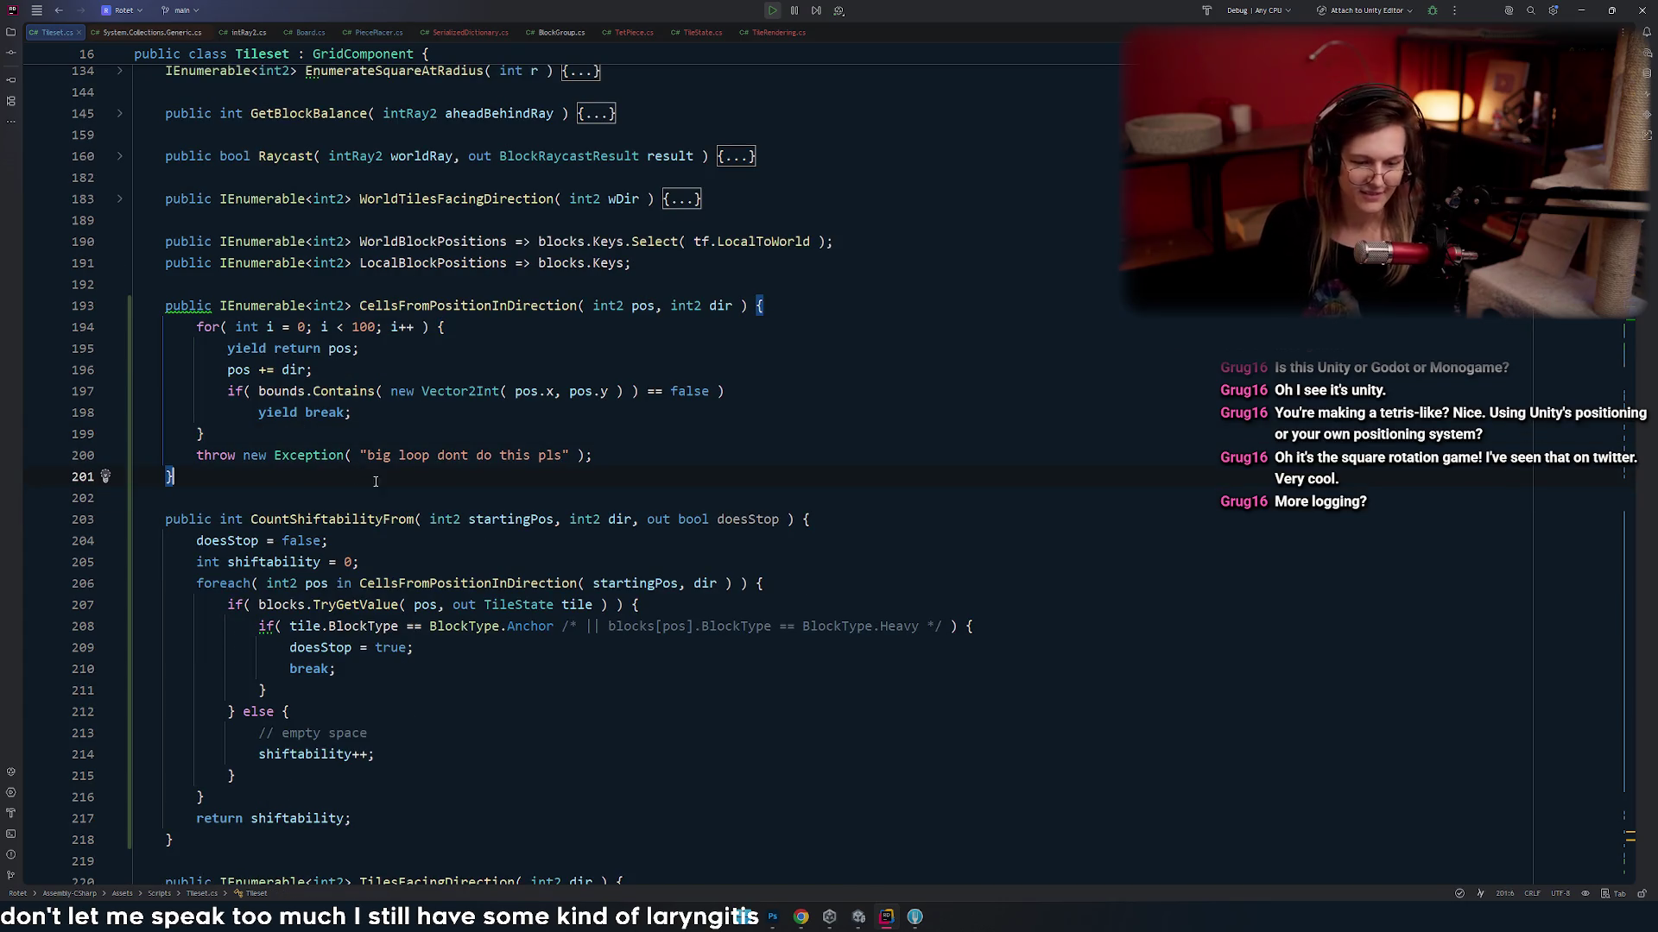
left_click(344, 280)
left_click(342, 470)
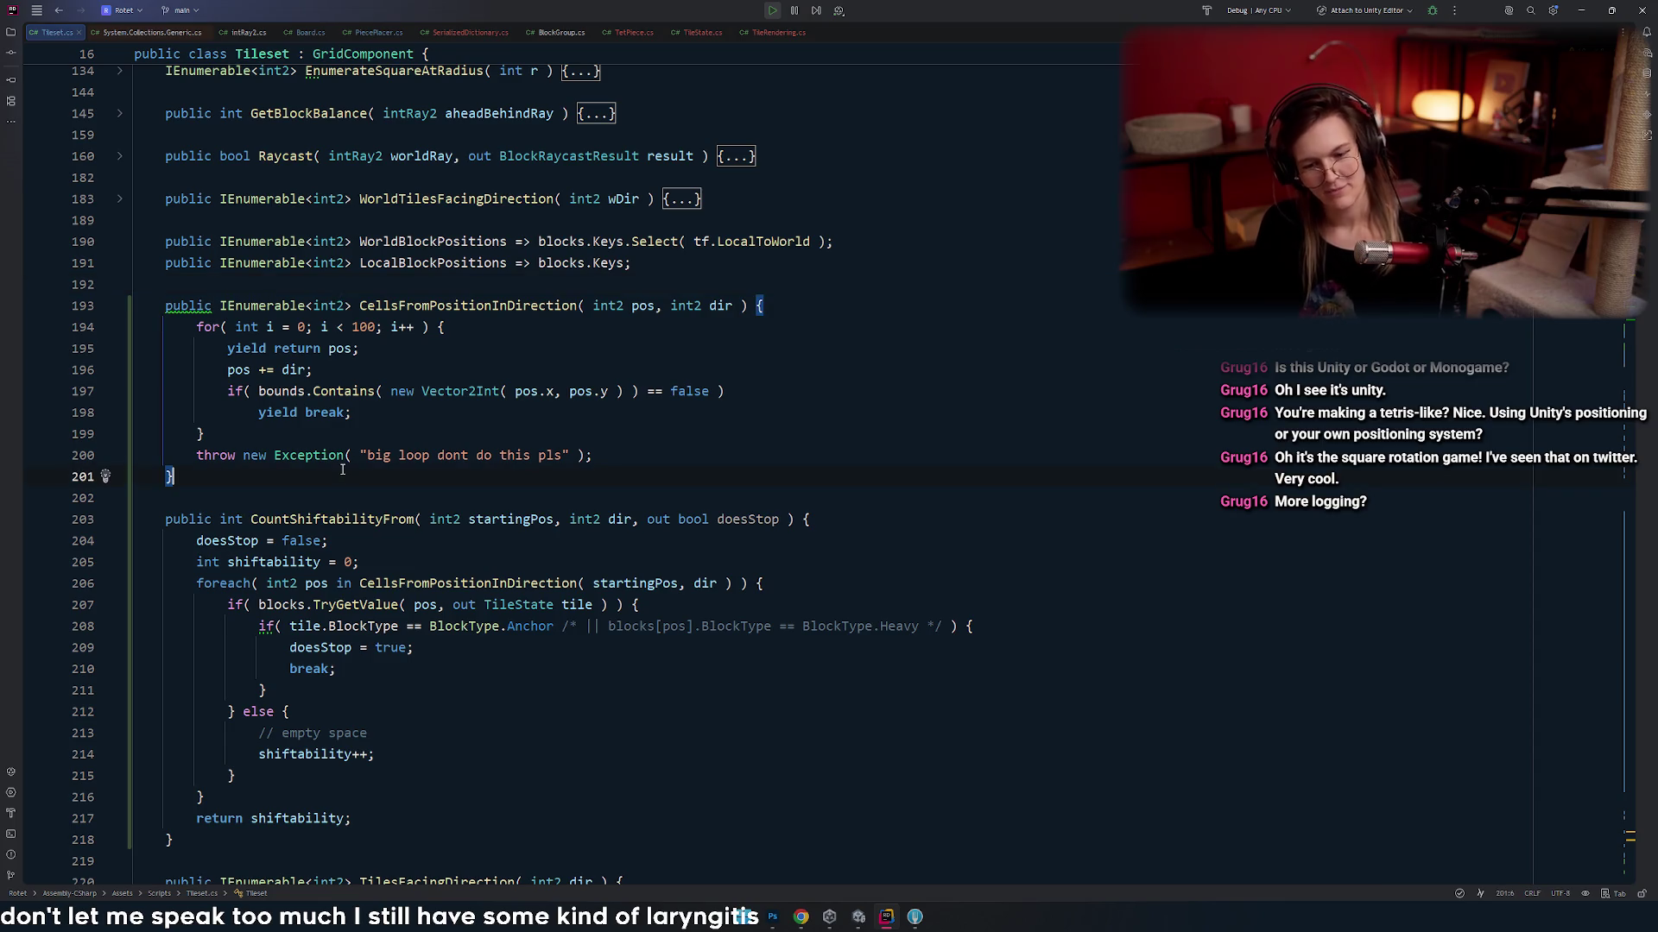
scroll(573, 434, "up", 2)
left_click(238, 627)
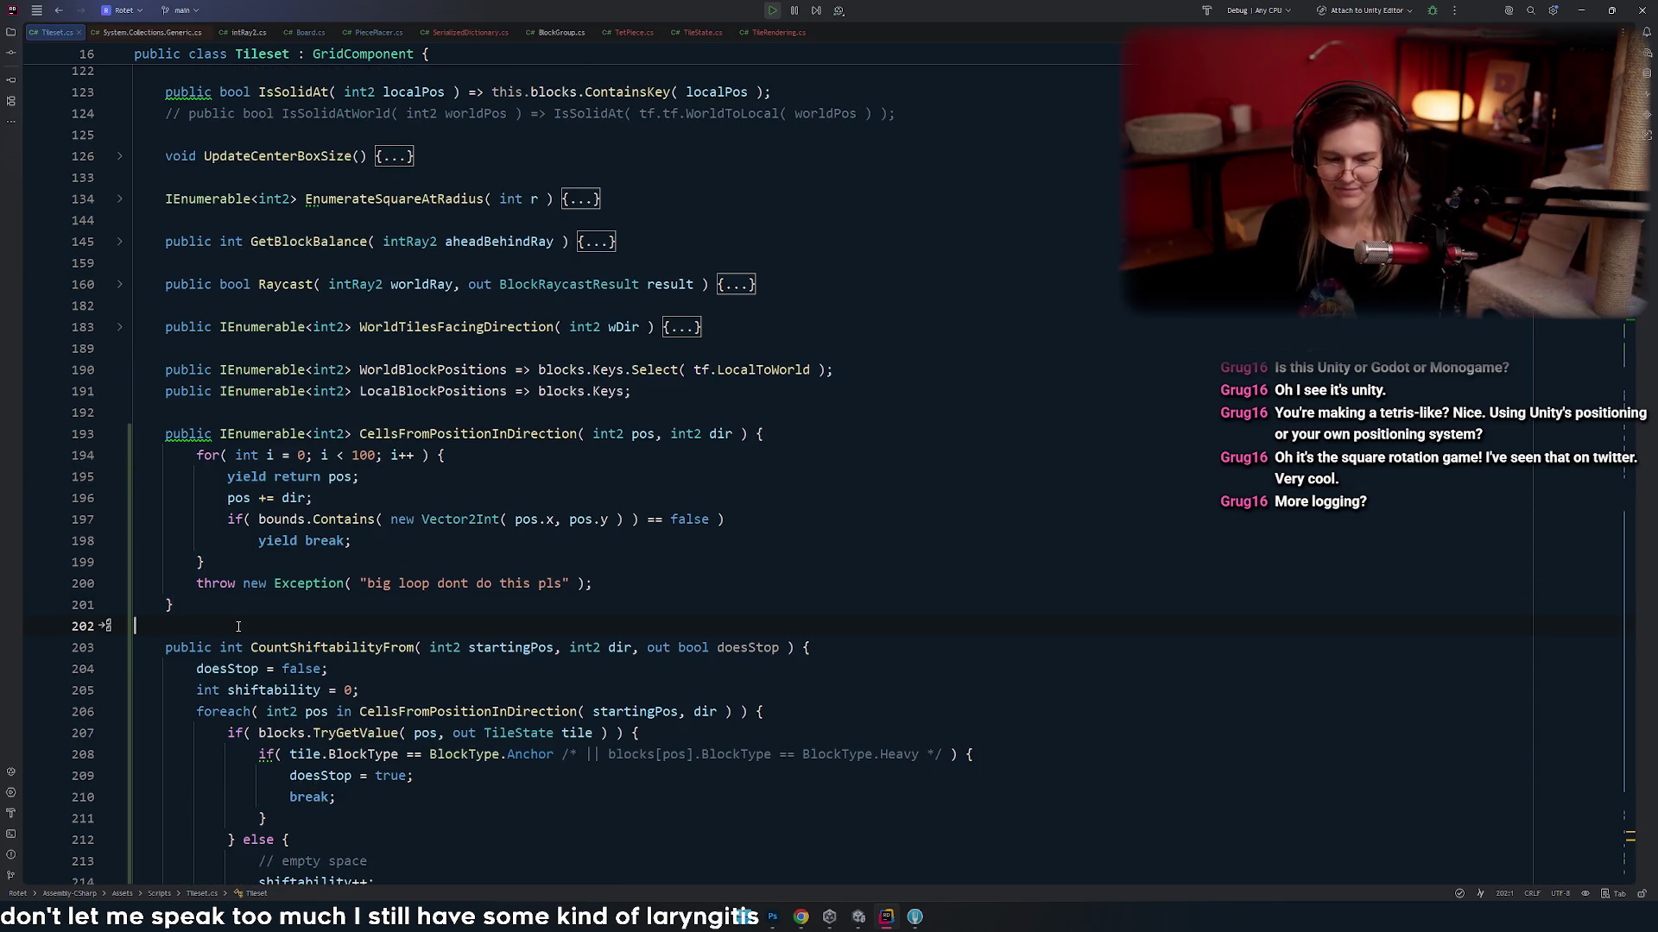
- Review the code above the method near WorldBlockPositions and where the for-loop block ends
left_click(322, 413)
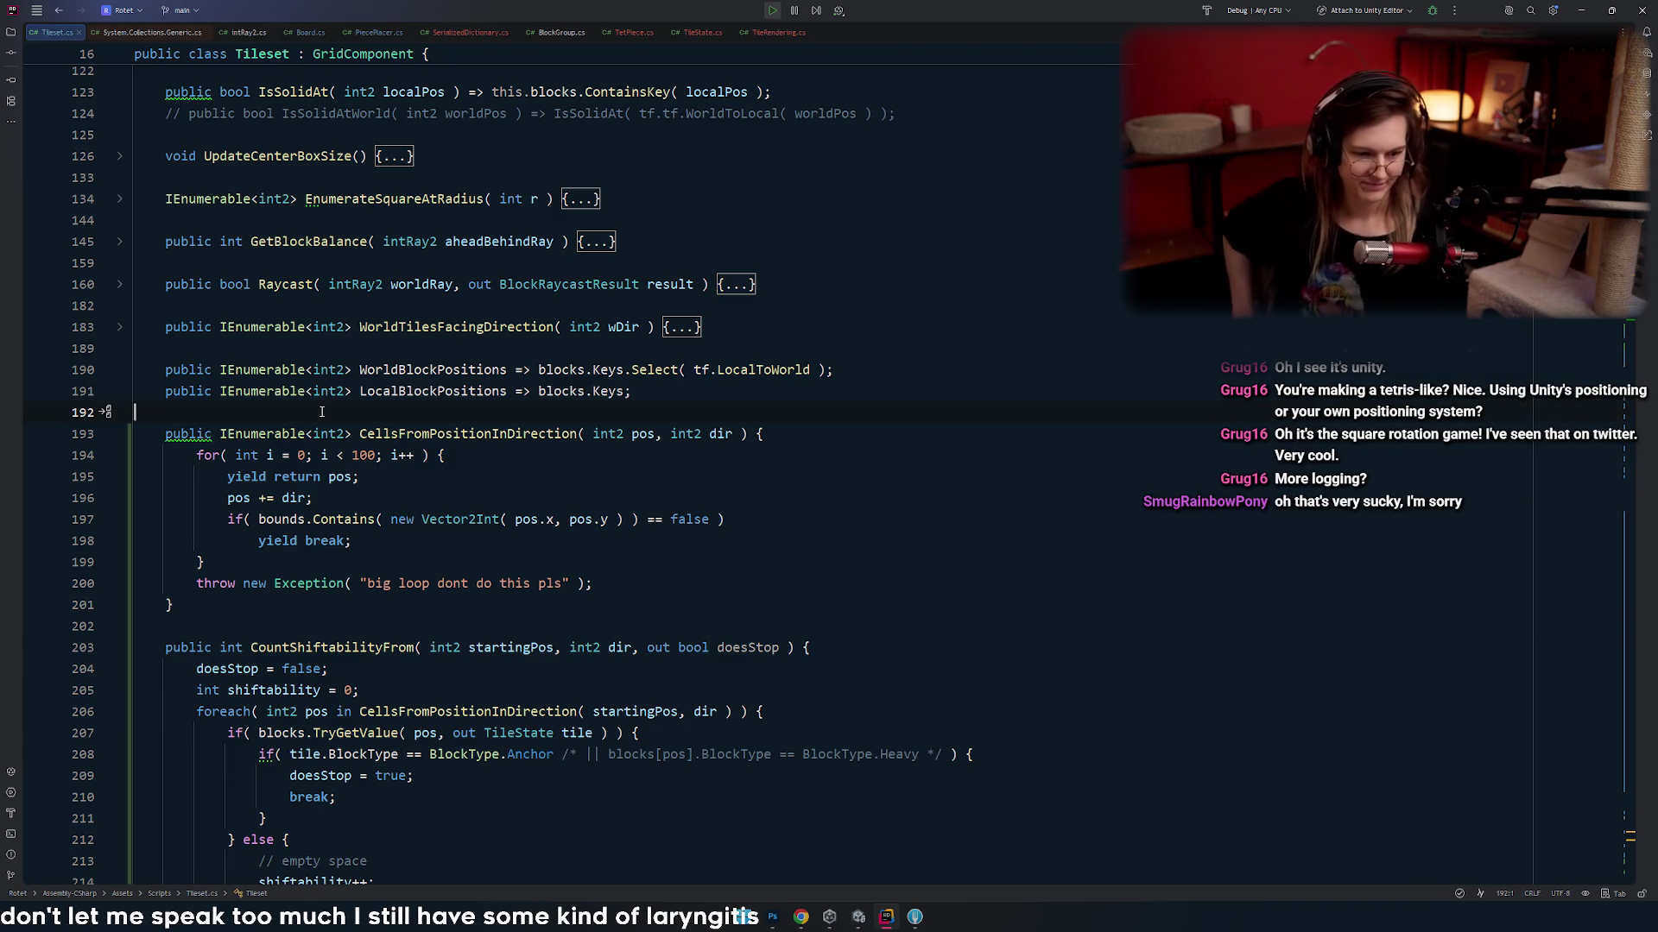
left_click(254, 345)
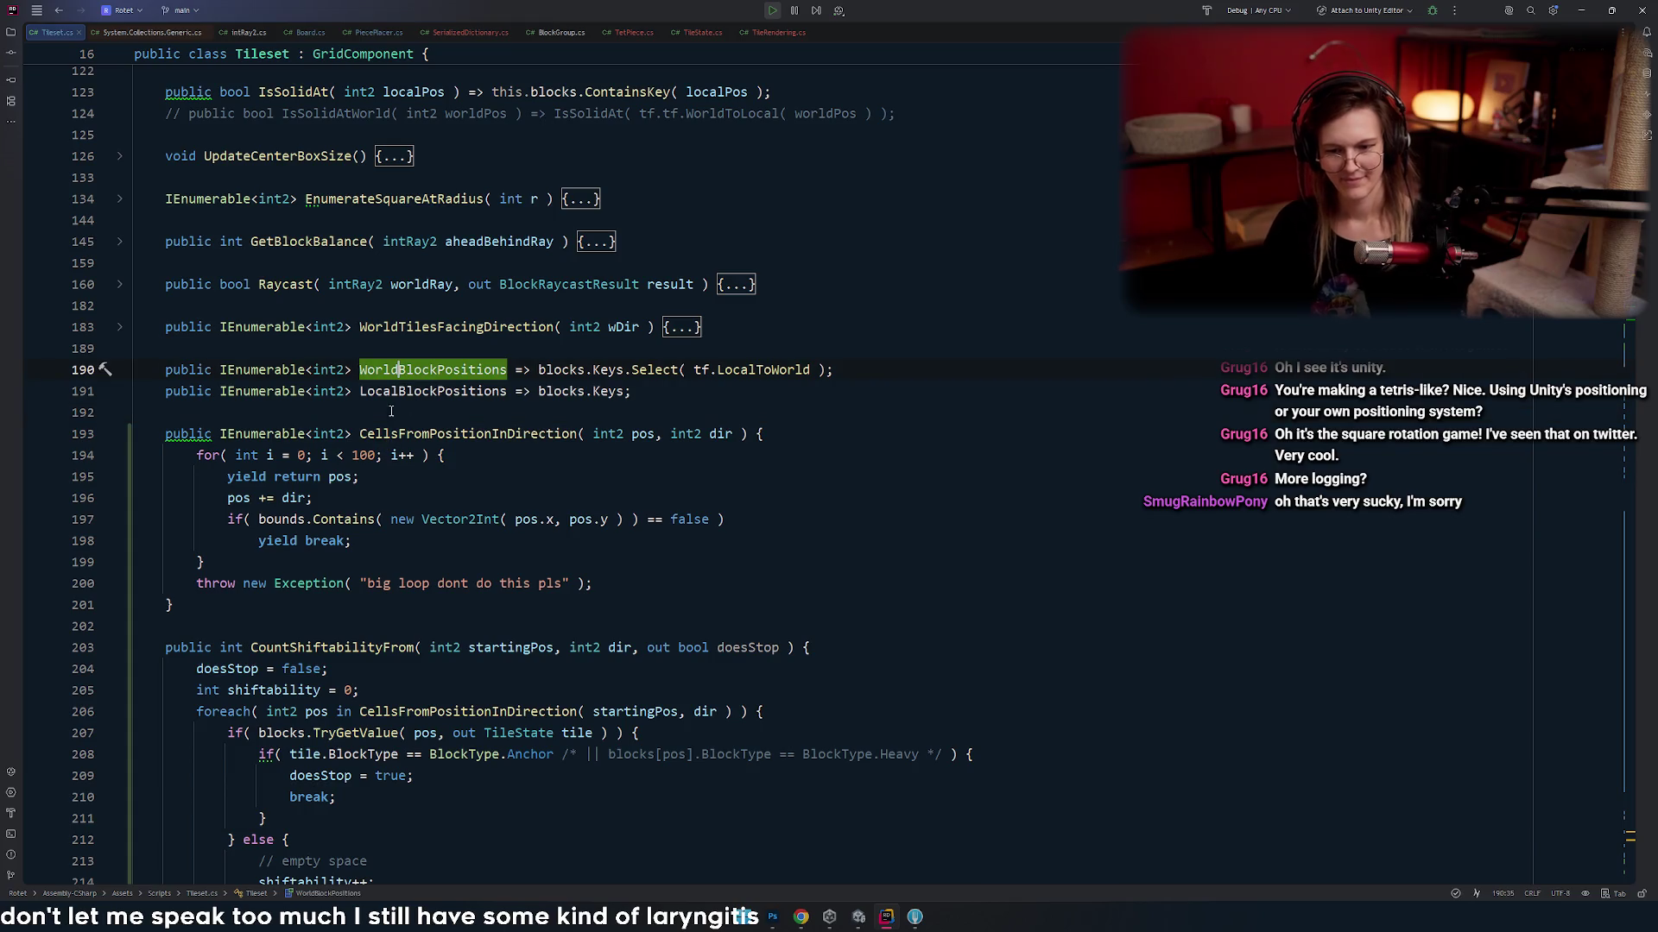
left_click(251, 391)
left_click(229, 413)
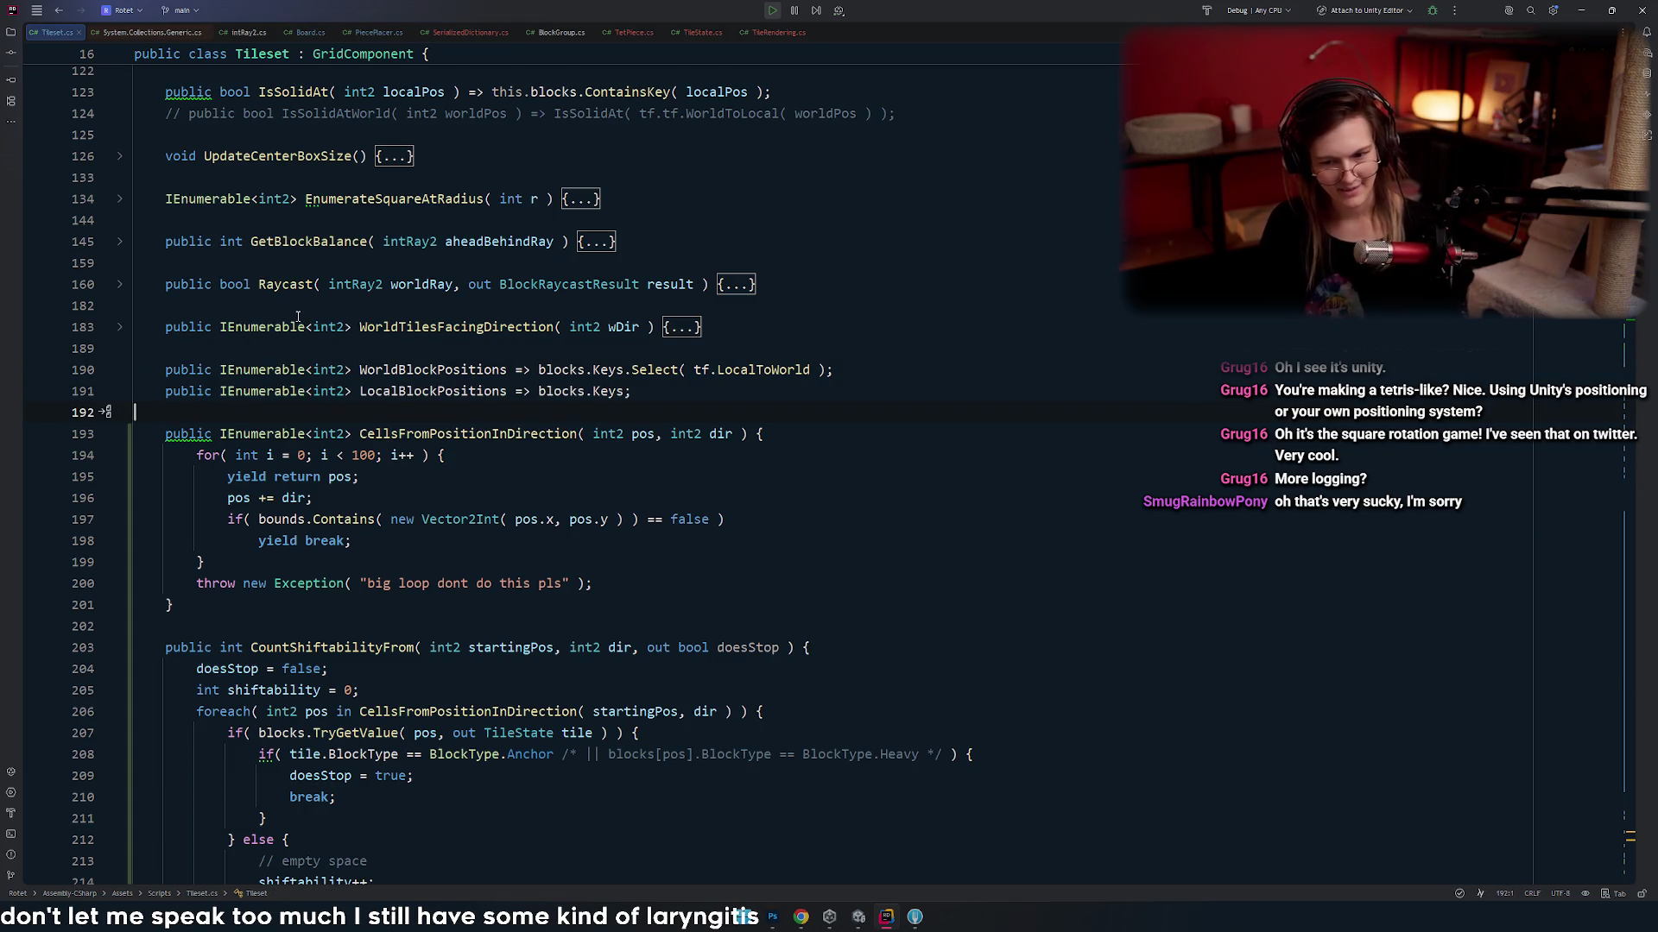
left_click(273, 345)
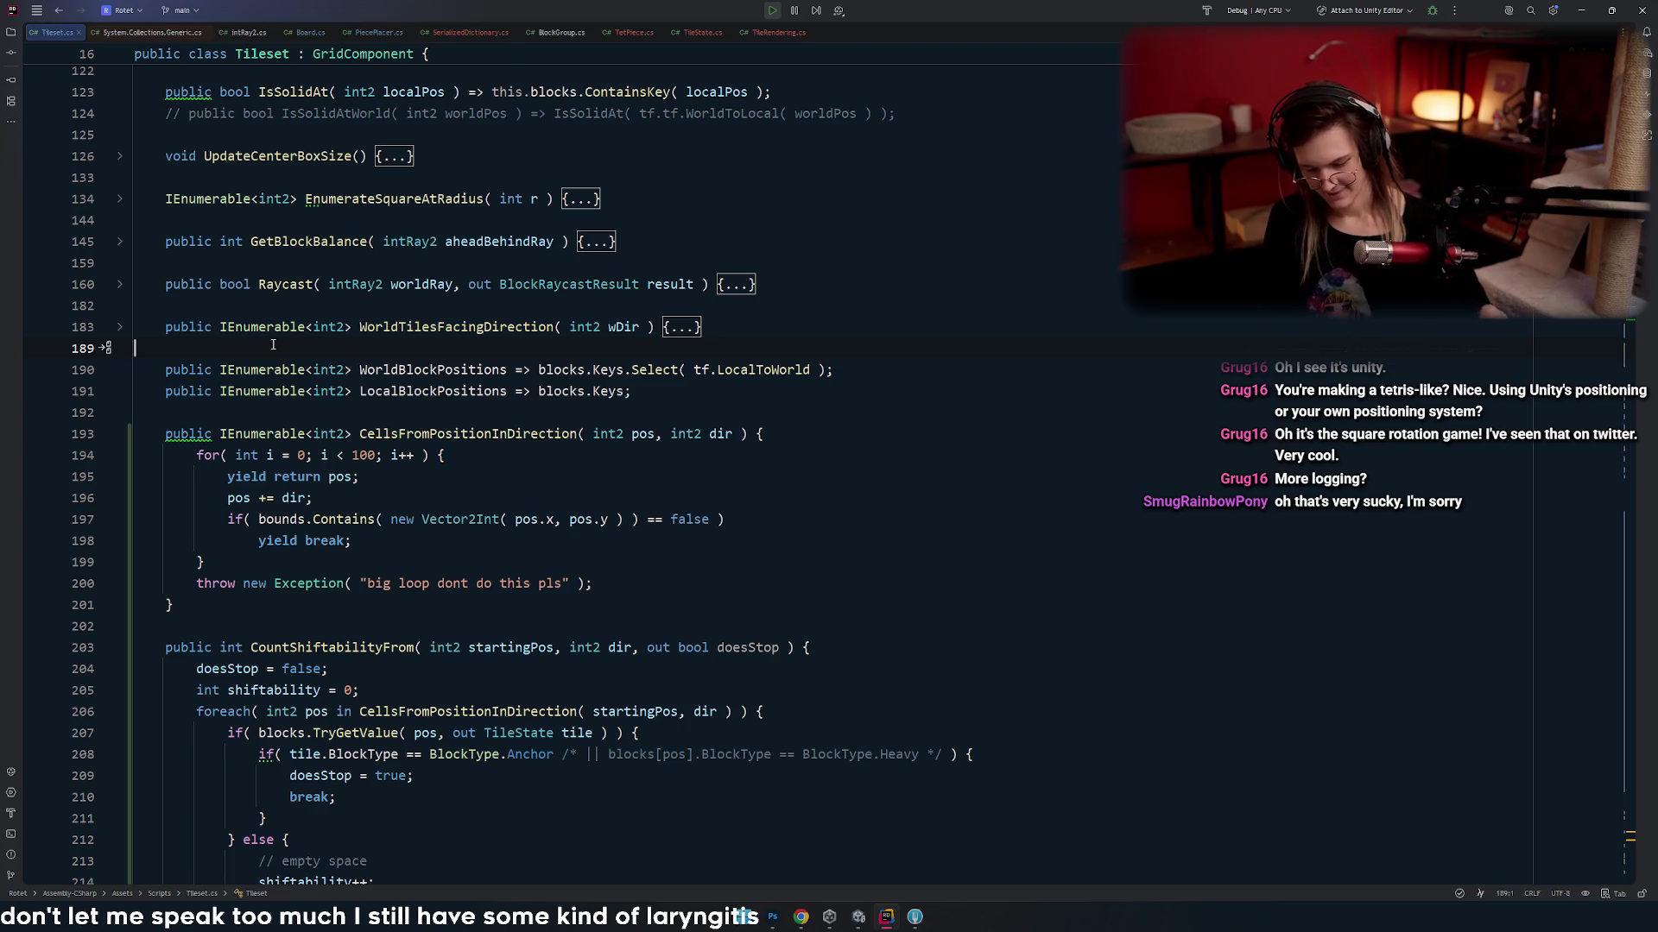
left_click(482, 454)
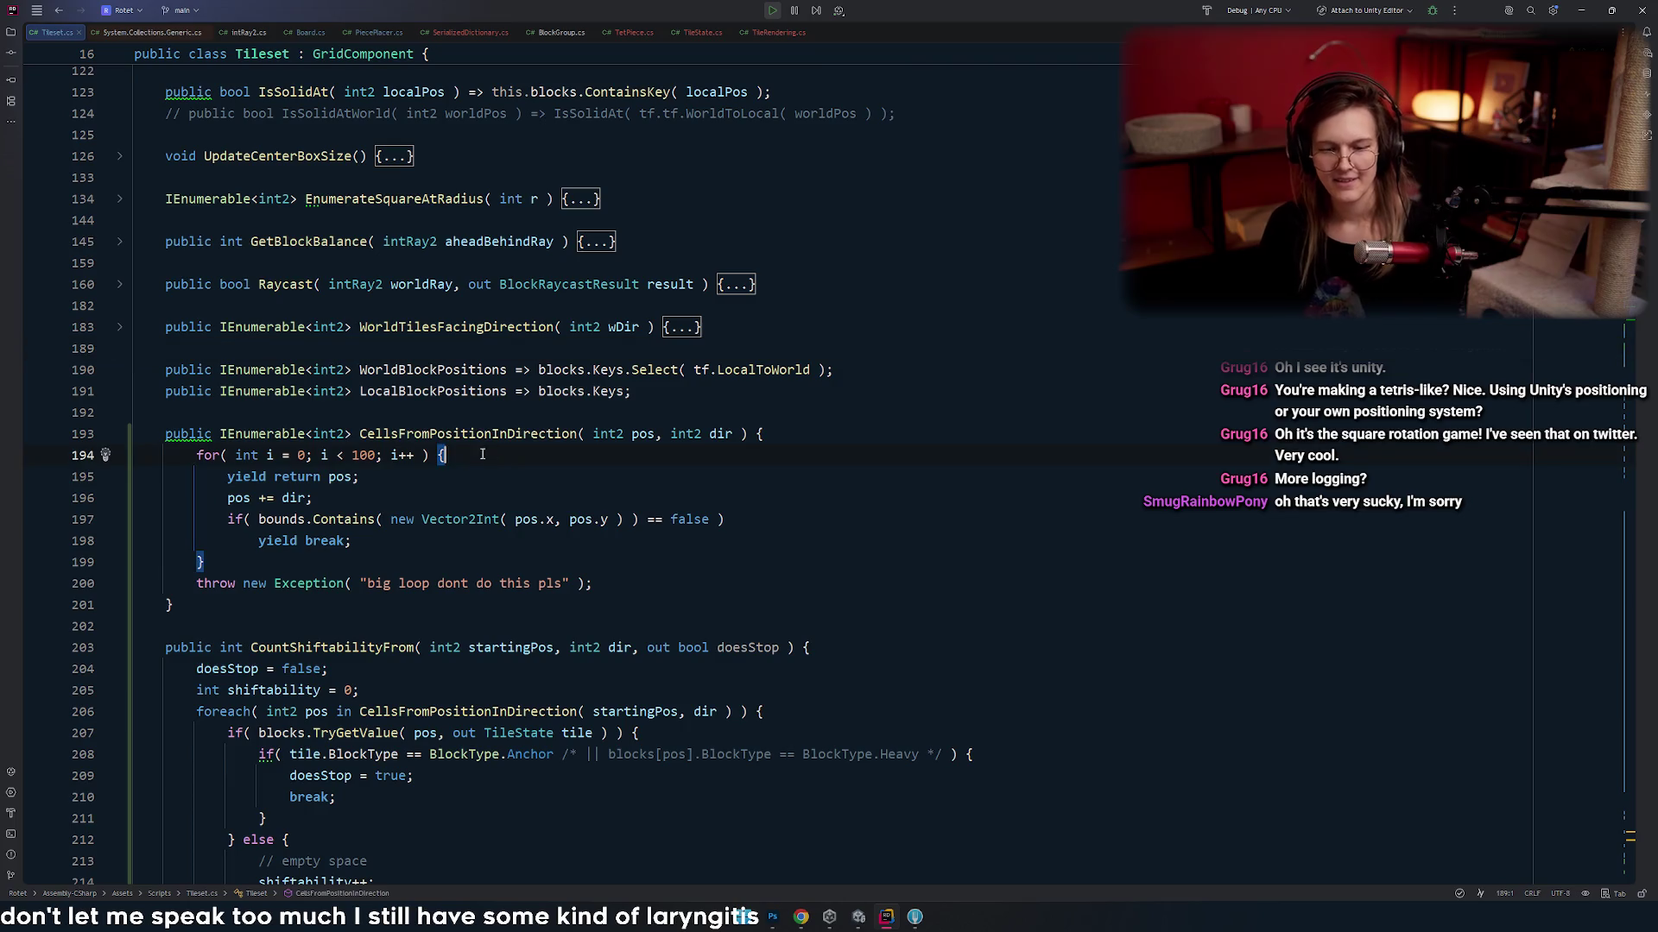
- Glance at Unity, then briefly peek at the decompiled collections source and close it
key("alt+Tab")
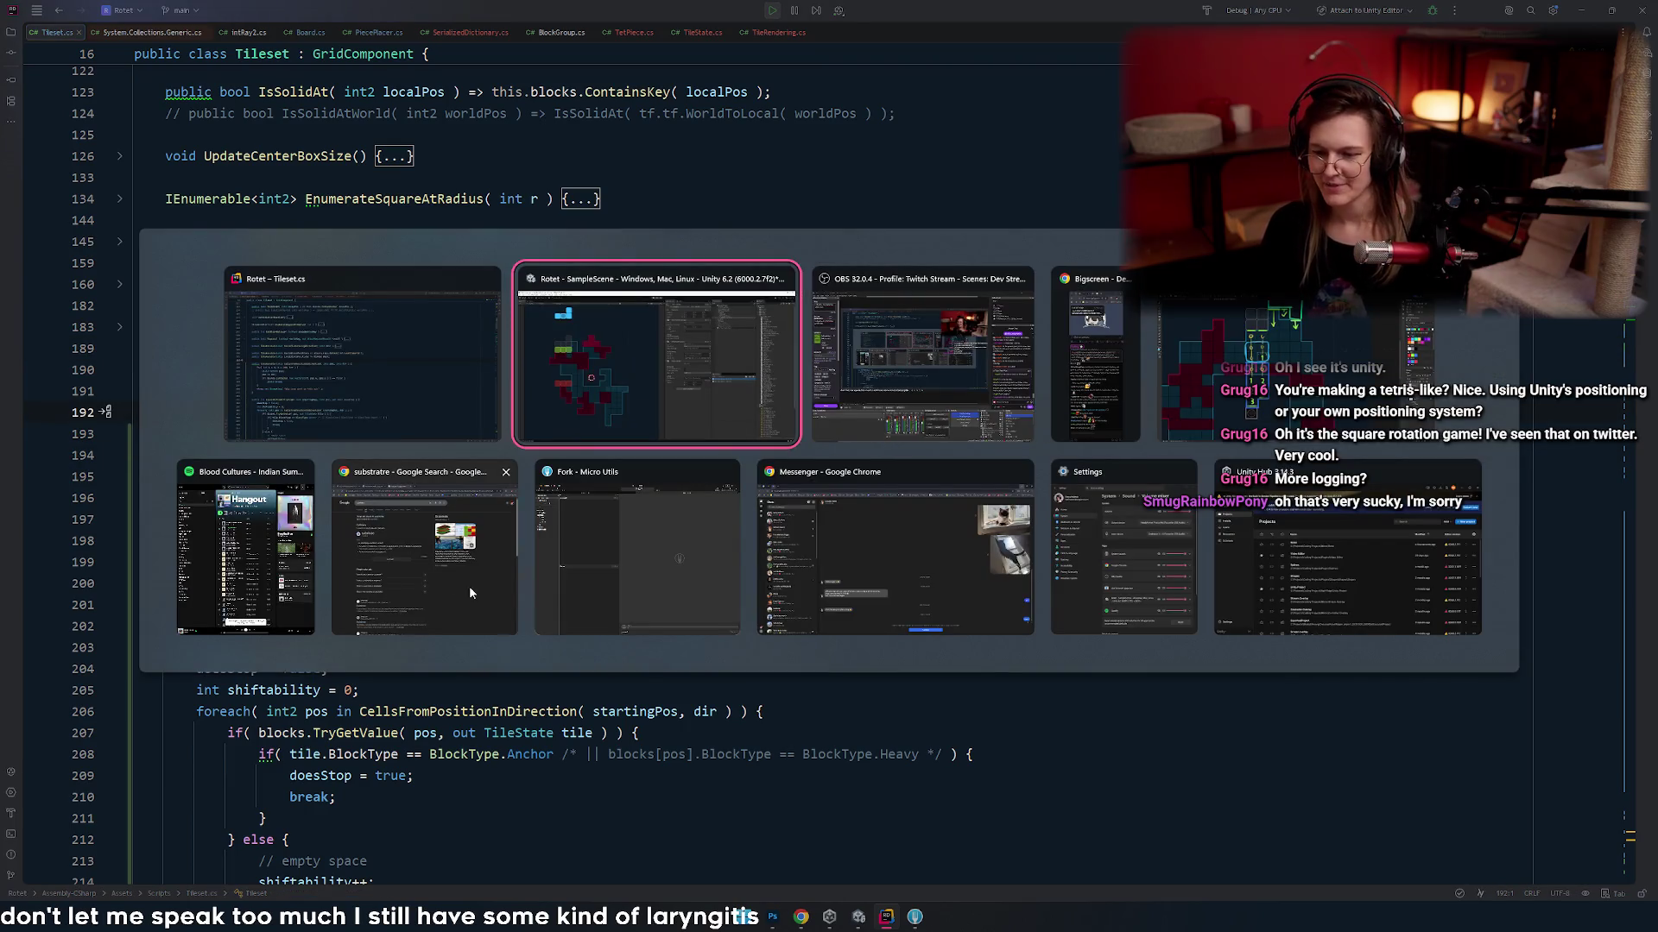
key("alt+Tab")
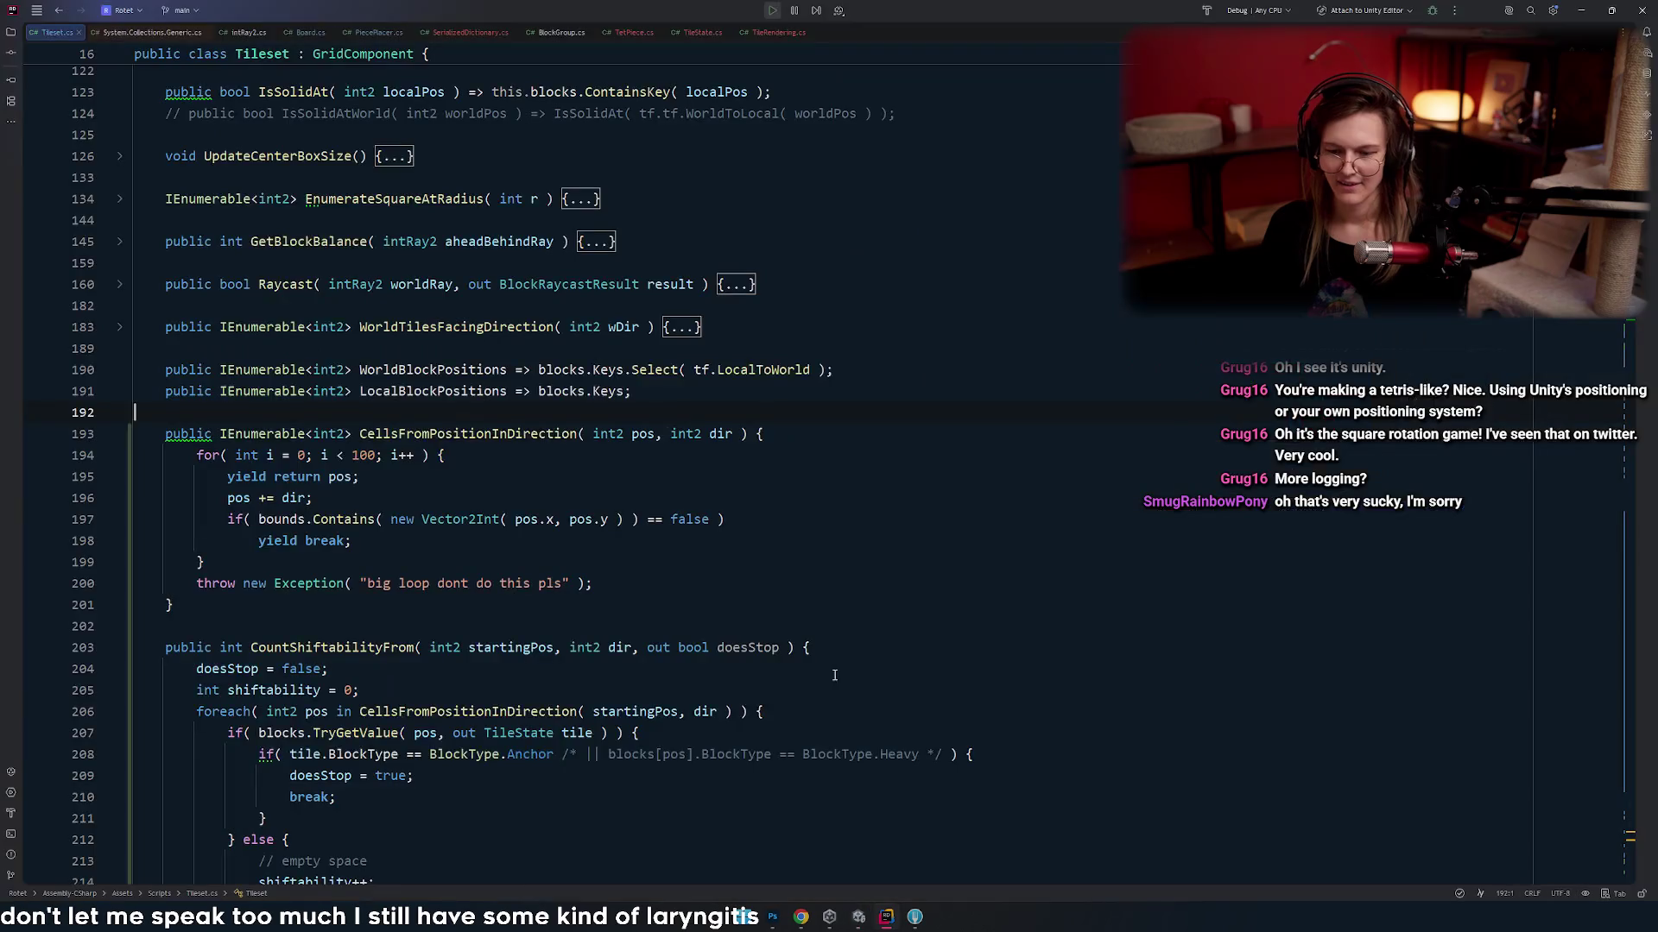
scroll(296, 415, "up", 2)
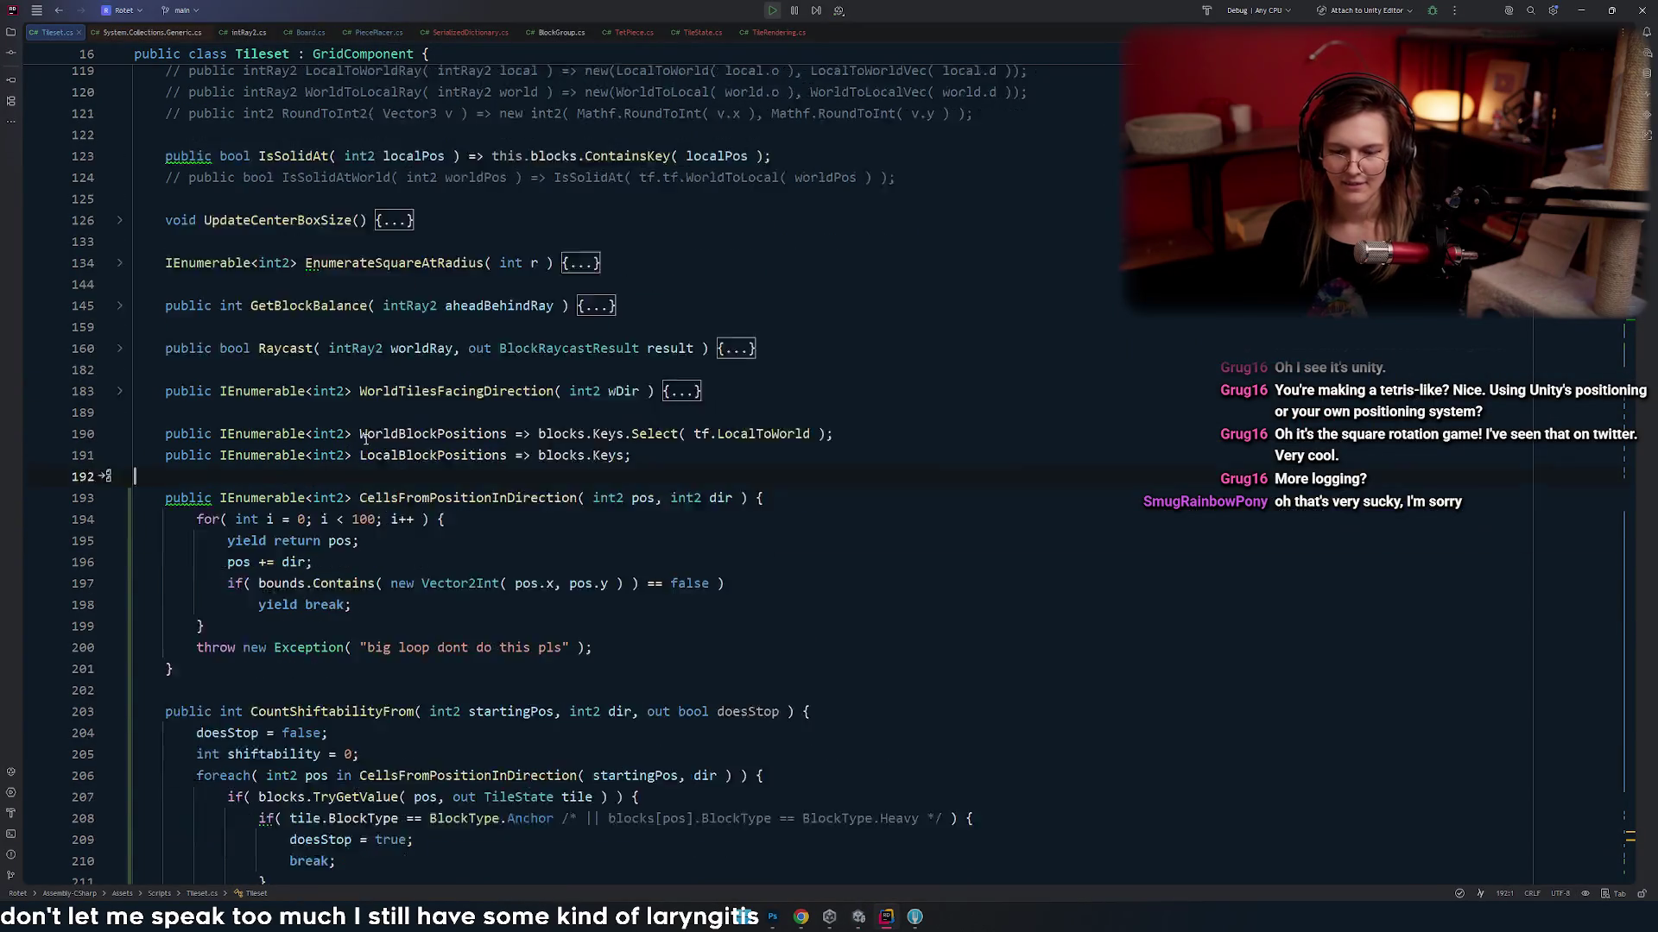
left_click(152, 32)
left_click(207, 32)
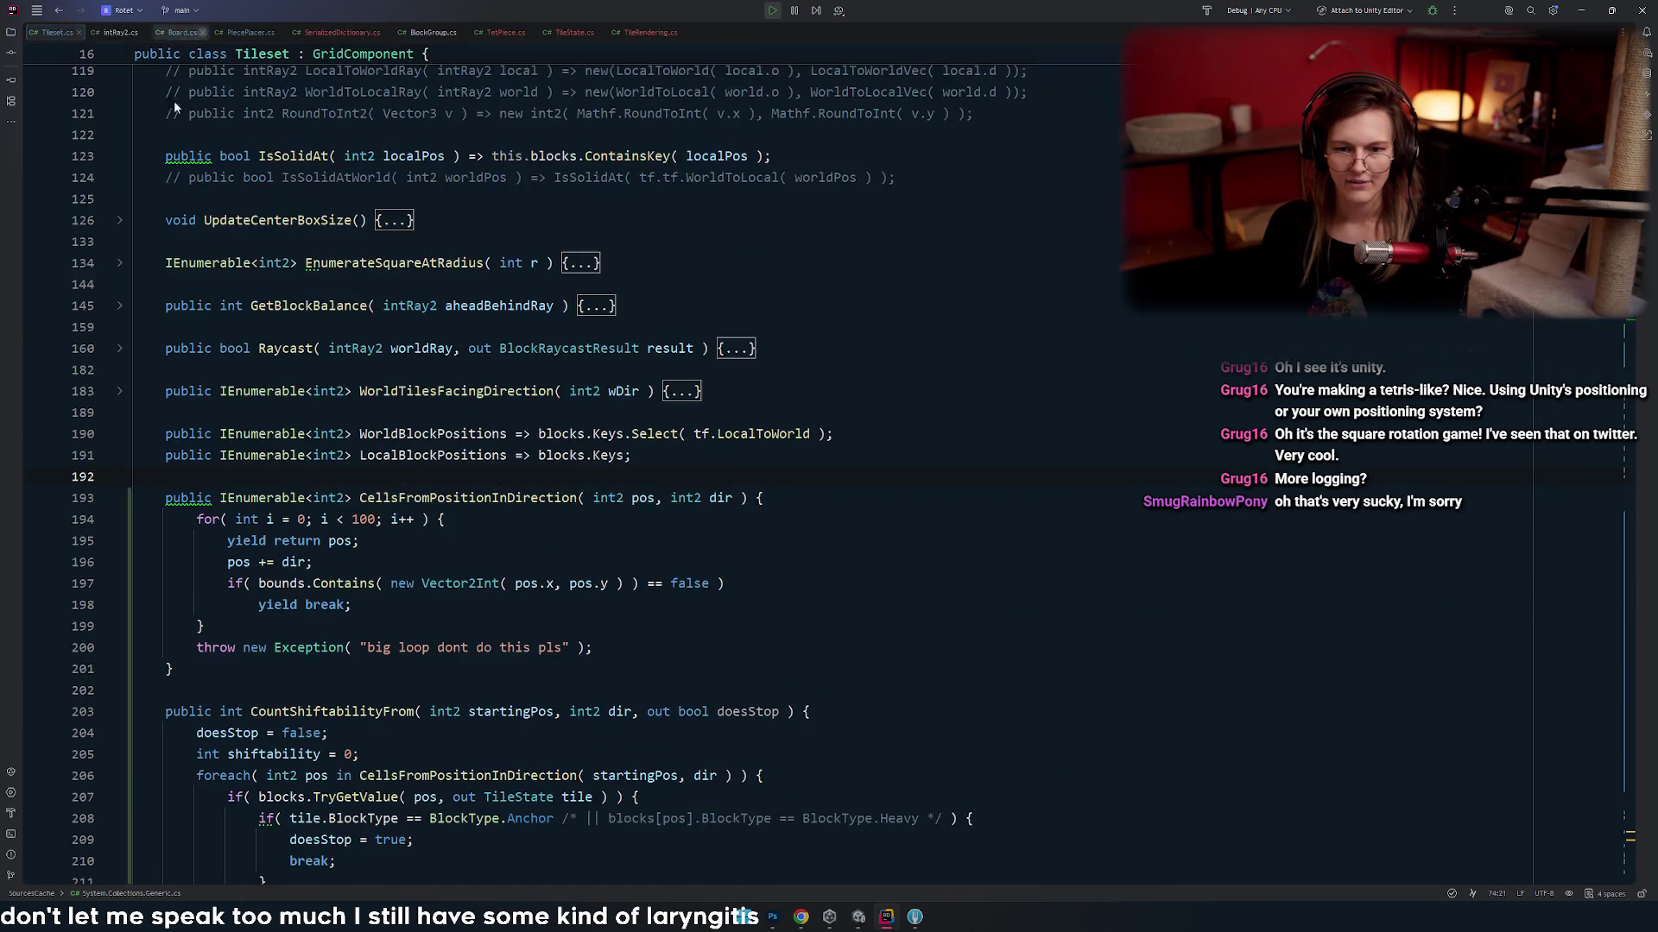
left_click(364, 284)
key("alt+Tab")
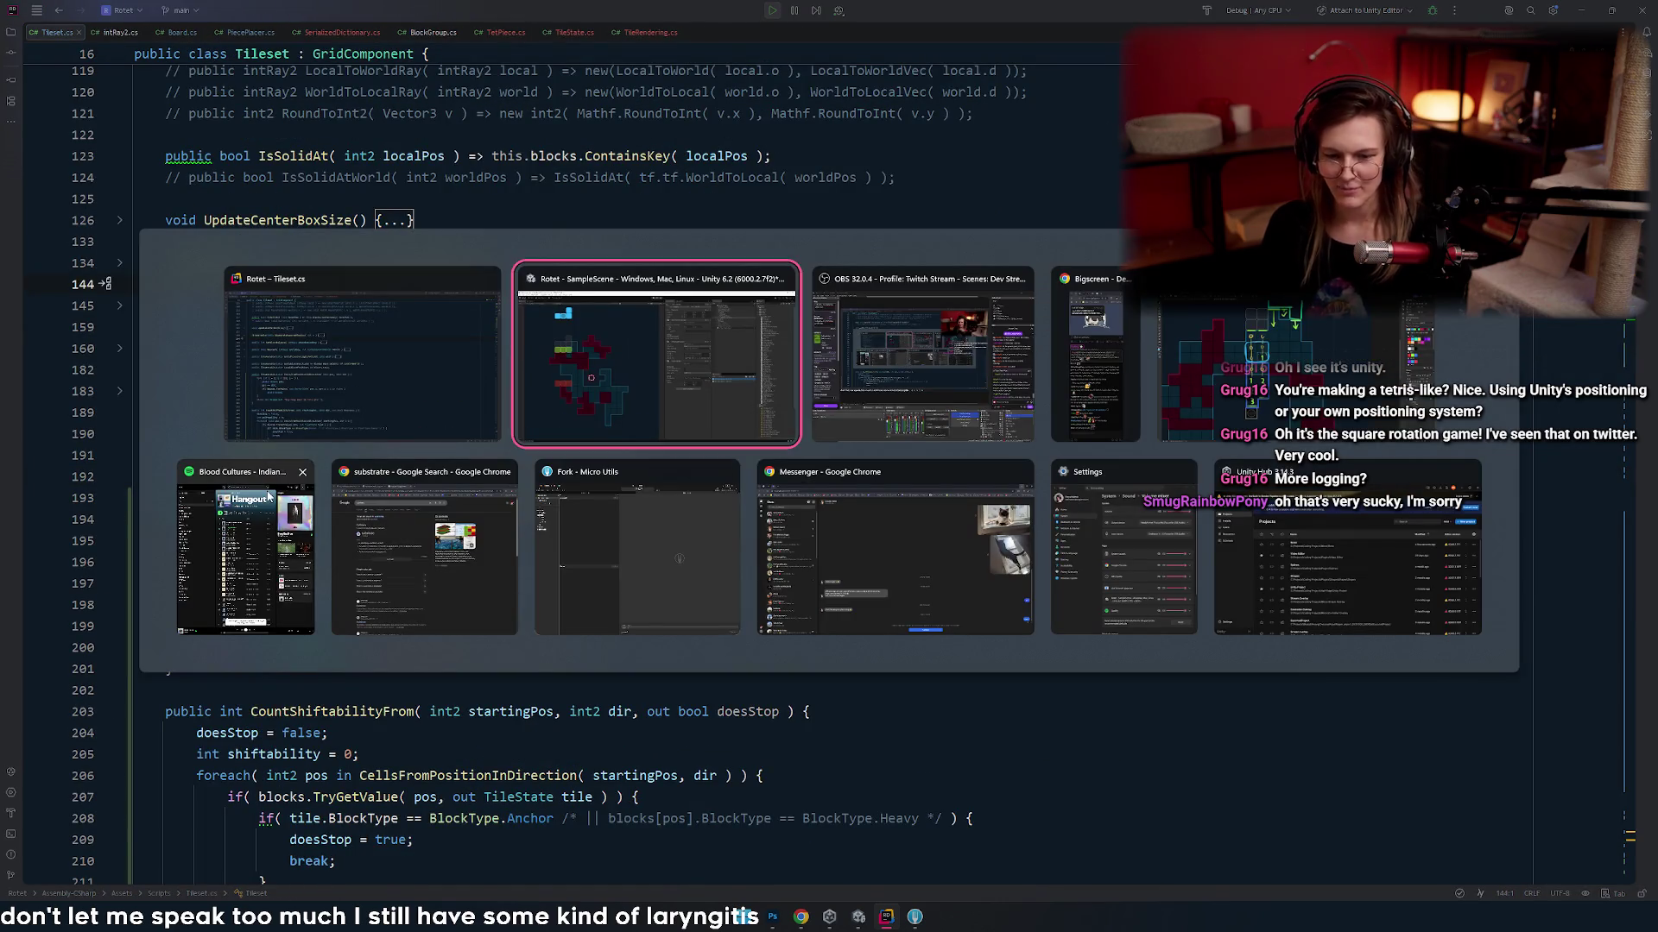
- Move through Tileset.cs from line 189 down to line 215
left_click(336, 413)
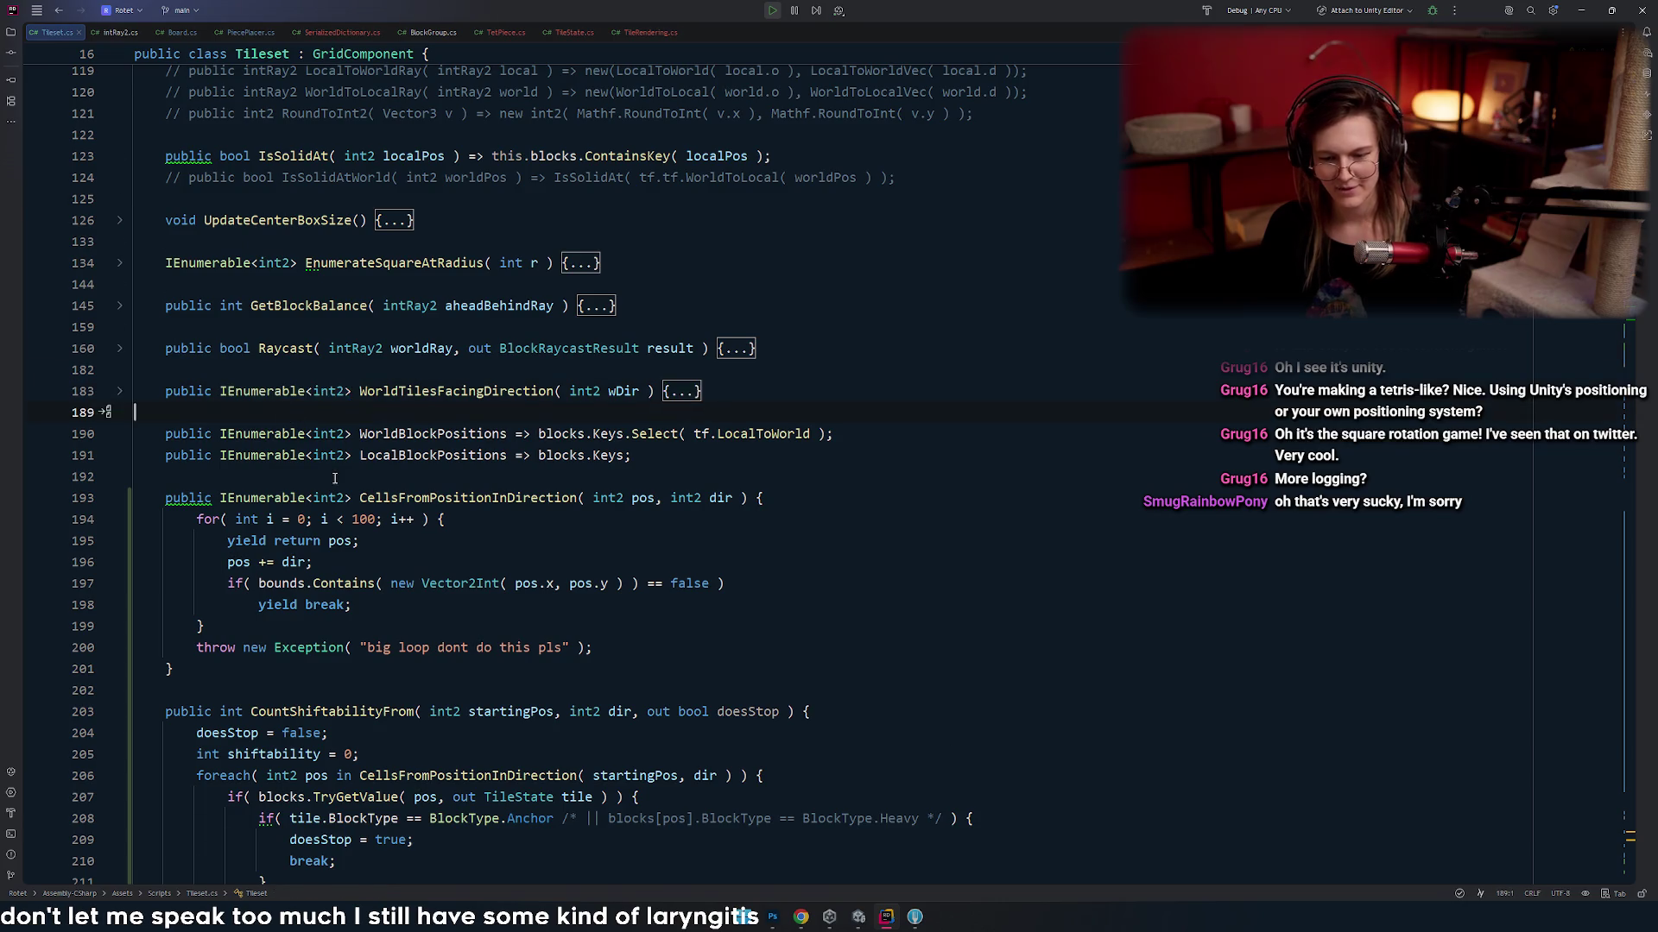
scroll(368, 470, "down", 4)
scroll(368, 470, "down", 3)
left_click(397, 519)
key("alt+Tab")
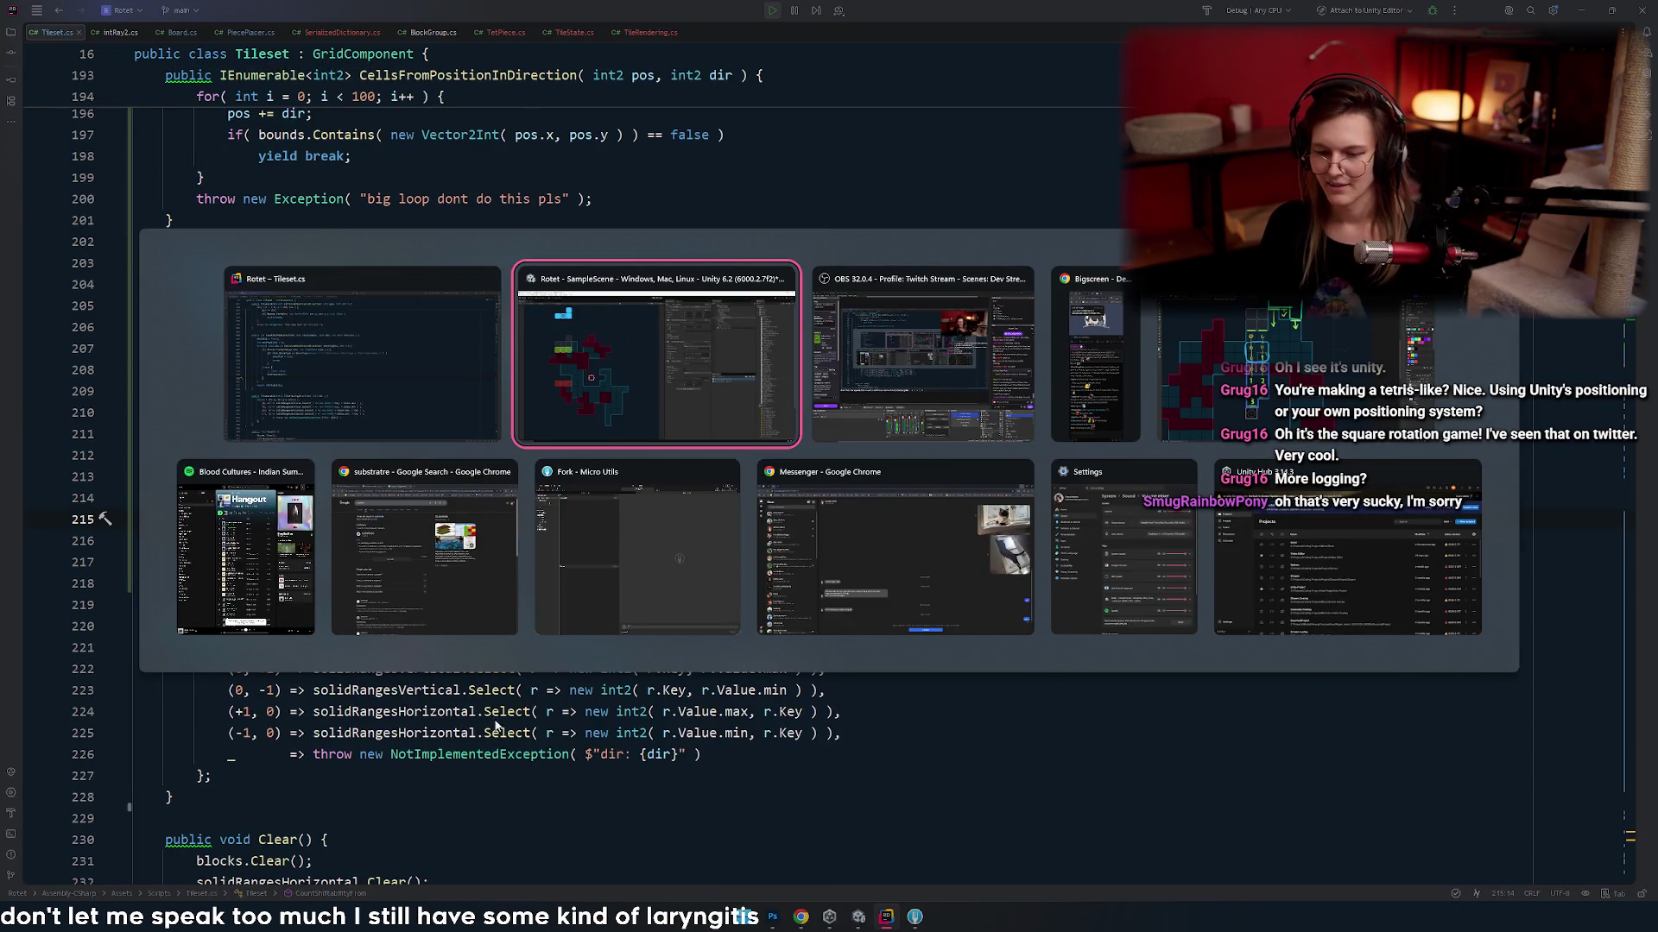
key("alt+shift+Tab")
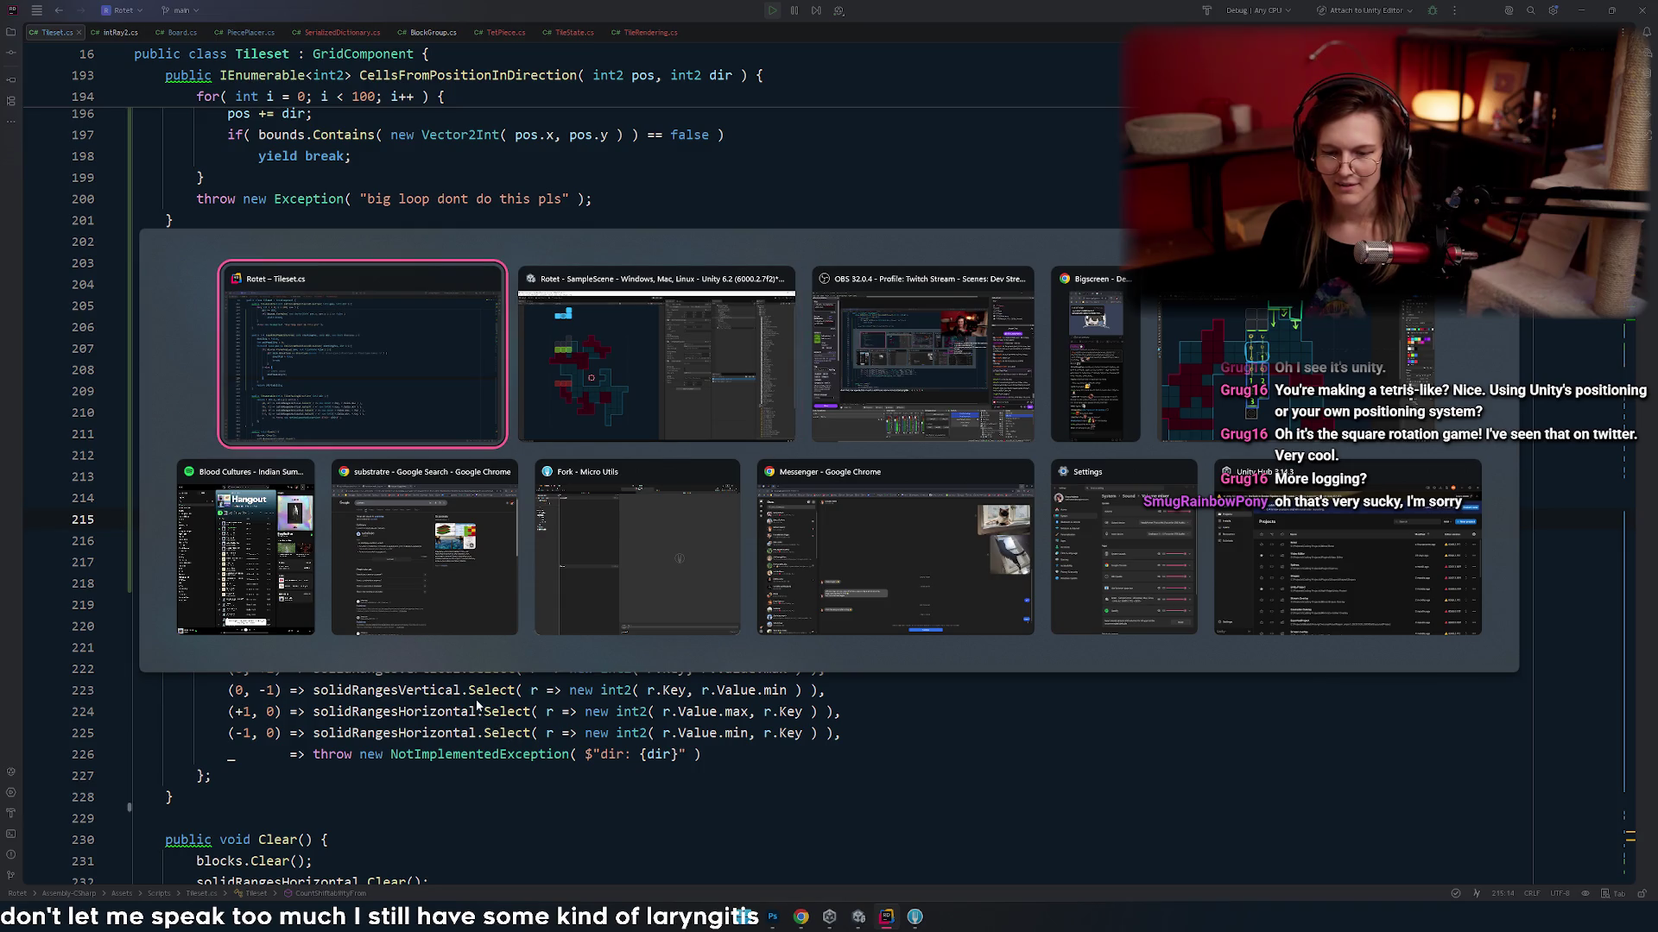
- Select ConcaveInnerNook, highlight GridCornerSolidityType usages, then bring up SerializedDictionary.cs
scroll(433, 520, "down", 20)
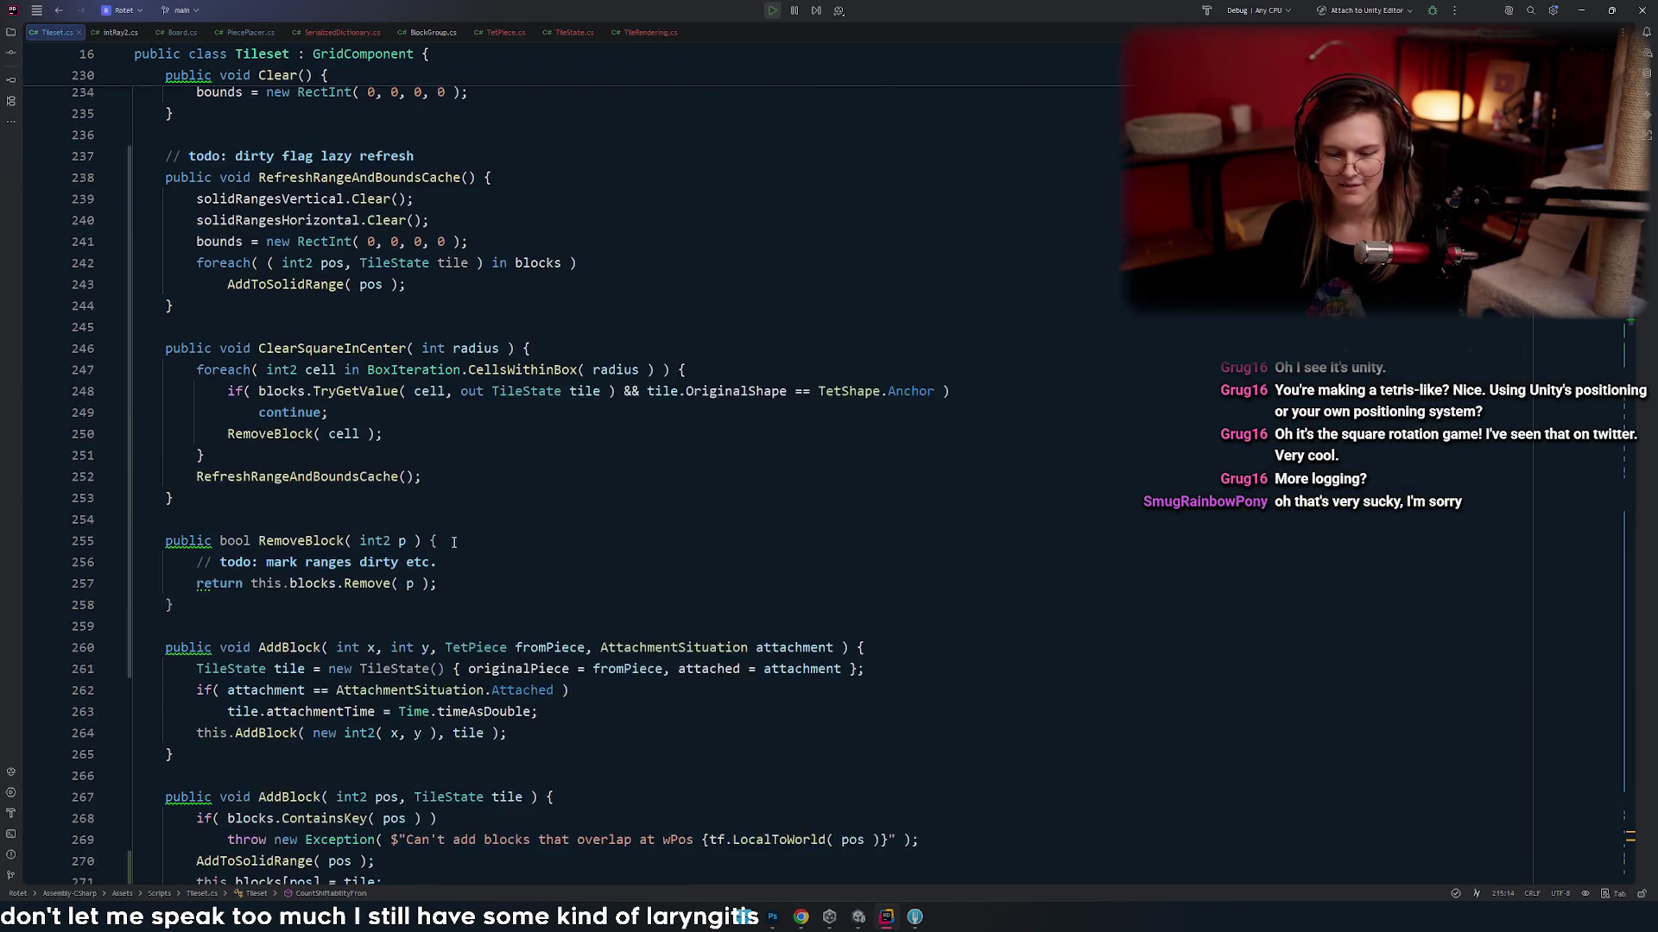
scroll(465, 529, "down", 20)
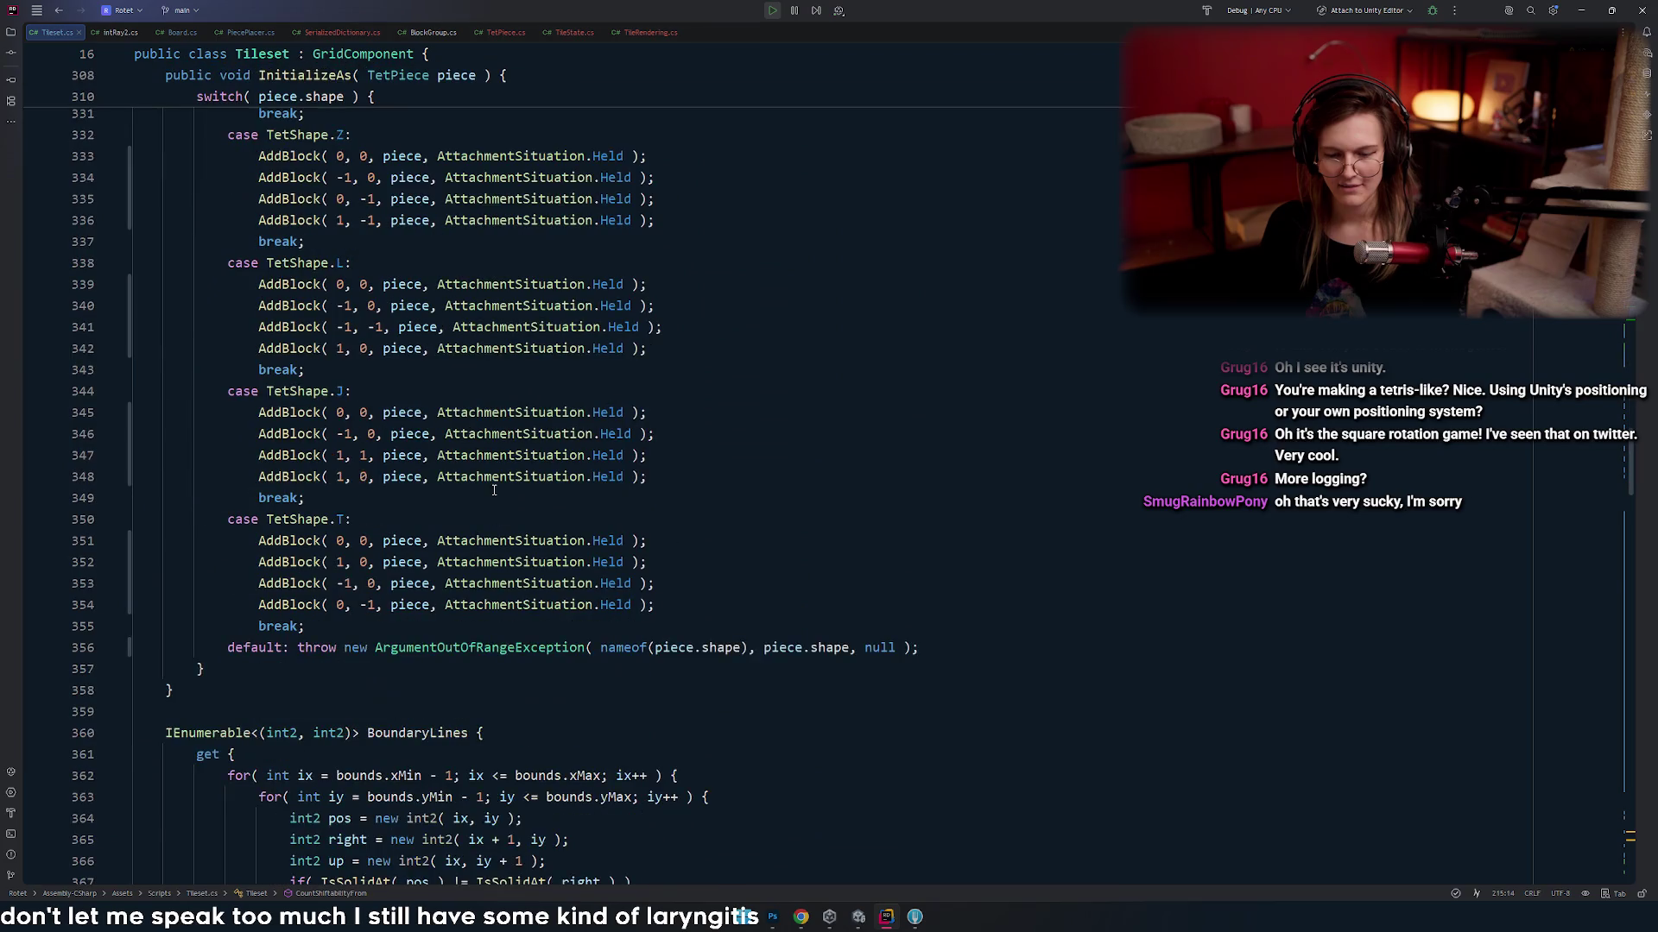
scroll(510, 471, "down", 9)
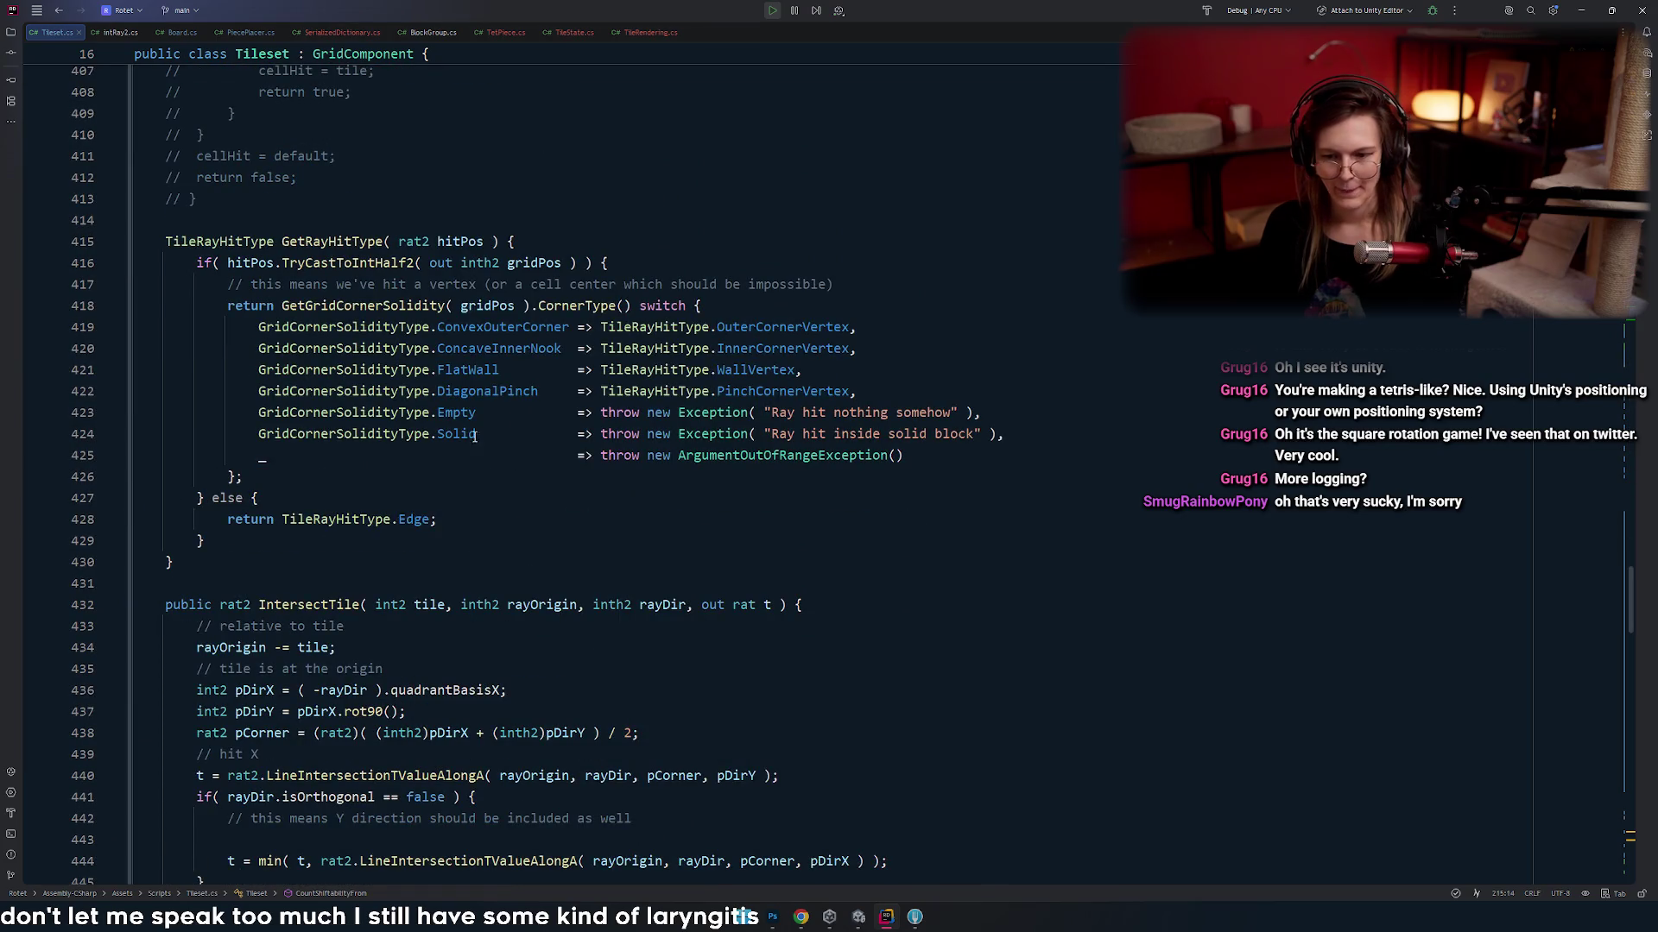
double_click(454, 348)
scroll(463, 424, "down", 6)
scroll(488, 444, "up", 3)
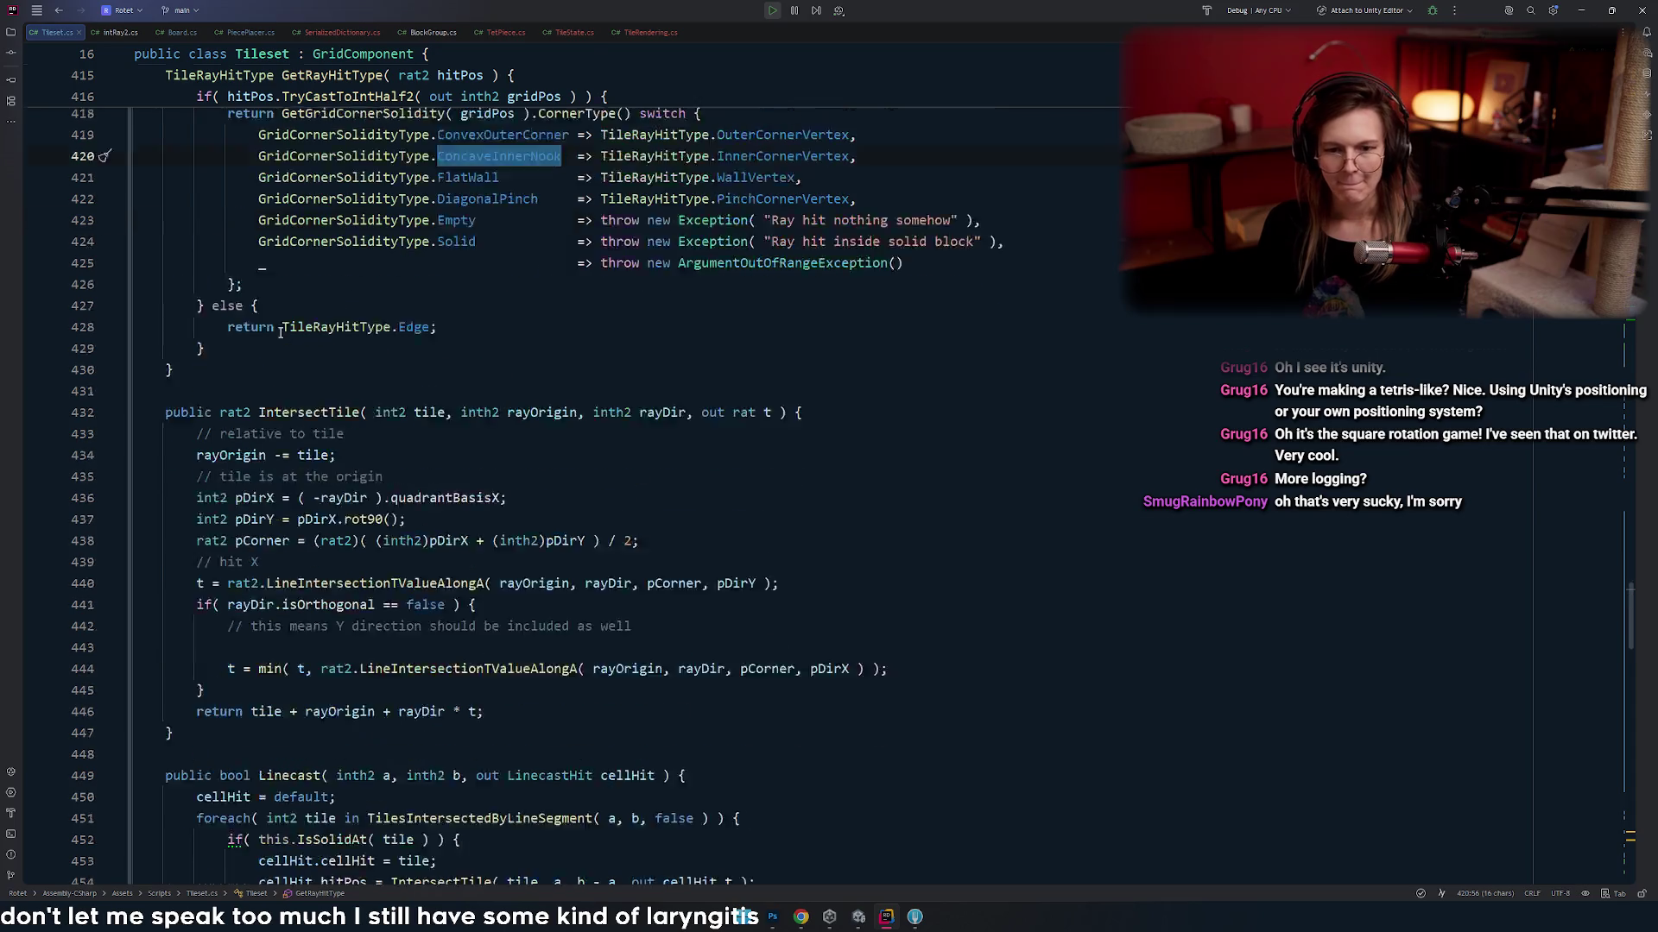
left_click(413, 307)
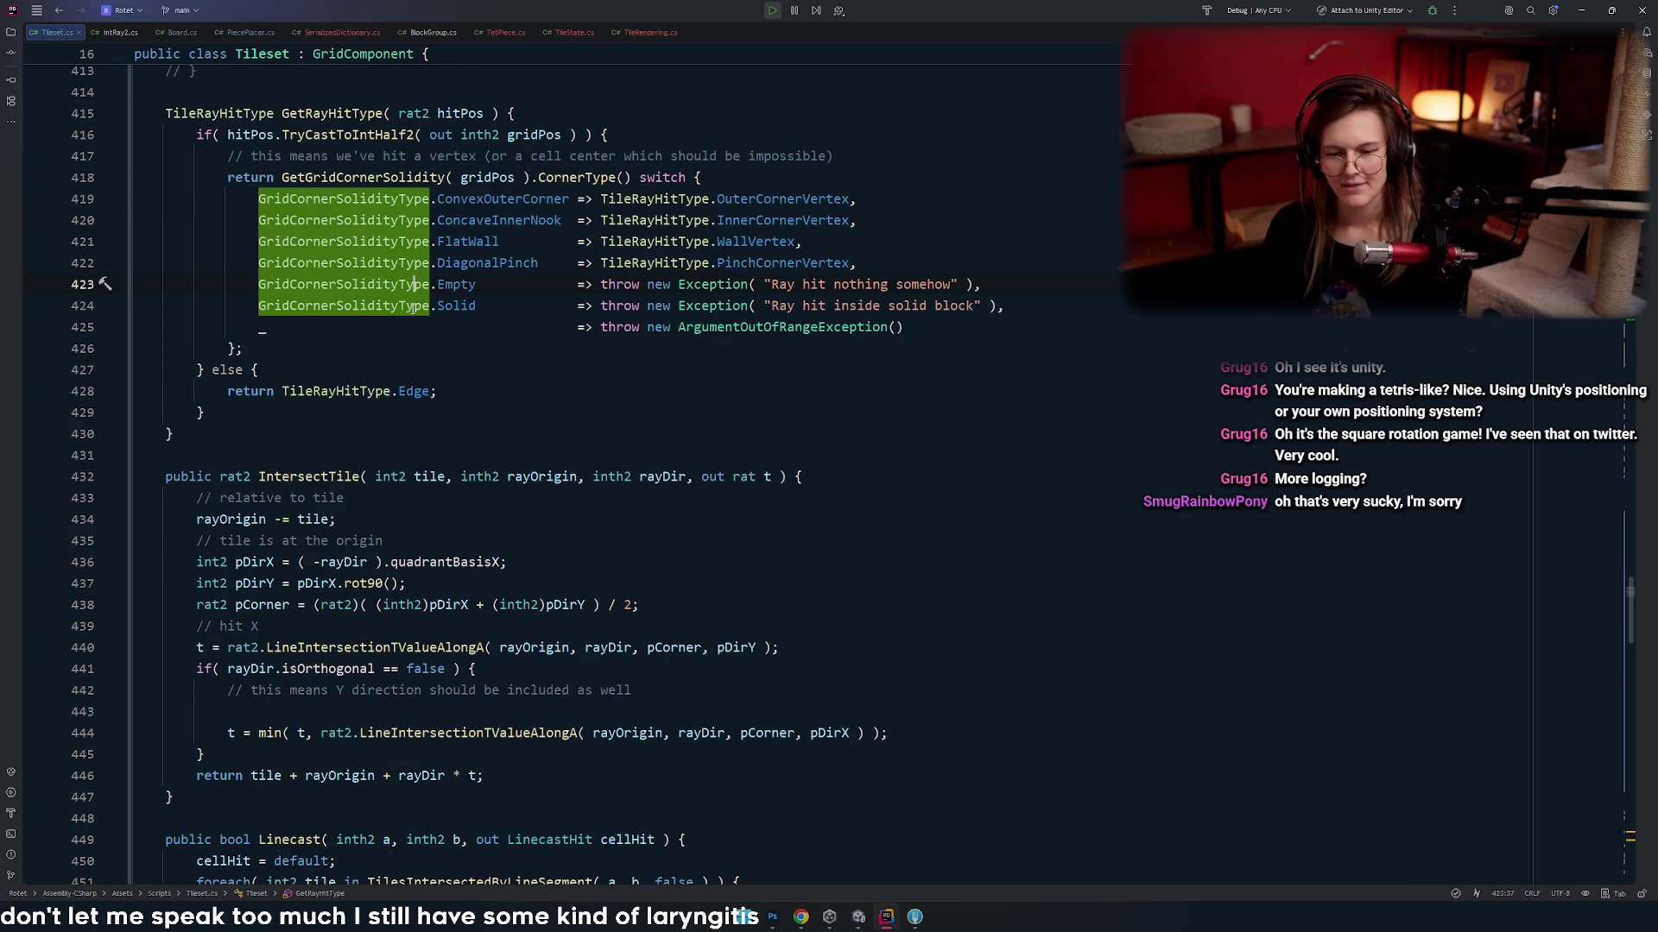
left_click(335, 32)
- Close the SerializedDictionary.cs tab
left_click(577, 342)
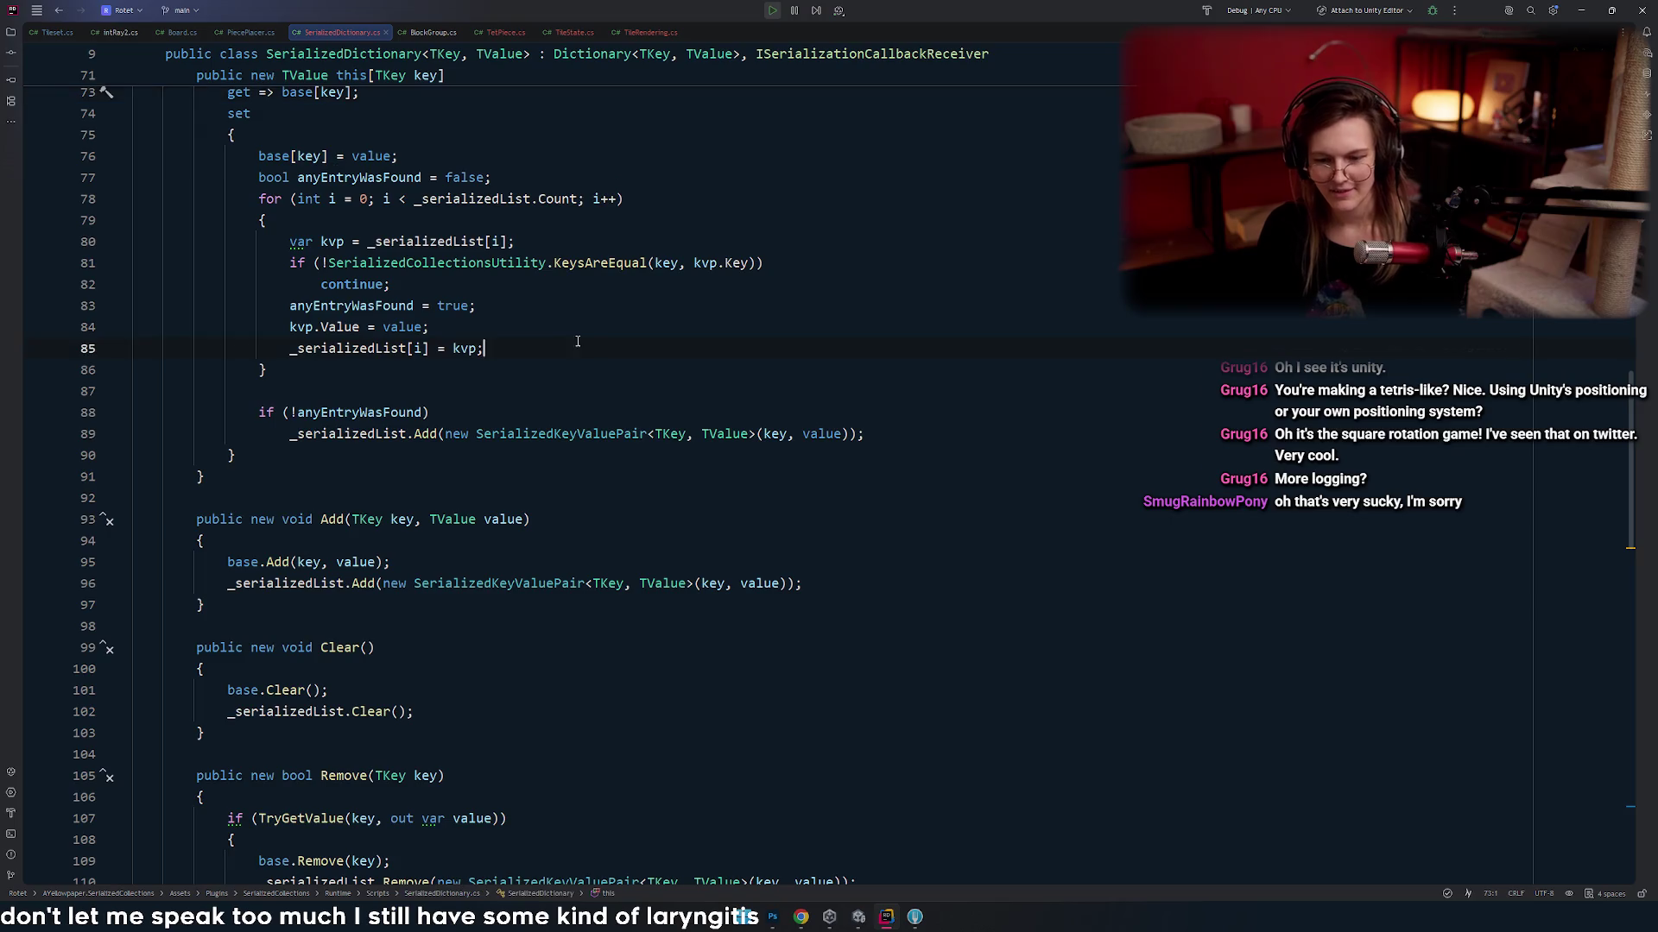
scroll(577, 342, "up", 6)
middle_click(328, 29)
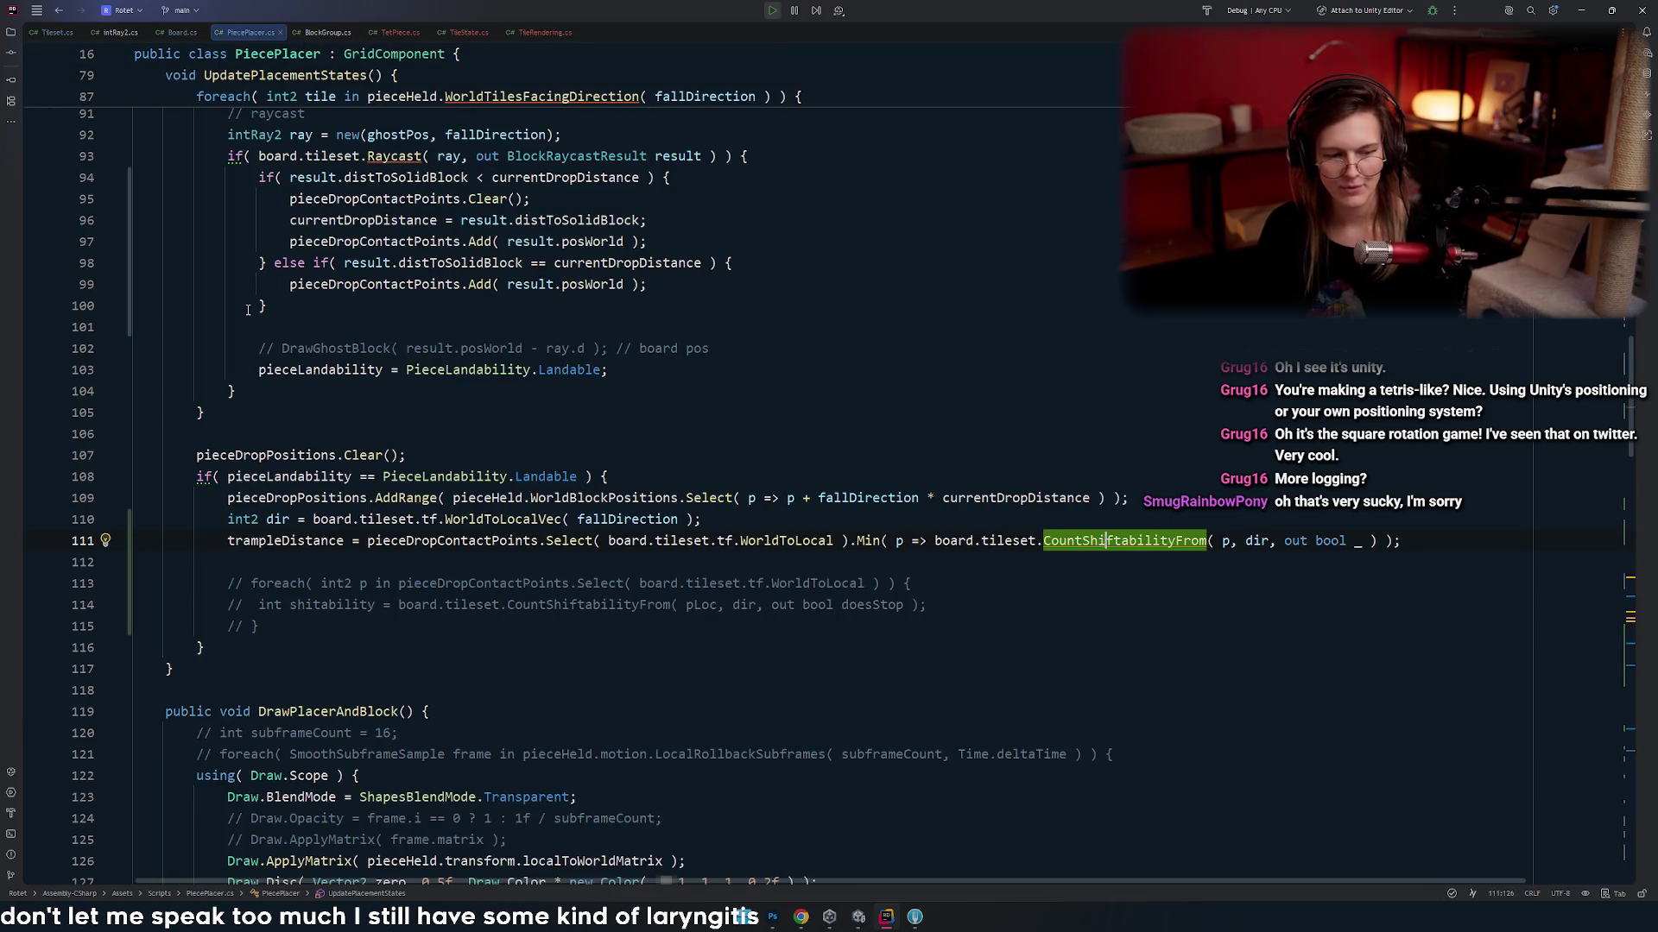
key("Up")
key("Up")
key("Up")
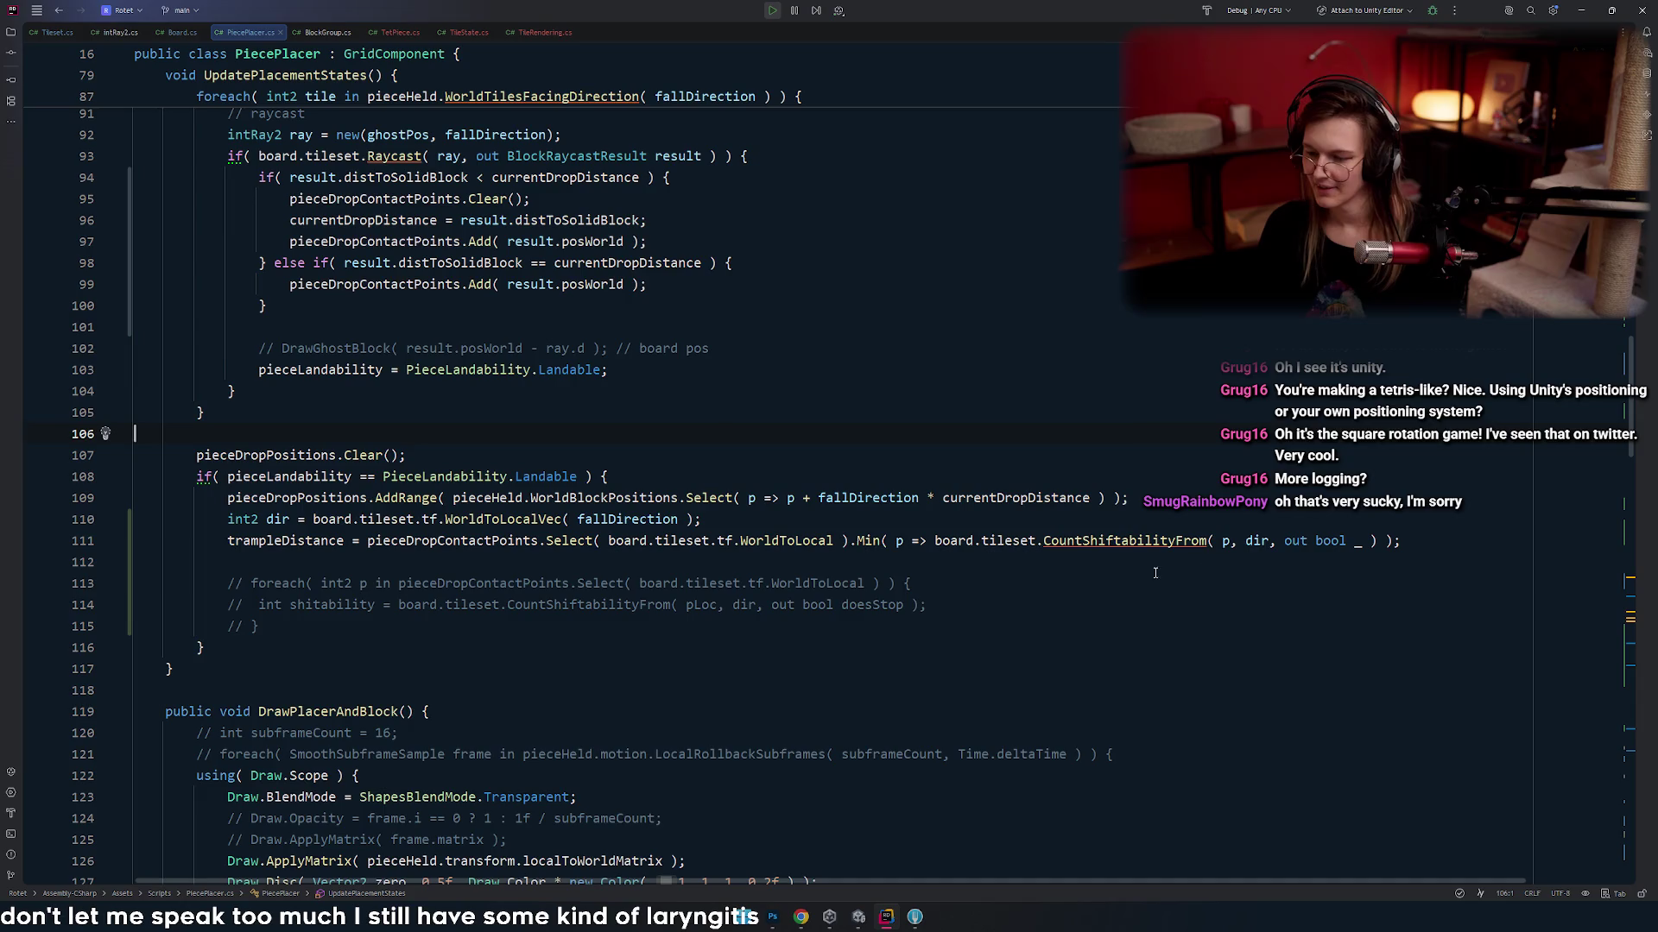
- Switch back to Tileset.cs and navigate to CellsFromPositionInDirection's loop
left_click(117, 32)
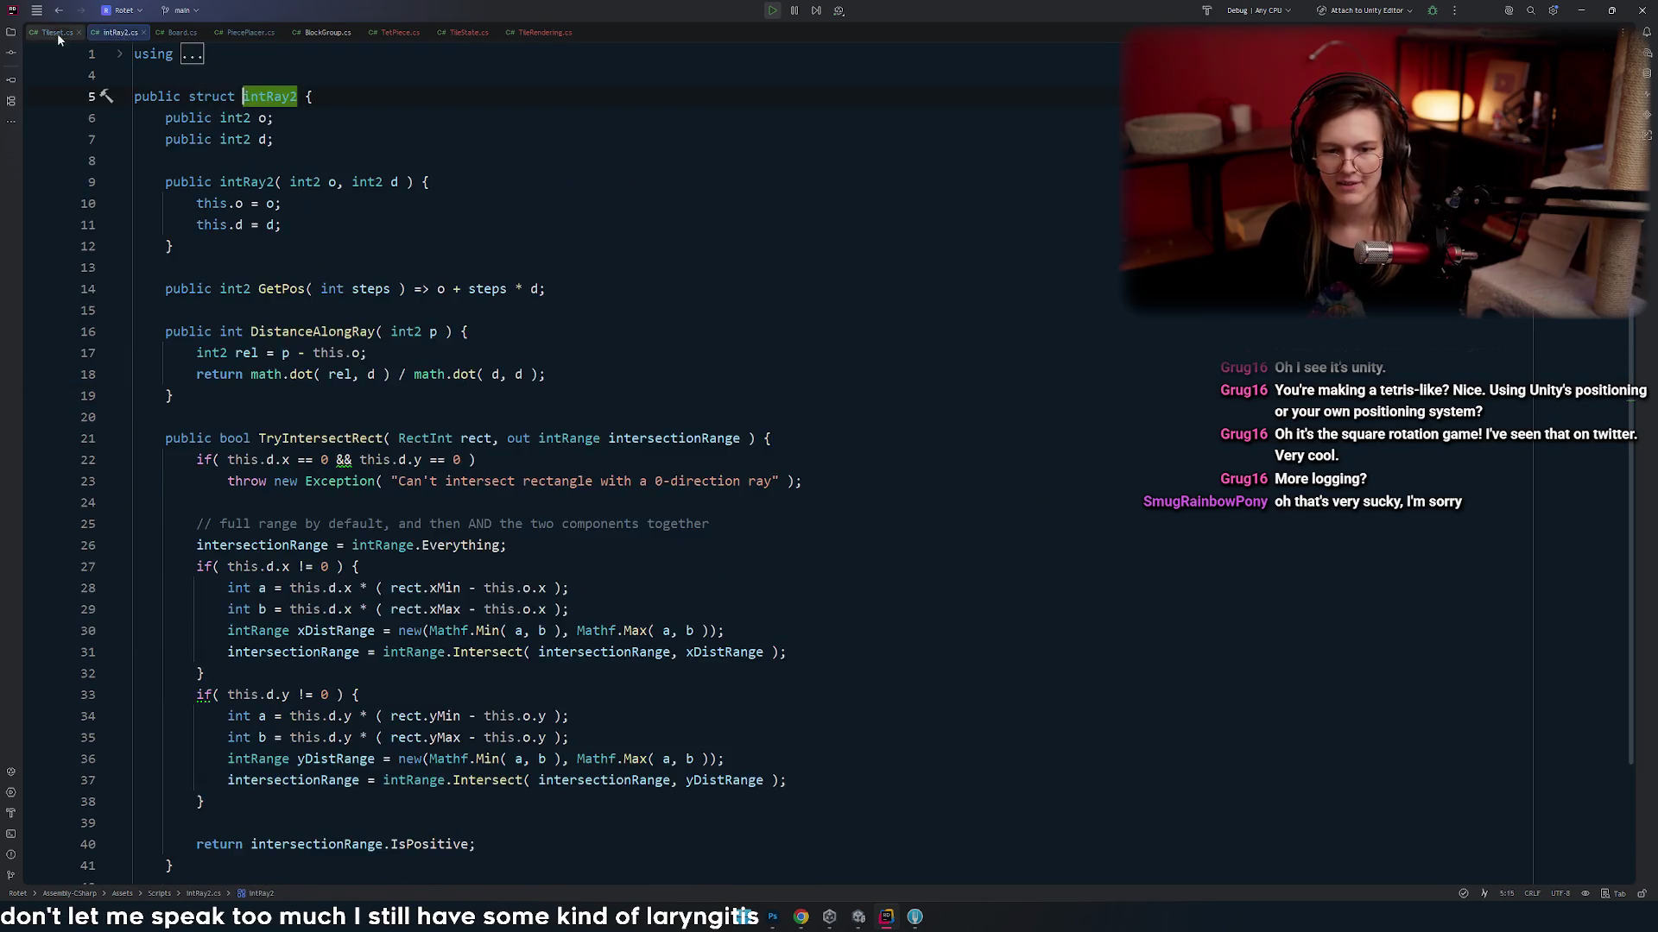
left_click(57, 33)
scroll(366, 284, "up", 5)
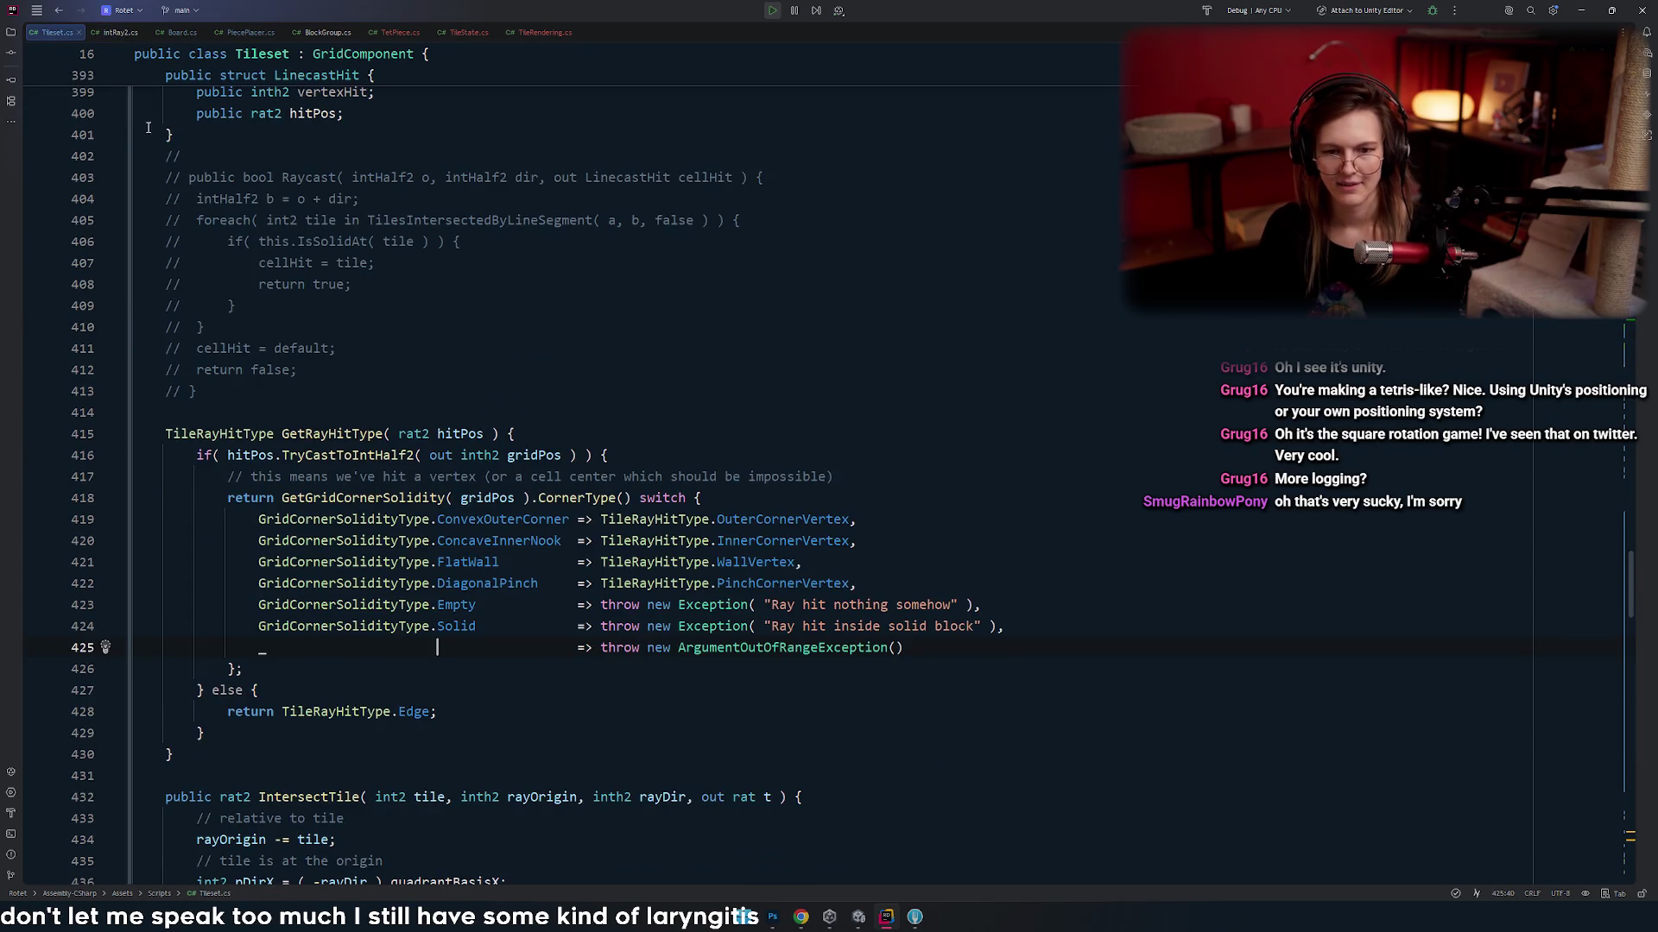
key("ctrl+alt+Left")
key("ctrl+alt+Left")
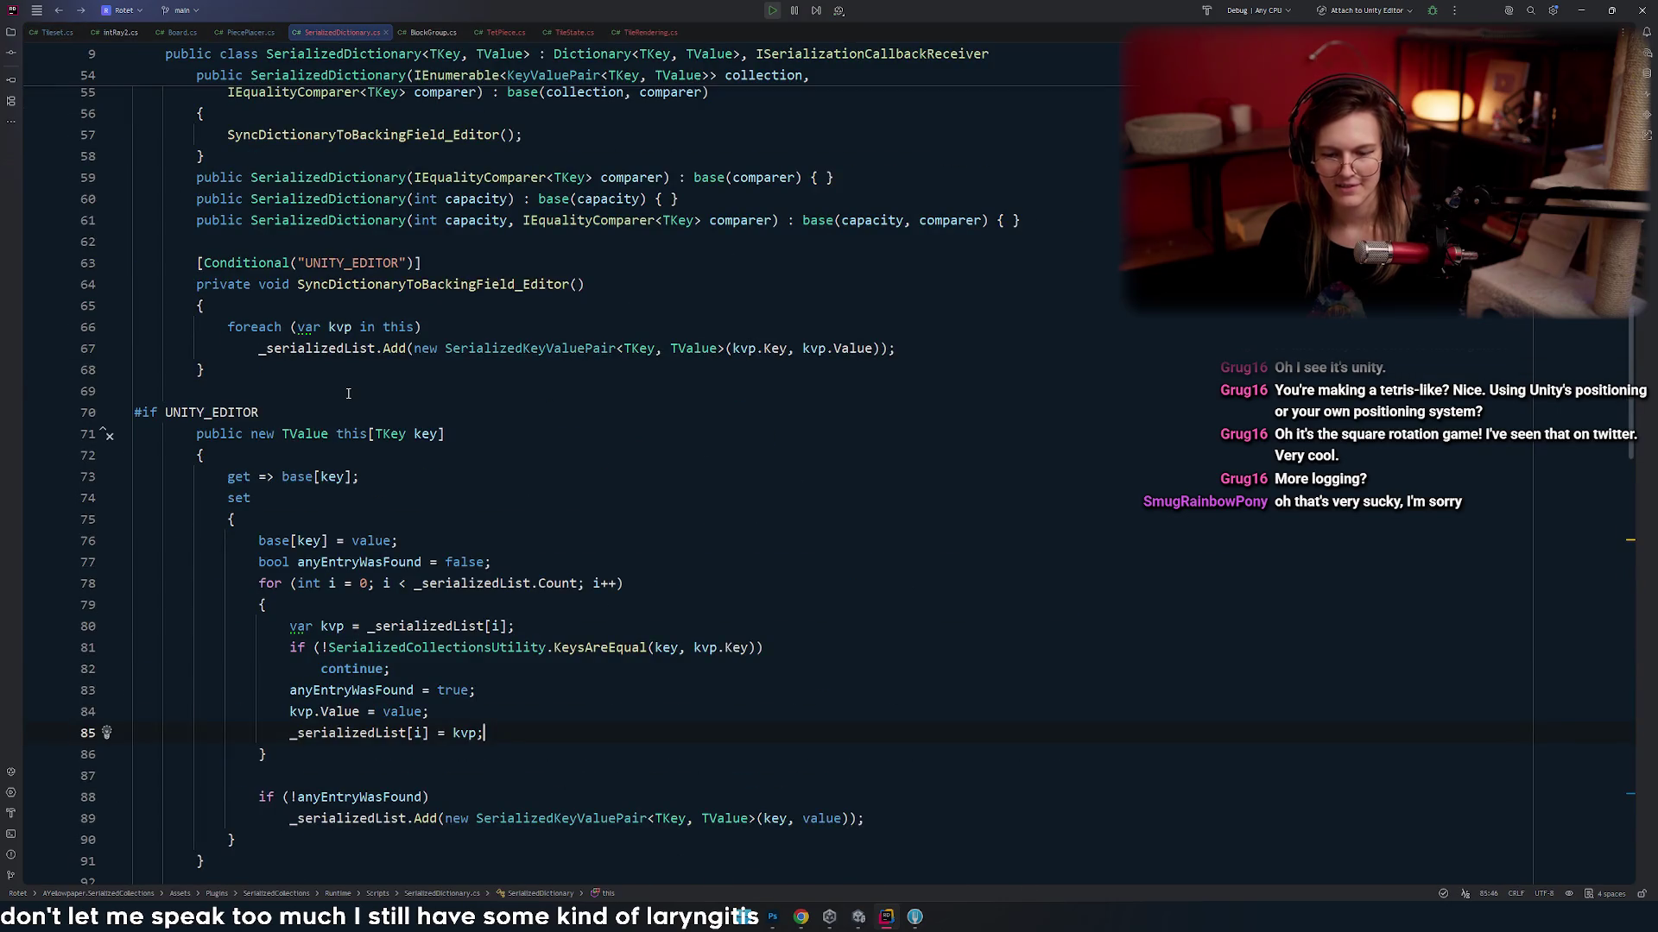
key("ctrl+alt+Right")
key("ctrl+alt+Right")
key("ctrl+alt+Right")
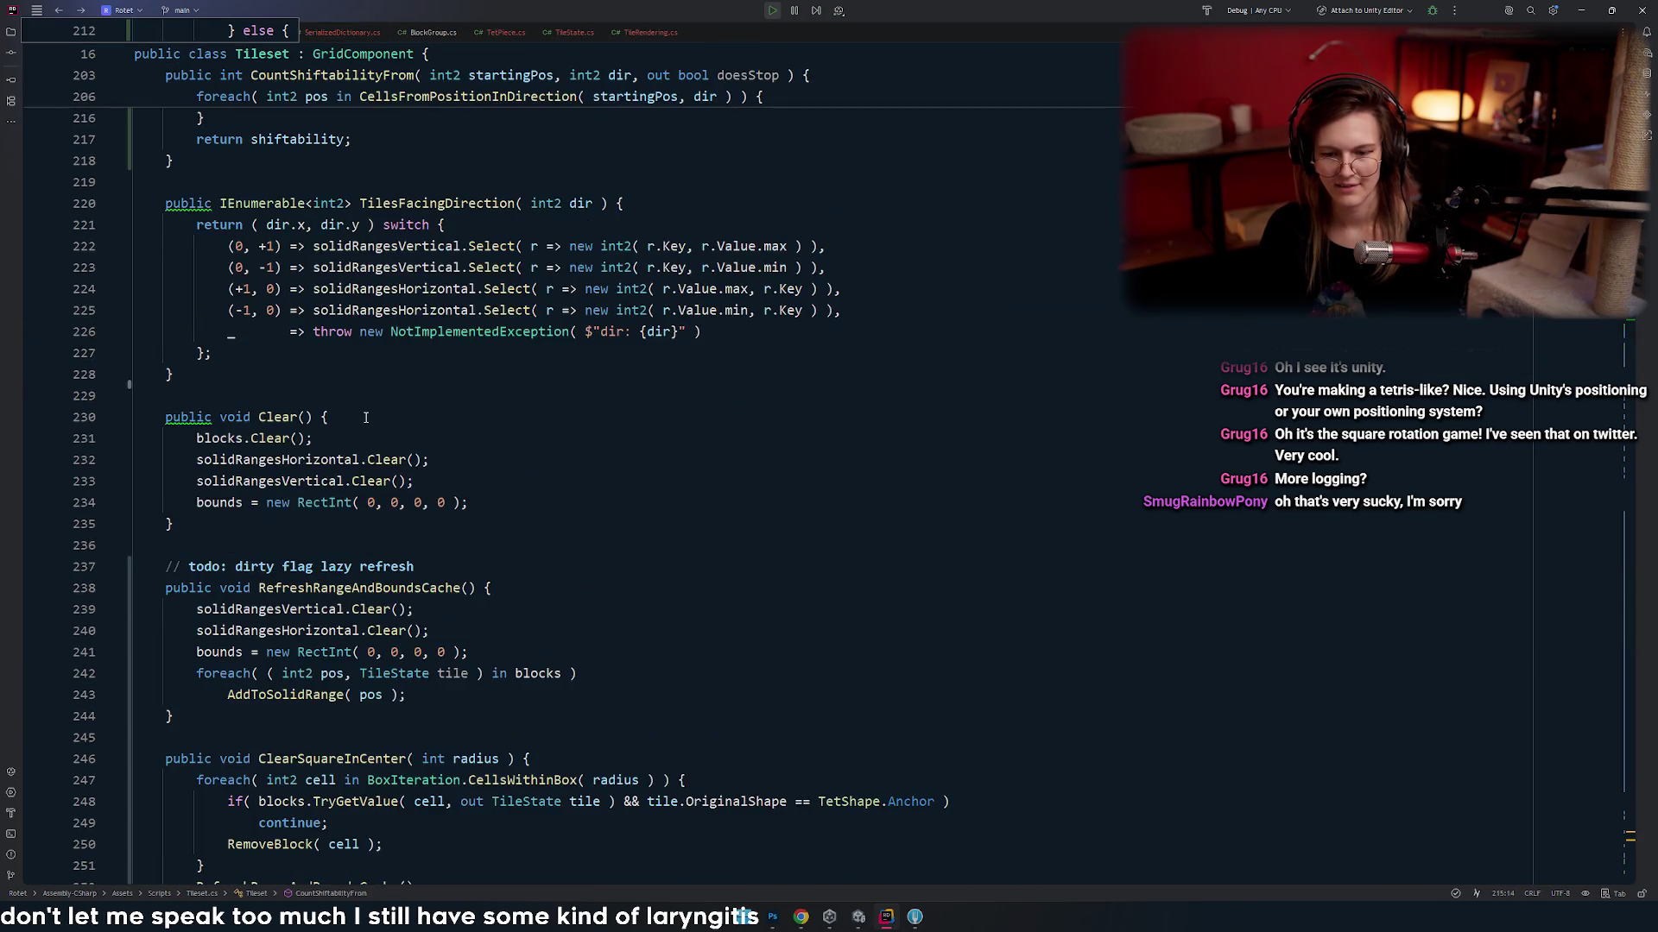
key("ctrl+alt+Right")
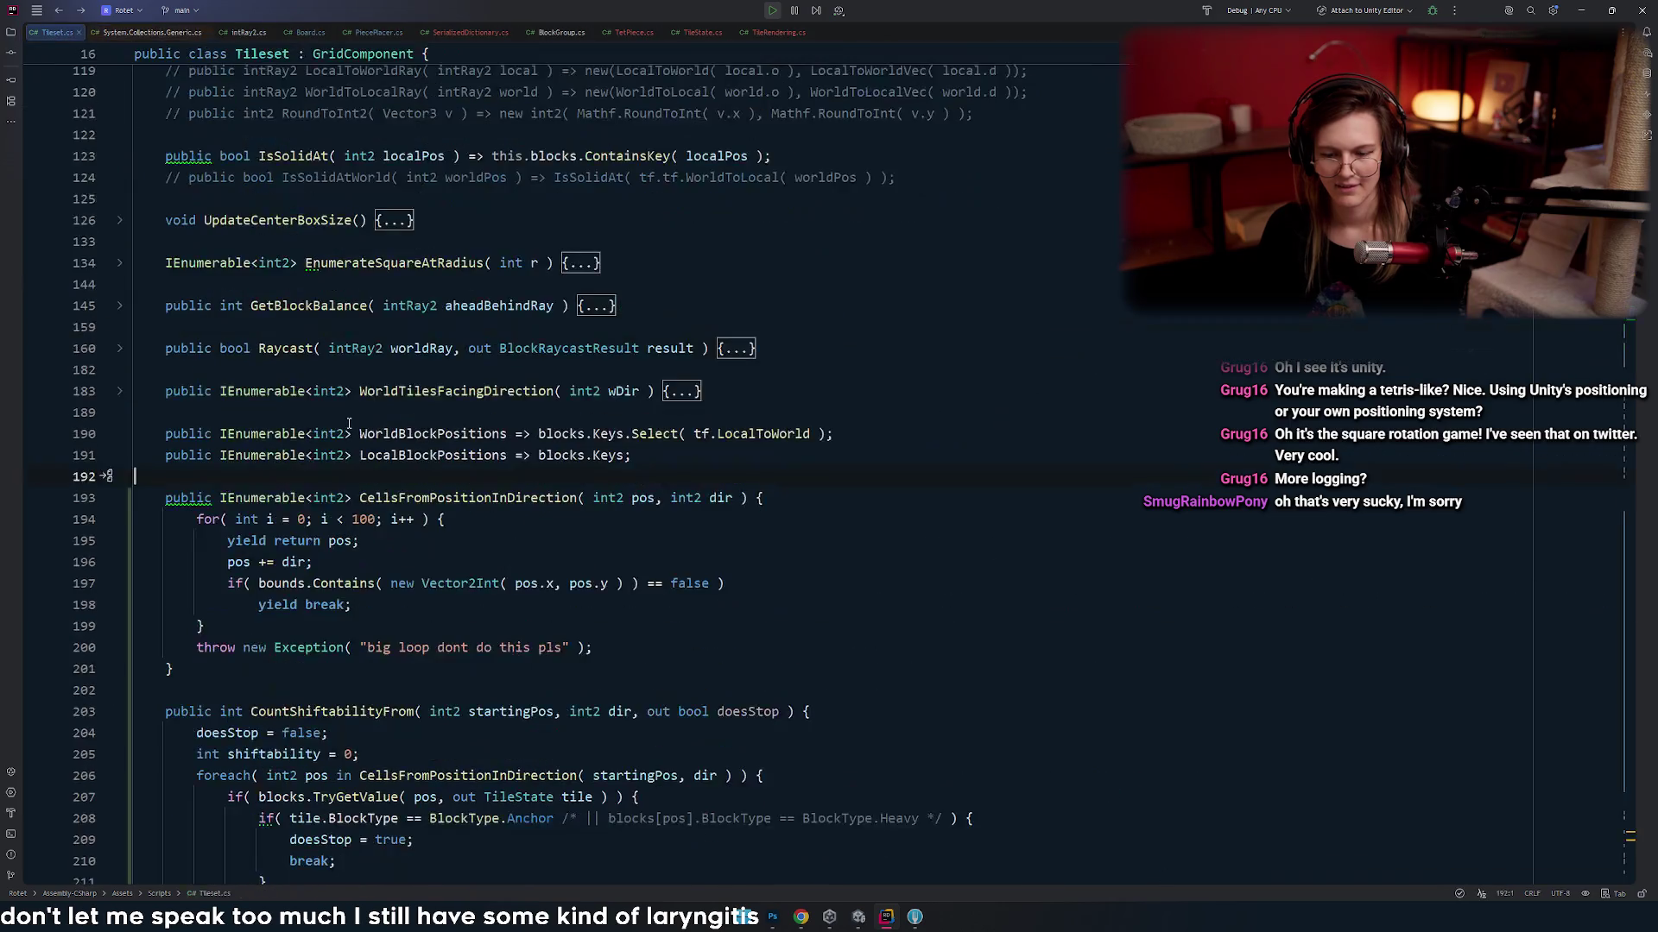
- Show CellsFromPositionInDirection's usages, select bounds on line 197, and jump to its declaration
scroll(417, 495, "down", 1)
left_click(477, 390)
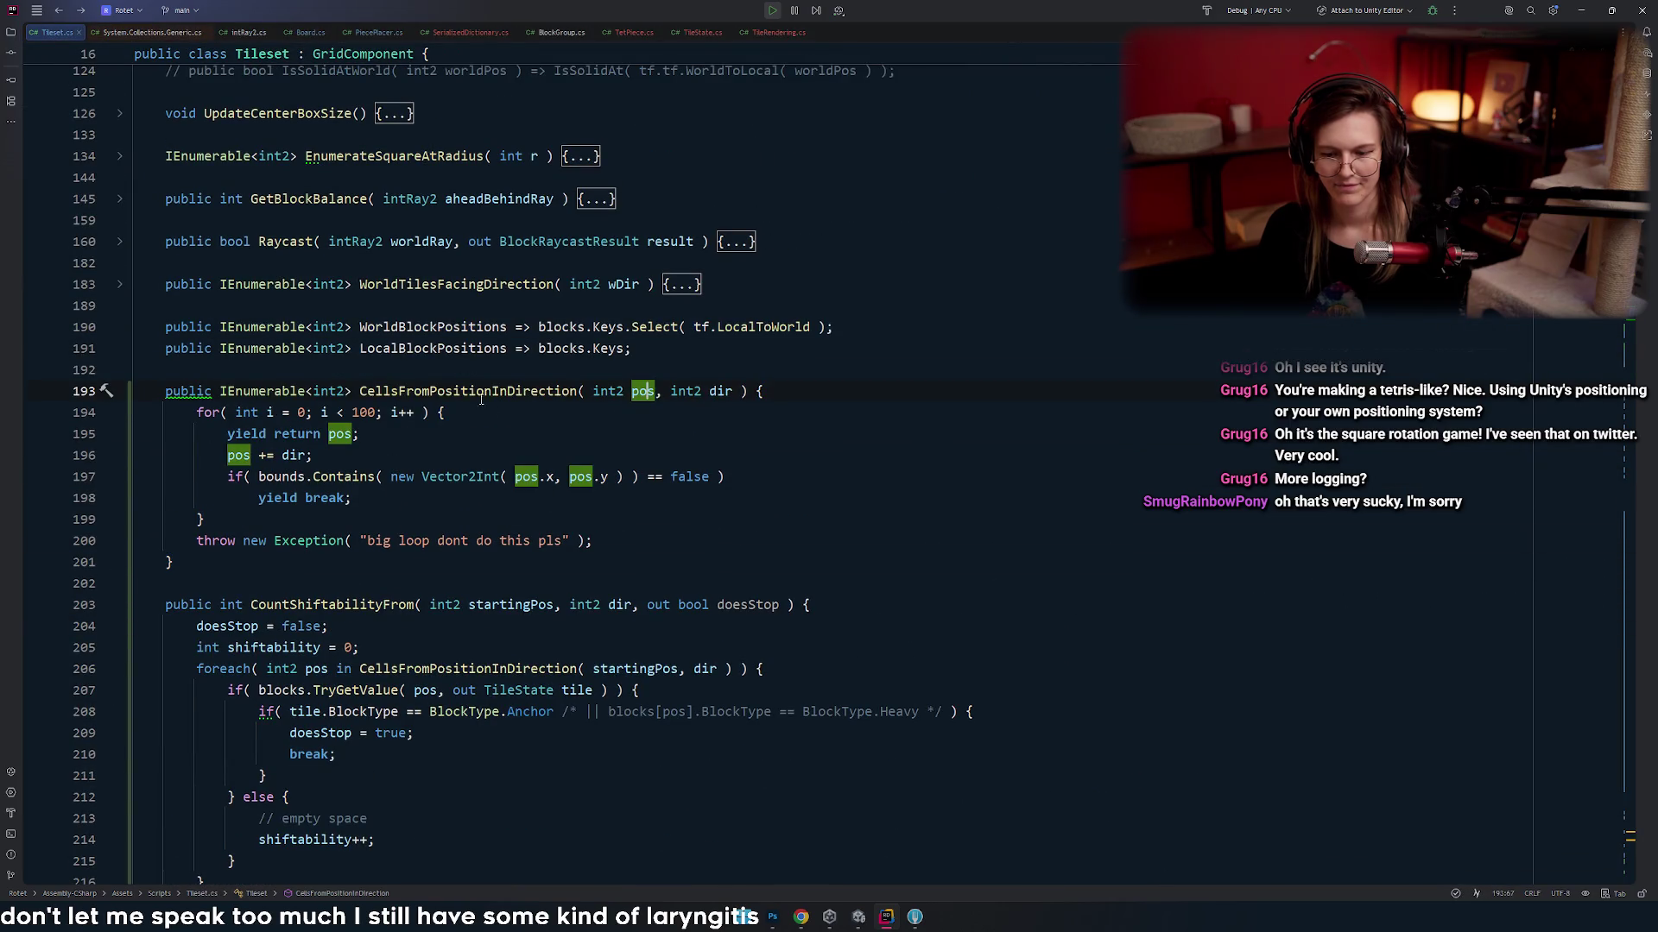
scroll(456, 410, "down", 3)
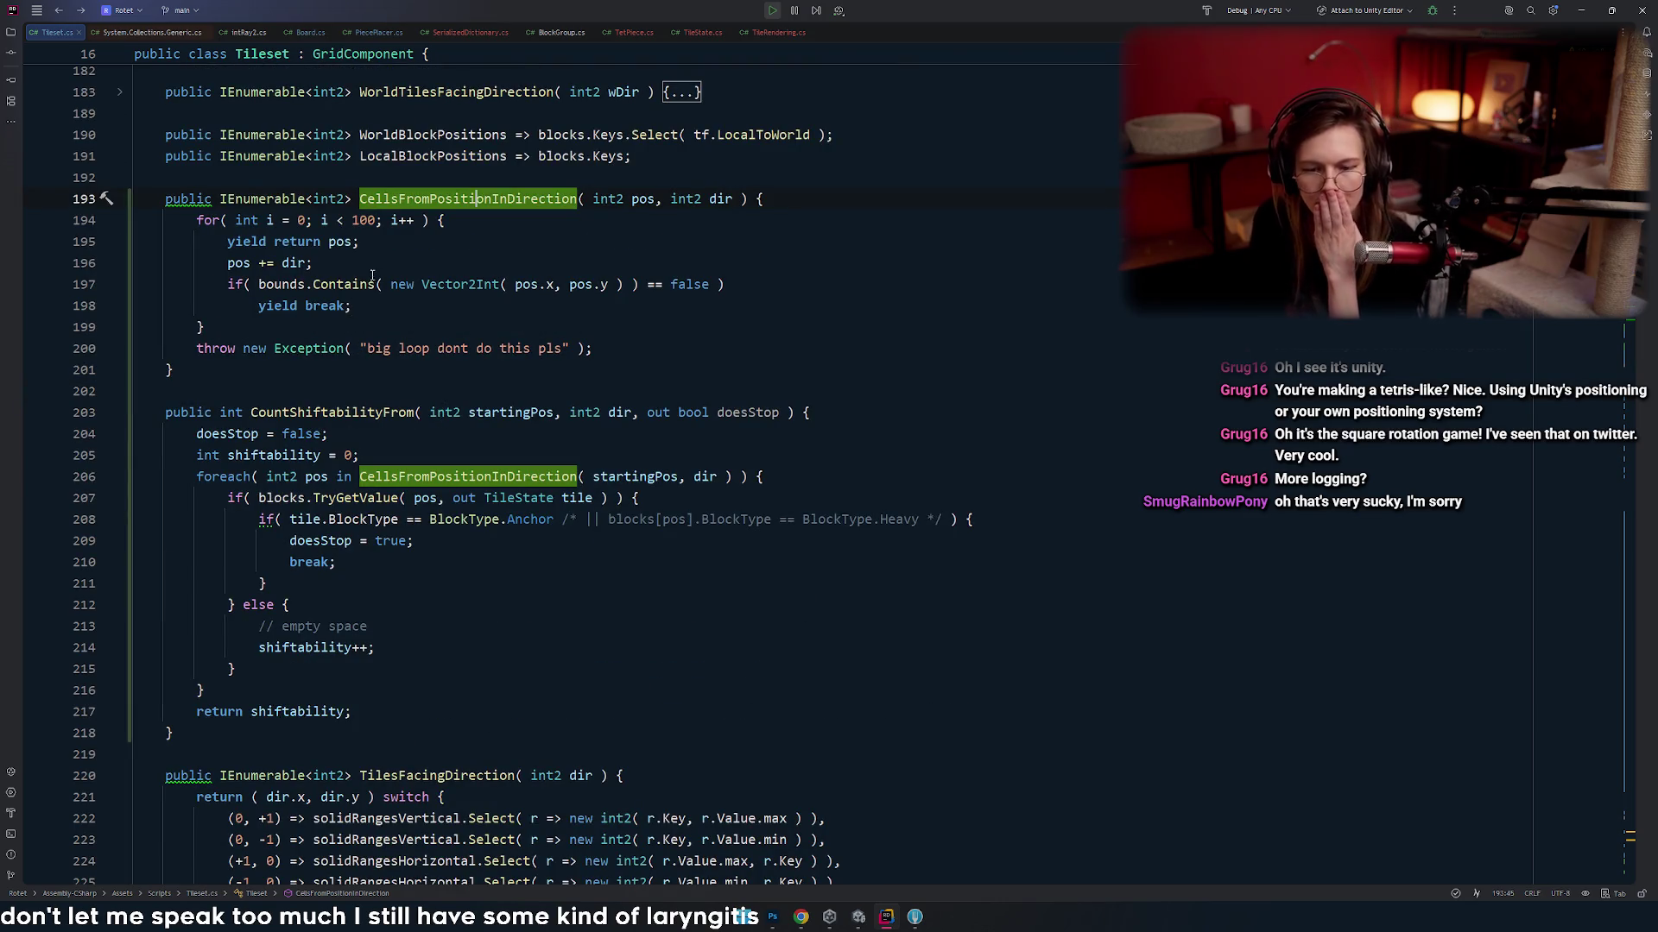
double_click(282, 284)
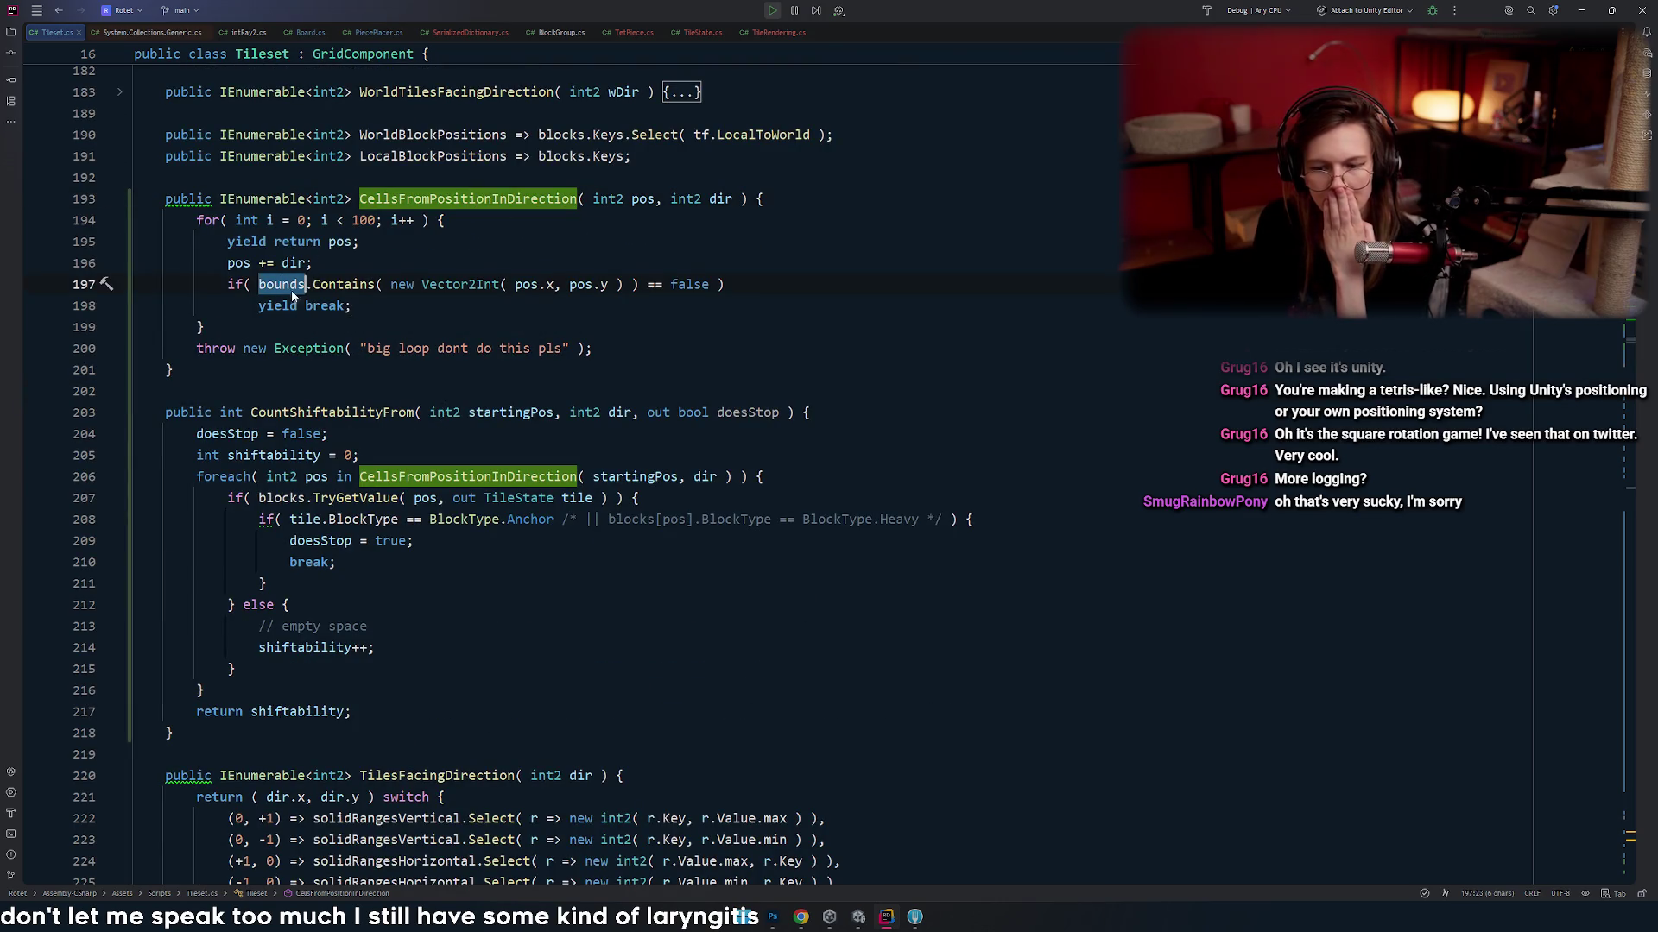
scroll(398, 340, "up", 1)
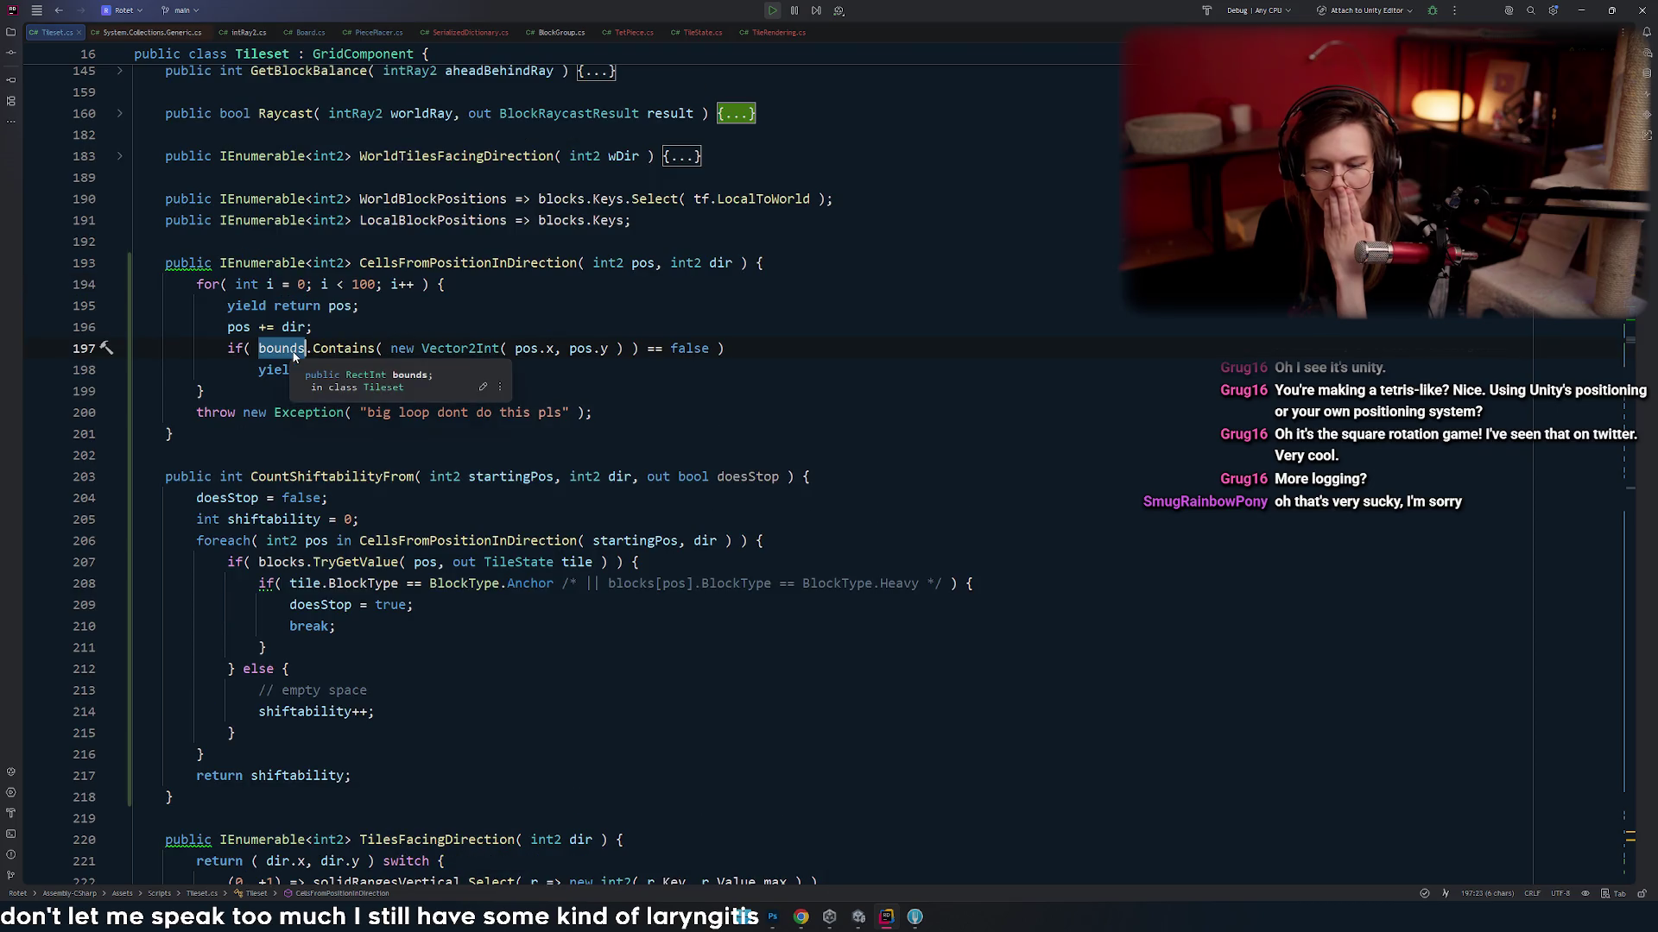
scroll(272, 367, "up", 8)
key("ctrl+b")
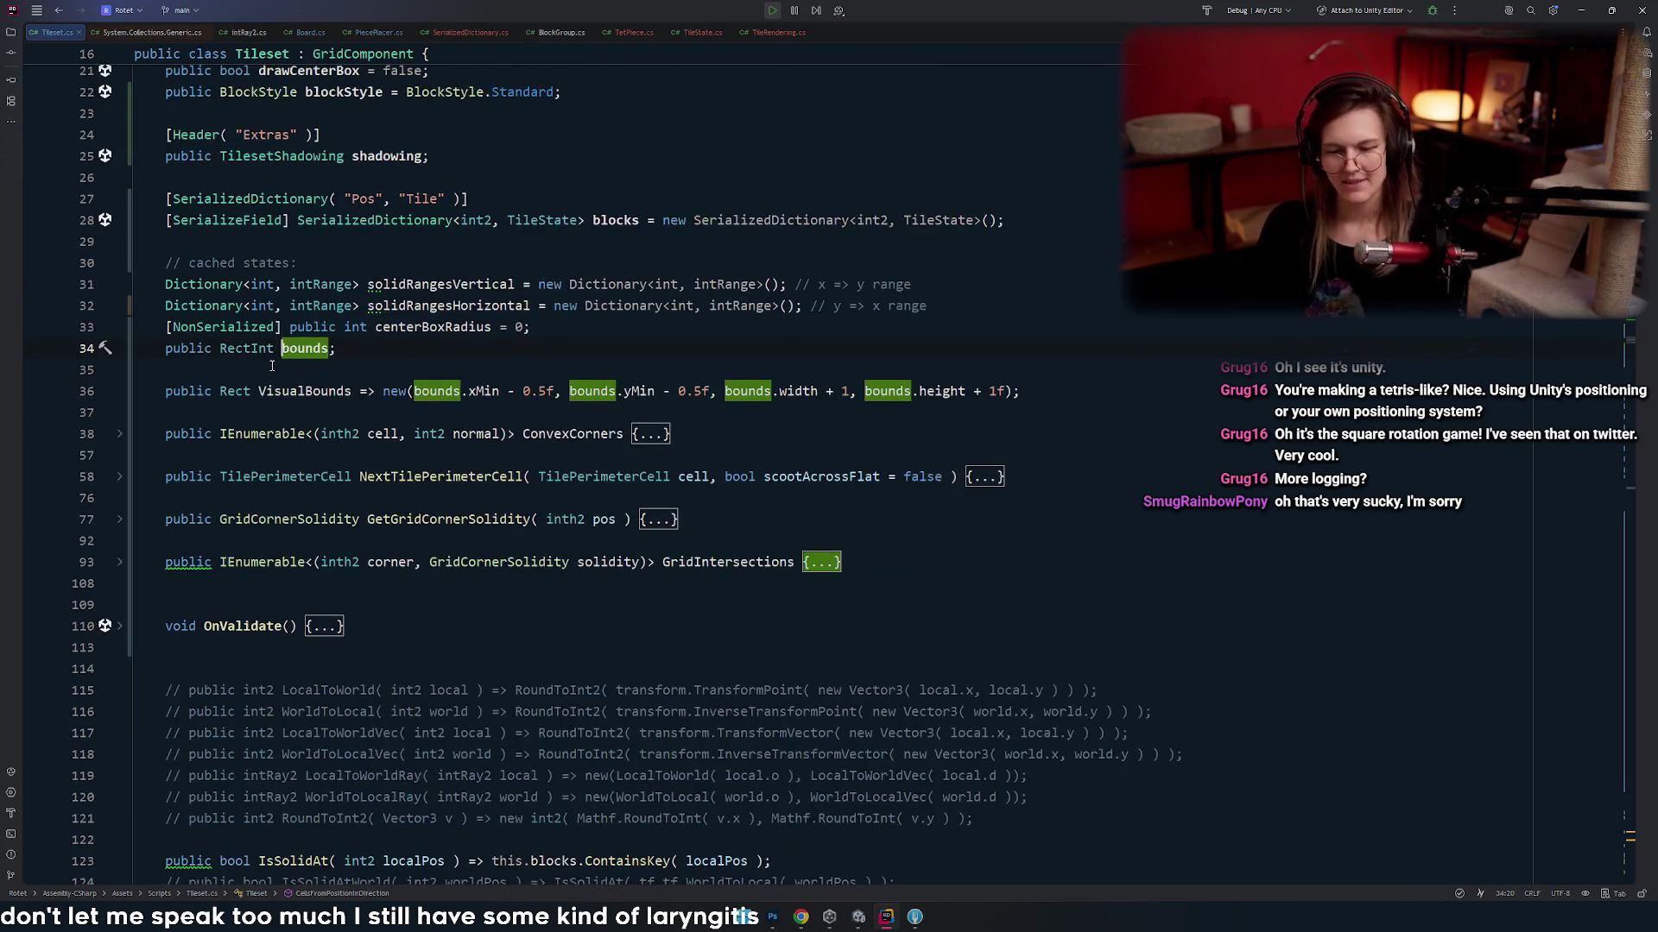
type("pi")
- Select every bounds occurrence from its line 36 declaration, then collapse back to one caret
left_click(436, 393)
key("alt+Return")
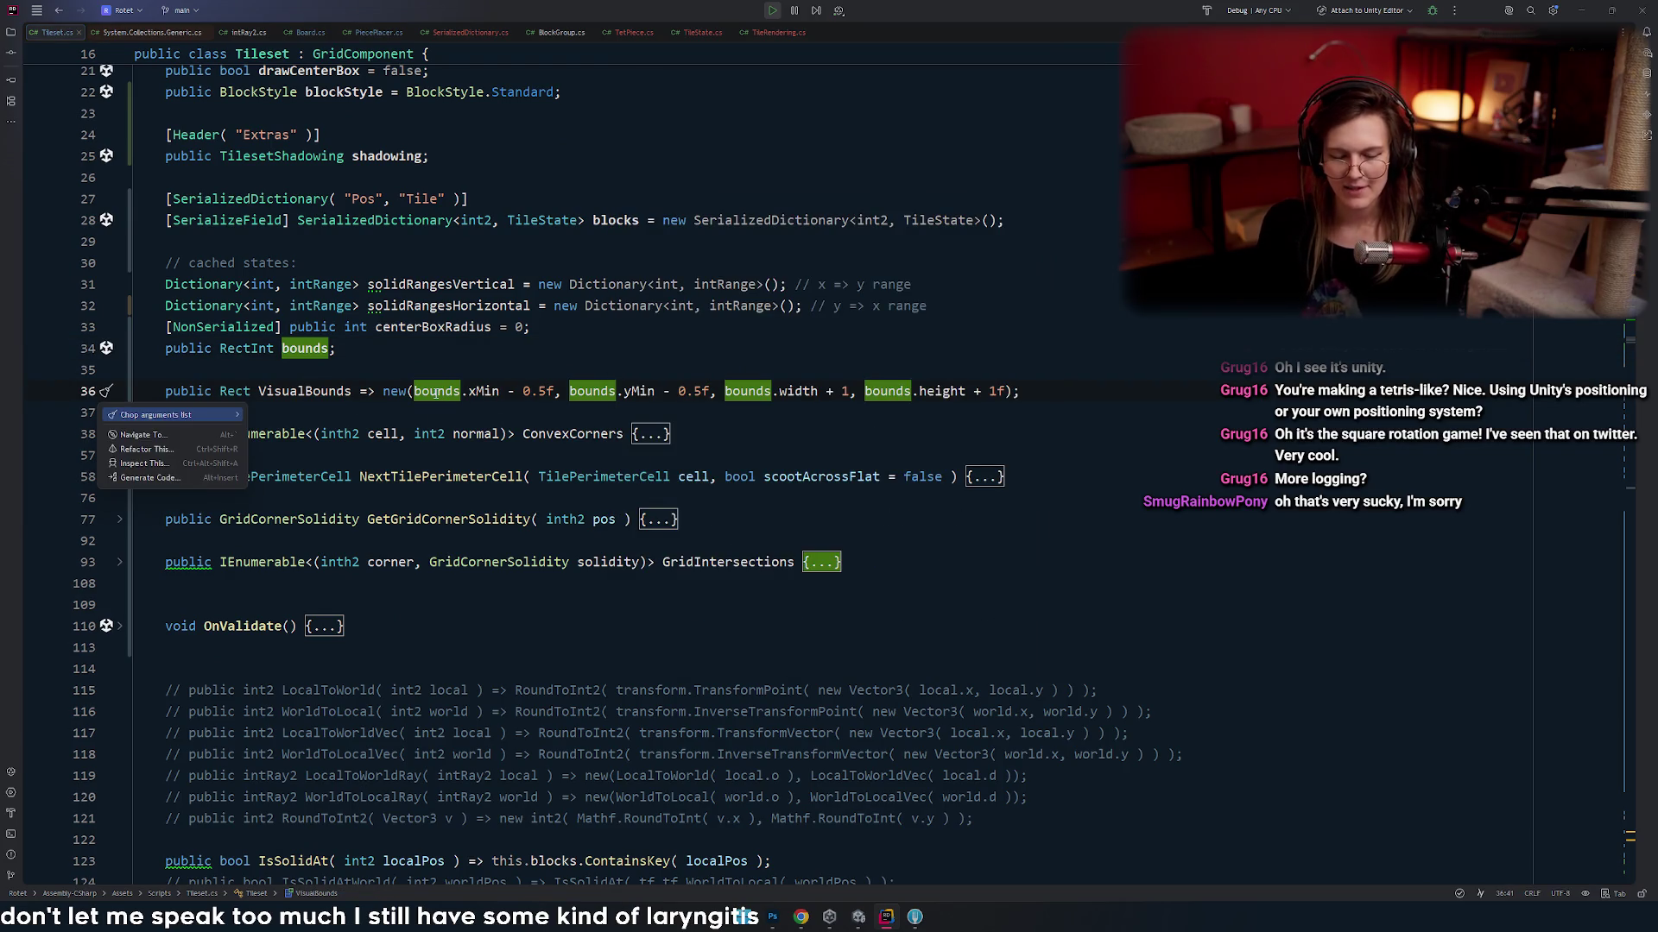
key("Escape")
scroll(153, 418, "down", 1)
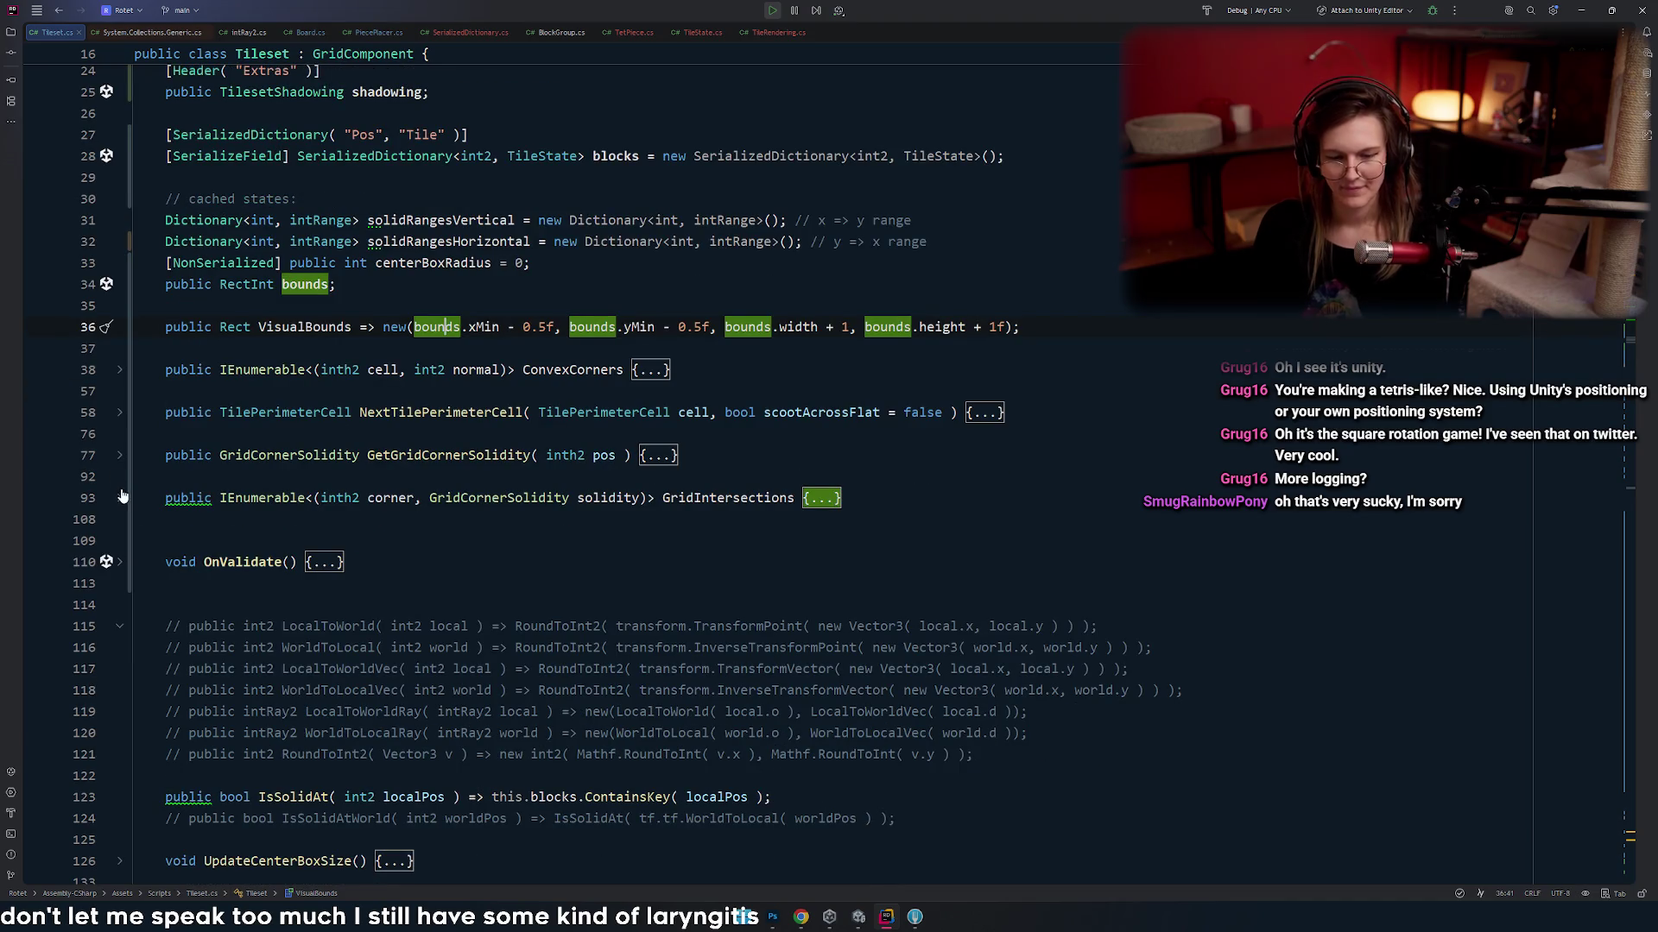
key("alt+j")
key("alt+j")
key("alt+j")
key("alt+j")
key("alt+j")
key("alt+j")
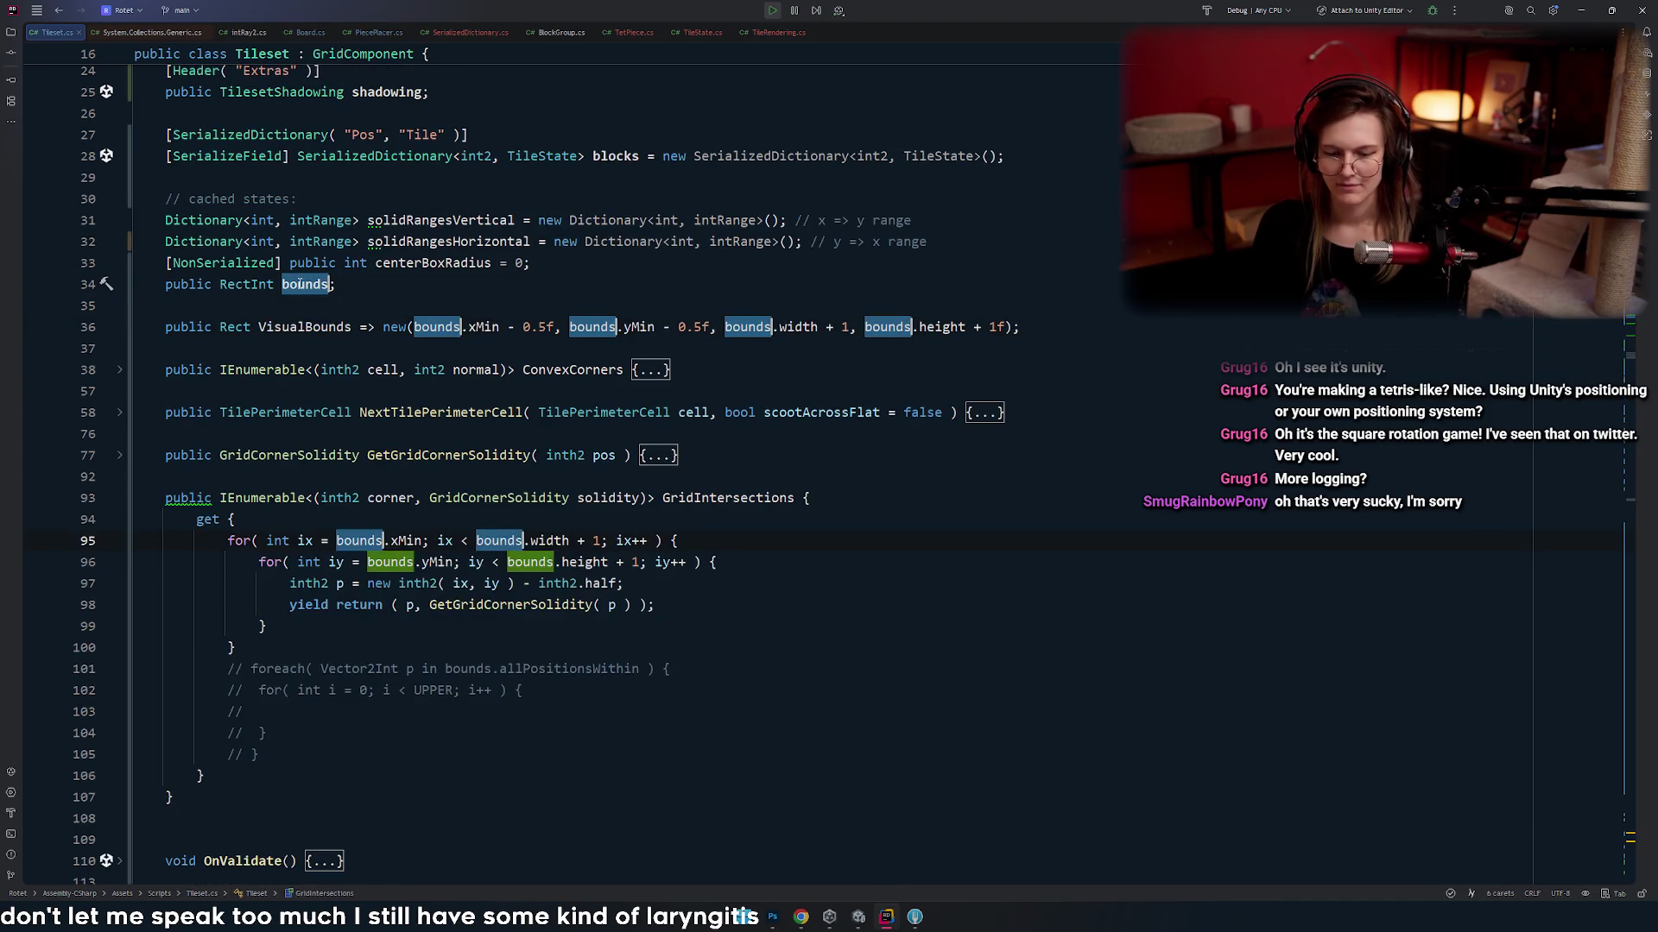
key("alt+j")
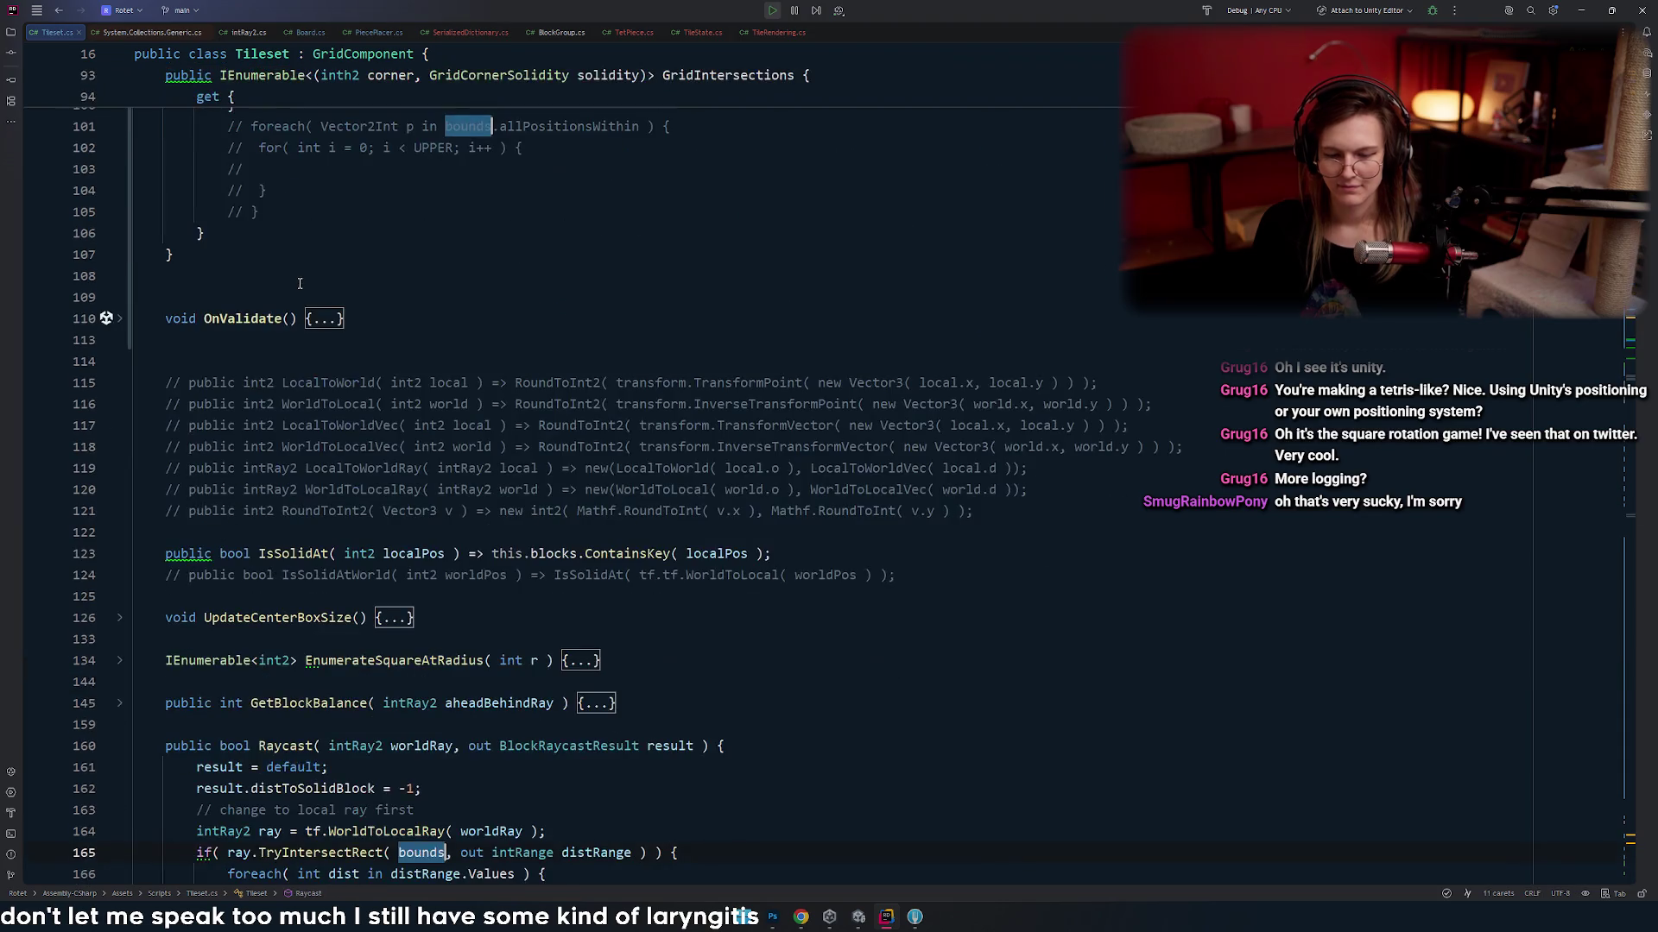
scroll(471, 253, "down", 3)
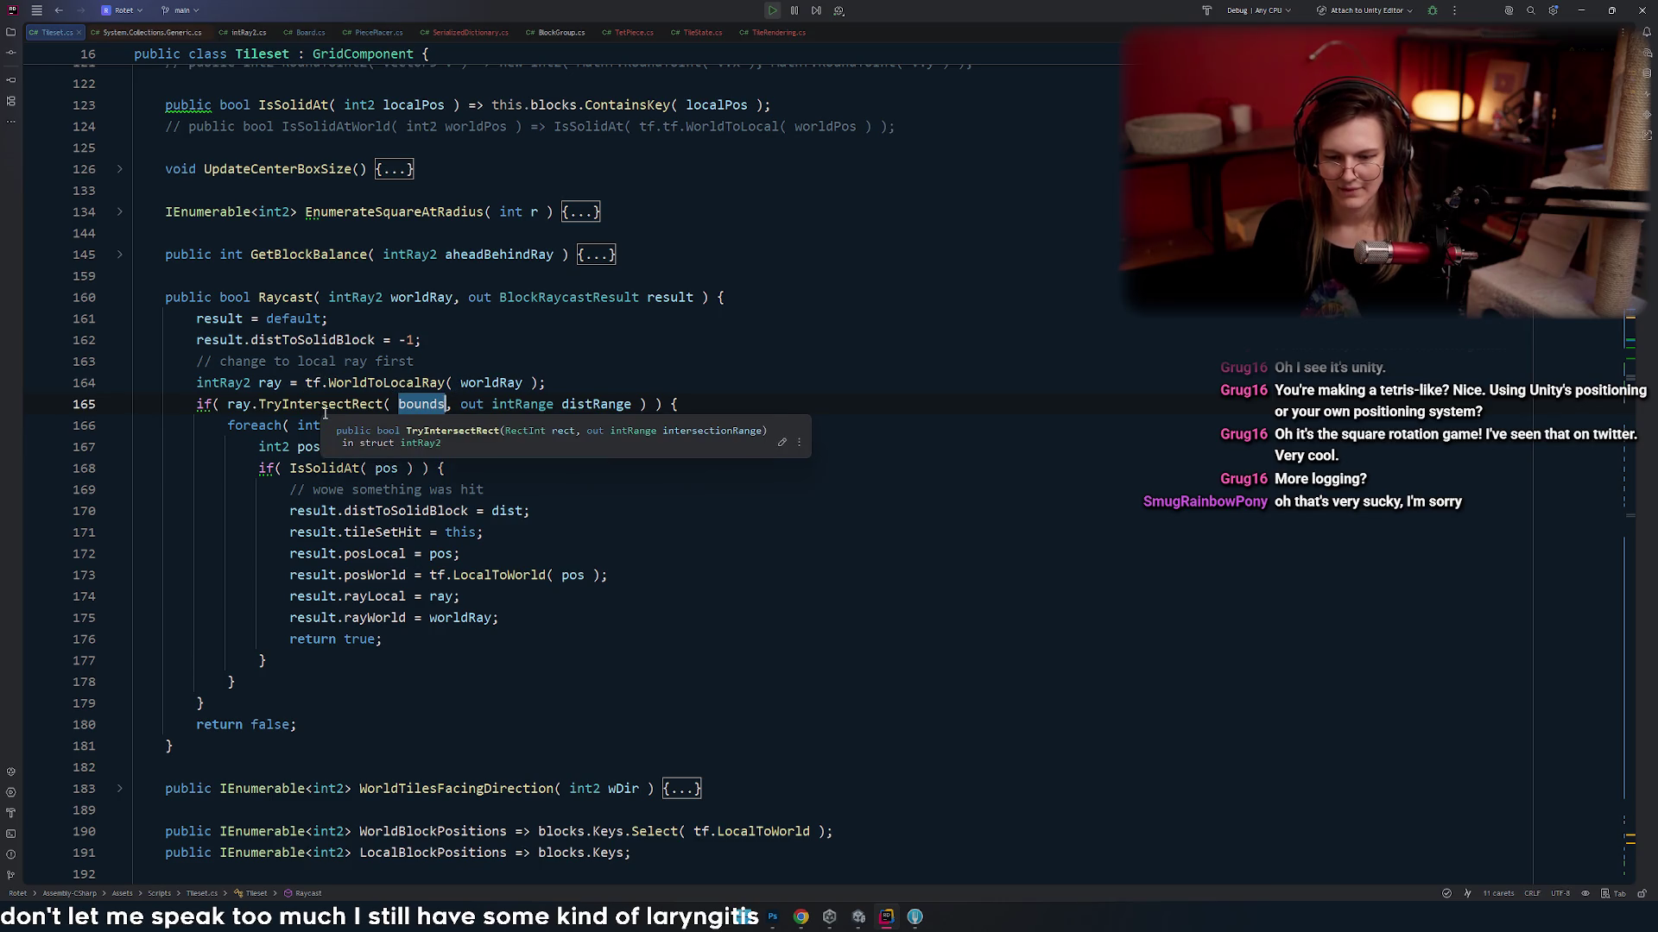
key("Escape")
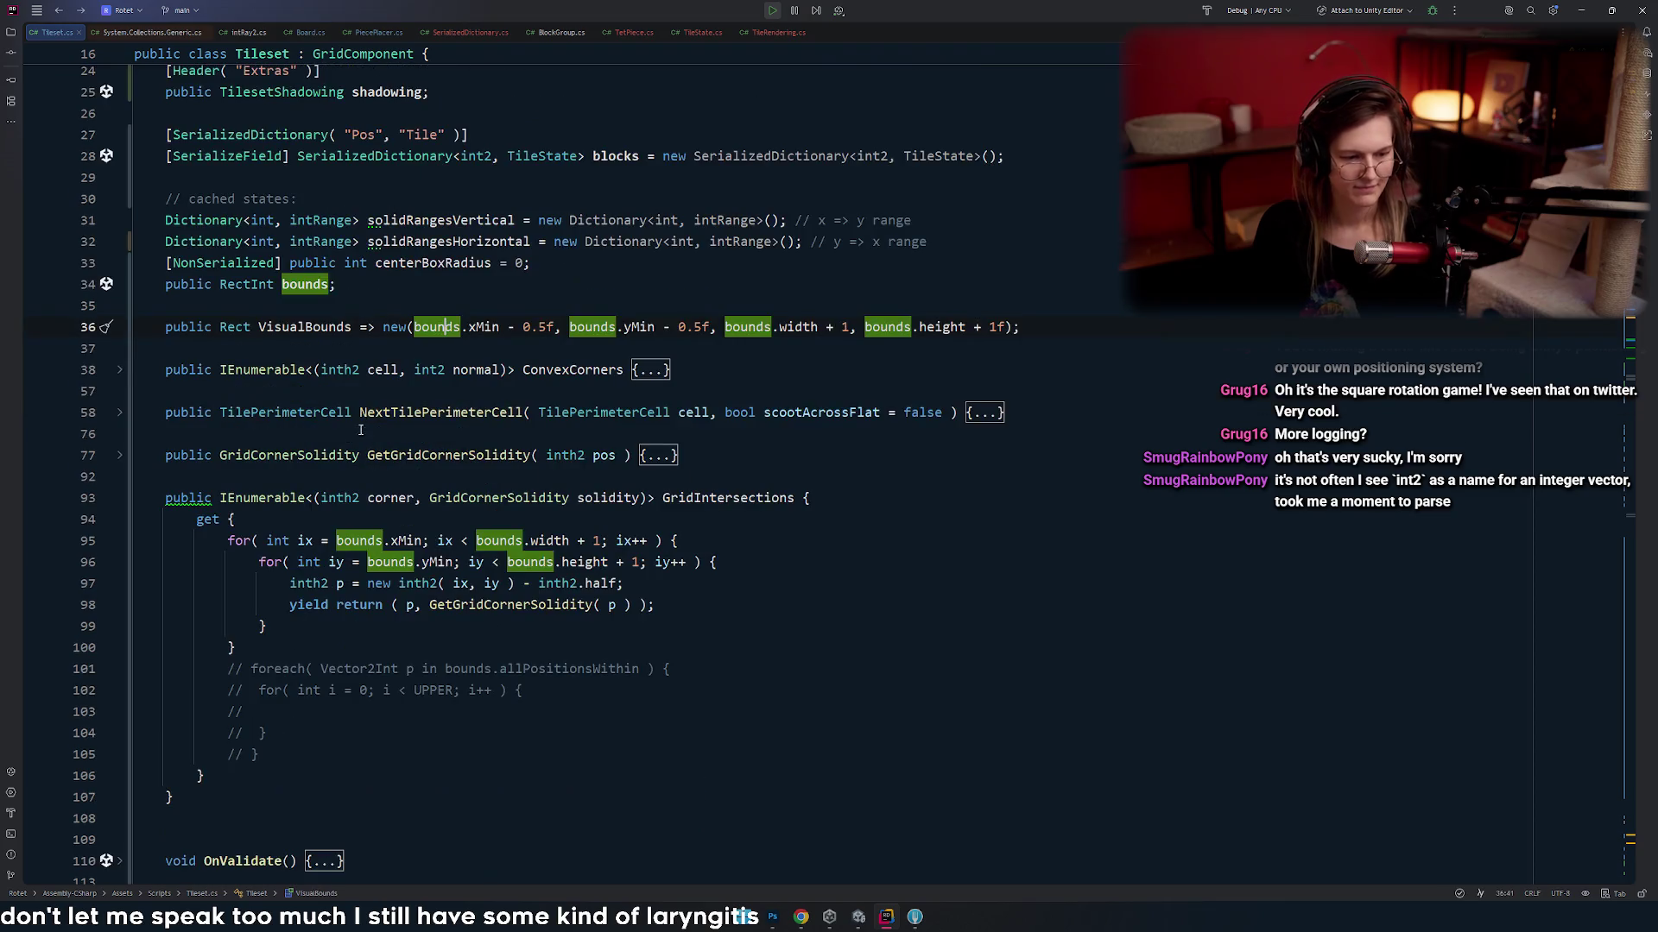
- Jump back to CountShiftabilityFrom and inspect the shiftability = 0 and TryGetValue lines
key("ctrl+minus")
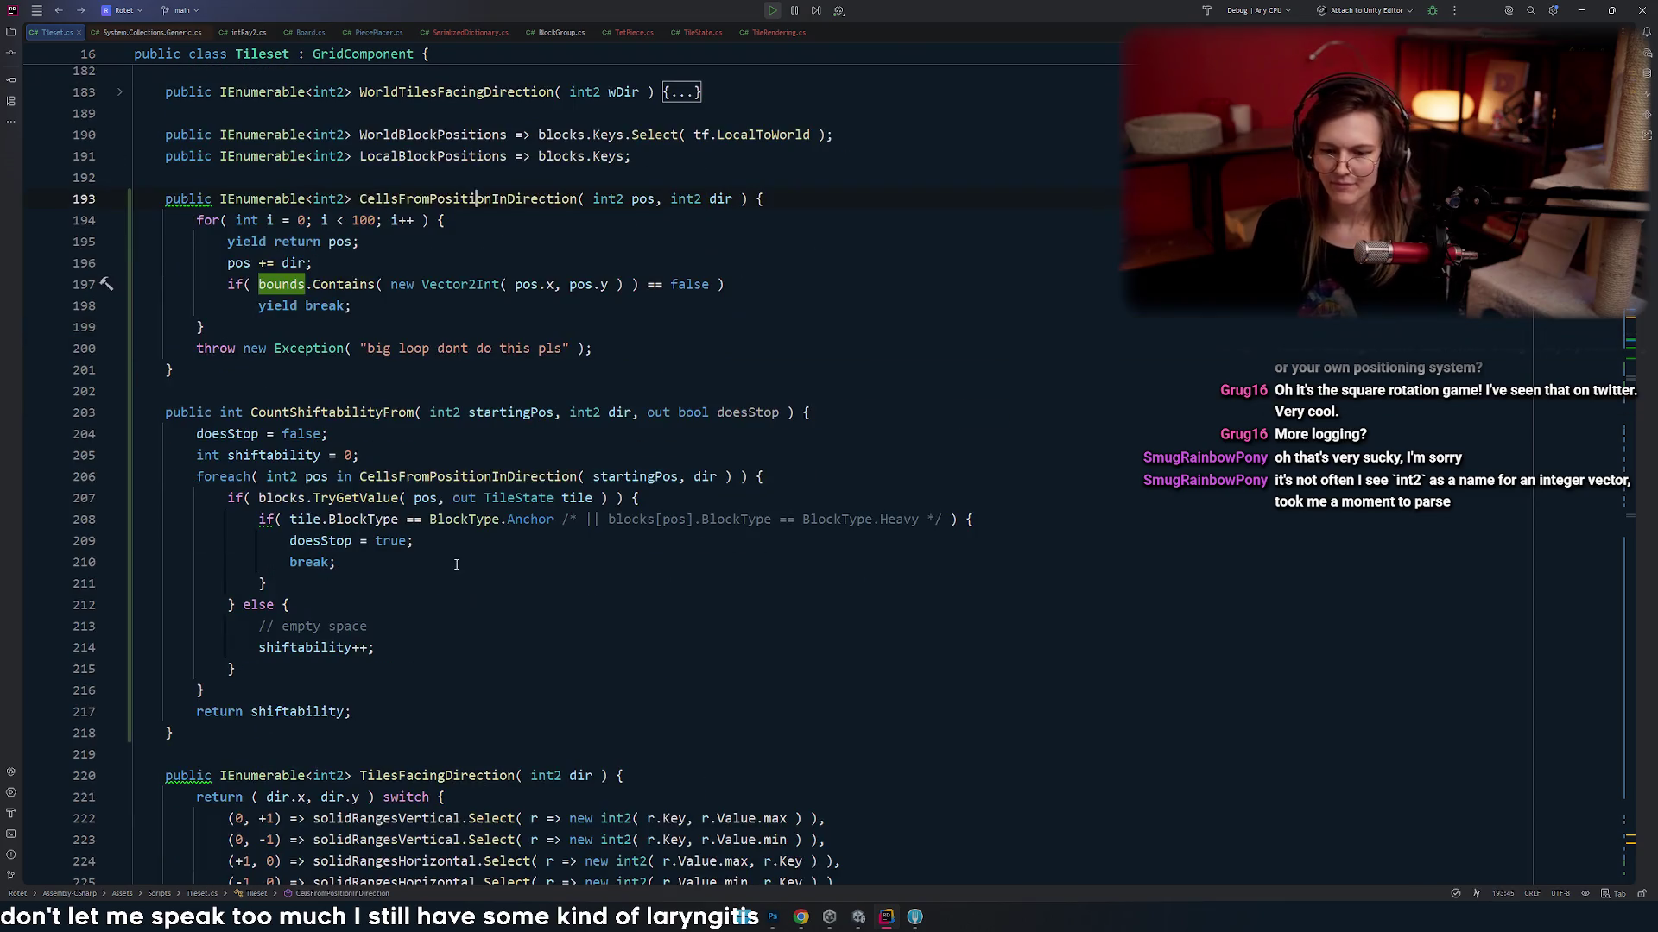
key("ctrl+minus")
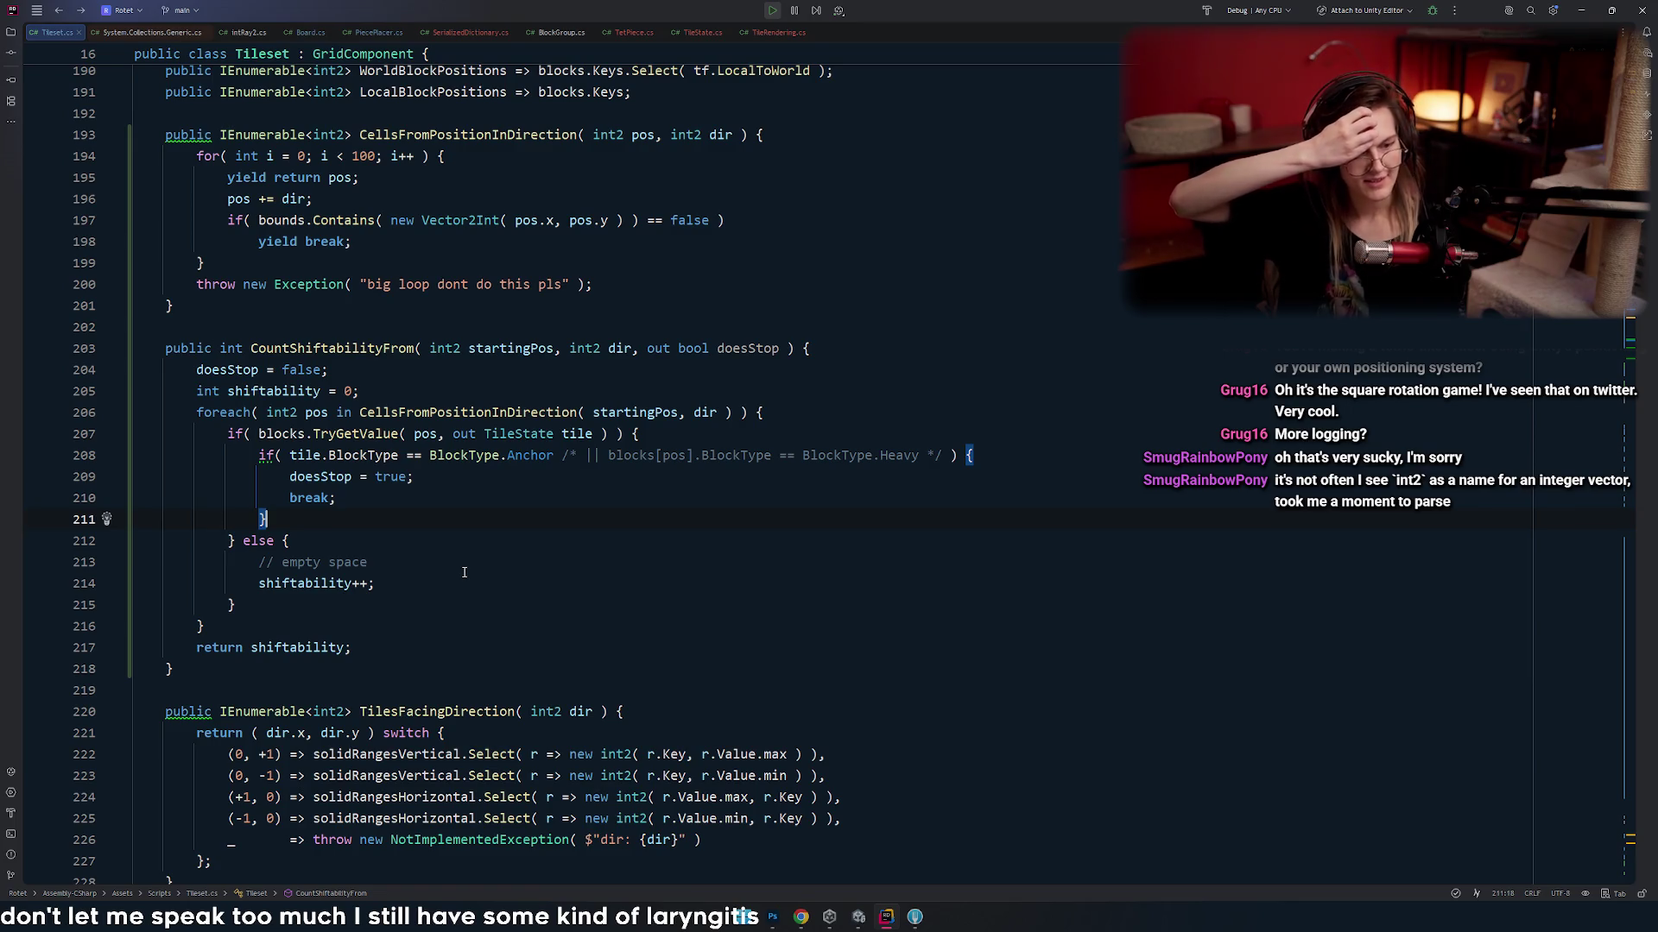
left_click(402, 390)
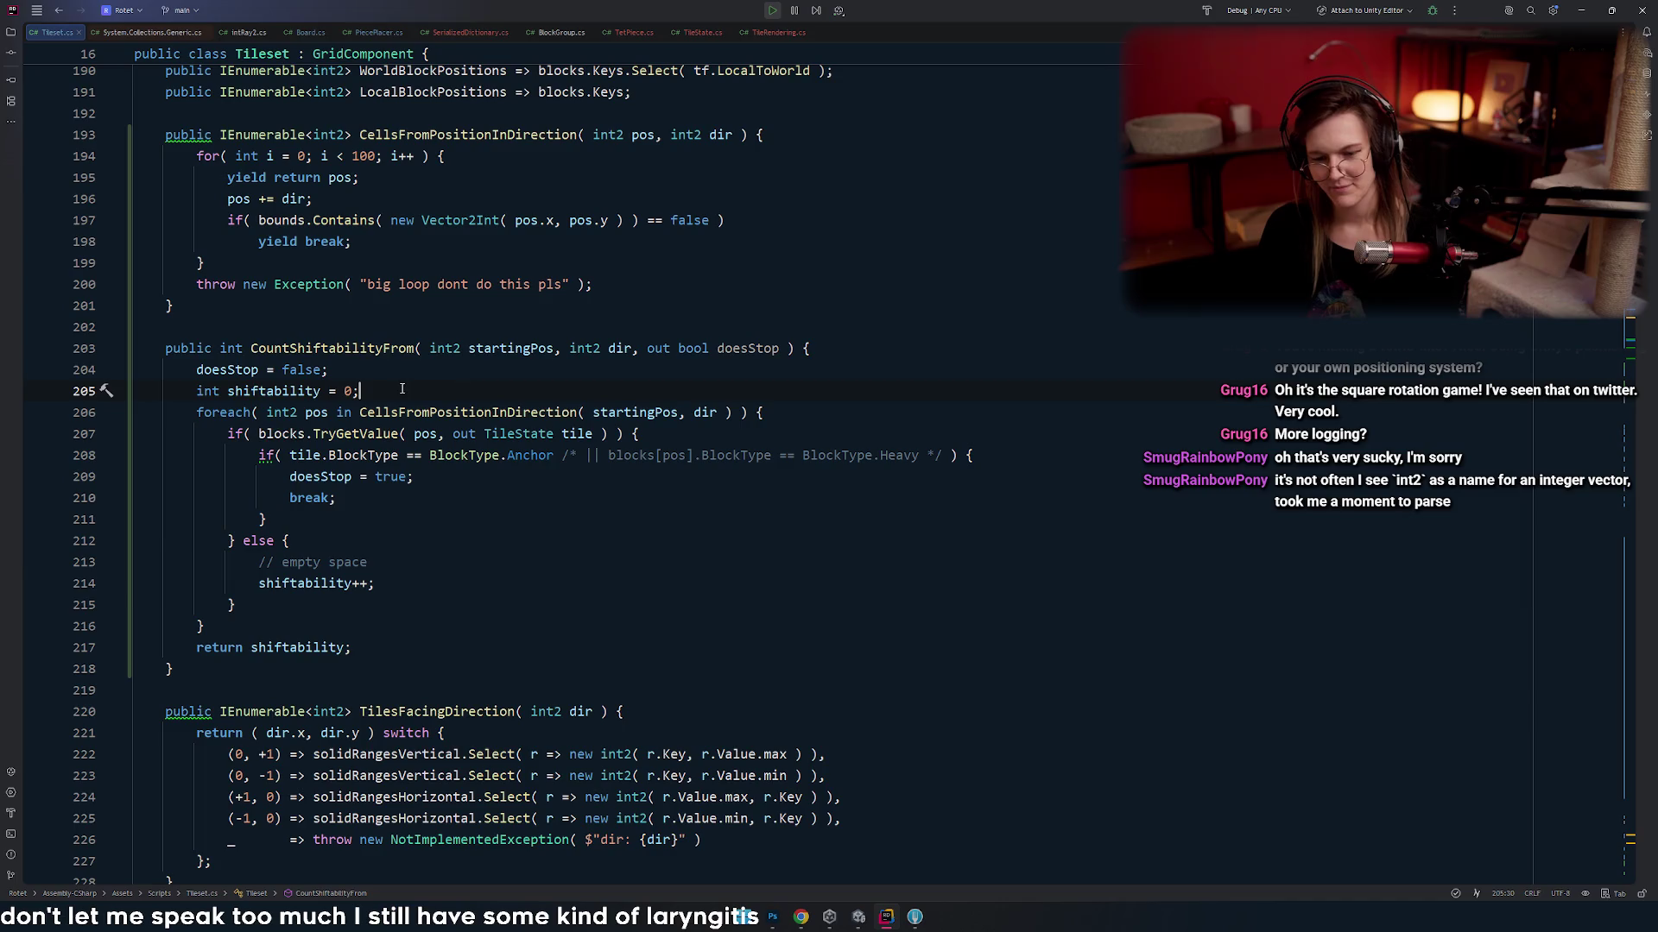
key("Up")
key("Down")
key("Down")
key("Down")
key("Down")
key("Up")
key("Up")
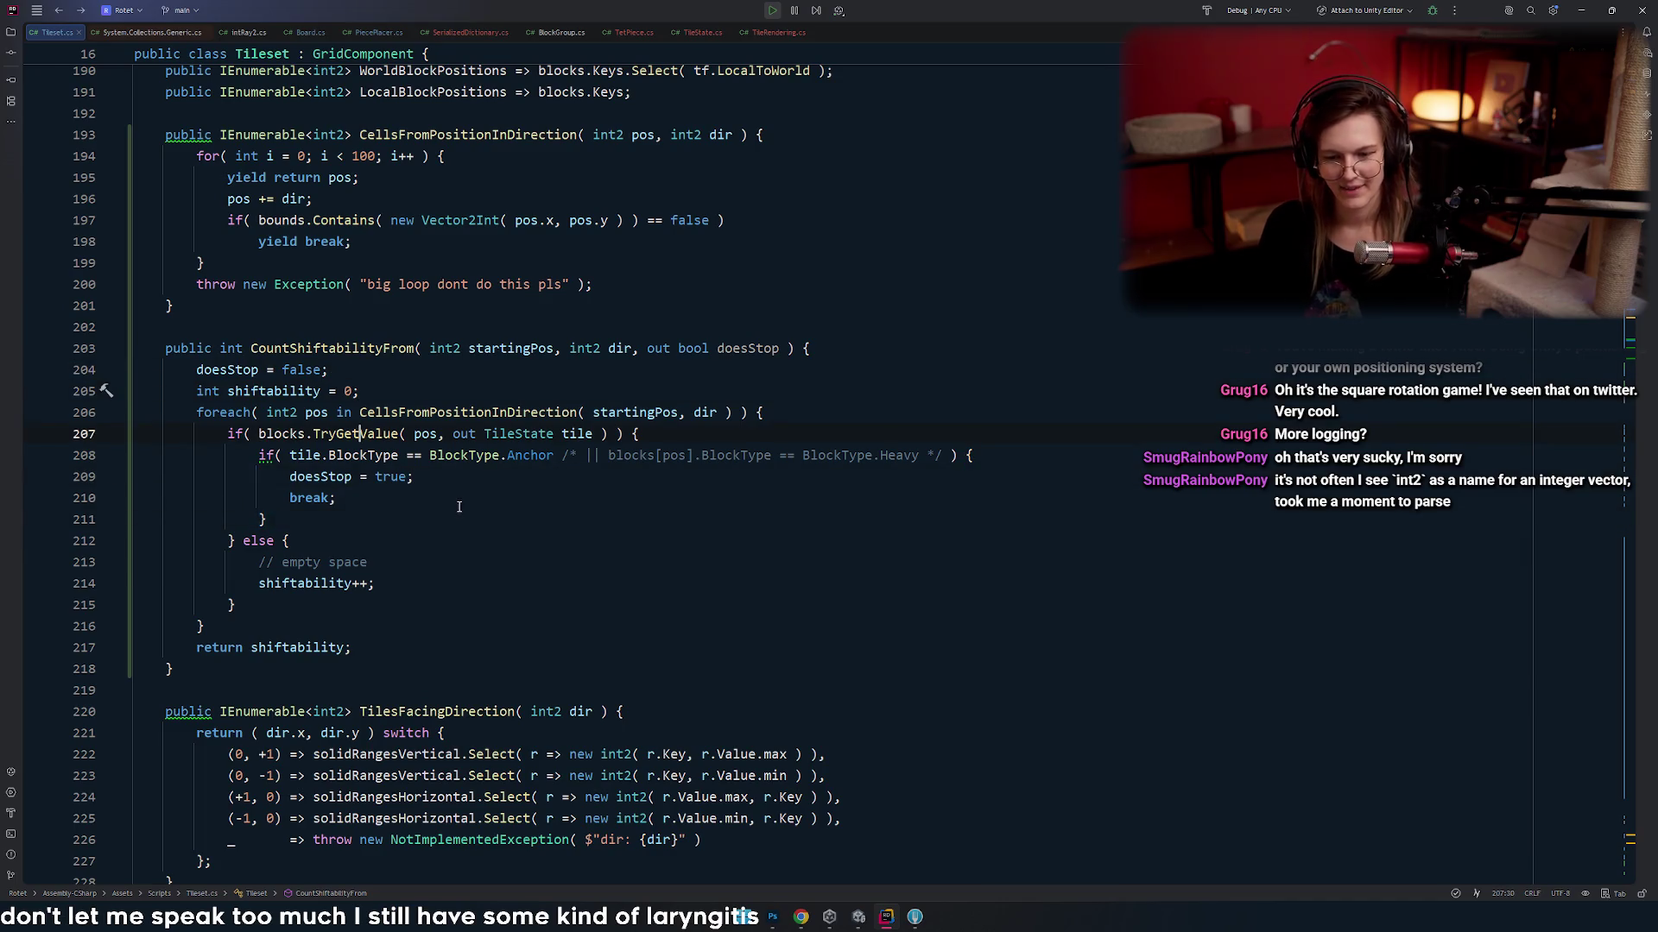
- Highlight usages of pos and review the loop's break and doesStop = true lines
scroll(458, 507, "down", 8)
scroll(496, 493, "up", 9)
left_click(429, 499)
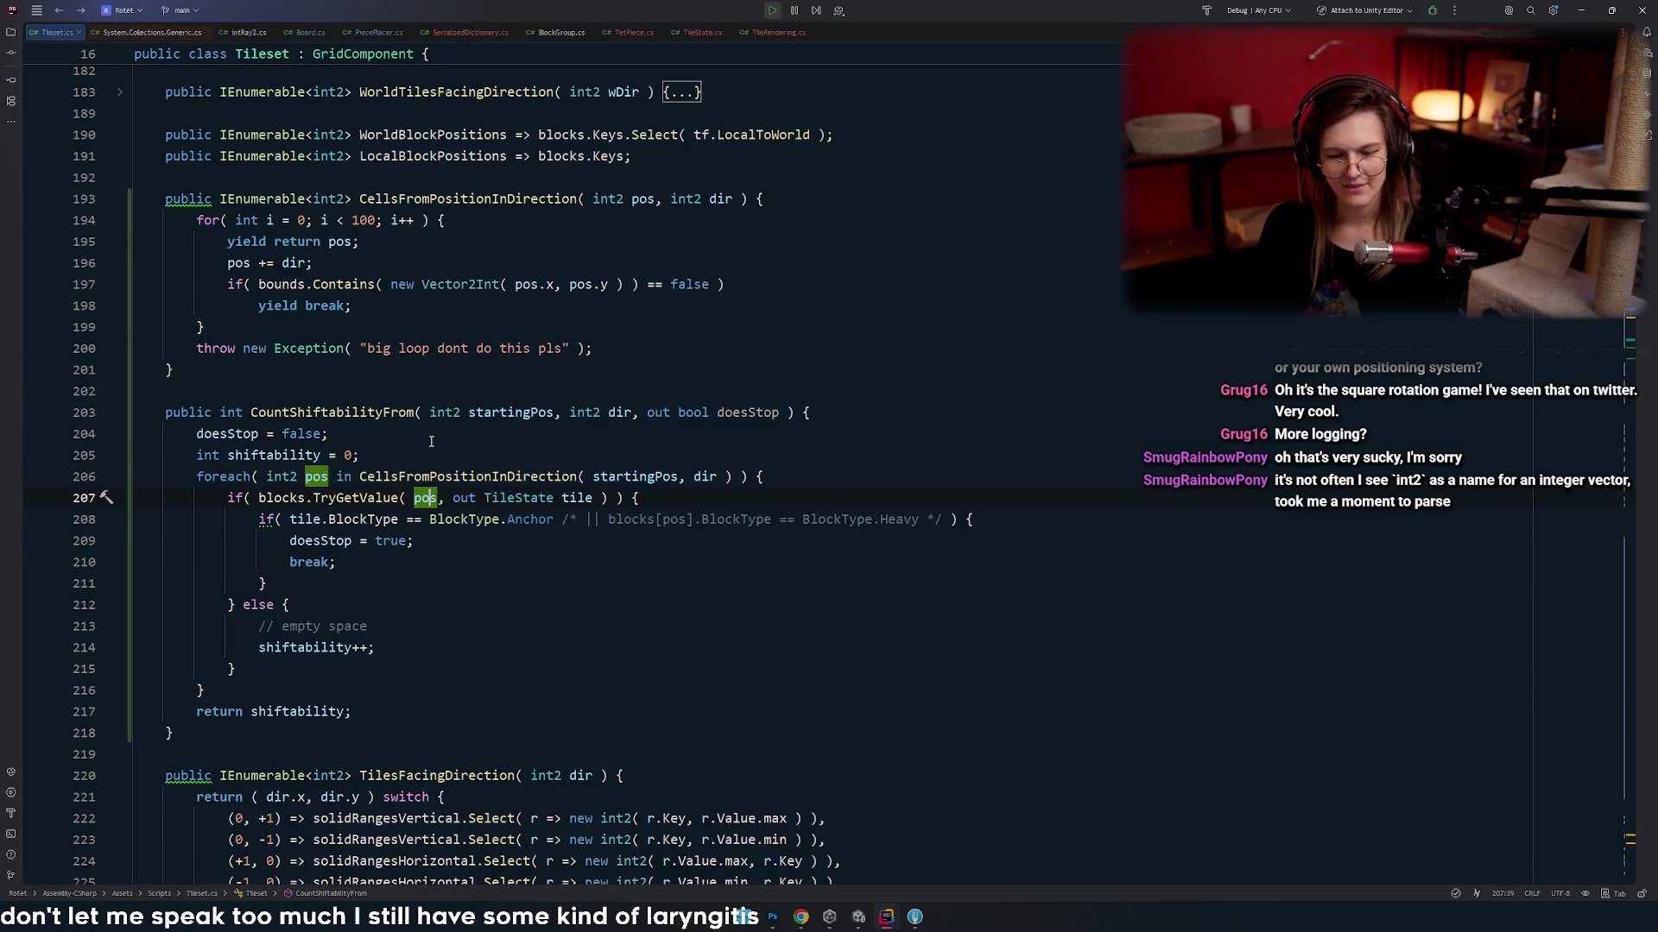
left_click(431, 442)
left_click(430, 463)
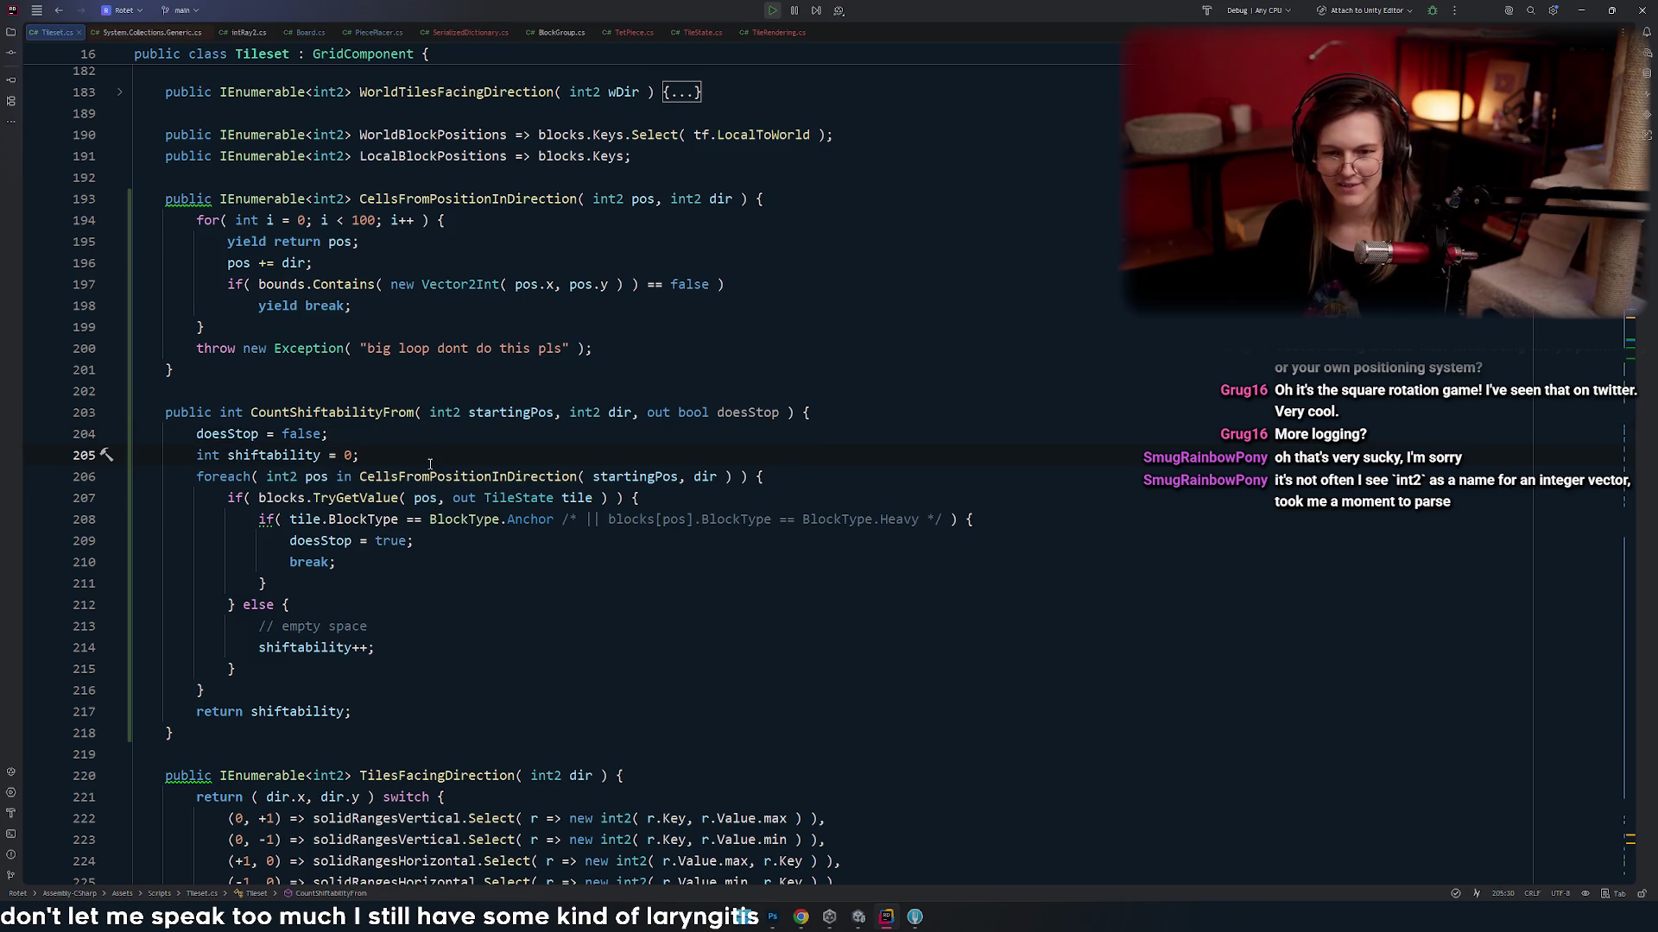
left_click(506, 560)
key("alt+Tab")
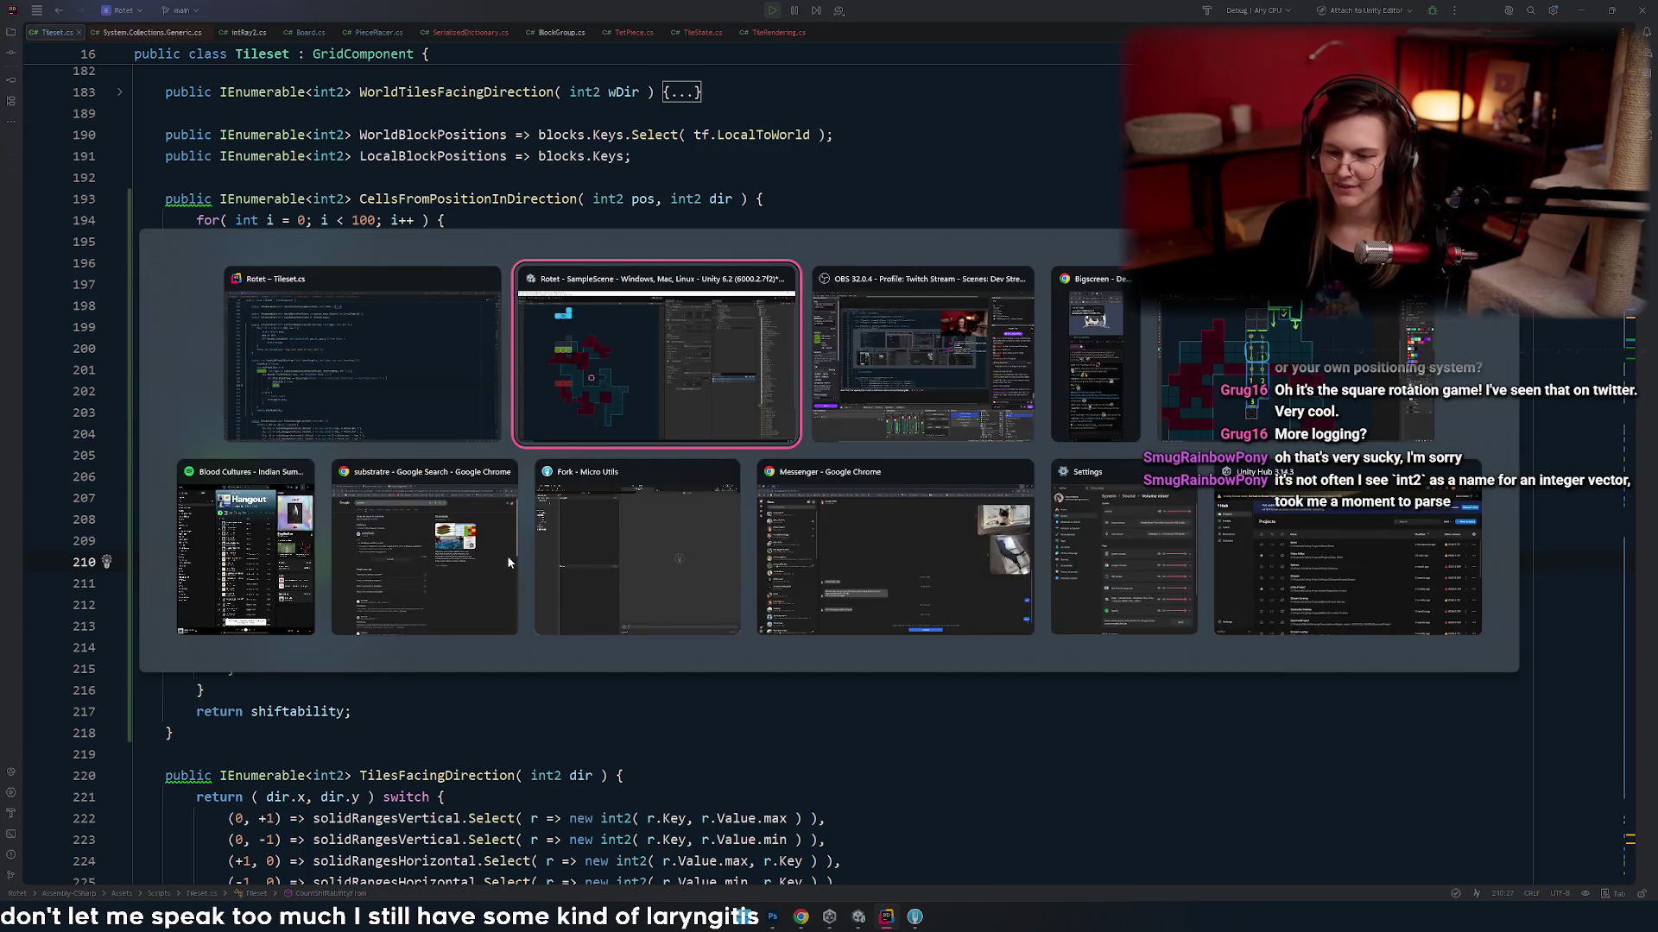
left_click(503, 542)
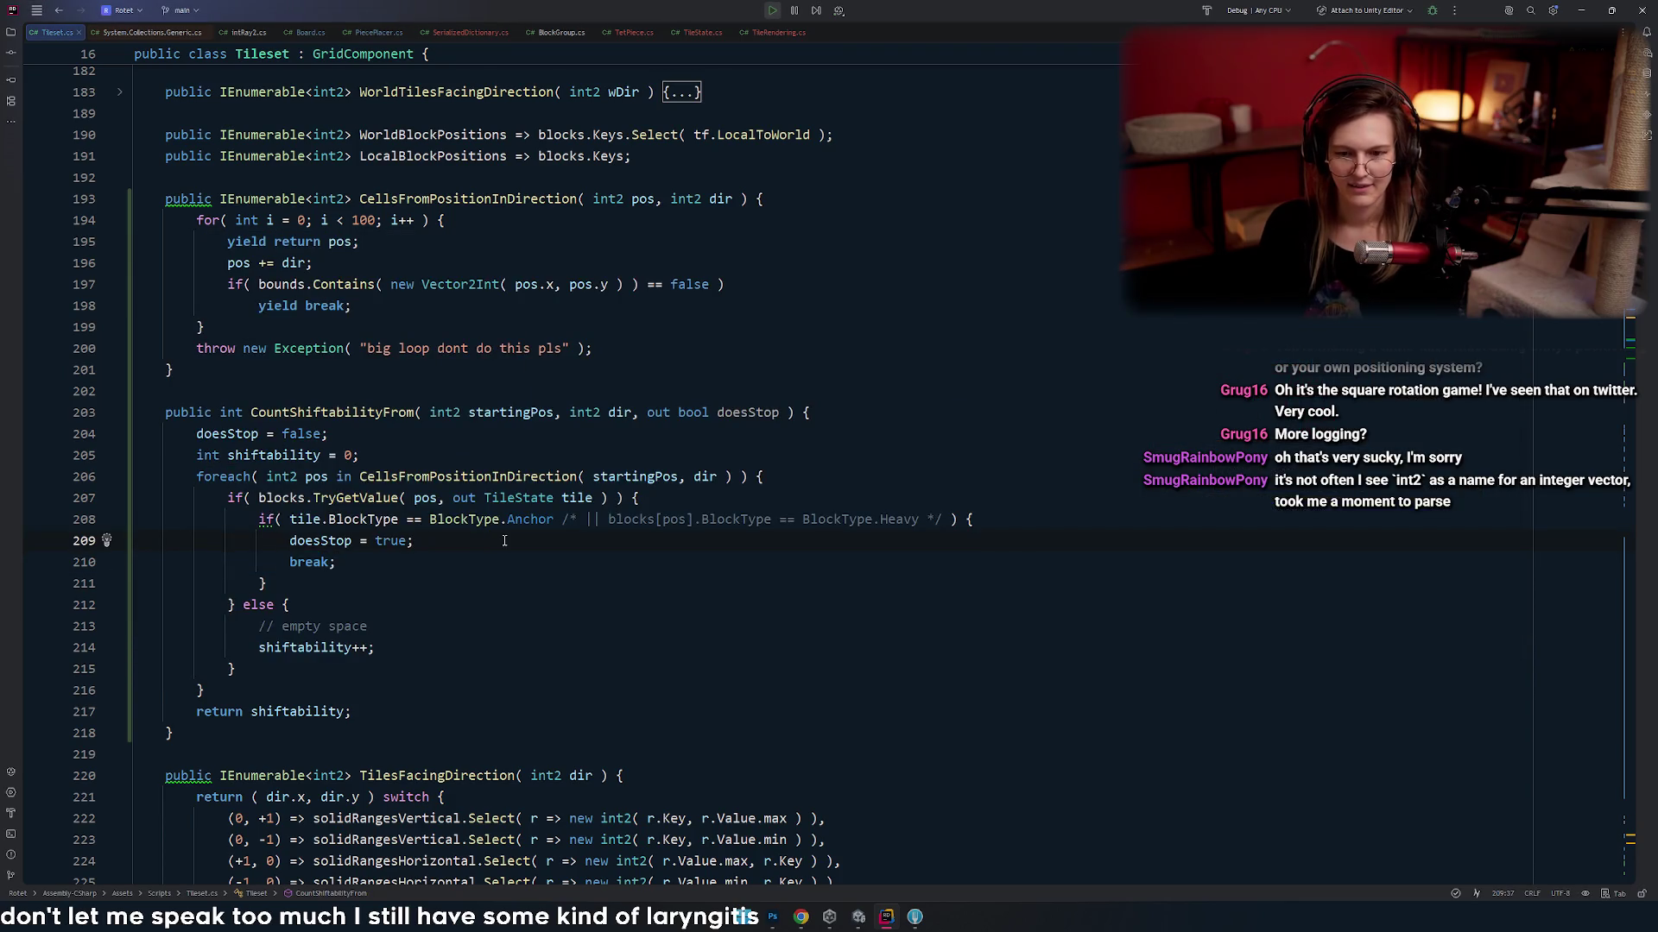
- Close System.Collections.Generic.cs, highlight shiftability usages, and switch to Unity
middle_click(156, 32)
scroll(480, 409, "down", 6)
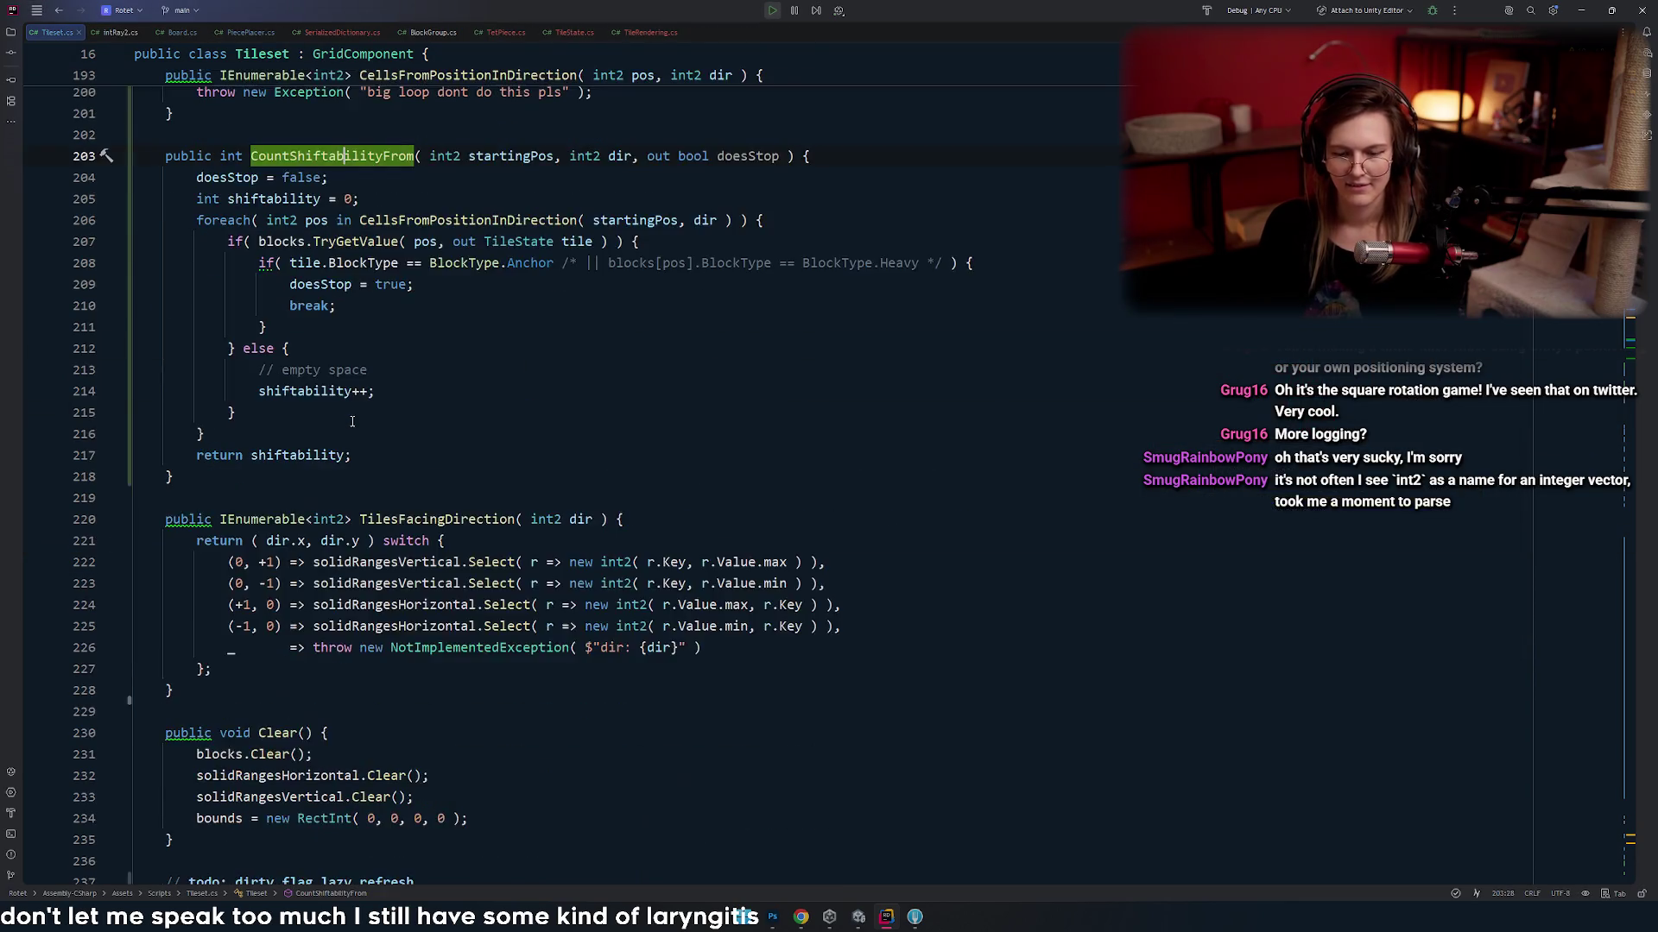
scroll(537, 441, "up", 6)
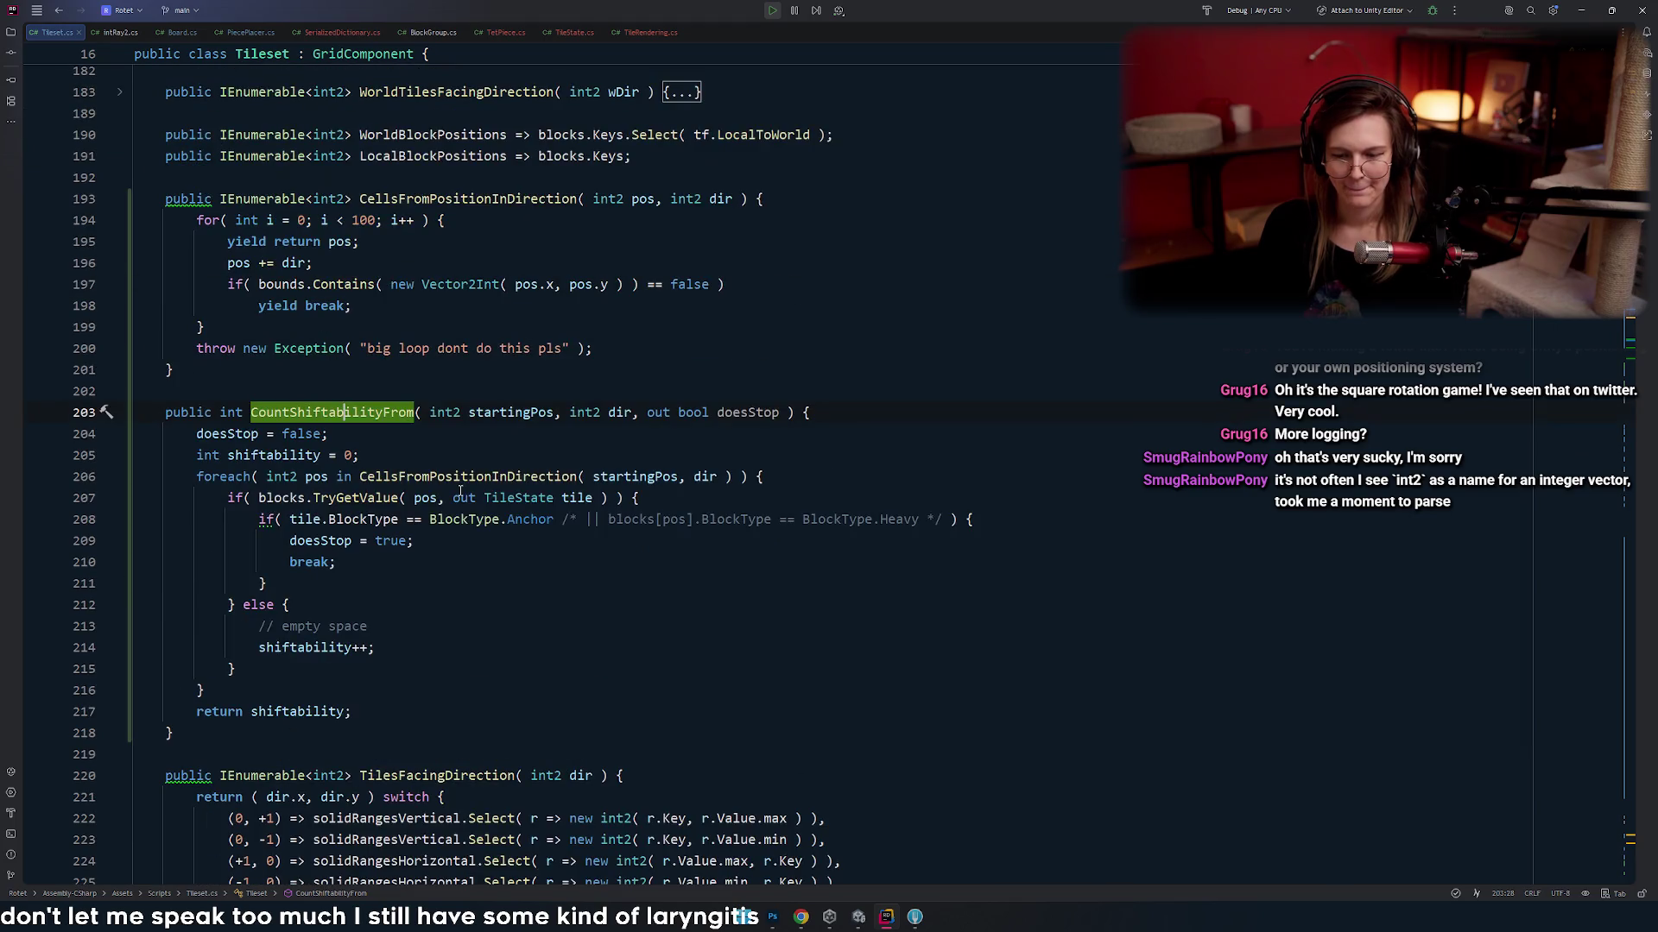
left_click(497, 541)
left_click(501, 458)
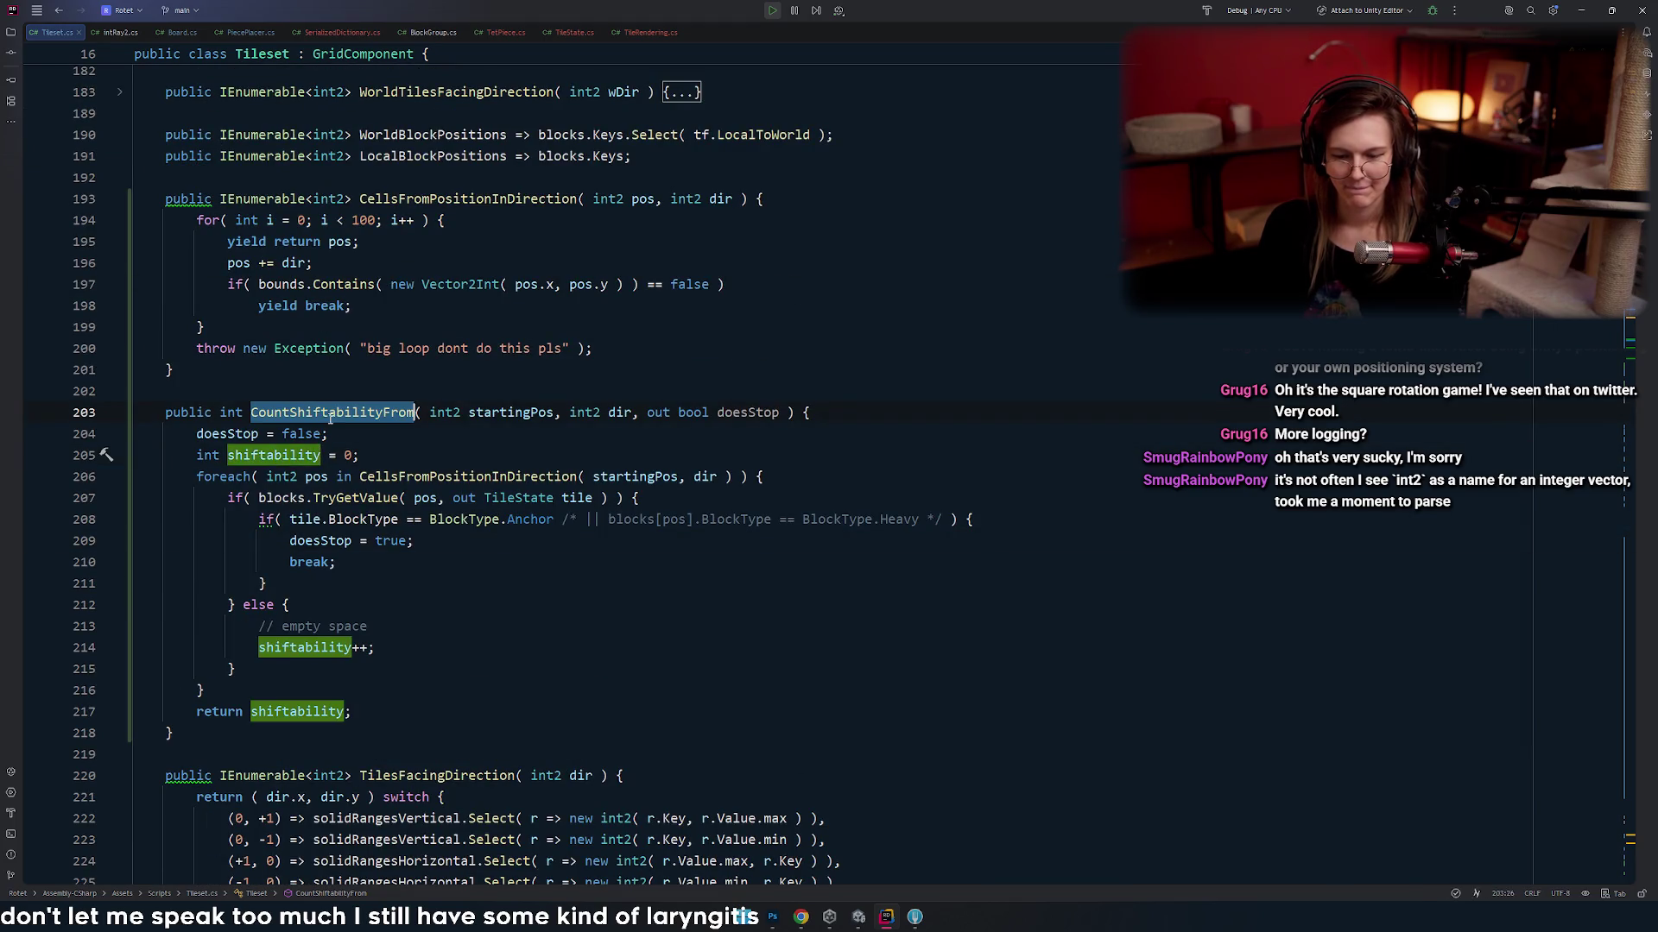
key("alt+Tab")
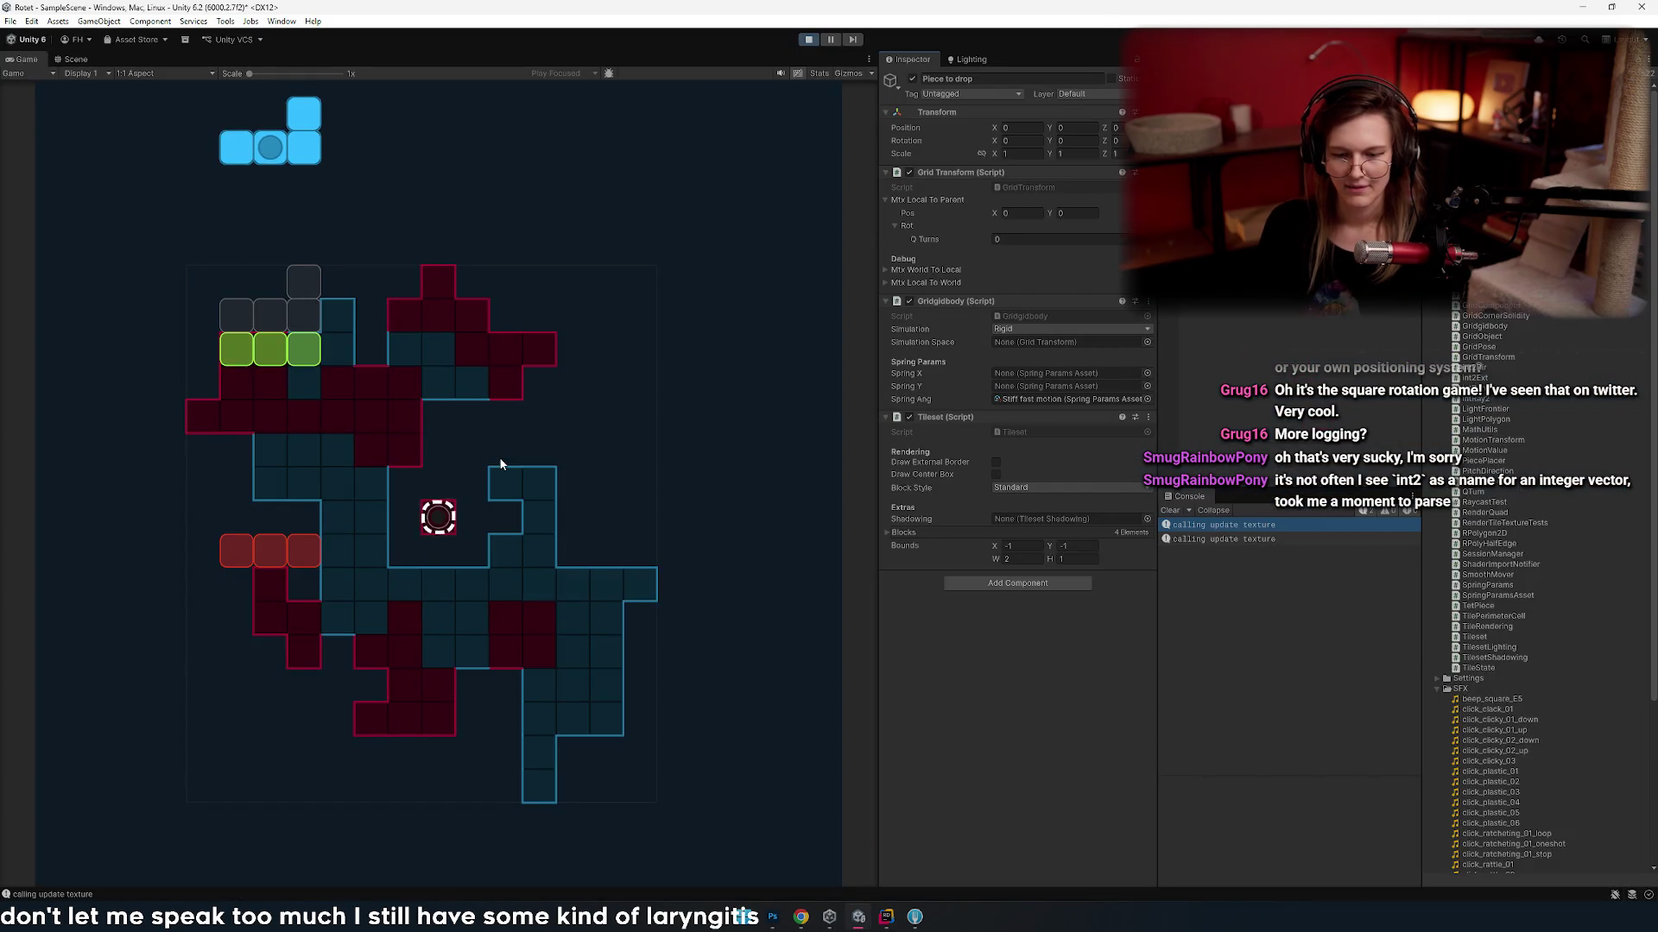
- Slide the falling piece left and right, up to four cells, watching the green and red markers
key("Left")
key("Left")
key("Right")
key("Right")
key("Right")
key("Right")
key("Right")
key("Left")
key("Left")
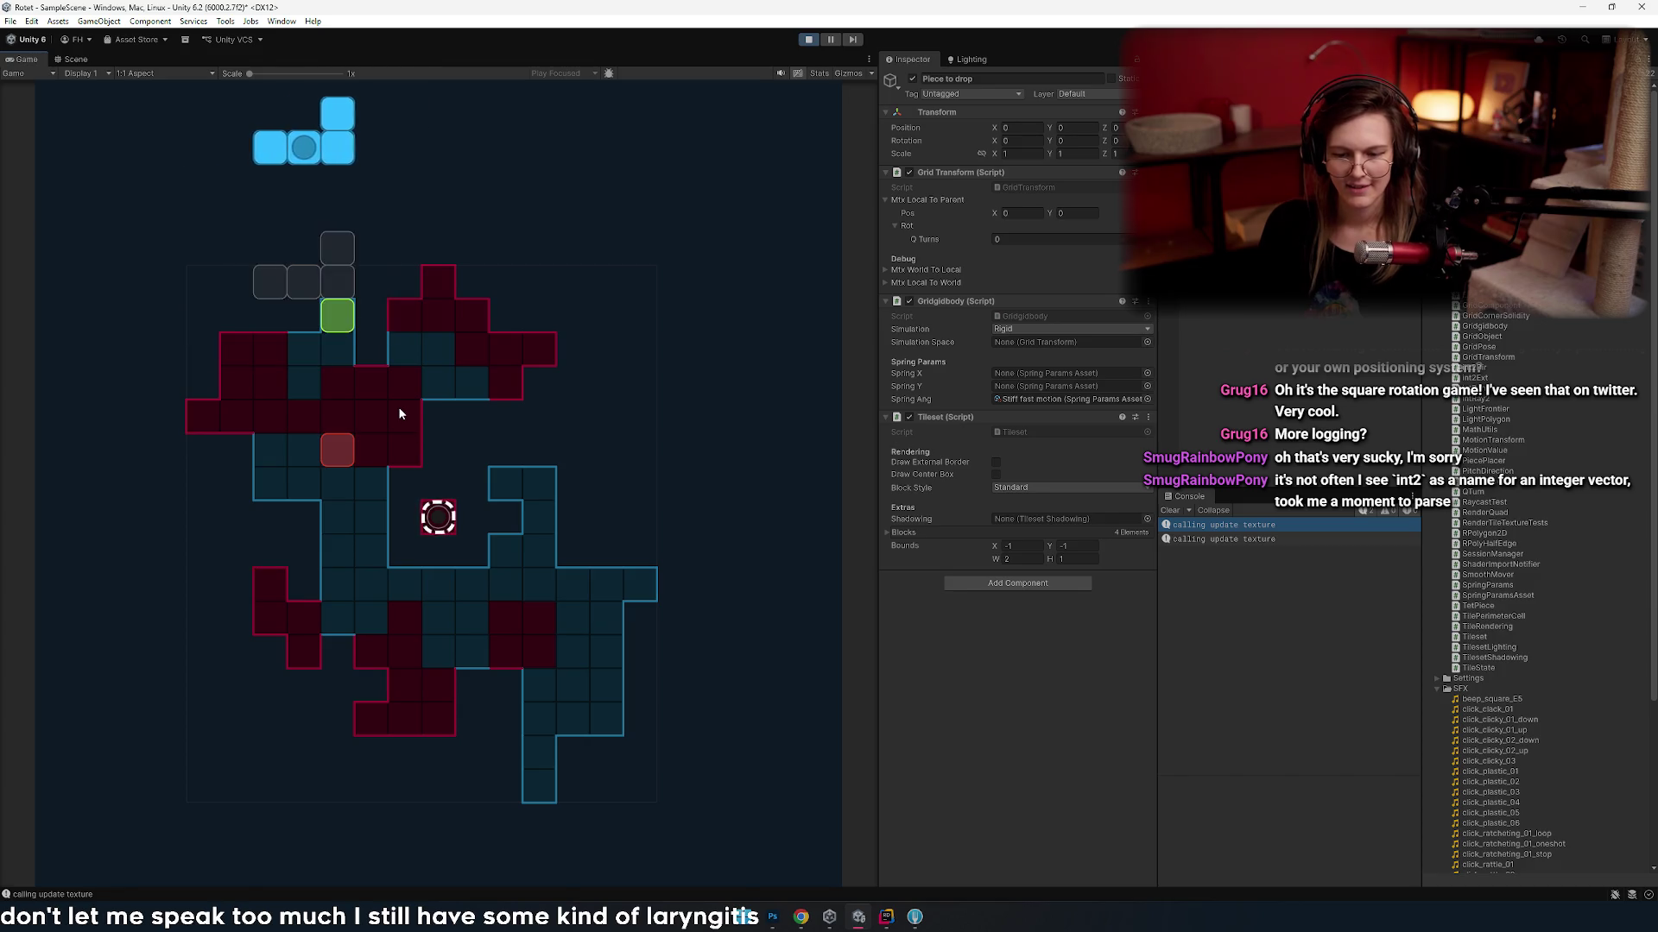
key("Right")
key("Right")
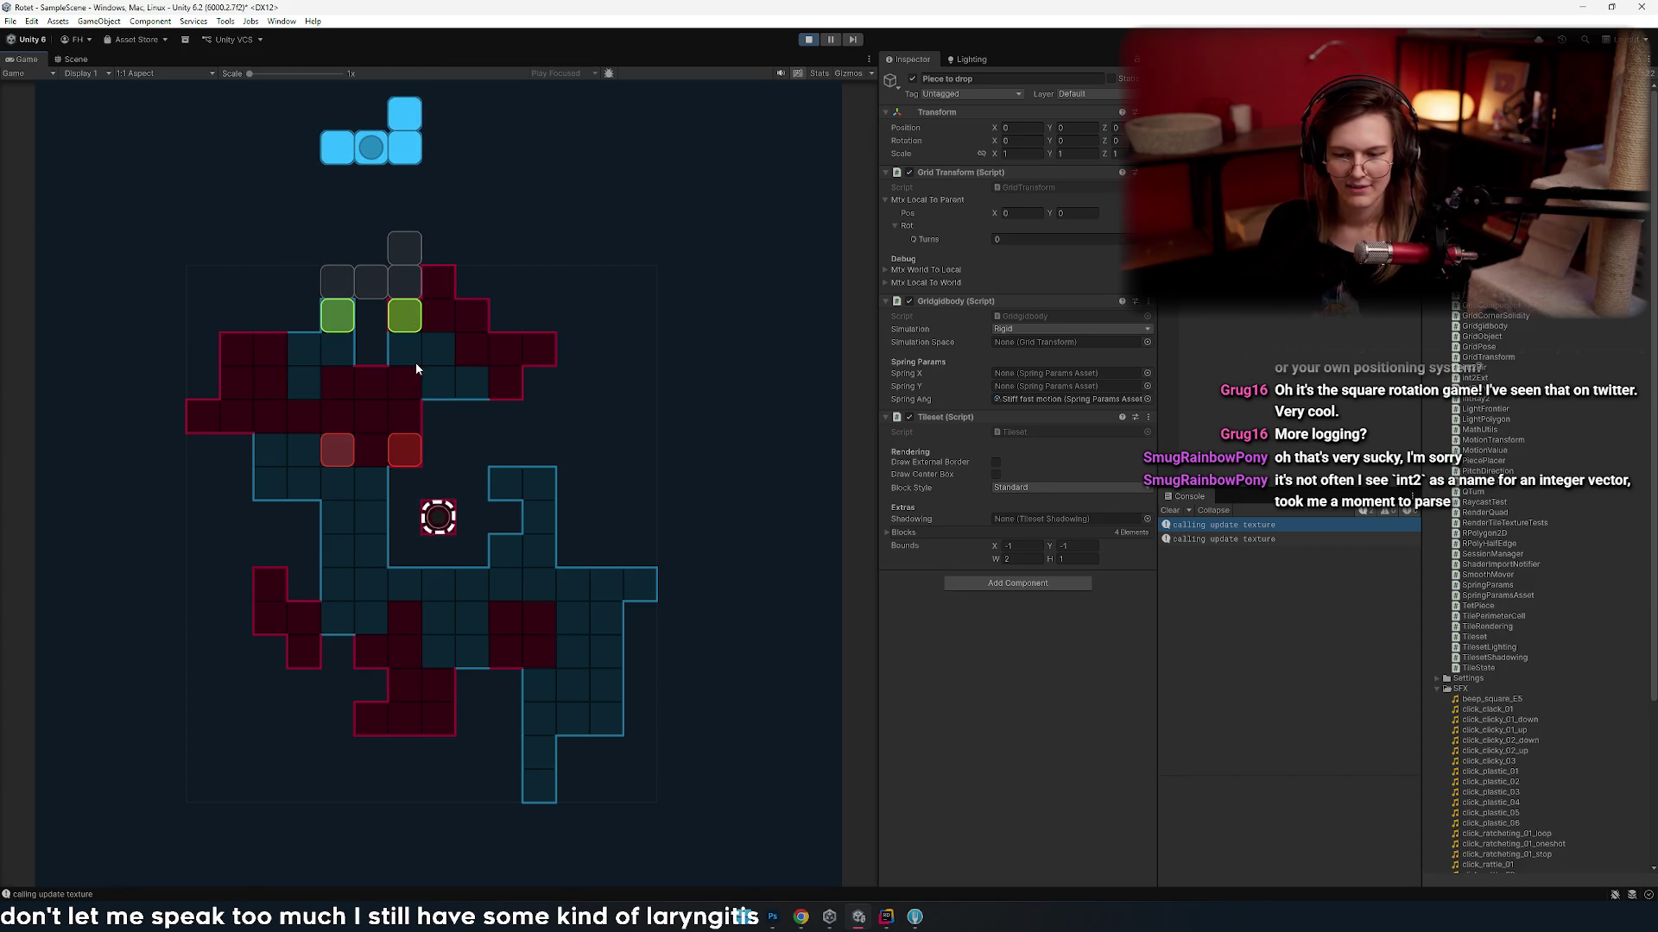
key("Left")
key("Left")
key("Left")
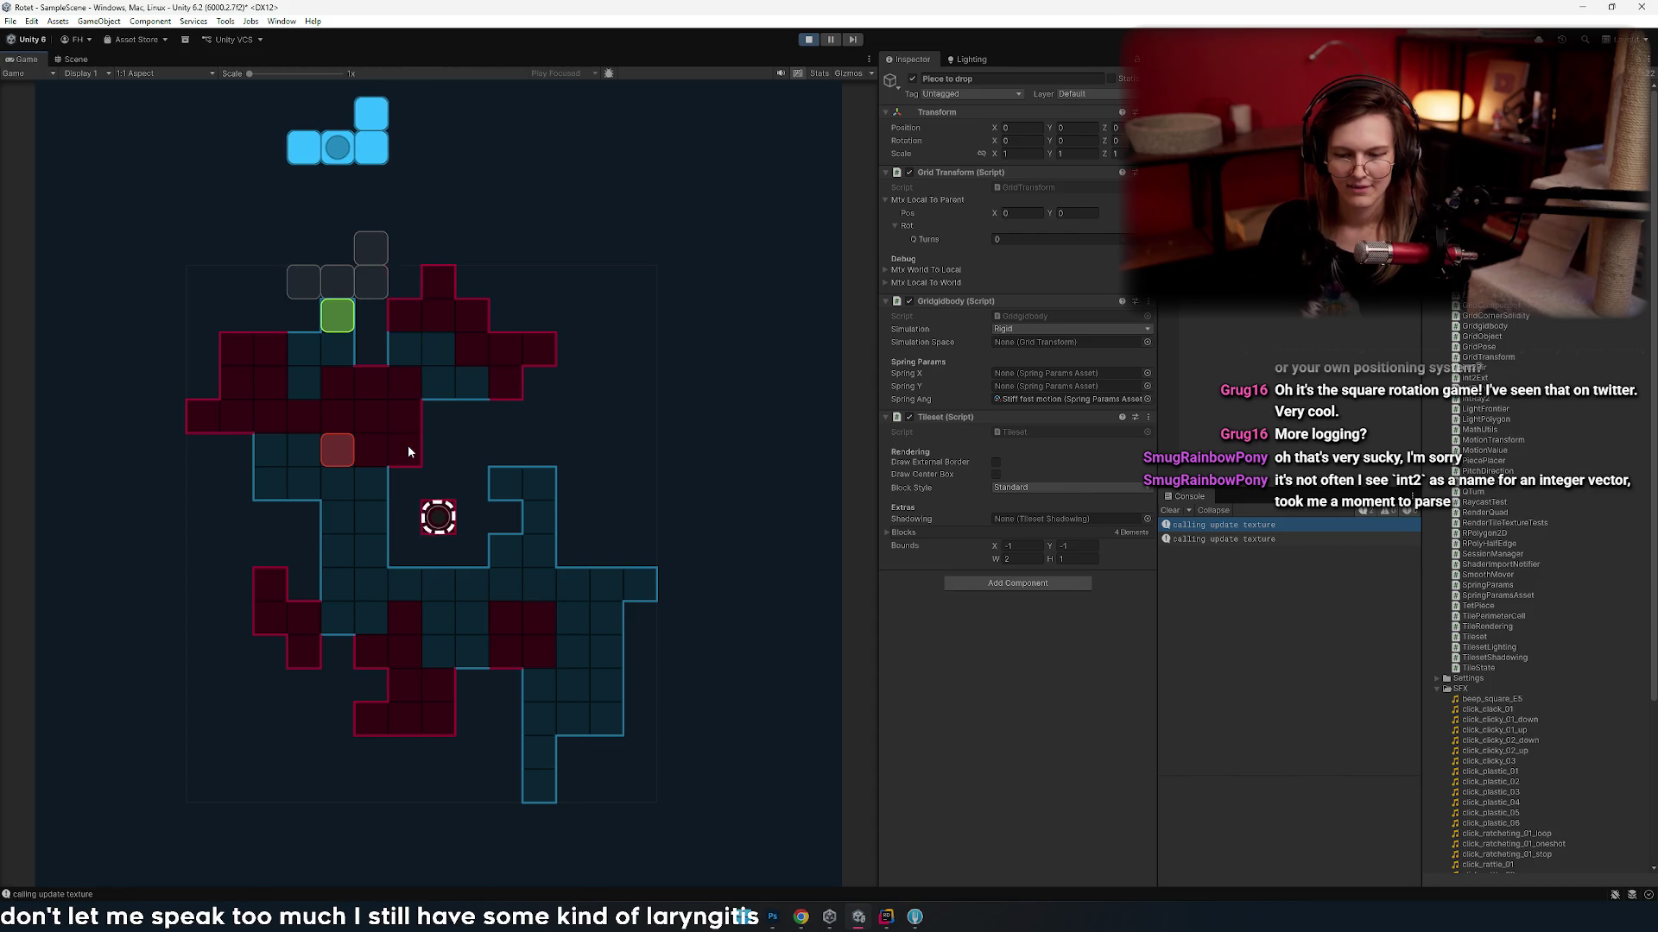
key("Right")
key("Right")
key("Right")
key("Left")
key("Left")
key("Left")
key("Left")
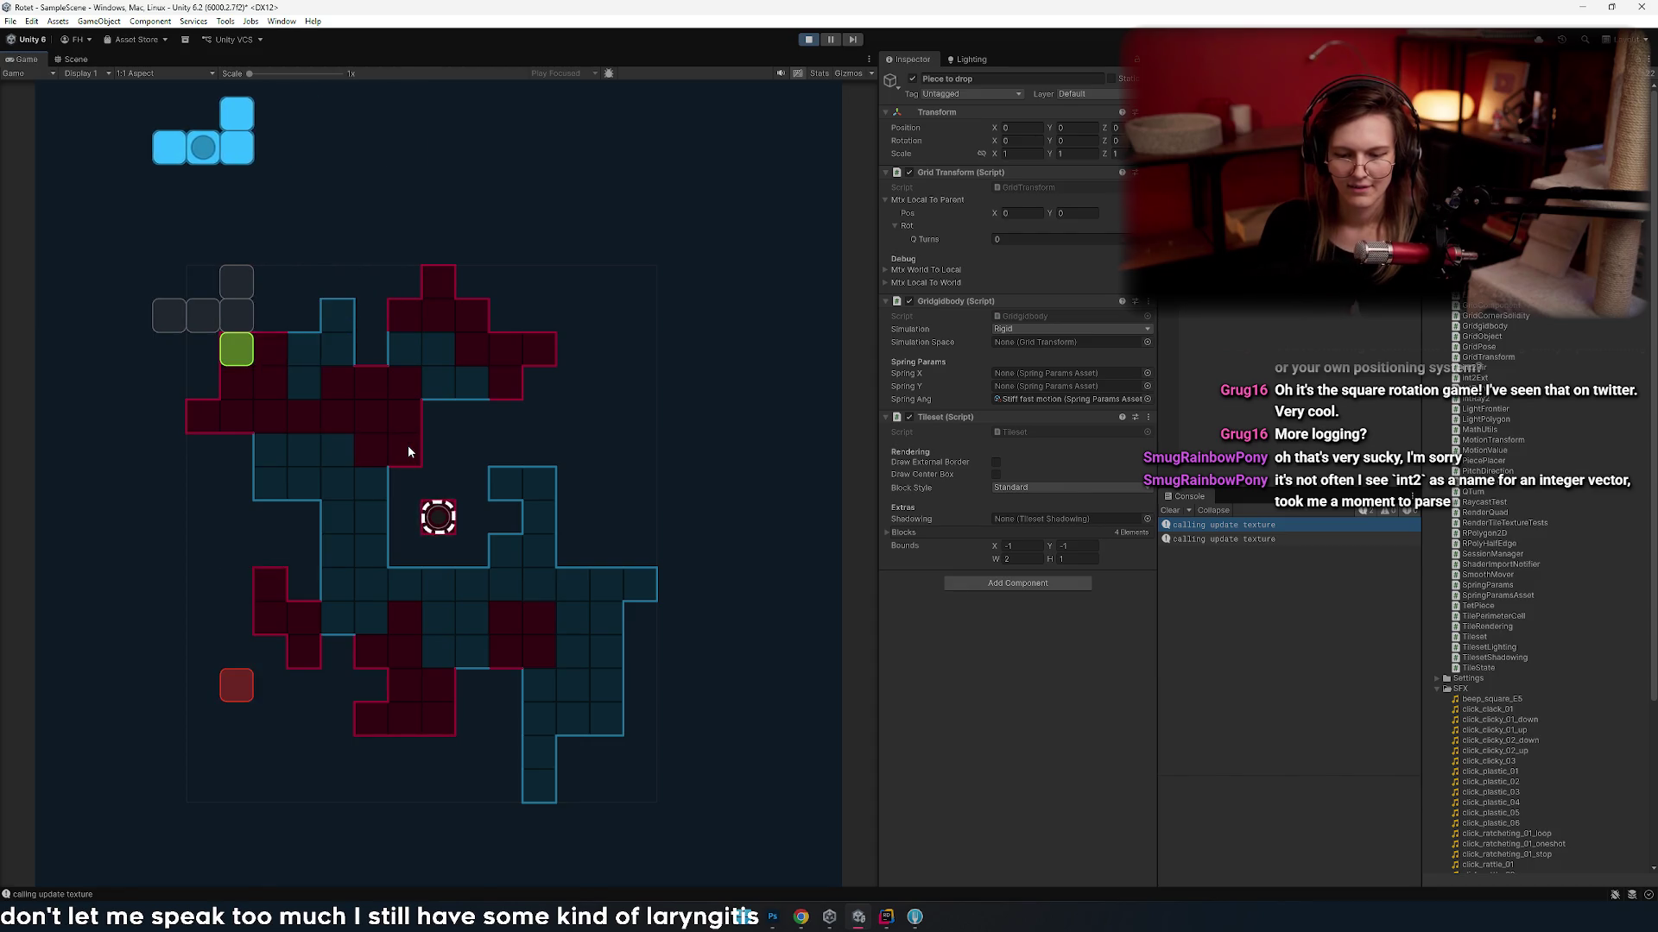
key("Right")
key("Right")
key("Right")
key("Left")
key("Left")
key("Right")
key("Right")
- In Tileset.cs, highlight usages of shiftability and of tile on line 207, then return to Unity
key("alt+Tab")
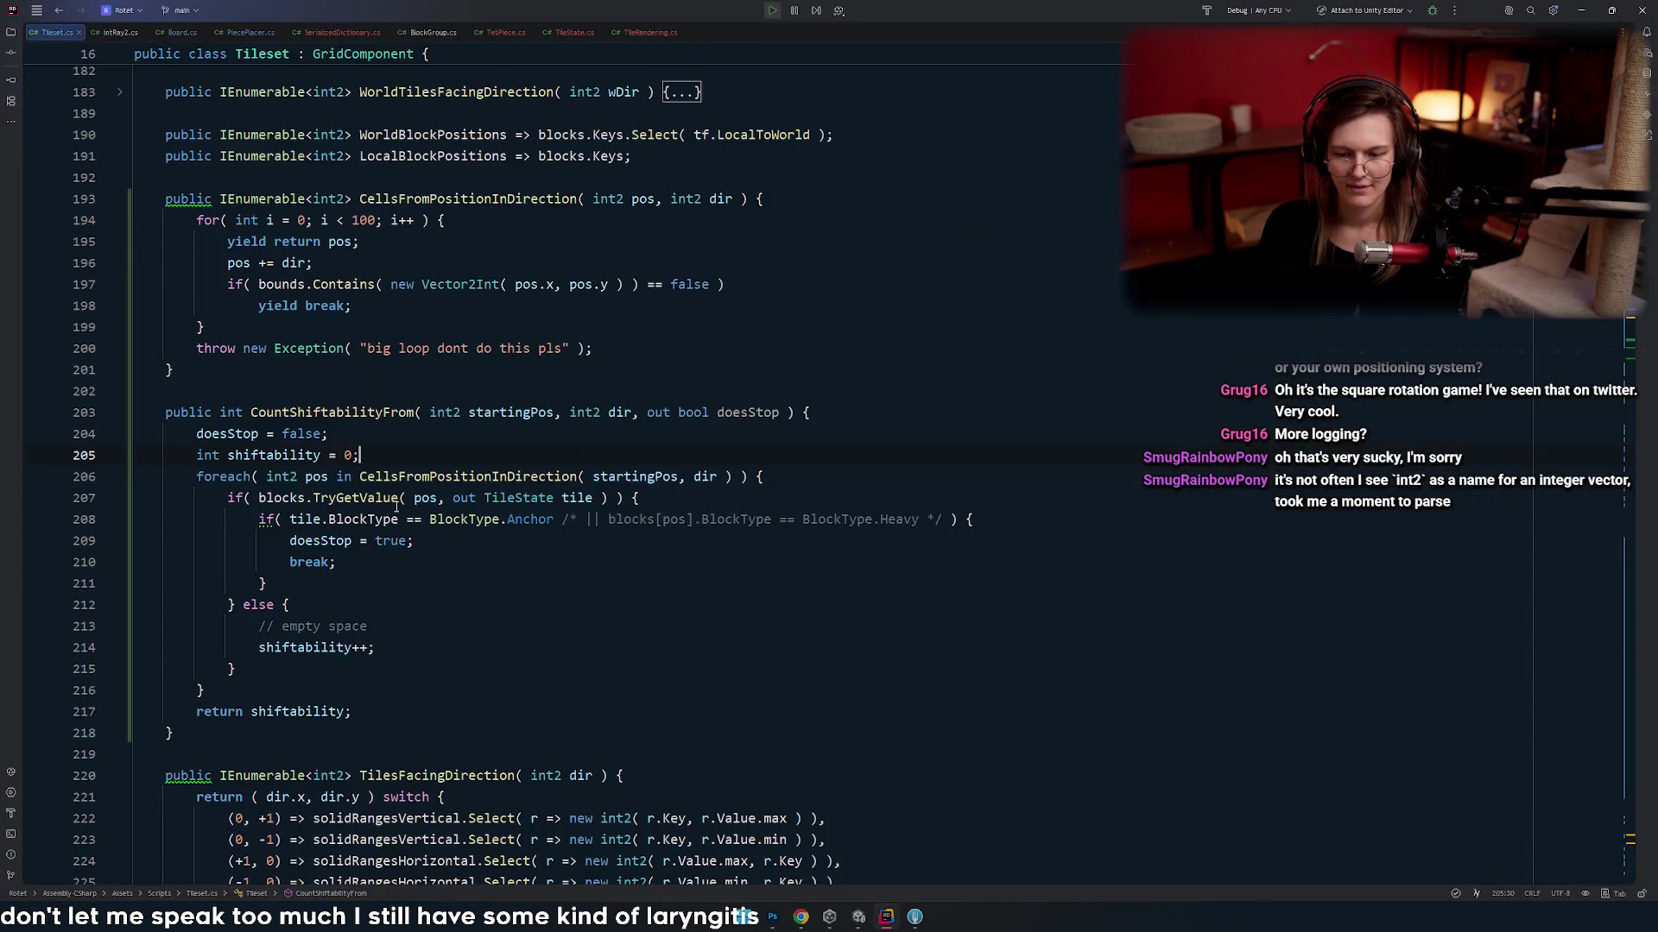
left_click(456, 477)
scroll(456, 477, "down", 2)
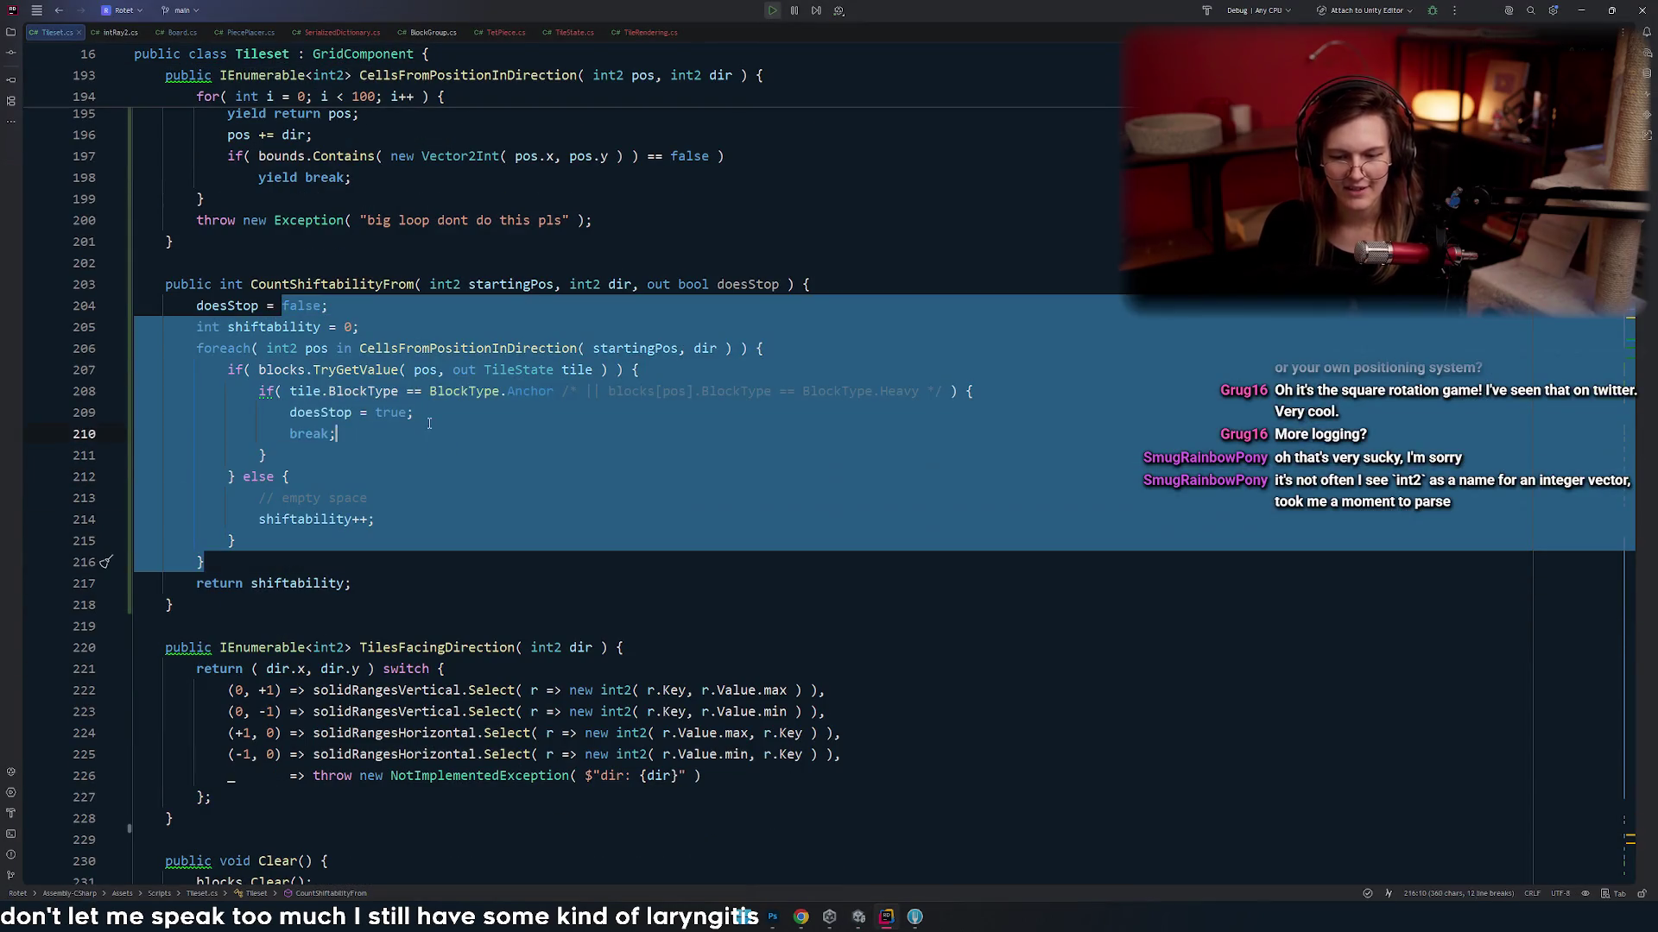
double_click(273, 326)
mouse_move(374, 380)
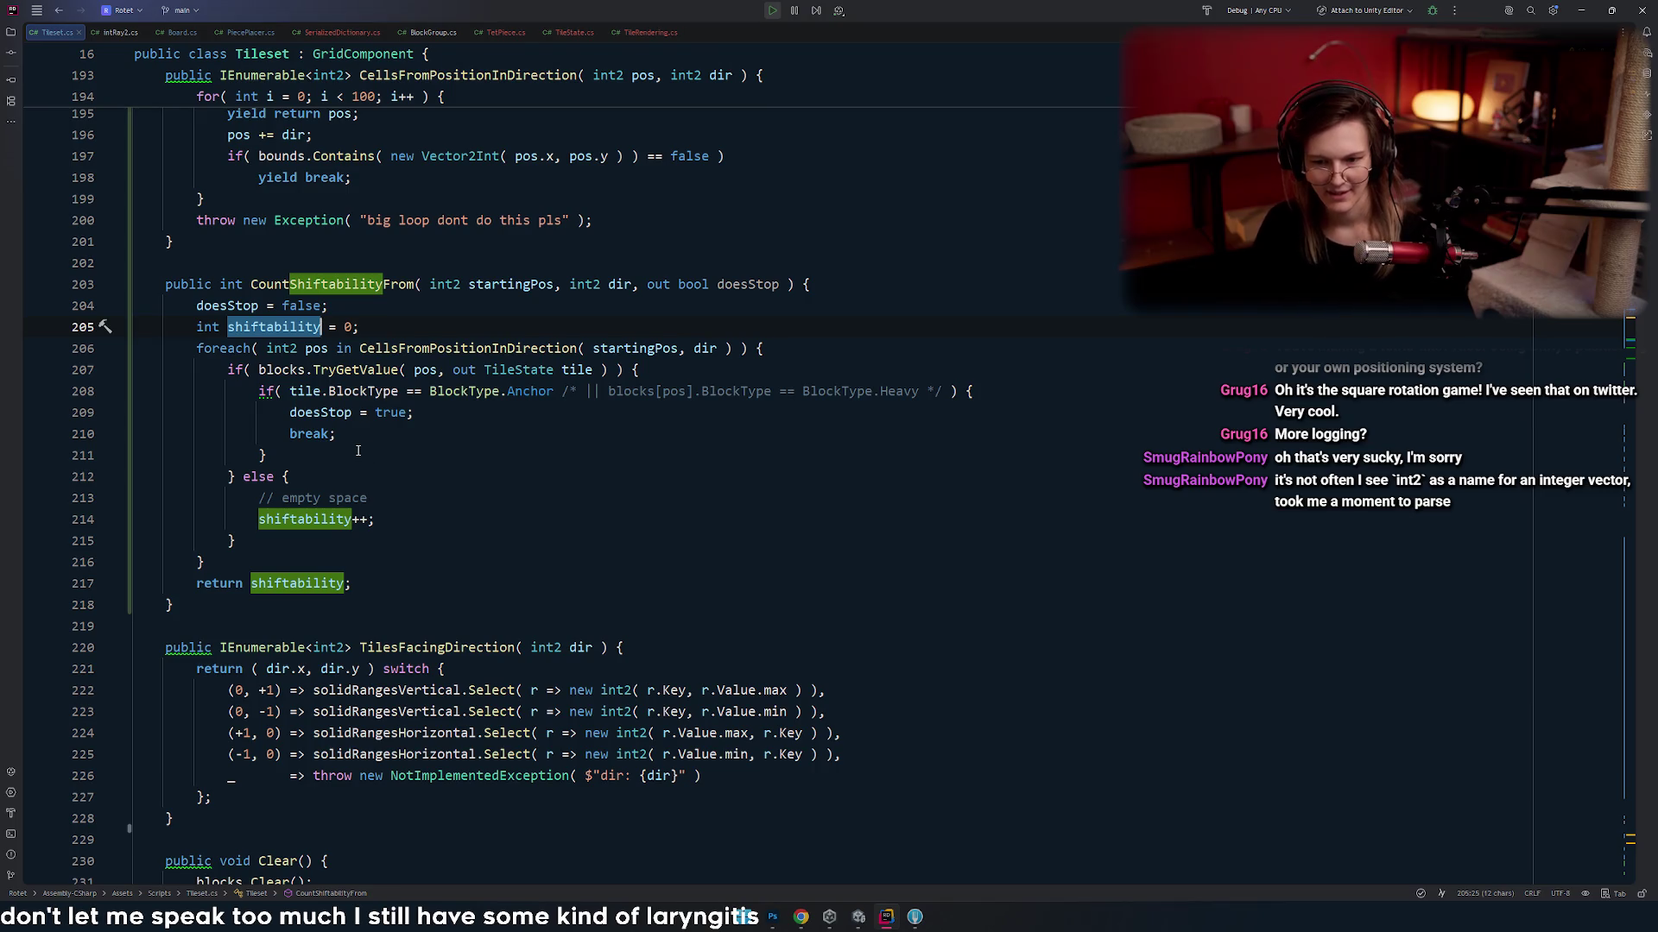
left_click(576, 373)
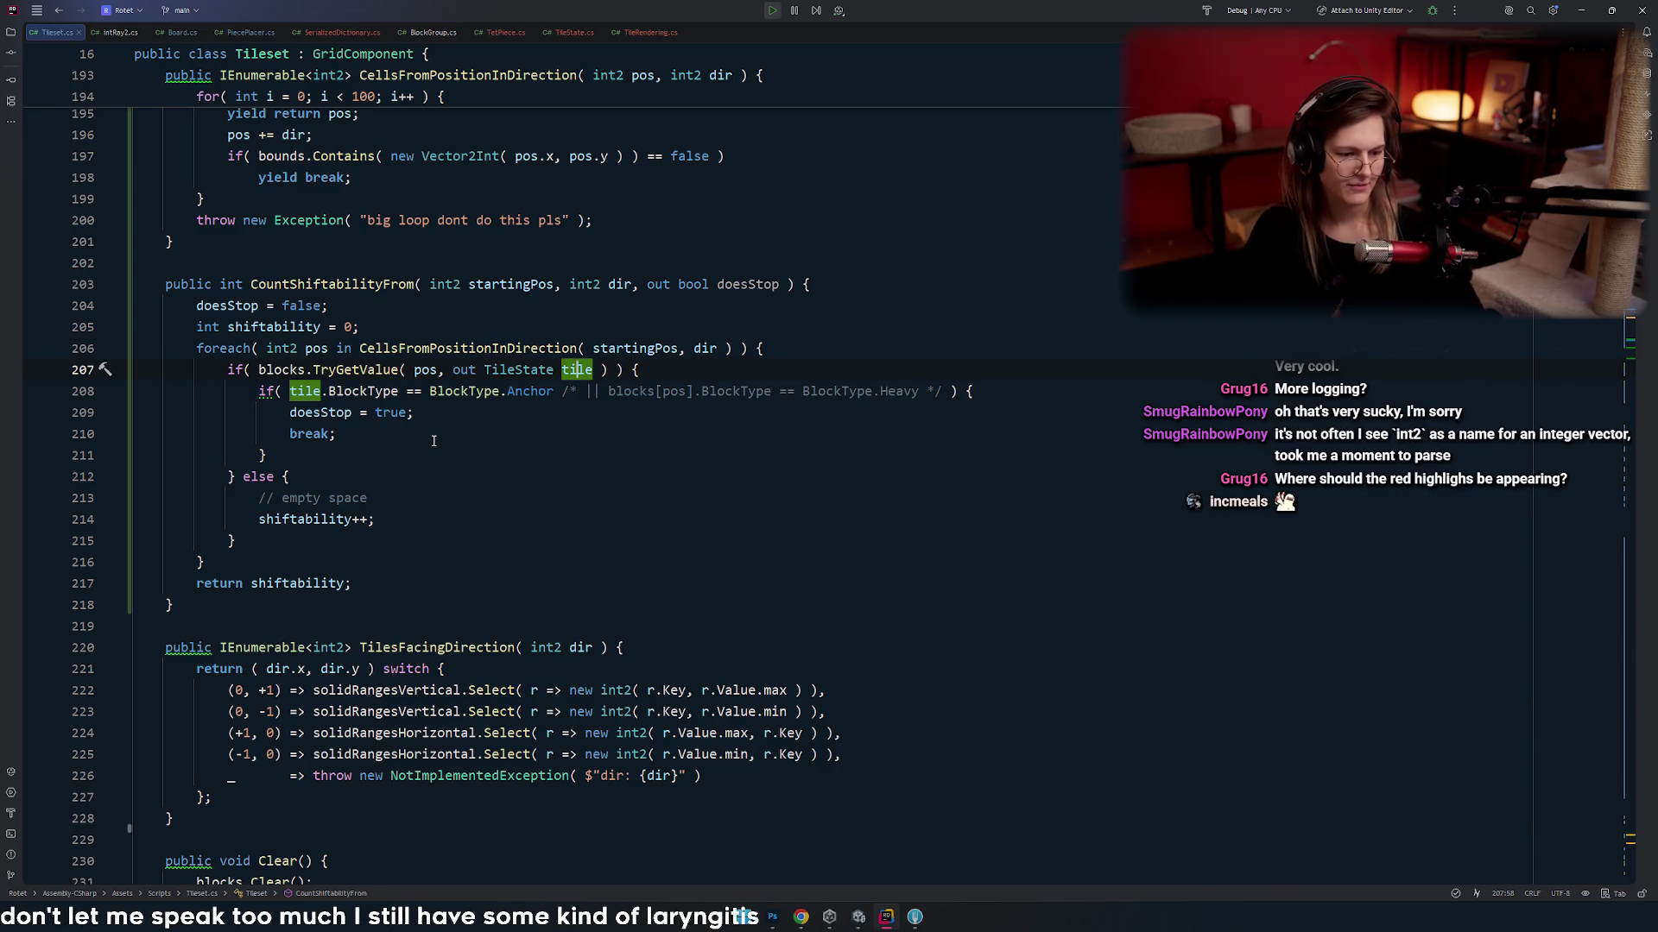
key("alt+Tab")
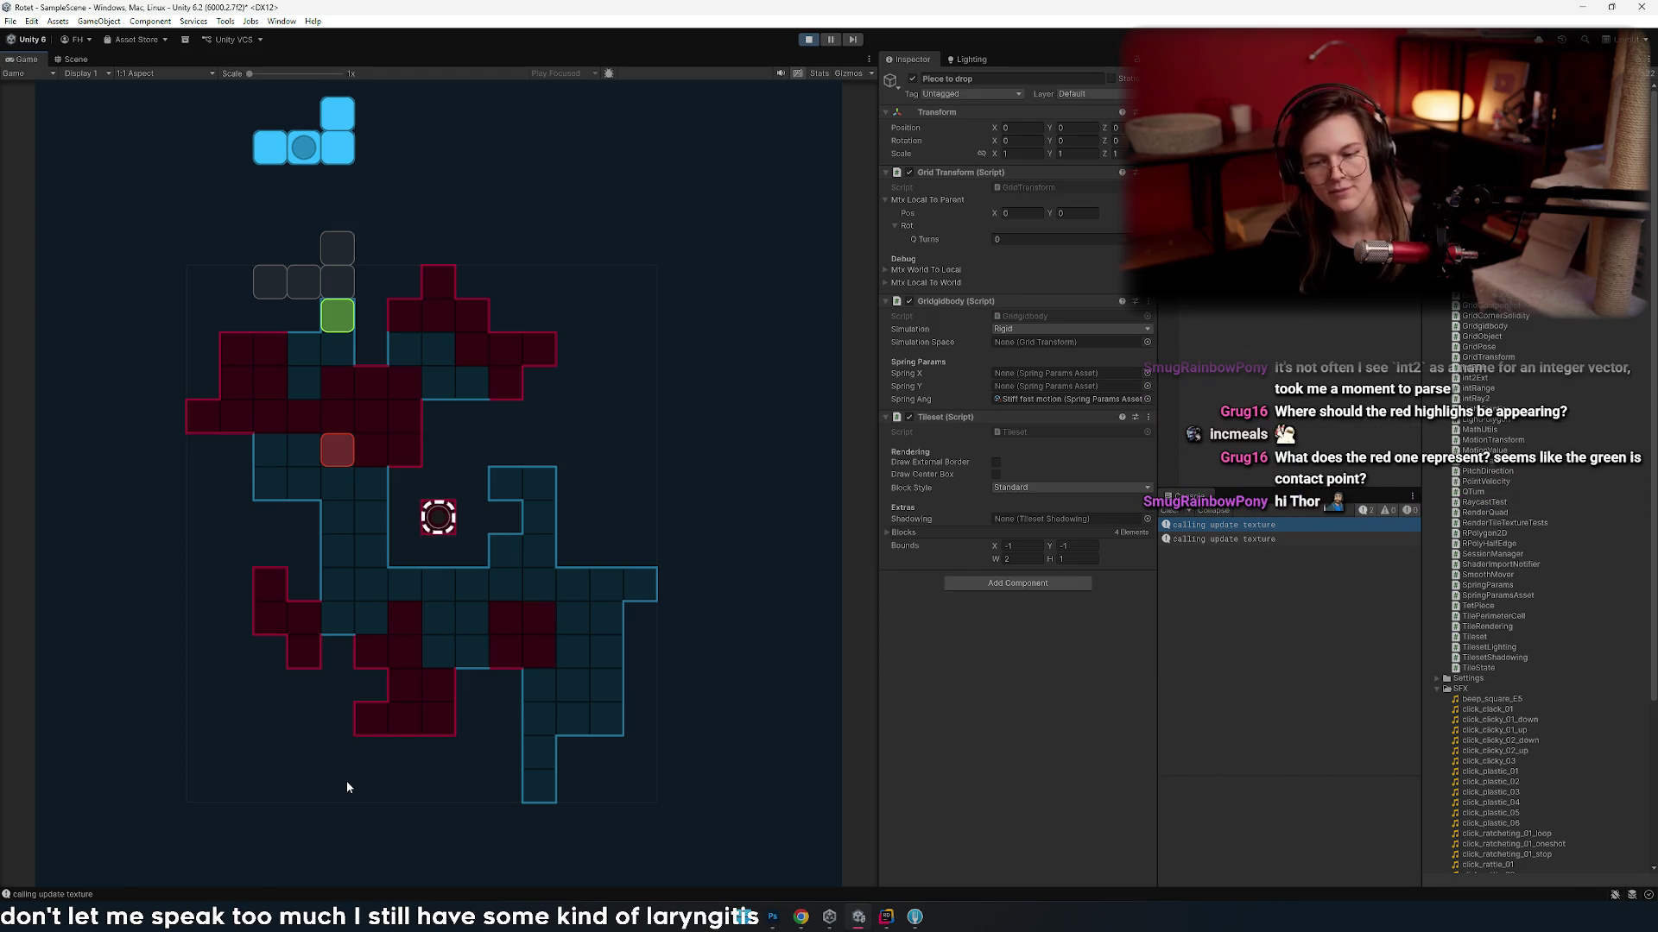
- Shift the blue piece left and right, up to eight cells, and rotate it
key("Right")
key("Right")
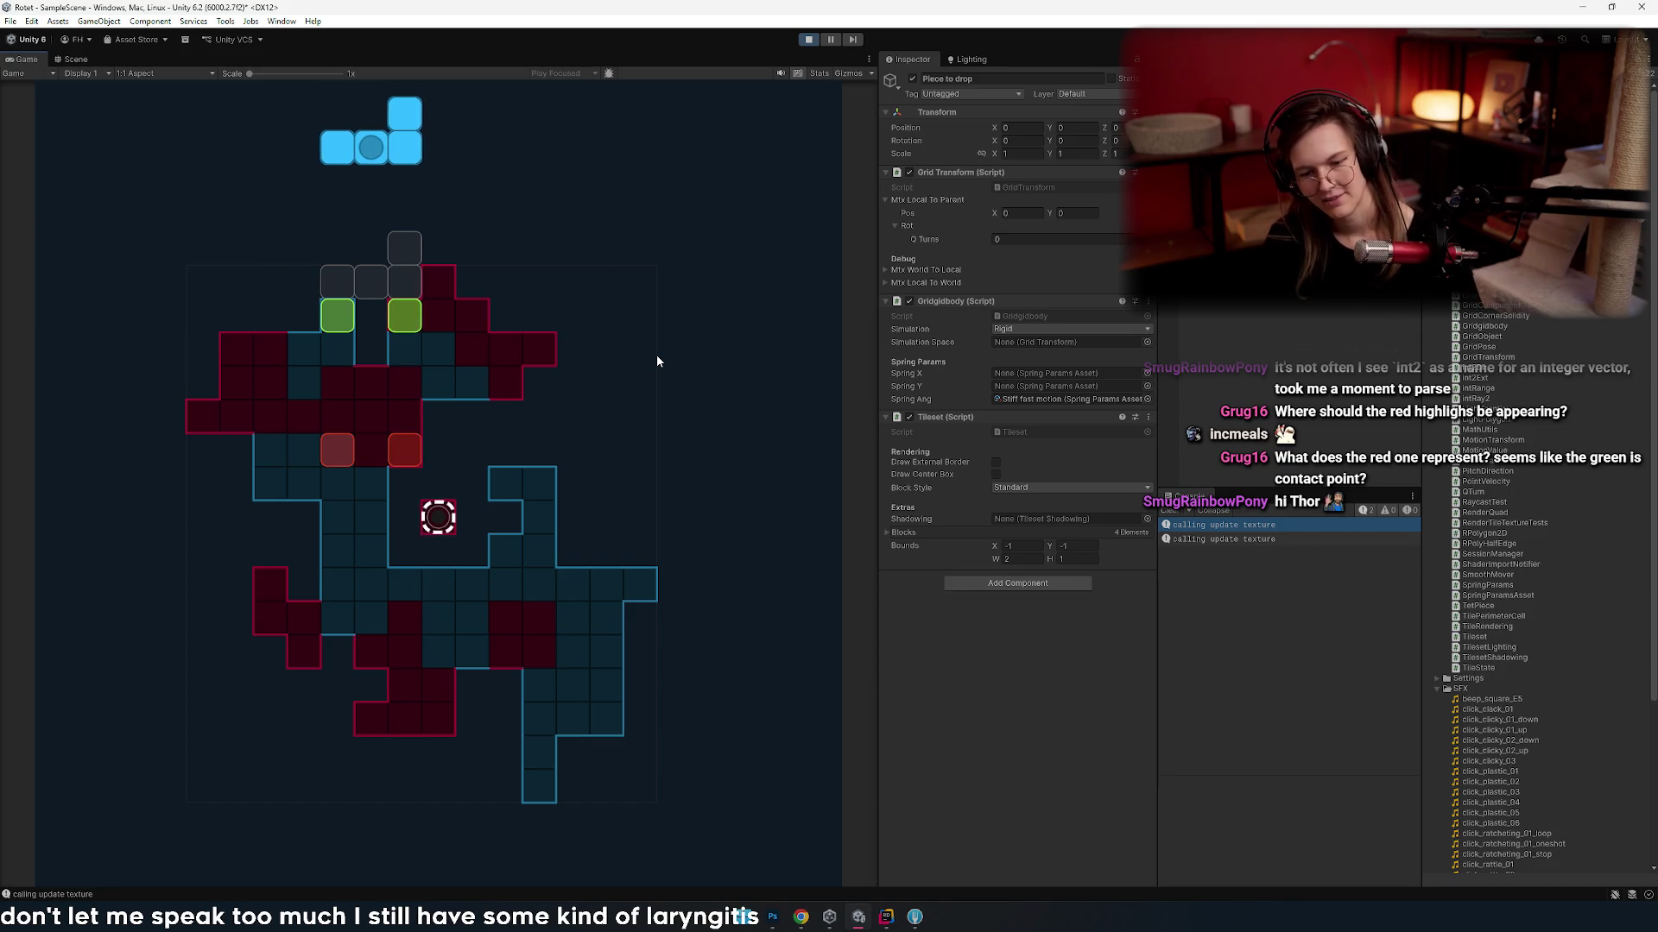
key("Left")
key("Left")
key("Left")
key("Right")
key("Left")
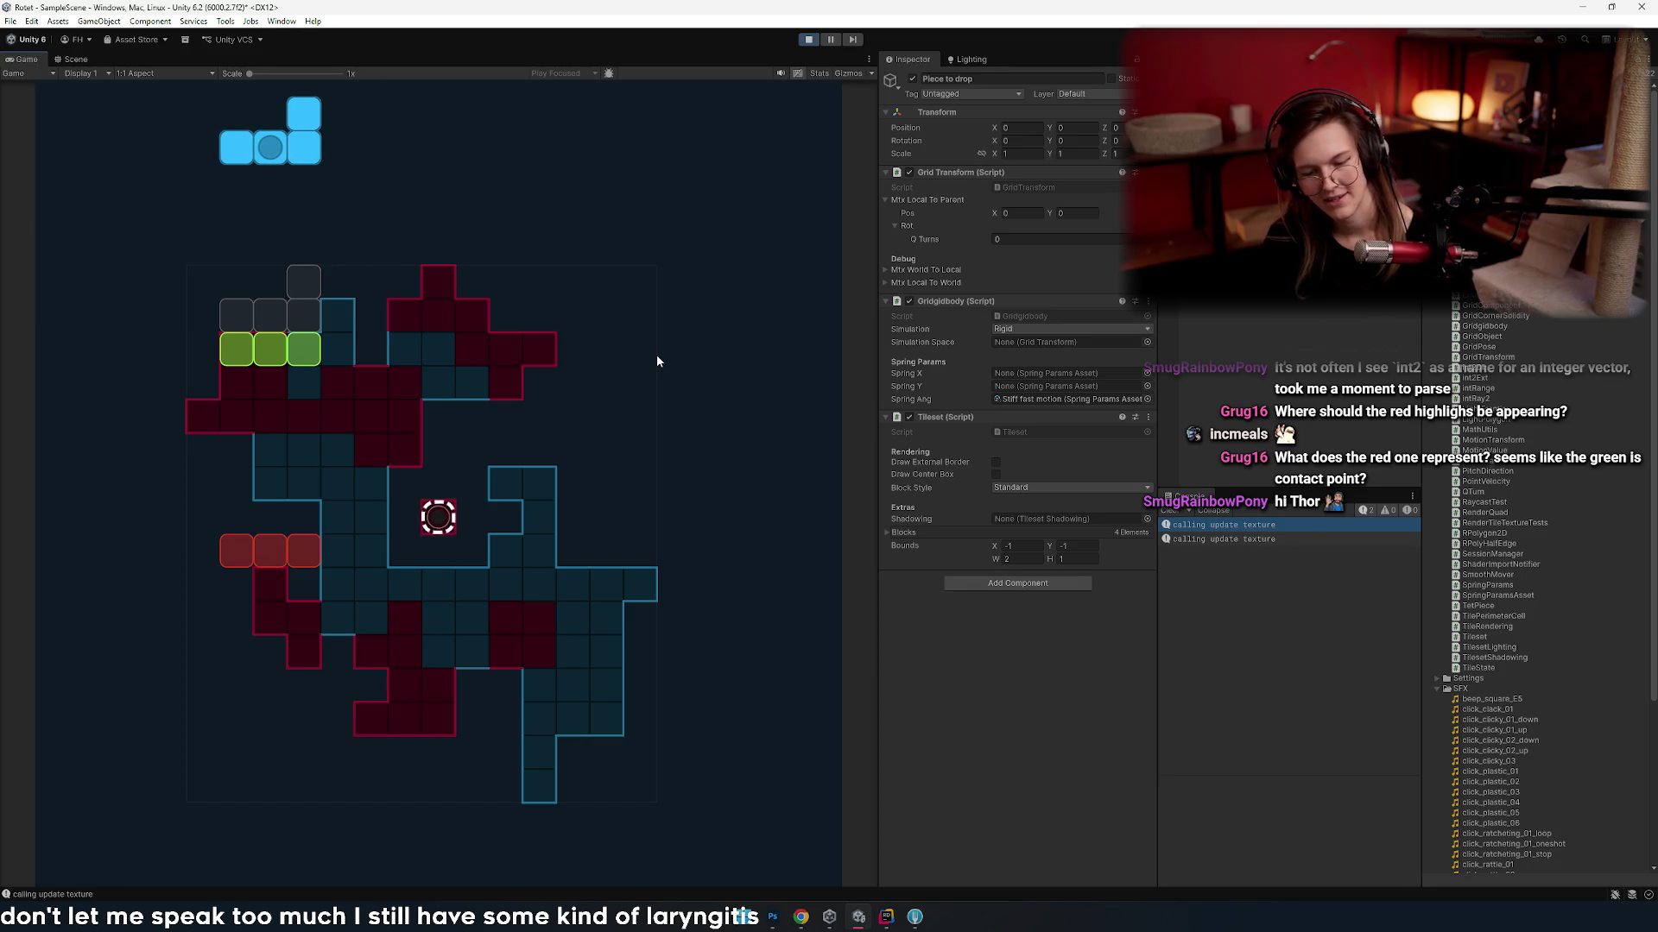
key("Right")
key("Right")
key("Right")
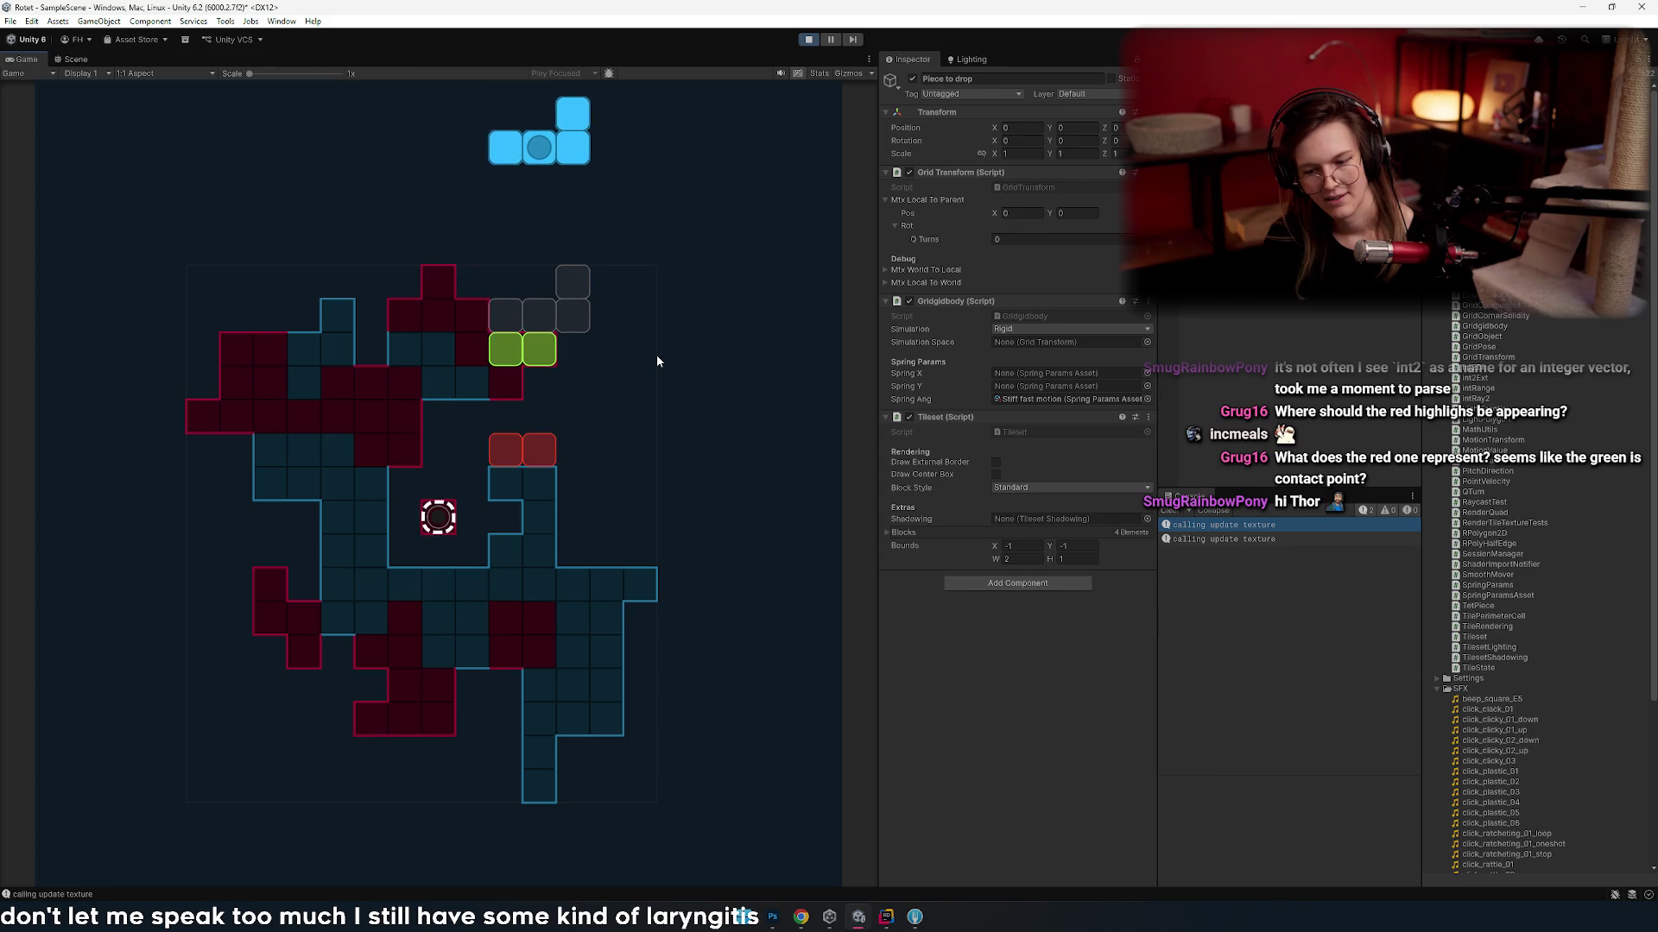
key("Left")
key("Right")
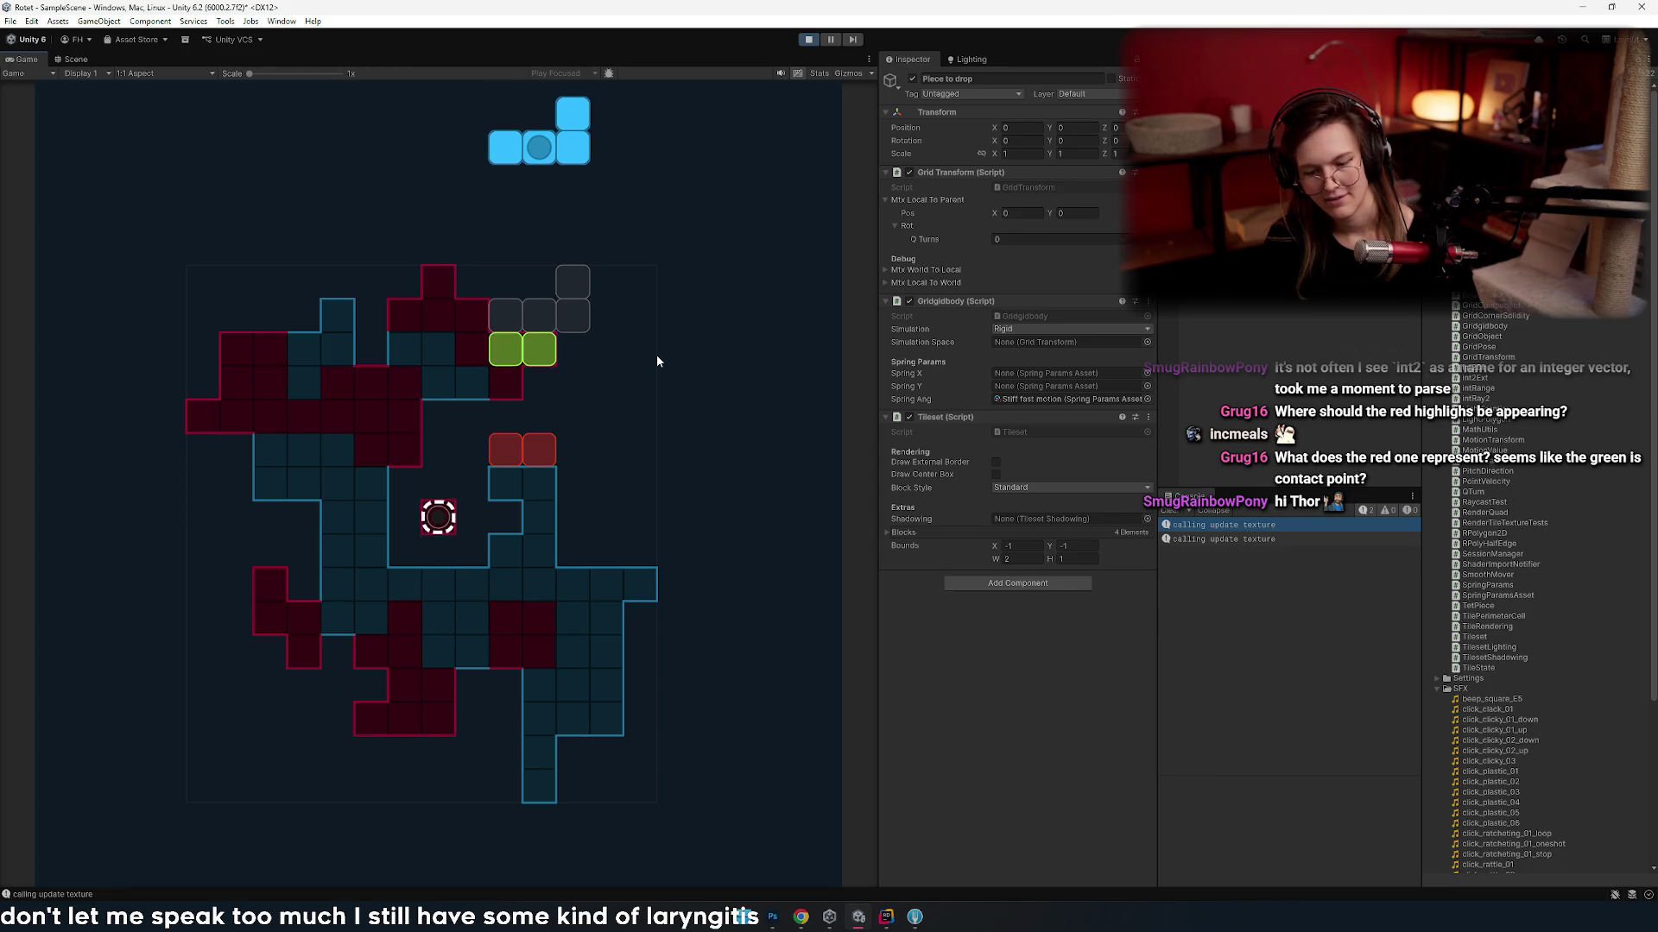
key("Up")
key("Right")
key("Left")
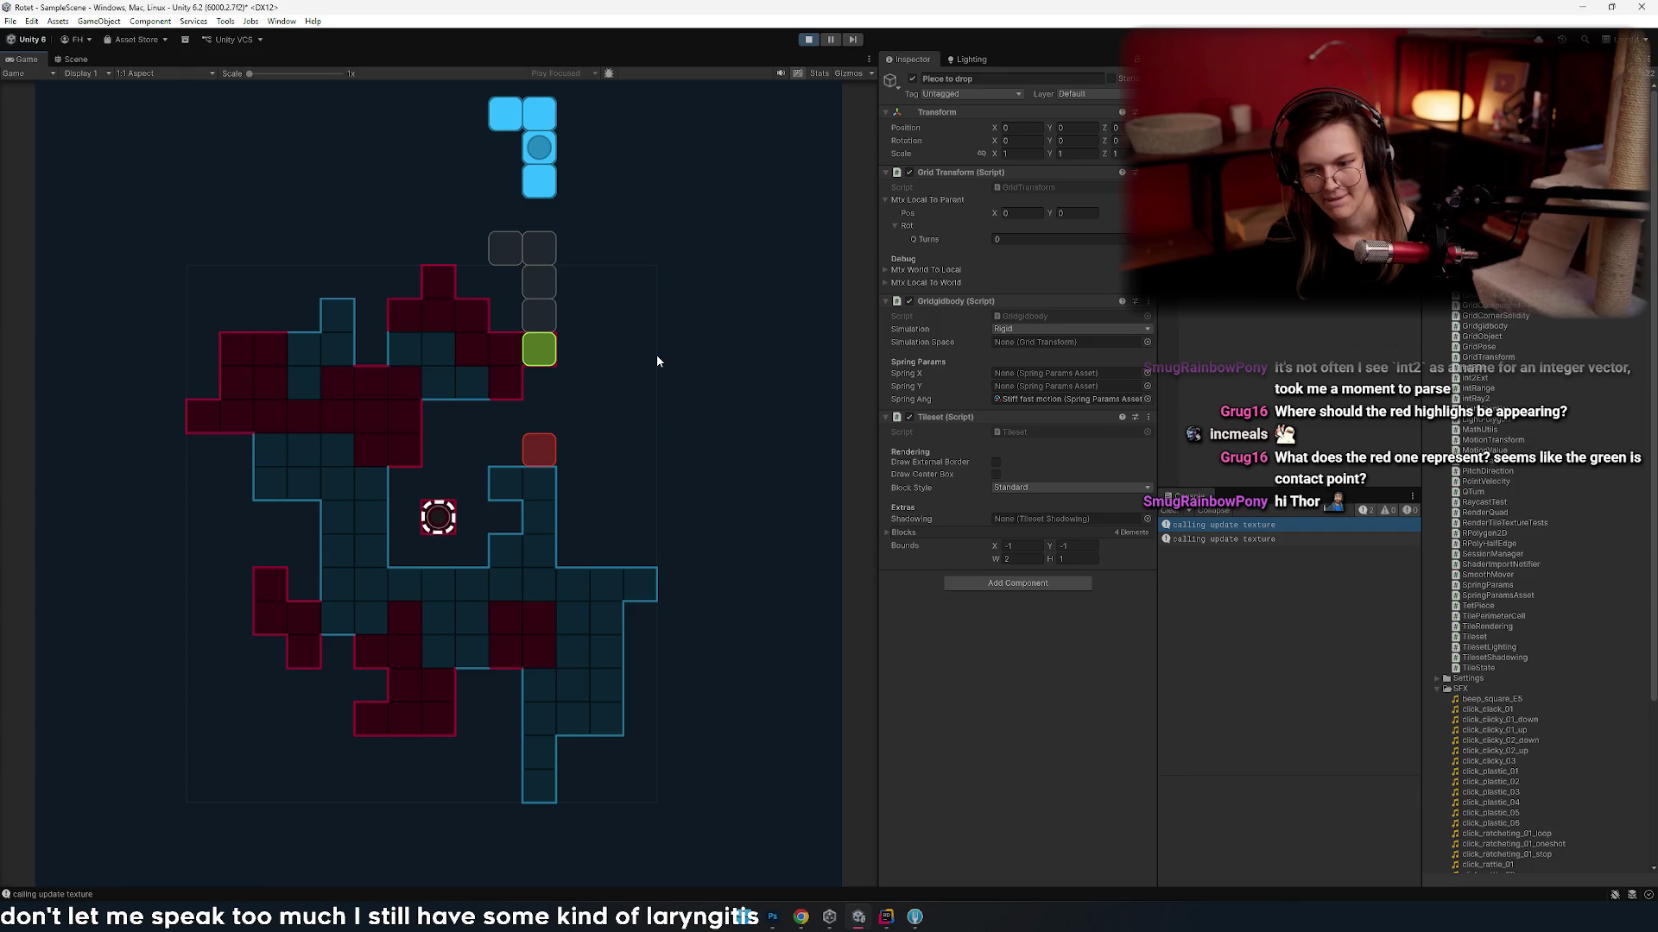
- Slide the piece between columns, ending three cells further left with markers repositioned
key("Left")
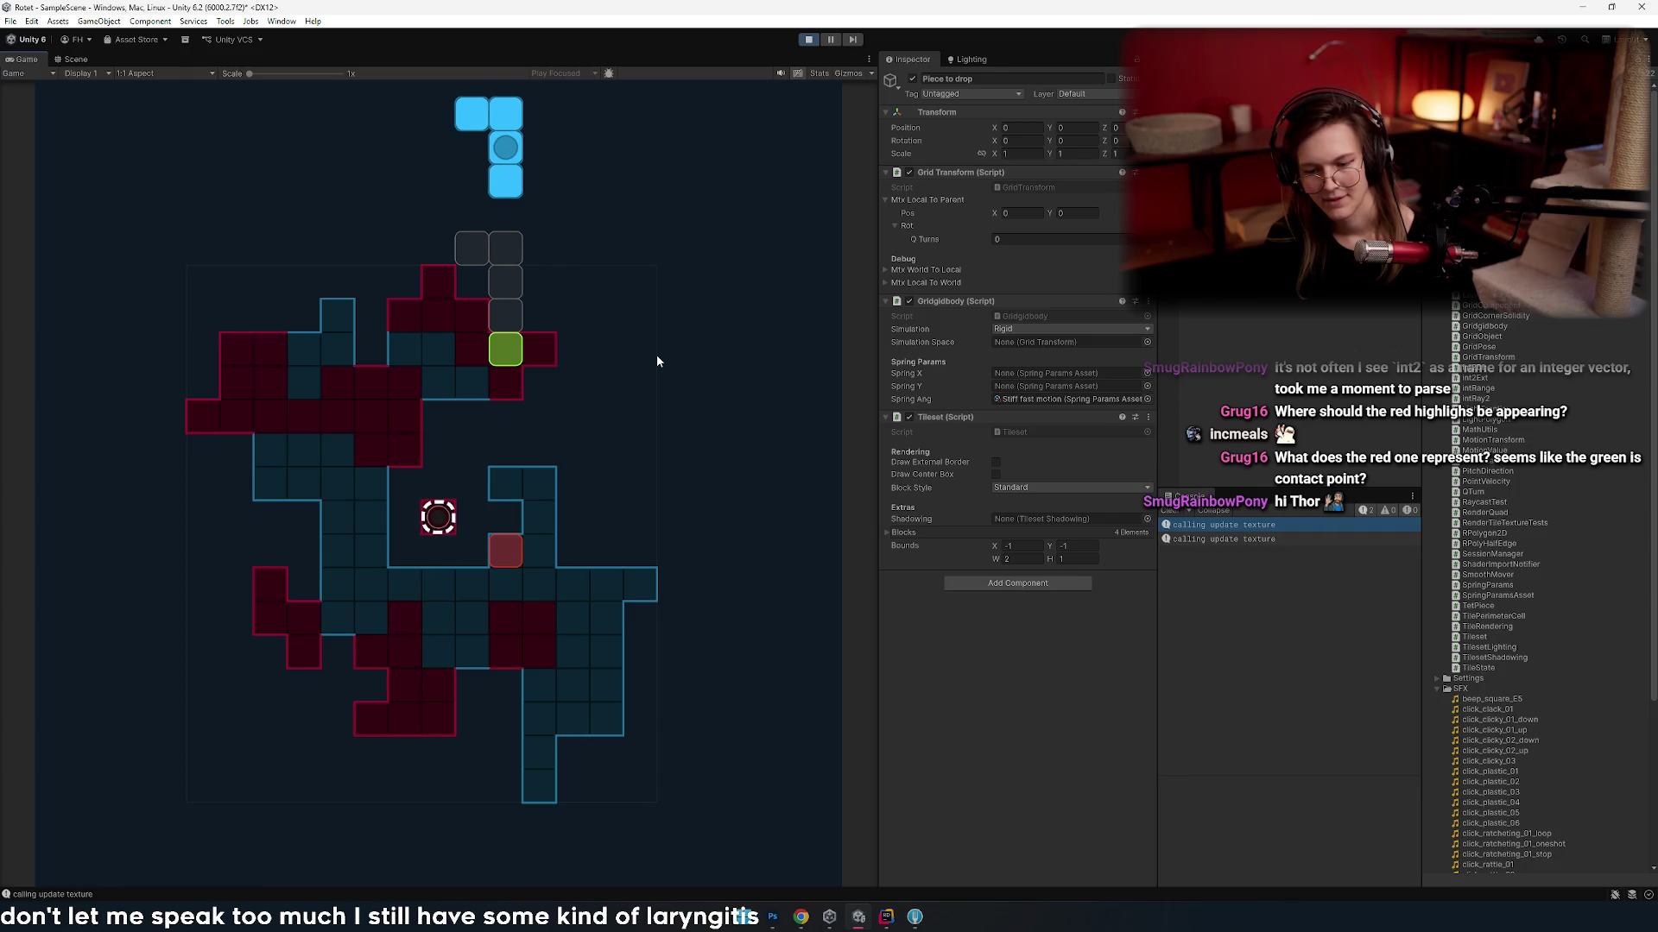
key("Right")
key("Right")
key("Right")
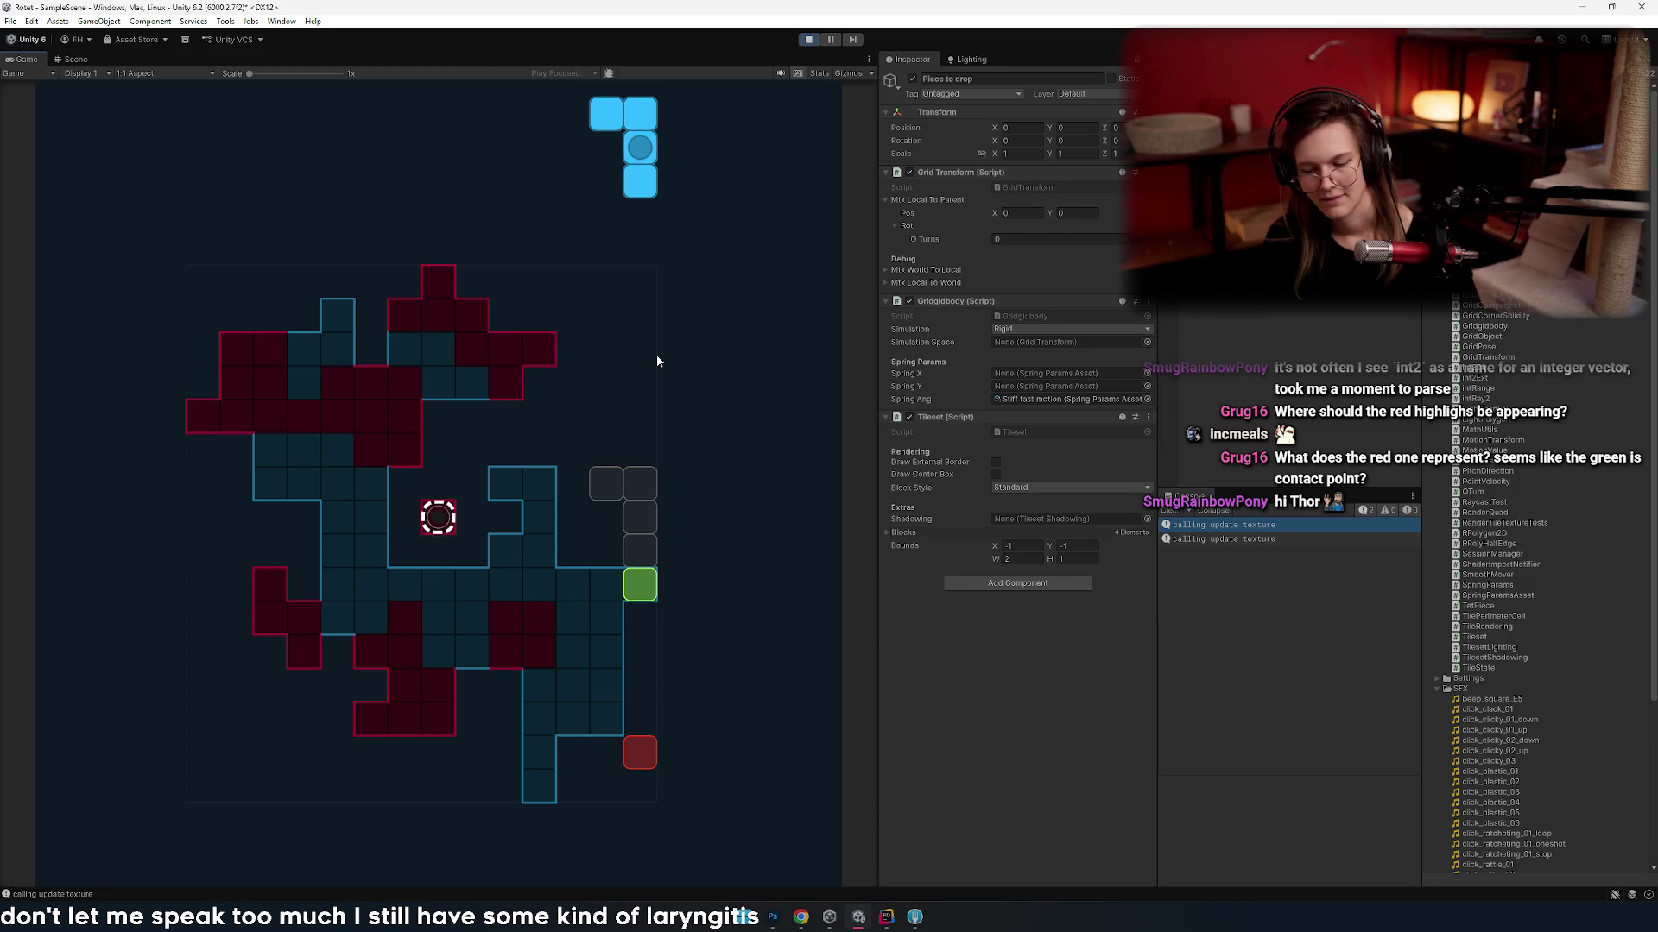
key("Left")
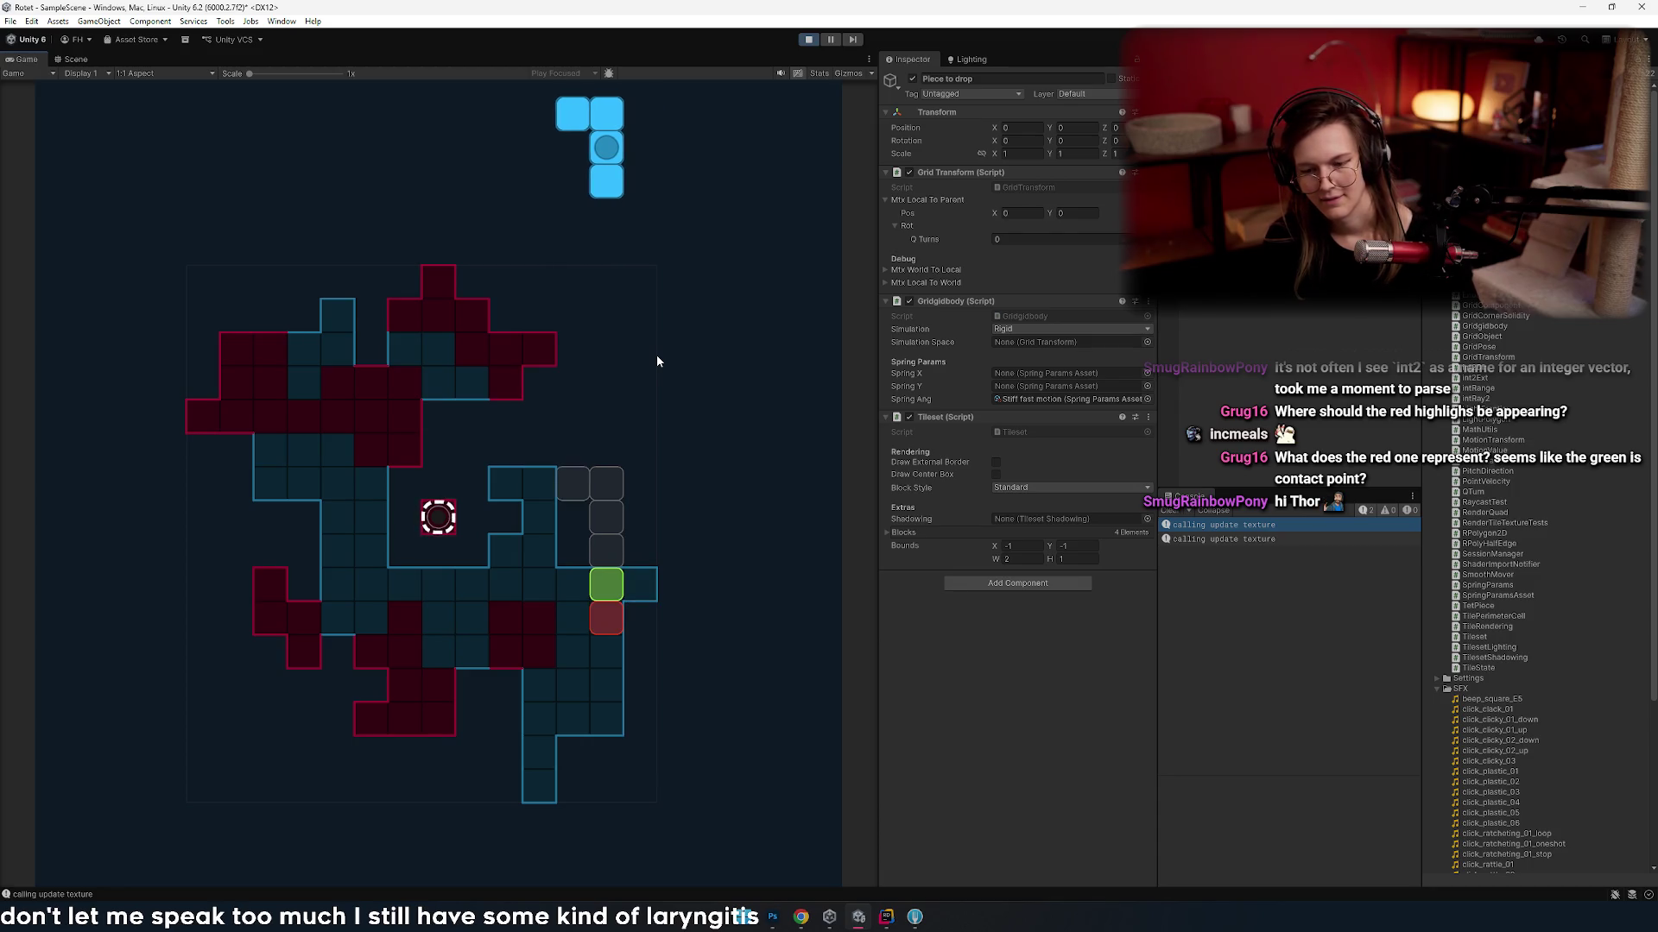
key("Left")
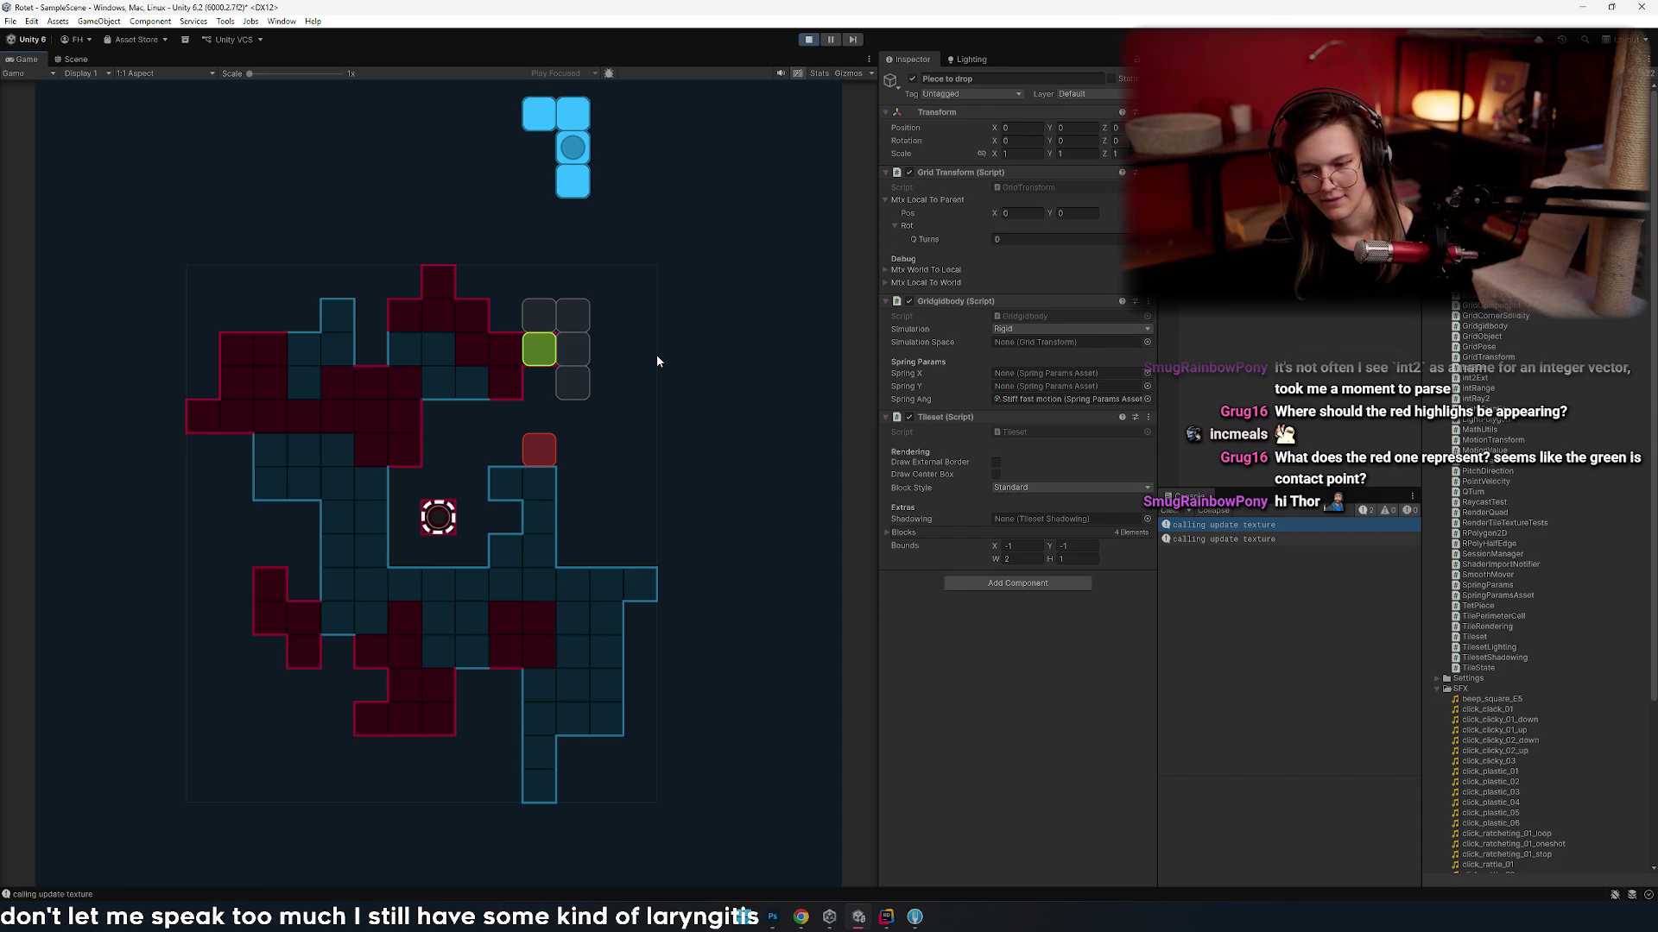
key("Left")
key("Right")
key("Left")
key("Left")
key("Left")
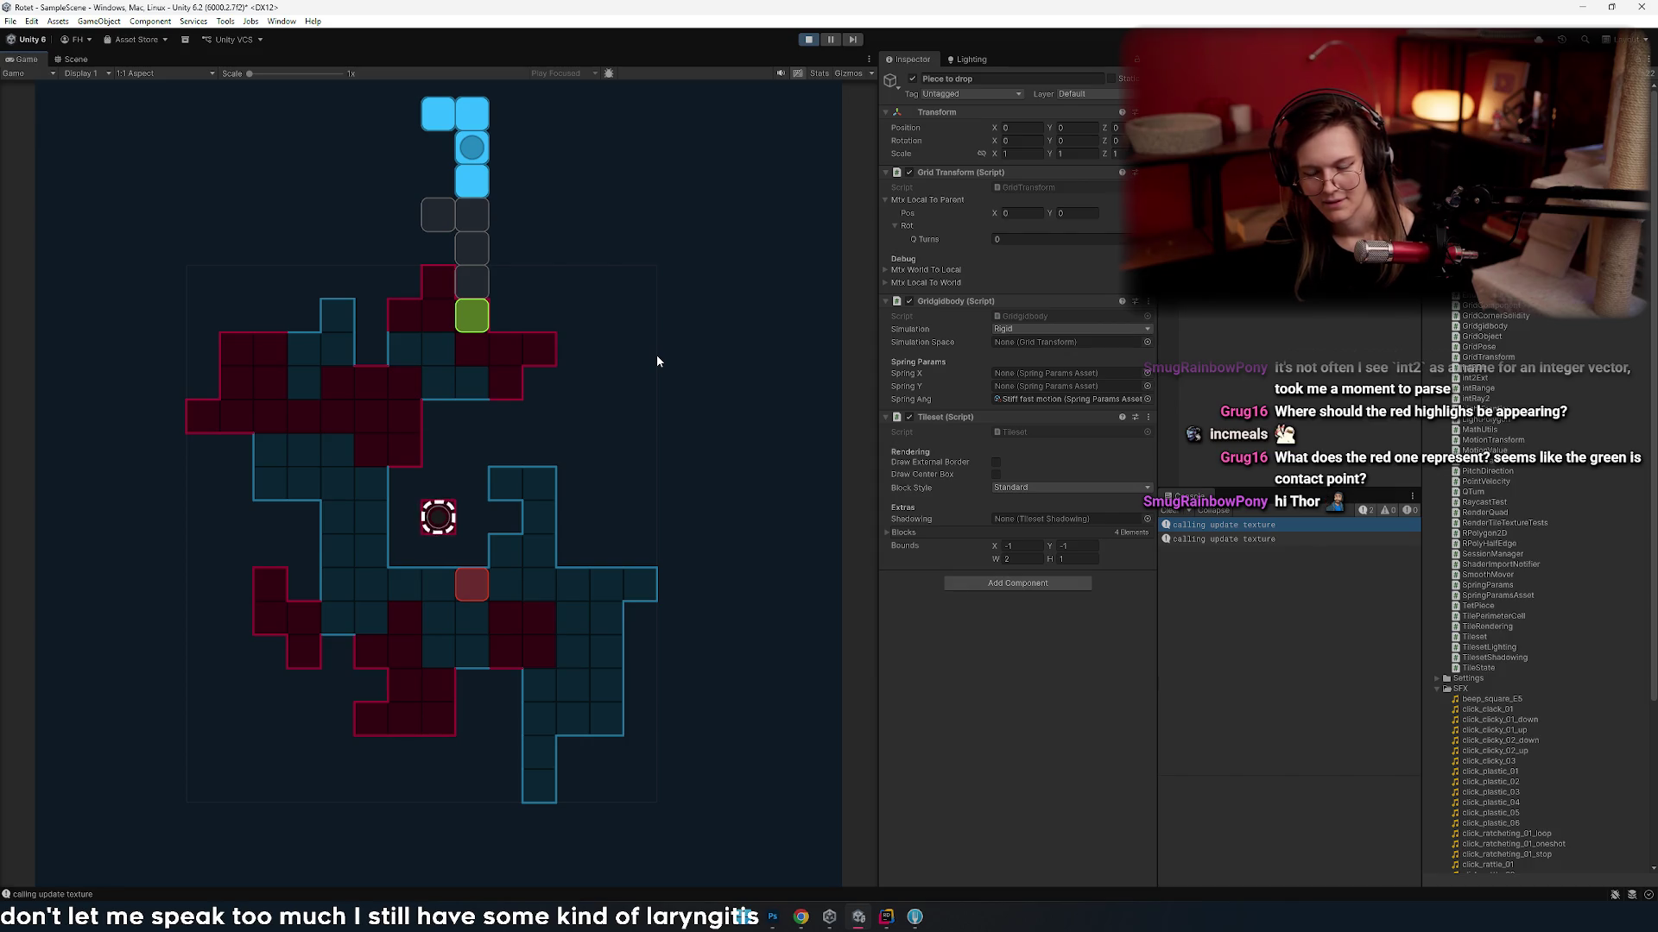
- Jog the falling piece left and right, then slide it out to the board's left edge
key("Left")
key("Left")
key("Left")
key("Right")
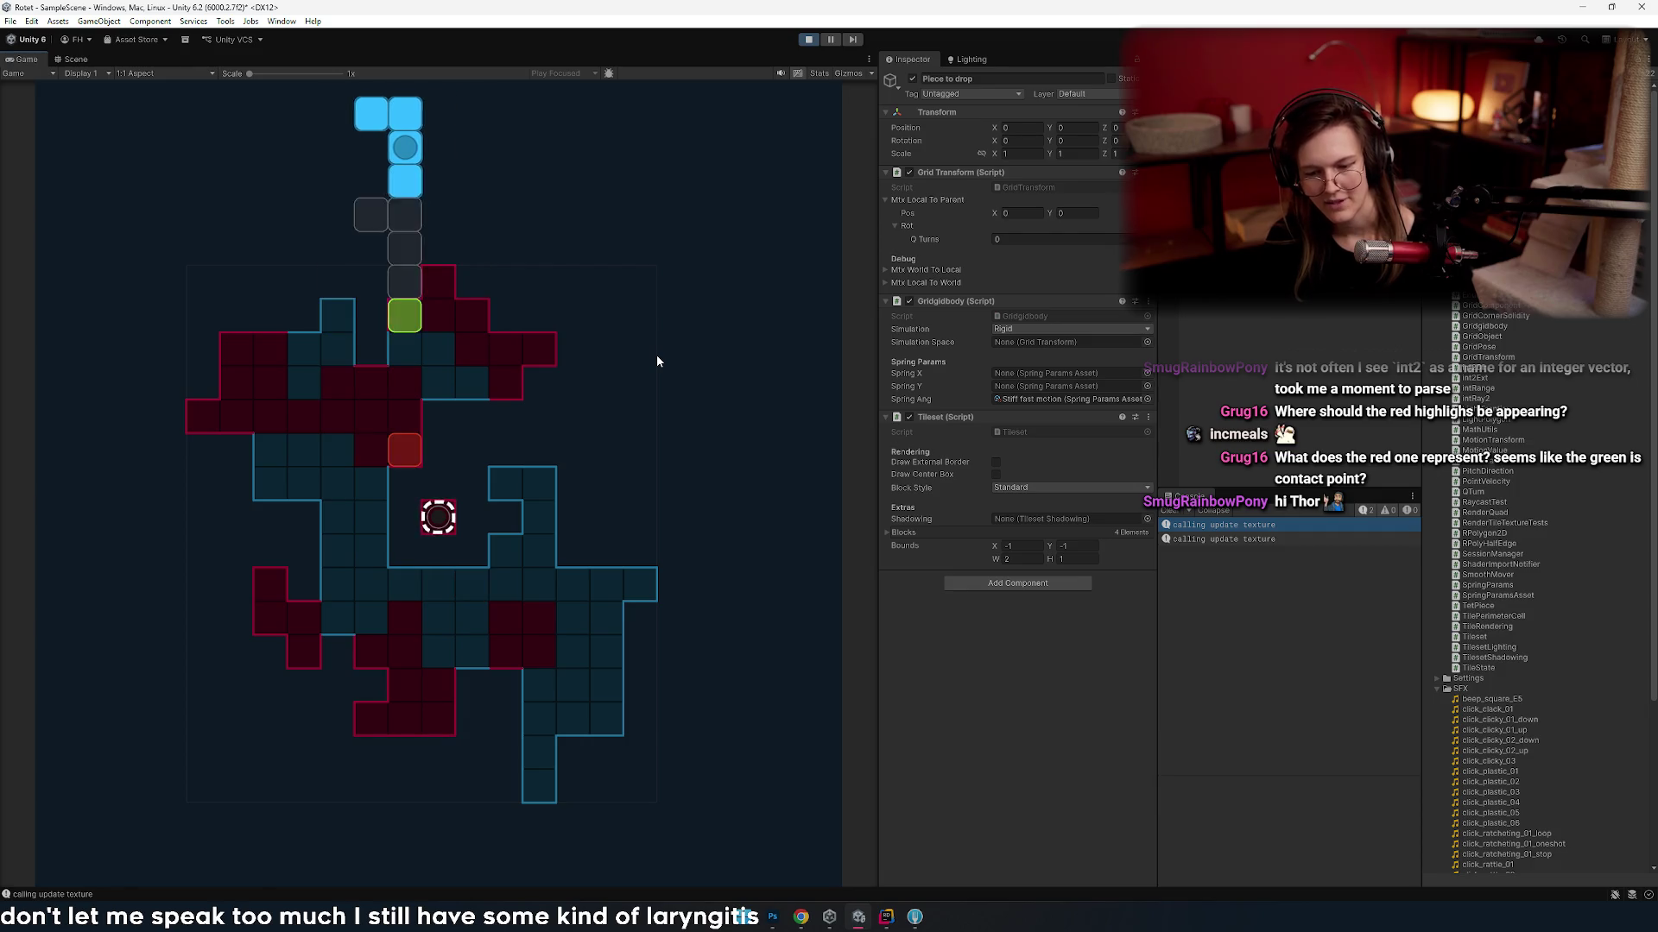
key("Right")
key("Left")
key("Left")
key("Right")
key("Right")
key("Right")
key("Left")
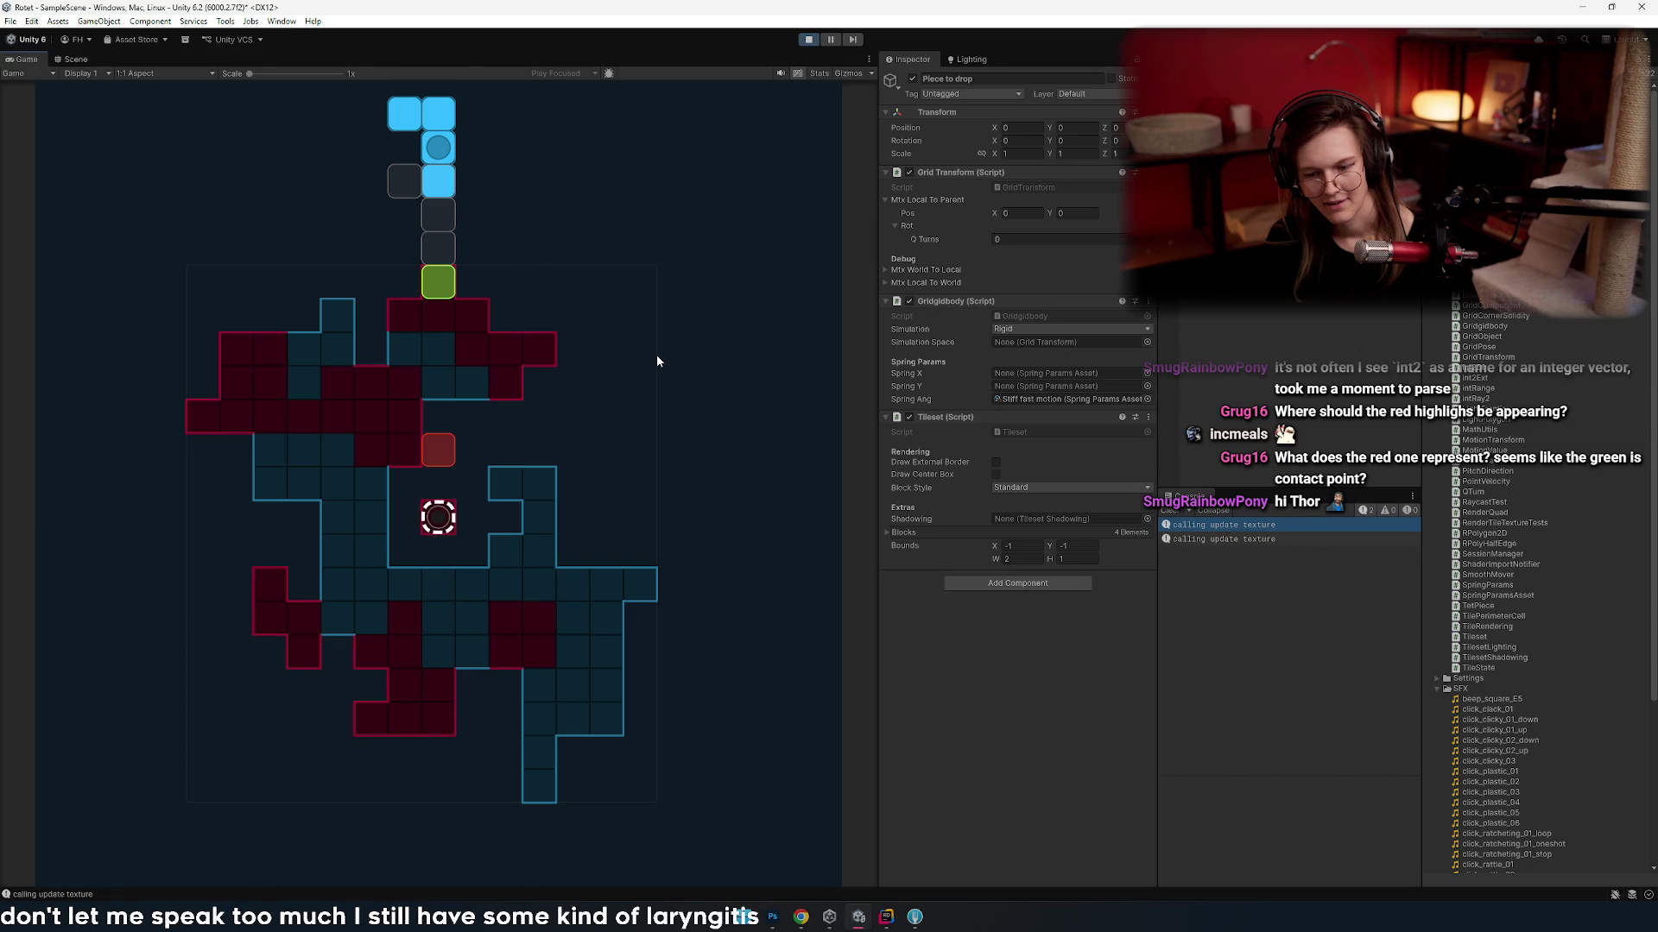
key("Left")
key("Right")
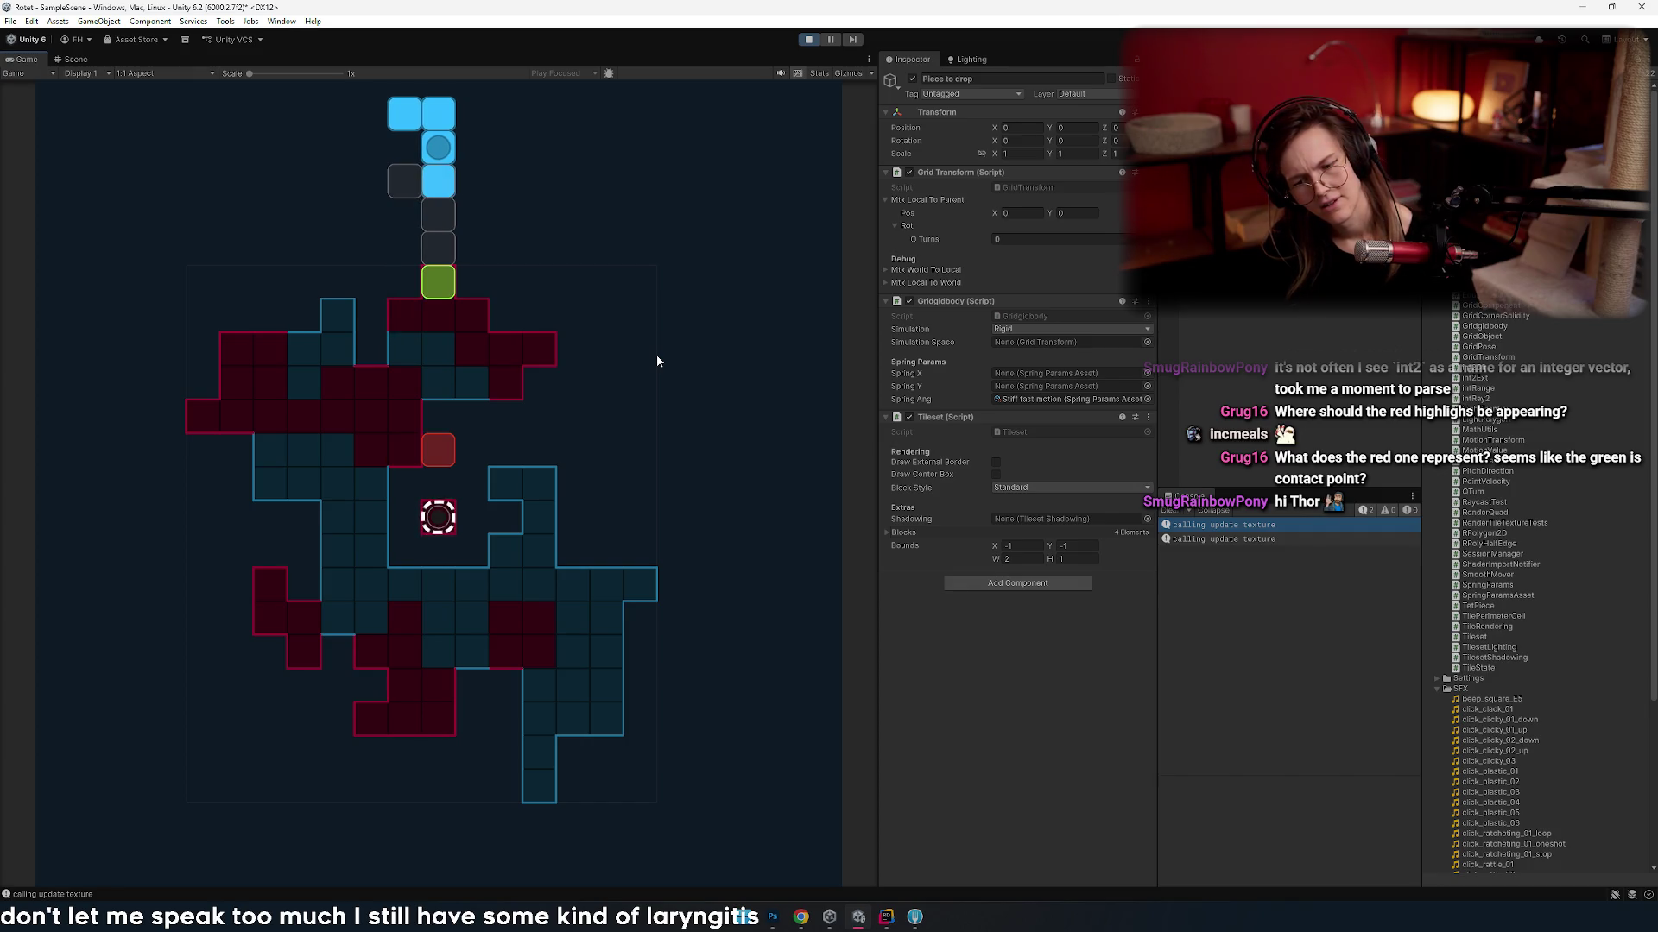
key("Left")
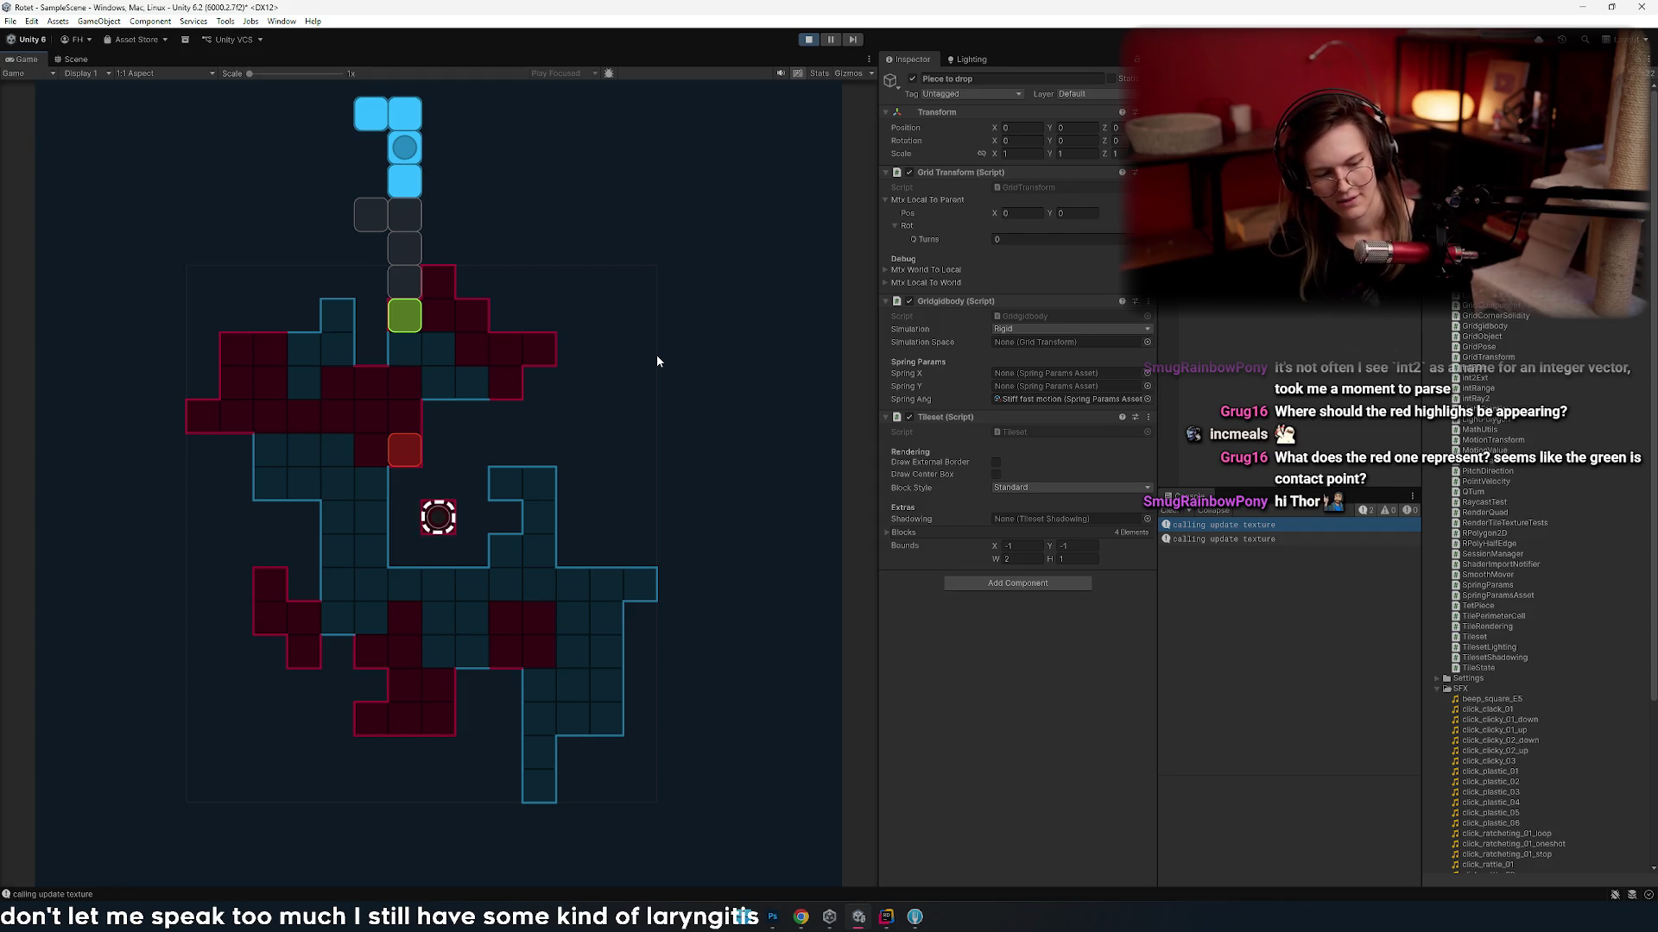
key("Left")
key("Left")
key("Left")
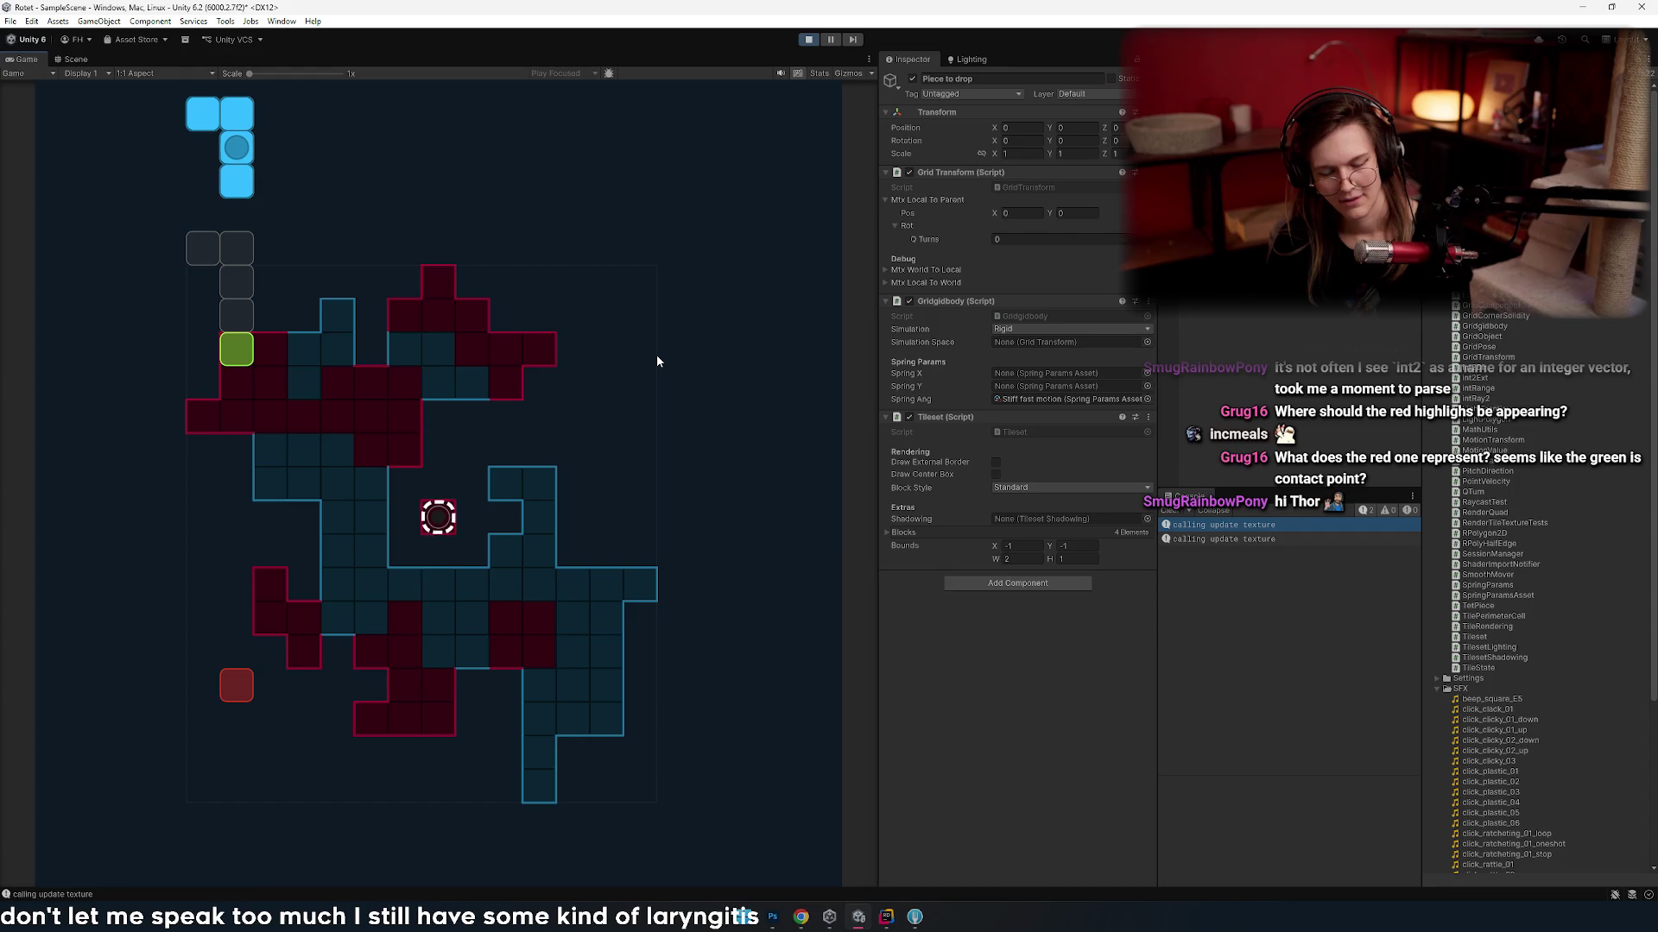
- Move the piece back and forth a few cells while its green and red markers follow
key("Right")
key("Left")
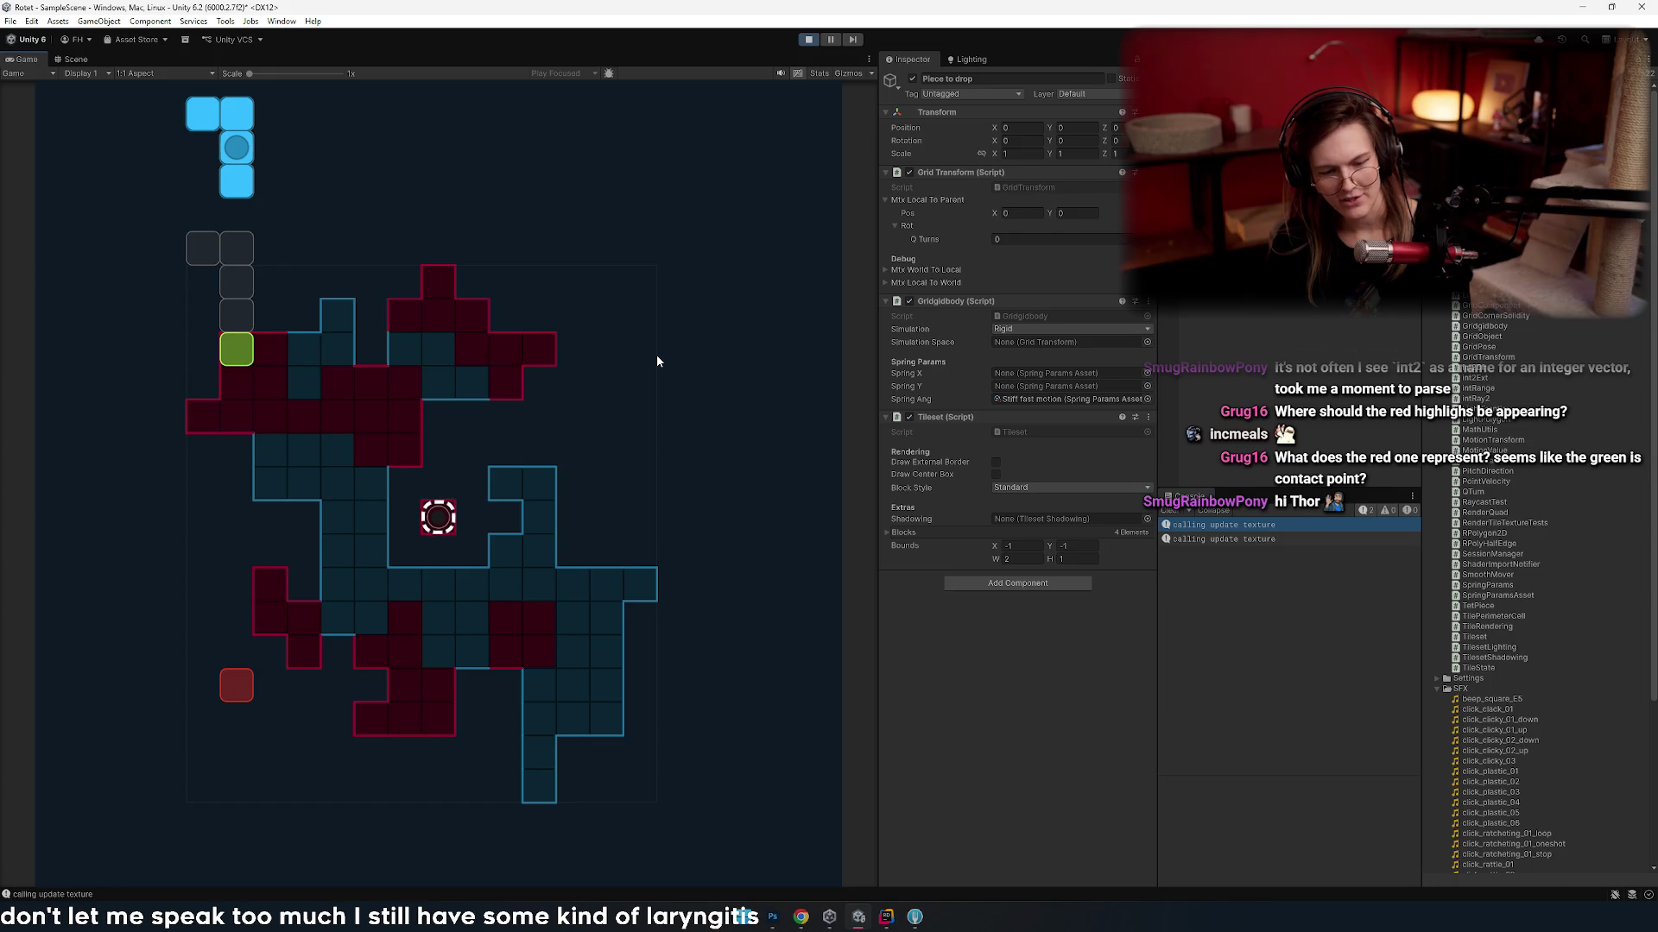
key("Right")
key("Right")
key("Right")
key("Left")
key("Left")
key("Left")
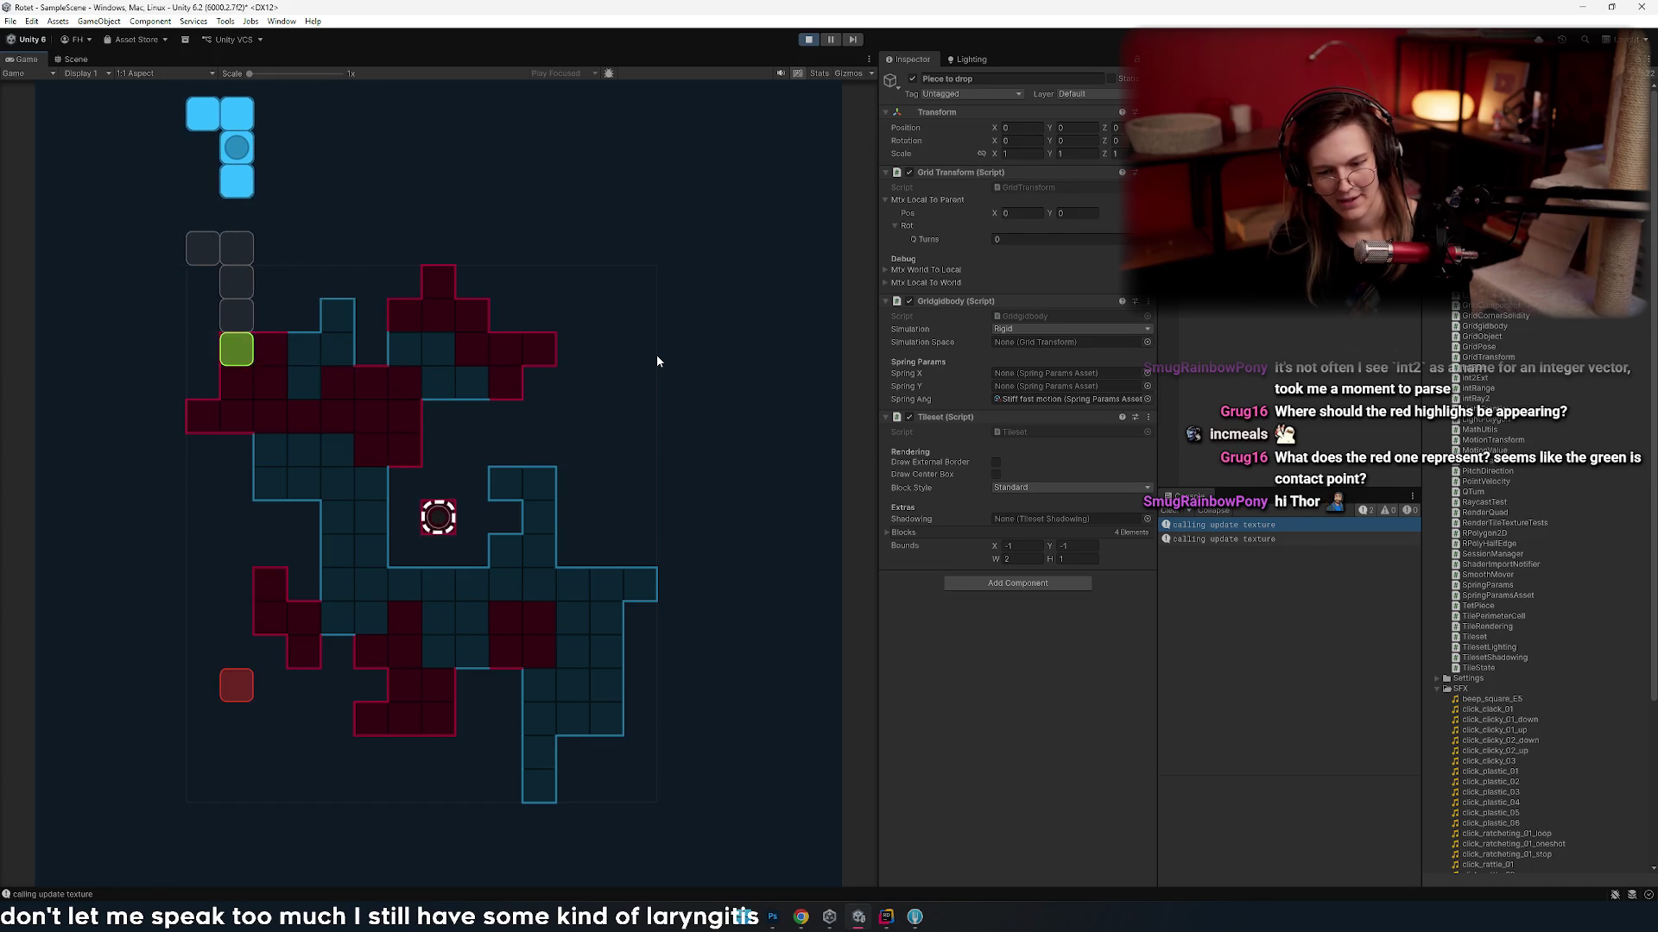
key("Left")
key("Right")
key("Left")
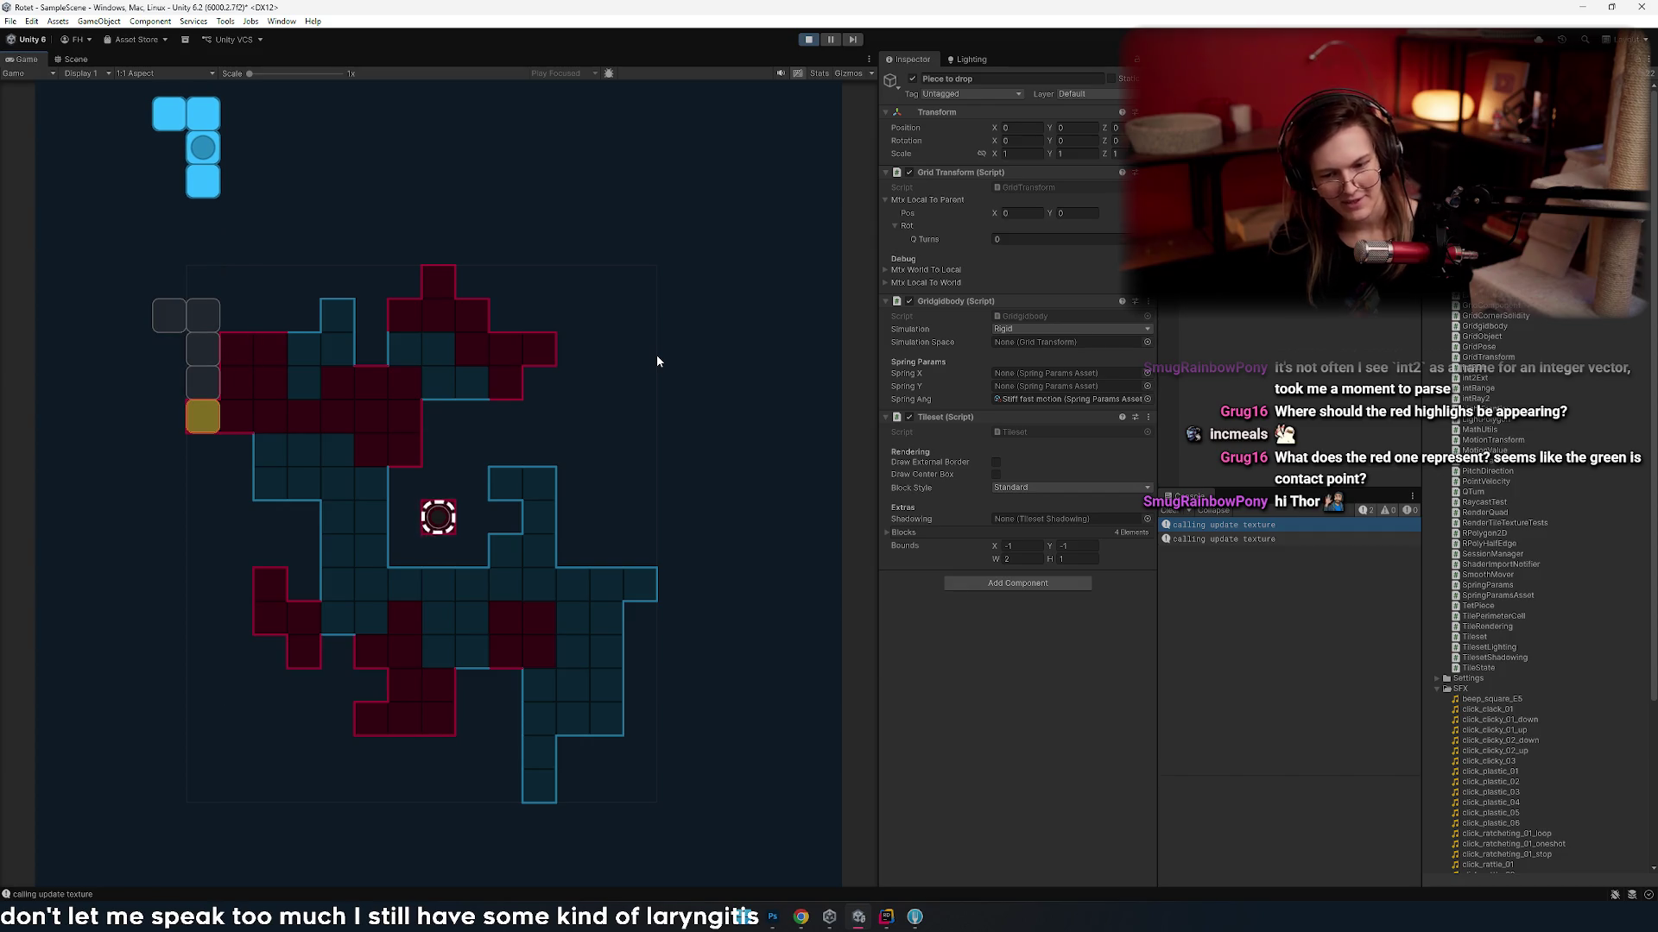
key("Right")
key("Right")
key("Left")
key("Right")
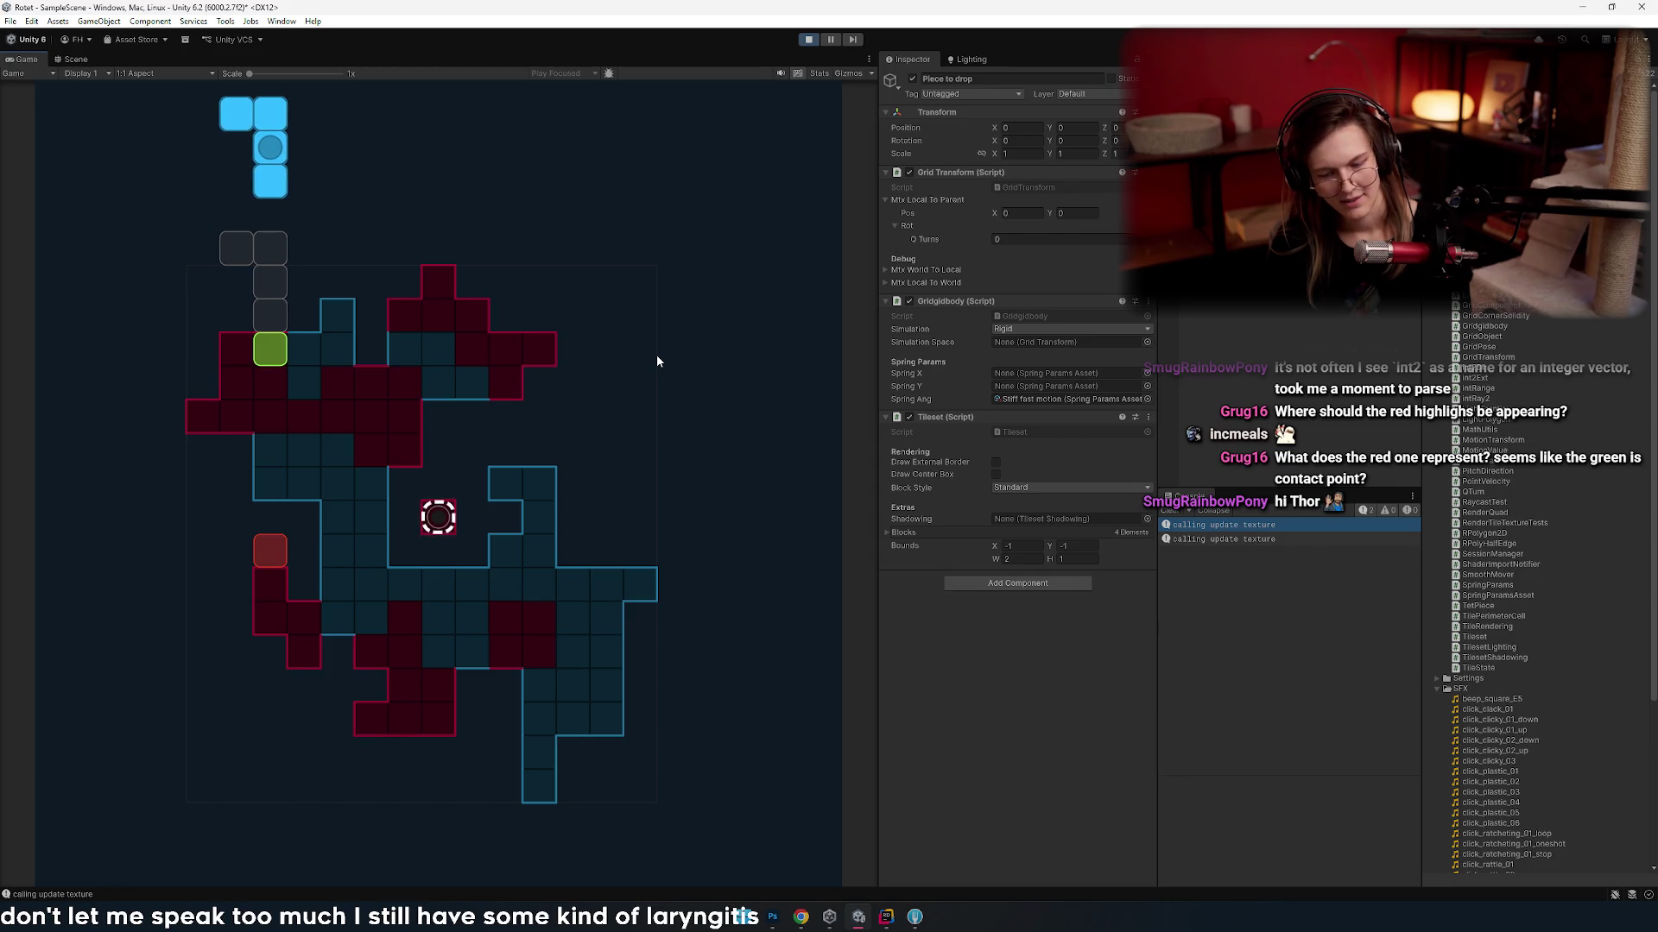
key("Right")
- Slide the piece several columns right, leaving it one column right with two green and two red markers
key("Left")
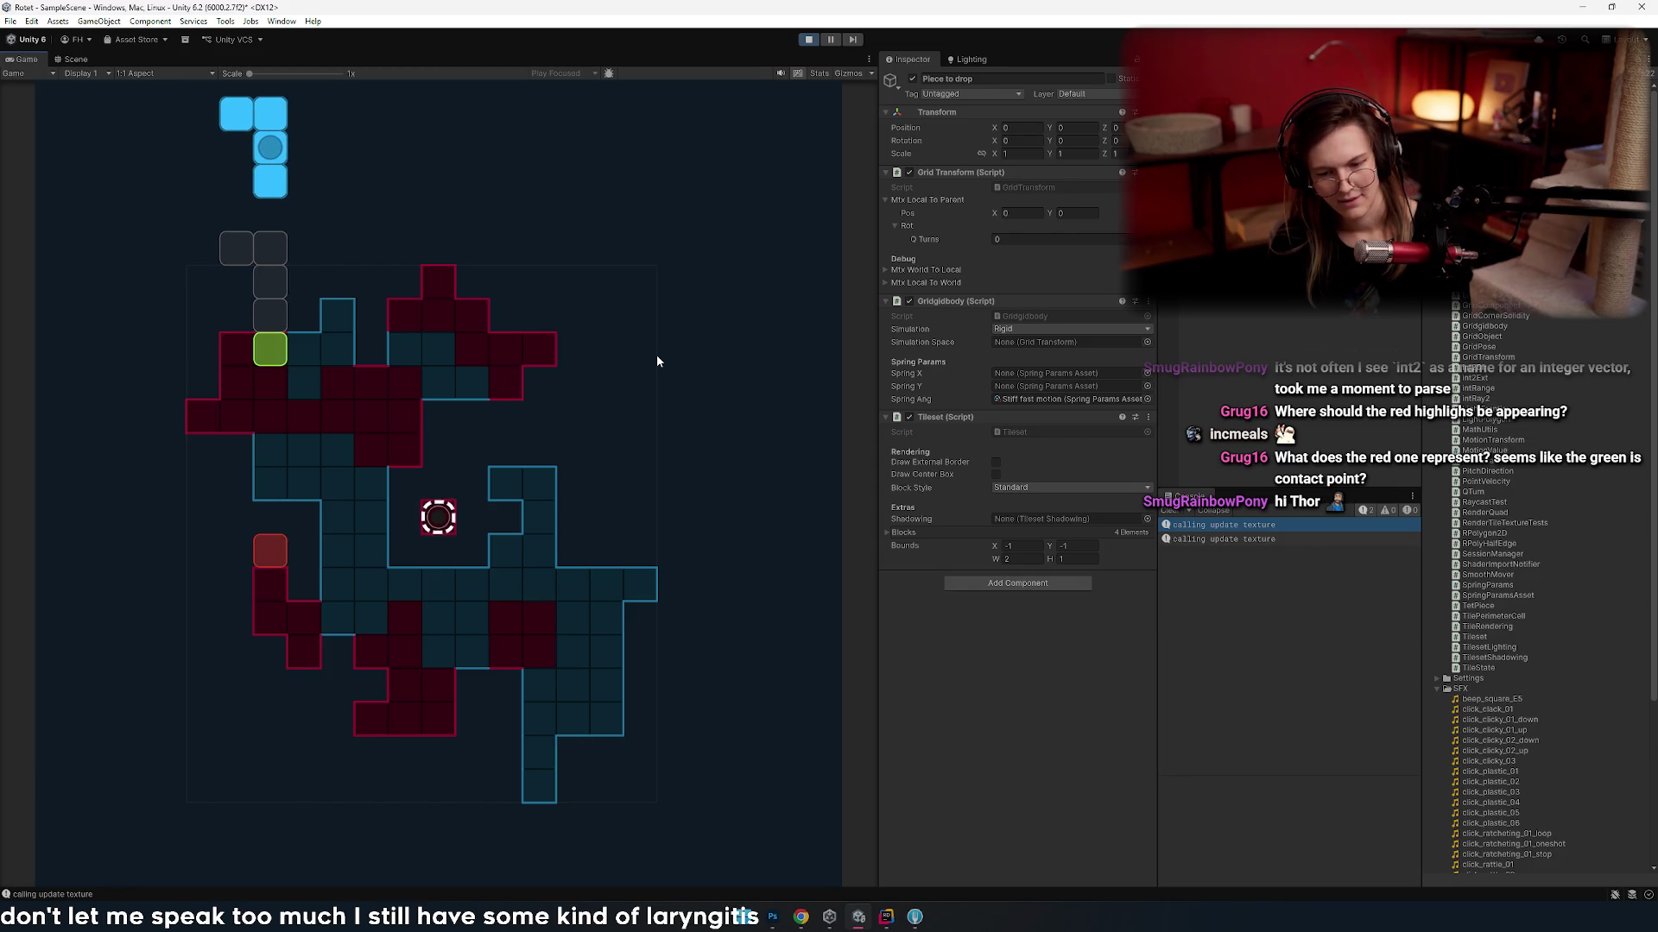
key("Left")
key("Left")
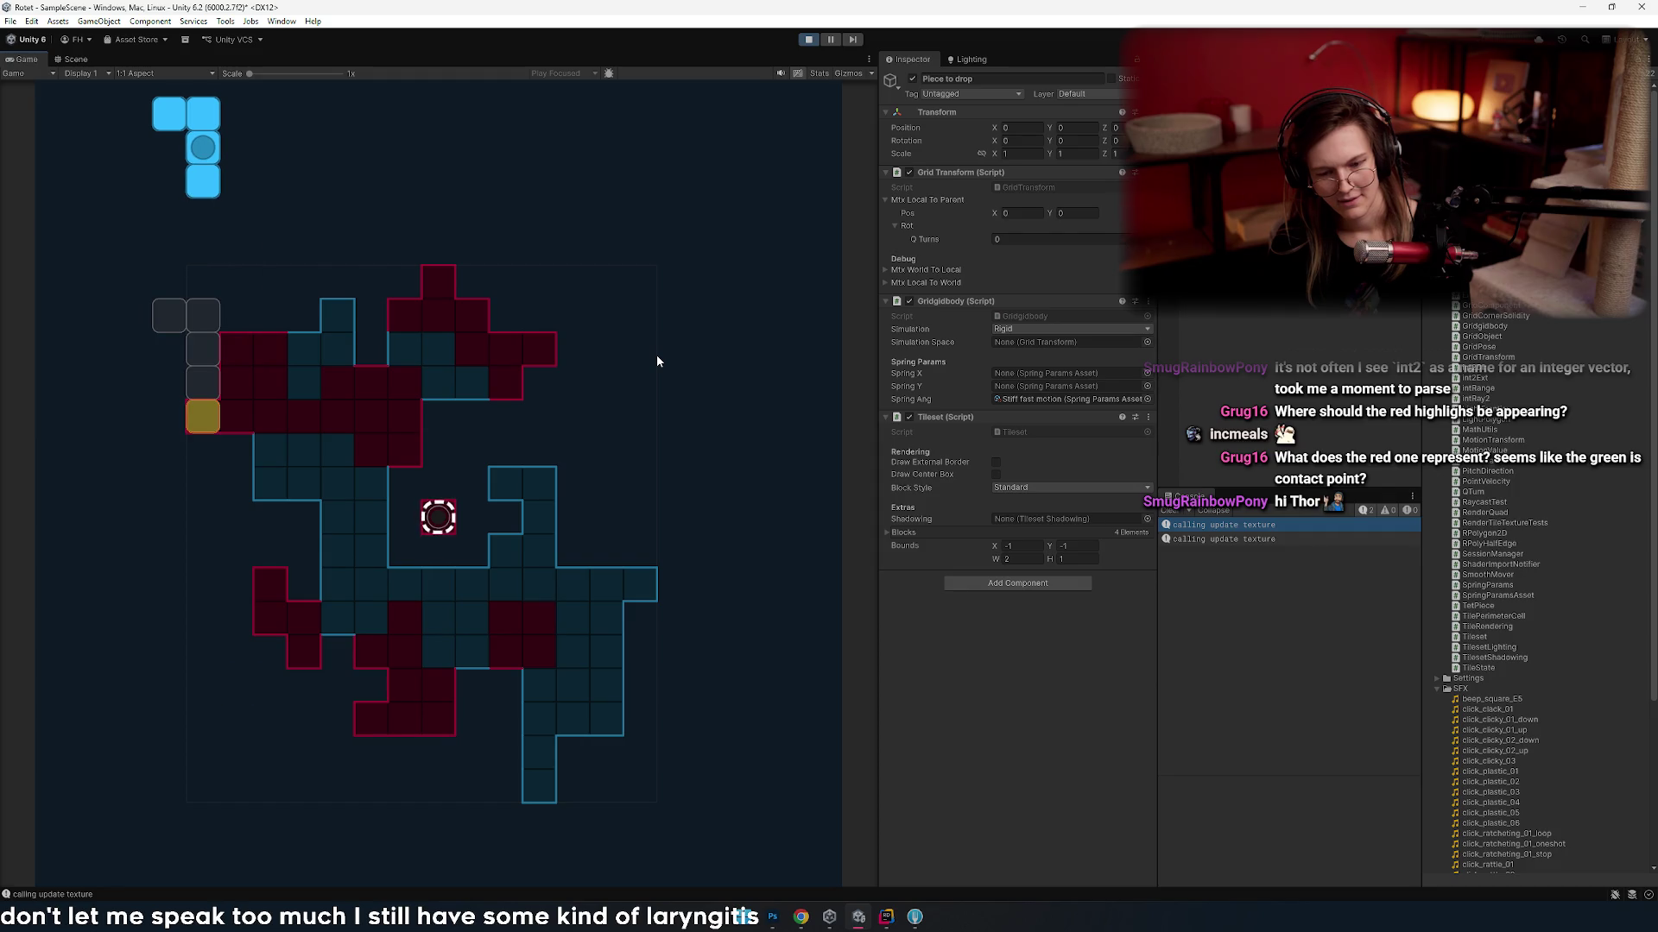
key("Right")
key("Right")
key("Right")
key("Right")
key("Left")
key("Right")
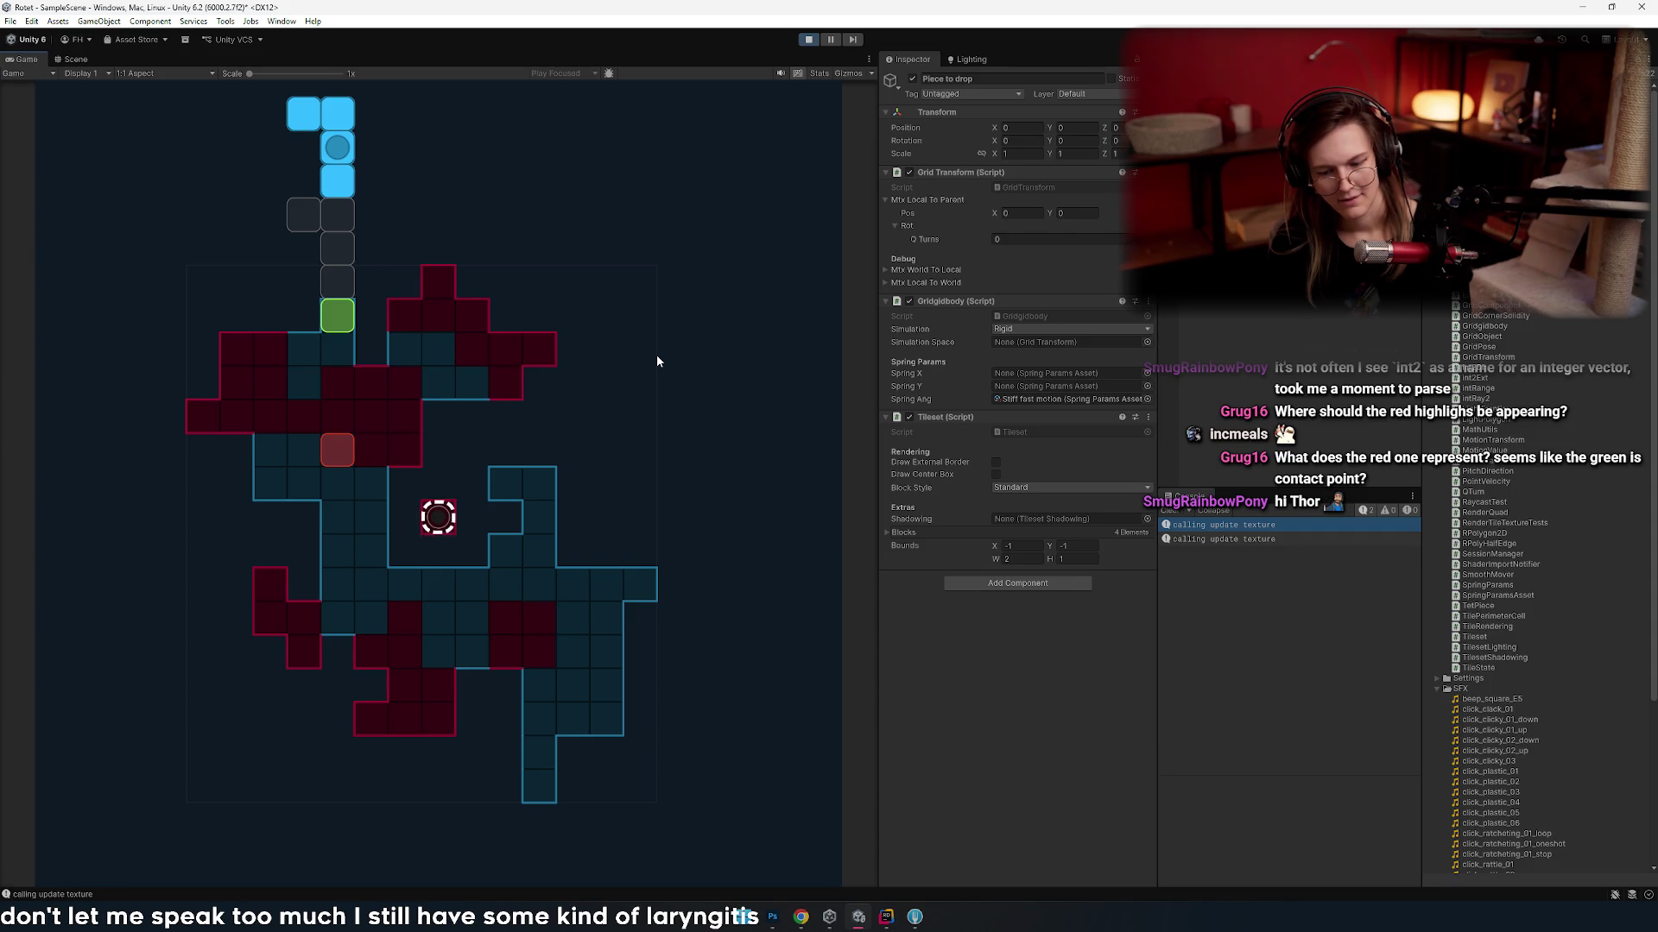
key("Right")
key("Right")
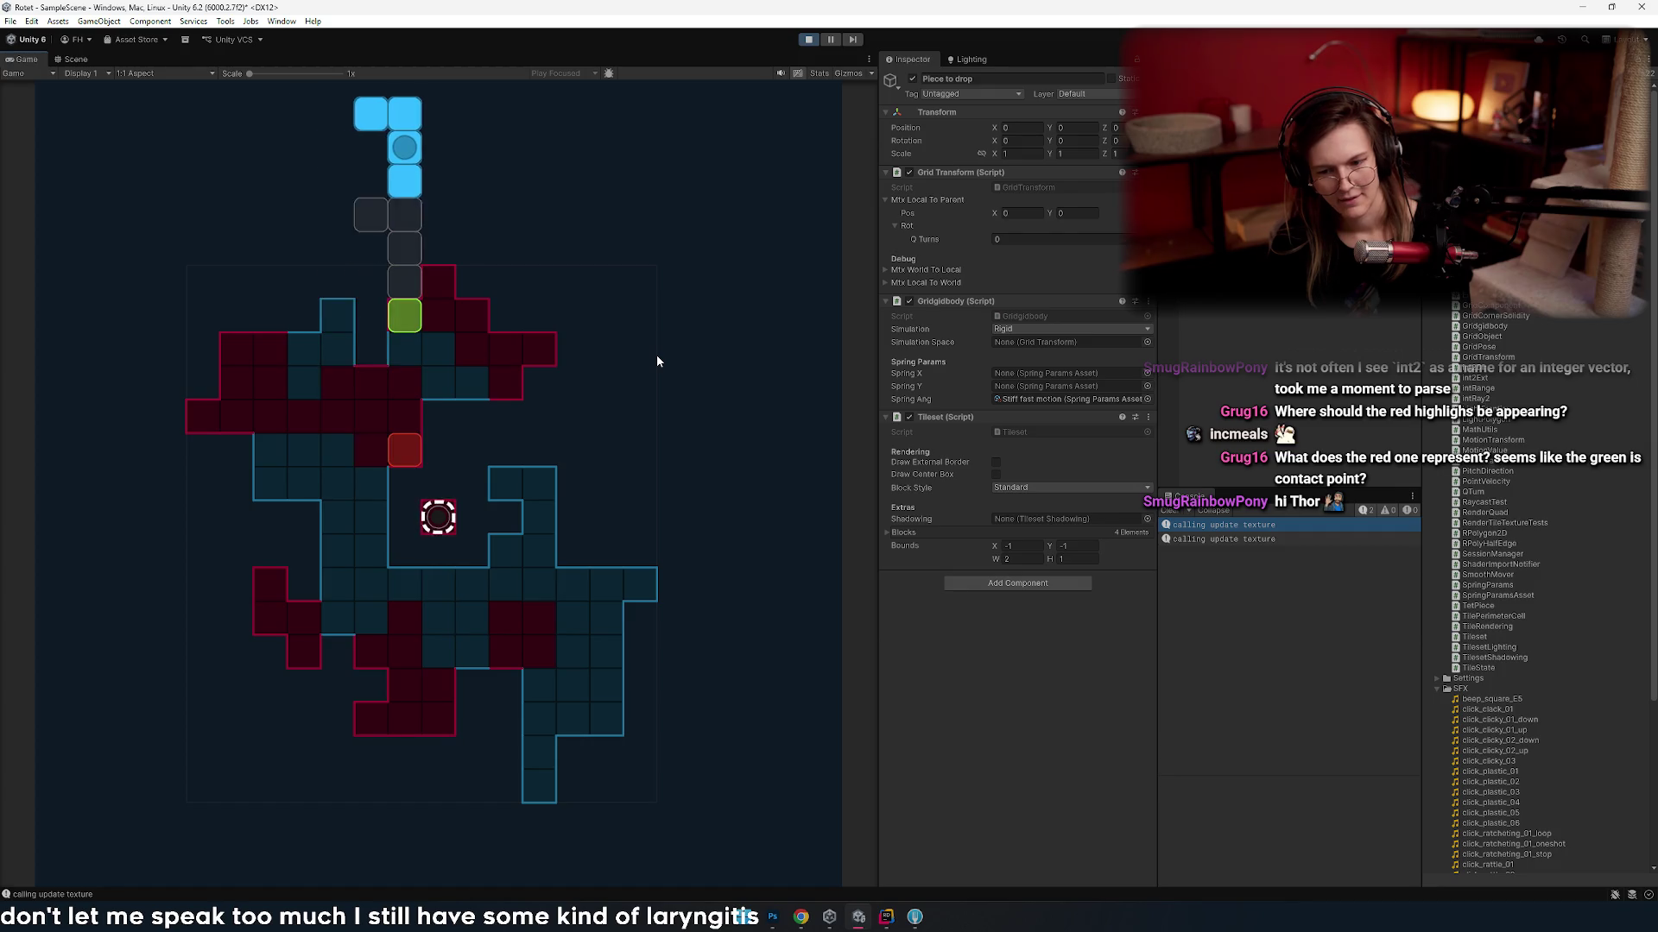
key("Left")
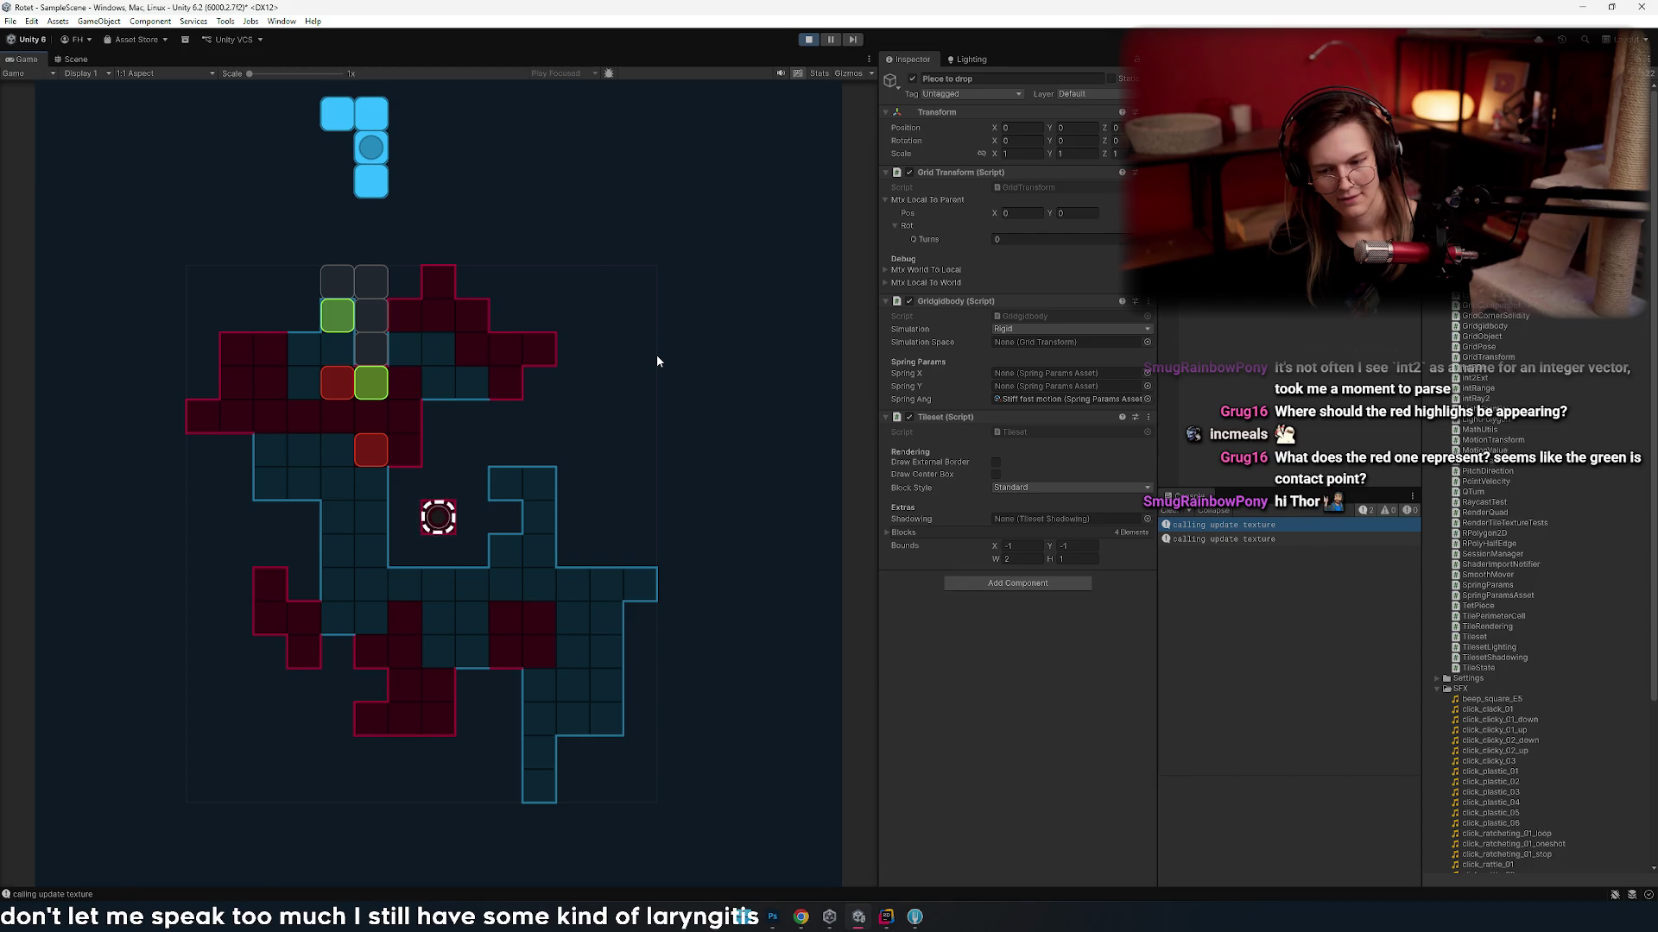
key("Right")
key("Right")
key("Right")
key("Left")
key("Left")
key("Left")
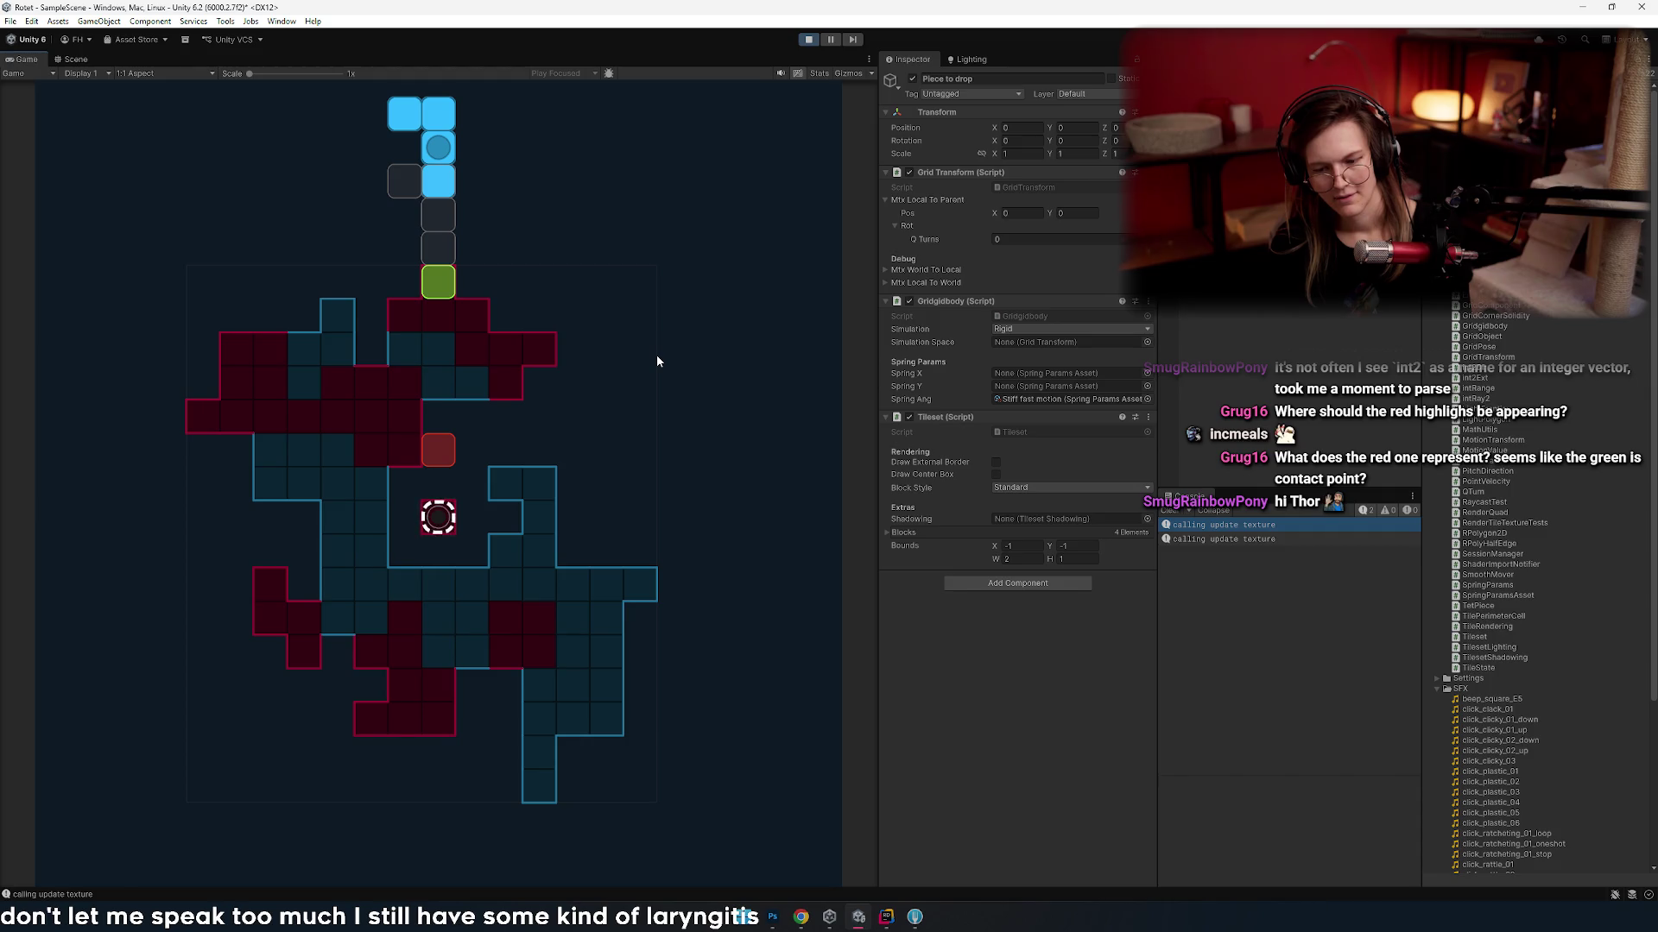
- Slide the falling piece five columns left, then eleven columns right across the board
key("Left")
key("Left")
key("Left")
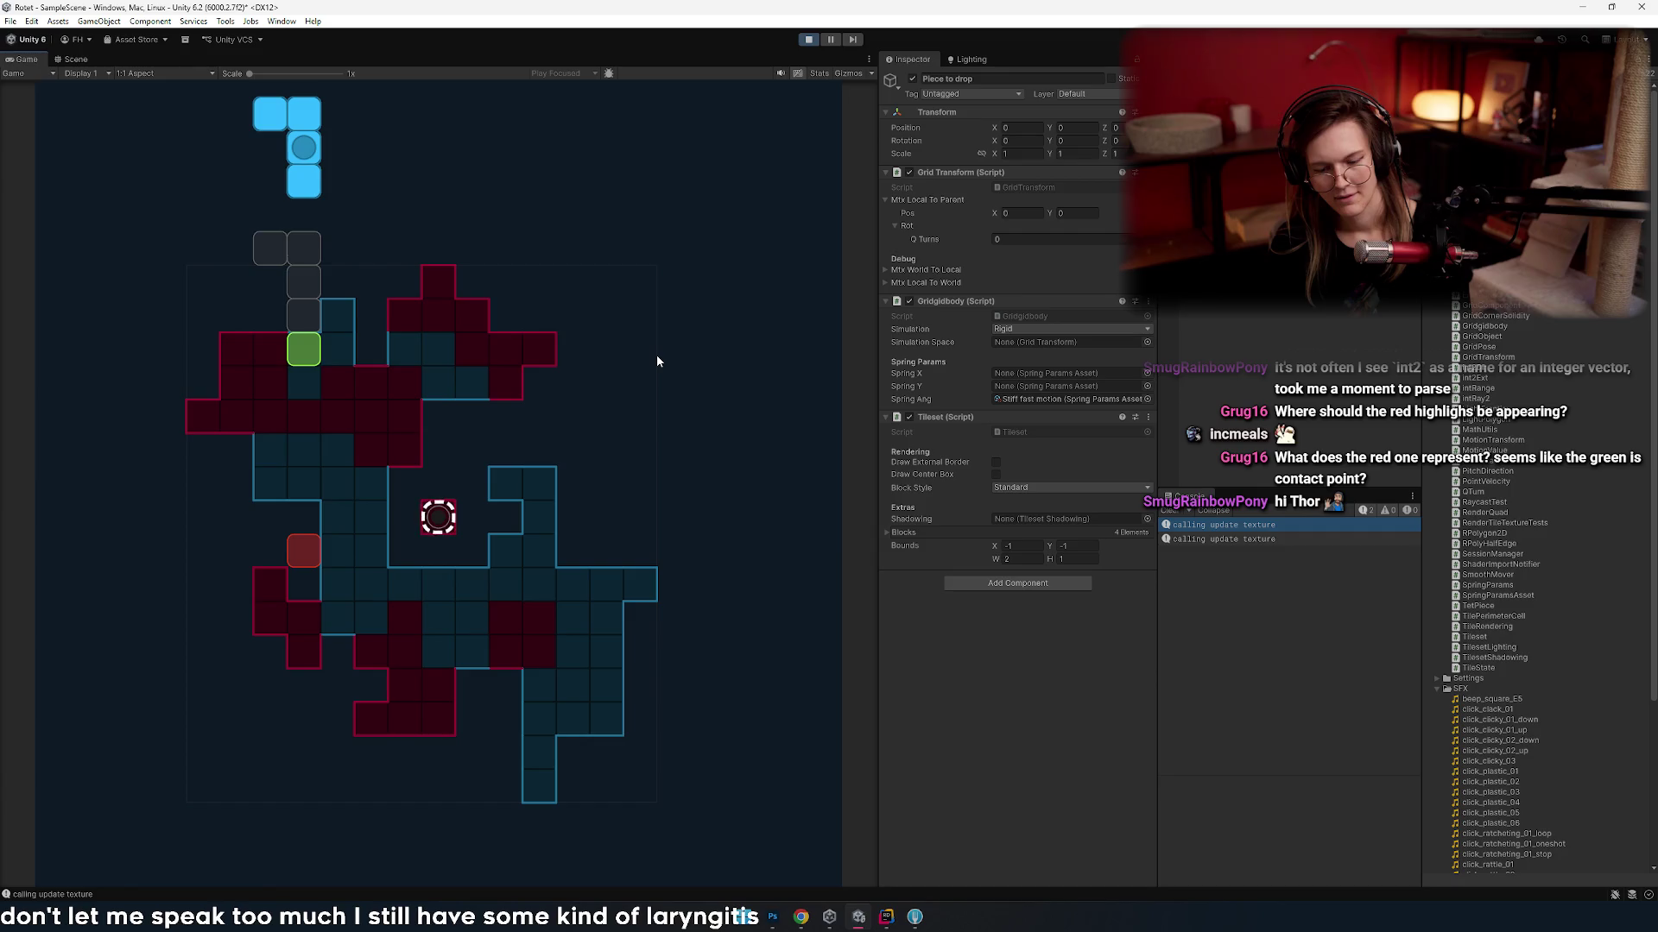
key("Left")
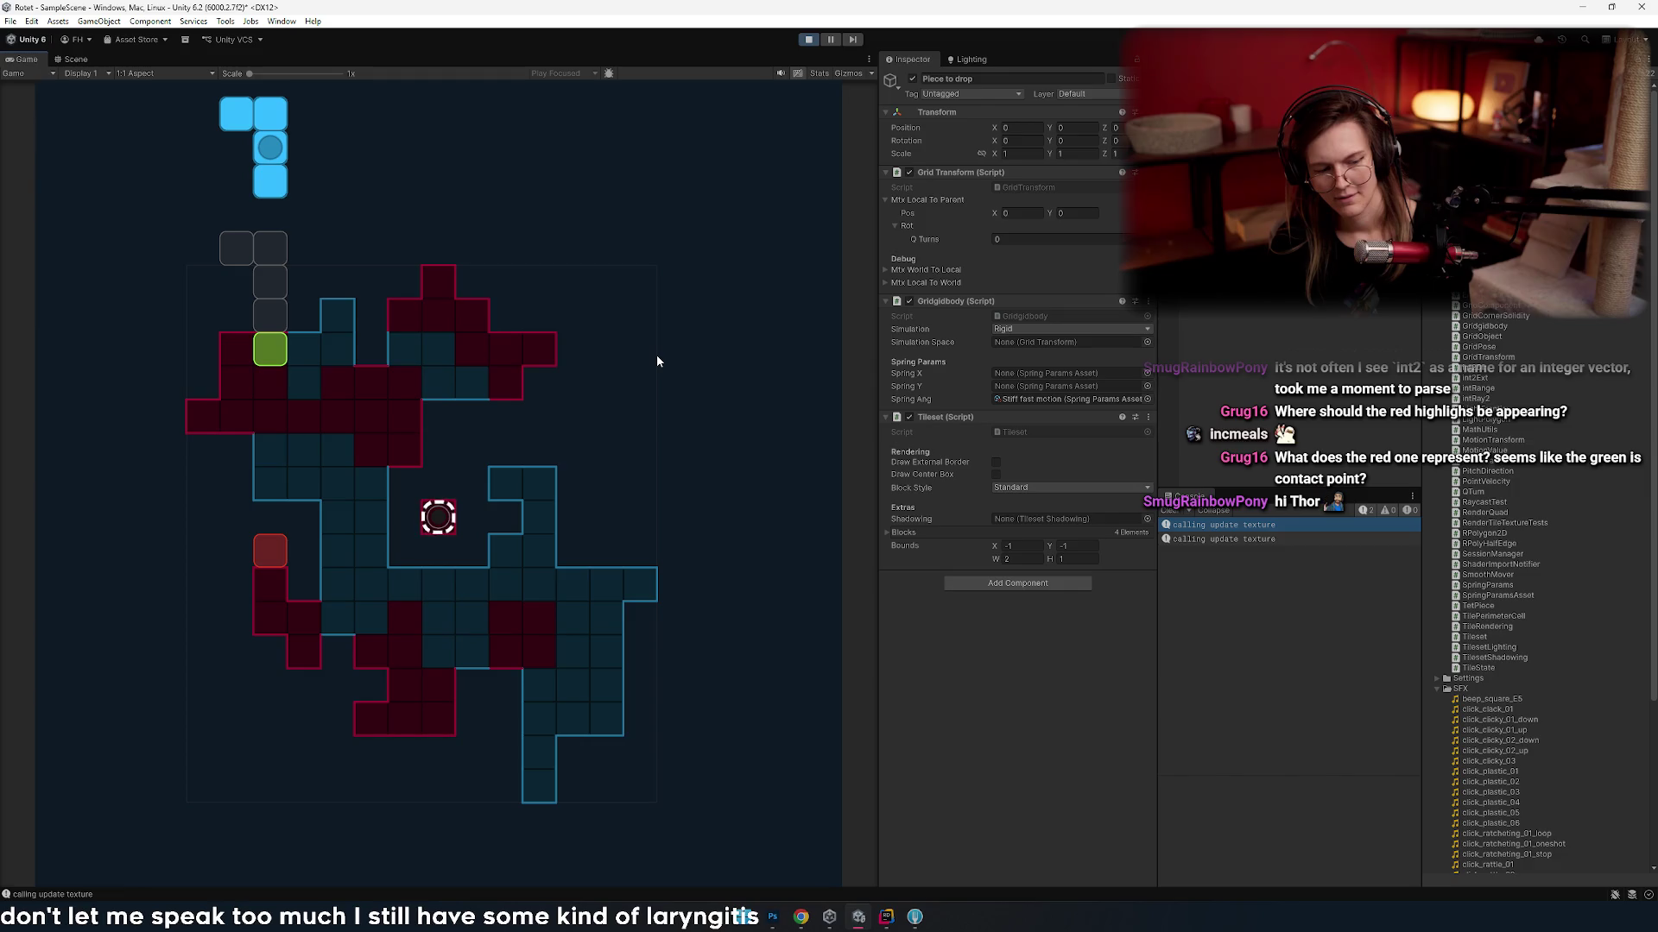
key("Right")
key("Right")
key("Right")
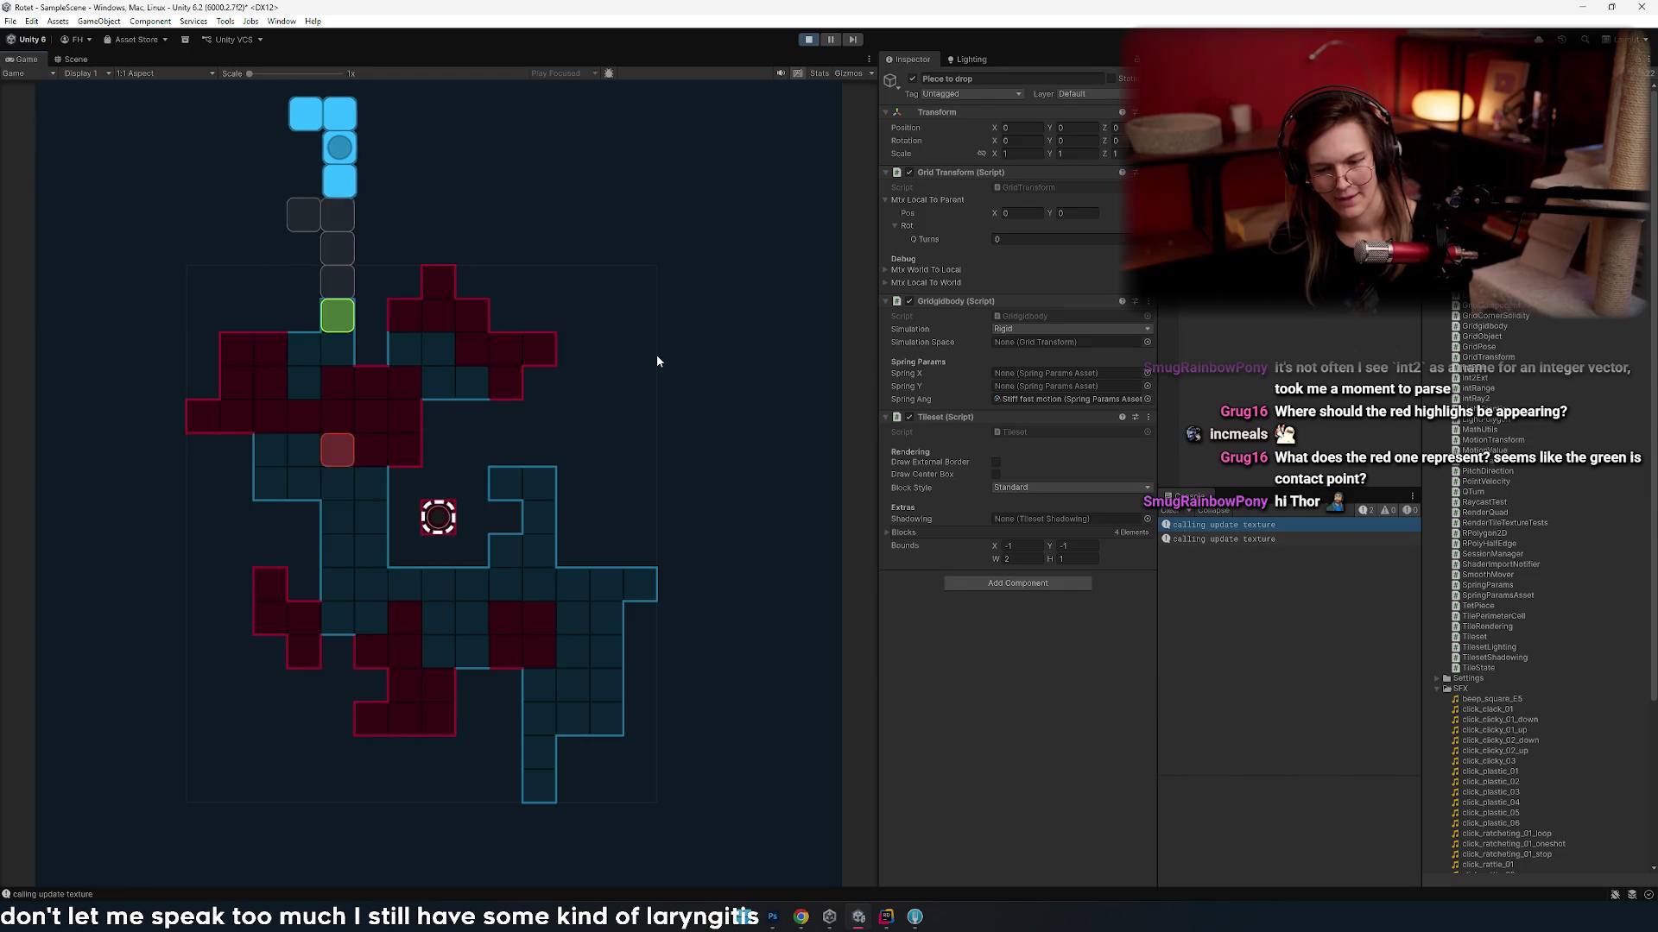
key("Right")
key("Right")
key("Right")
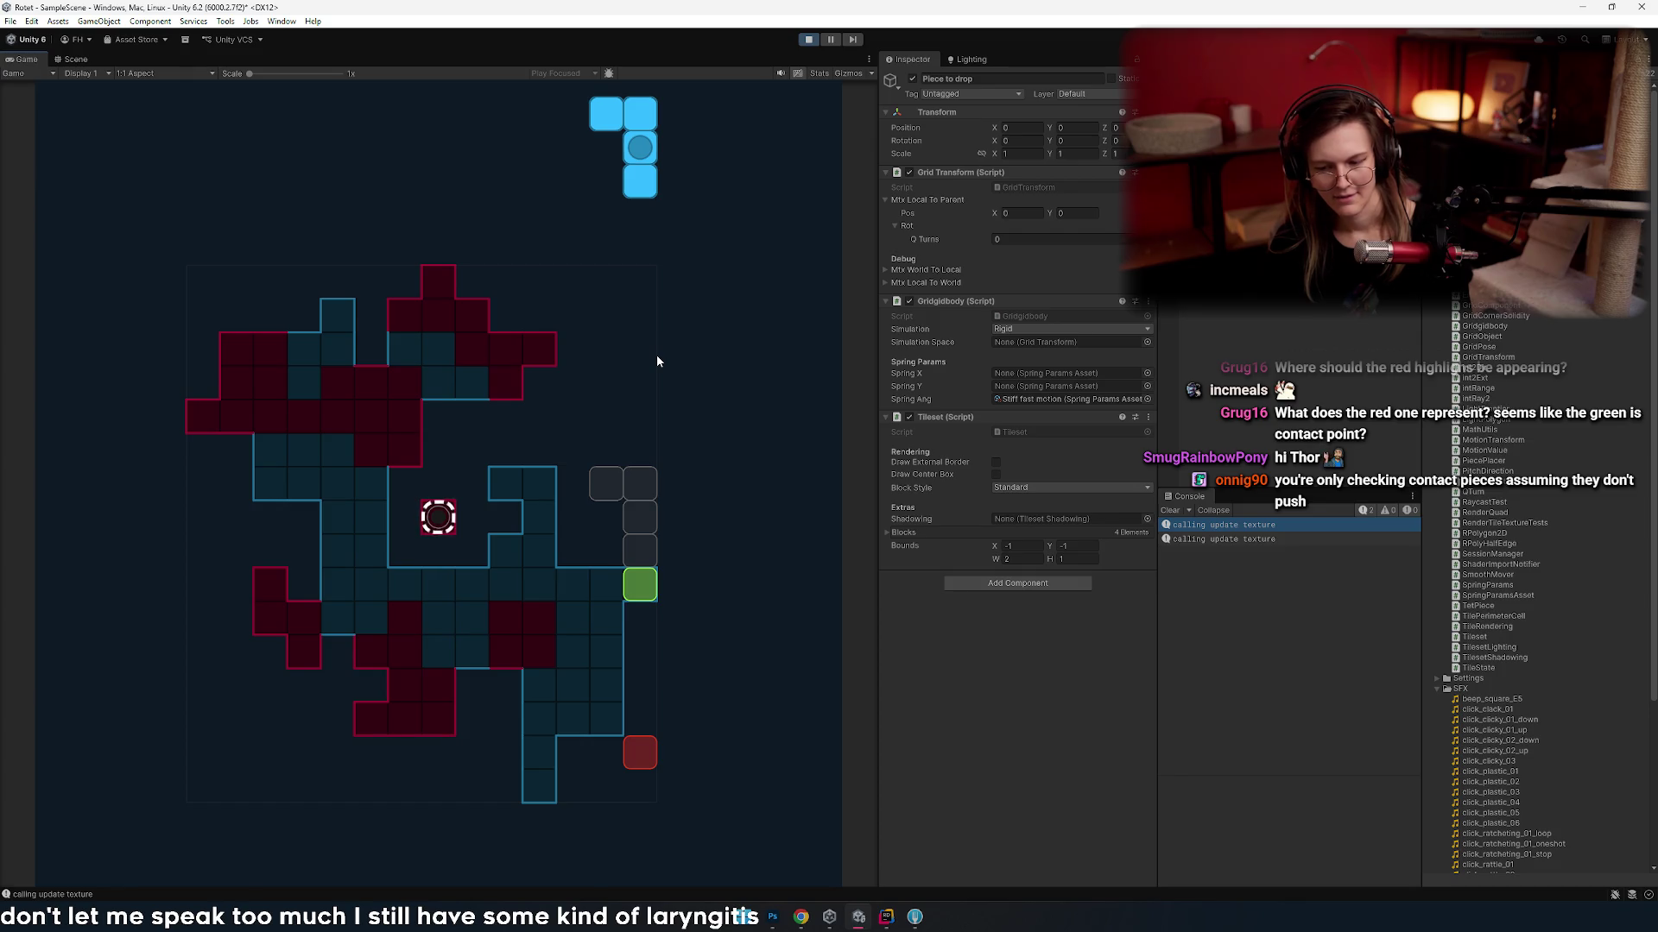
- Nudge the piece left and right, then scroll to lay it as a horizontal L at the top-left
key("Left")
key("Right")
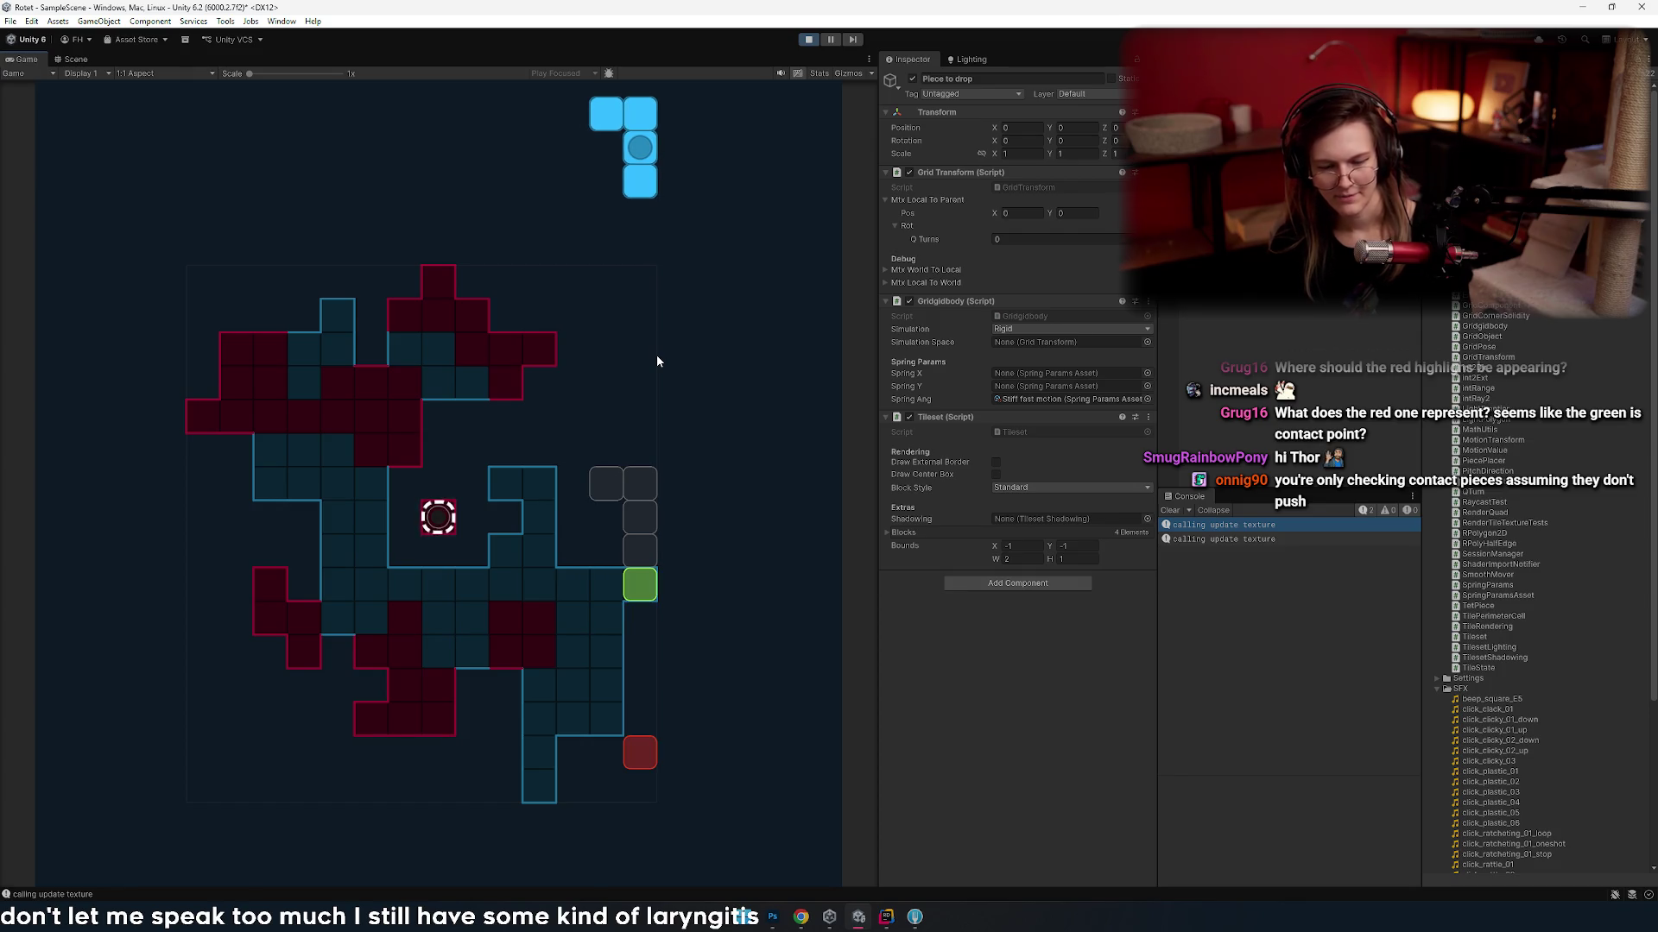
key("Left")
key("Left")
key("Left")
key("Left")
key("Right")
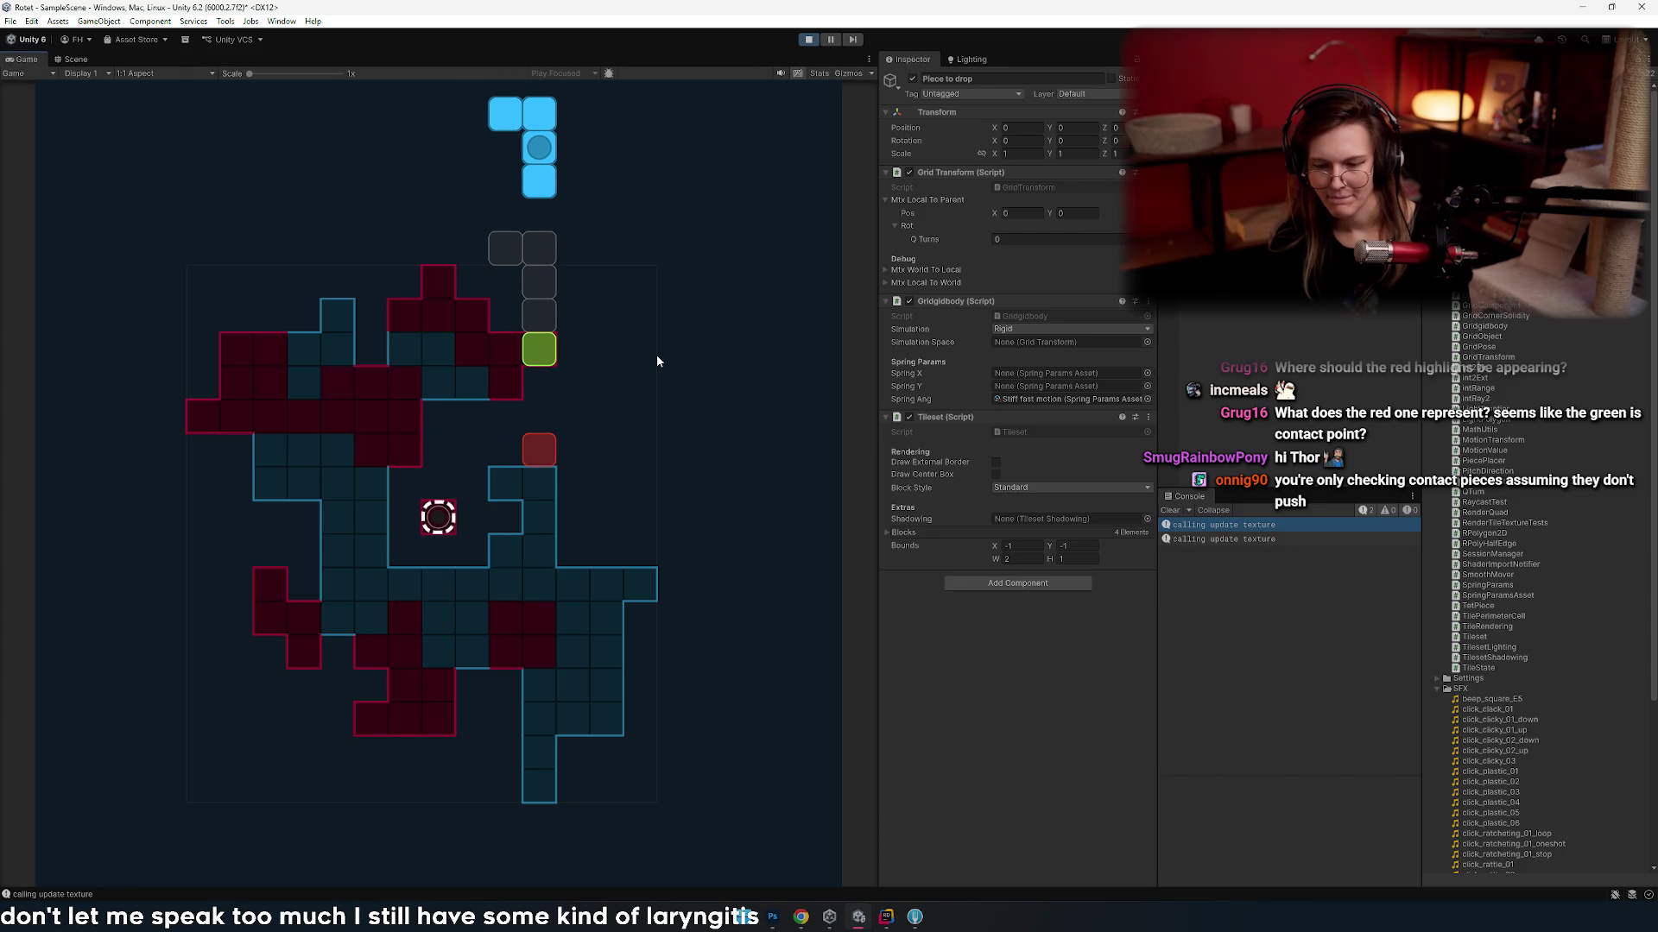
key("Left")
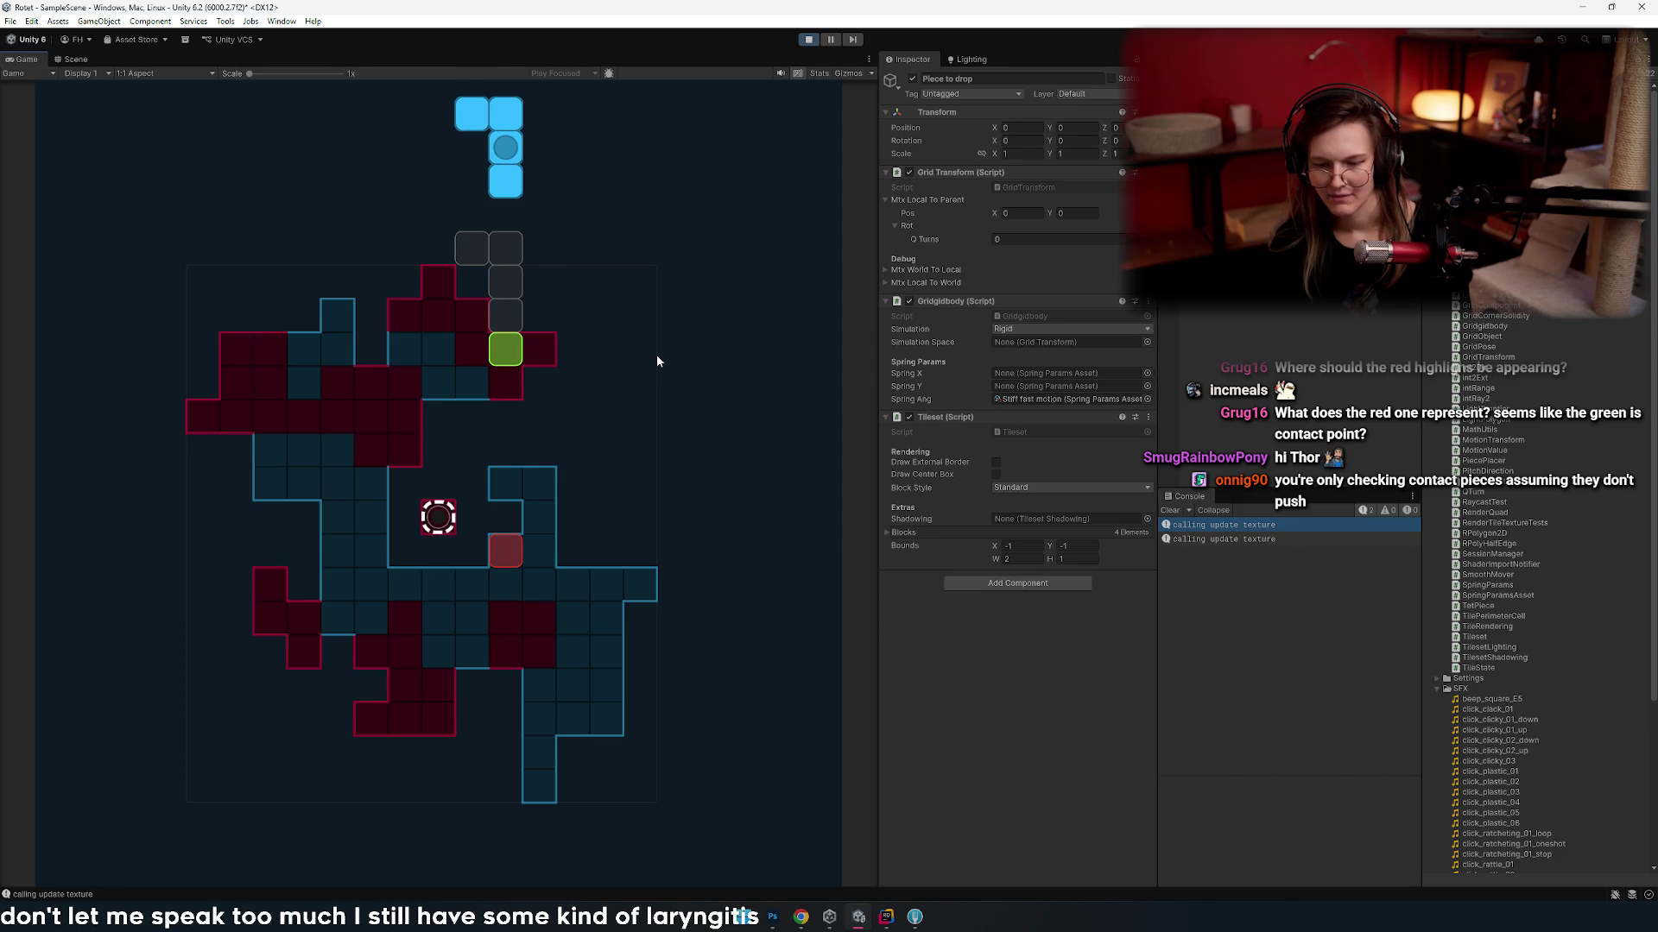
key("Right")
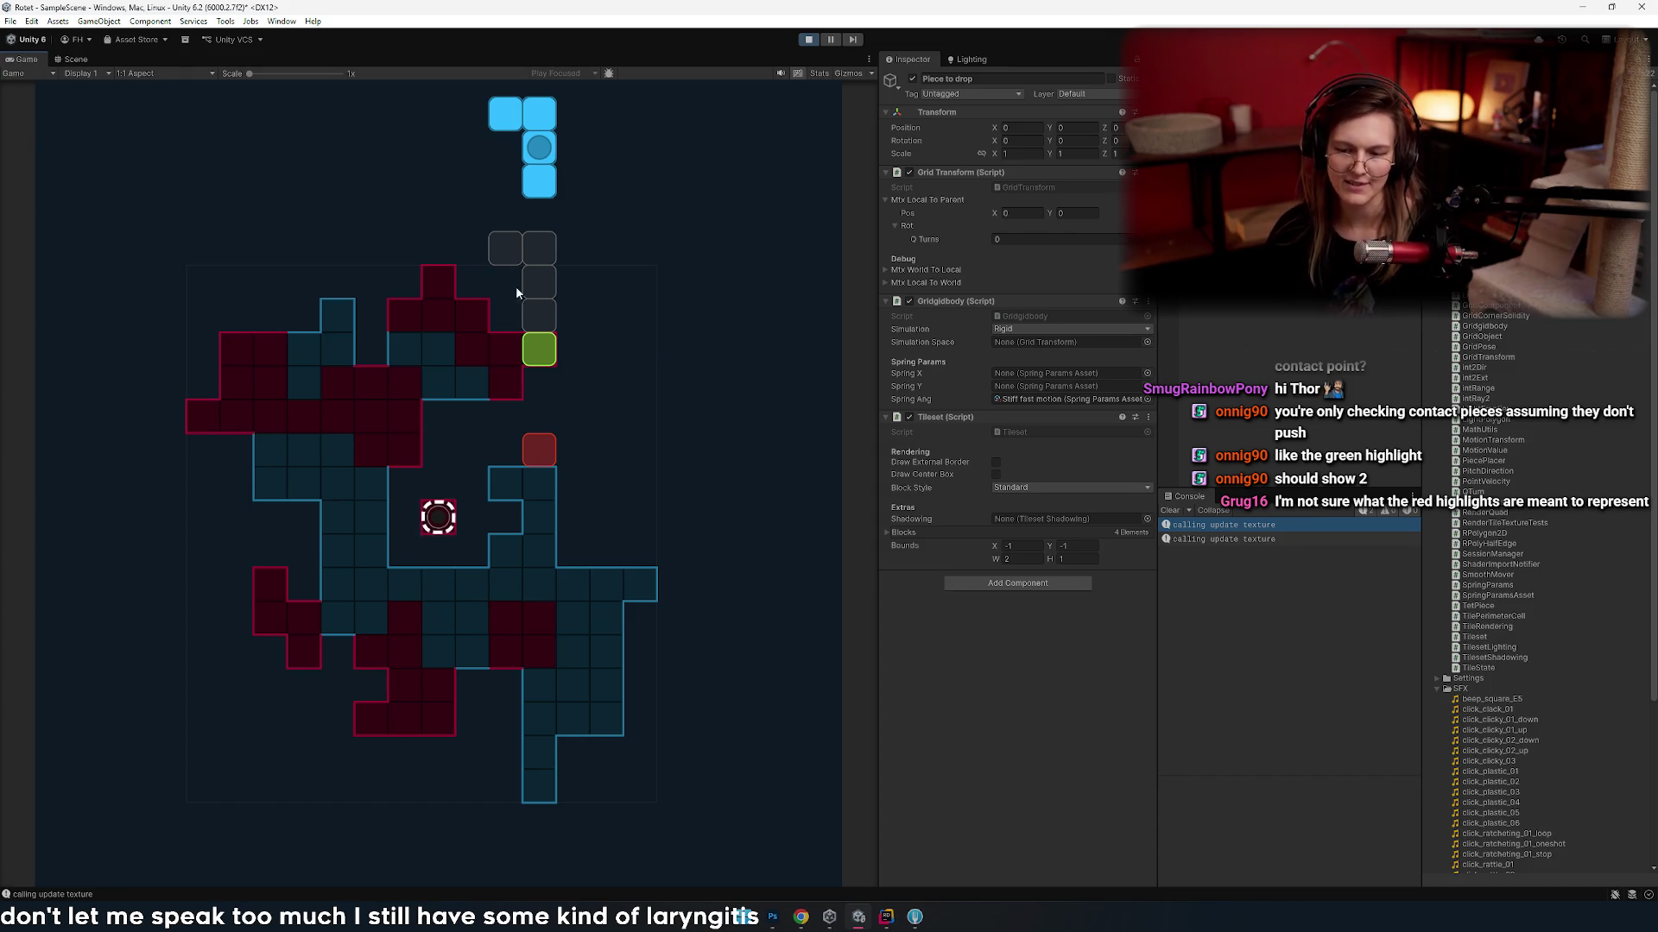
scroll(576, 367, "down", 1)
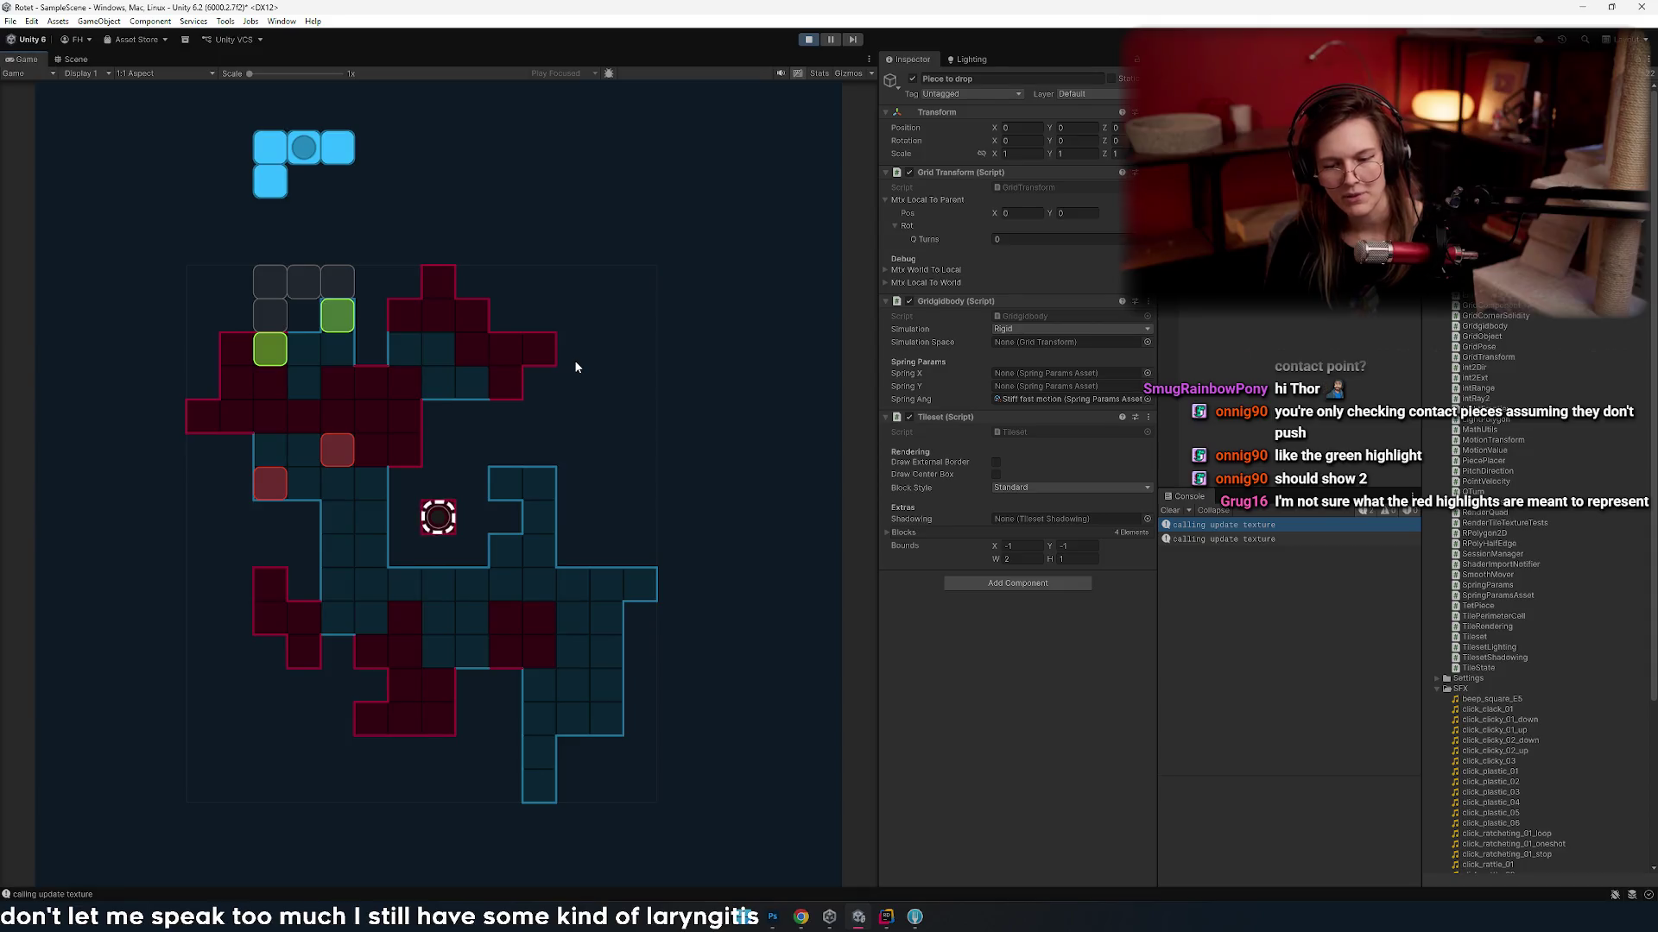
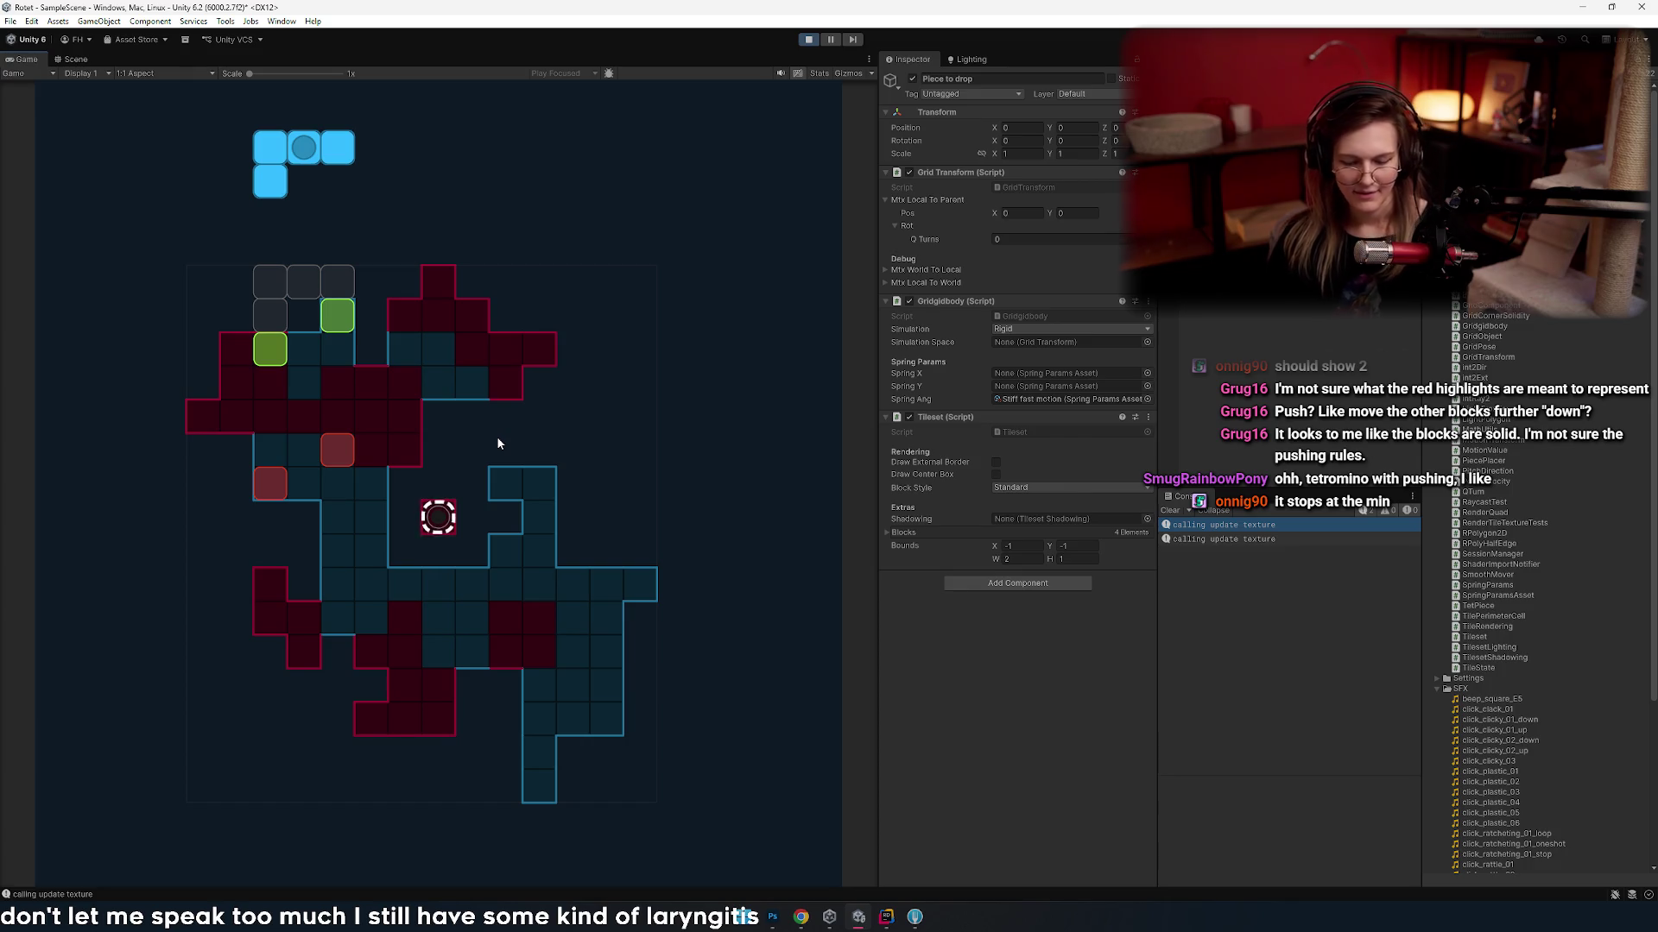
- Drop the L piece onto the board and nudge the falling T piece sideways
left_click(497, 444)
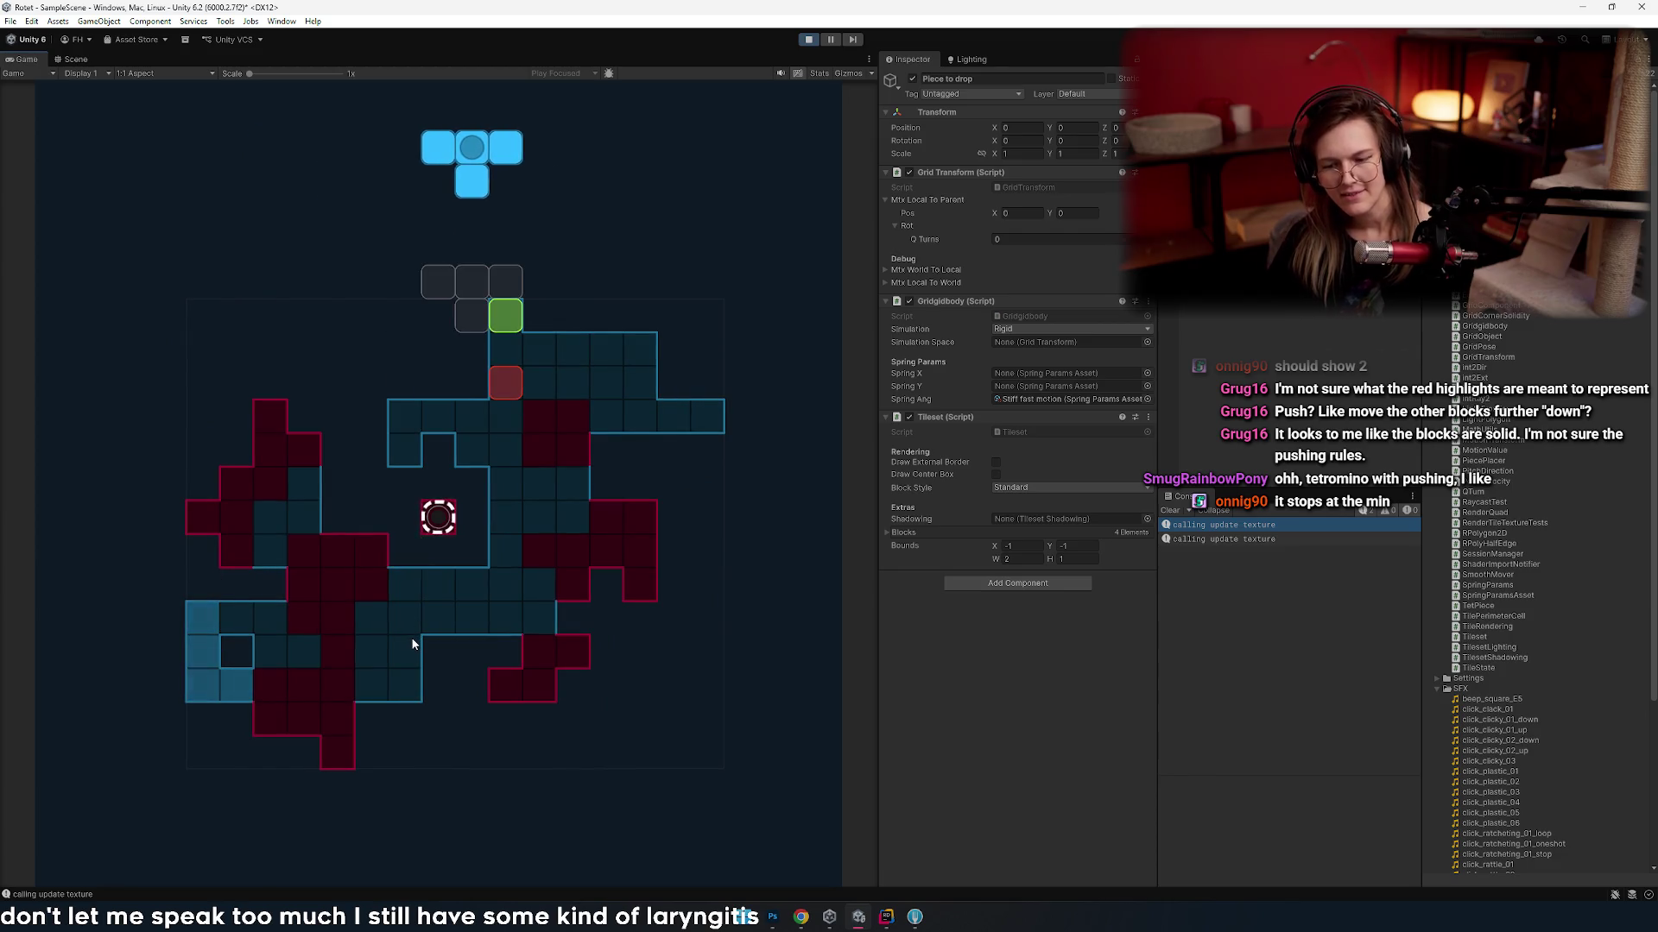
key("Right")
key("Left")
key("Right")
key("Left")
key("Left")
key("Right")
key("Right")
key("Right")
key("Left")
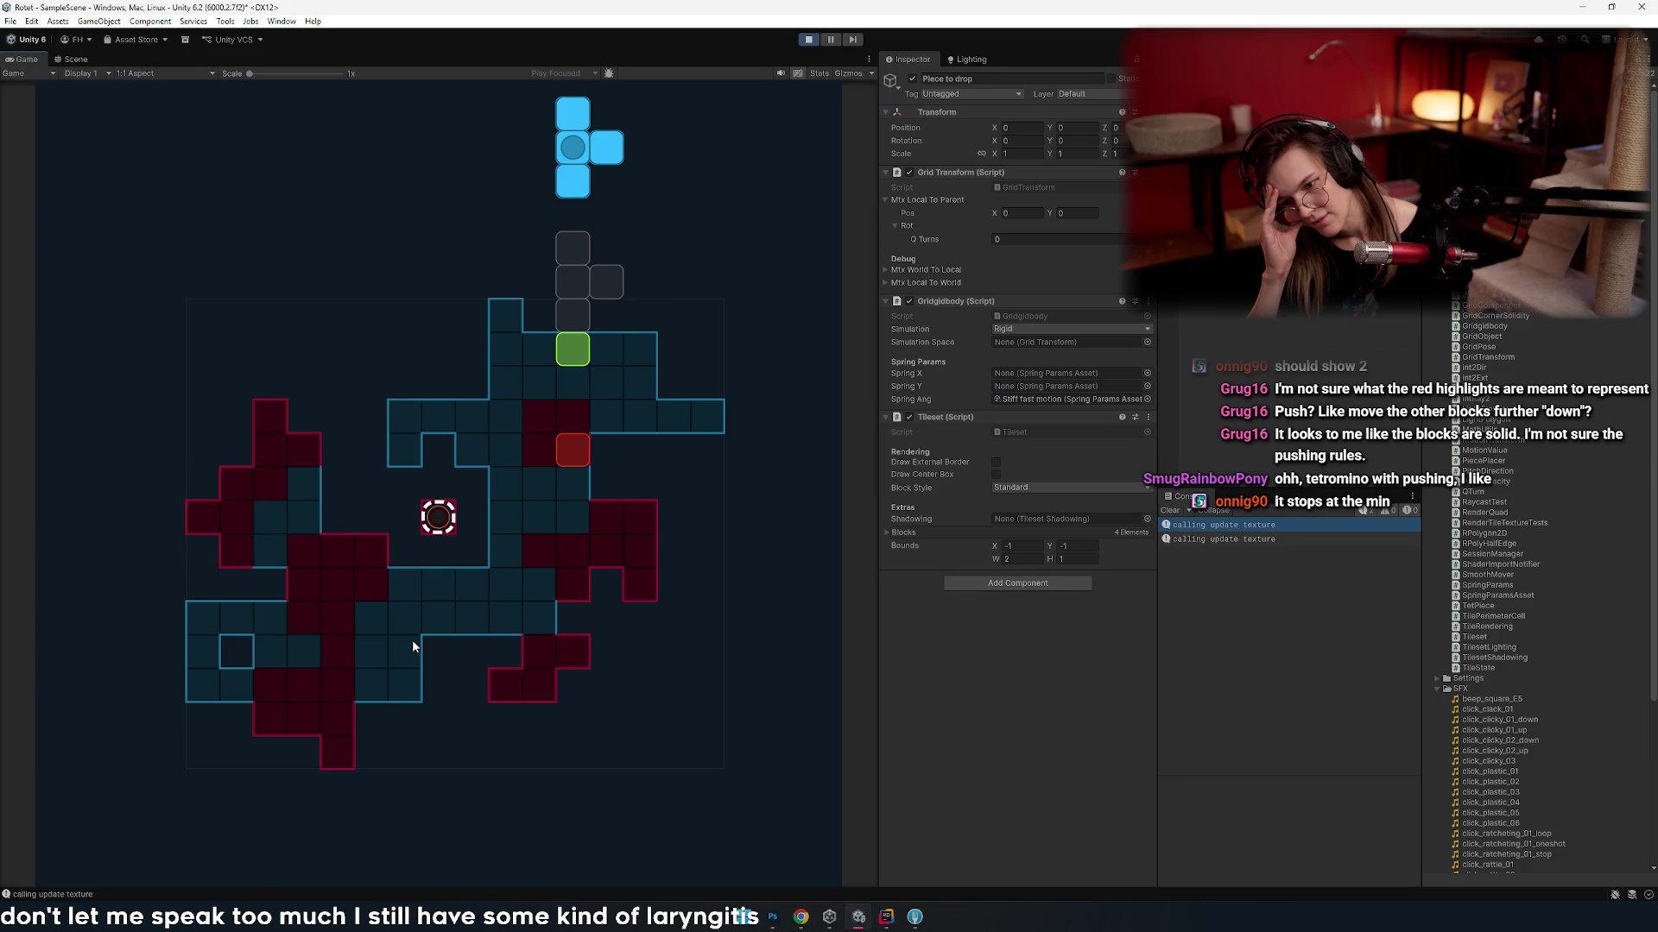
- Steer the T piece against the right wall, then settle it one column left
key("Left")
key("Left")
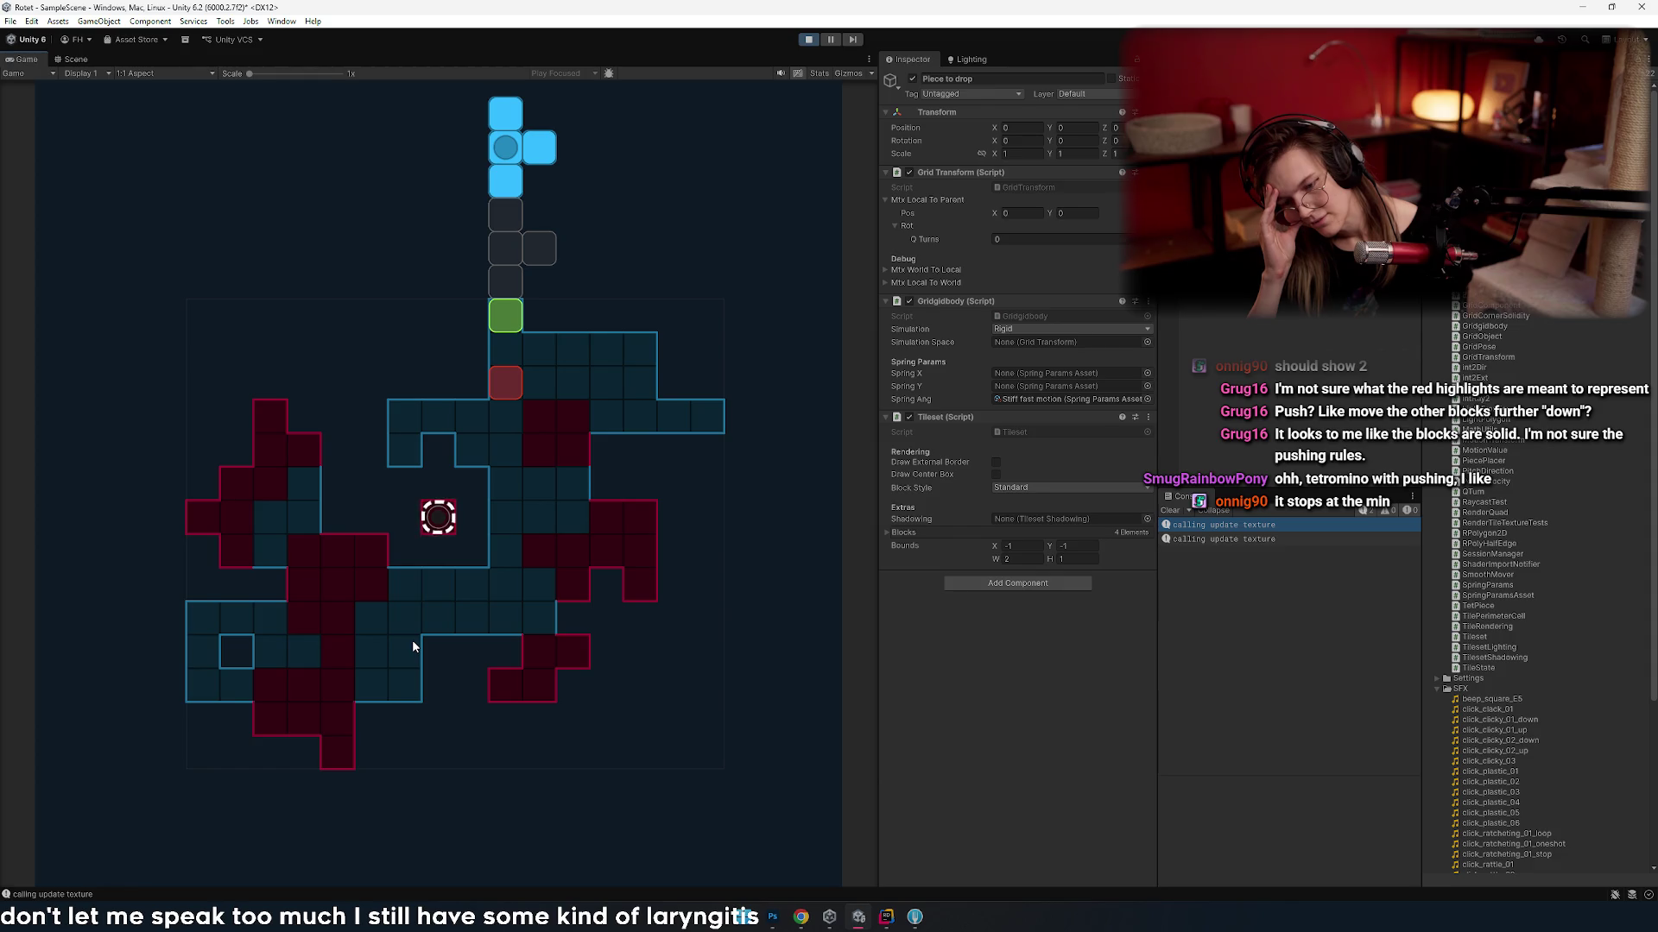
key("Right")
key("Right")
key("Right")
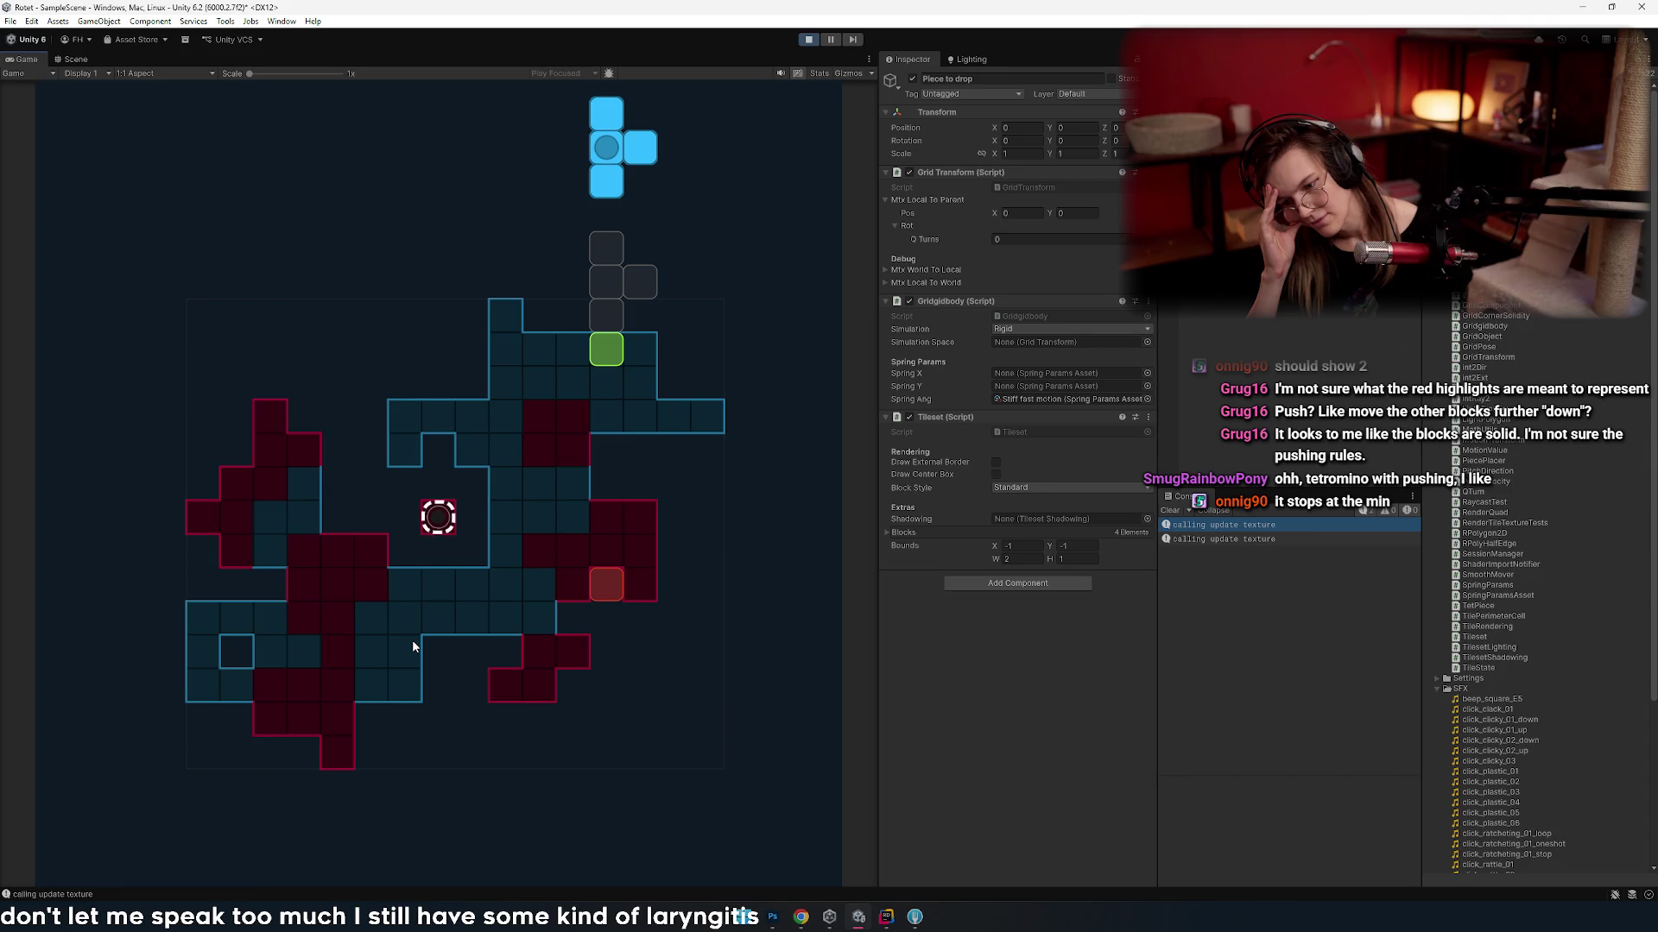
key("Right")
key("Right")
key("Right")
key("Right")
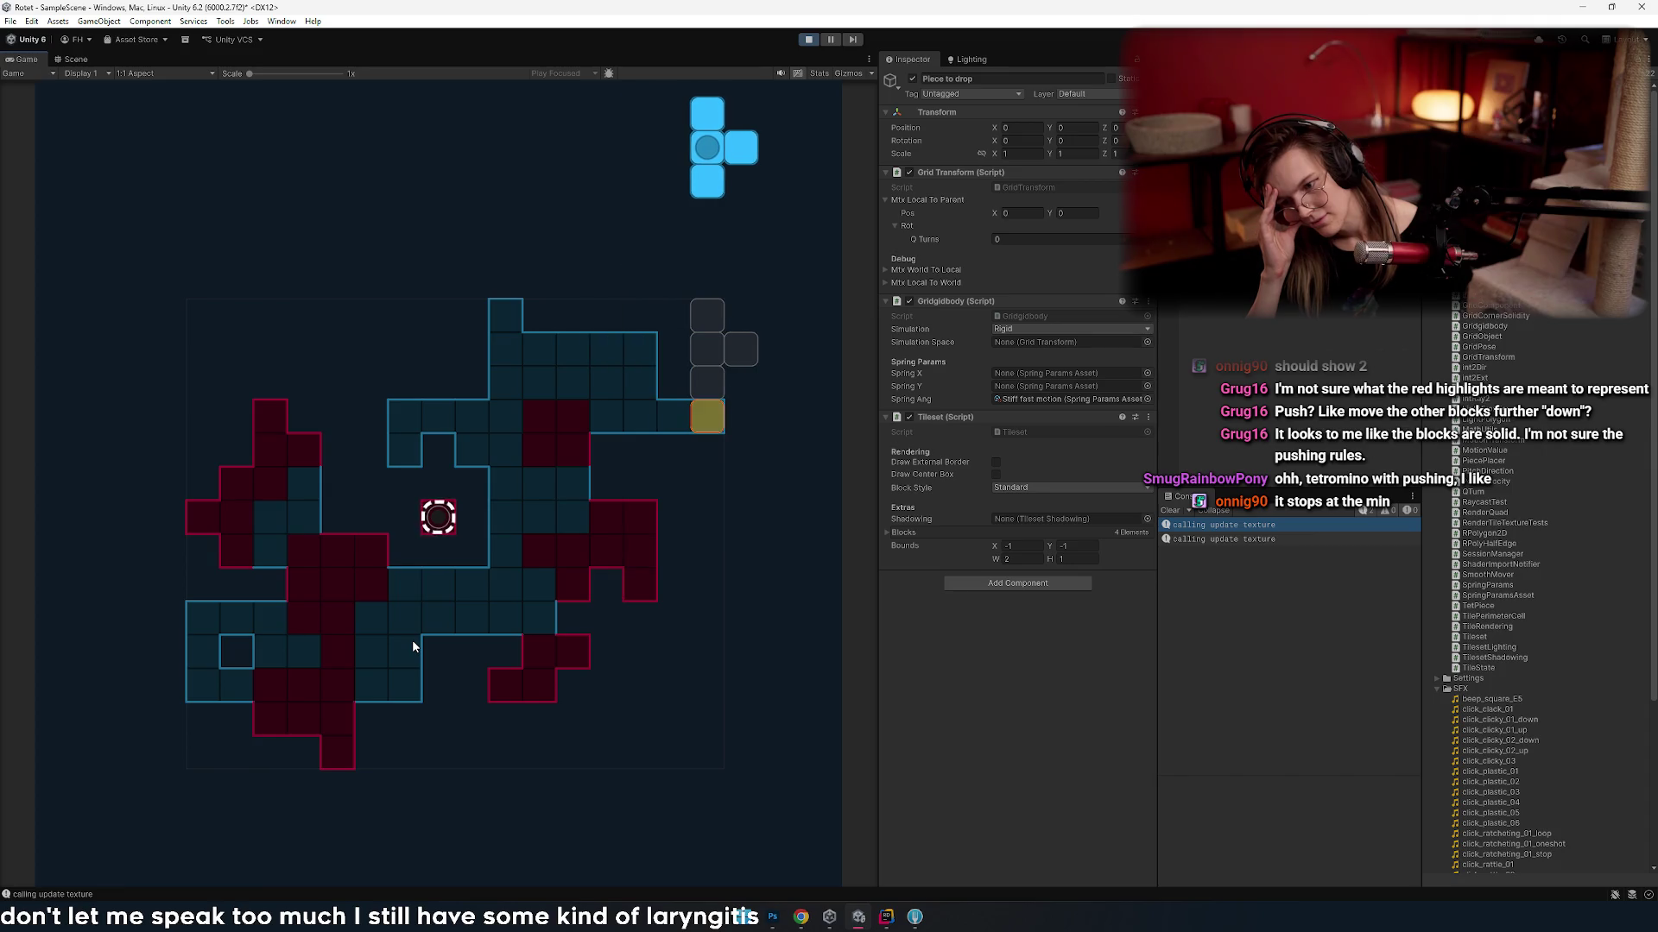
key("Left")
key("Right")
key("Right")
key("Right")
key("Right")
key("Left")
key("Left")
key("Left")
key("Right")
key("Right")
key("Right")
key("Left")
key("Right")
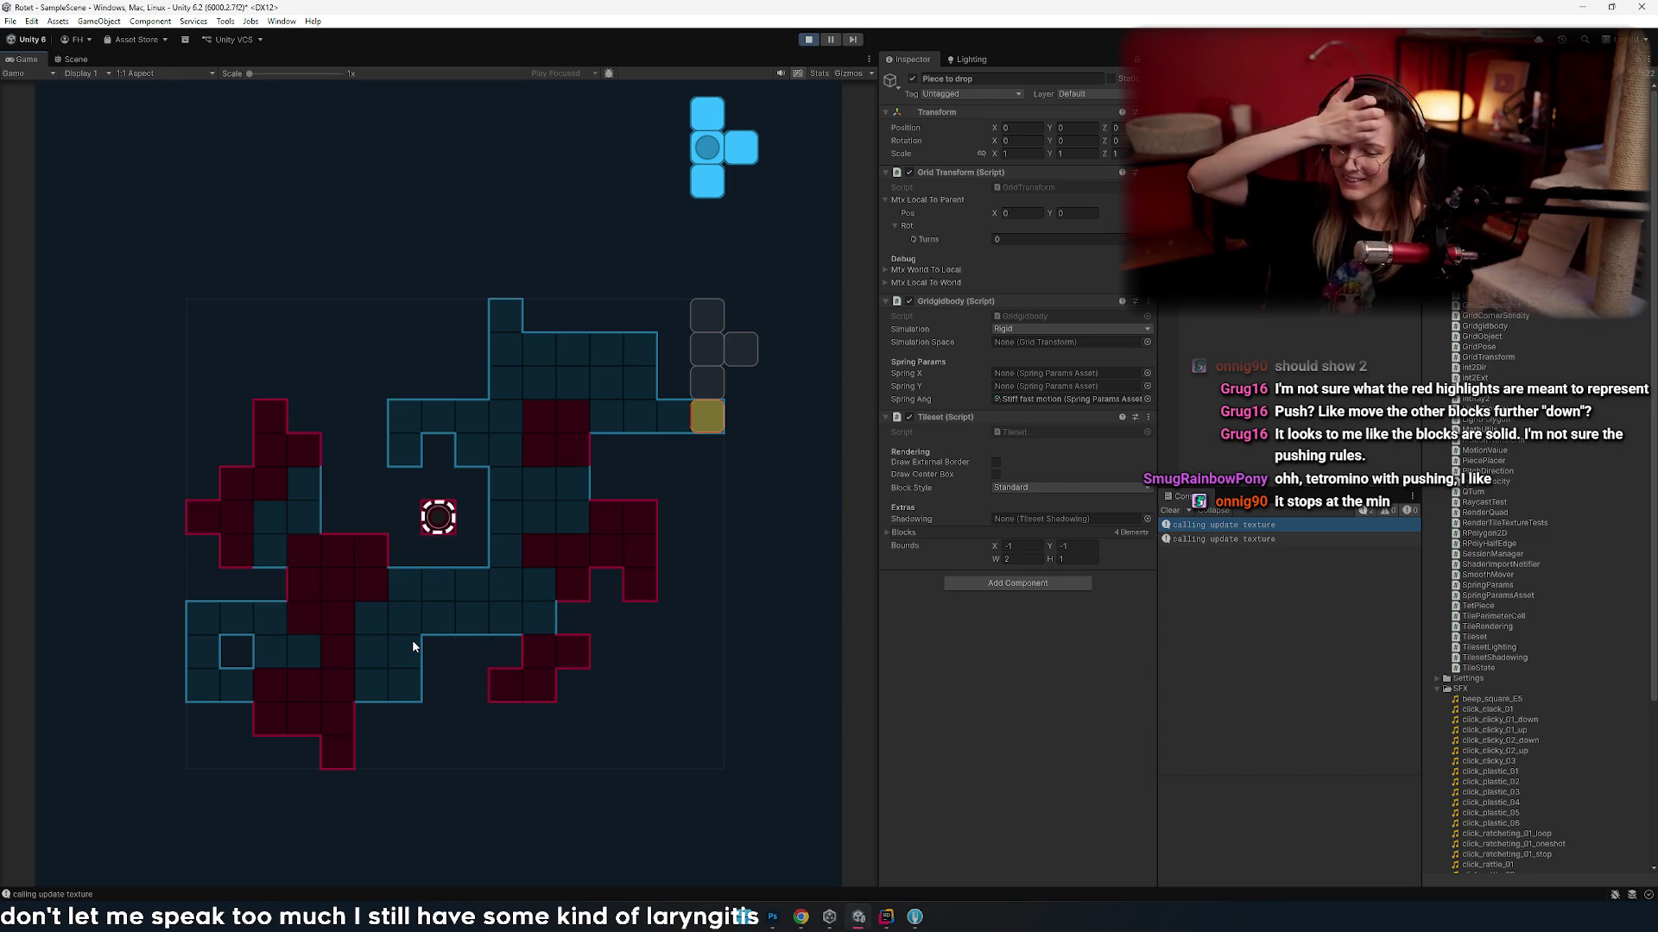
key("Left")
key("Right")
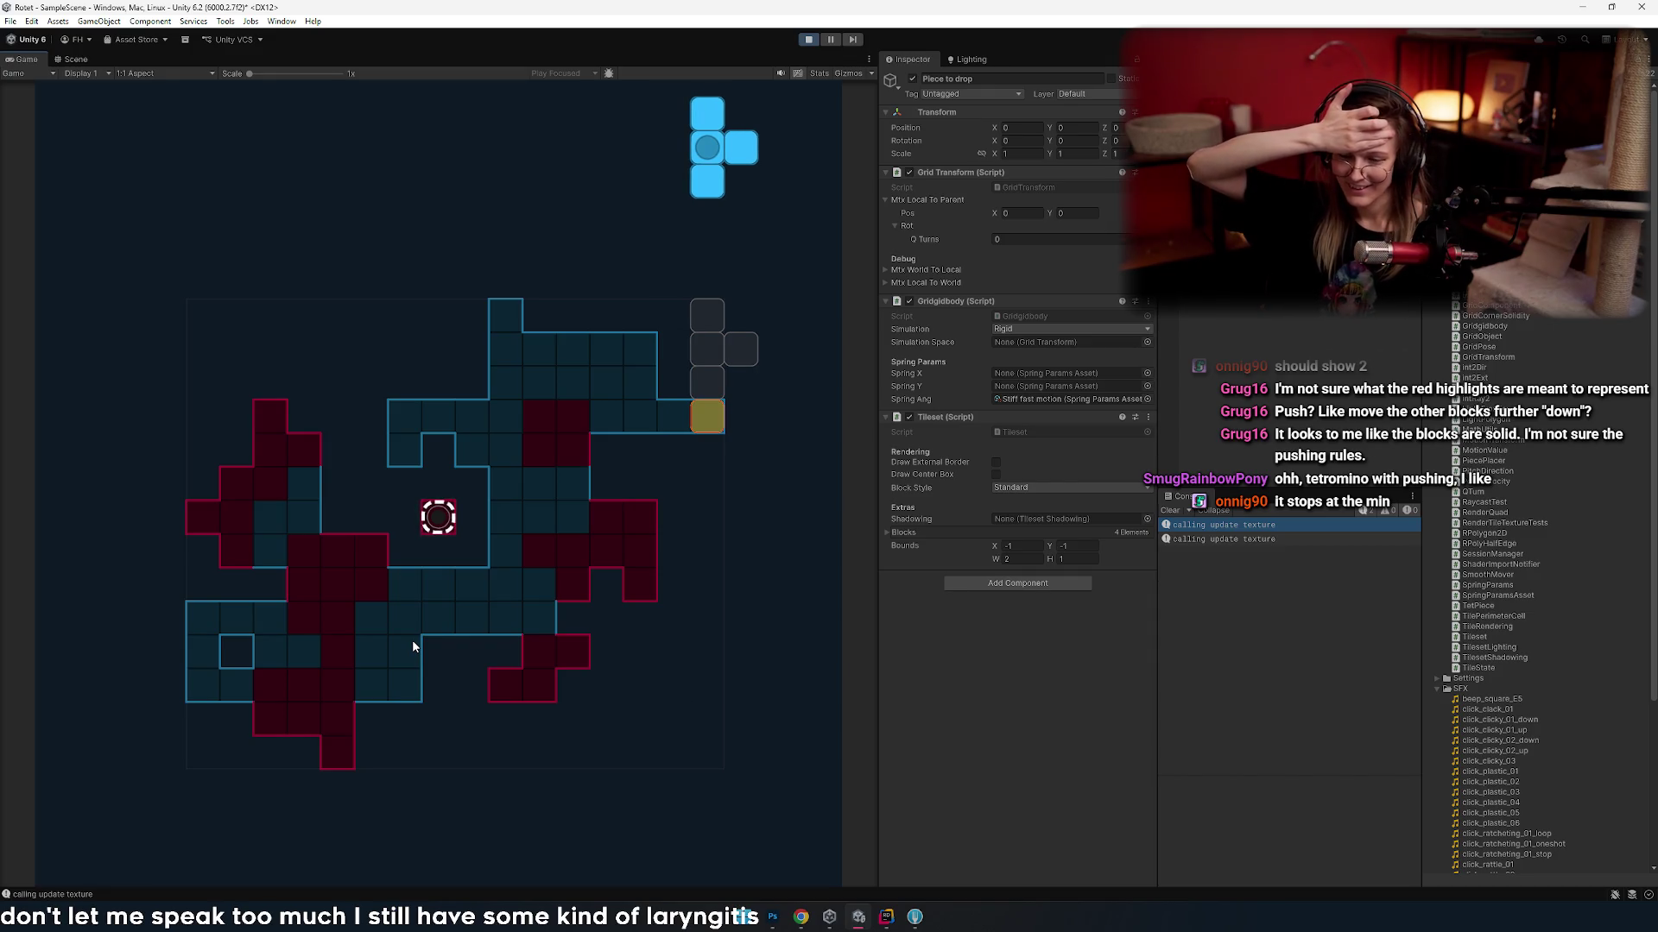
key("Left")
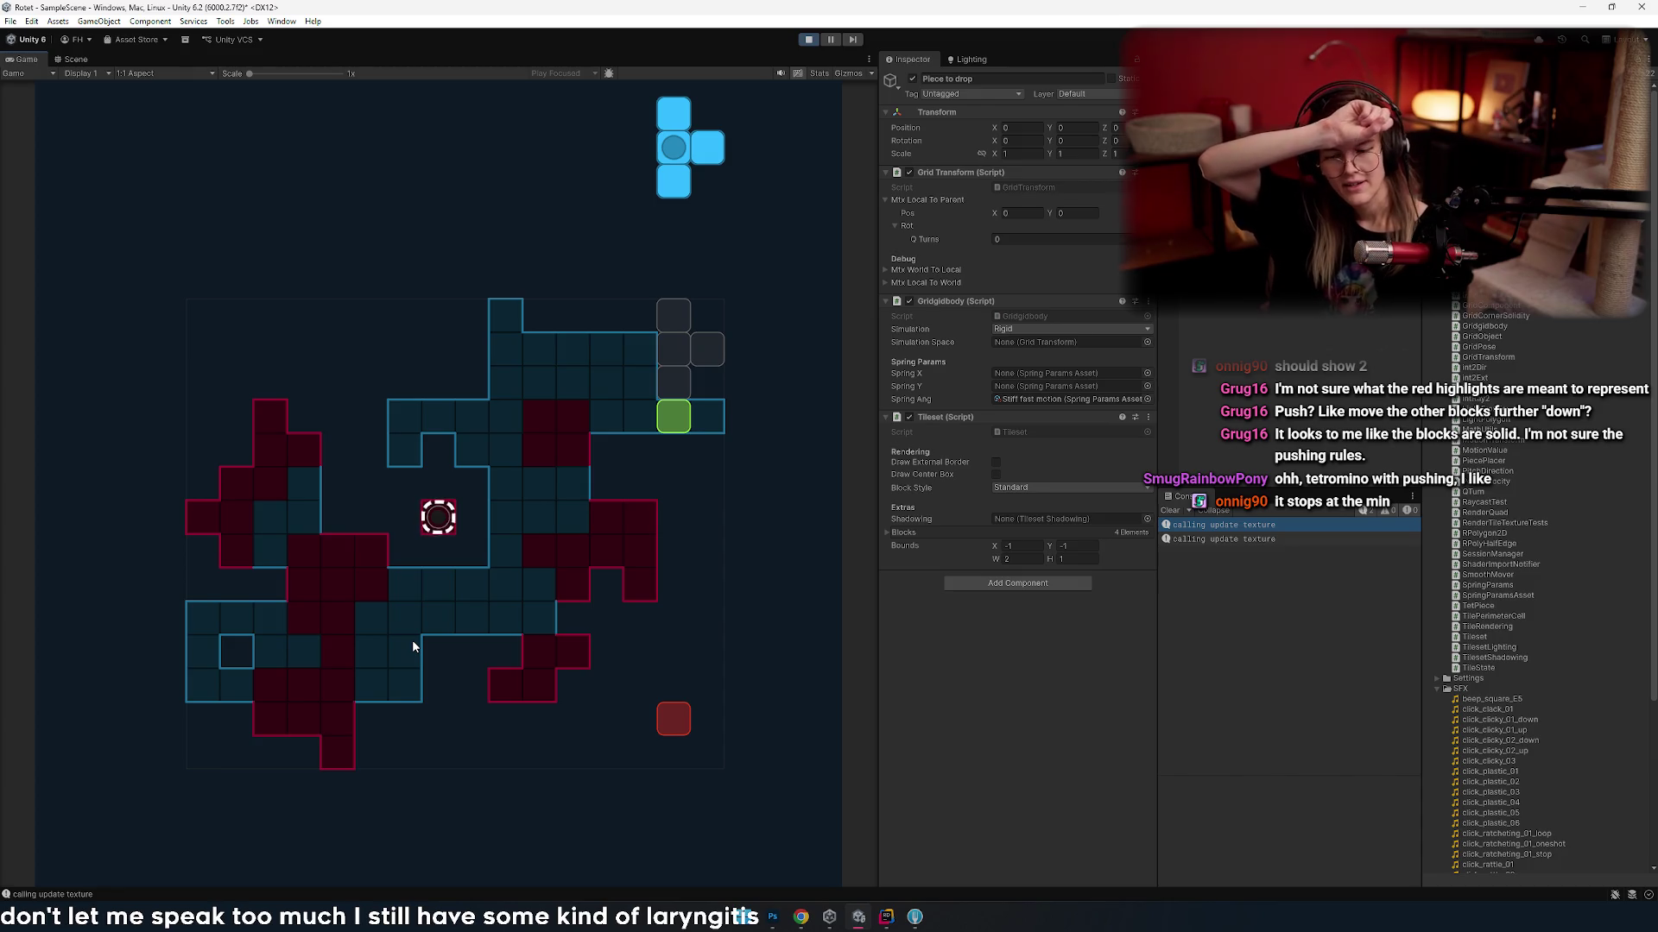
key("Left")
key("Left")
key("Left")
key("Right")
key("Right")
key("Left")
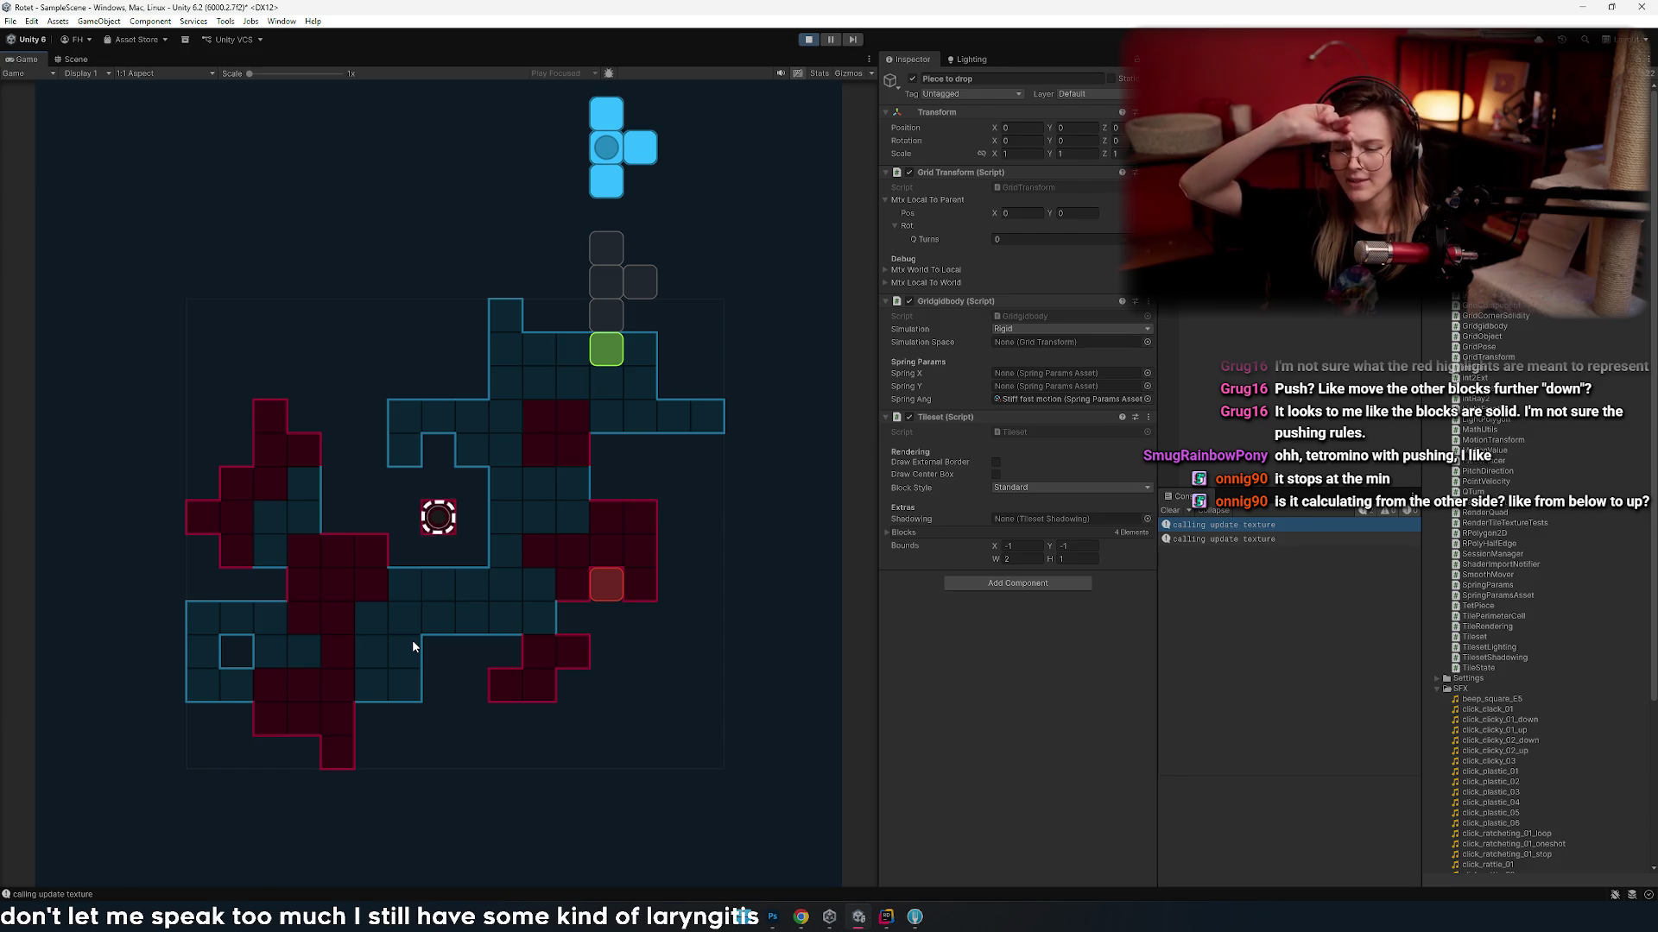
key("Left")
key("Right")
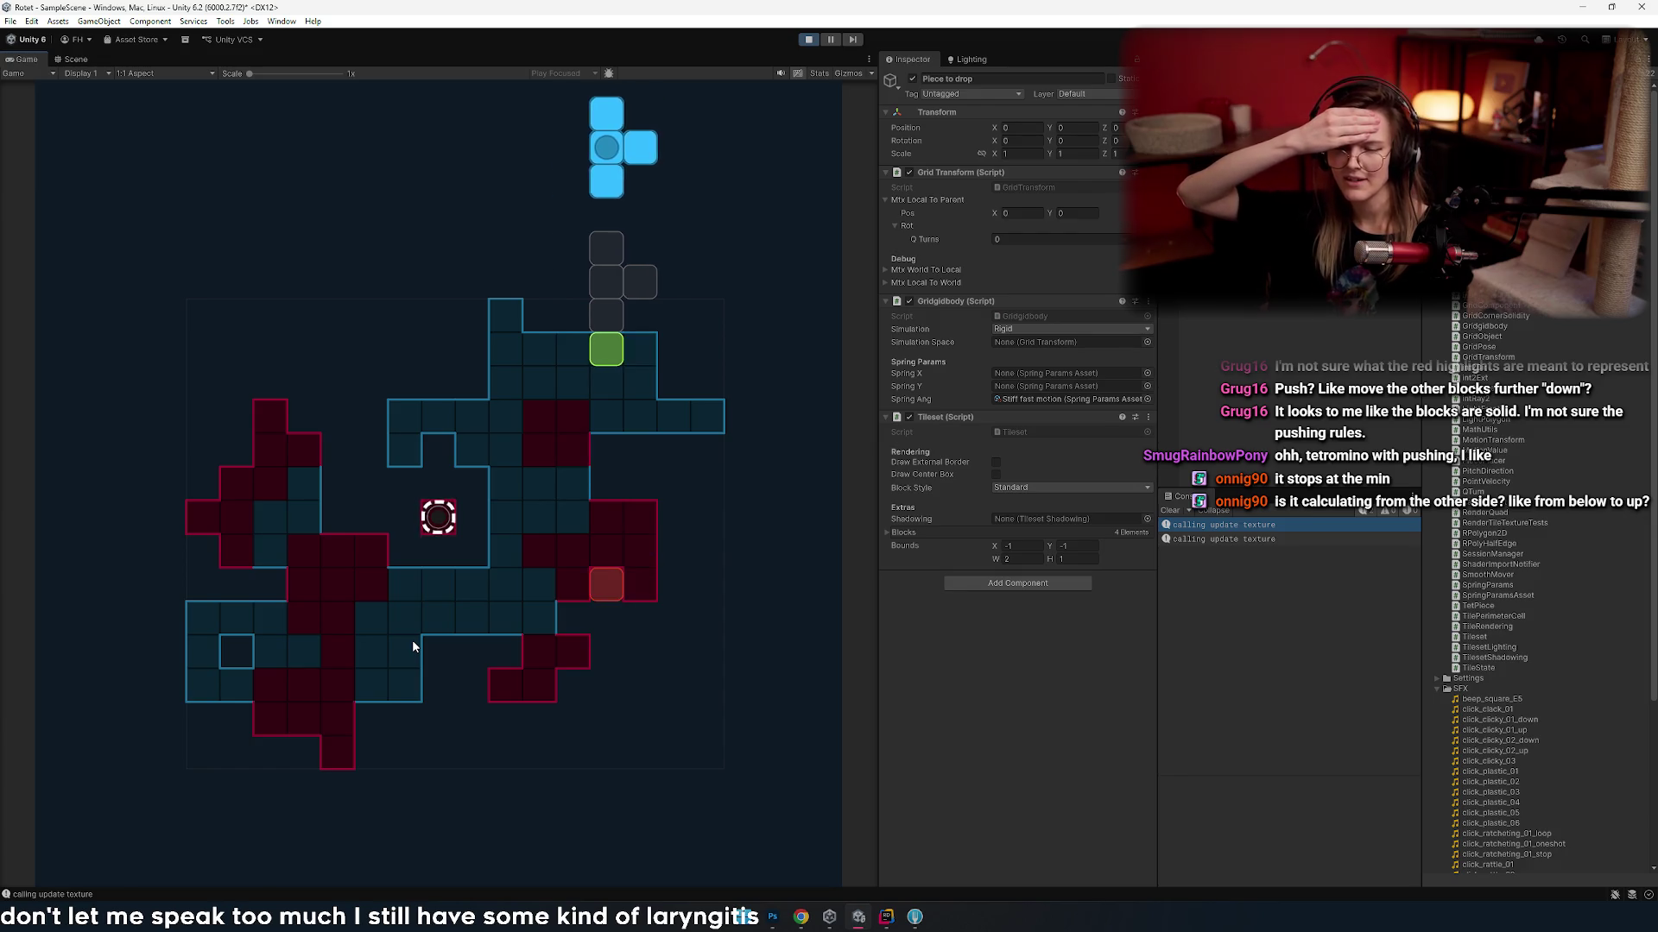
key("Left")
key("Left")
key("Right")
key("Left")
key("Left")
key("Left")
key("Left")
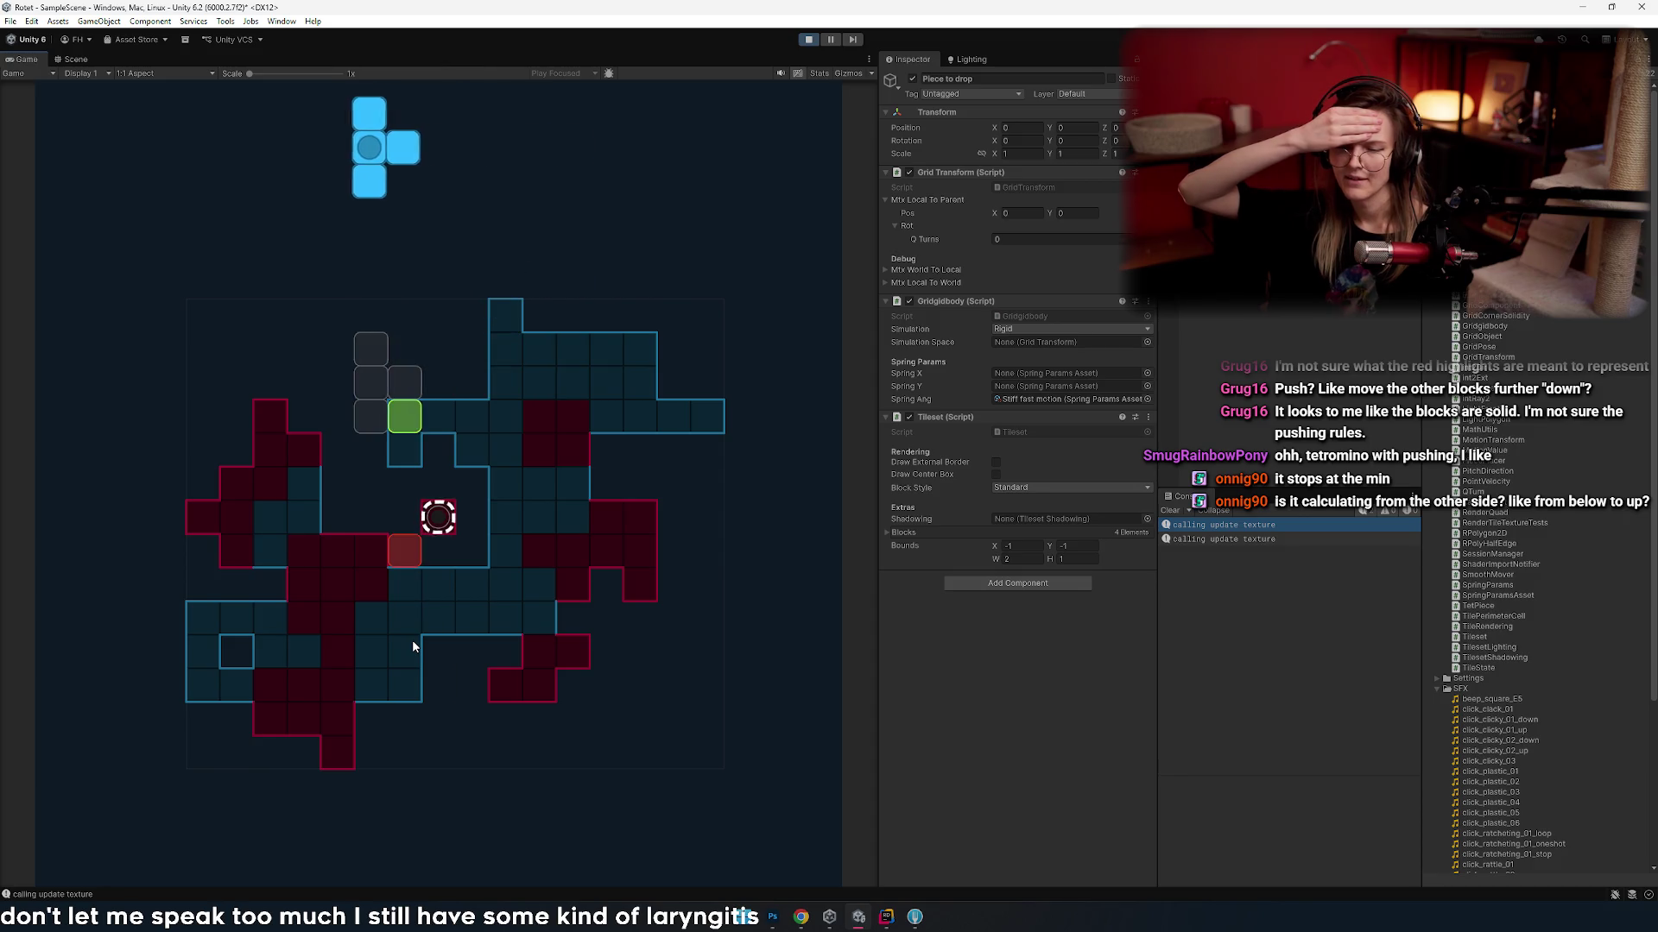
key("Right")
key("Right")
key("Right")
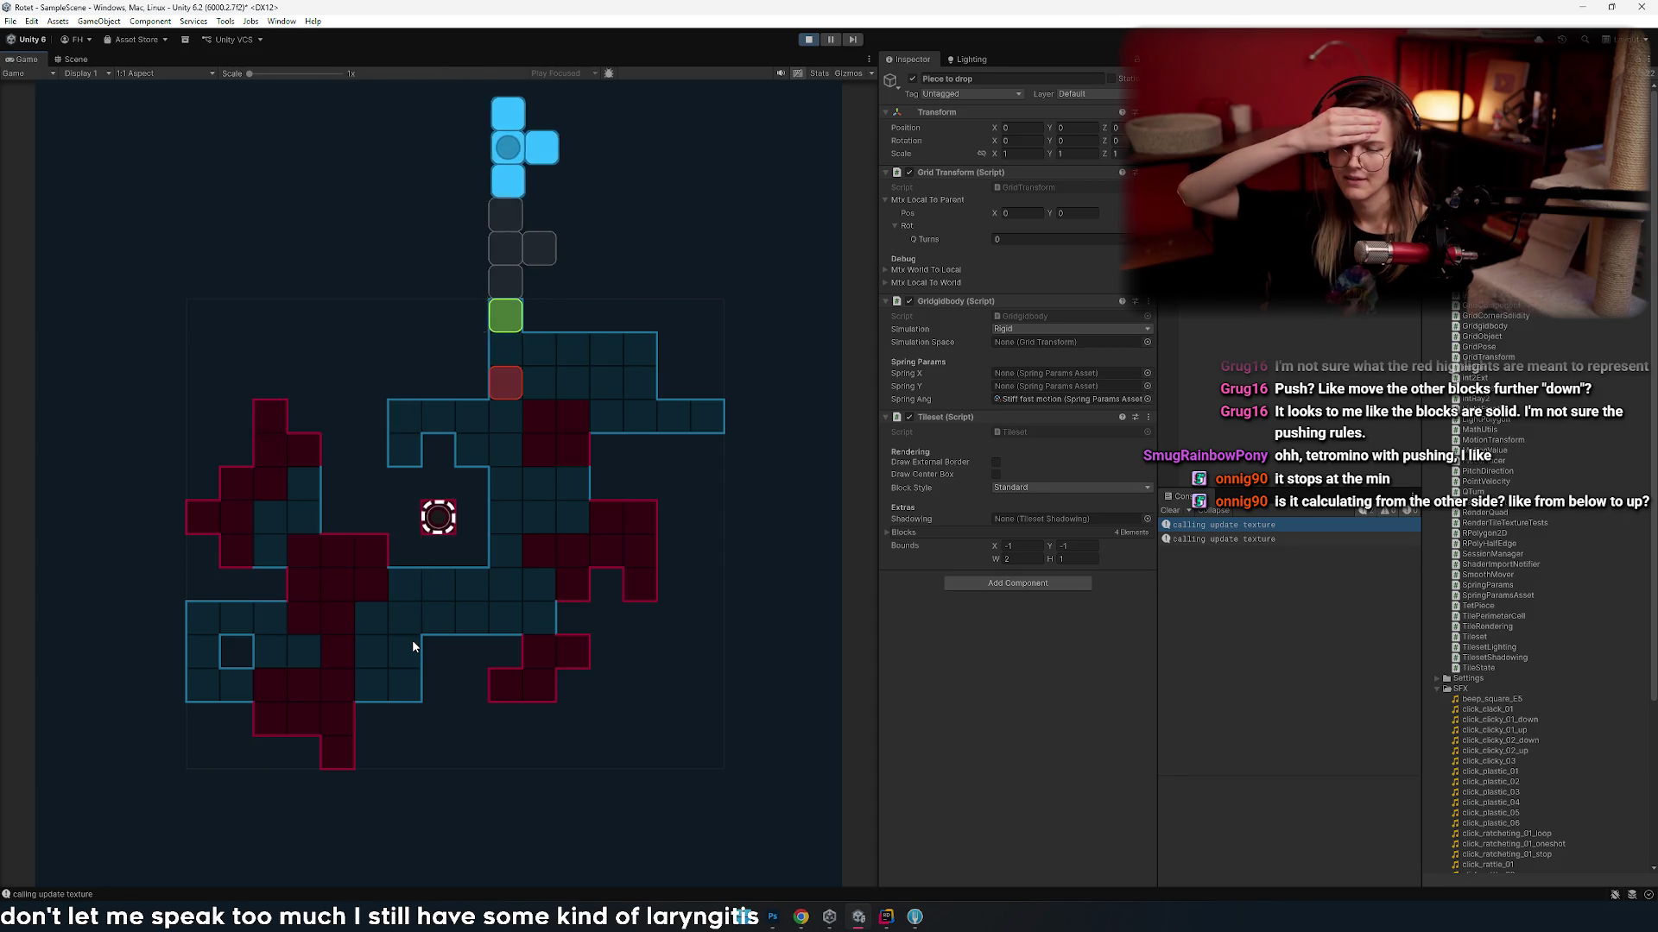
key("Right")
key("Left")
key("Right")
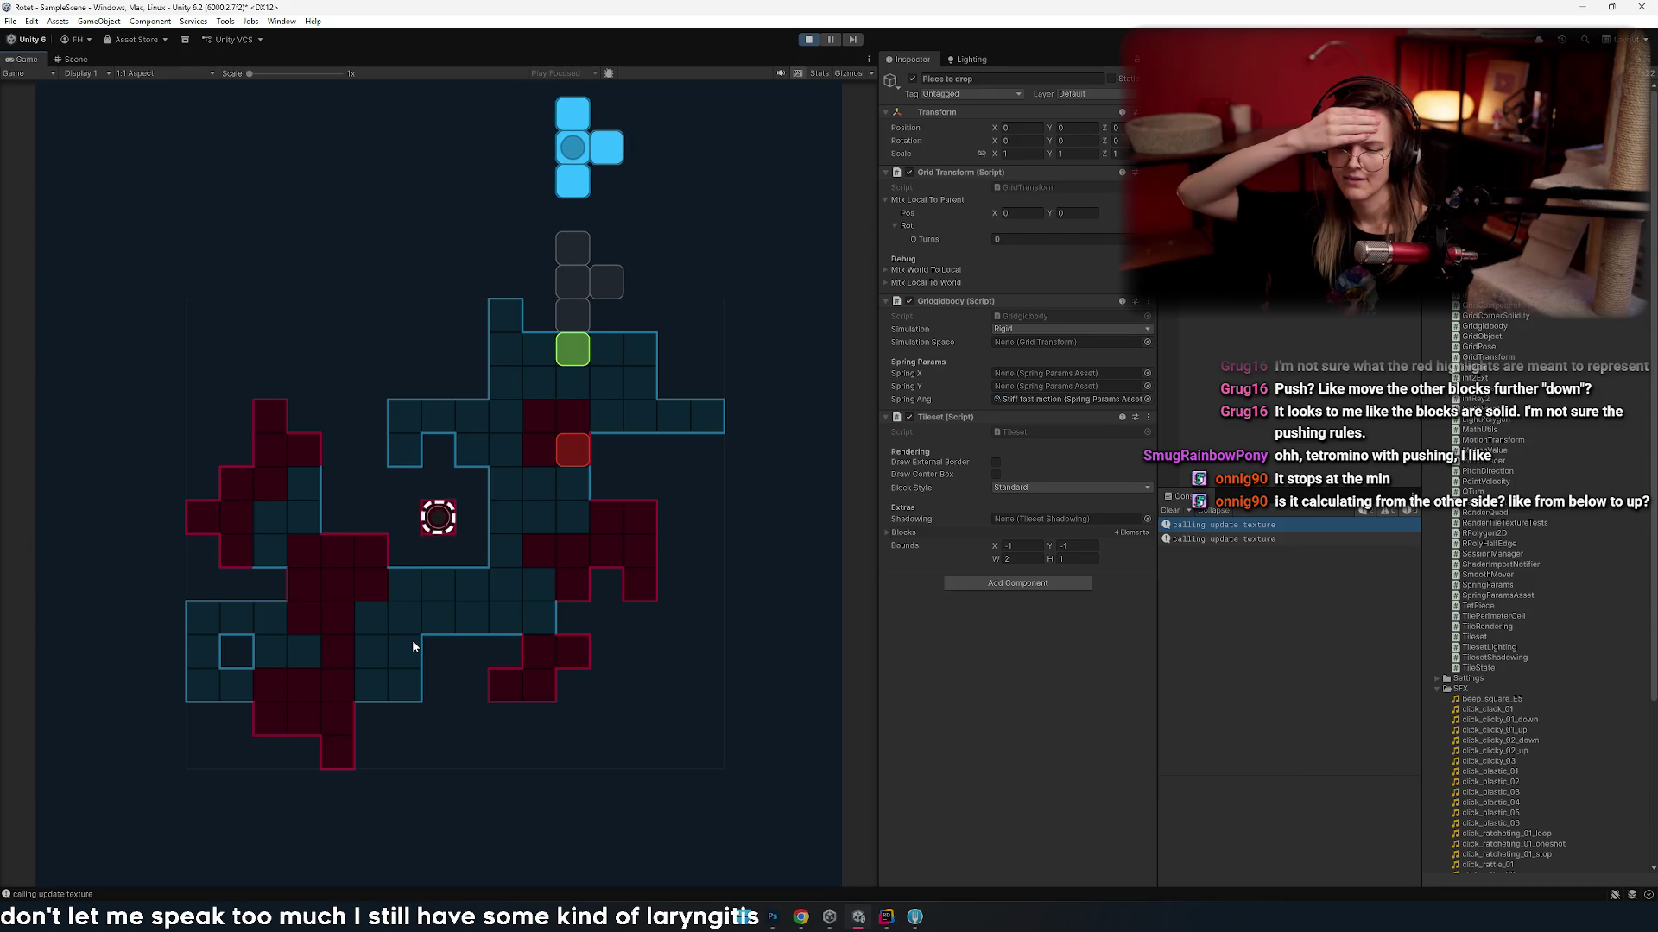
key("Left")
key("Right")
key("Right")
key("Right")
key("Left")
key("Left")
key("Right")
key("Right")
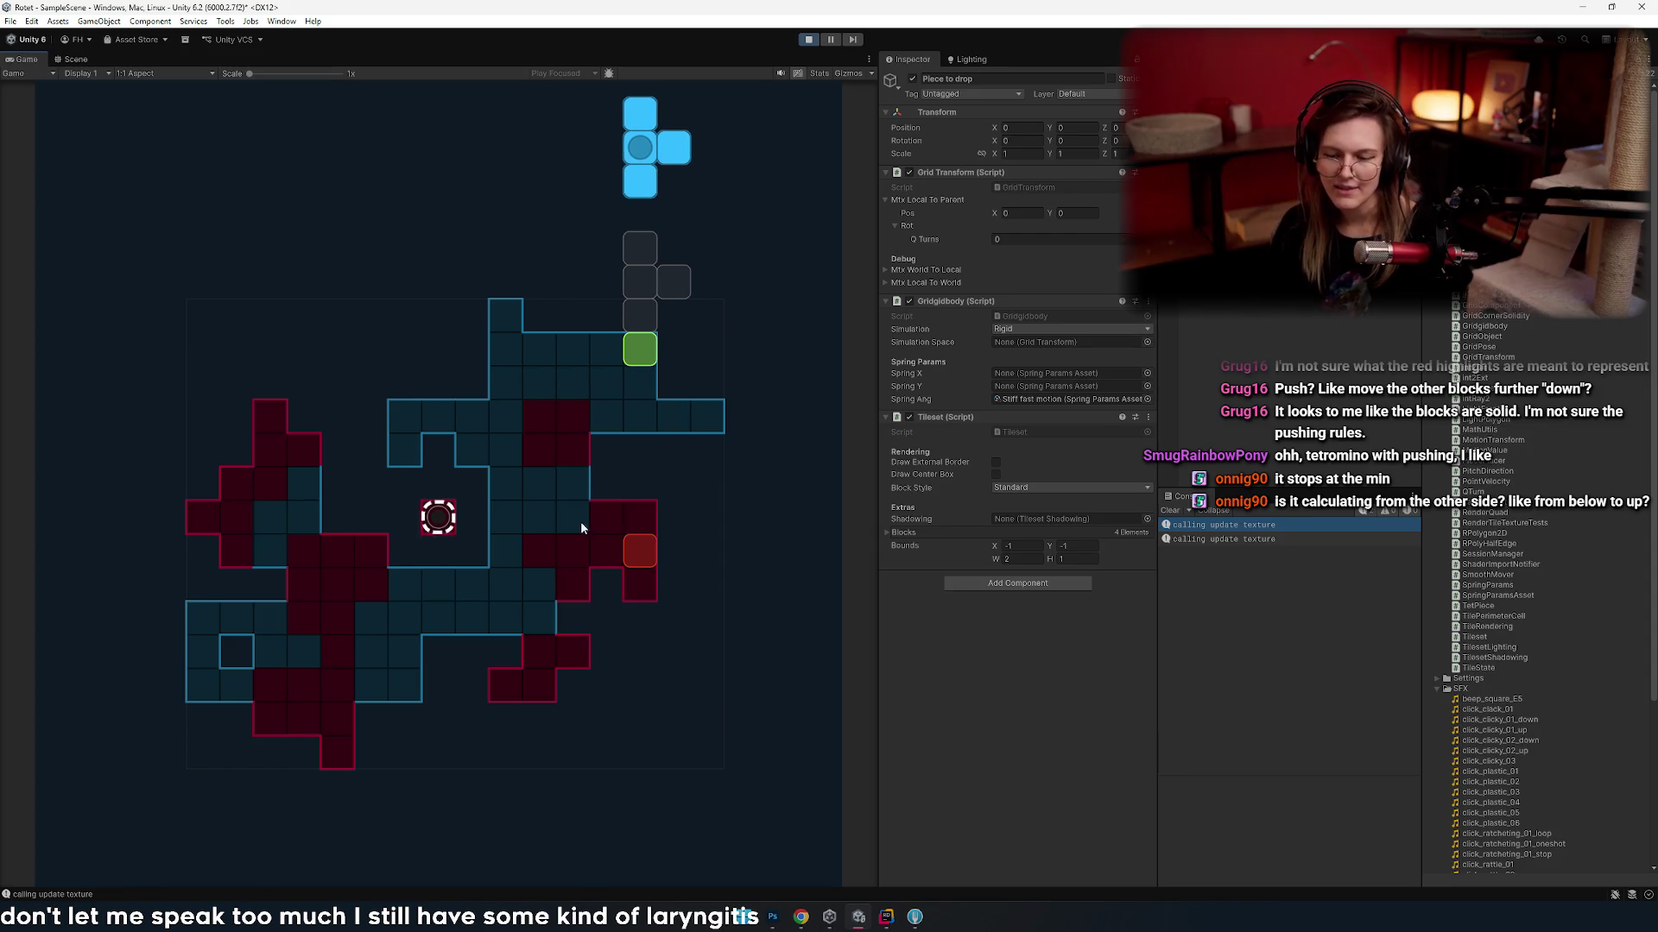
key("Right")
key("Left")
key("Left")
key("Right")
key("Right")
key("Right")
key("Left")
key("Left")
key("Right")
key("Left")
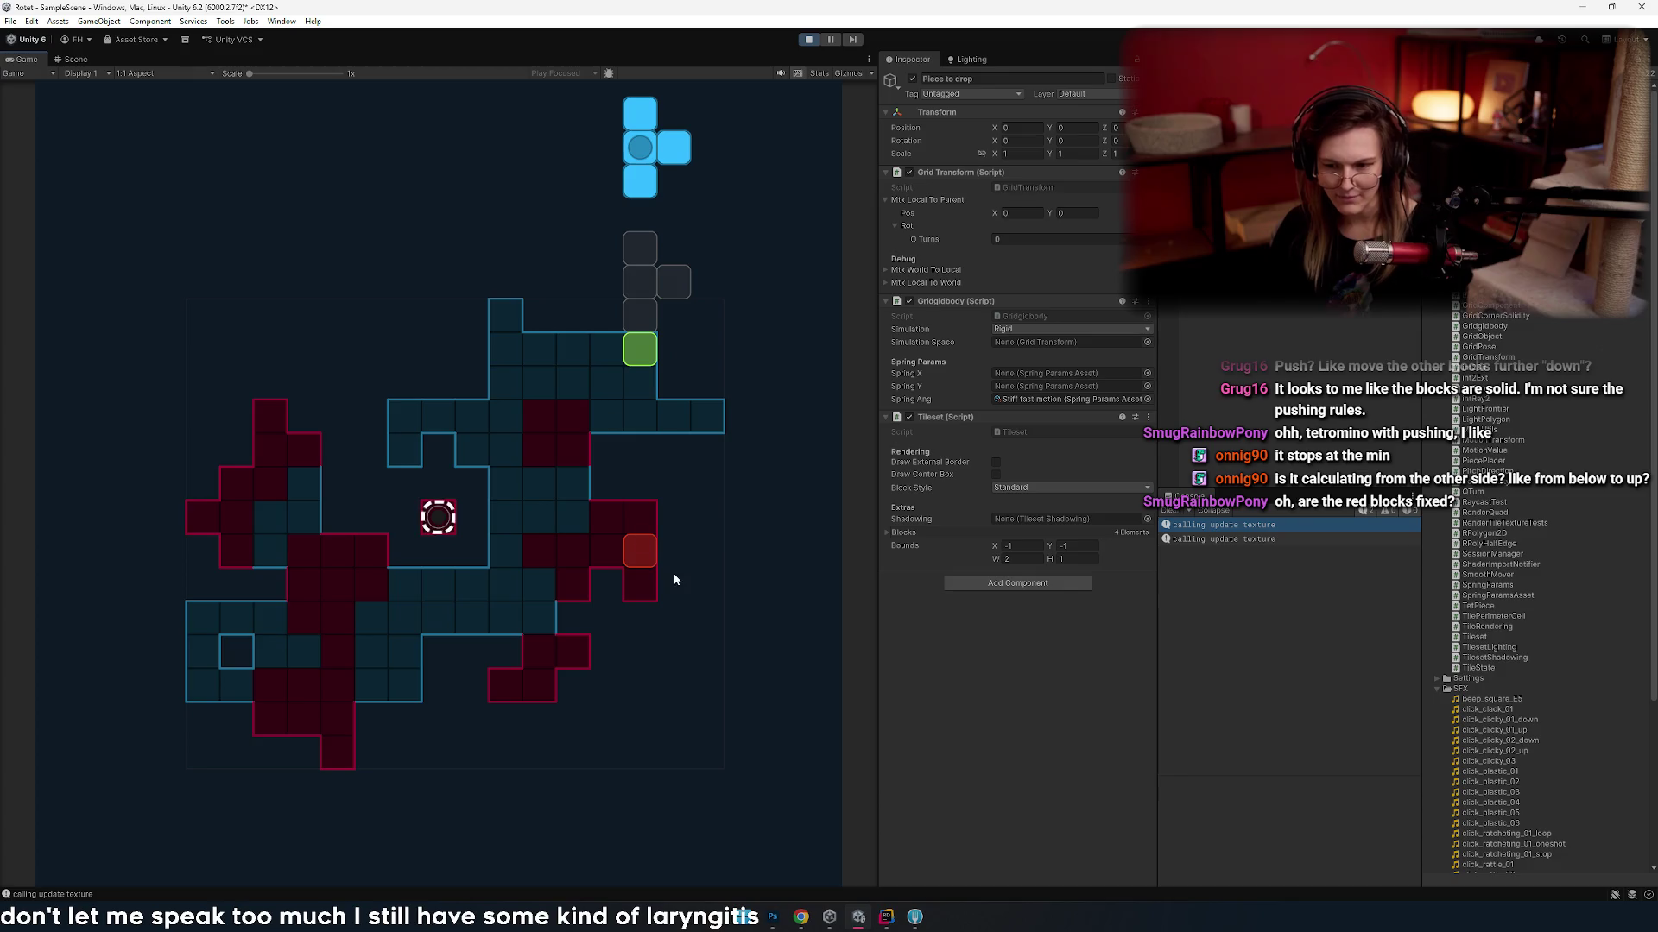
key("Left")
key("Left")
key("Left")
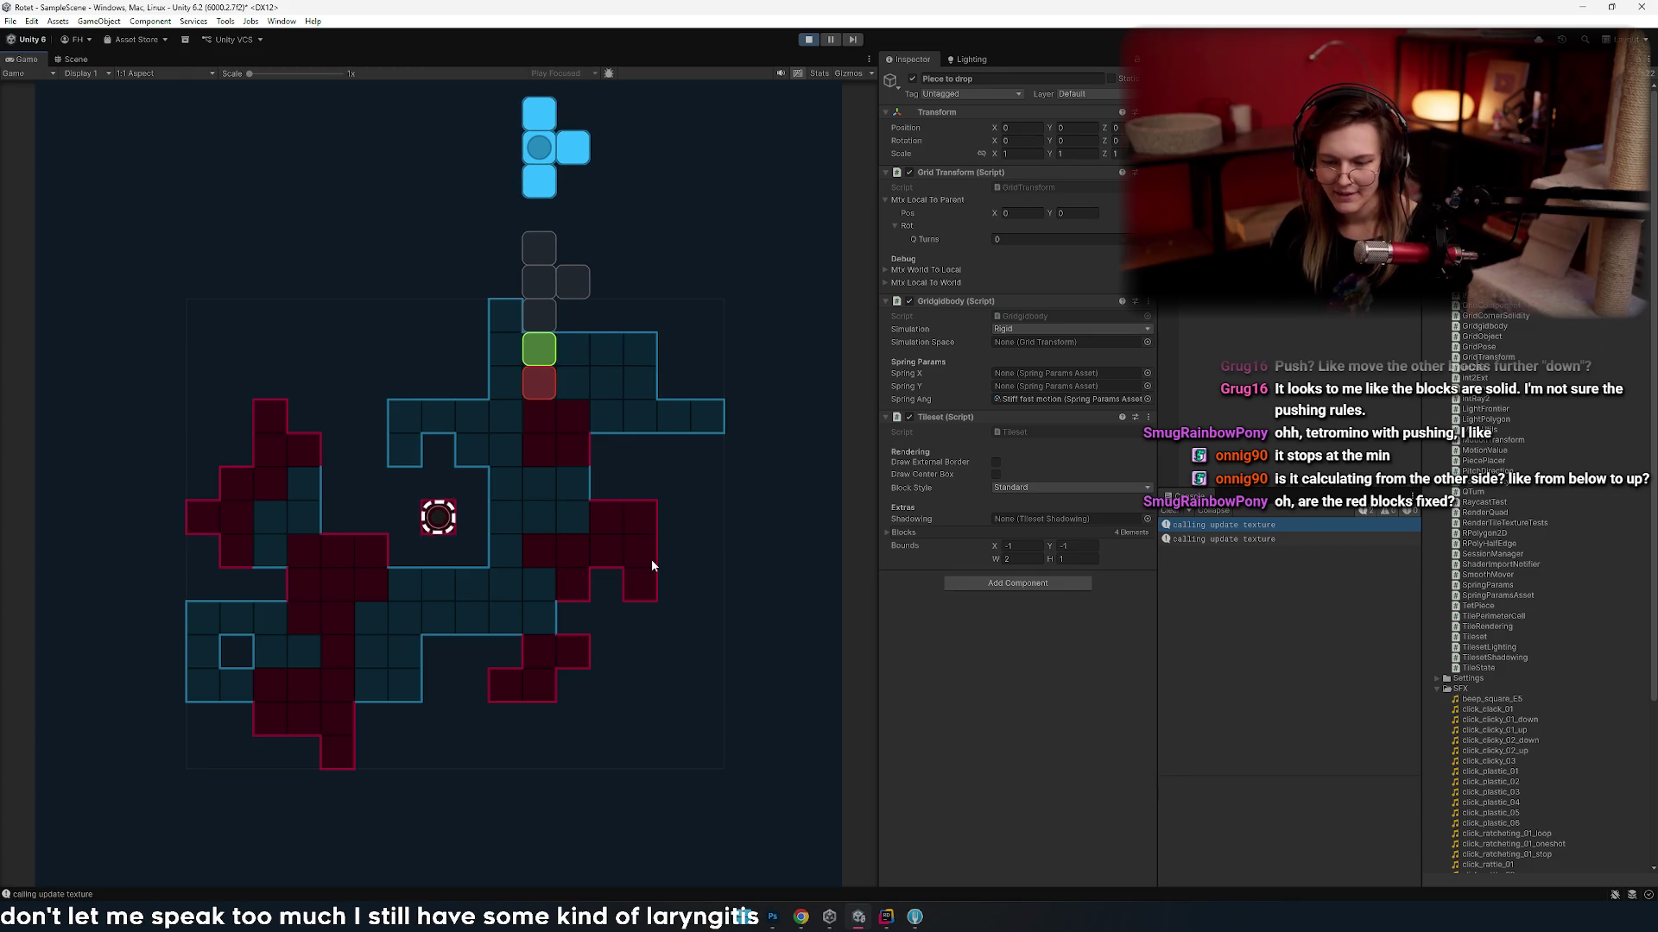
key("Left")
key("Right")
key("Left")
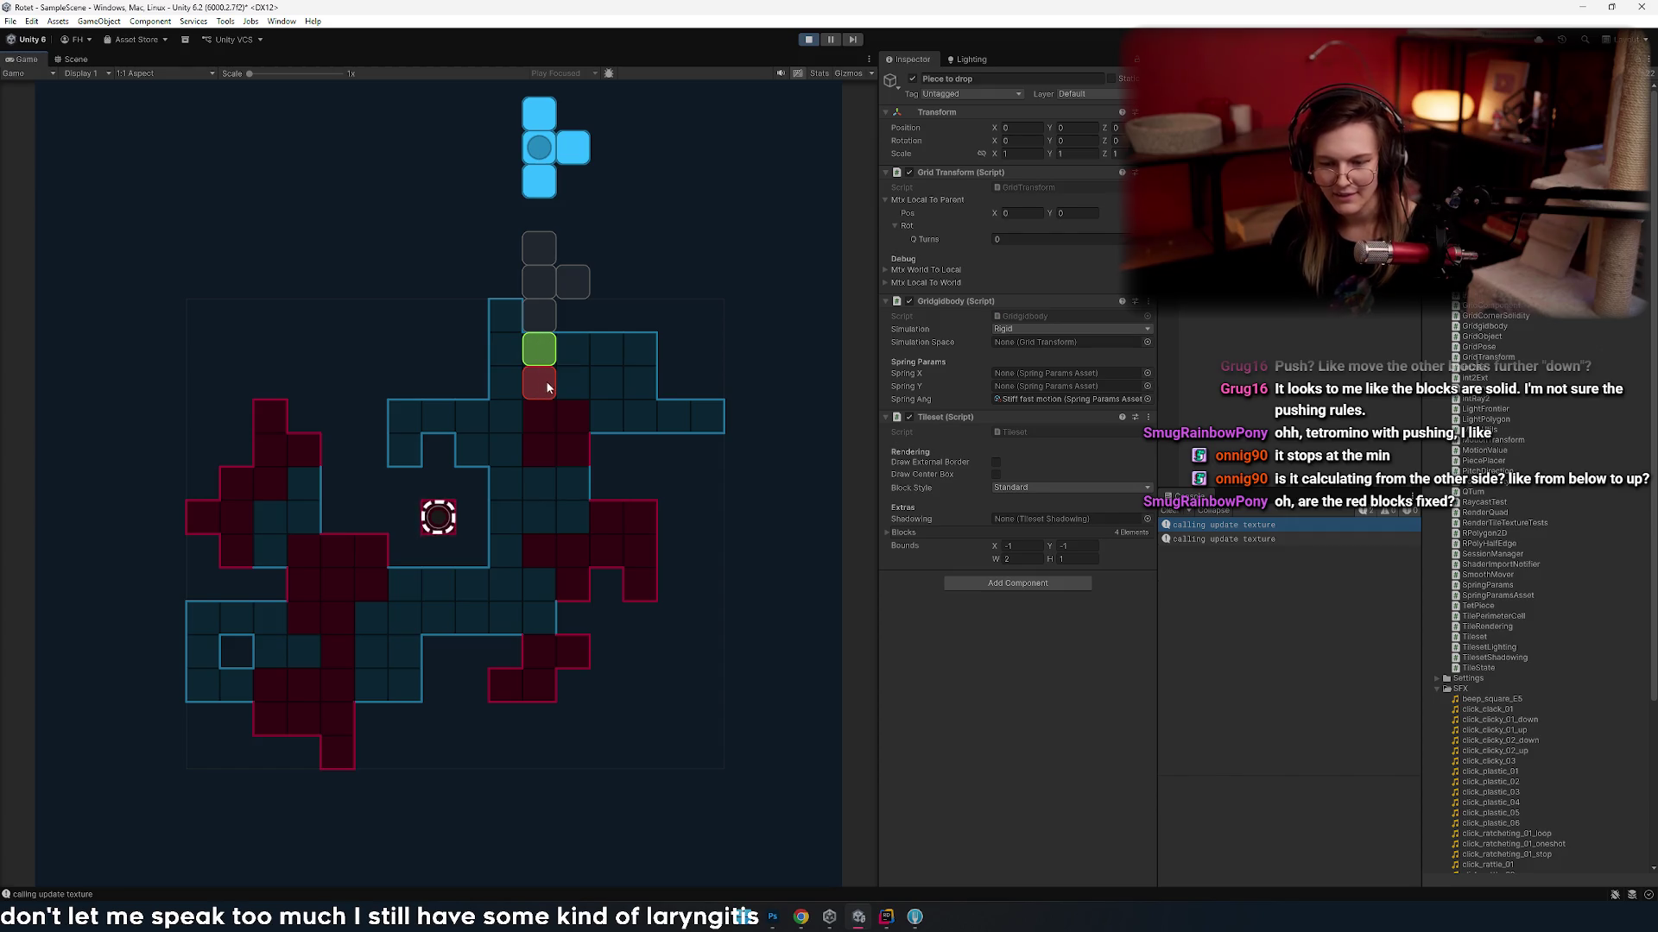
key("Right")
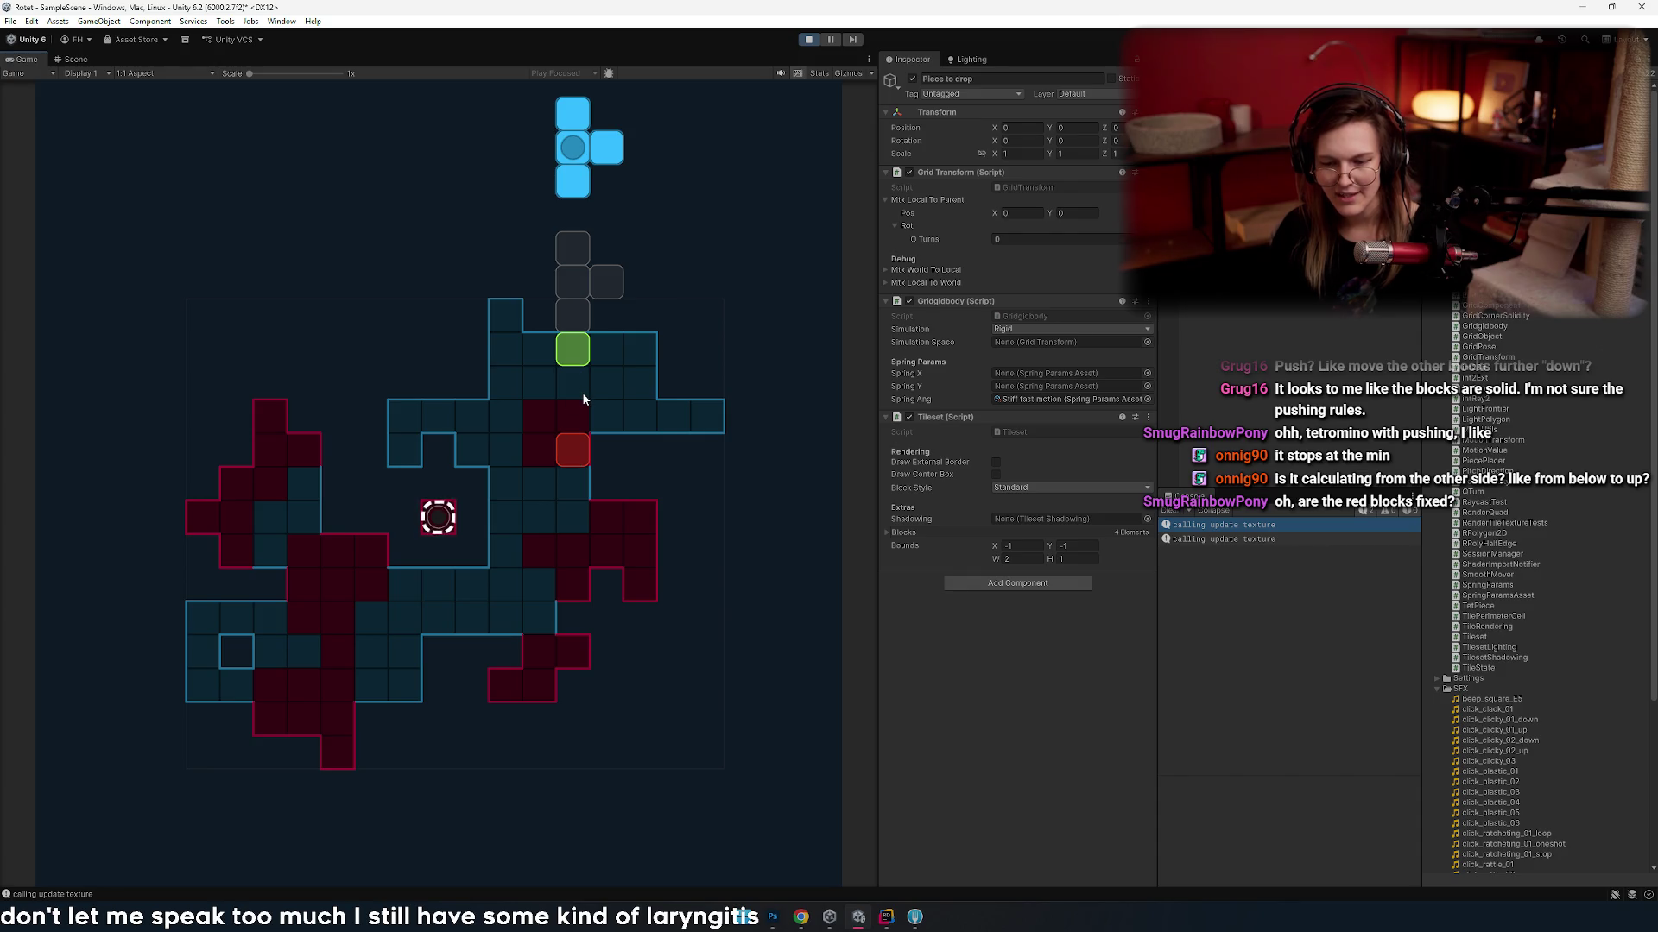
key("Right")
key("Left")
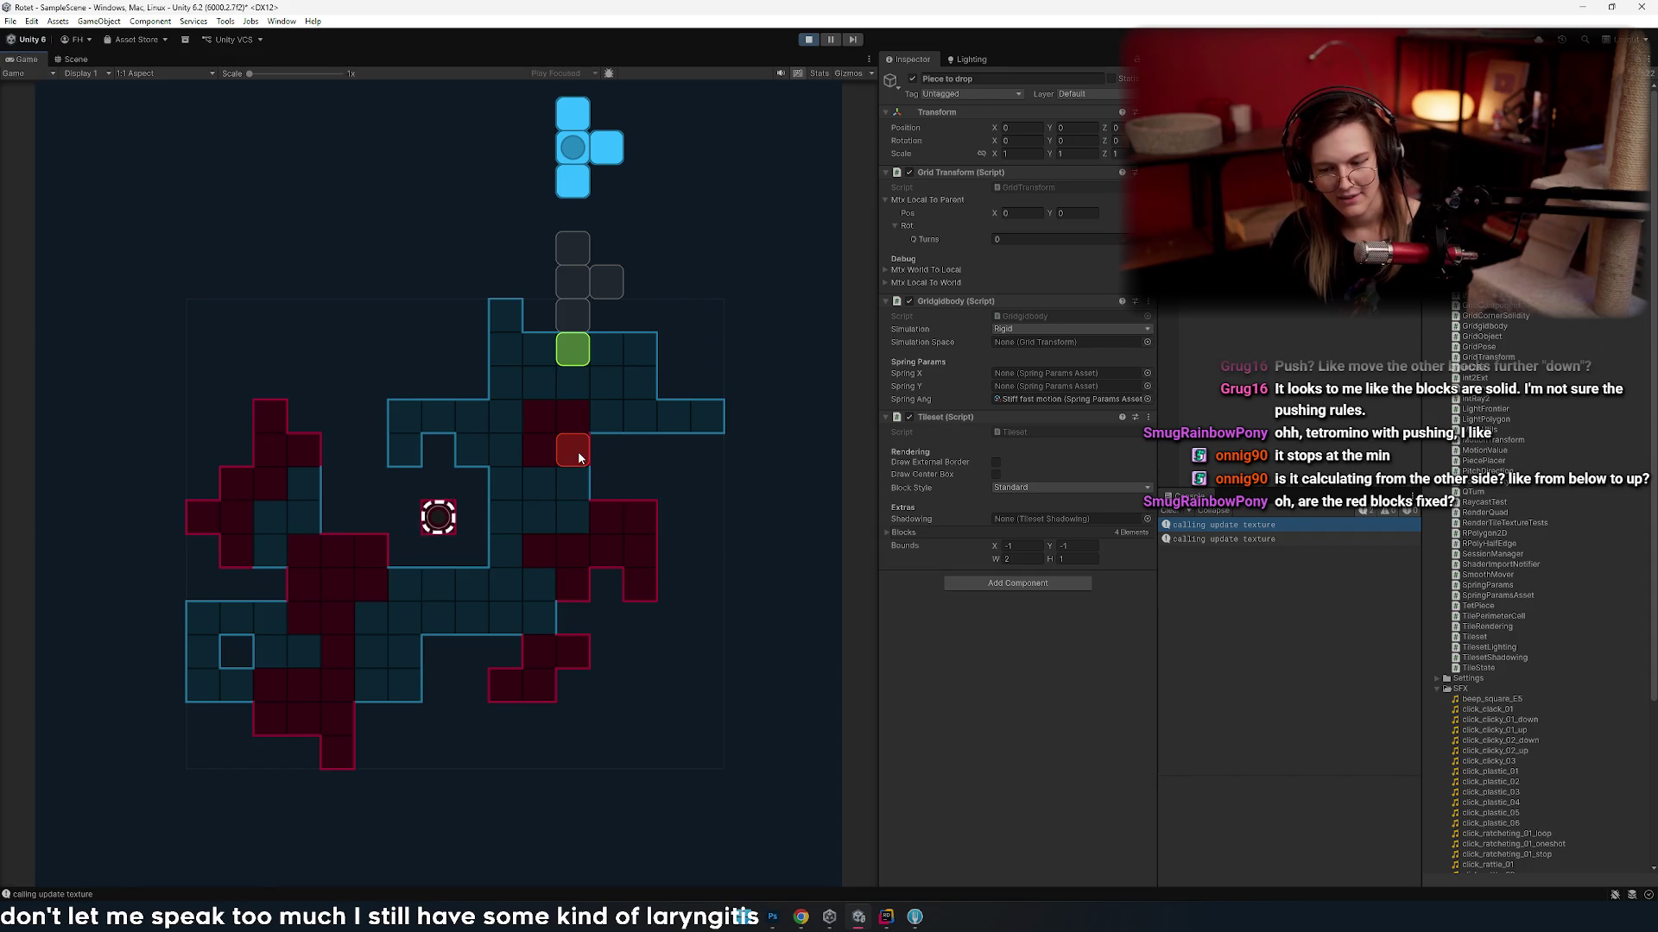
key("Right")
key("Left")
key("Right")
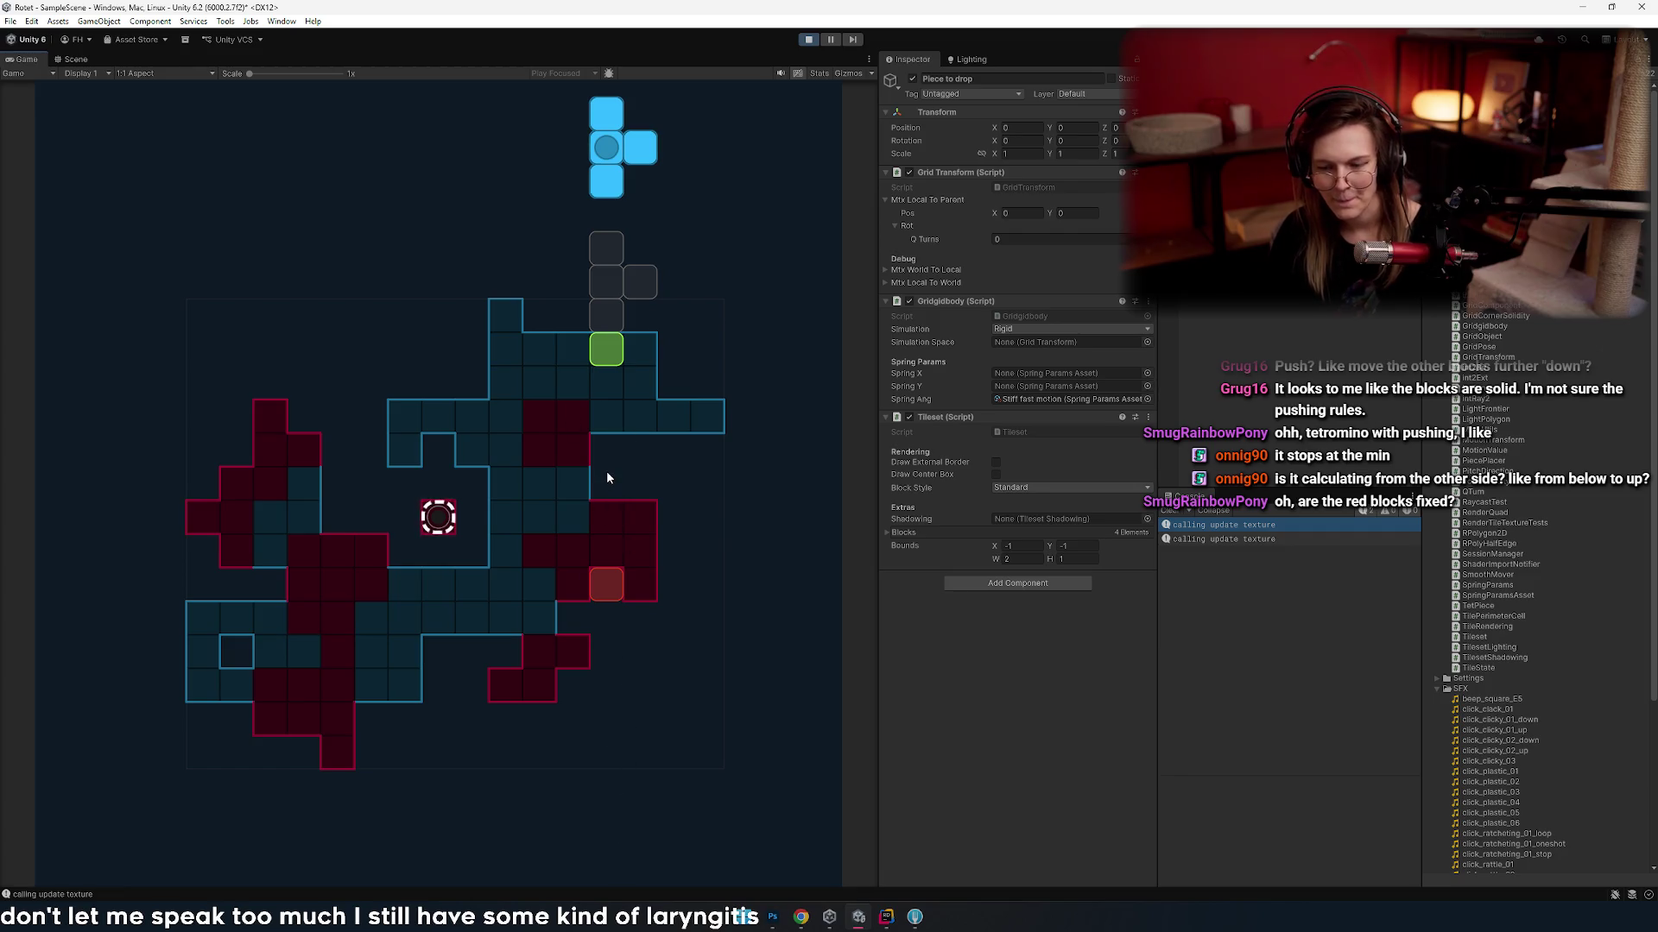
- Slide the T piece left and right across several columns, watching its ghost landing preview
key("Left")
key("Left")
key("Right")
key("Right")
key("Right")
key("Left")
key("Right")
key("Left")
key("Right")
key("Left")
key("Right")
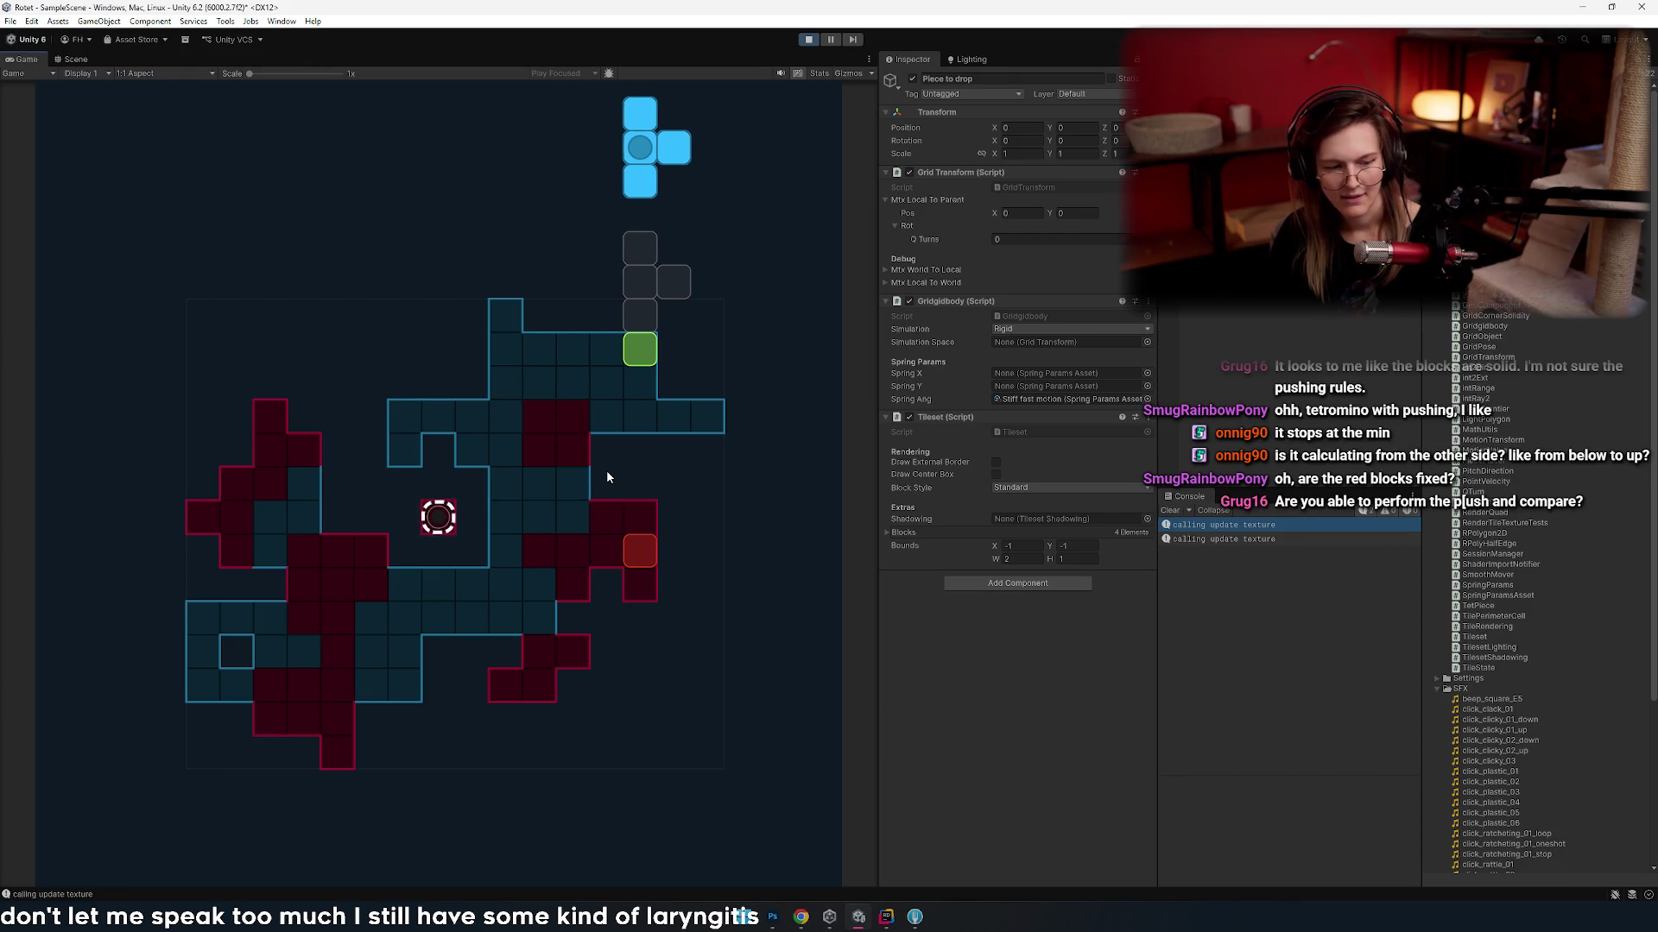
key("Left")
key("Left")
key("Left")
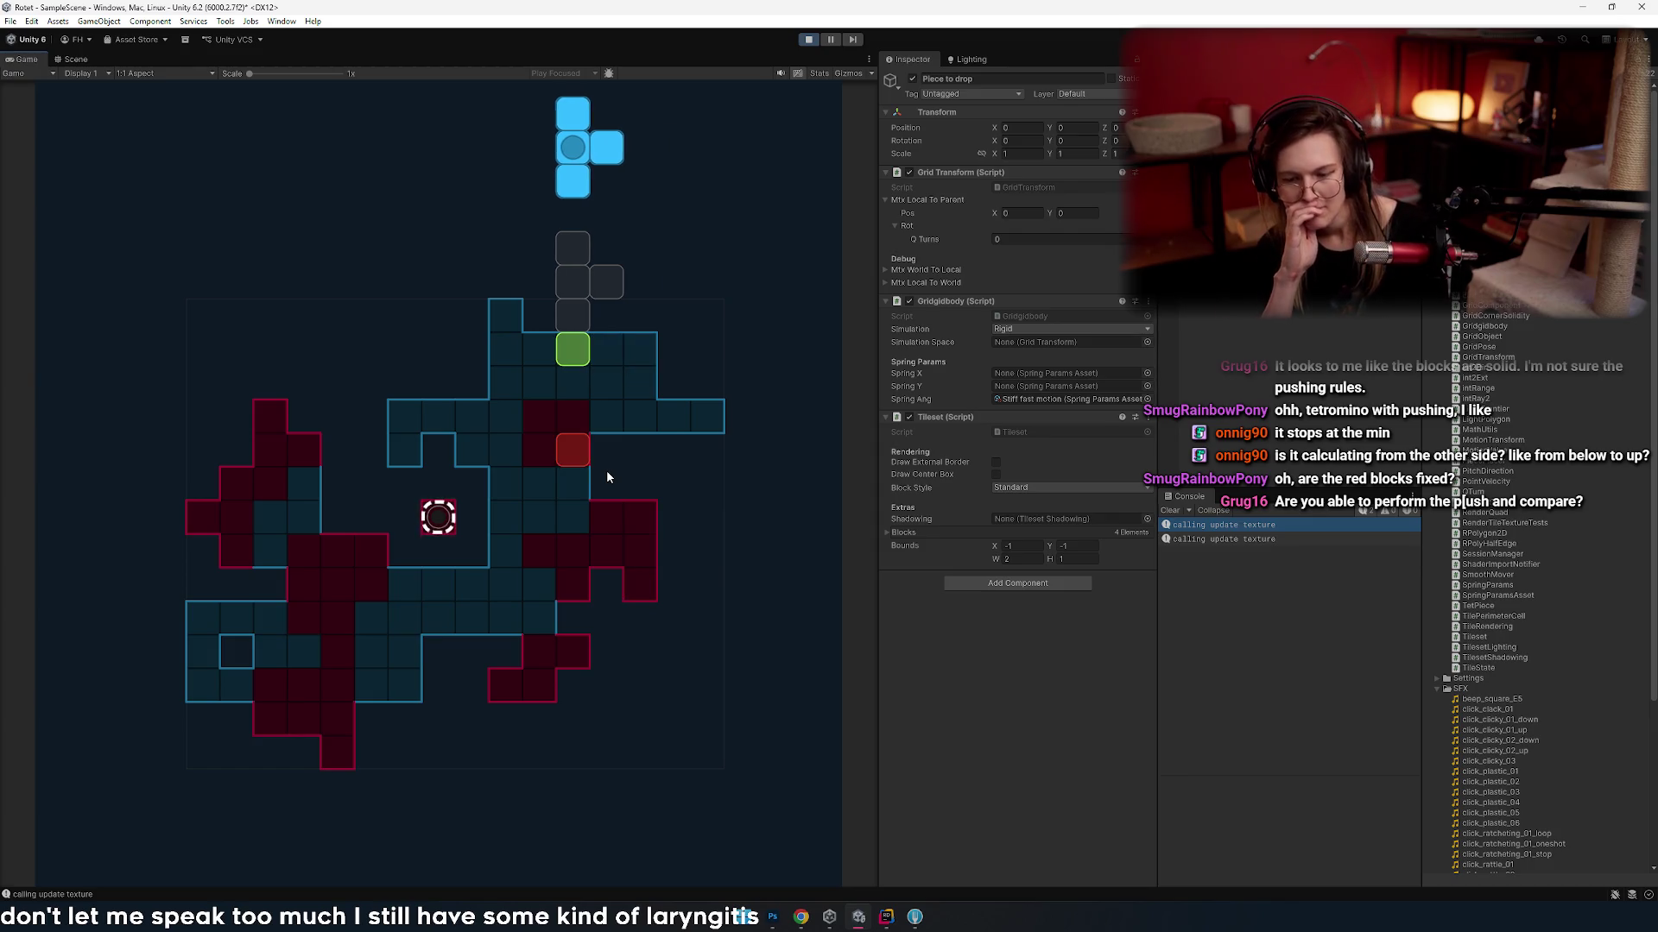
key("Left")
key("Right")
key("Right")
key("Right")
key("Right")
key("Left")
key("Left")
key("Left")
key("Right")
key("Right")
key("Right")
key("Left")
key("Left")
key("Left")
key("Left")
key("Right")
key("Right")
key("Right")
key("Right")
key("Right")
key("Left")
key("Left")
key("Left")
key("Left")
key("Right")
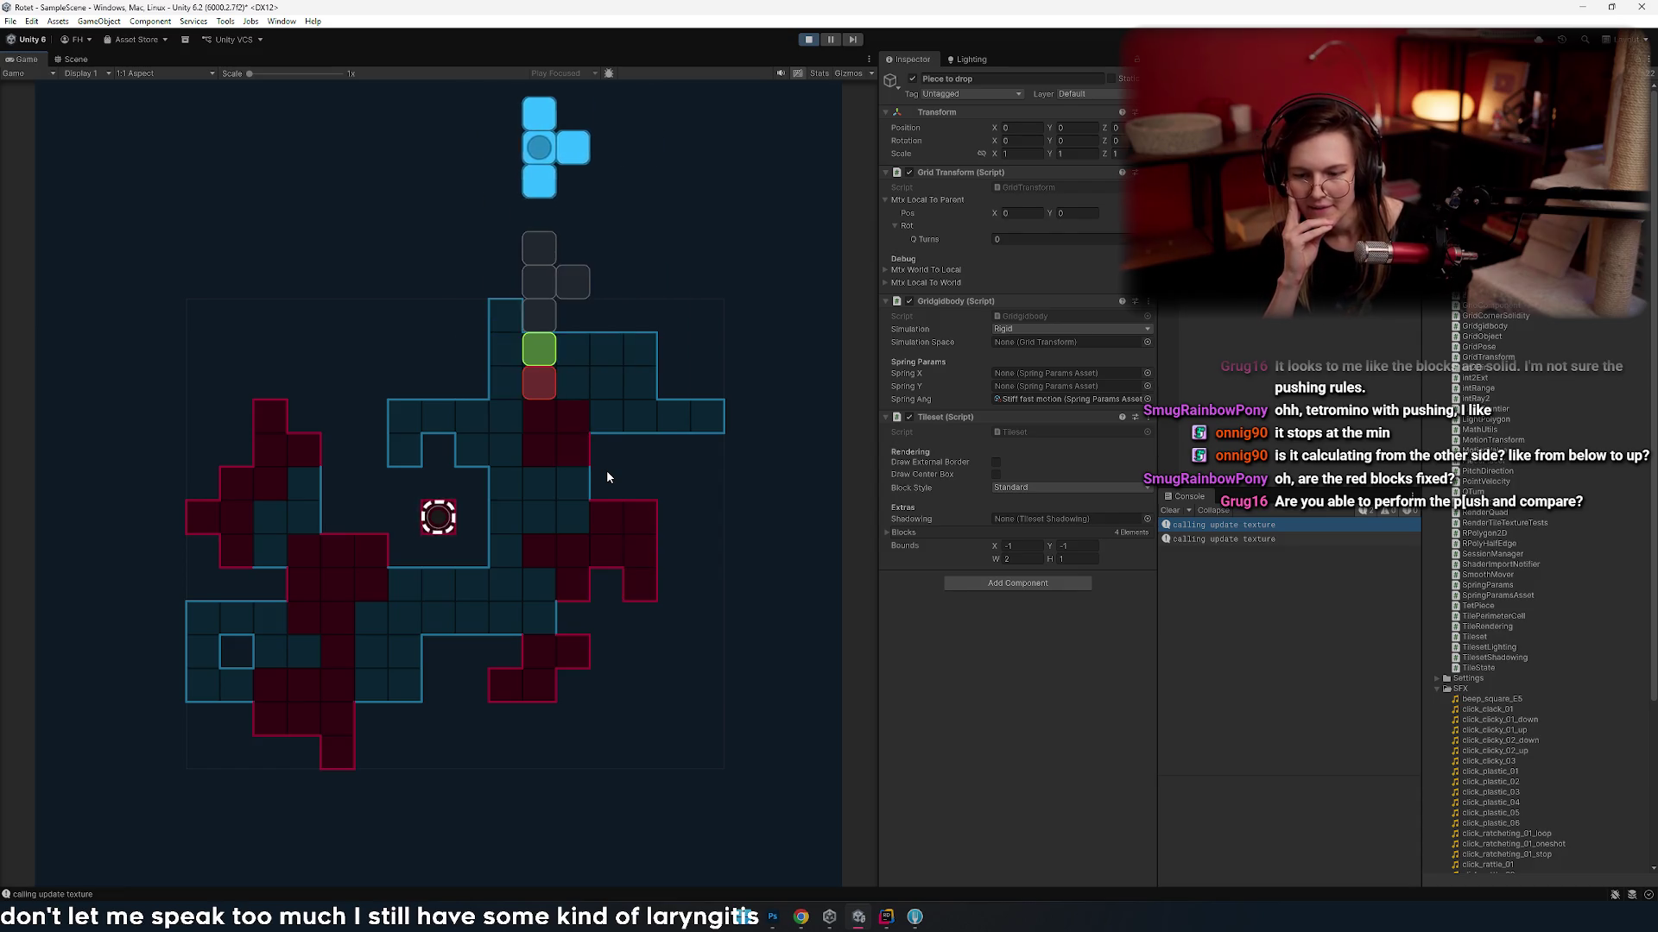
key("Right")
key("Right")
key("Right")
key("Left")
key("Left")
key("Left")
key("Left")
key("Right")
key("Right")
key("Right")
key("Right")
key("Left")
key("Left")
key("Right")
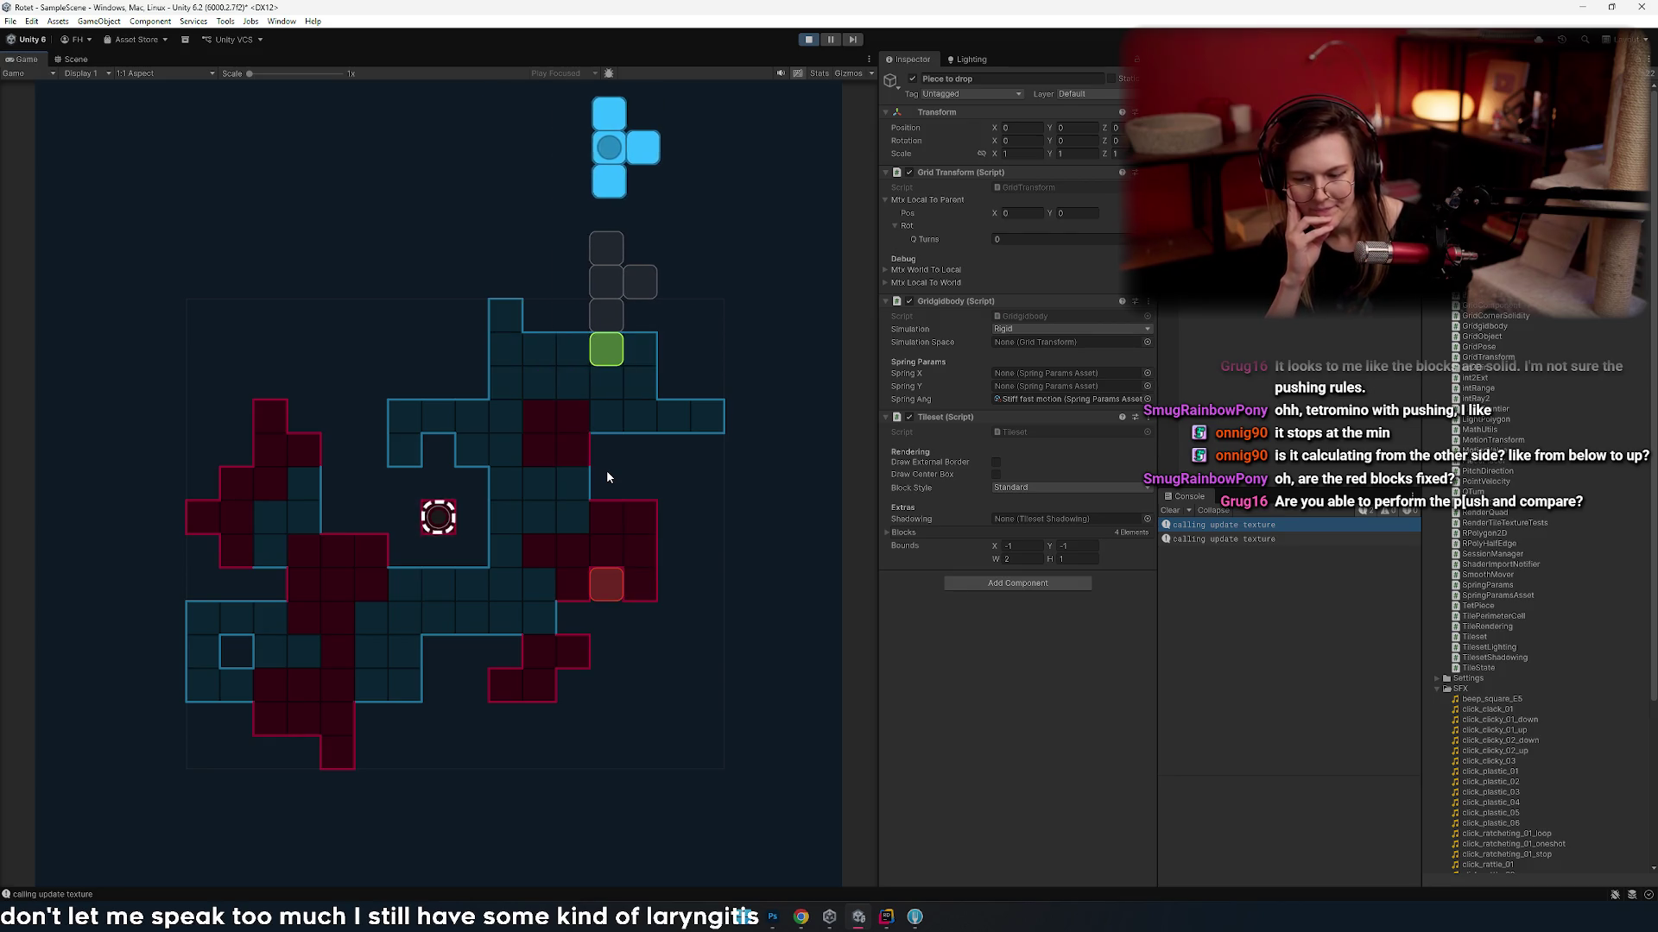
key("Right")
key("Left")
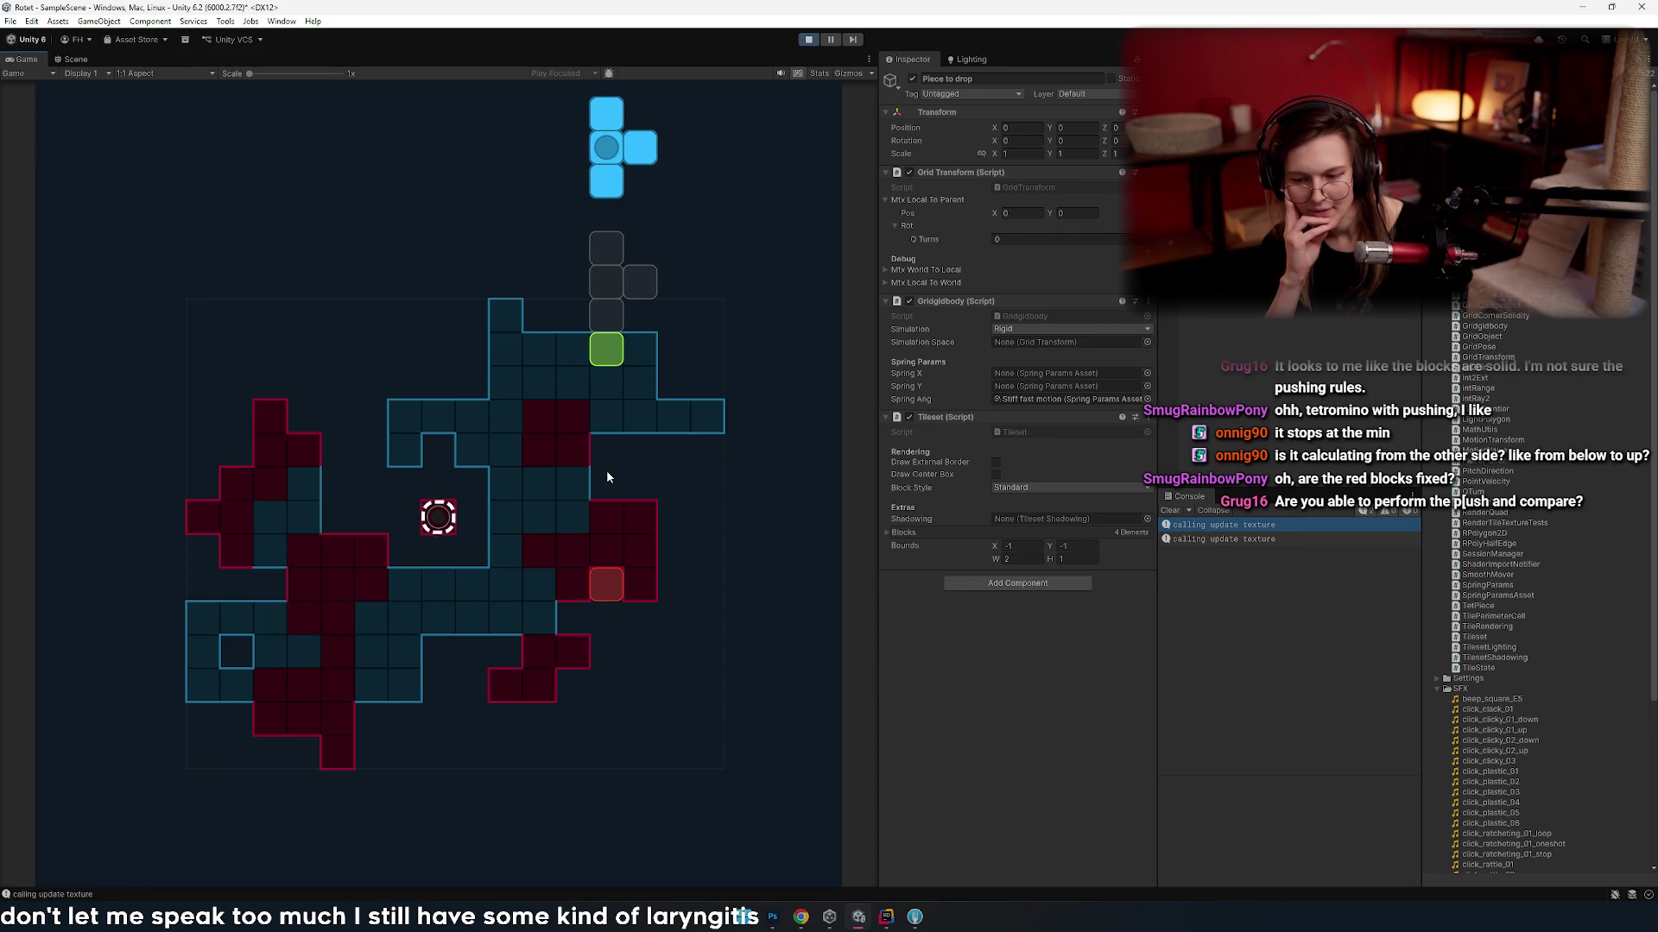
key("Right")
key("Left")
key("Left")
key("Left")
key("Left")
key("Left")
key("Left")
key("Right")
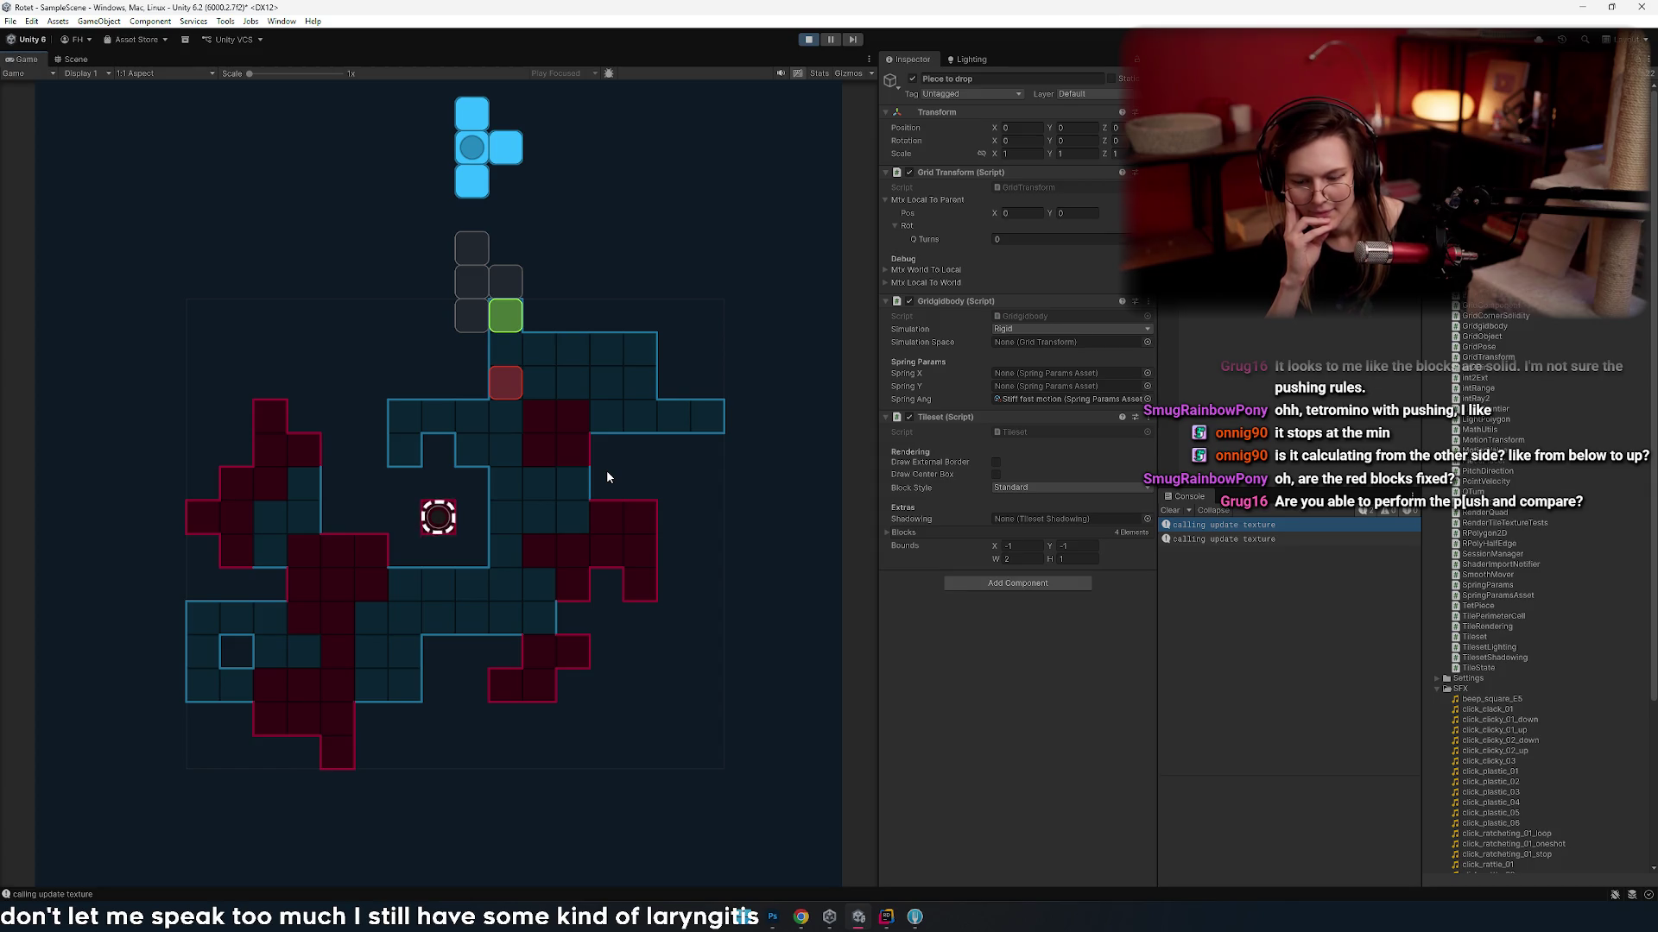
key("Right")
key("Right")
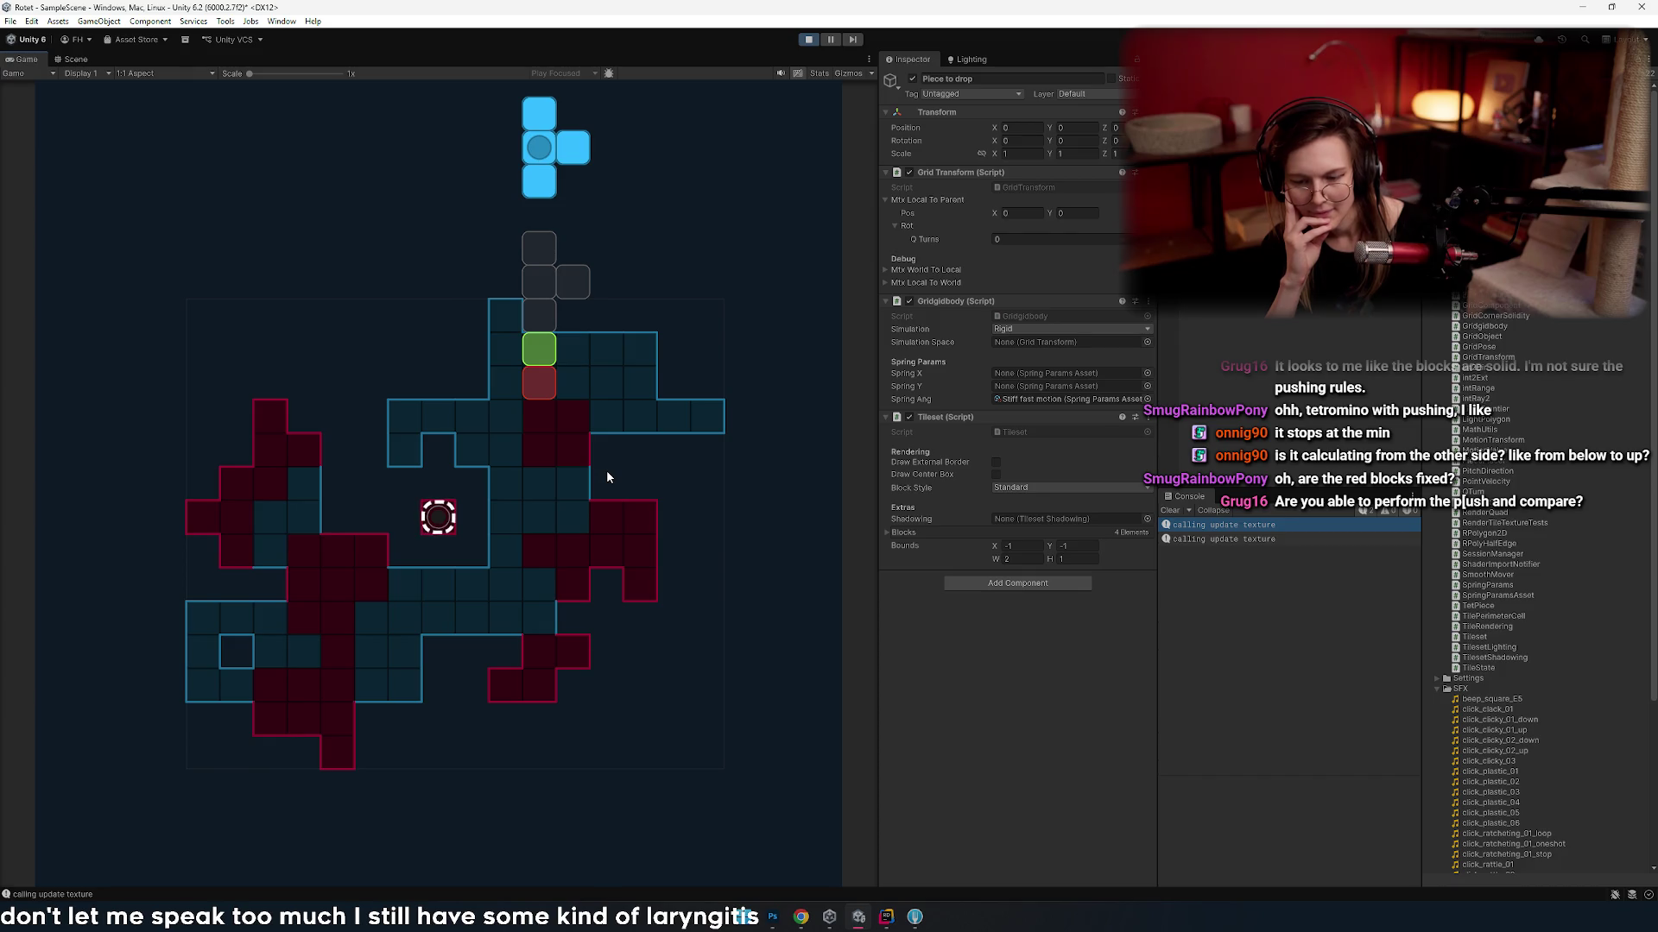
key("Left")
key("Left")
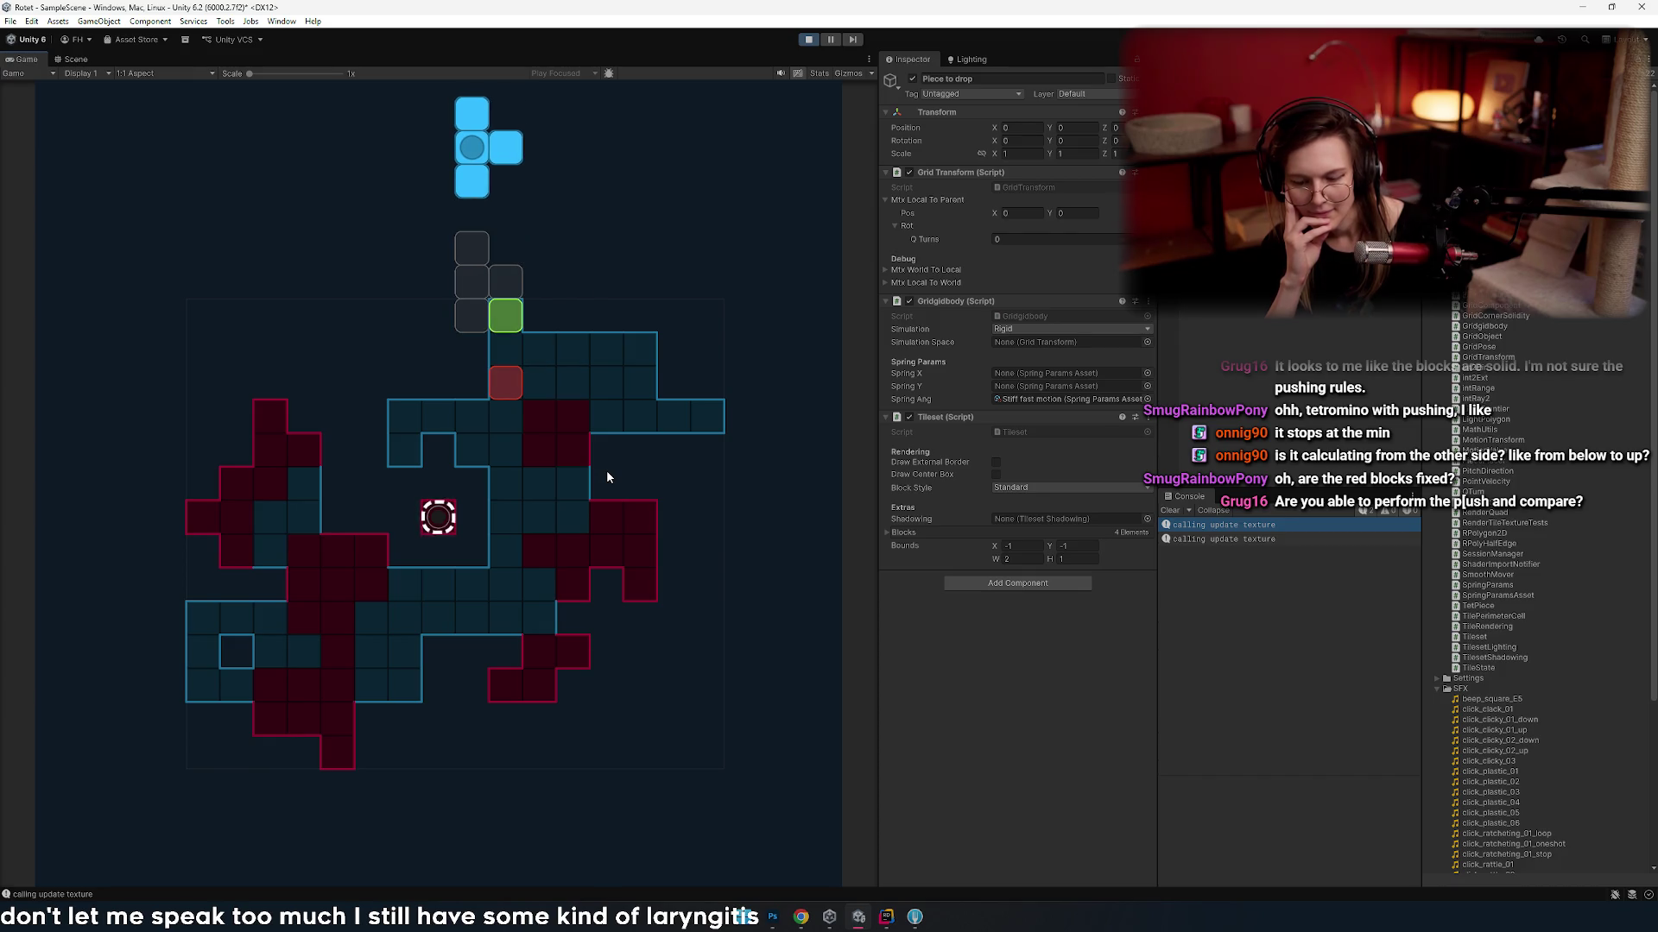
key("Right")
key("Right")
key("Left")
key("Left")
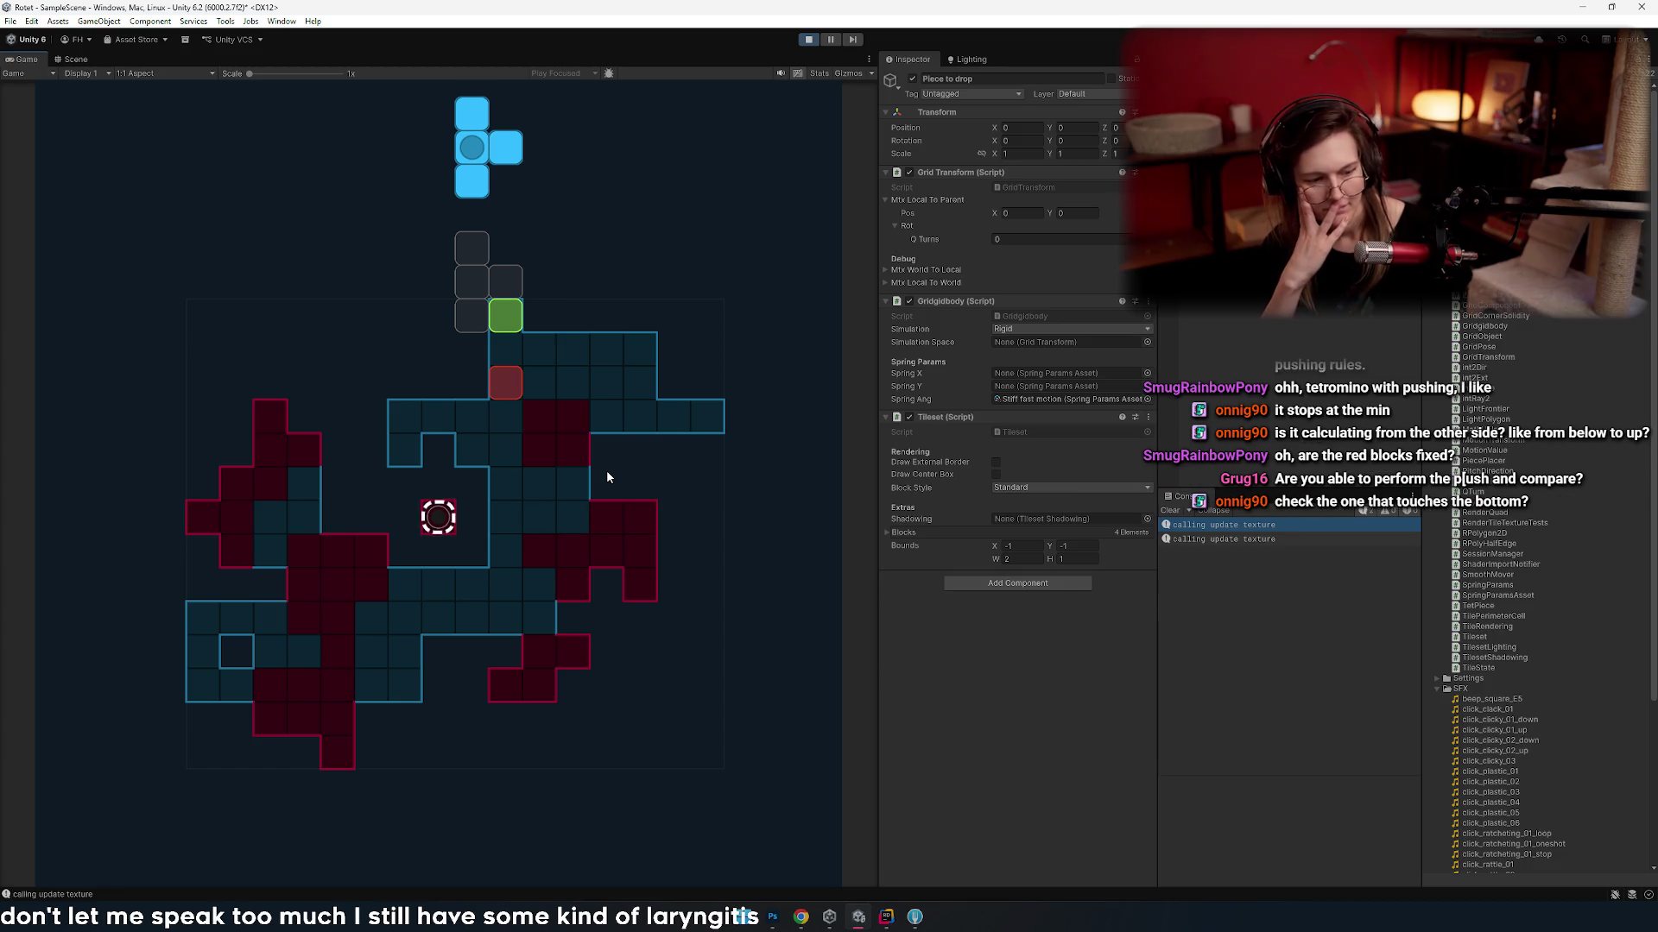
key("Right")
key("Right")
key("Right")
key("Right")
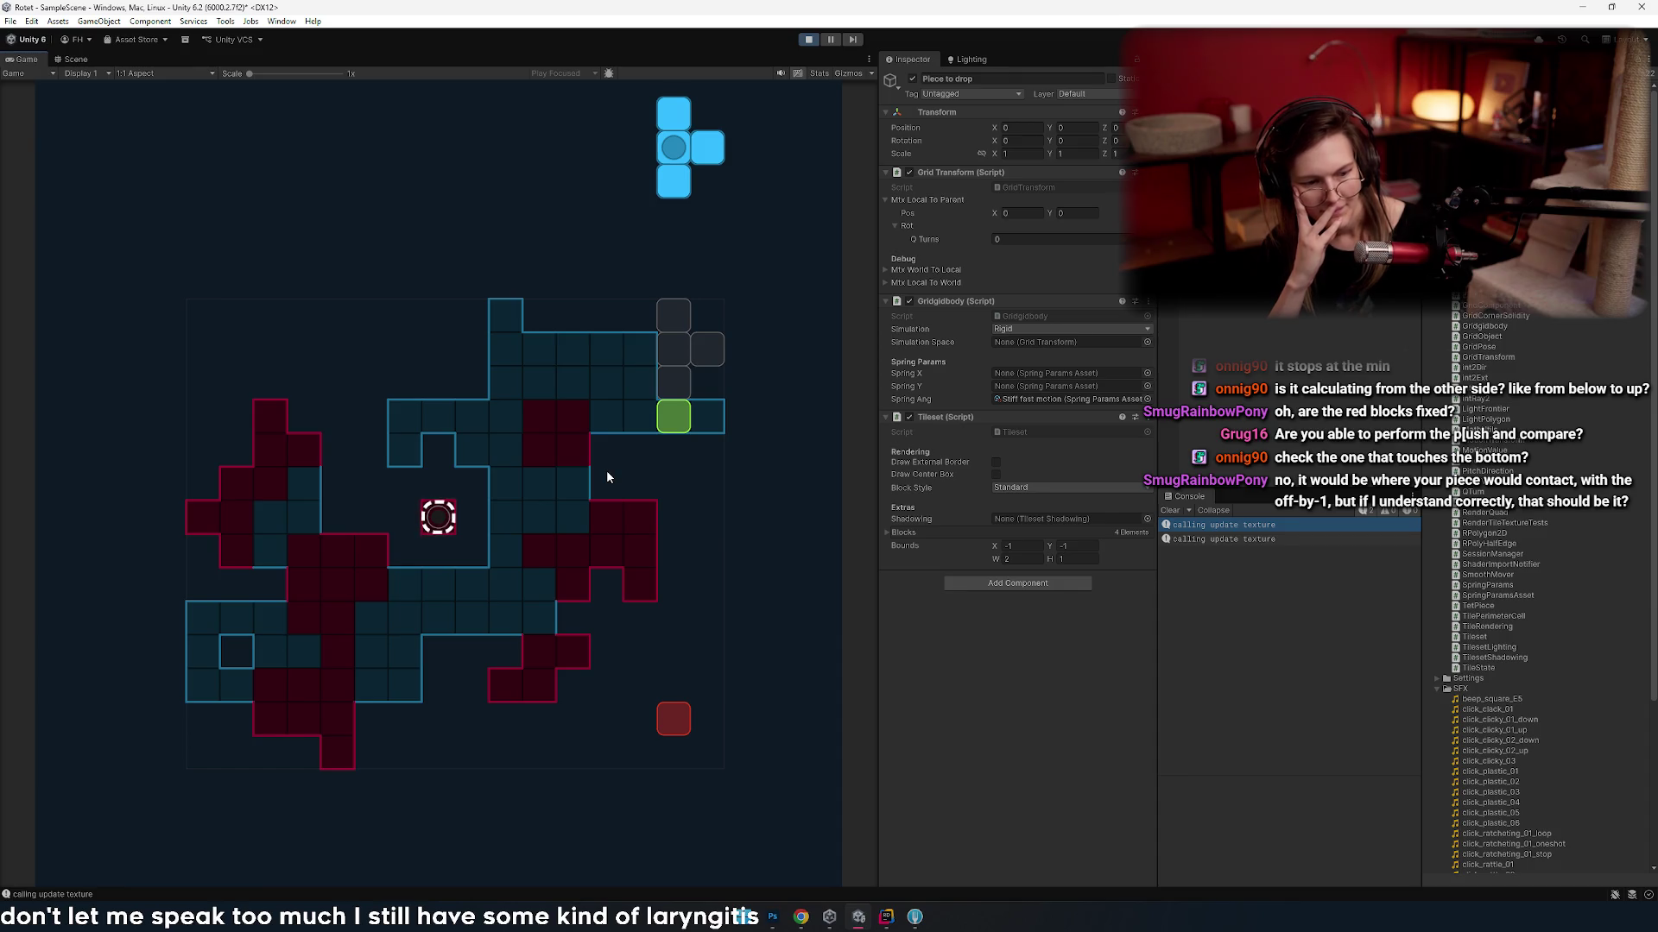
- Test the blue piece's landing contact from the left edge to the right, then switch to Rider
key("Left")
key("Left")
key("Right")
key("Right")
key("Right")
key("Left")
key("Left")
key("Left")
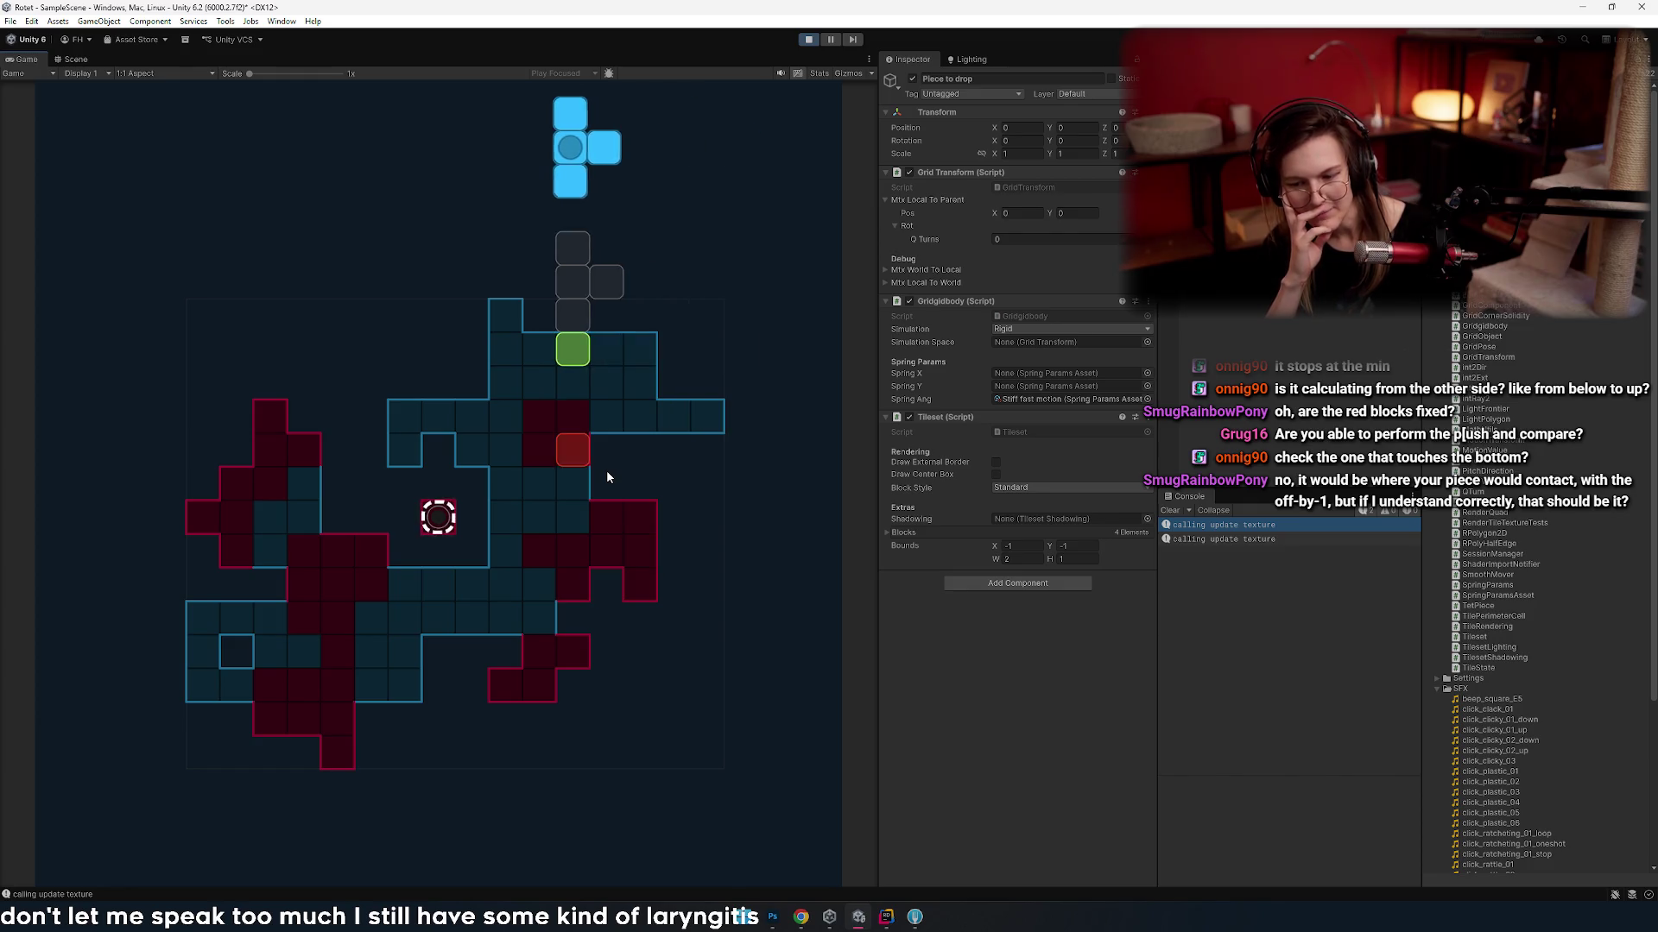
key("Right")
key("Right")
key("Left")
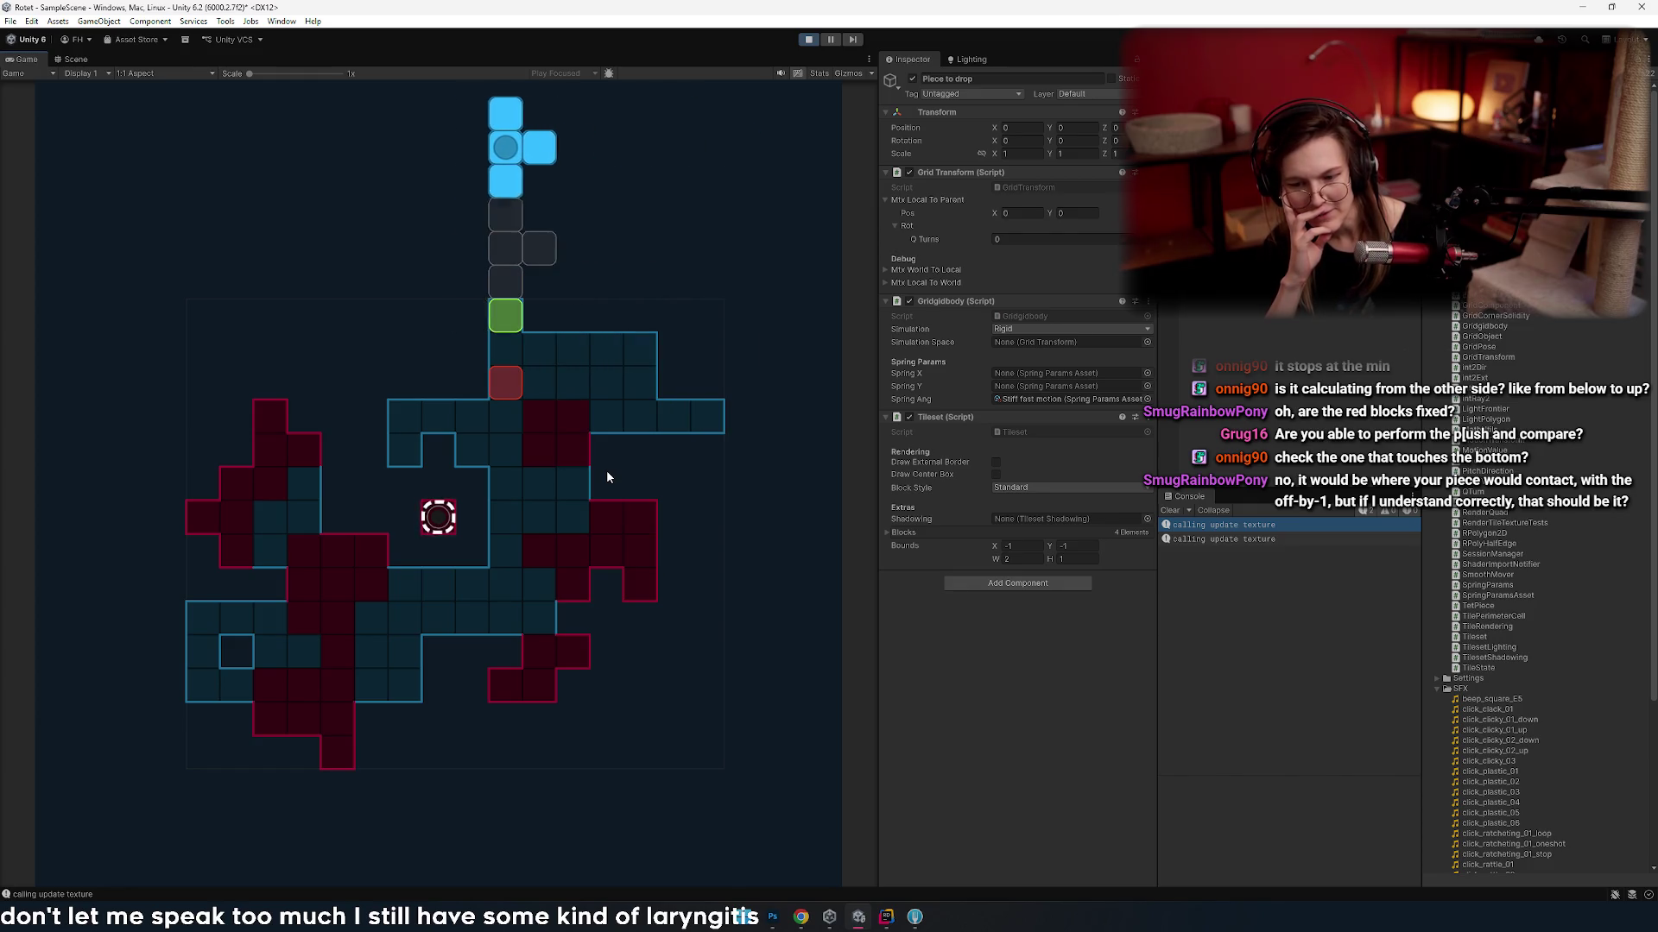
key("Left")
key("Left")
key("Left")
key("Left")
key("Right")
key("Left")
key("Right")
key("Right")
key("Right")
key("Left")
key("Right")
key("Right")
key("Left")
key("Left")
key("Right")
key("Right")
key("Right")
key("Left")
key("Left")
key("Left")
key("Left")
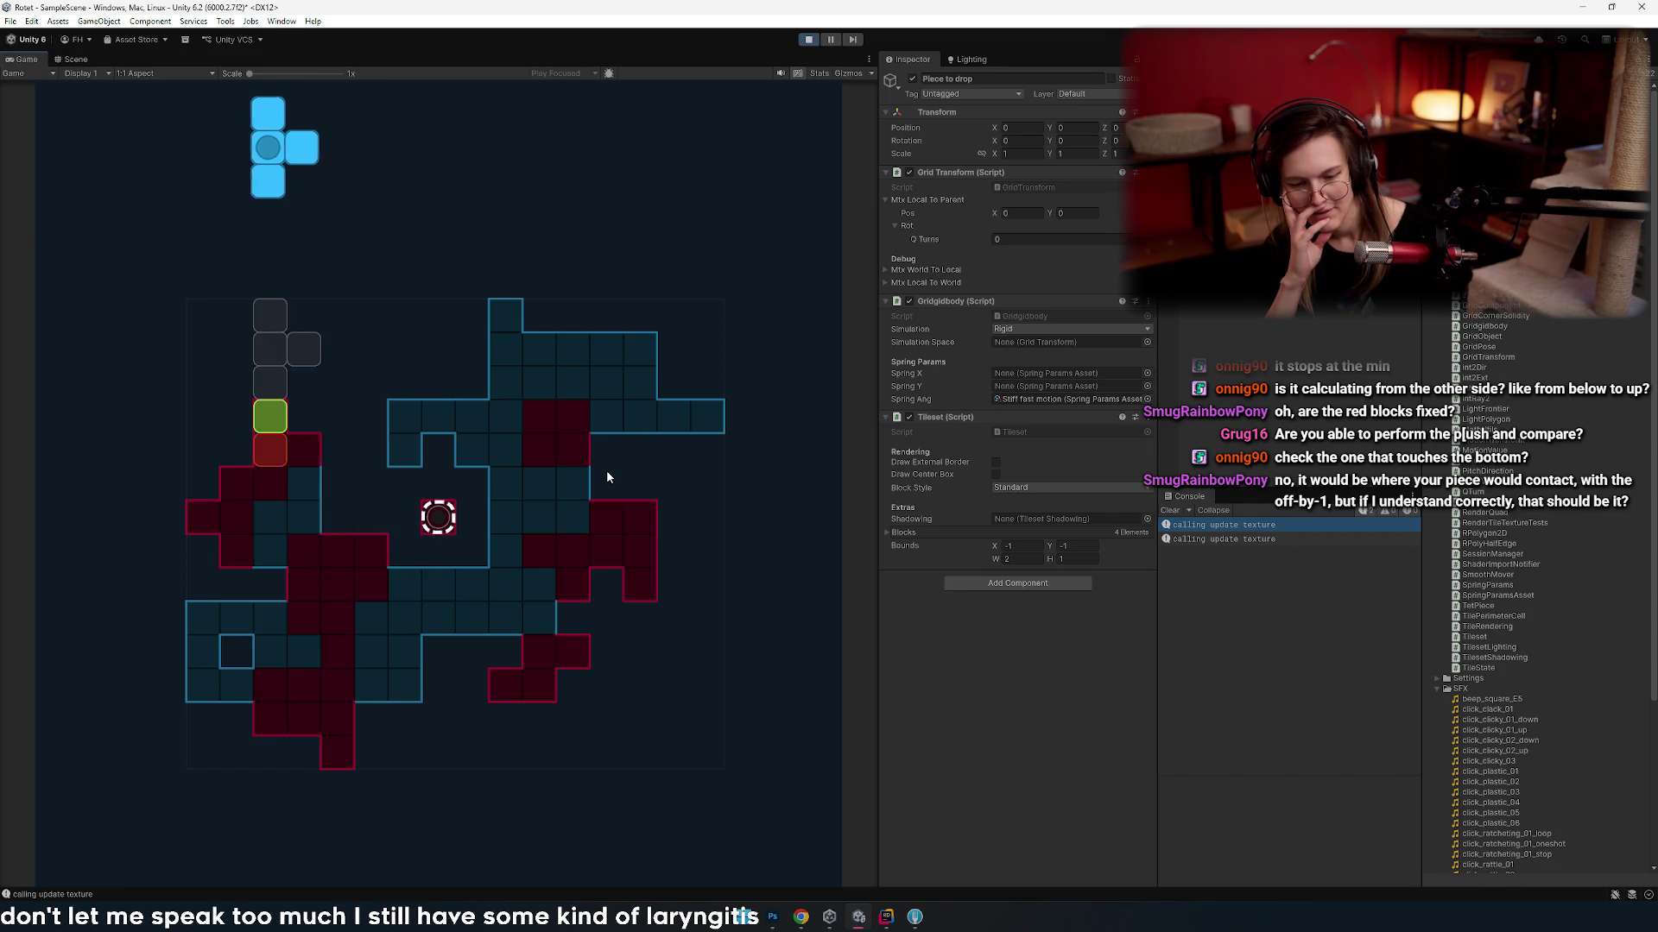
key("Right")
key("Right")
key("Right")
key("Left")
key("Right")
key("Left")
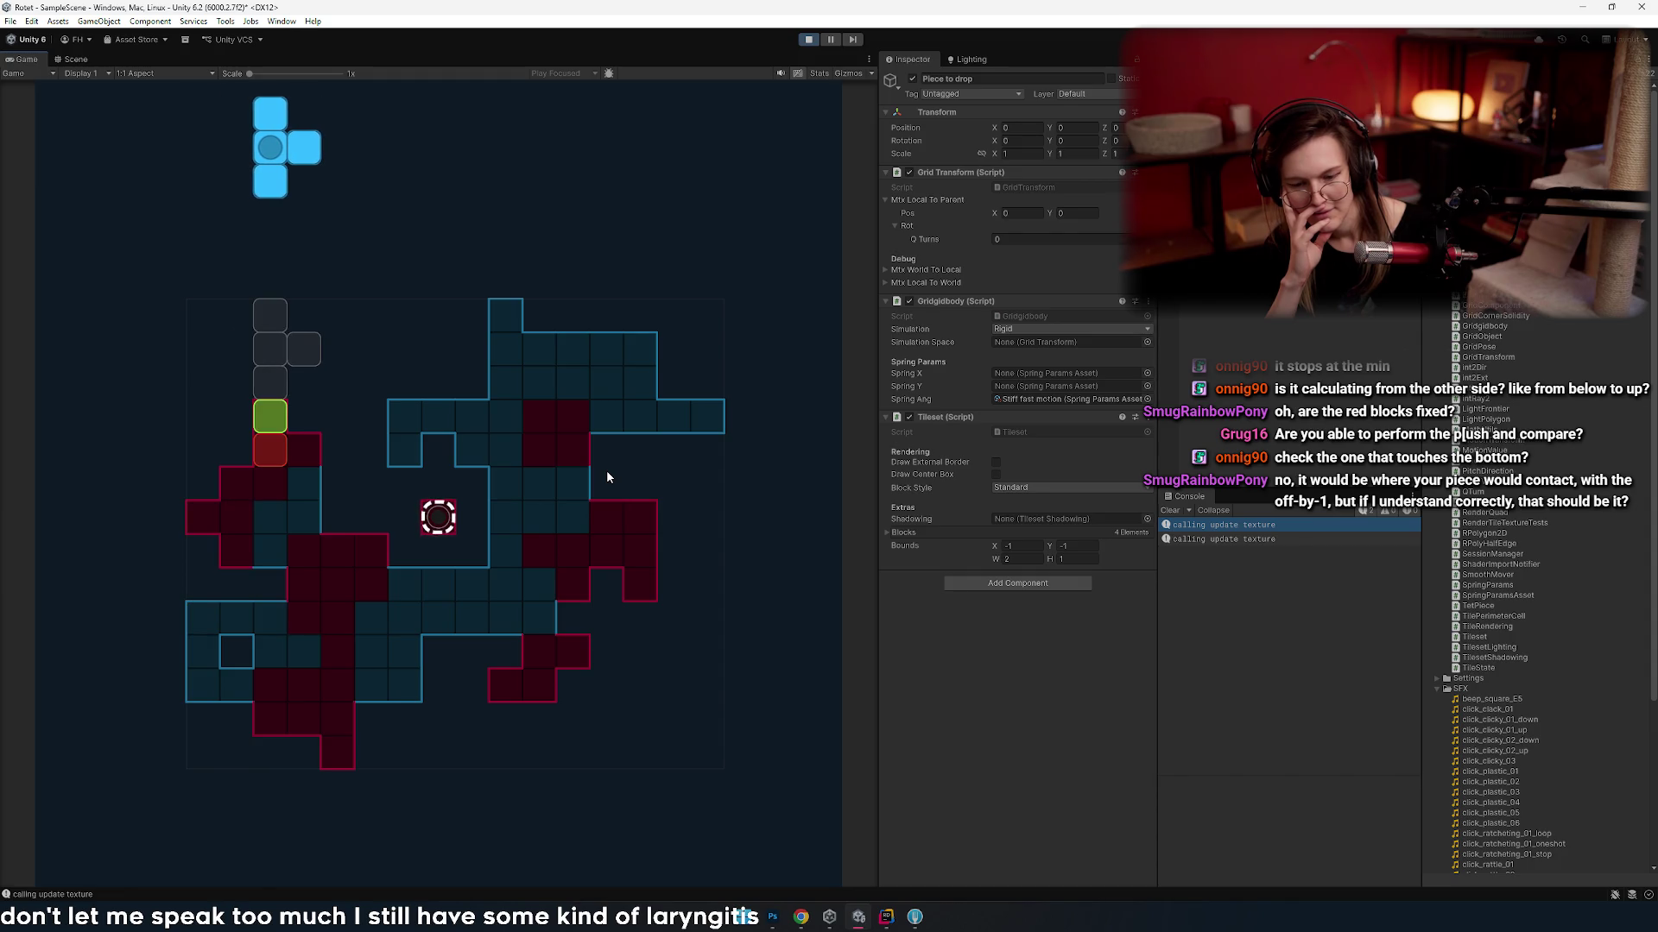
key("Right")
key("Left")
key("Right")
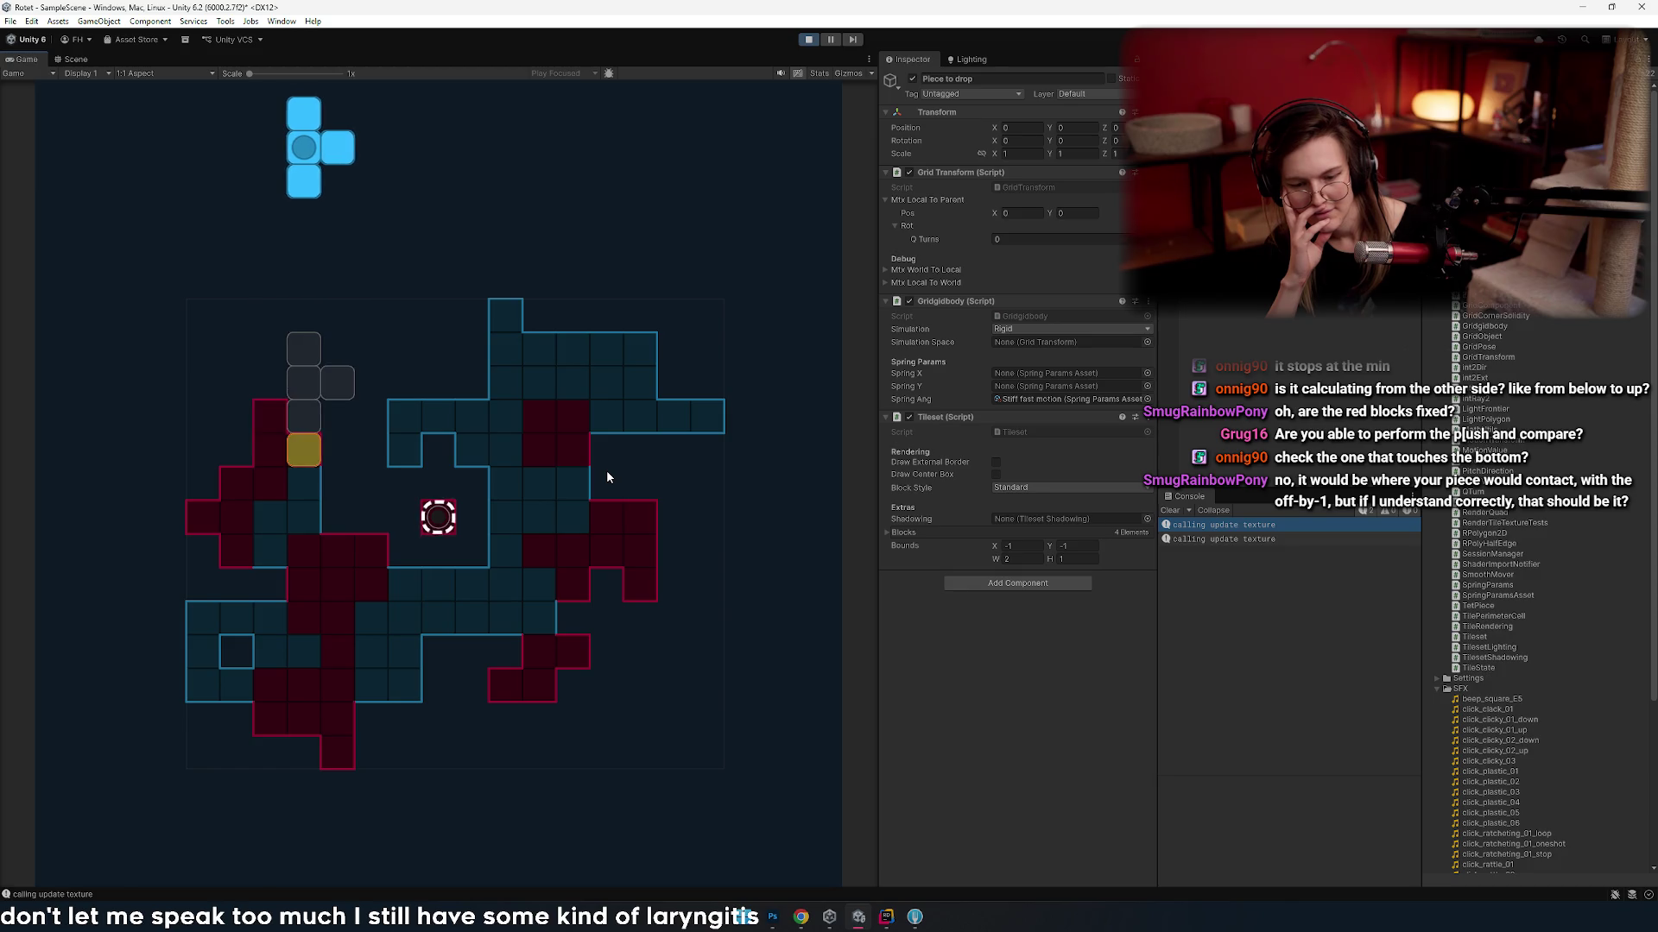
key("Left")
key("Right")
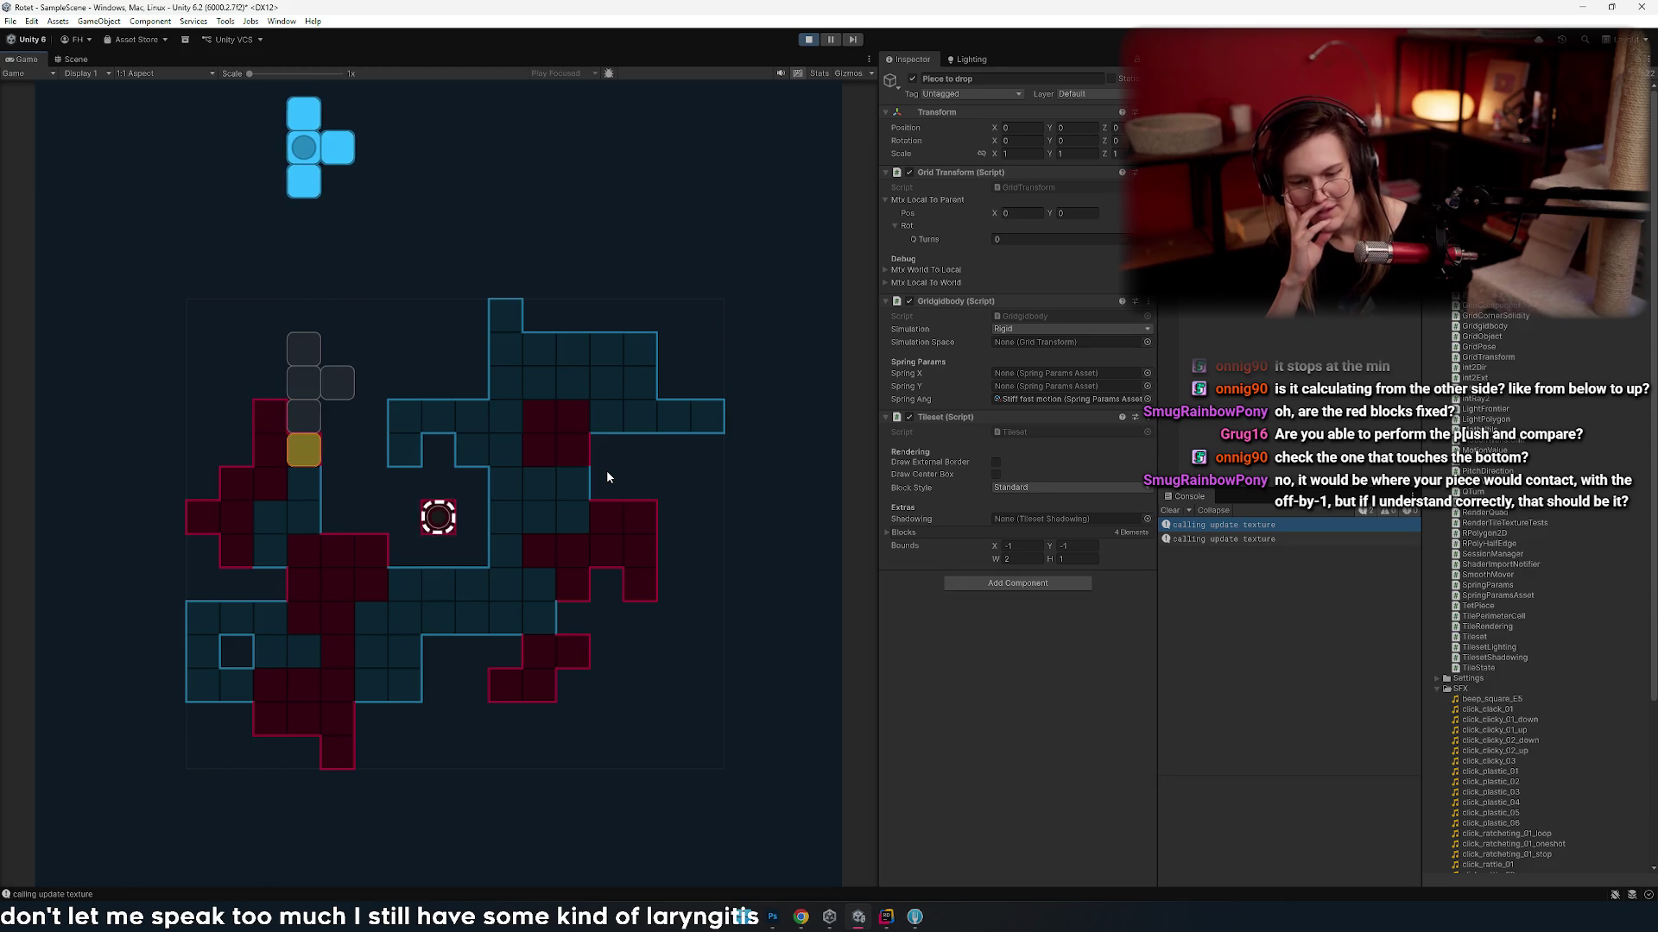
key("Left")
key("Right")
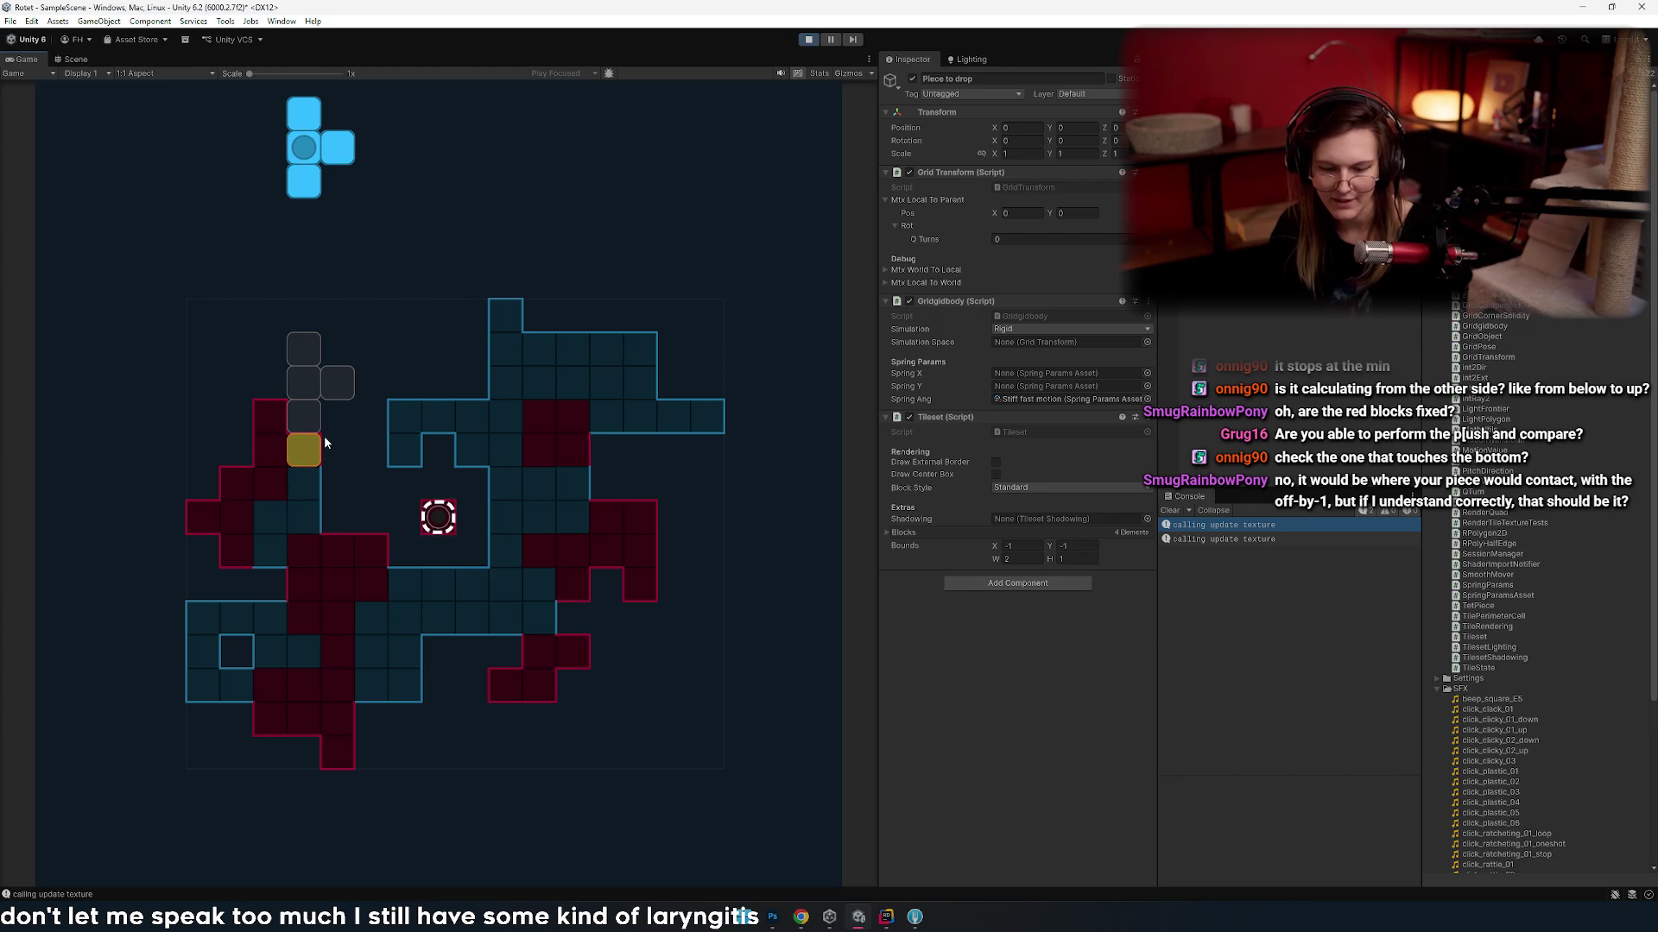
key("alt+Tab")
- Browse the shiftability-counting code in Tileset.cs
left_click(436, 472)
scroll(501, 485, "up", 4)
scroll(500, 485, "up", 20)
scroll(421, 521, "down", 20)
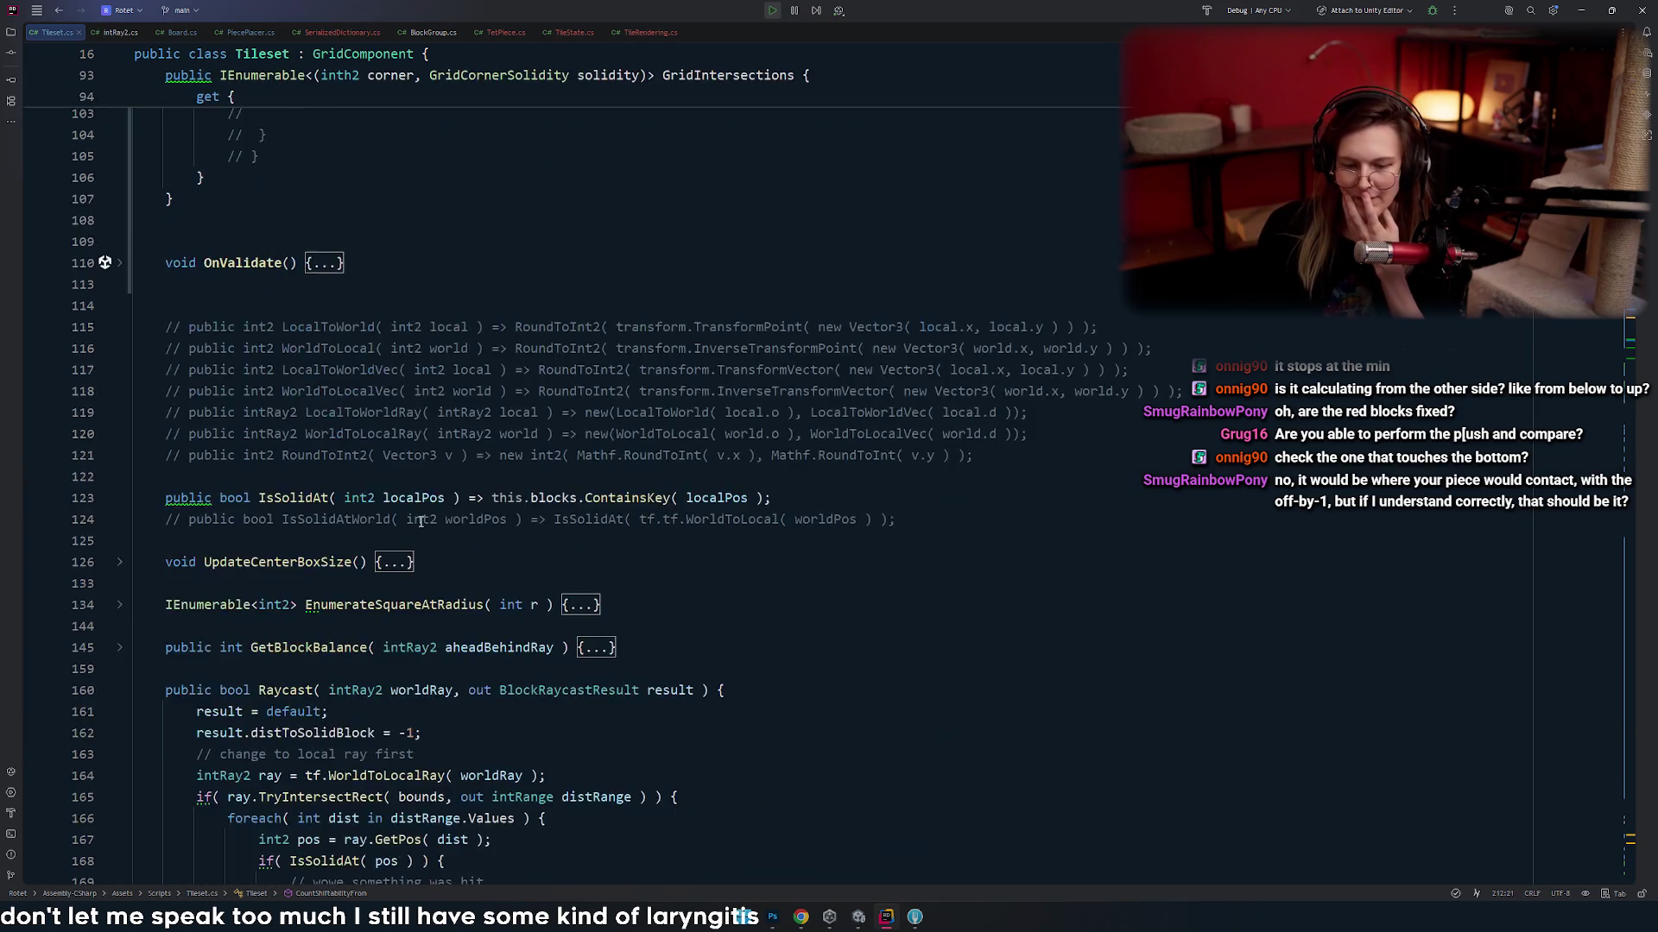
scroll(426, 510, "up", 7)
scroll(389, 503, "down", 20)
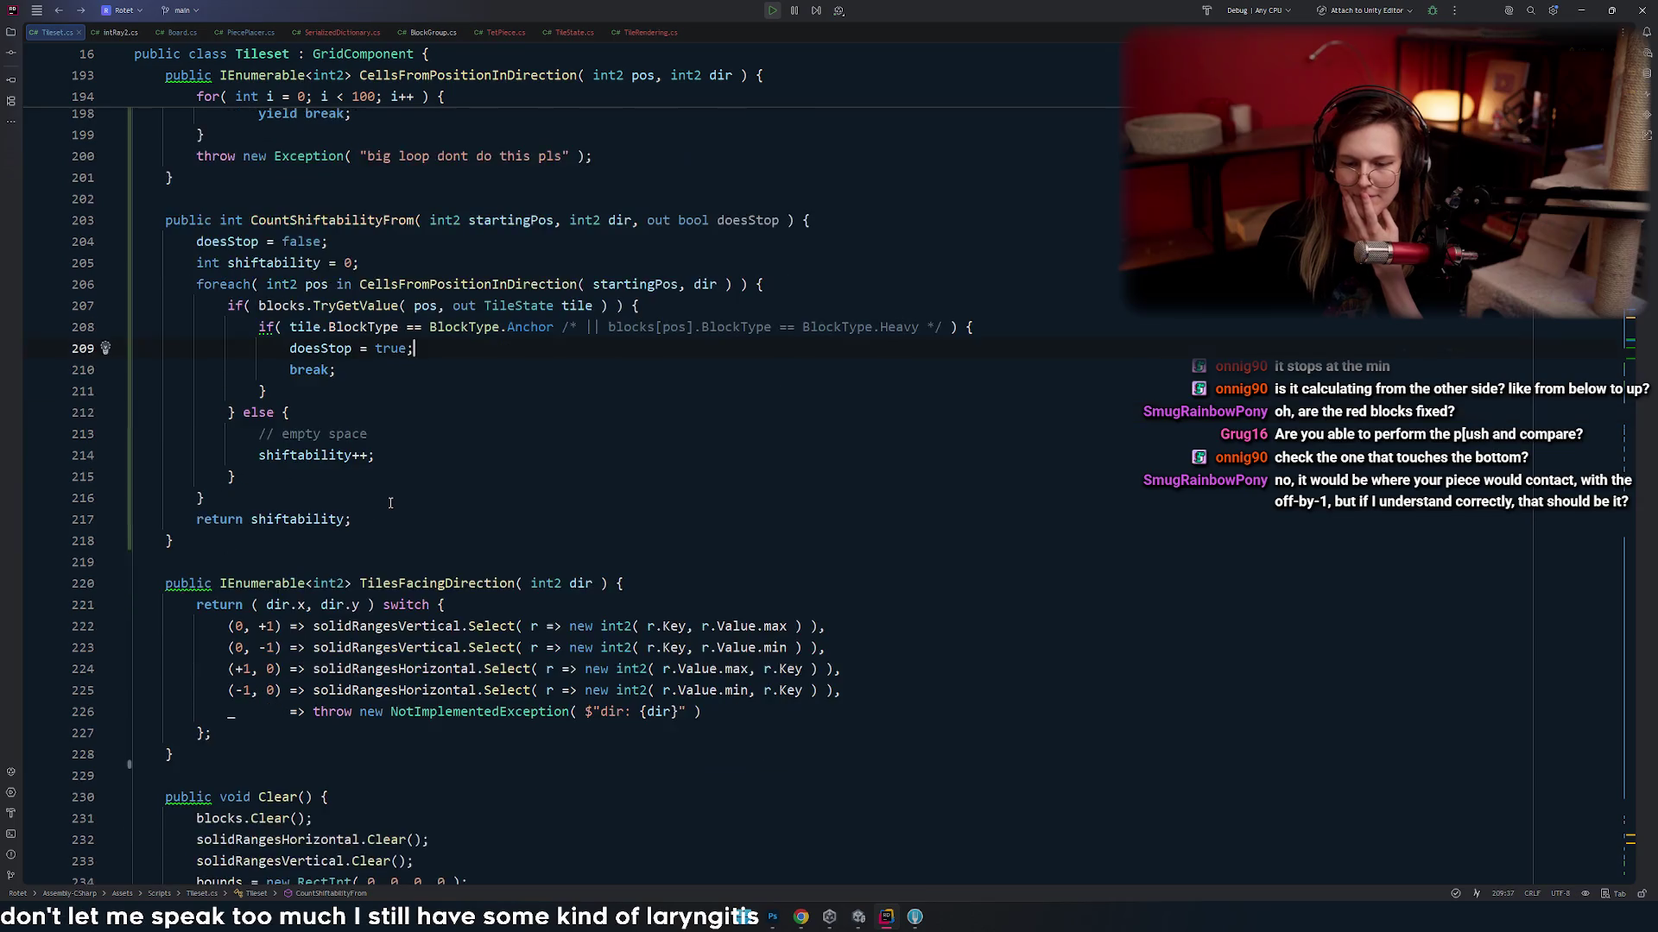
scroll(421, 522, "down", 7)
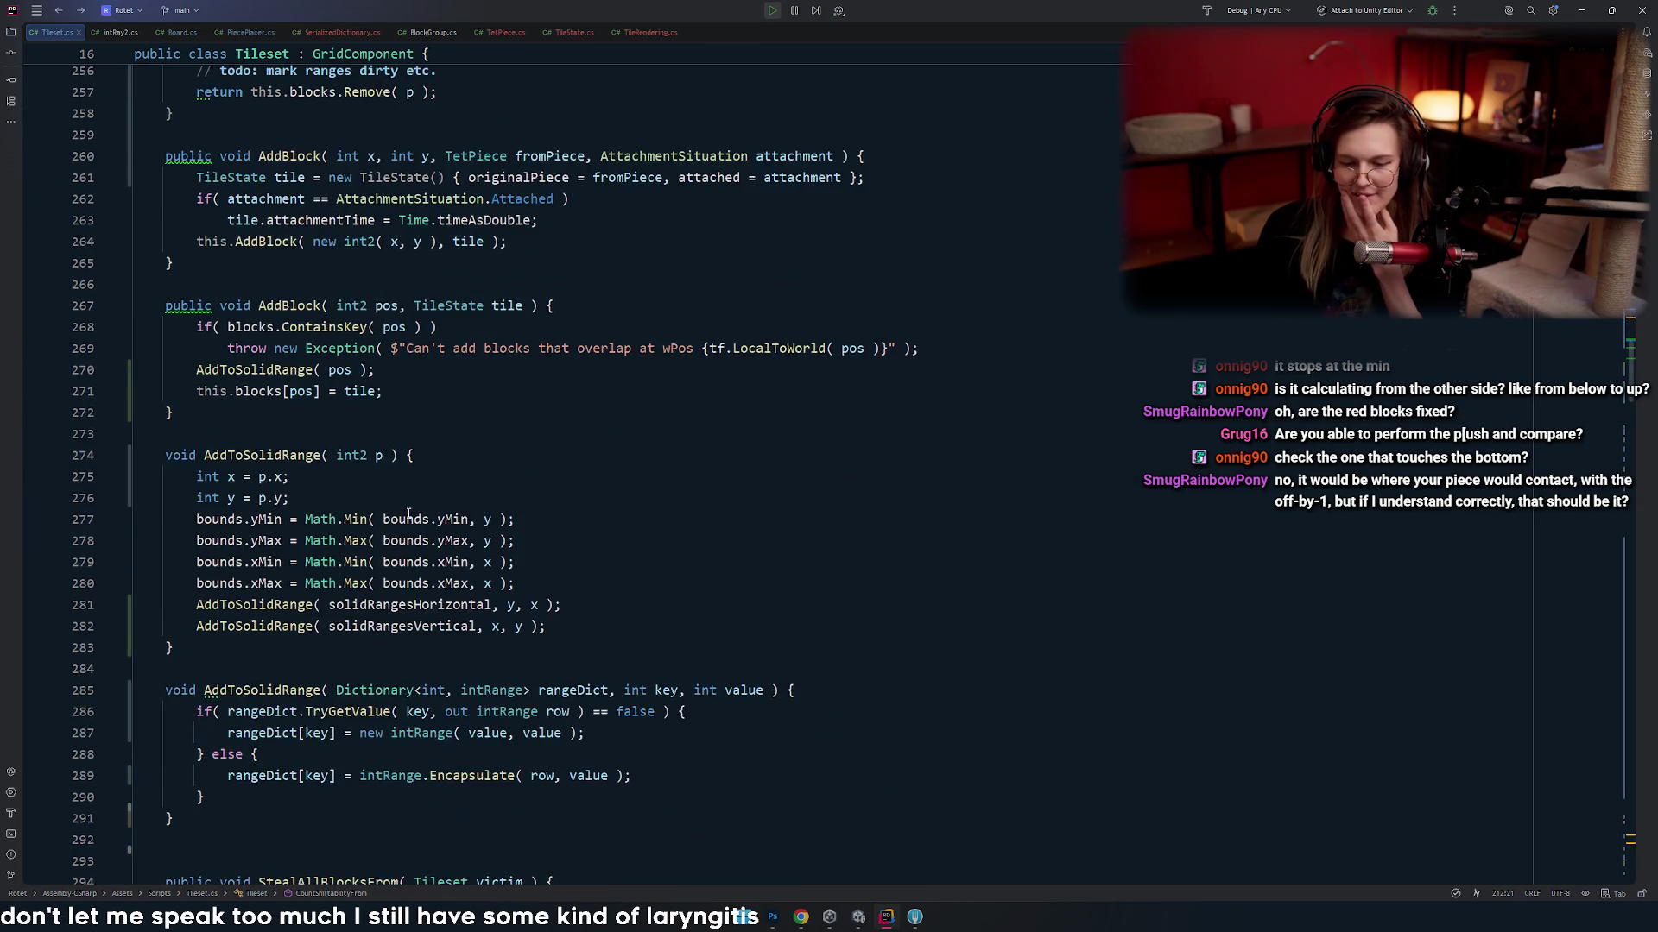
scroll(401, 500, "down", 6)
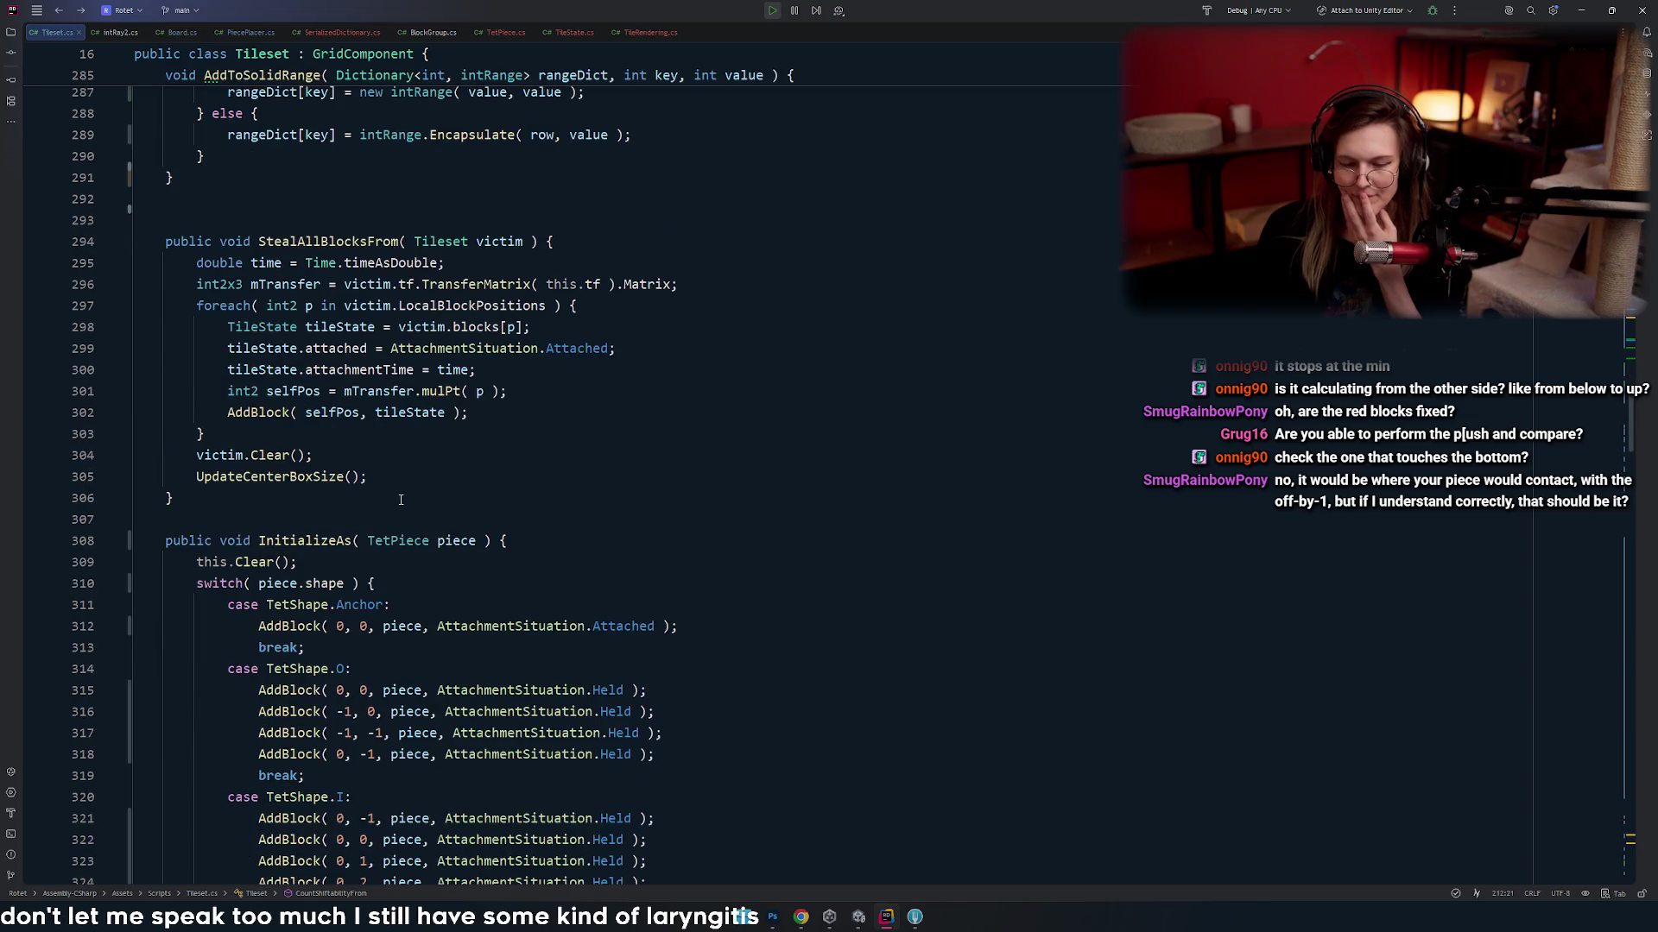
scroll(398, 523, "down", 20)
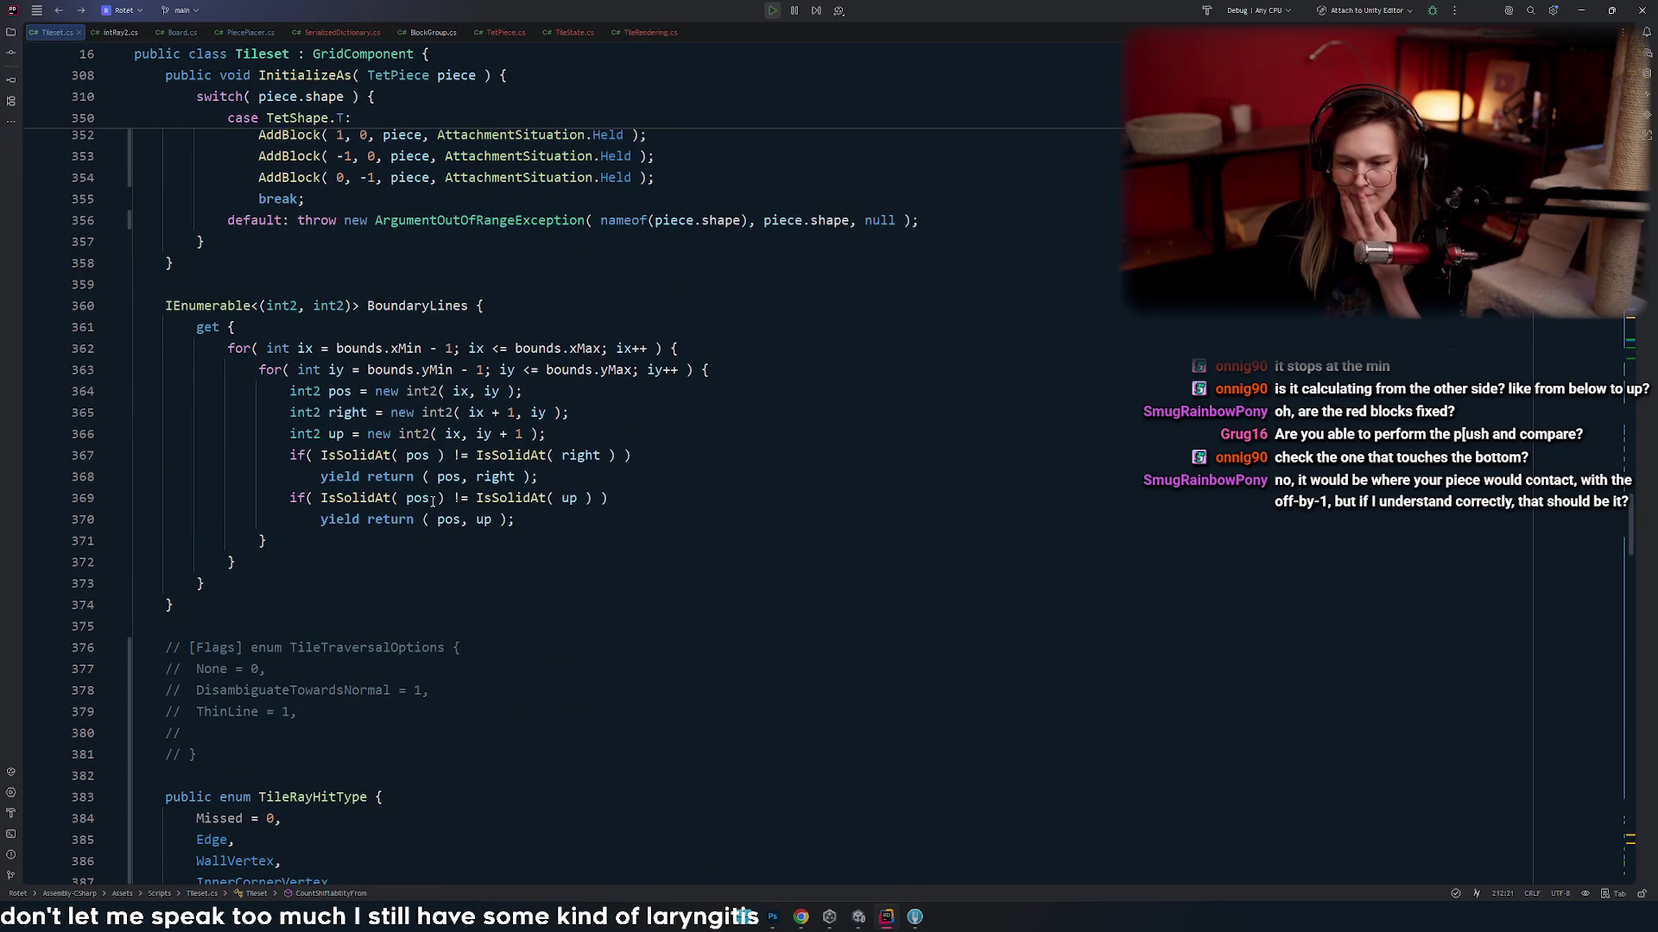
scroll(433, 502, "up", 4)
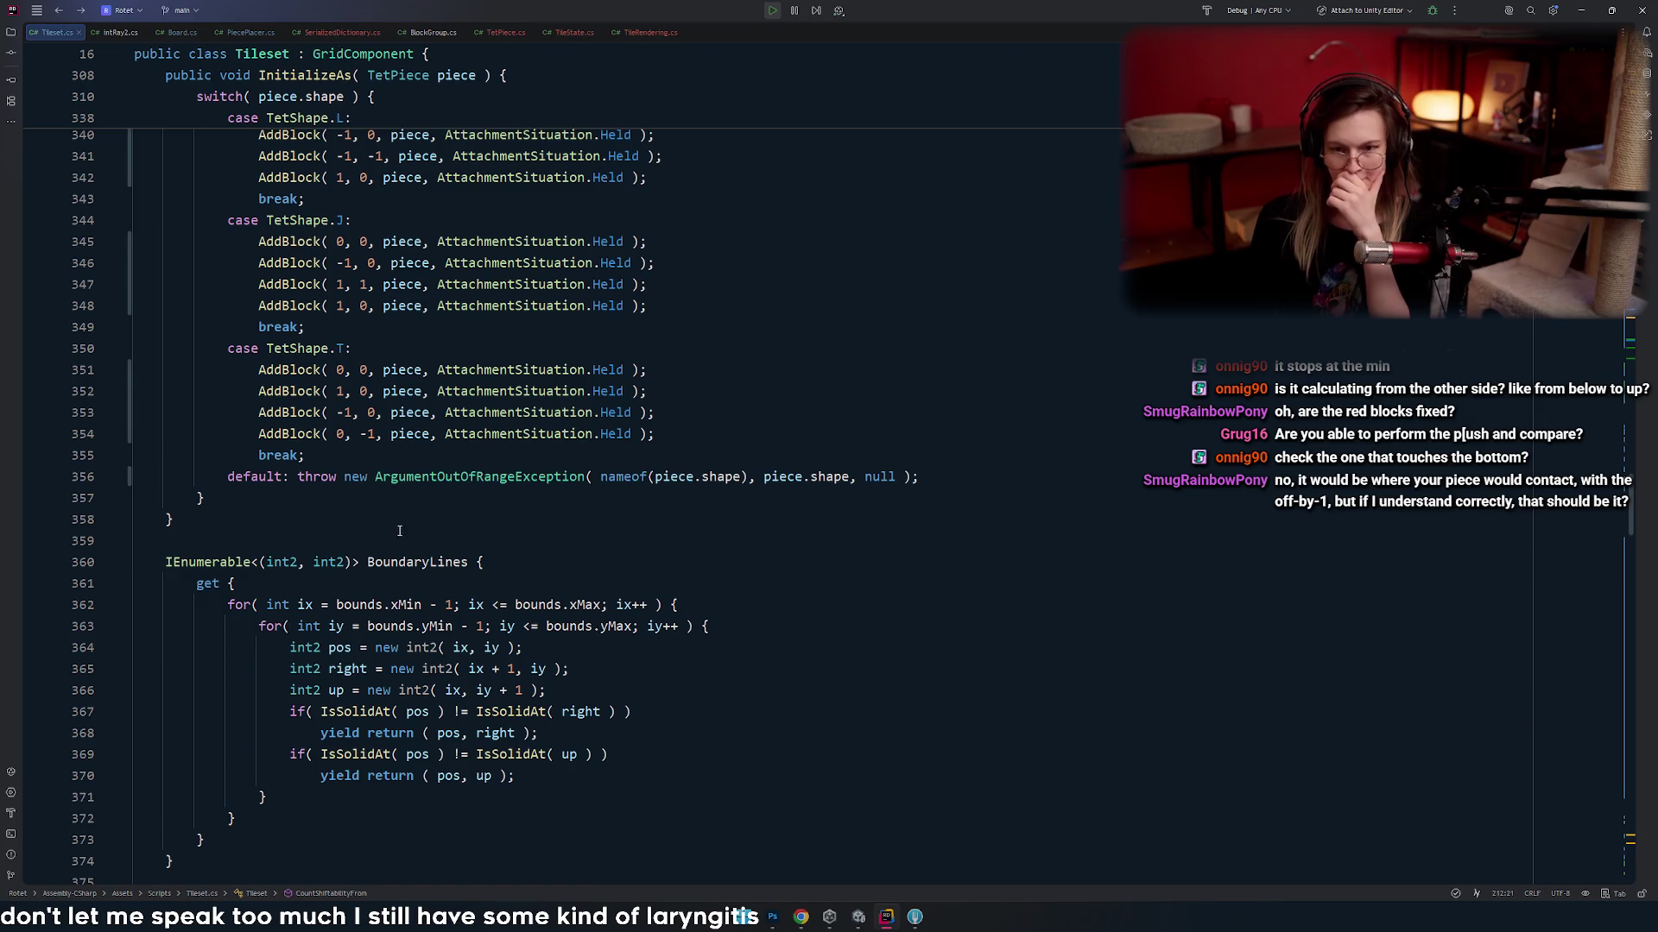
- In PiecePlacer.cs, add a parenthesis before the Min call in the trampleDistance expression, then return to Unity
left_click(275, 34)
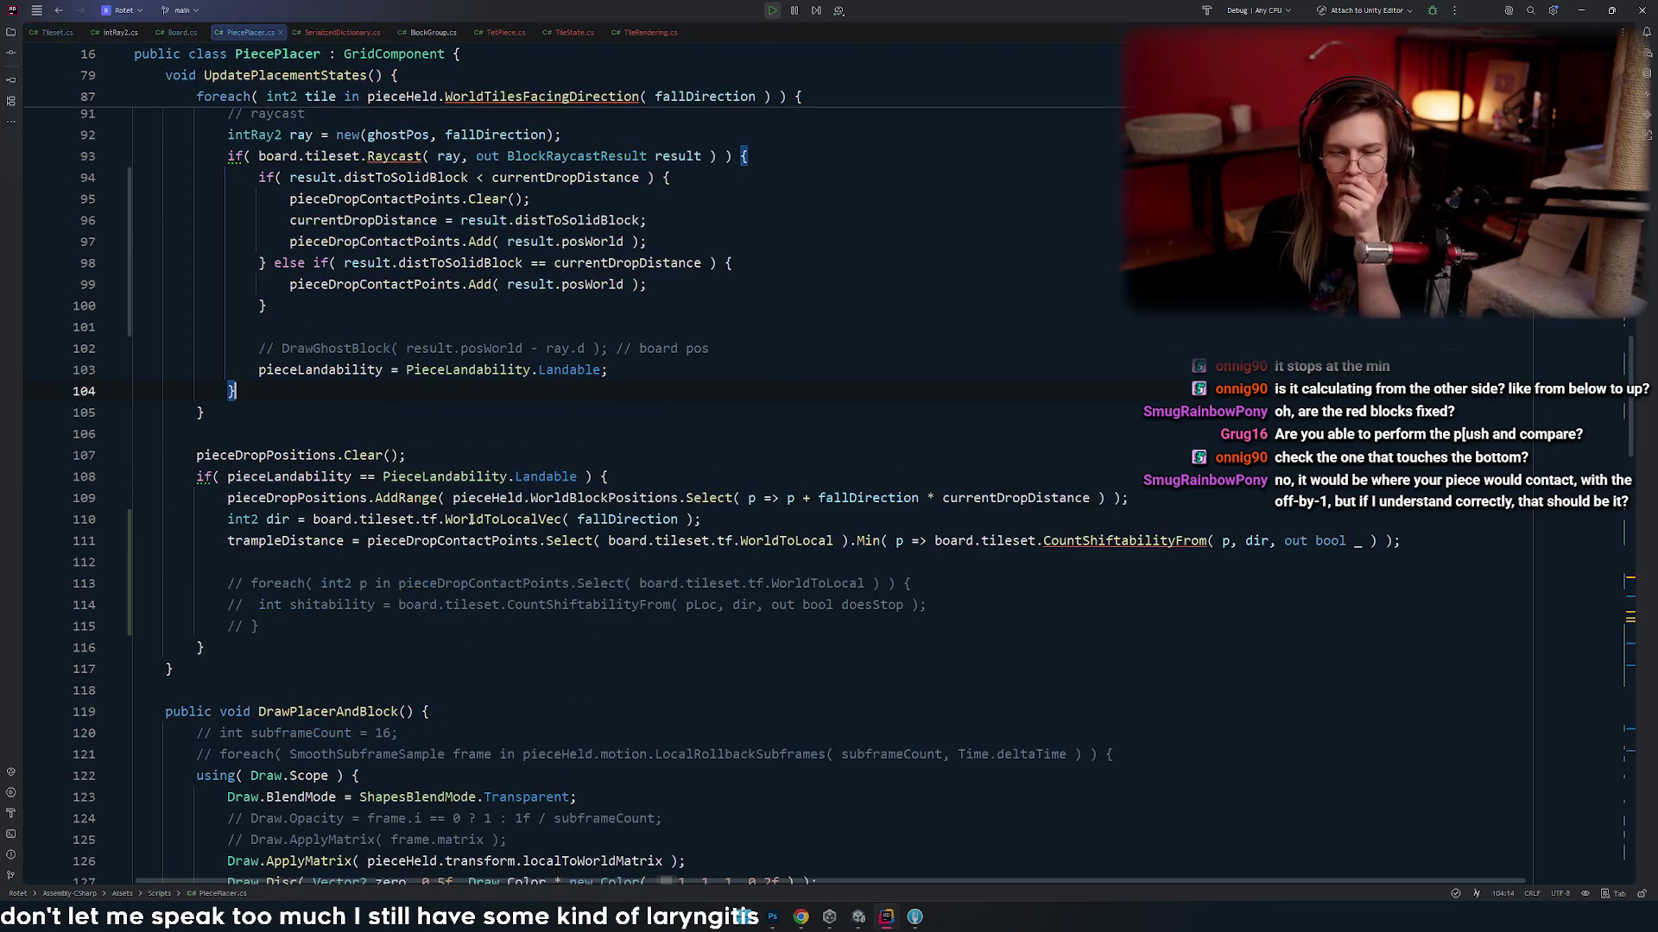
scroll(289, 410, "down", 2)
left_click(288, 412)
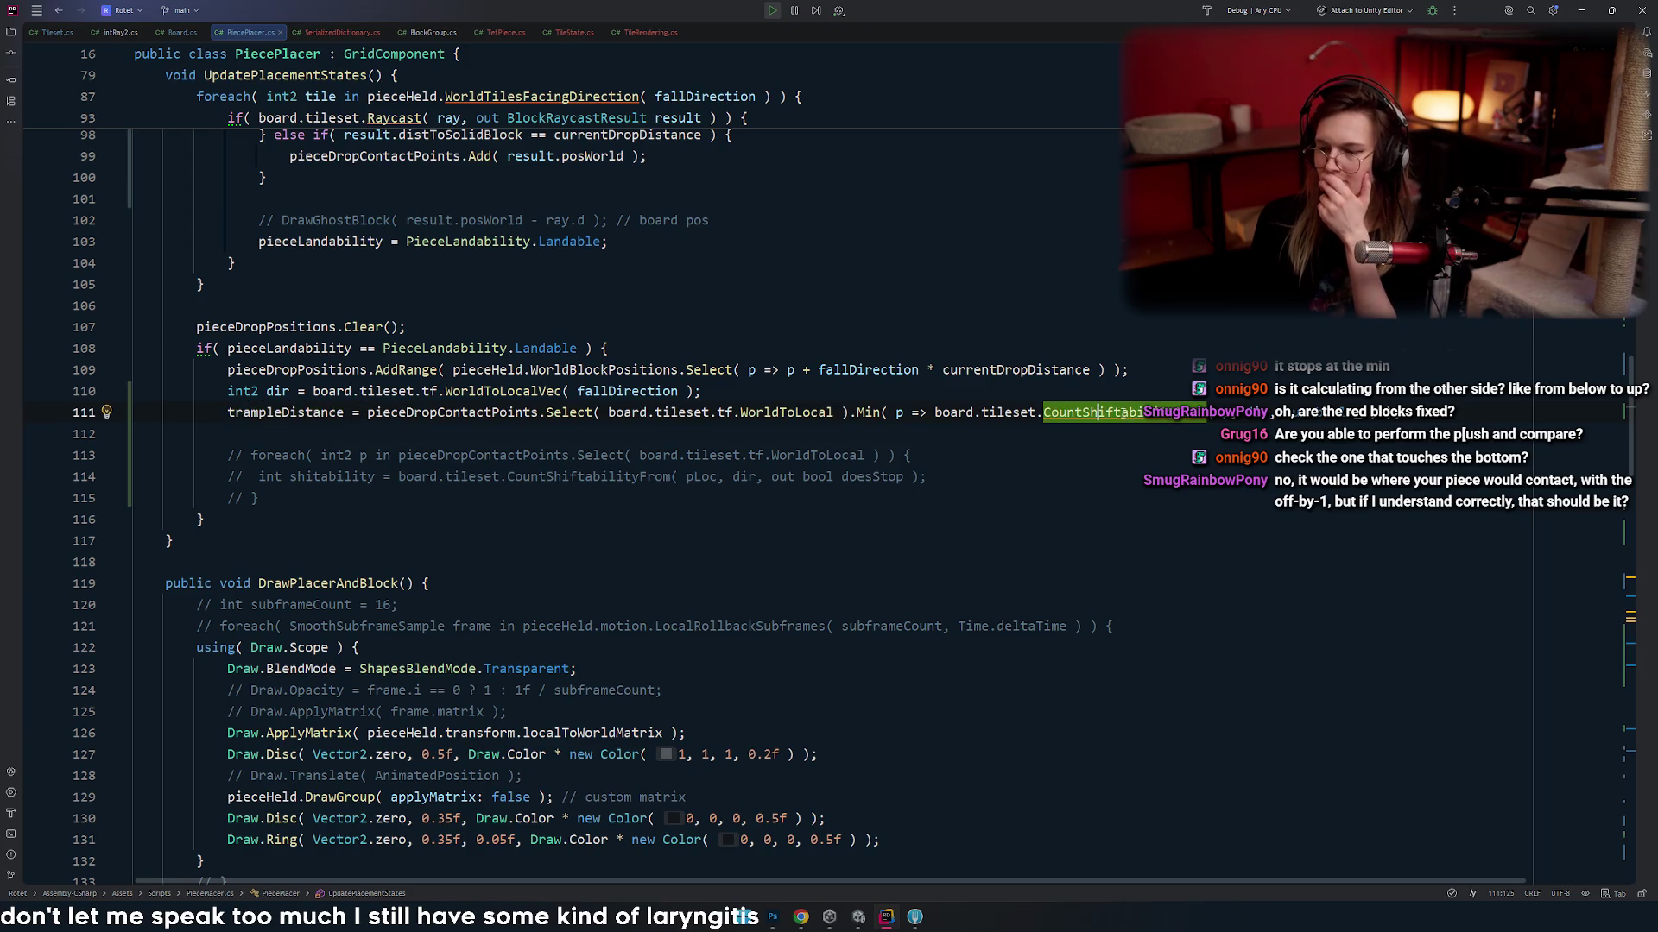
left_click(353, 413)
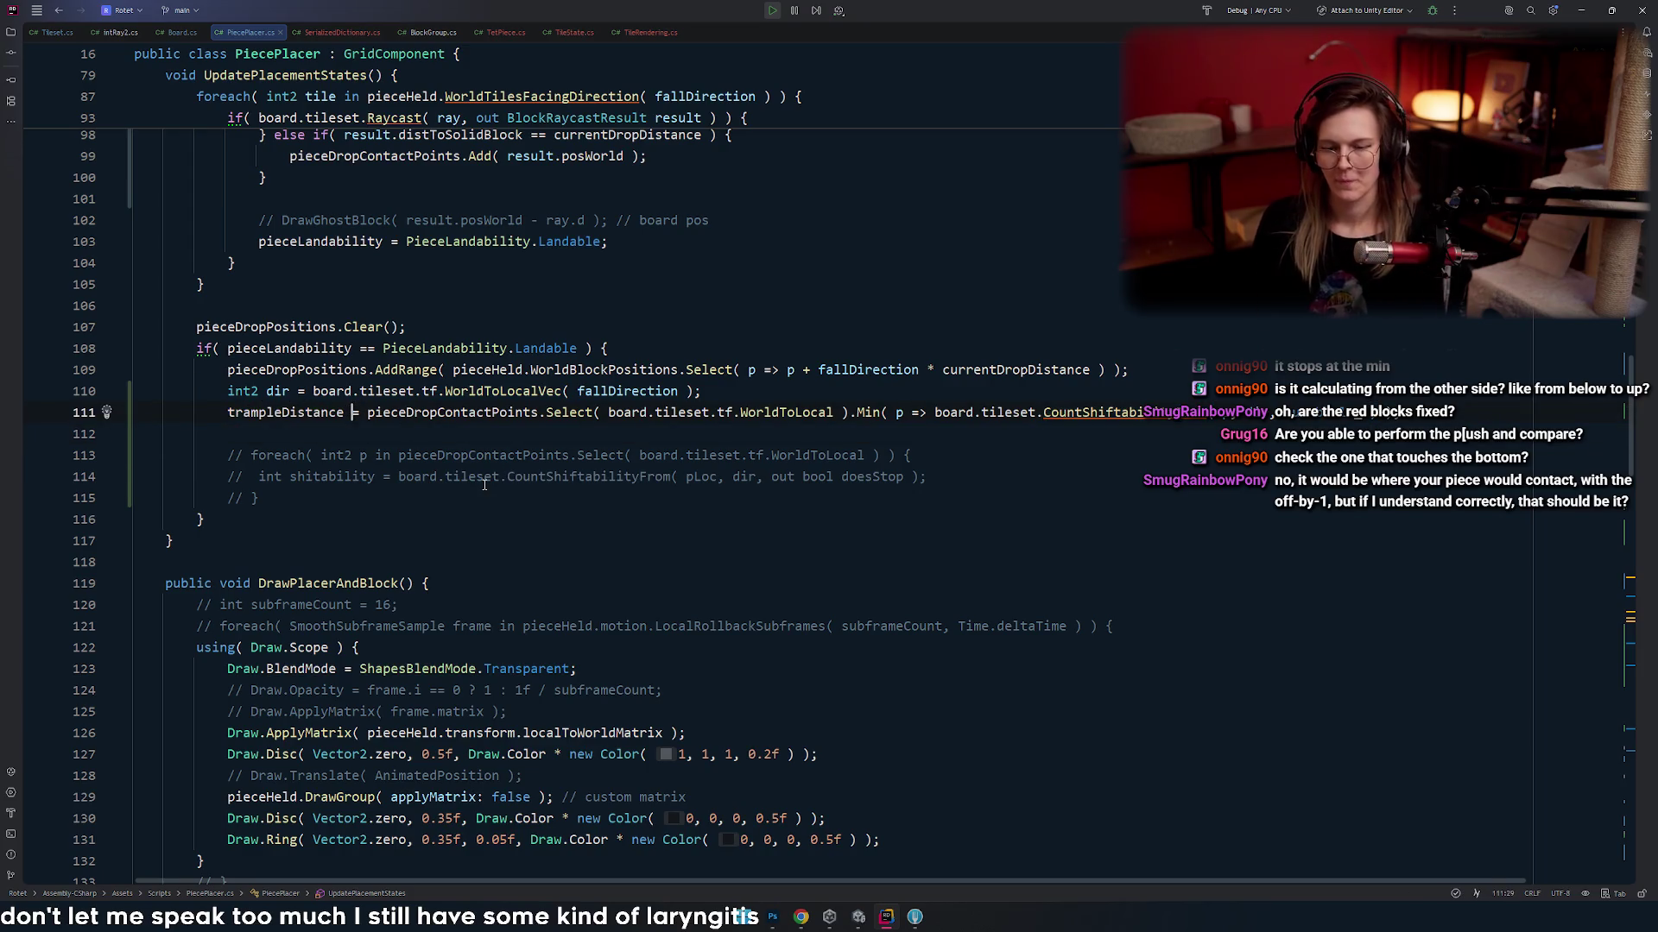
key("ctrl+Right")
key("ctrl+Right")
key("ctrl+Right")
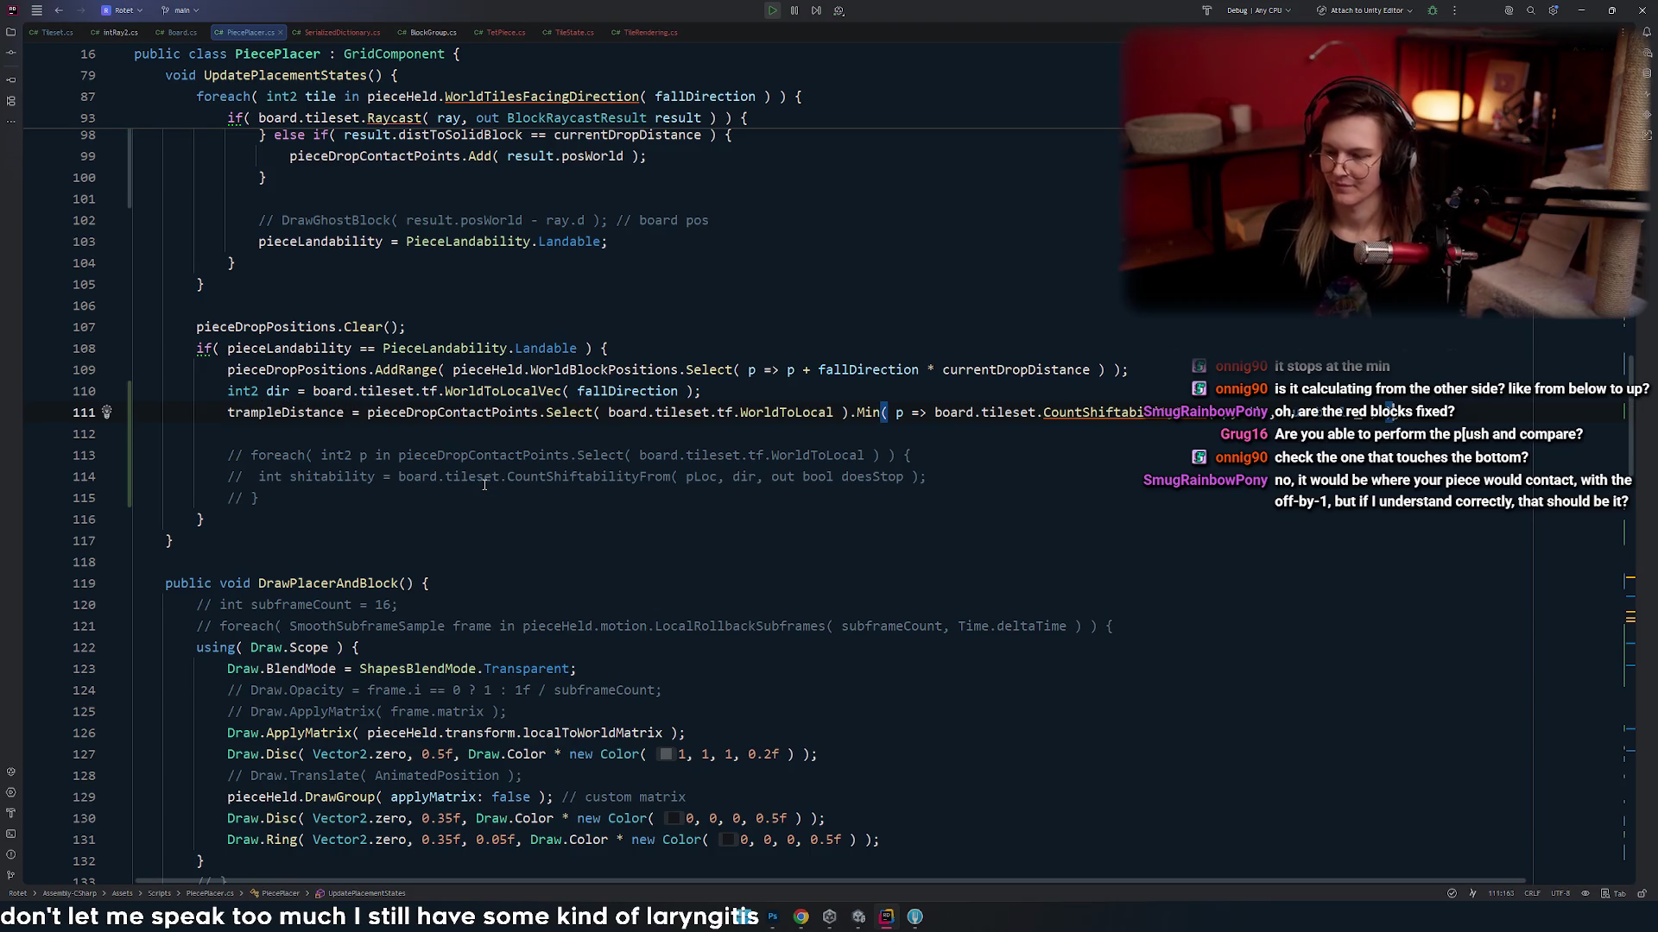
type("(")
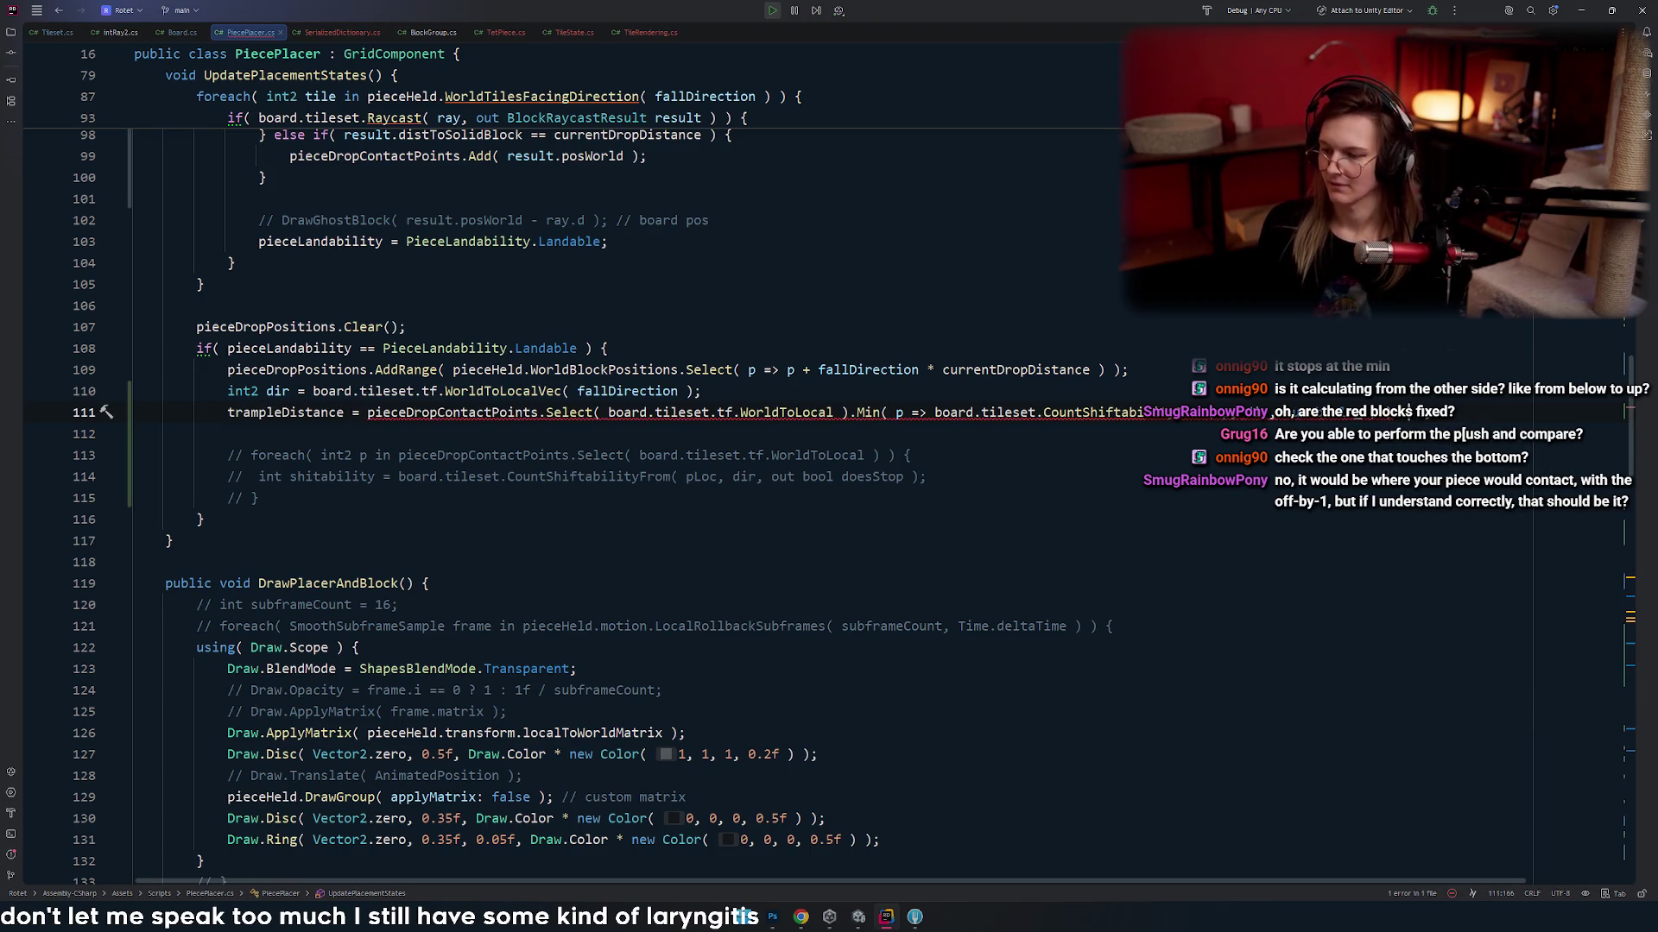
key("alt+Tab")
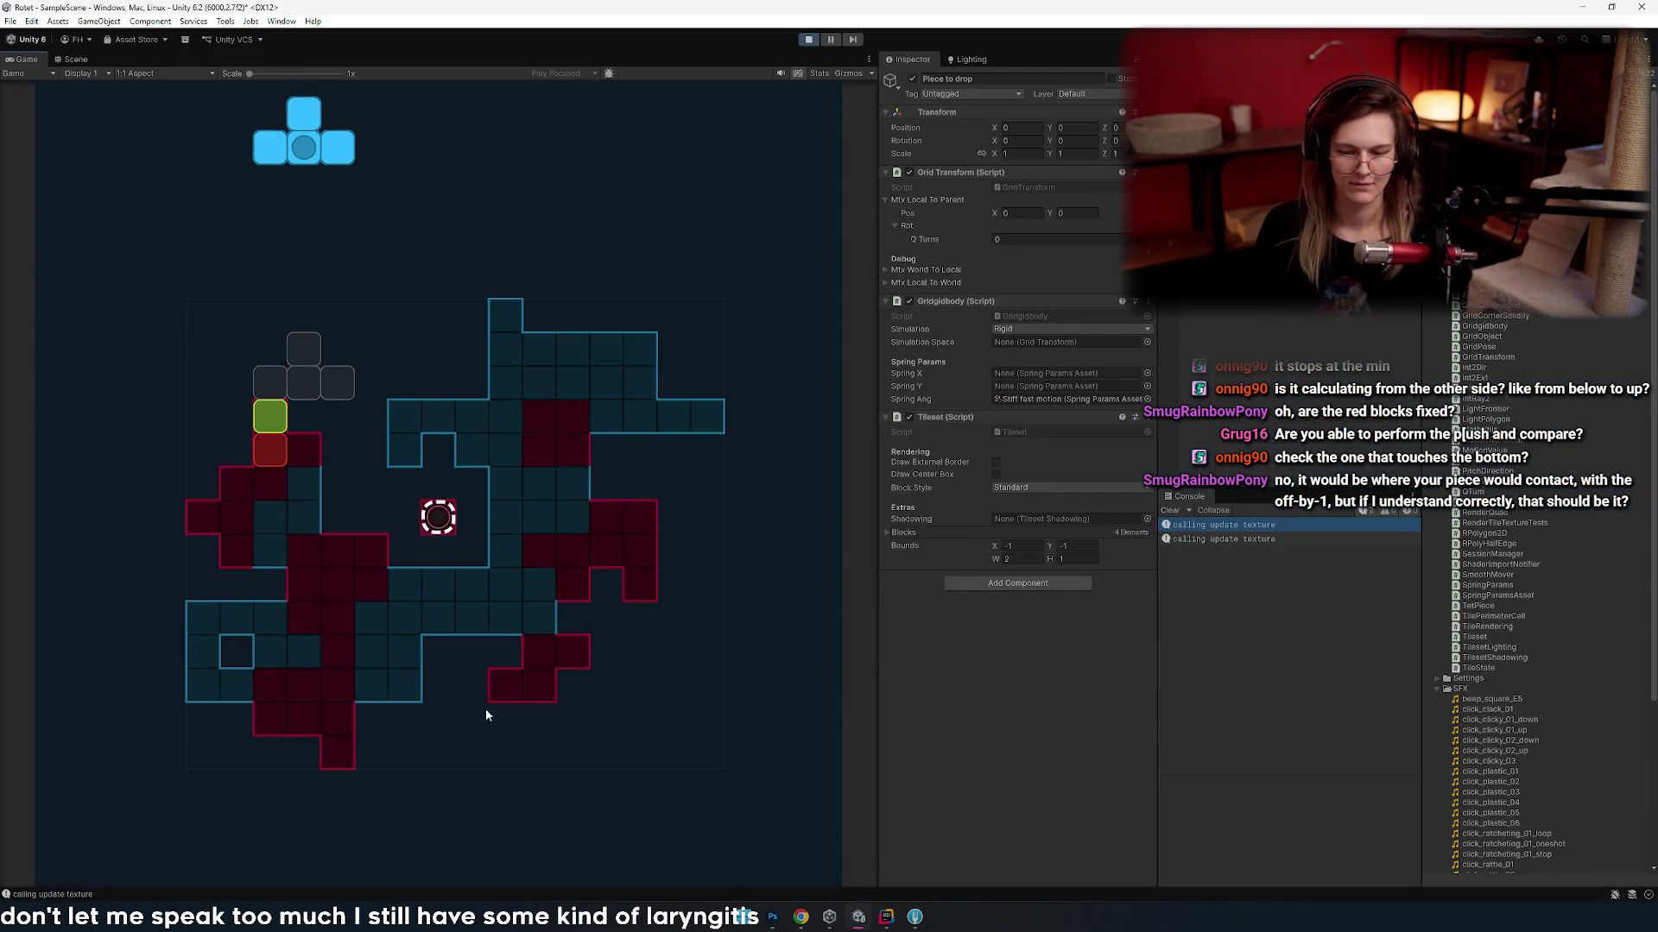
- Rotate the blue T piece, then stop and restart Play mode so the scripts recompile
key("q")
key("ctrl+p")
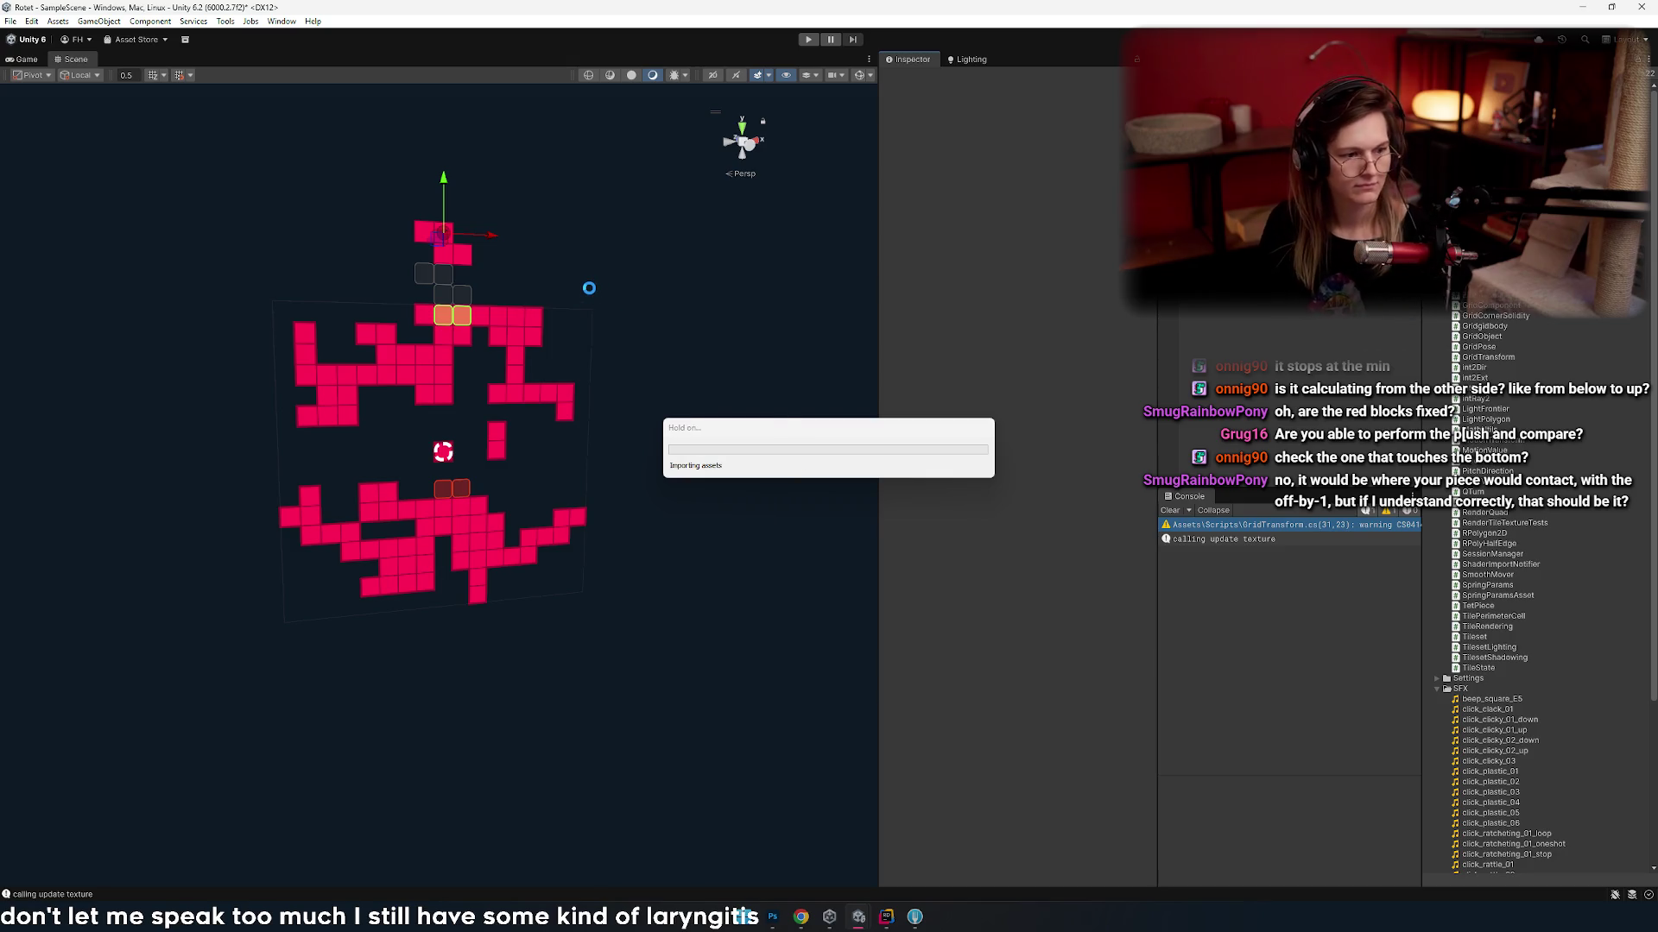
key("ctrl+p")
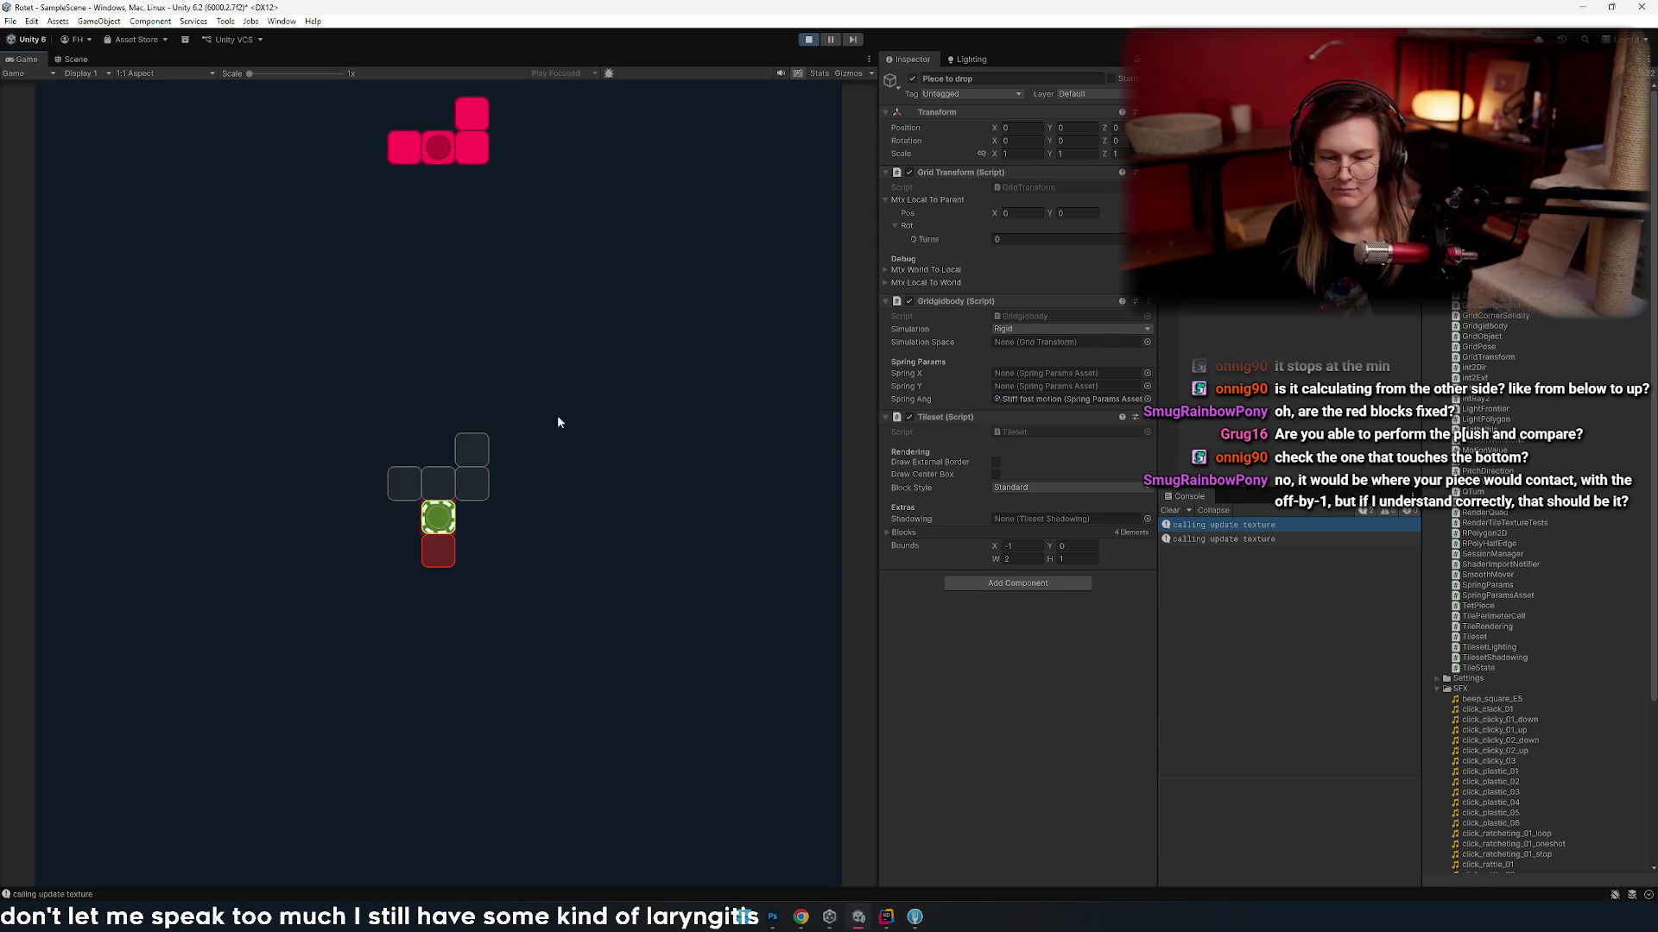
- Rotate the red L-piece, adjust its position and drop it onto the board
key("q")
key("a")
key("a")
key("d")
key("d")
key("e")
key("space")
- Drop the rotated blue piece shifted right, then the red I-piece turned horizontal
key("q")
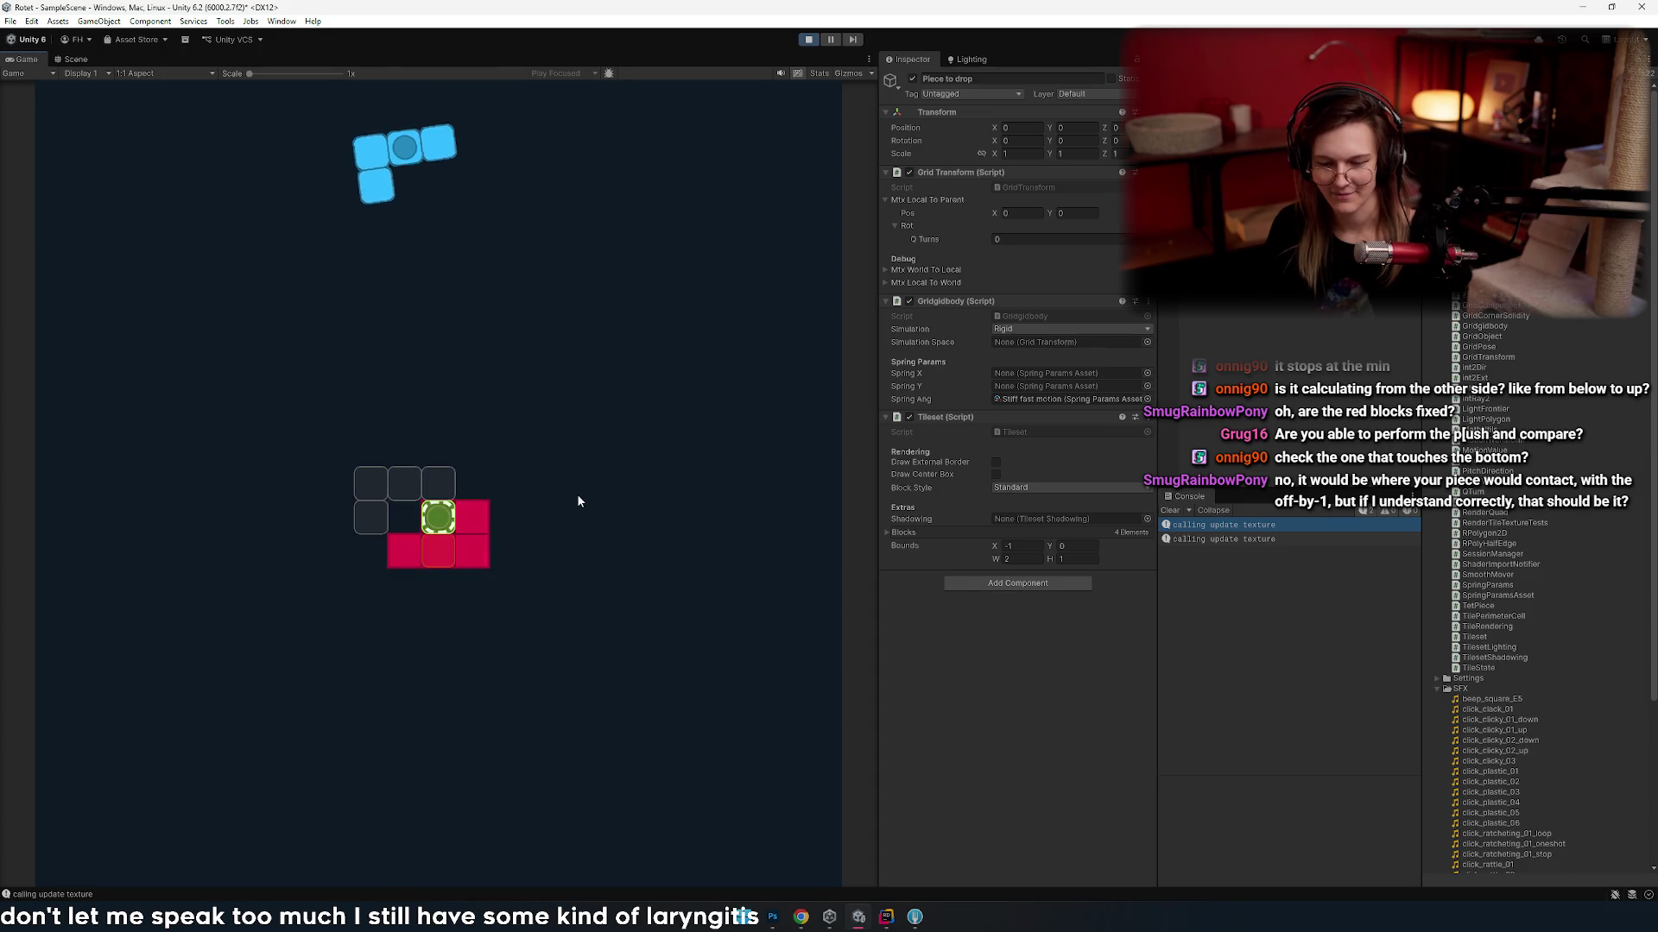
key("d")
key("space")
key("d")
key("e")
key("space")
- Rotate and shift the blue T-piece upright and drop it onto the board
key("q")
key("a")
key("e")
key("d")
key("a")
key("e")
key("e")
key("d")
key("d")
- Nudge the new red piece left and right across its starting columns
key("d")
key("d")
key("d")
key("e")
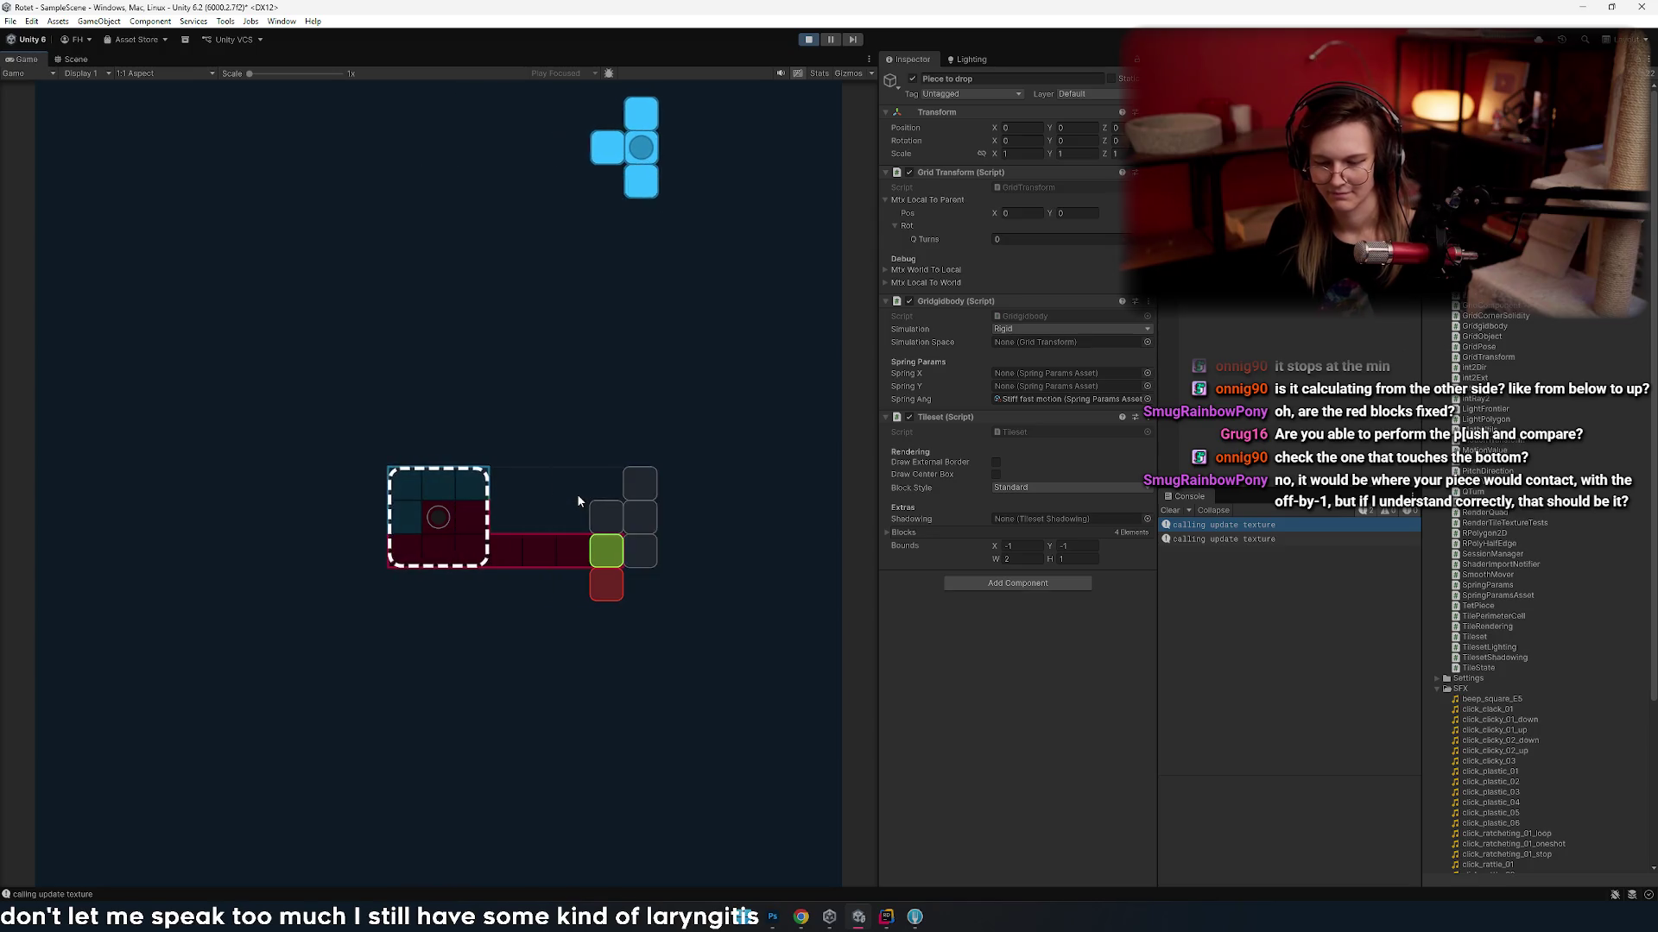
key("space")
key("a")
key("a")
key("a")
key("e")
key("e")
key("a")
key("d")
key("d")
key("a")
key("a")
key("a")
key("d")
key("a")
key("d")
key("d")
key("a")
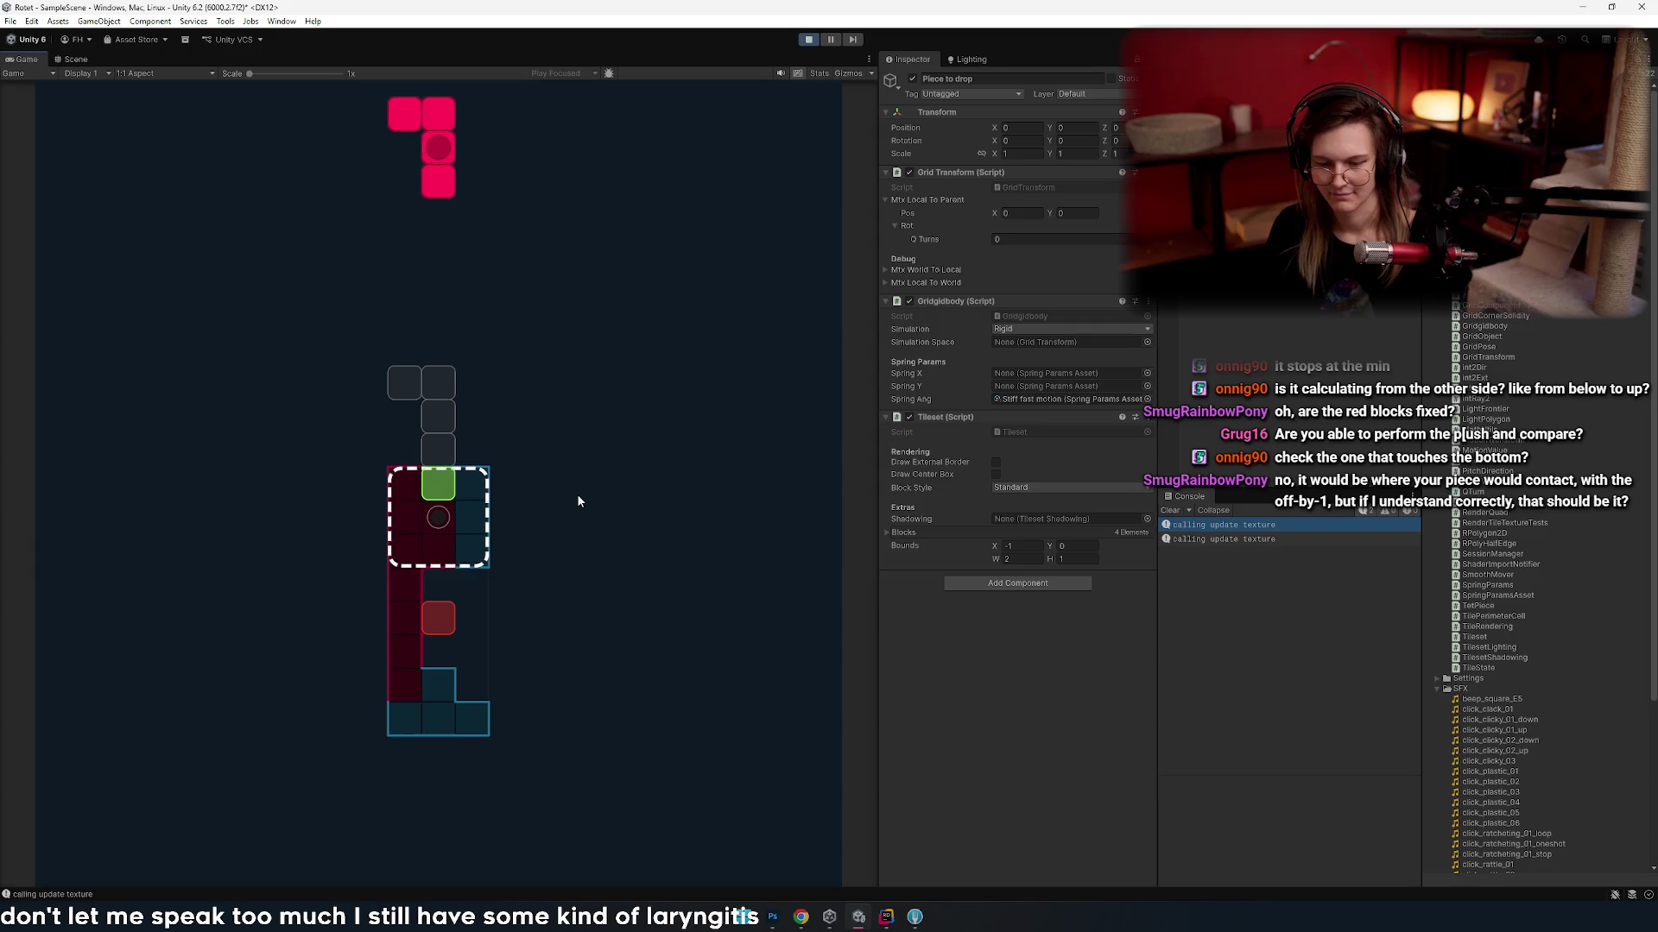
key("d")
key("a")
key("a")
key("d")
key("d")
key("a")
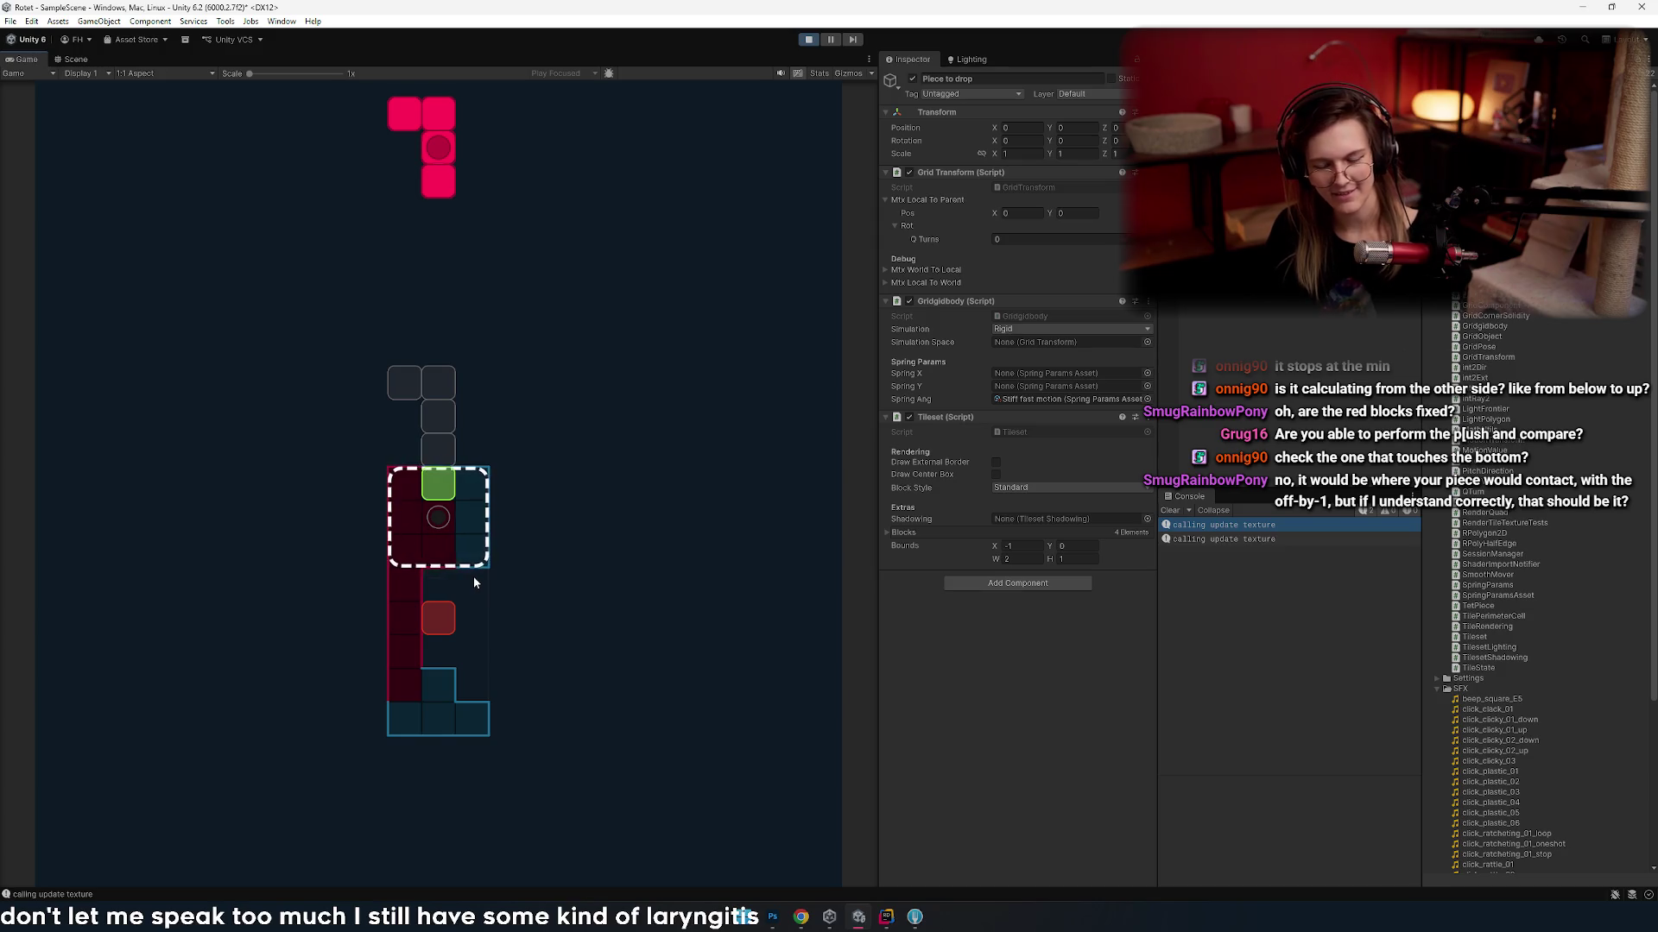
- Compare the red piece's landing spots, then drop the red and blue pieces to rotate the board
key("d")
key("a")
key("a")
key("d")
key("d")
key("a")
key("d")
key("a")
key("e")
key("d")
key("d")
key("q")
key("a")
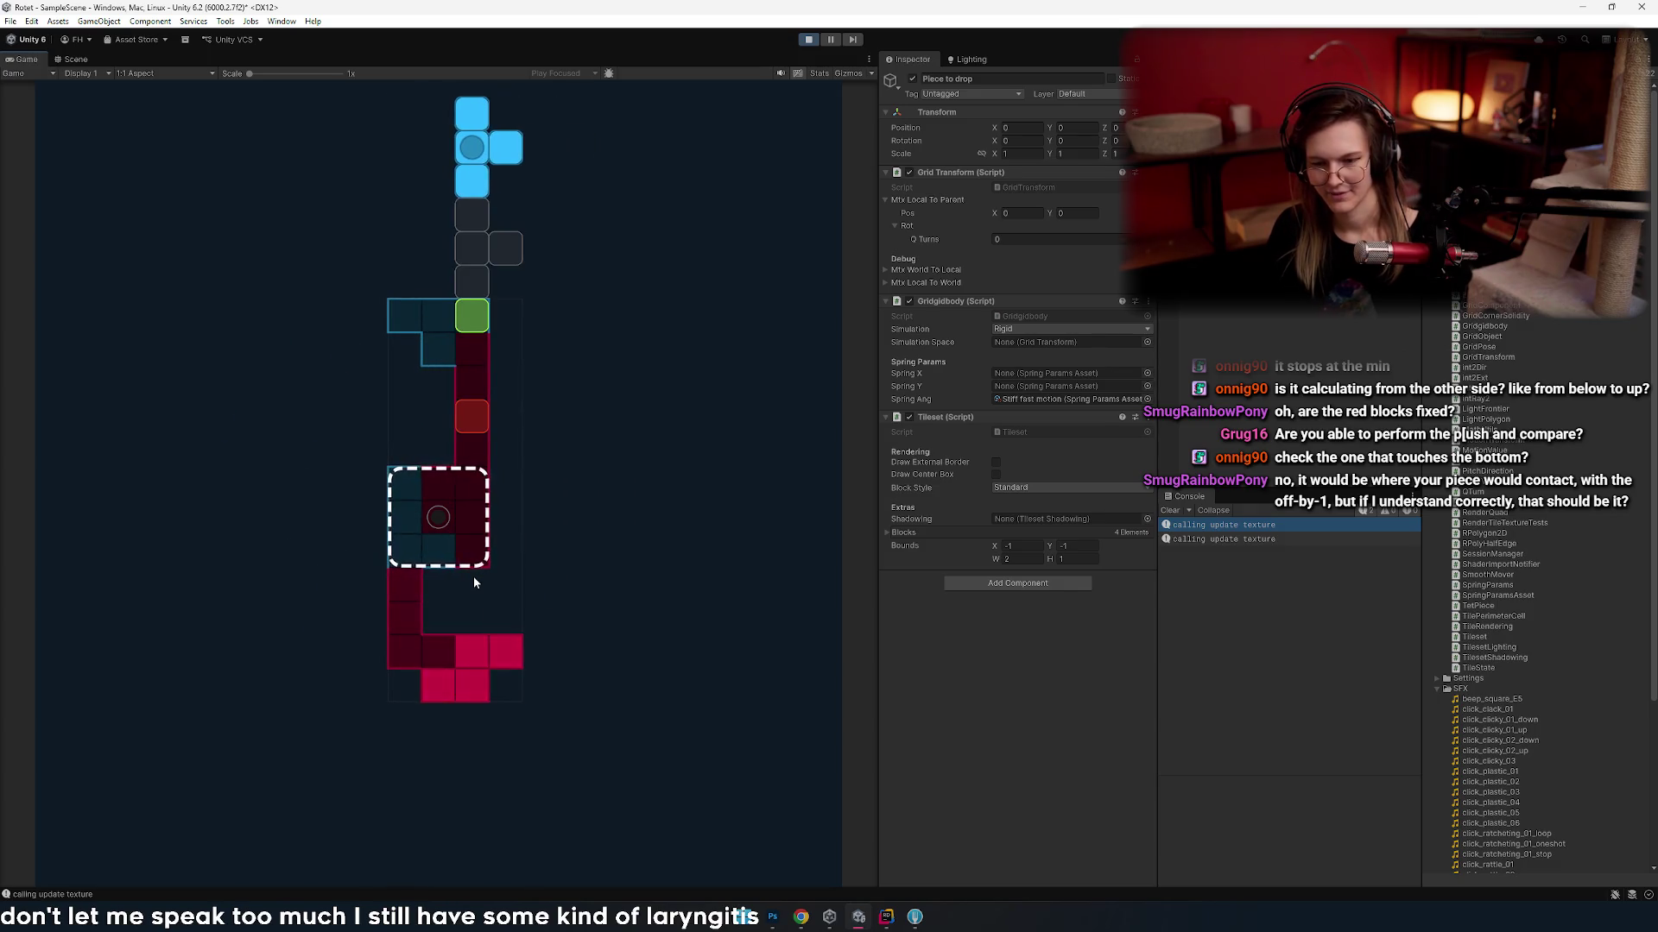
key("e")
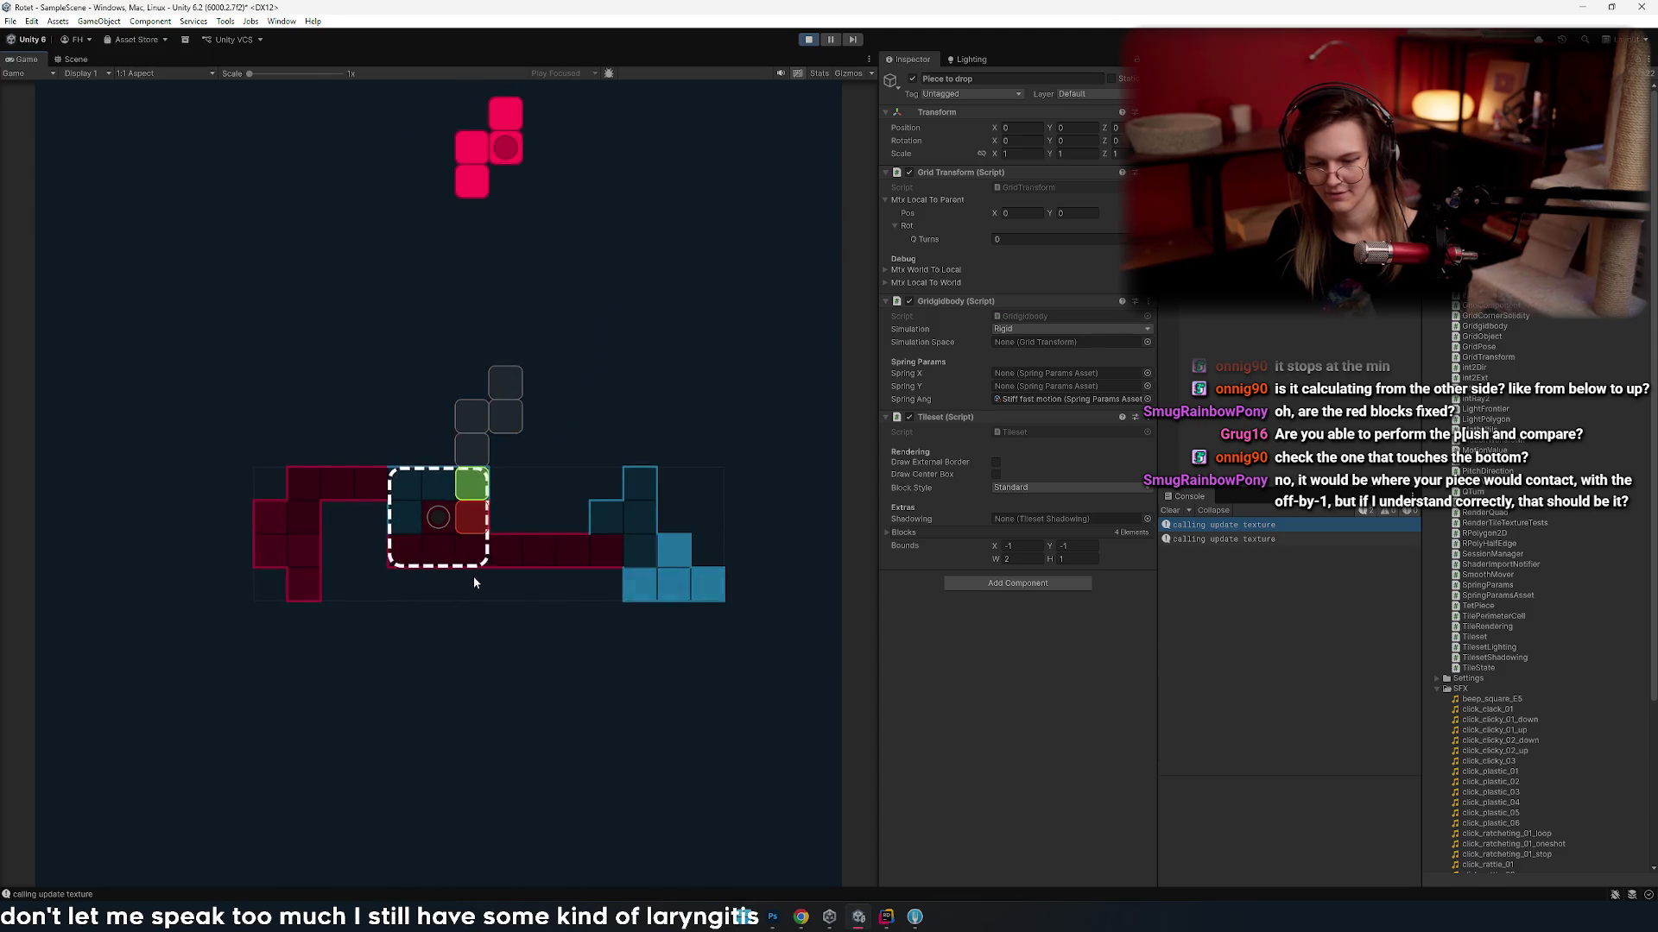
- Slide the next red piece back and forth across columns, then return to PiecePlacer.cs in Rider
key("d")
key("d")
key("d")
key("d")
key("a")
key("d")
key("d")
key("a")
key("d")
key("d")
key("a")
key("a")
key("a")
key("a")
key("a")
key("d")
key("d")
key("a")
key("a")
key("a")
key("d")
key("d")
key("d")
key("d")
key("a")
key("a")
key("a")
key("d")
key("d")
key("d")
key("d")
key("a")
key("a")
key("a")
key("a")
key("d")
key("d")
key("d")
key("a")
key("a")
key("a")
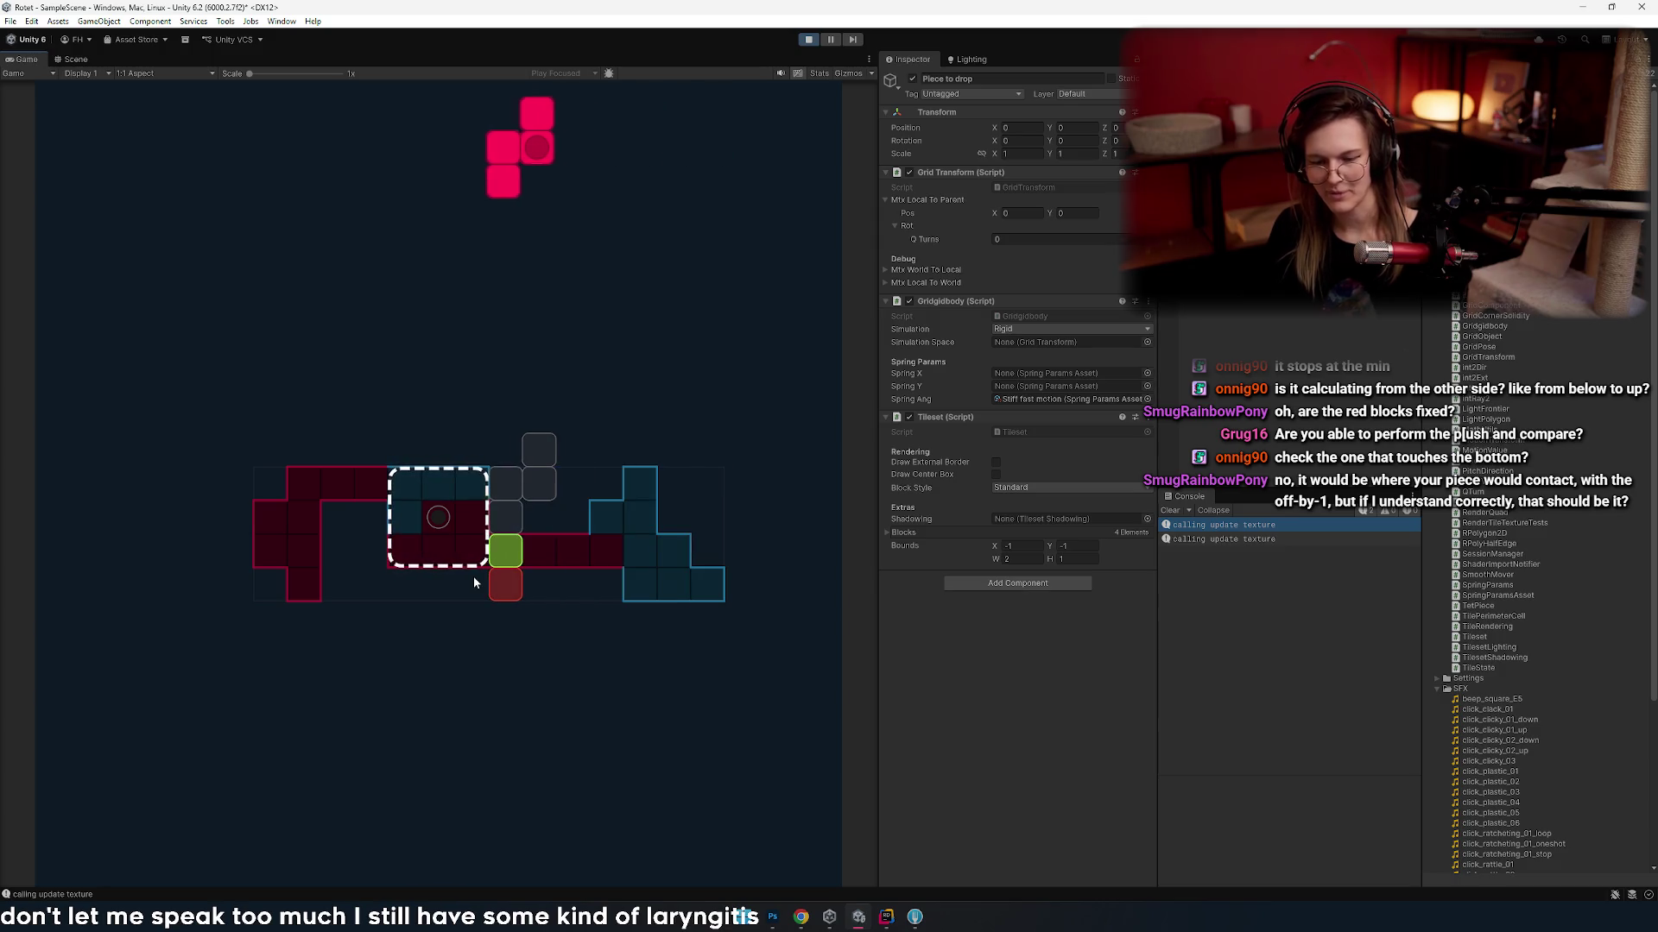
key("a")
key("d")
key("d")
key("d")
key("d")
key("d")
key("d")
key("d")
key("d")
key("d")
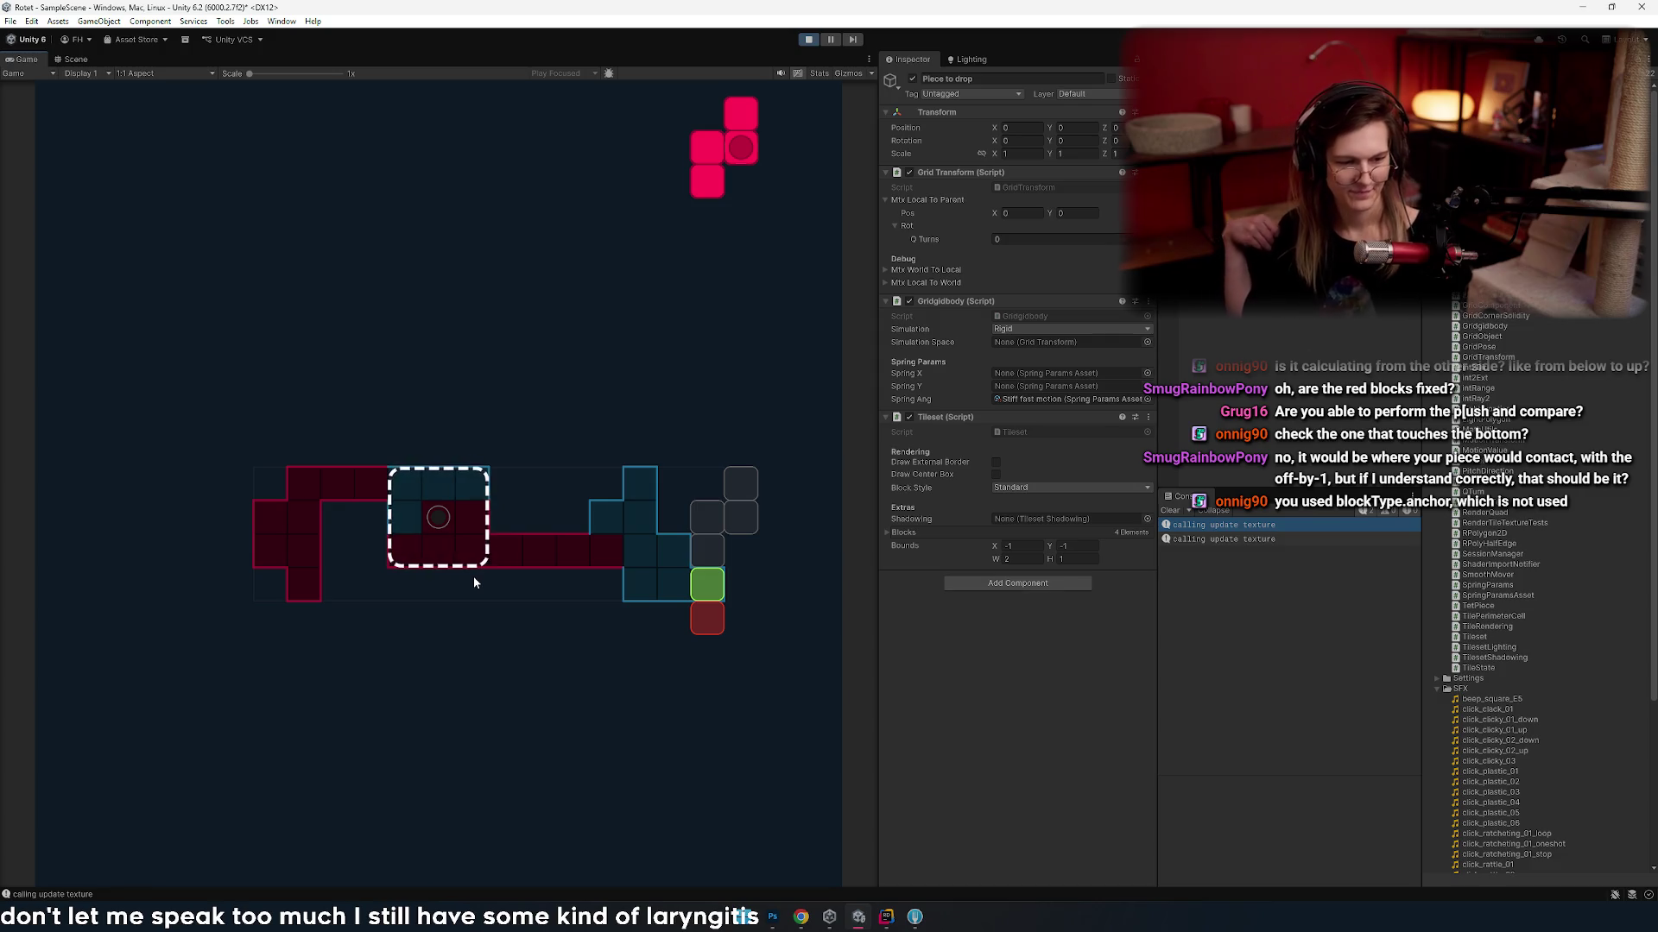
key("alt+Tab")
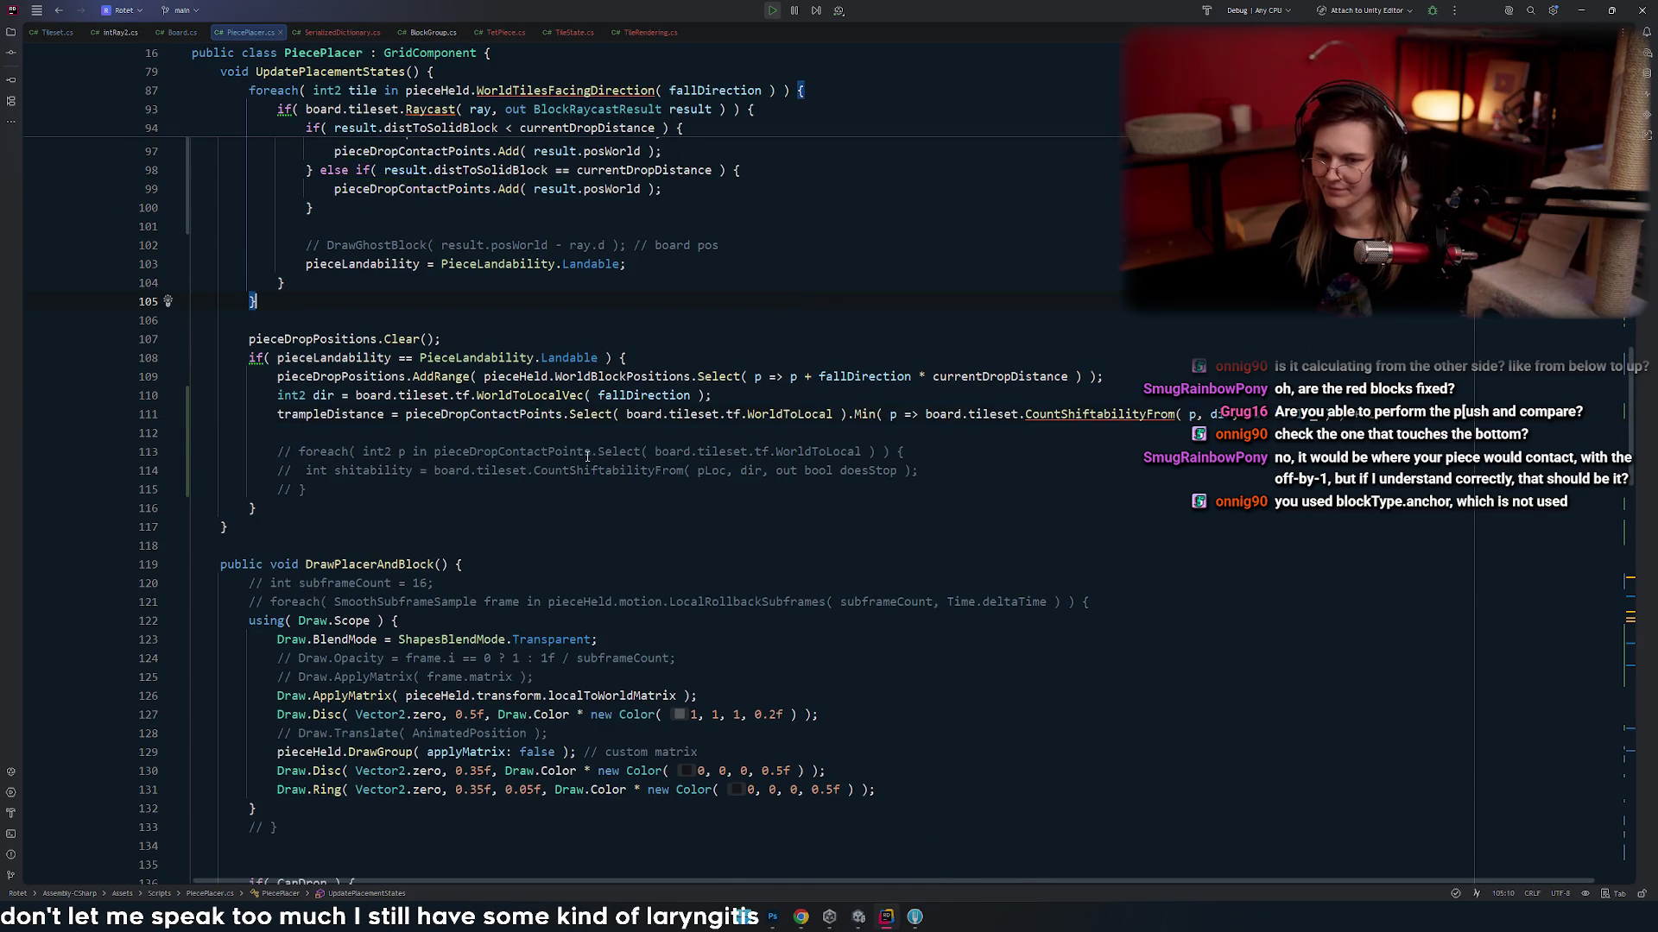
- Review the raycast contact code and the fallDirection usages in PiecePlacer.cs
key("ctrl+minus")
left_click(443, 265)
scroll(448, 358, "up", 3)
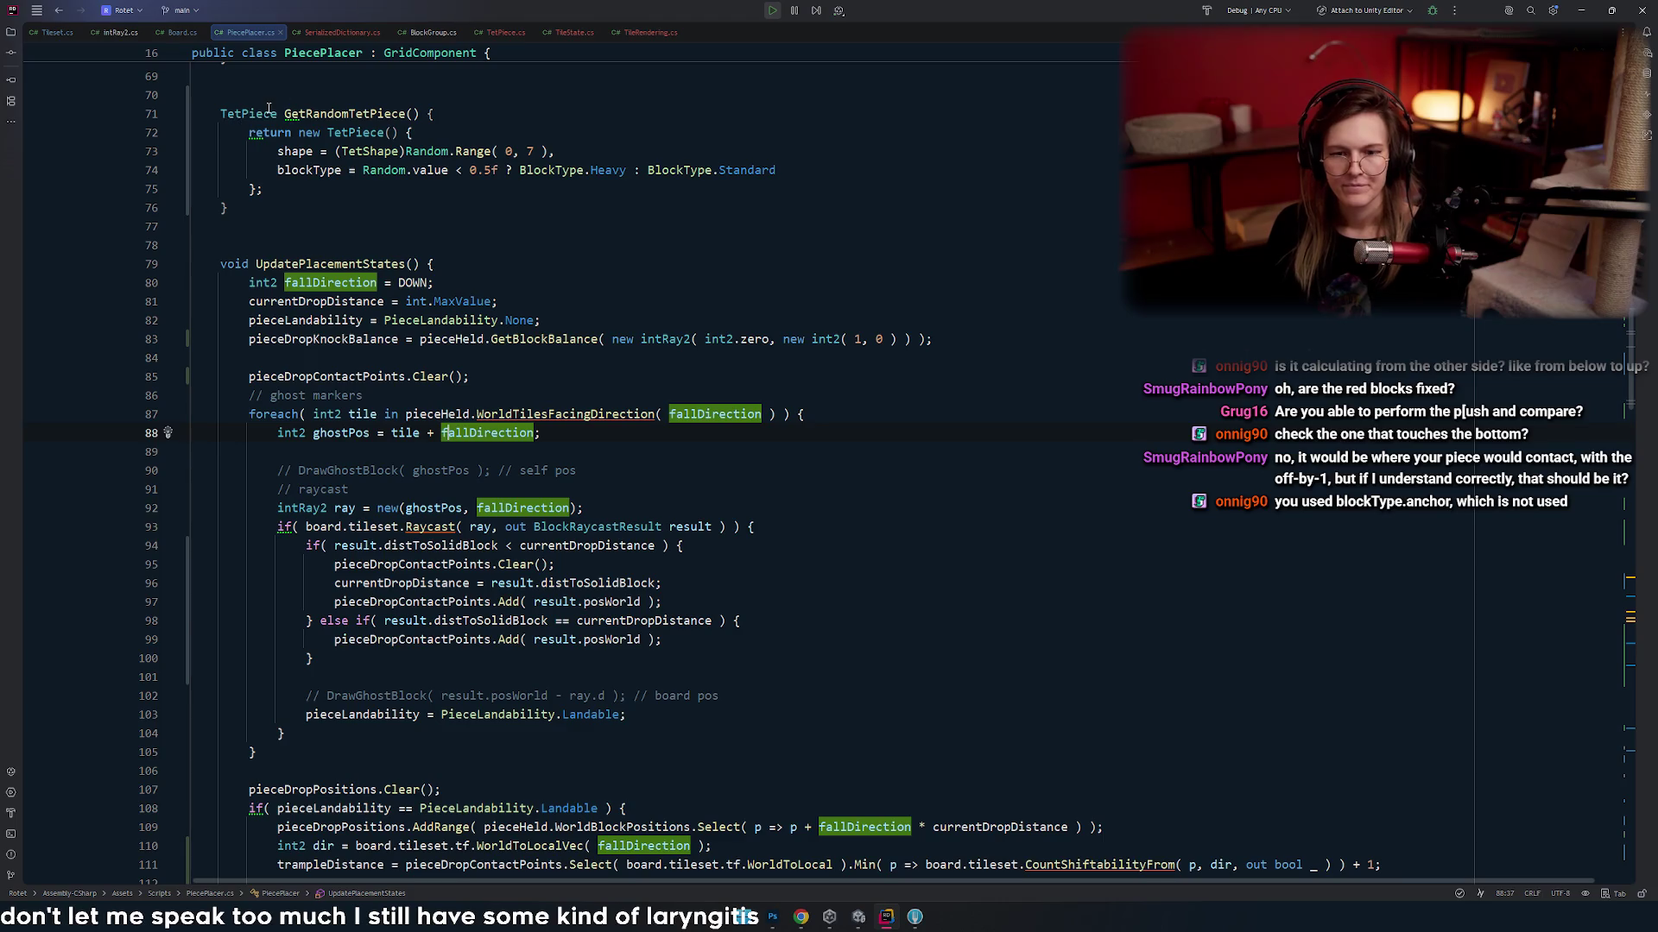
- In Board.cs, add BlockType.Anchor to the anchor TetPiece constructor call, then return to Unity
left_click(177, 32)
left_click(535, 317)
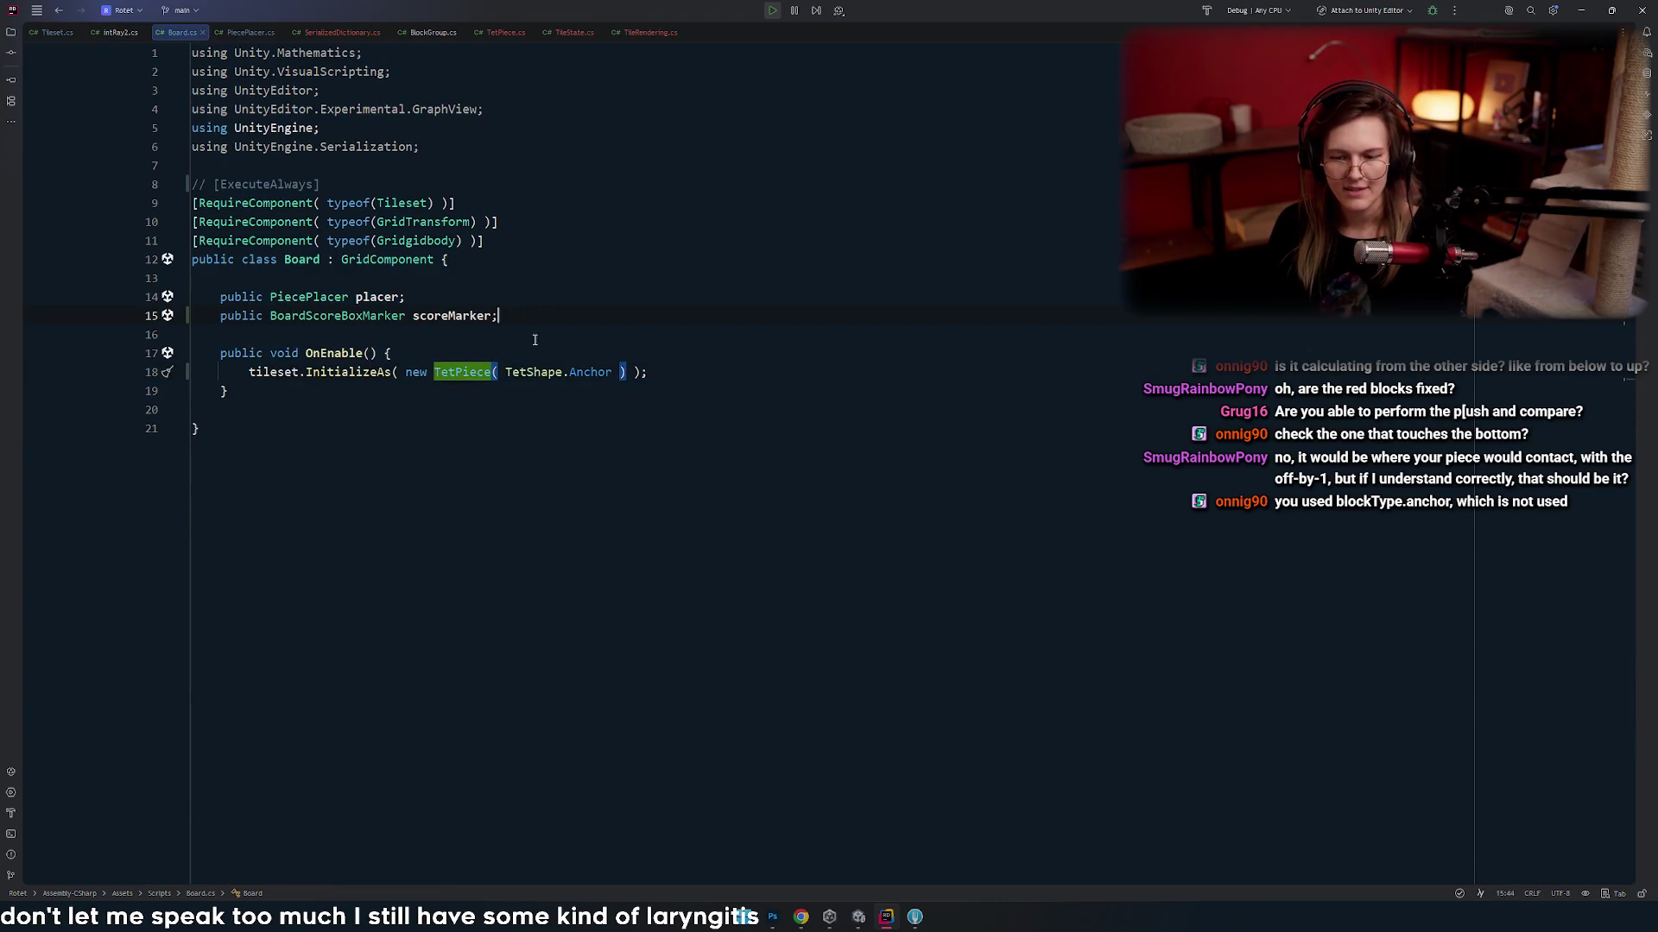
key("ctrl+p")
key("ctrl+Right")
type(", BlockType.Anchor")
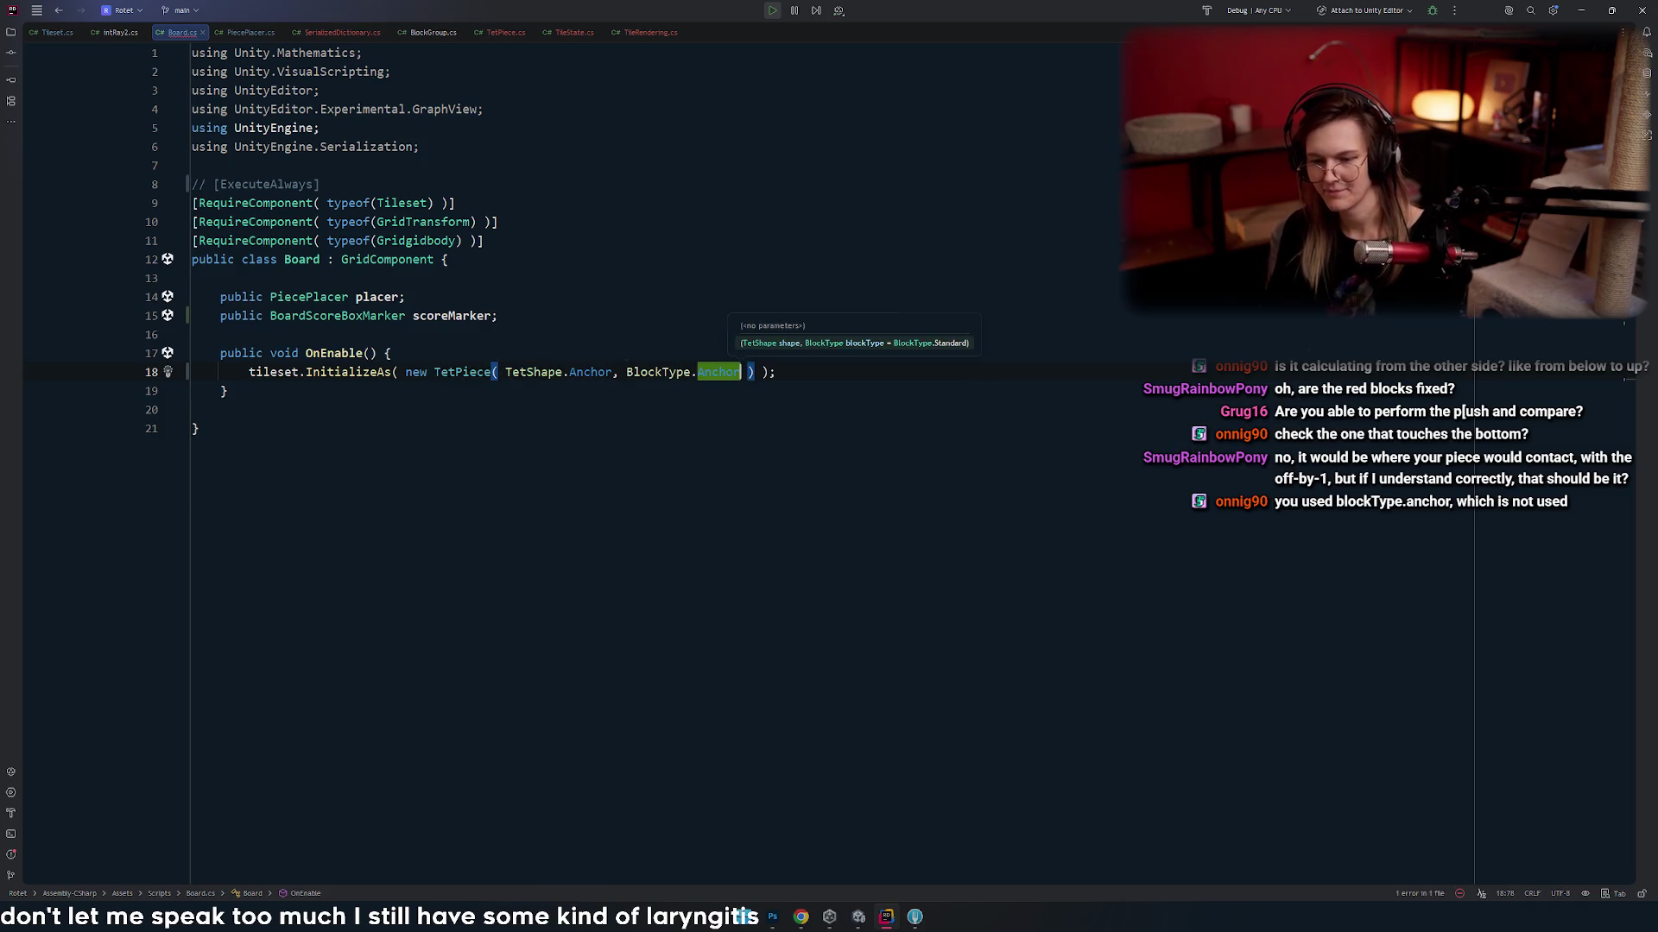
key("alt+Tab")
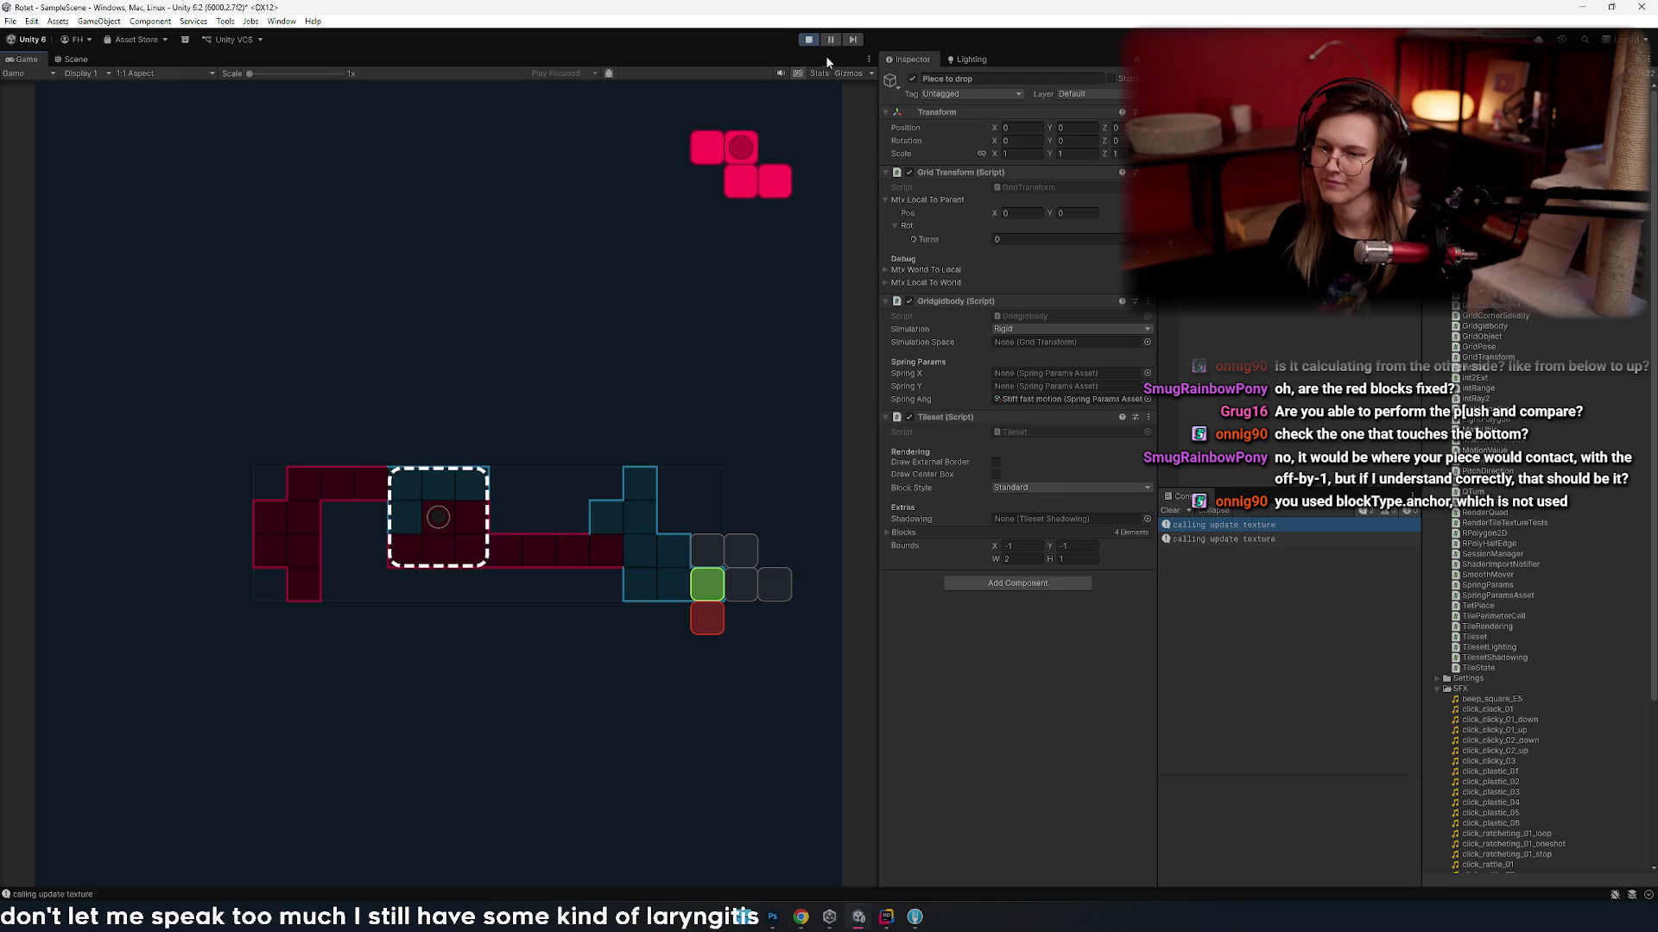
- Stop the game and restart Play mode after the scripts recompile
left_click(808, 39)
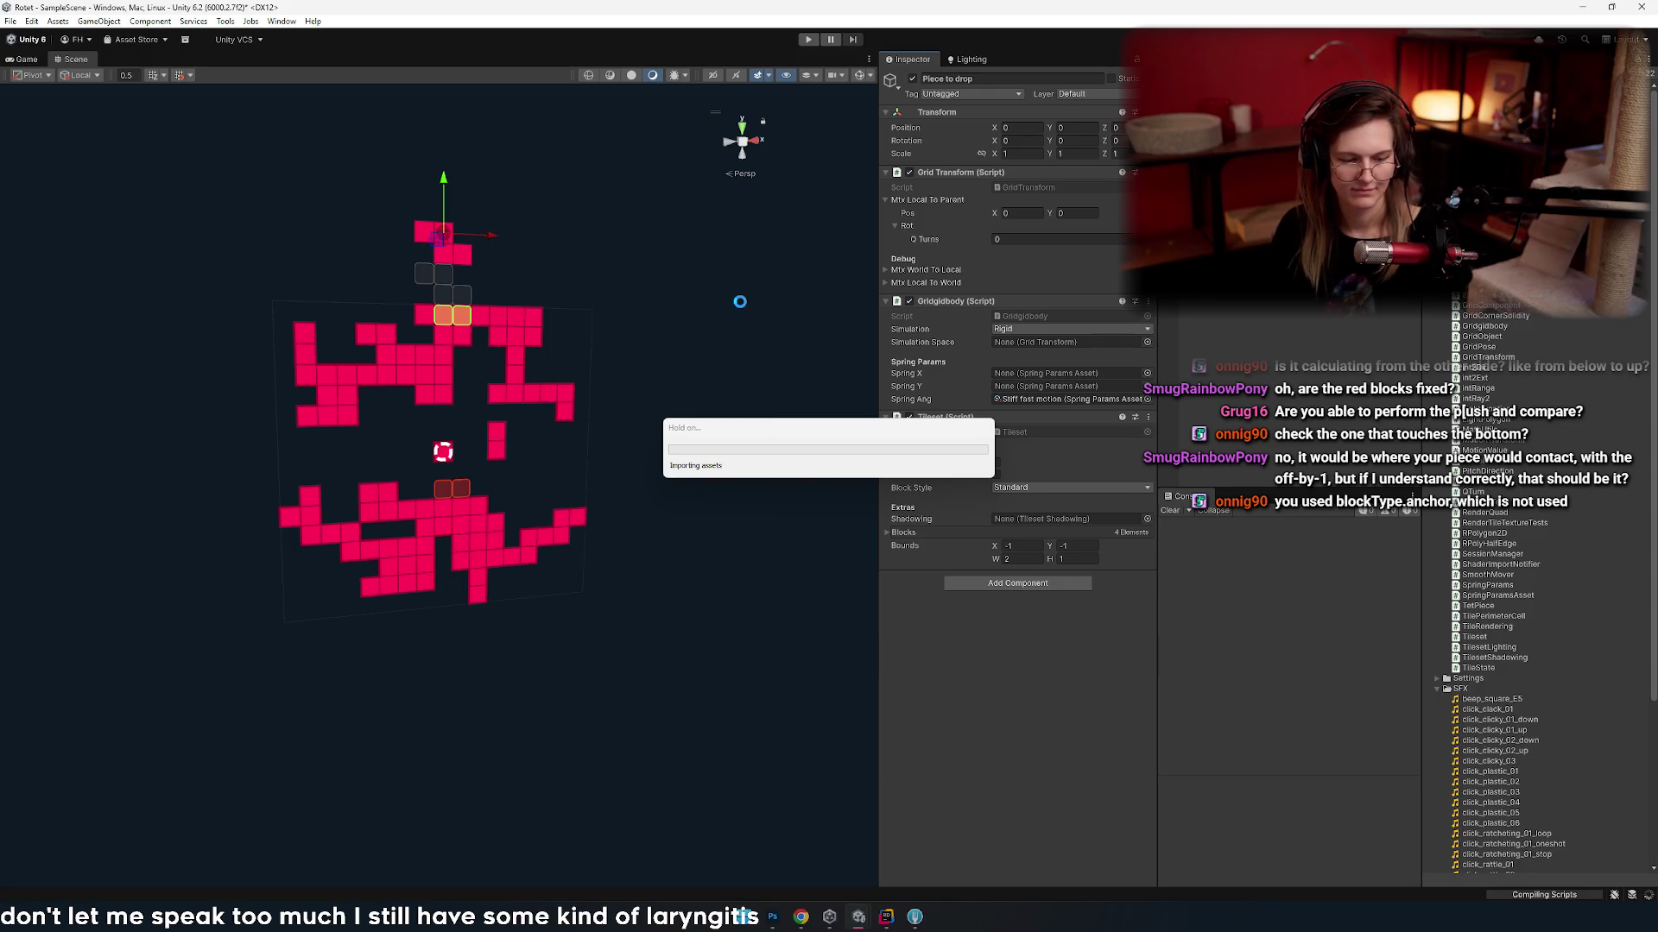
key("ctrl+p")
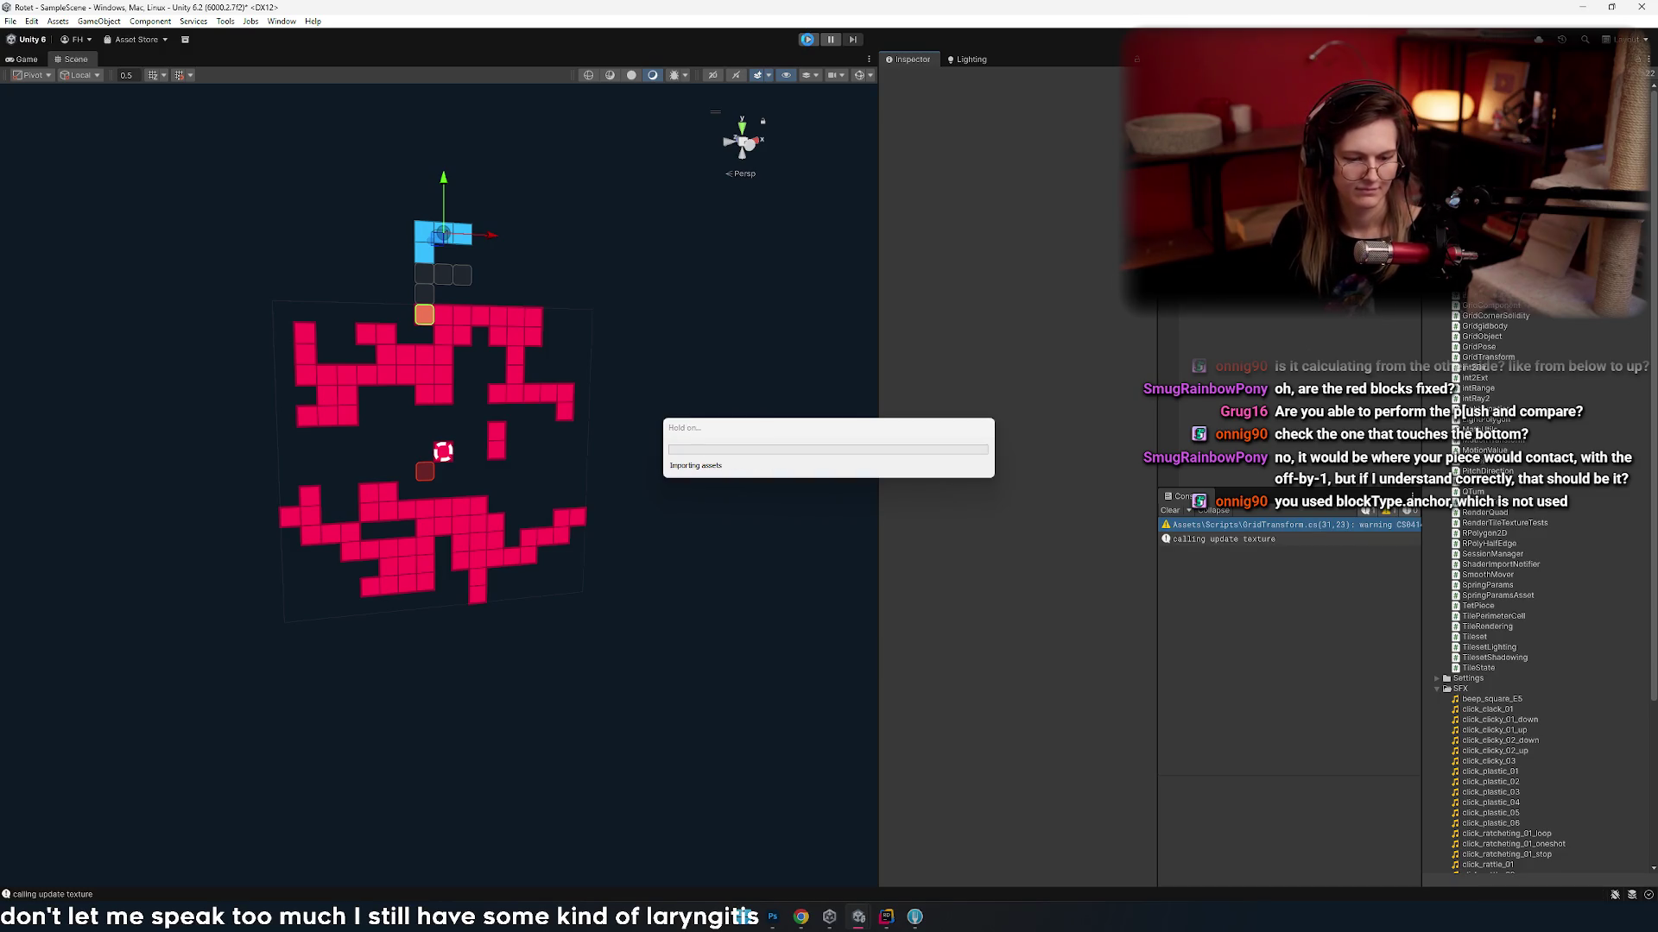
left_click(809, 41)
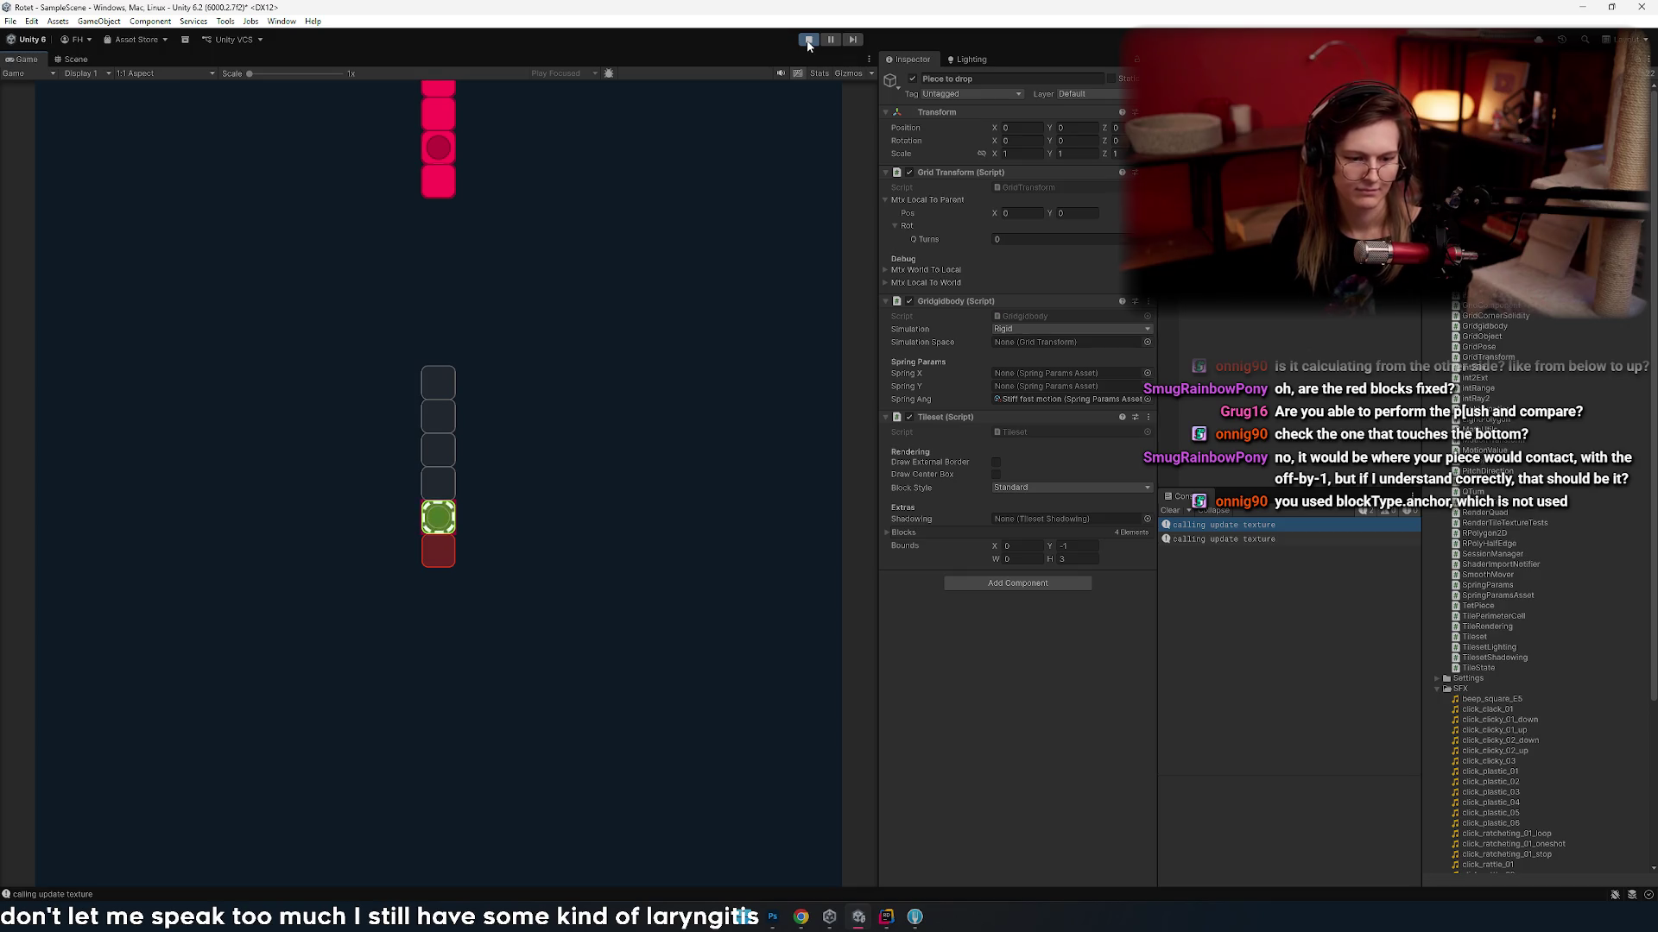
- Rotate the falling red piece horizontal and hard-drop it onto the board
key("Right")
key("Left")
key("Up")
key("space")
key("Right")
key("Left")
key("Left")
key("Left")
key("Right")
key("Right")
key("Right")
- Rotate and drop the blue piece, then position and drop the pink pieces
key("Left")
key("Left")
key("Left")
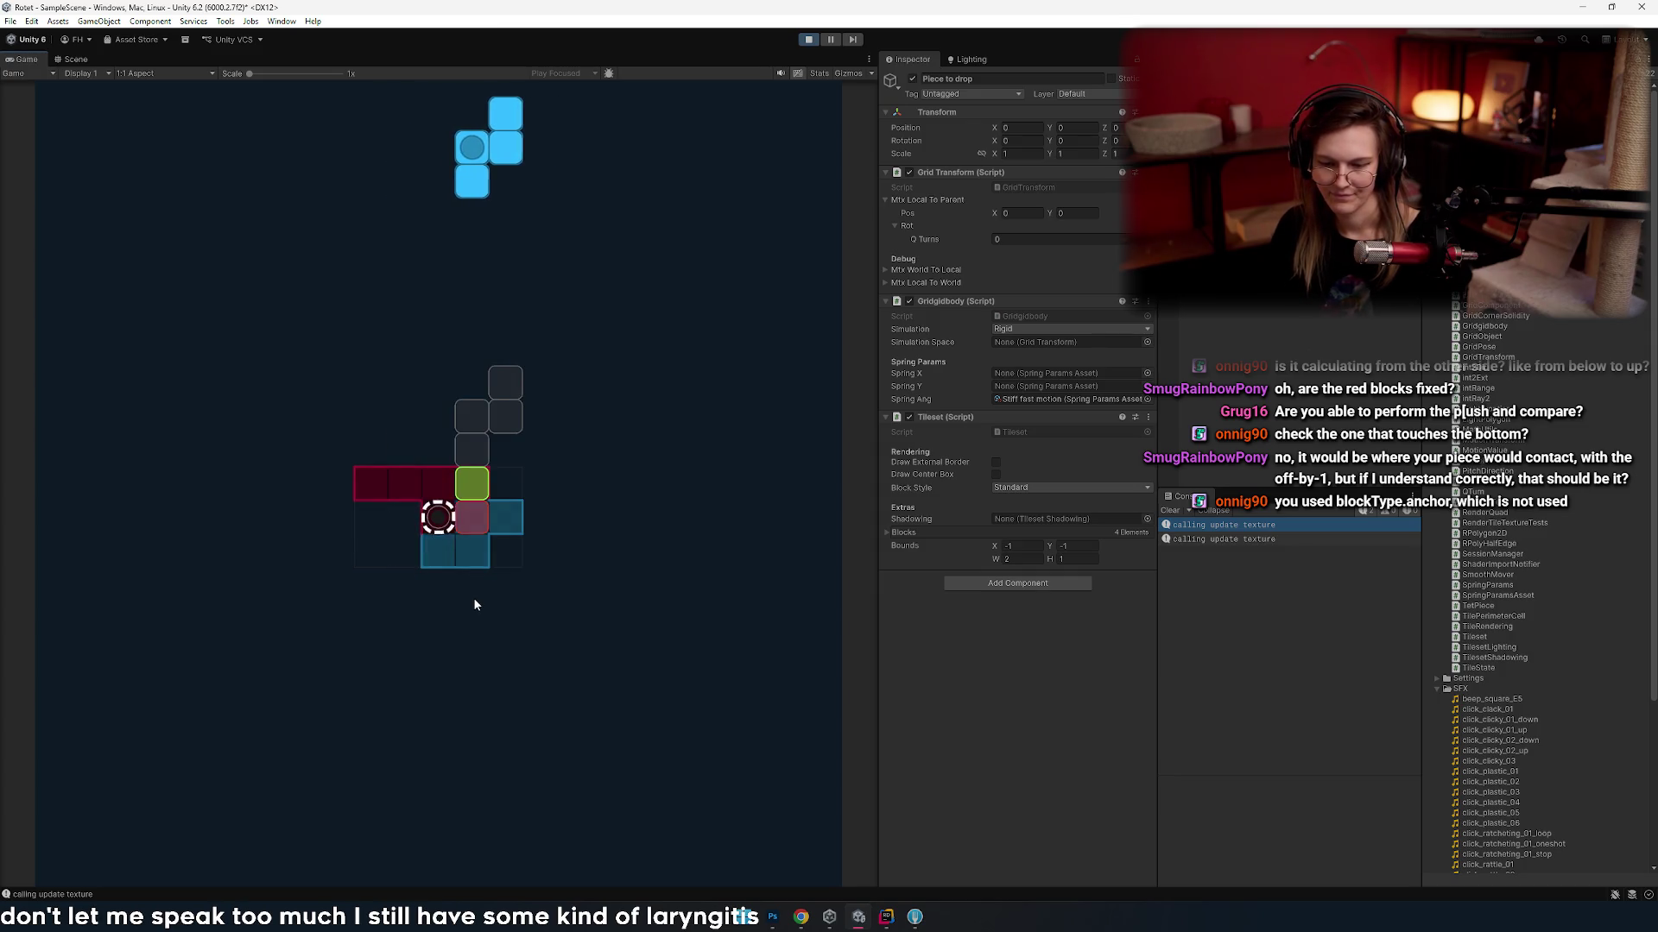
key("Right")
key("Left")
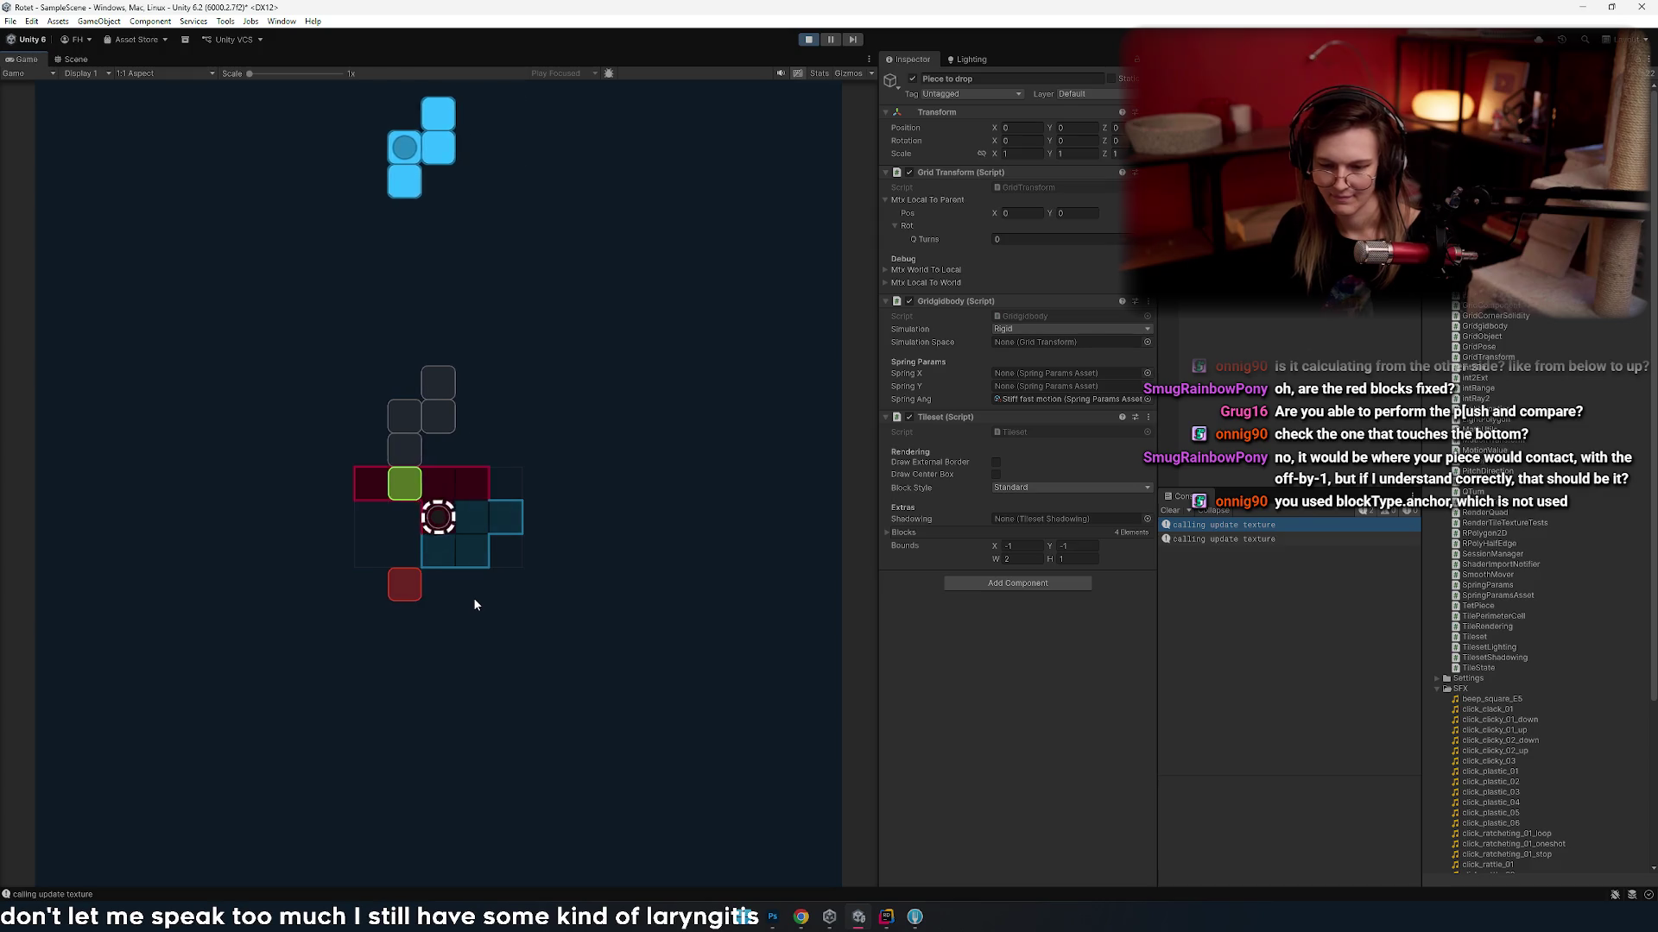
key("Up")
key("Right")
key("Right")
key("space")
key("Up")
key("Left")
key("Left")
- Drop the blue square, then rotate, position and hard-drop the next blue piece
key("Left")
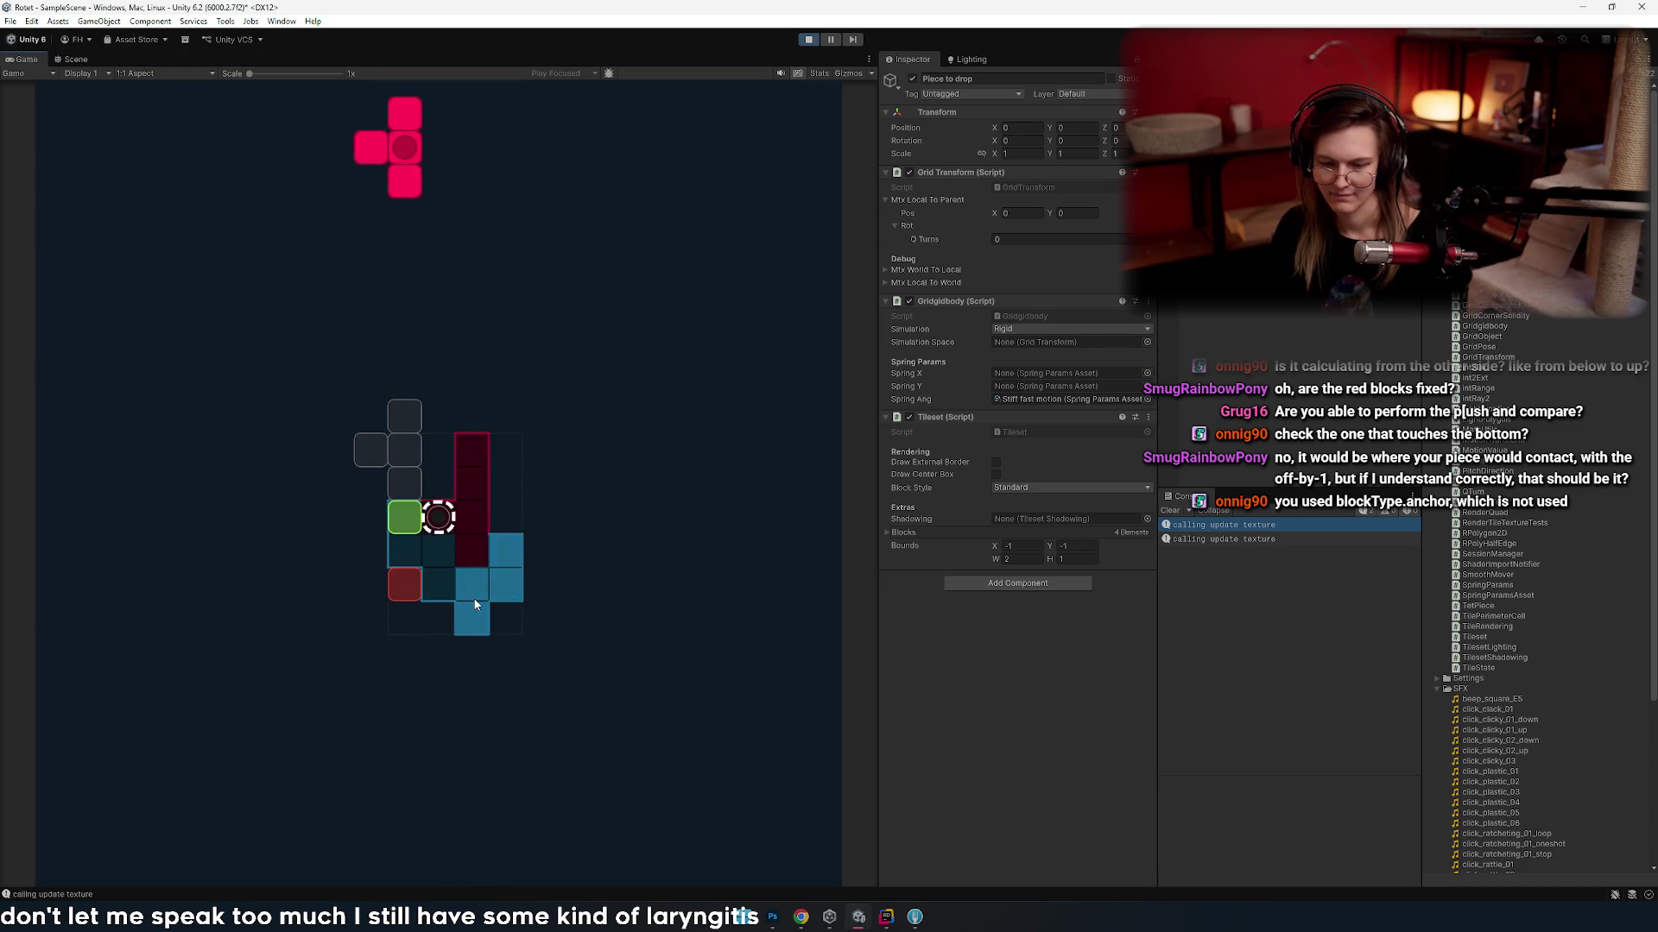
key("Up")
key("space")
key("Up")
key("Left")
key("Left")
key("space")
key("Right")
key("Right")
key("Right")
key("Right")
key("Left")
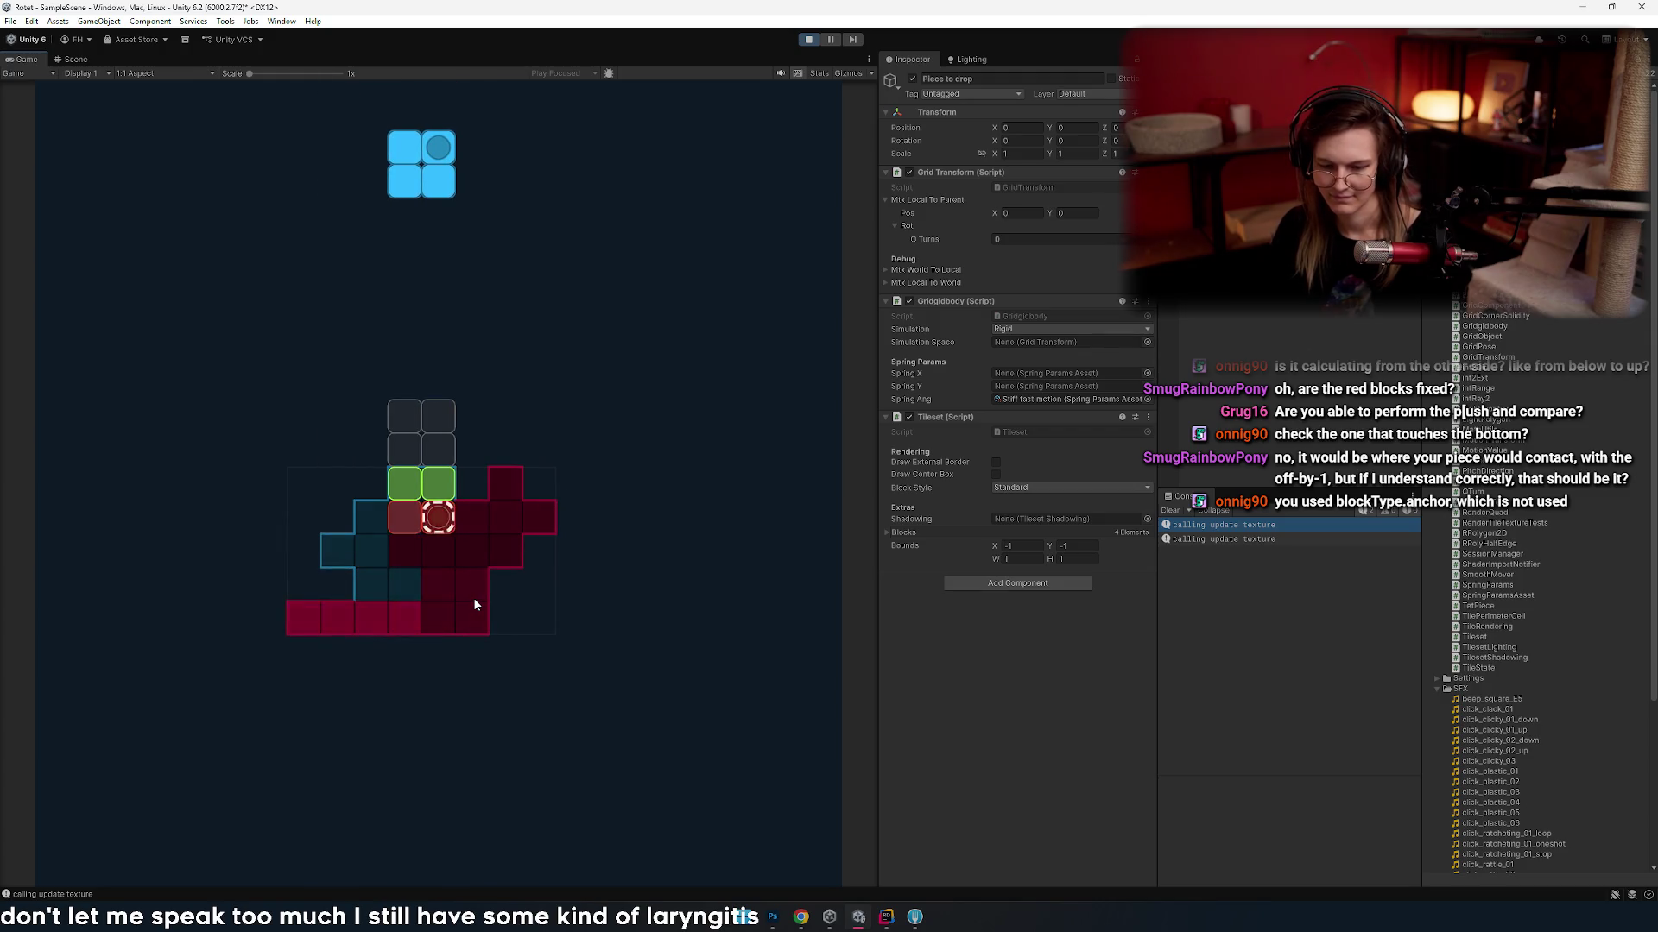
key("space")
key("Right")
key("Up")
key("Up")
key("Right")
key("Up")
key("Left")
key("Left")
key("Right")
key("space")
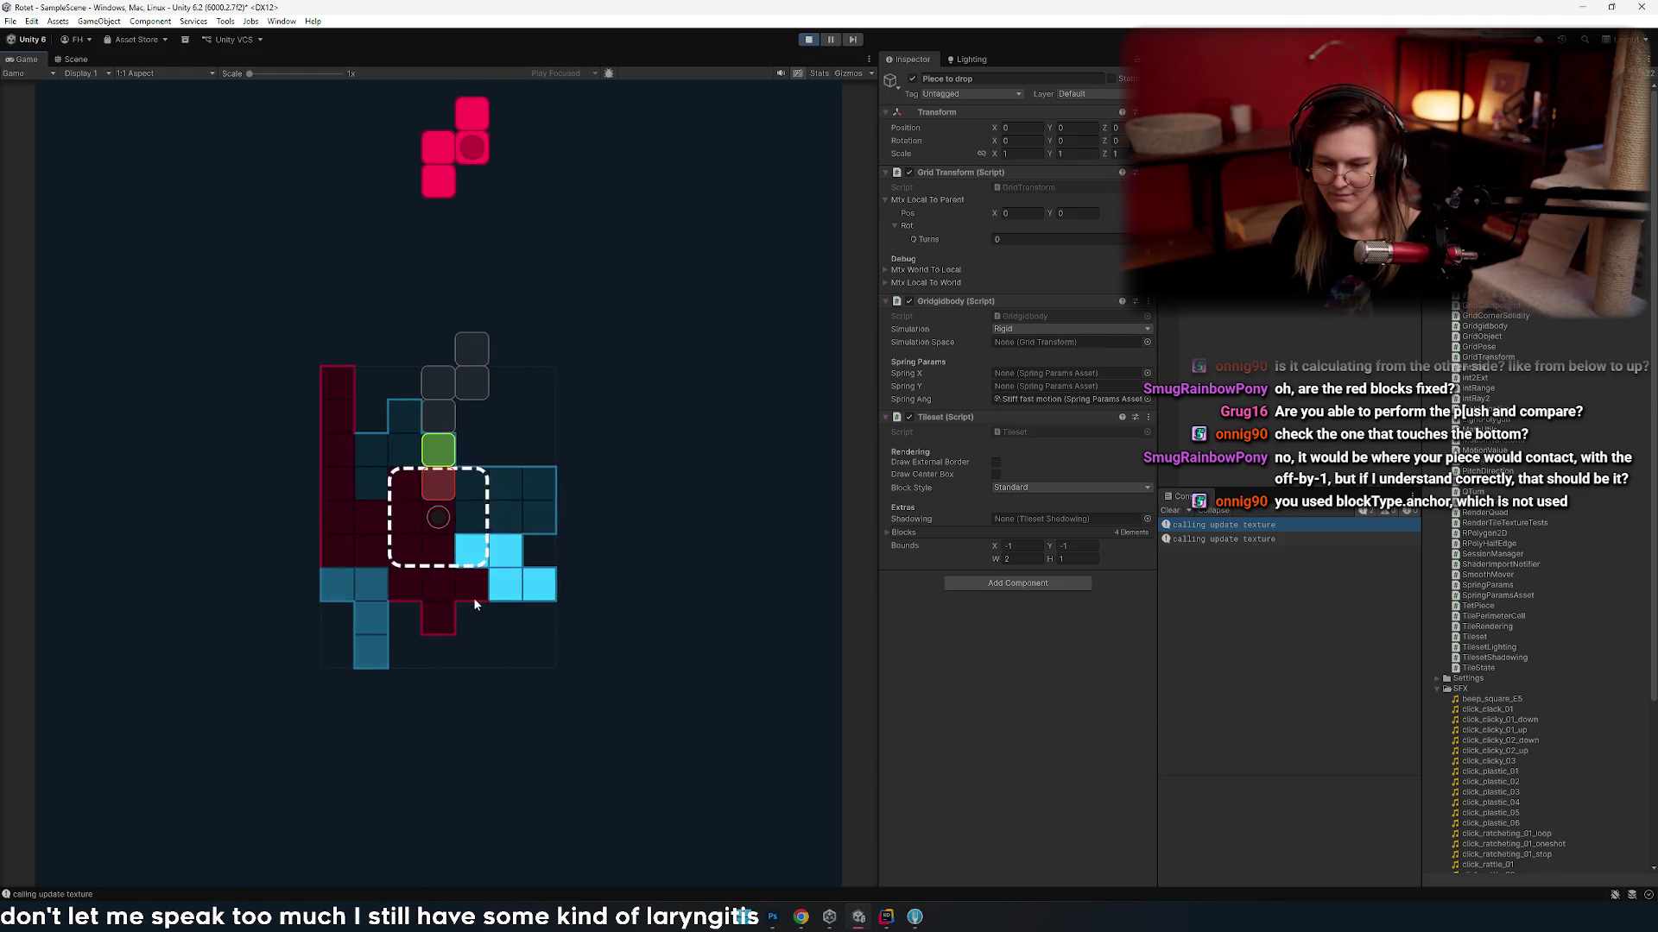
key("Right")
key("Right")
key("Right")
- Turn the falling pink piece upright and shift it sideways across columns, then switch to Rider
key("Up")
key("Left")
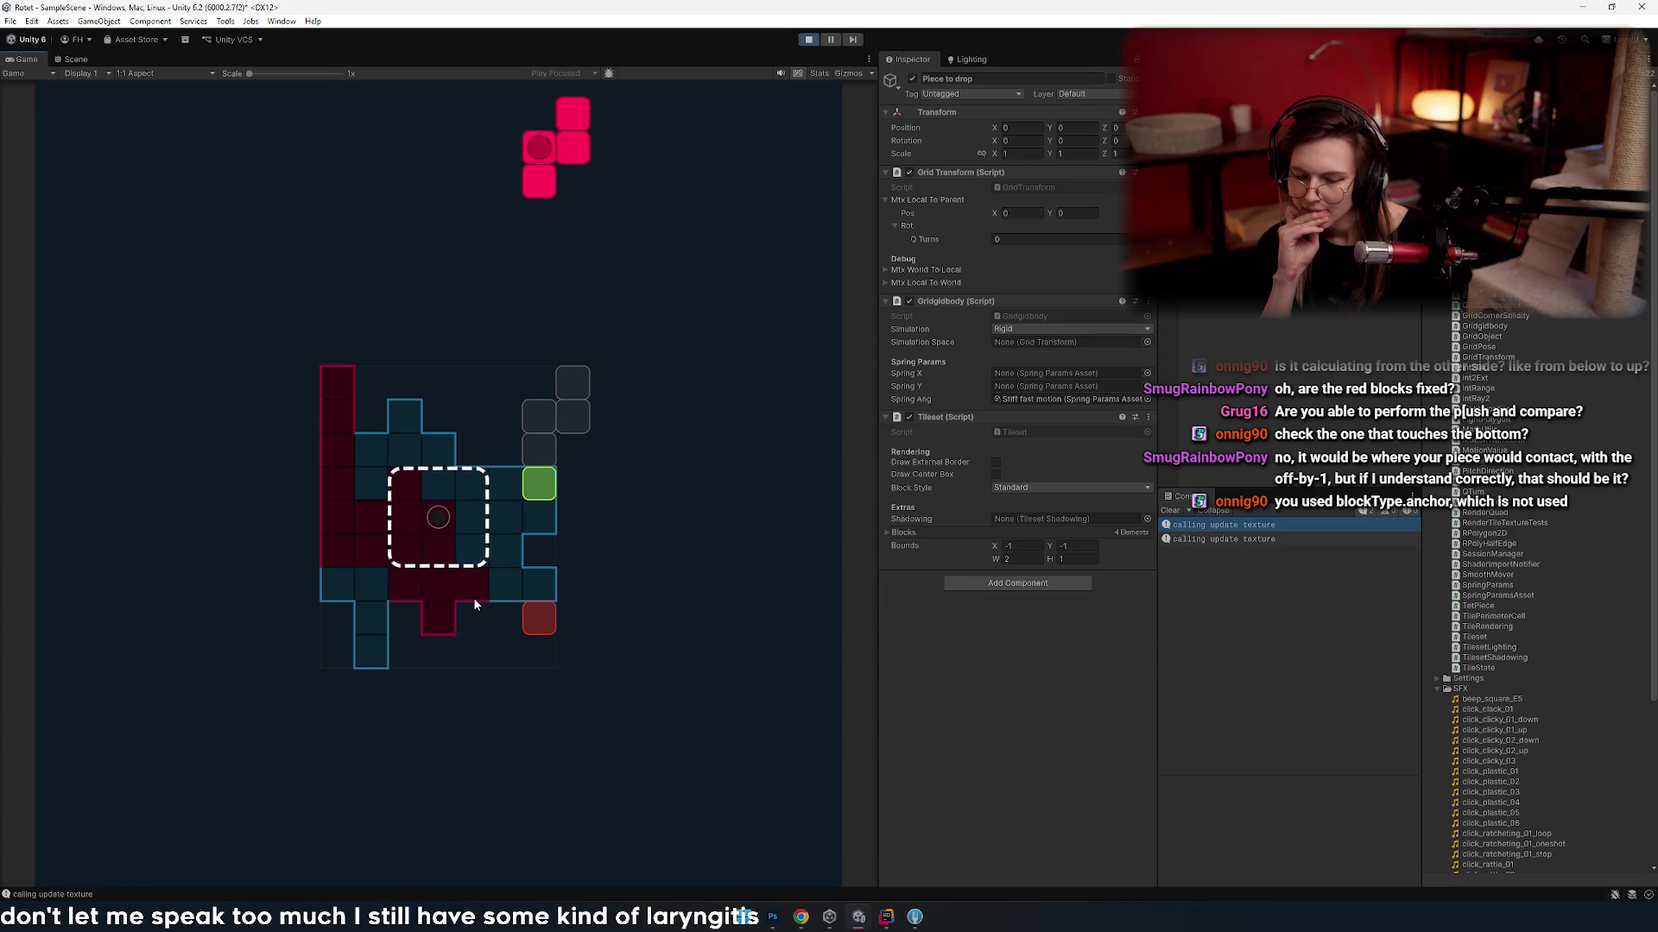
key("Left")
key("Right")
key("Left")
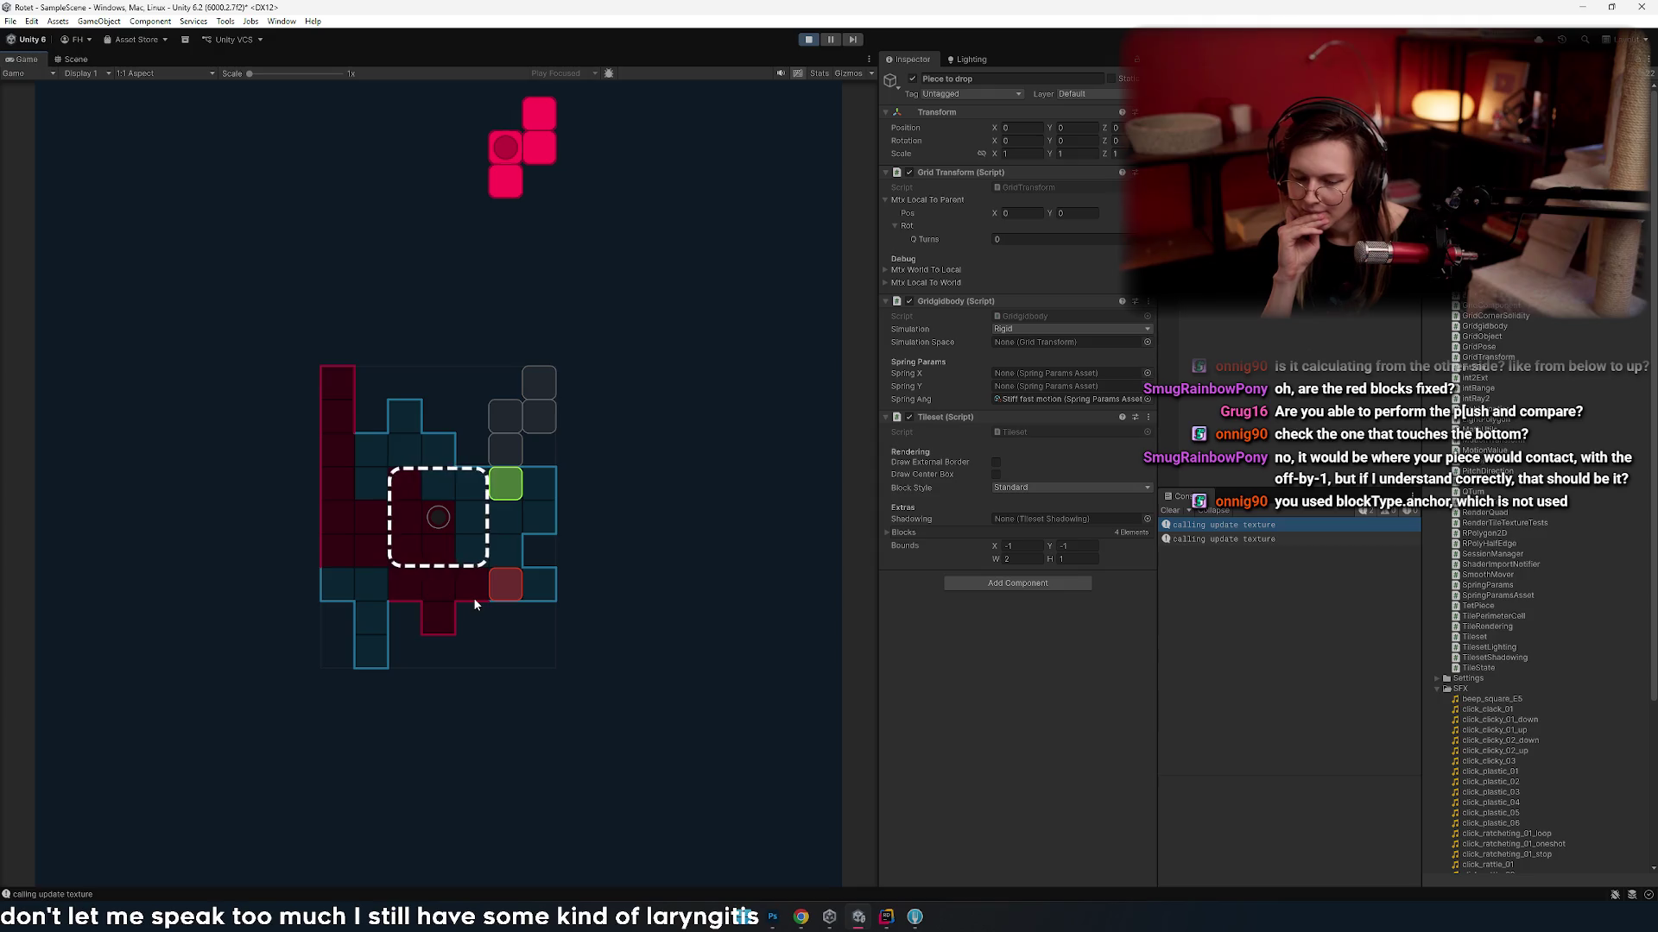
key("Left")
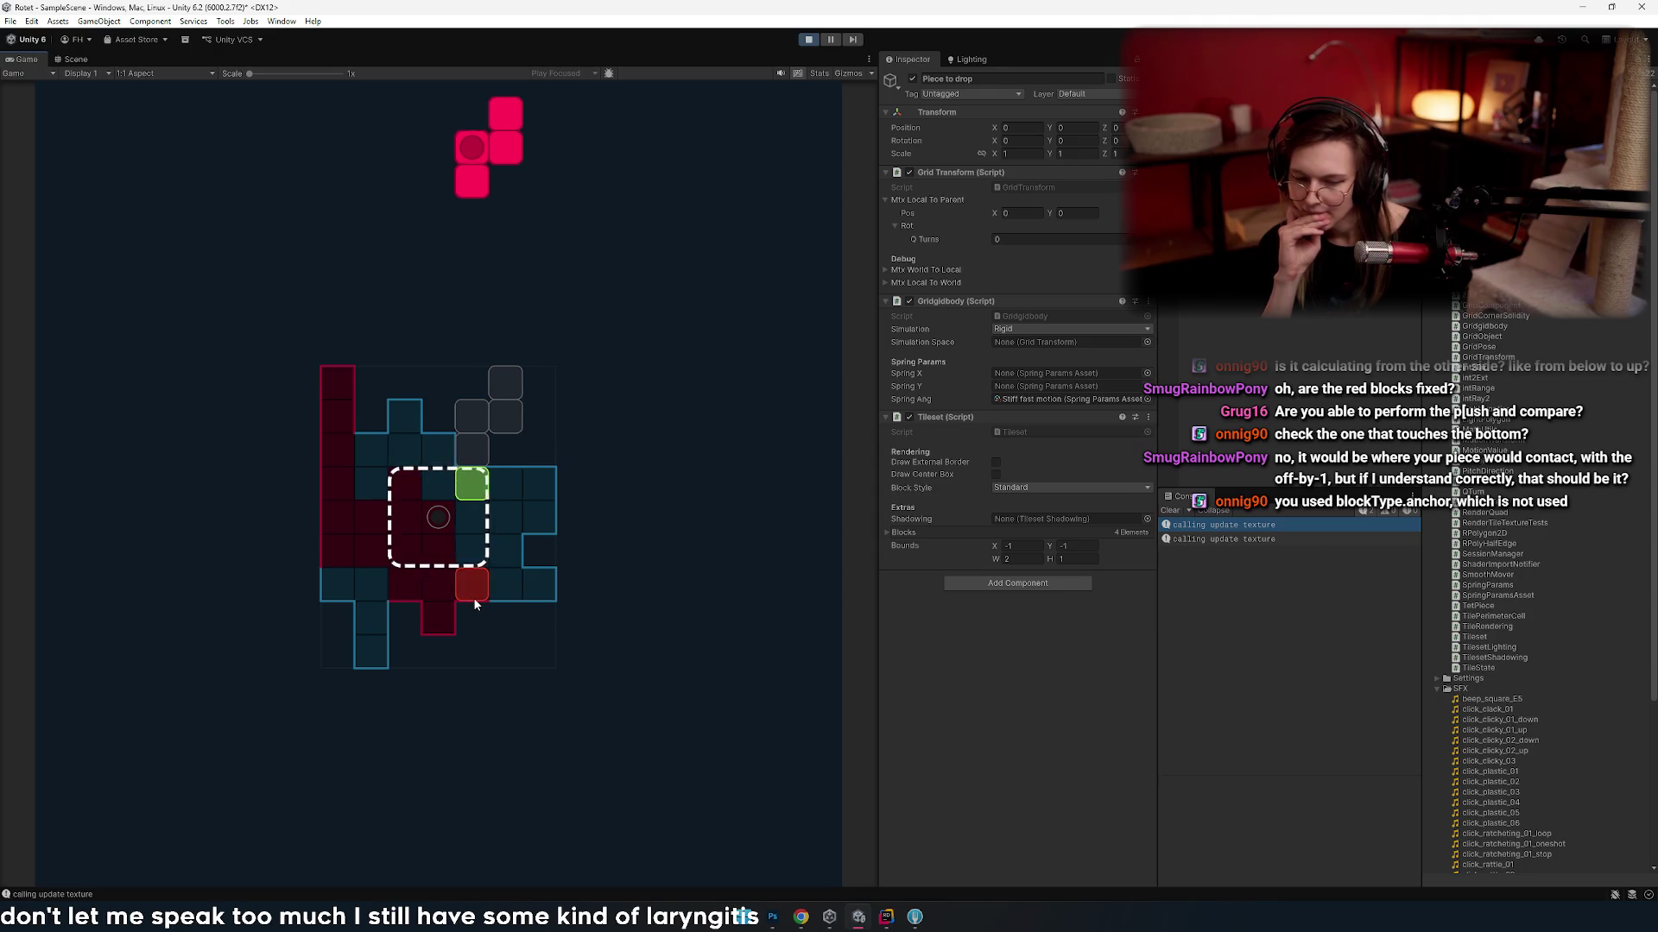
key("Right")
key("Left")
key("Left")
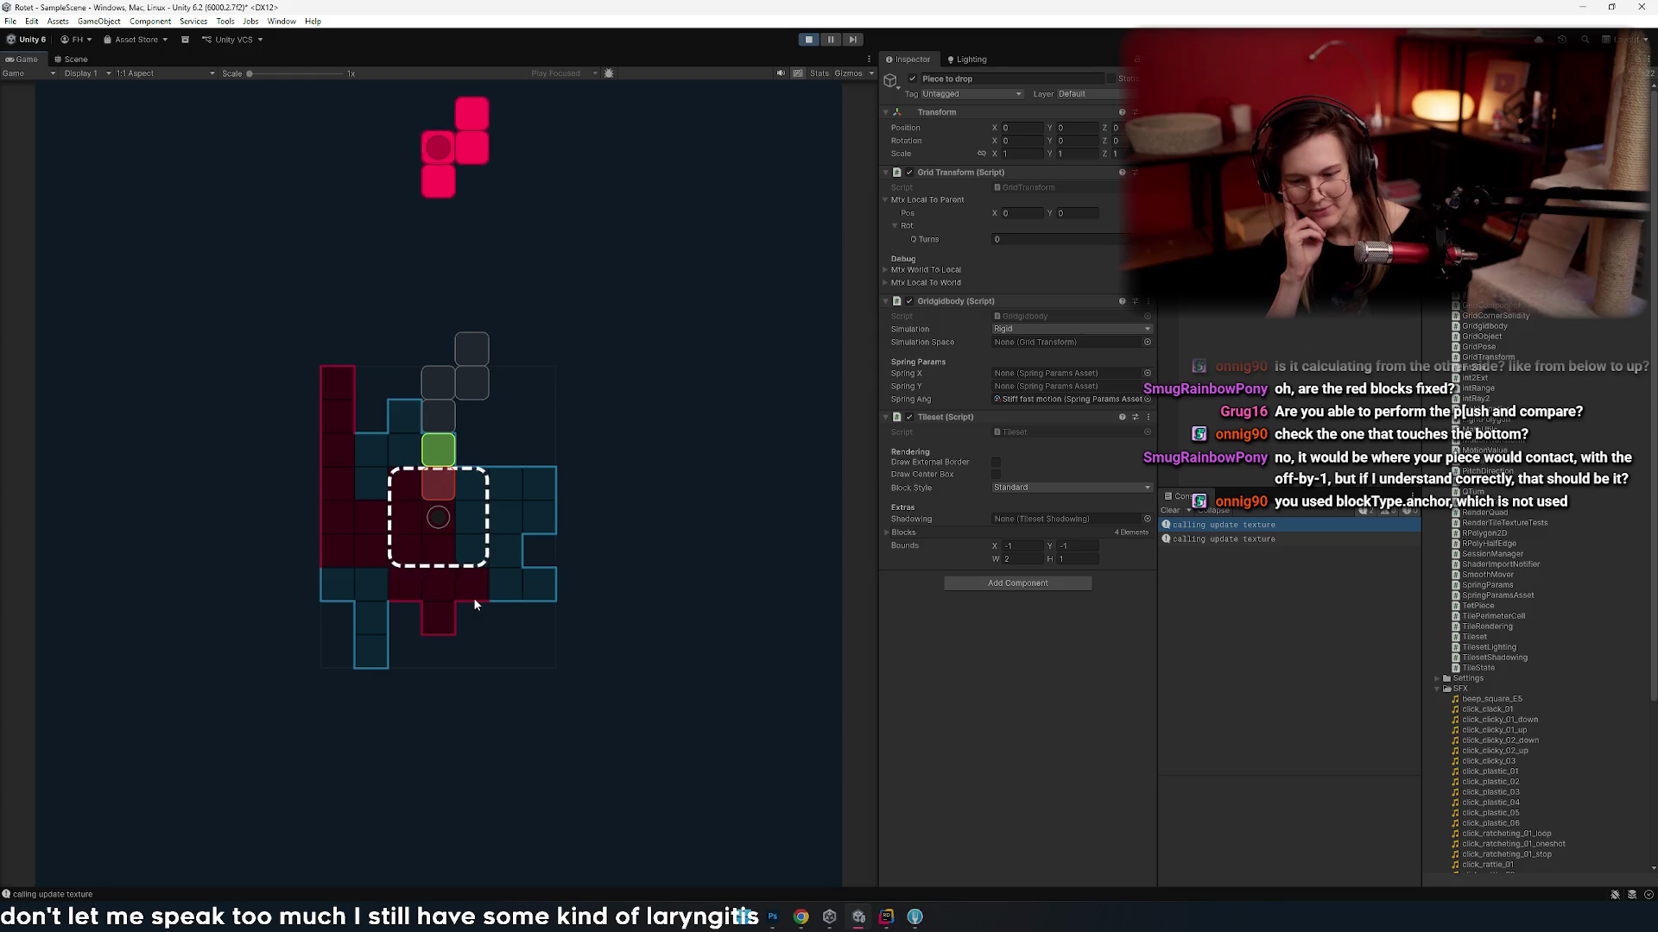
key("Left")
key("Left")
key("Right")
key("Left")
key("Right")
key("Right")
key("Right")
key("Right")
key("Left")
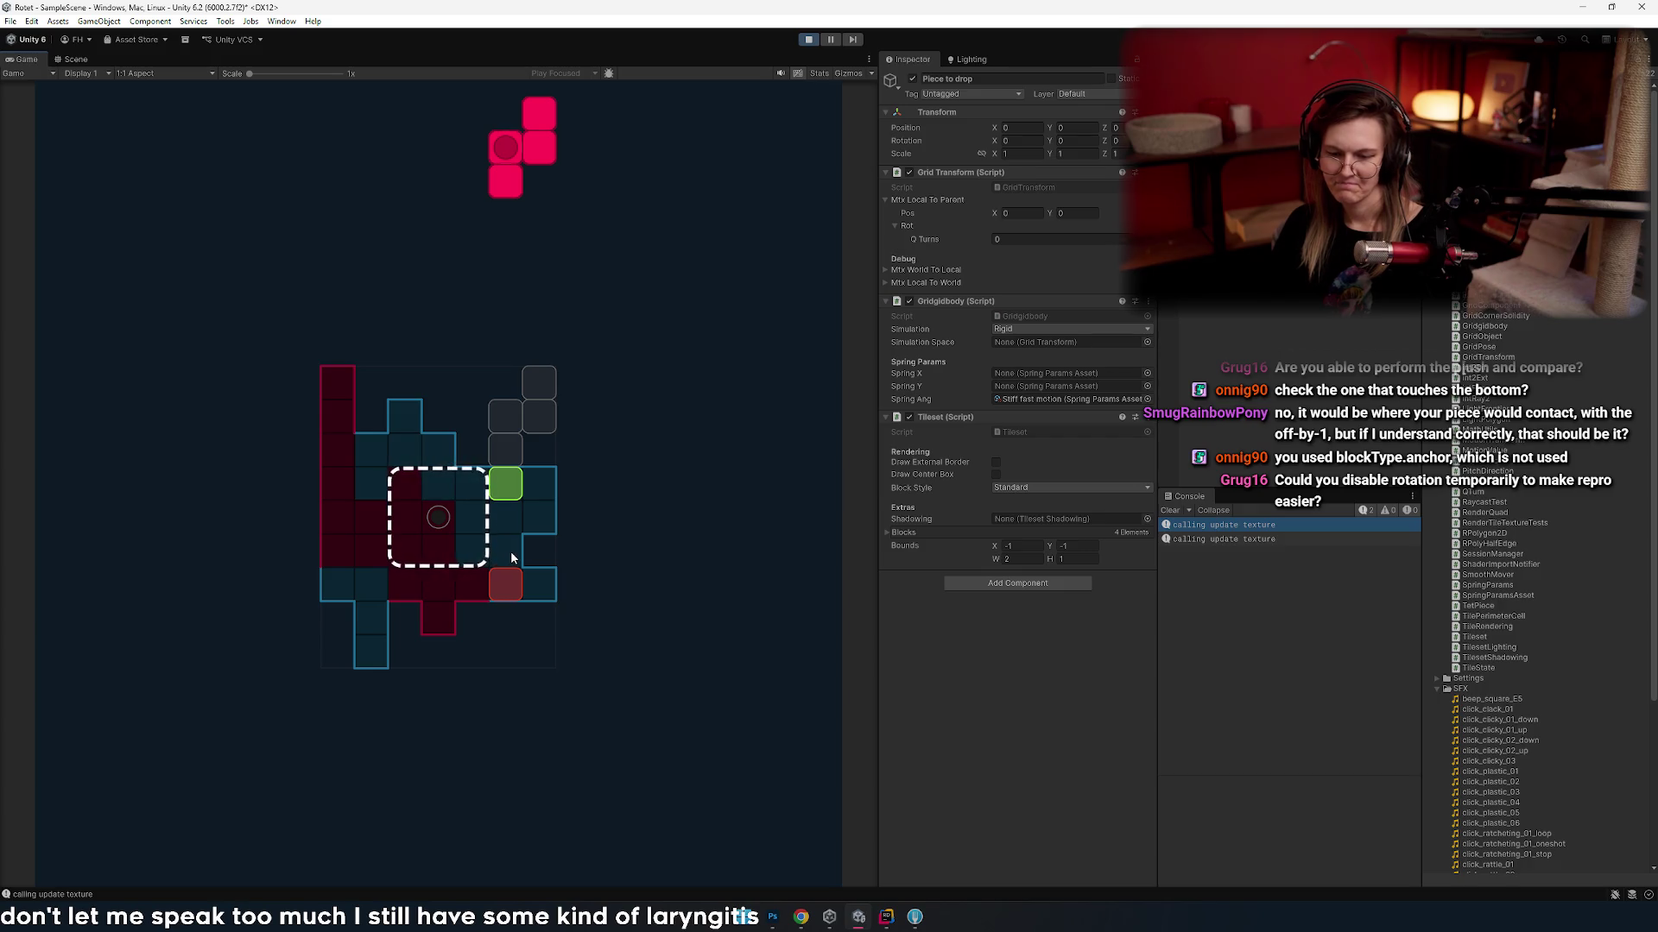
key("Left")
key("Left")
key("Right")
key("Right")
key("Right")
key("Right")
key("Left")
key("Left")
key("Left")
key("Left")
key("Left")
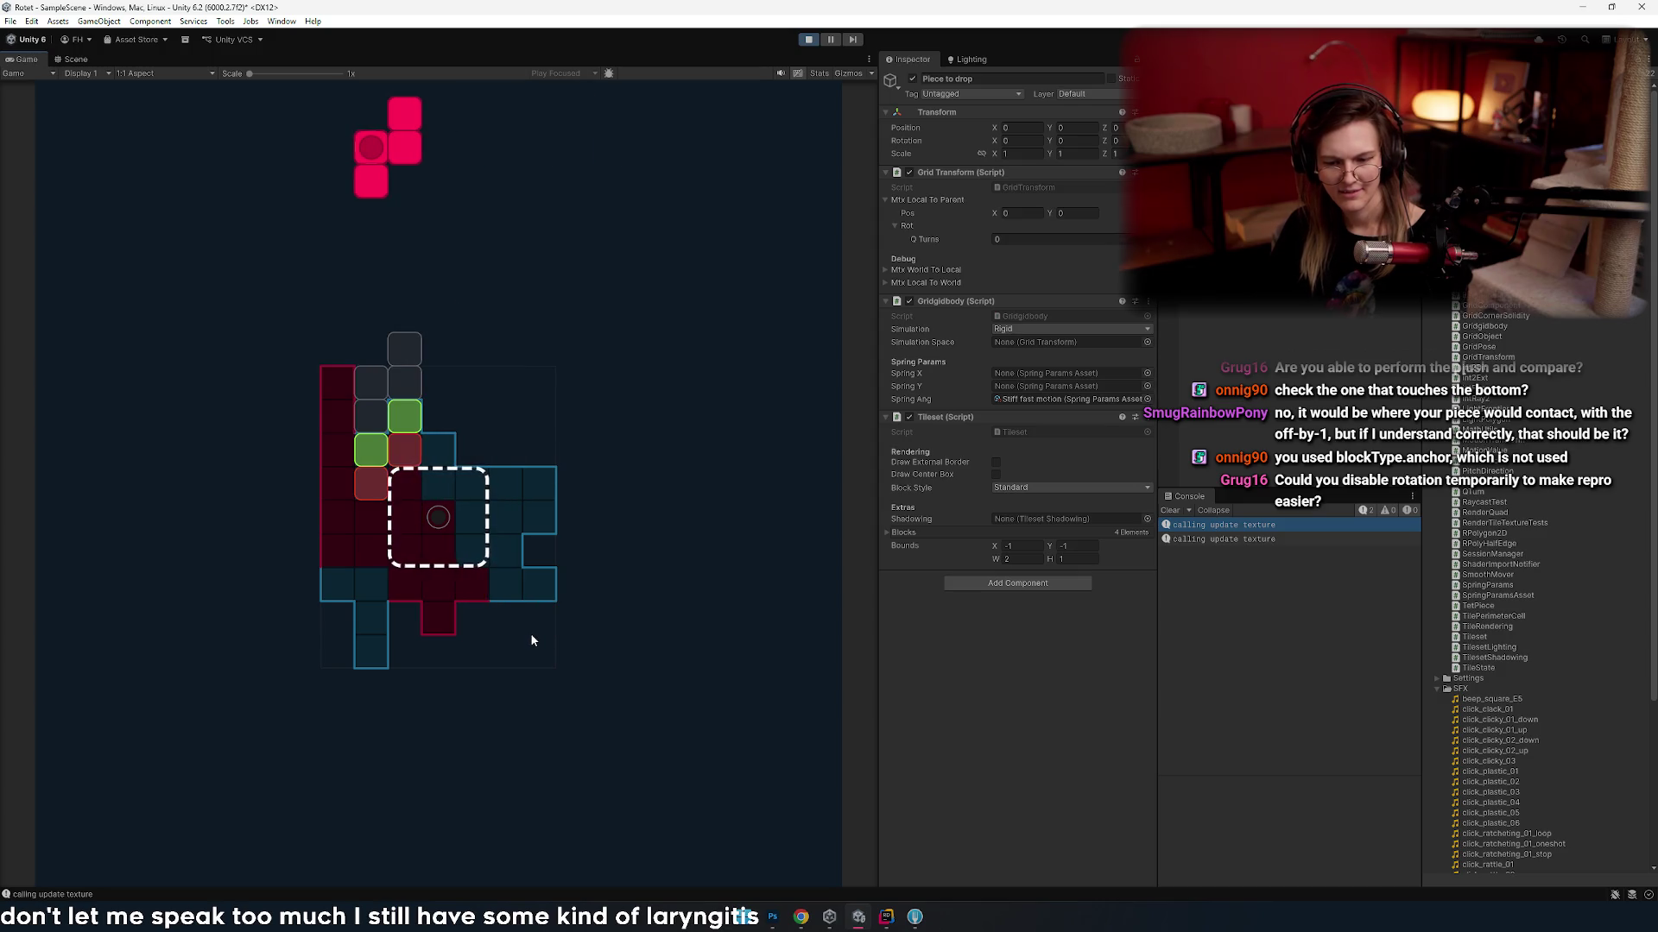
key("Right")
key("Right")
key("Right")
key("alt+Tab")
key("alt+Tab")
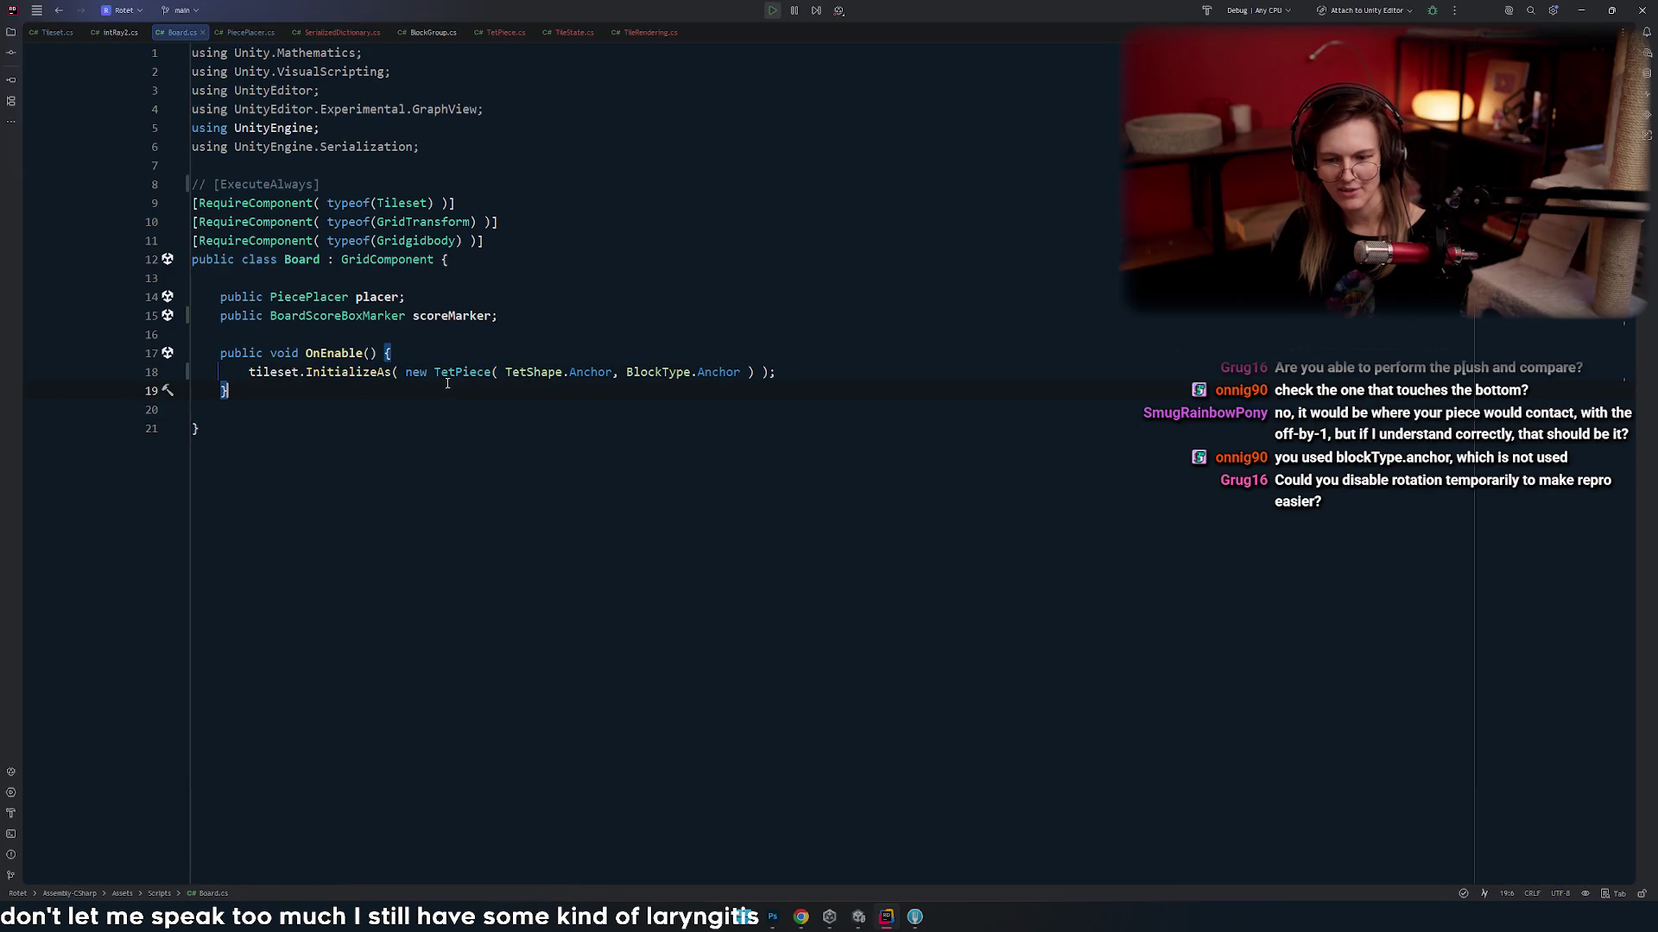
left_click(523, 288)
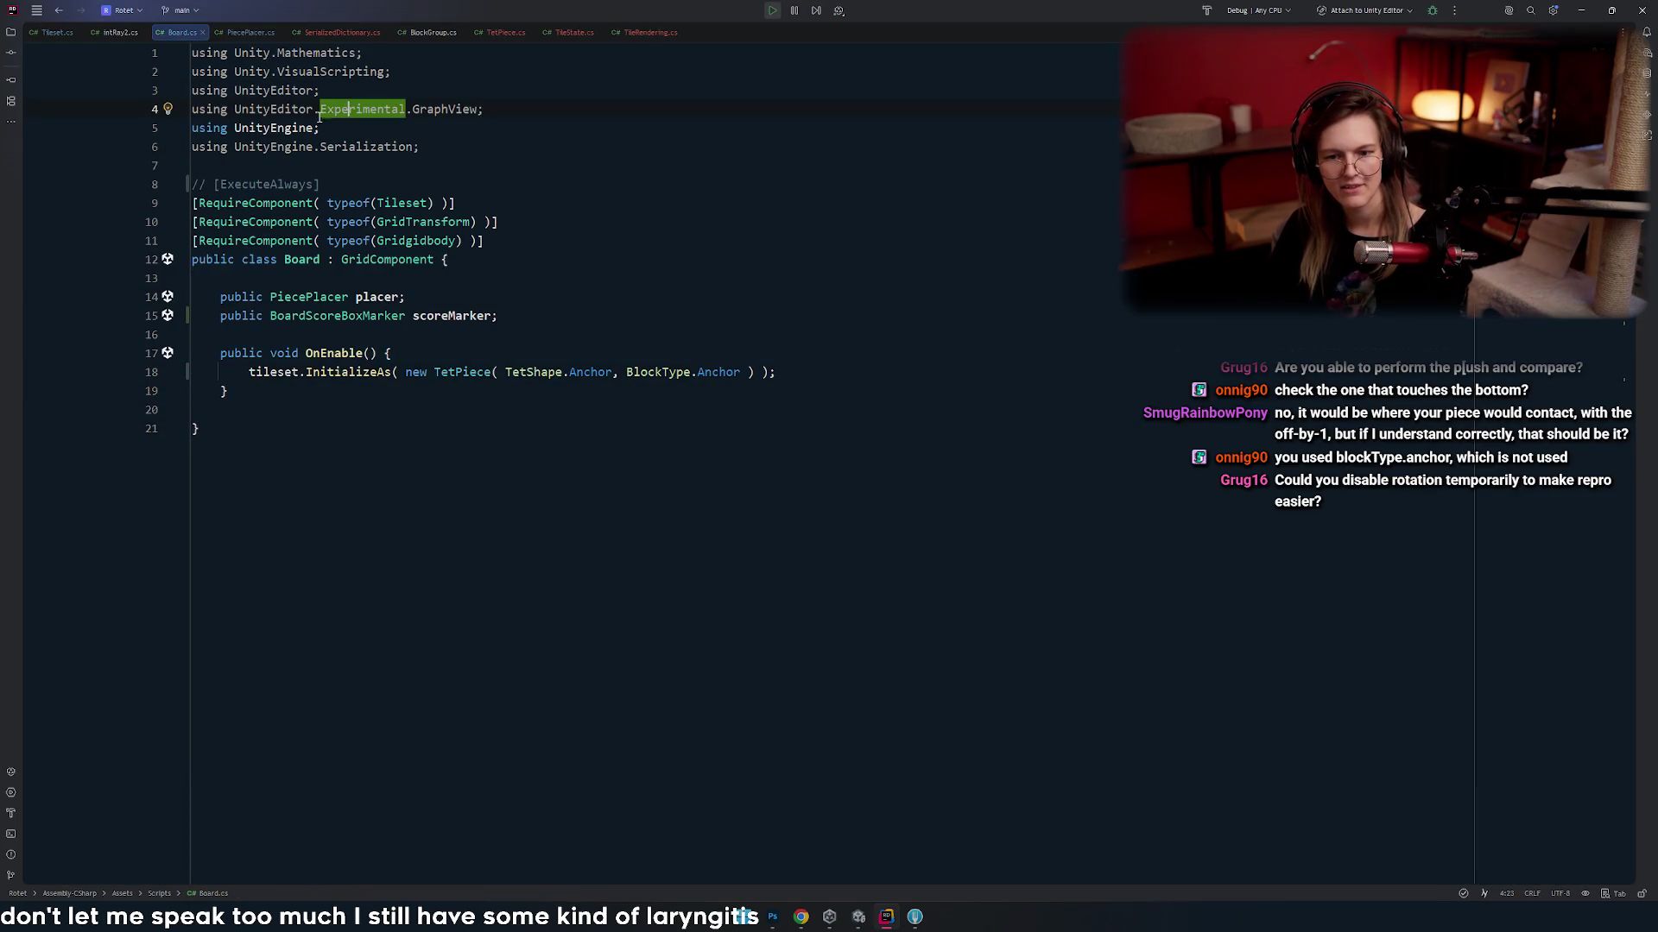
left_click(341, 32)
left_click(95, 34)
left_click(51, 33)
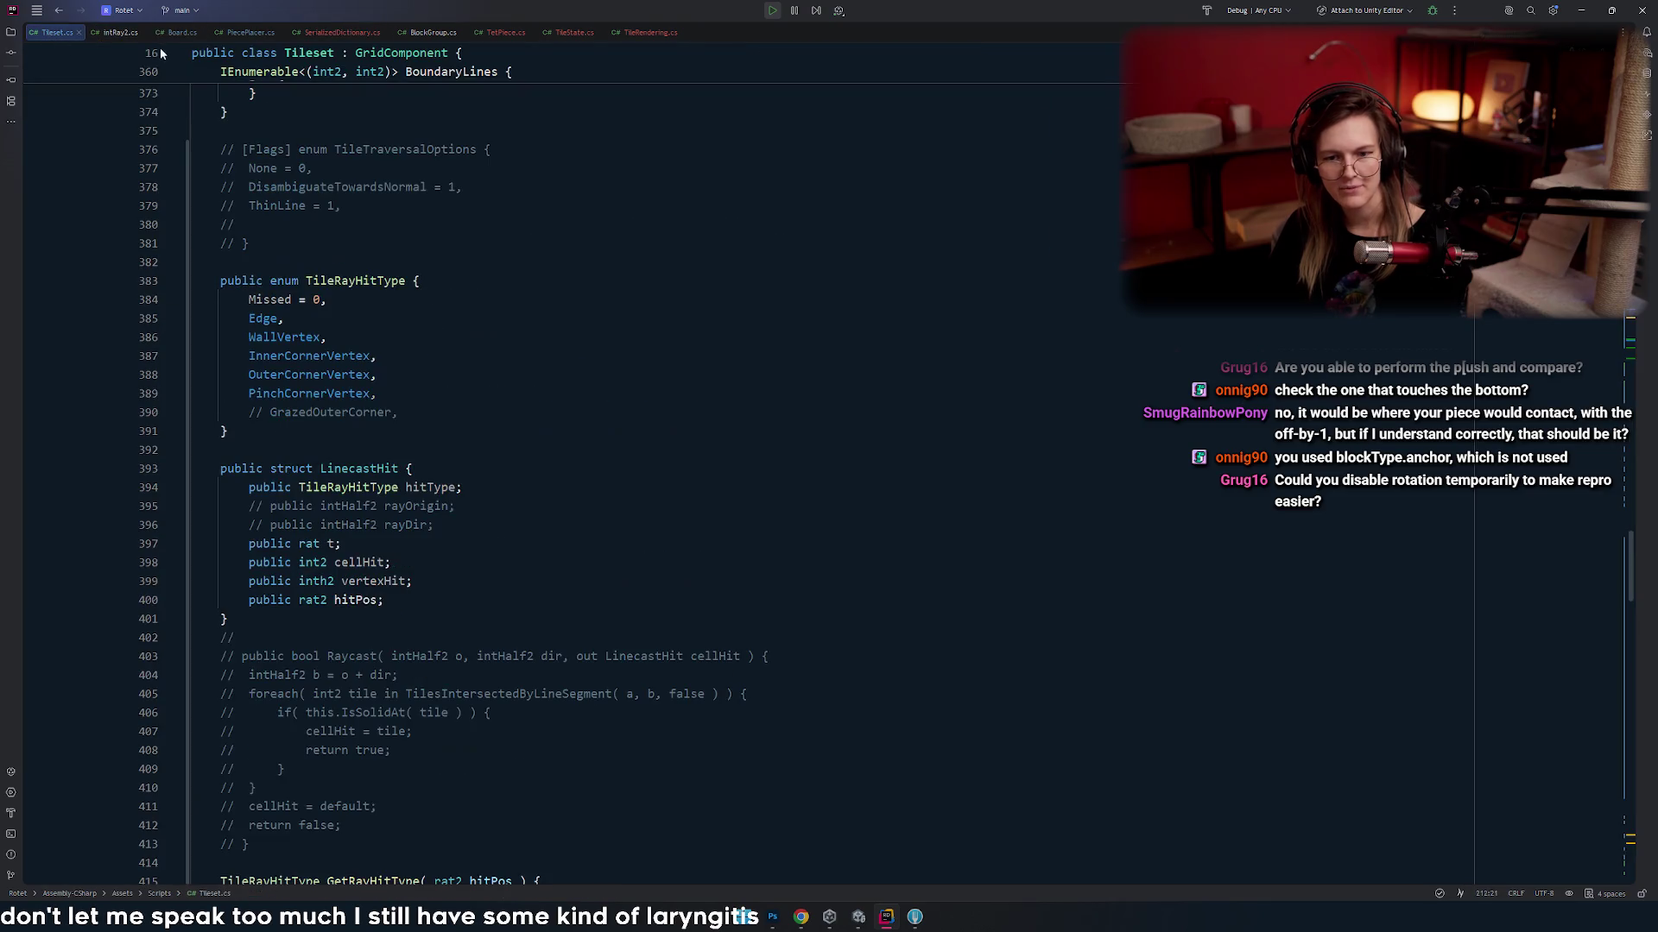
left_click(338, 34)
key("alt+Tab")
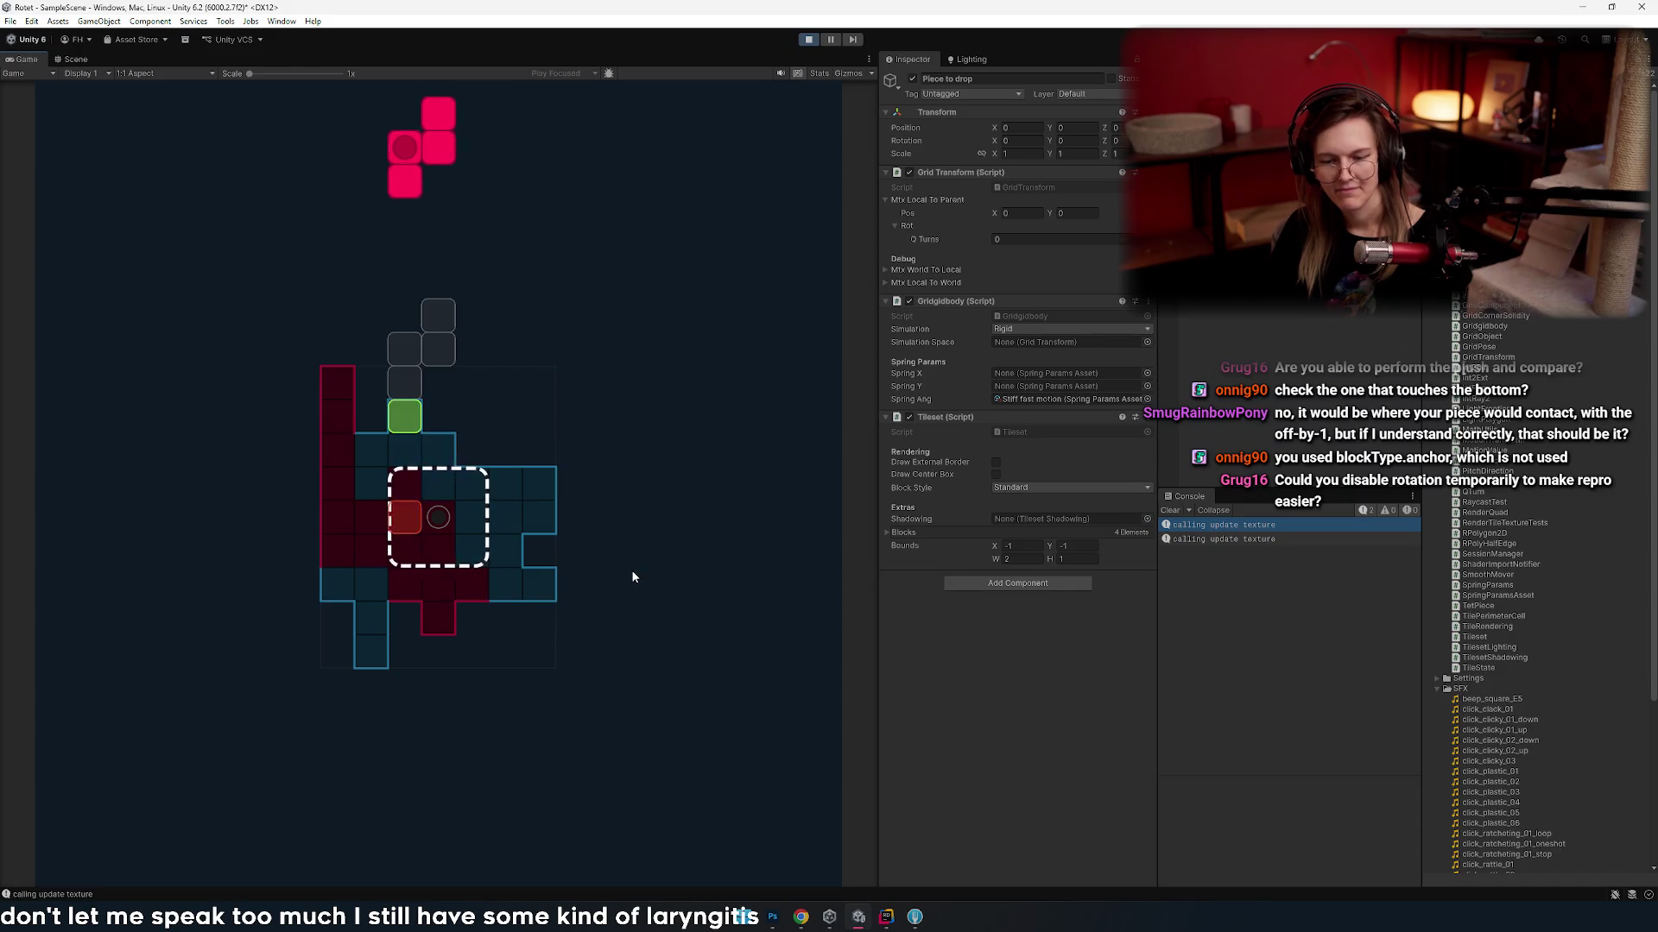
- Drop the pink piece to rotate the board, slide the pink square sideways, then switch to Rider
key("Left")
key("Right")
key("Right")
key("Right")
key("Left")
key("Left")
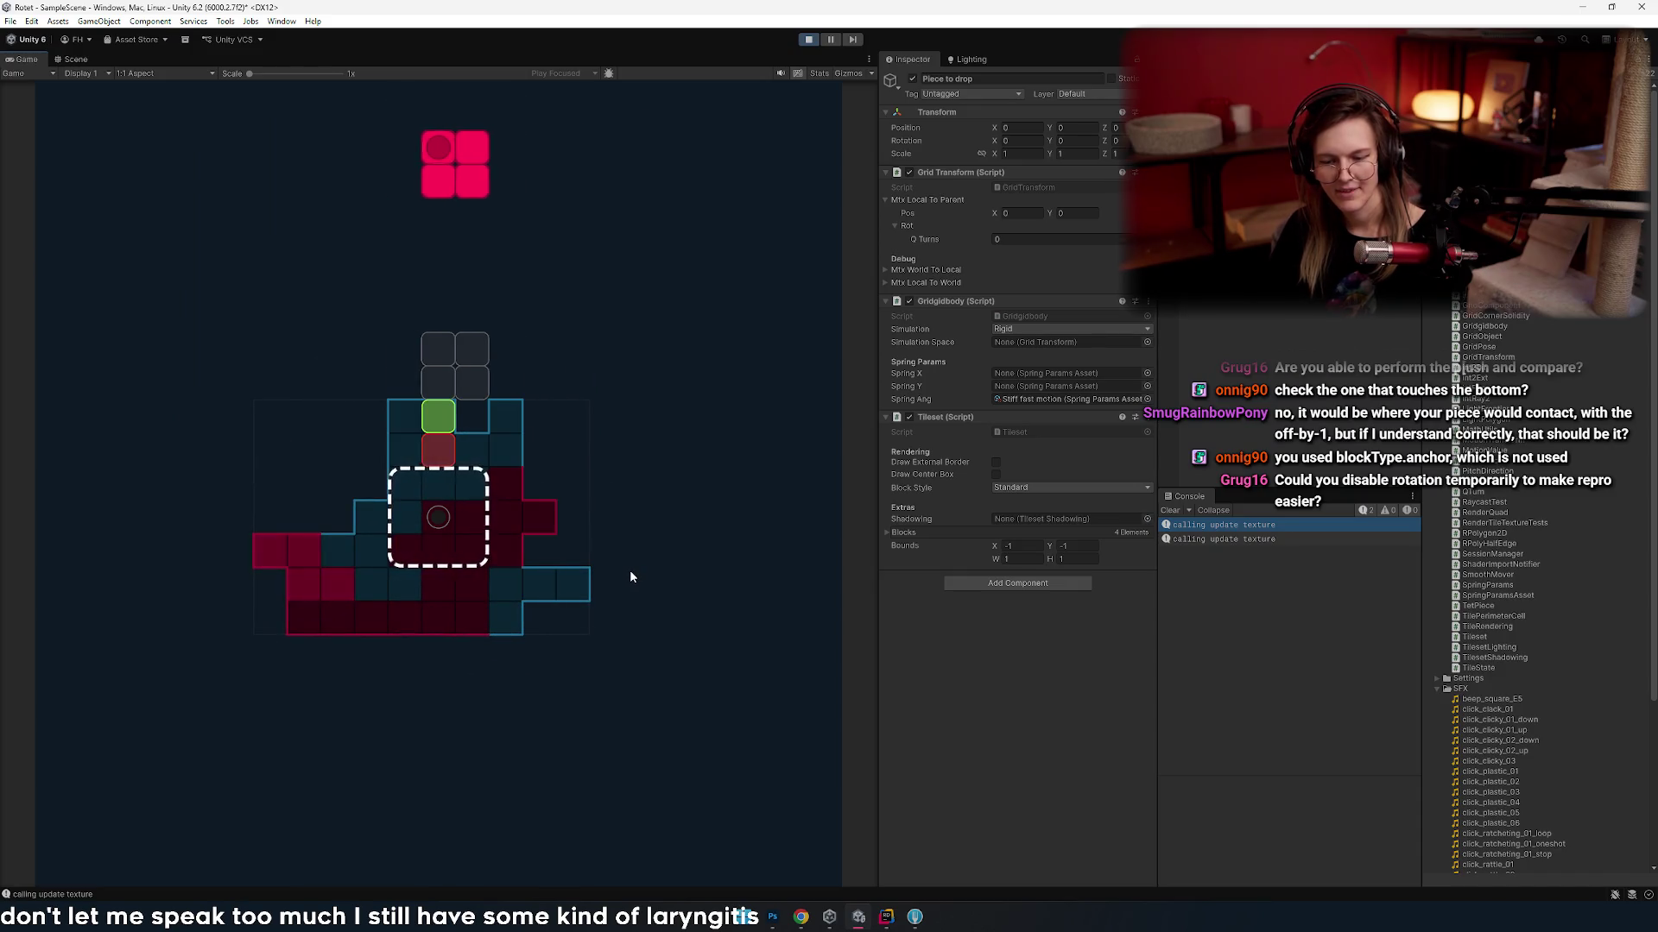
key("Left")
key("Left")
key("Right")
key("Right")
key("Left")
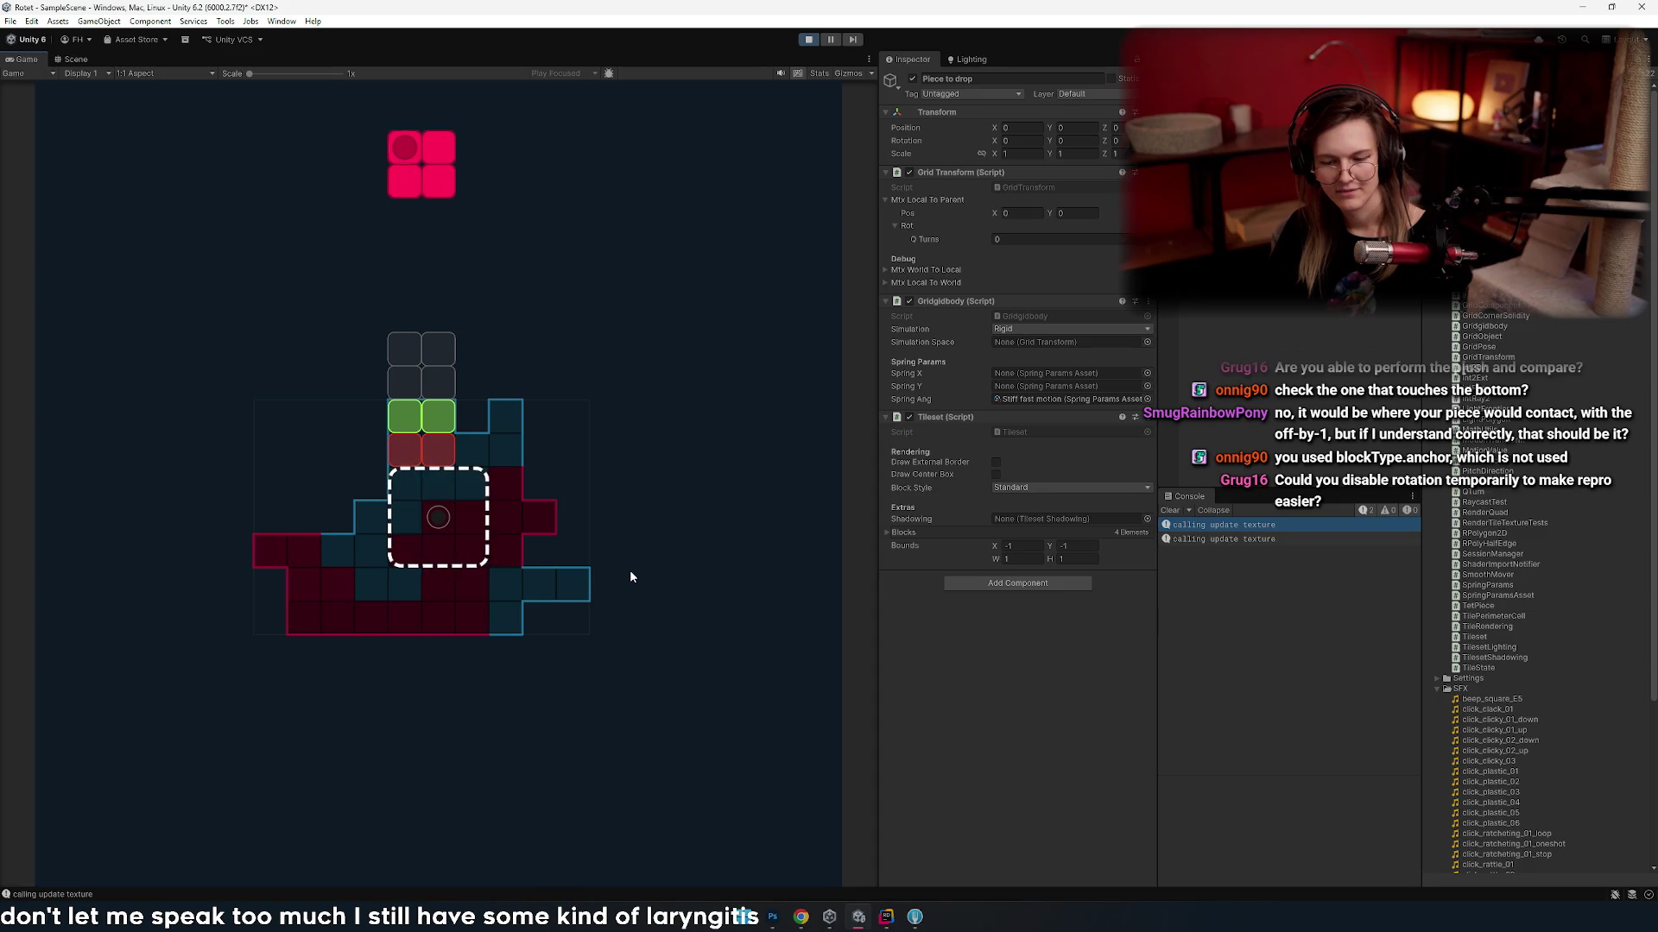
key("Left")
key("Right")
key("Right")
key("Left")
key("Left")
key("Left")
key("Left")
key("Right")
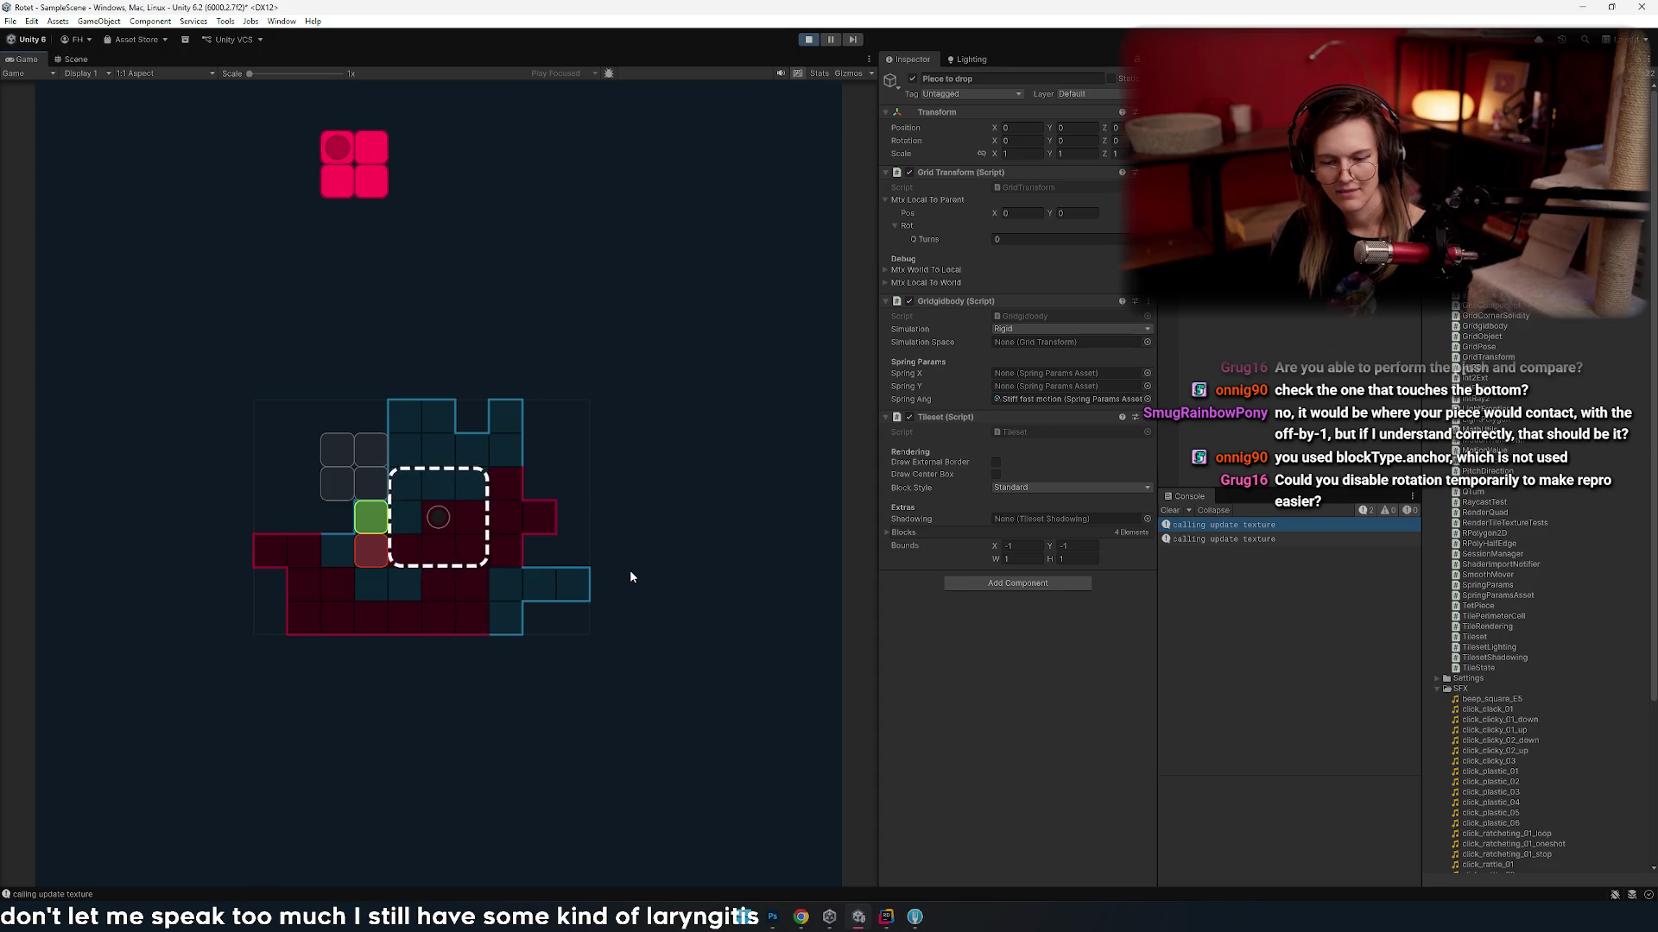
key("Right")
key("Right")
key("Right")
key("Left")
key("Left")
key("Left")
key("Left")
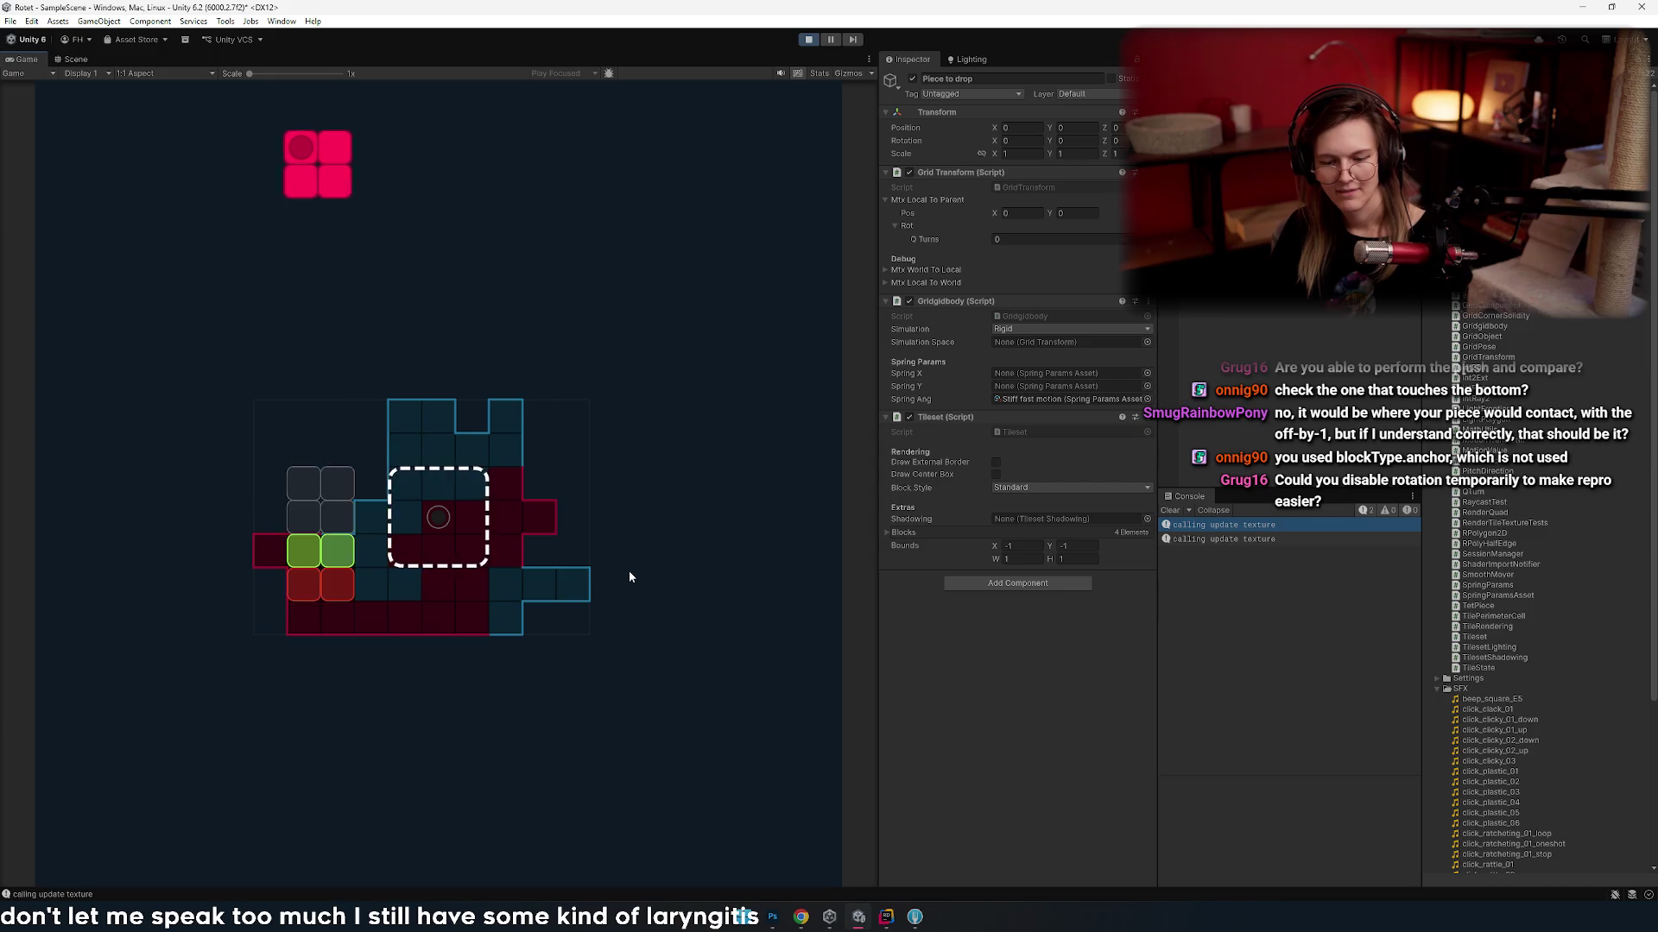
key("Right")
key("Right")
key("alt+Tab")
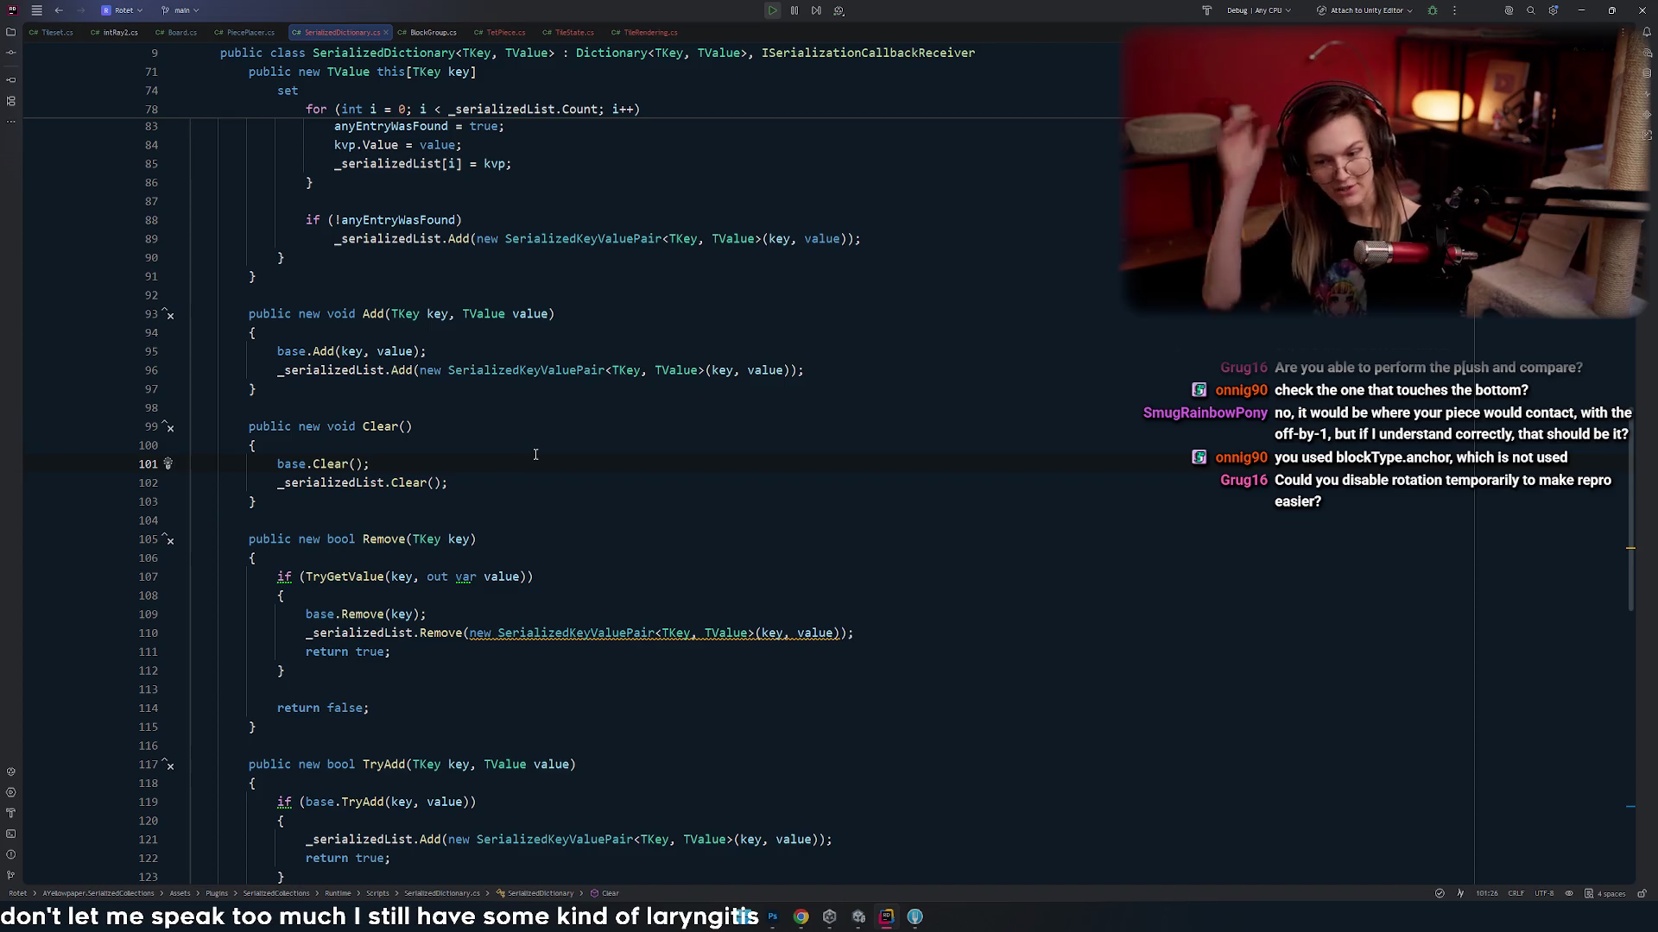
- Close the SerializedDictionary.cs and intRay2.cs tabs in Rider and return to the Unity game
scroll(488, 363, "down", 8)
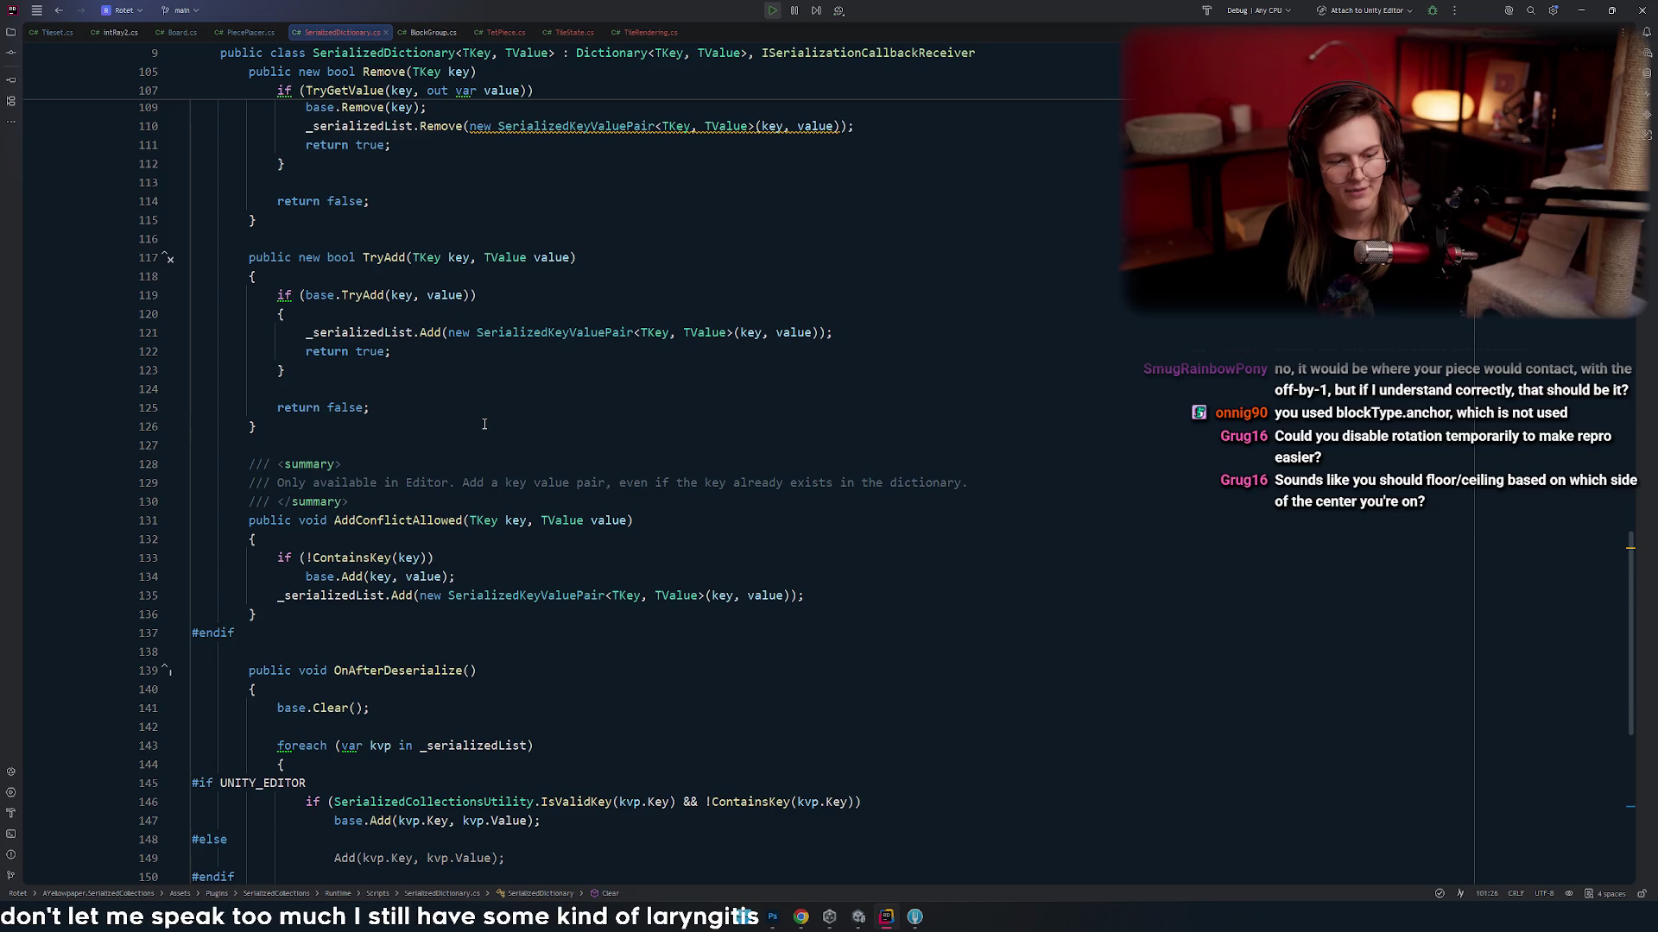
scroll(484, 424, "down", 10)
scroll(329, 316, "up", 15)
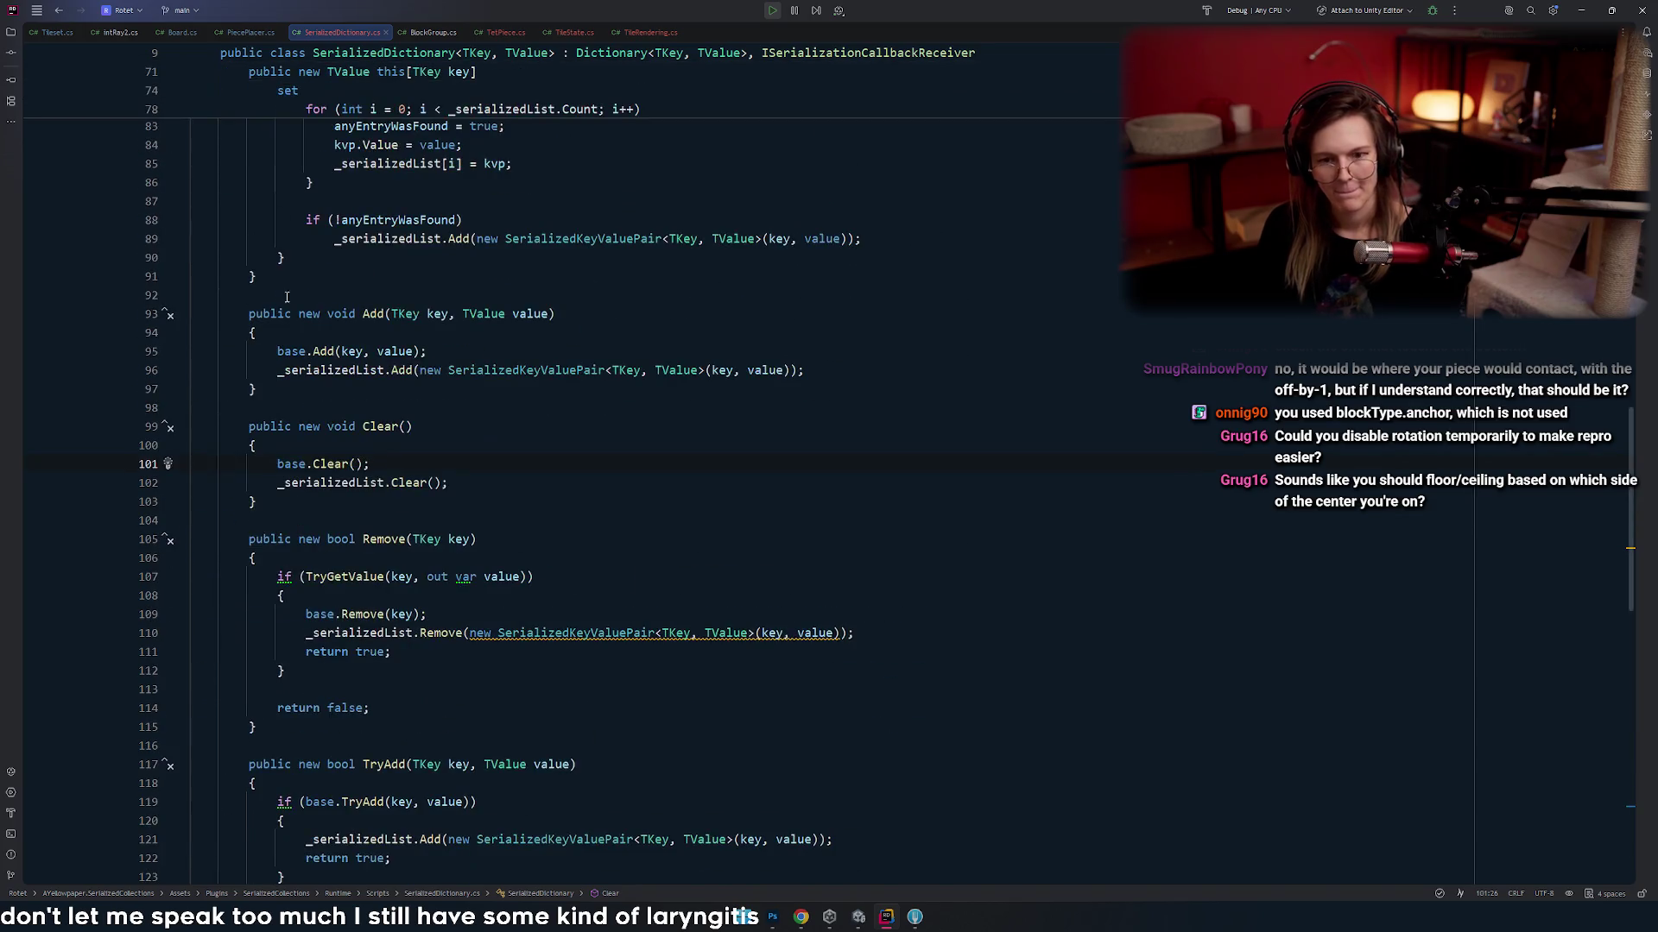
middle_click(328, 31)
left_click(102, 33)
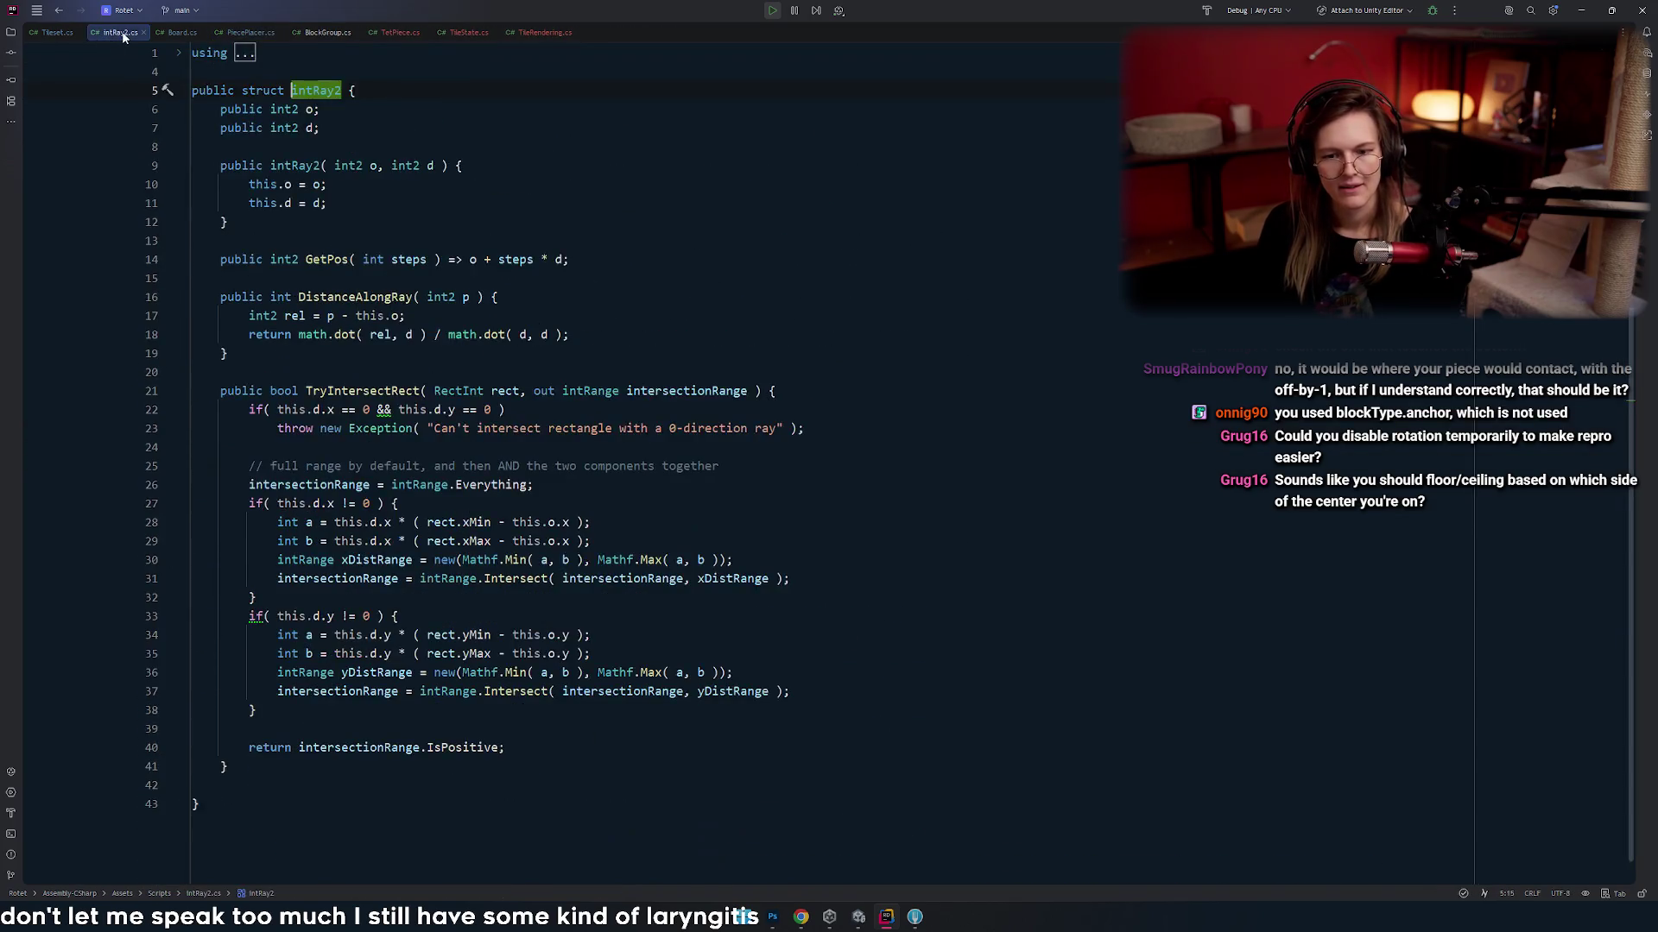
middle_click(102, 33)
key("alt+Tab")
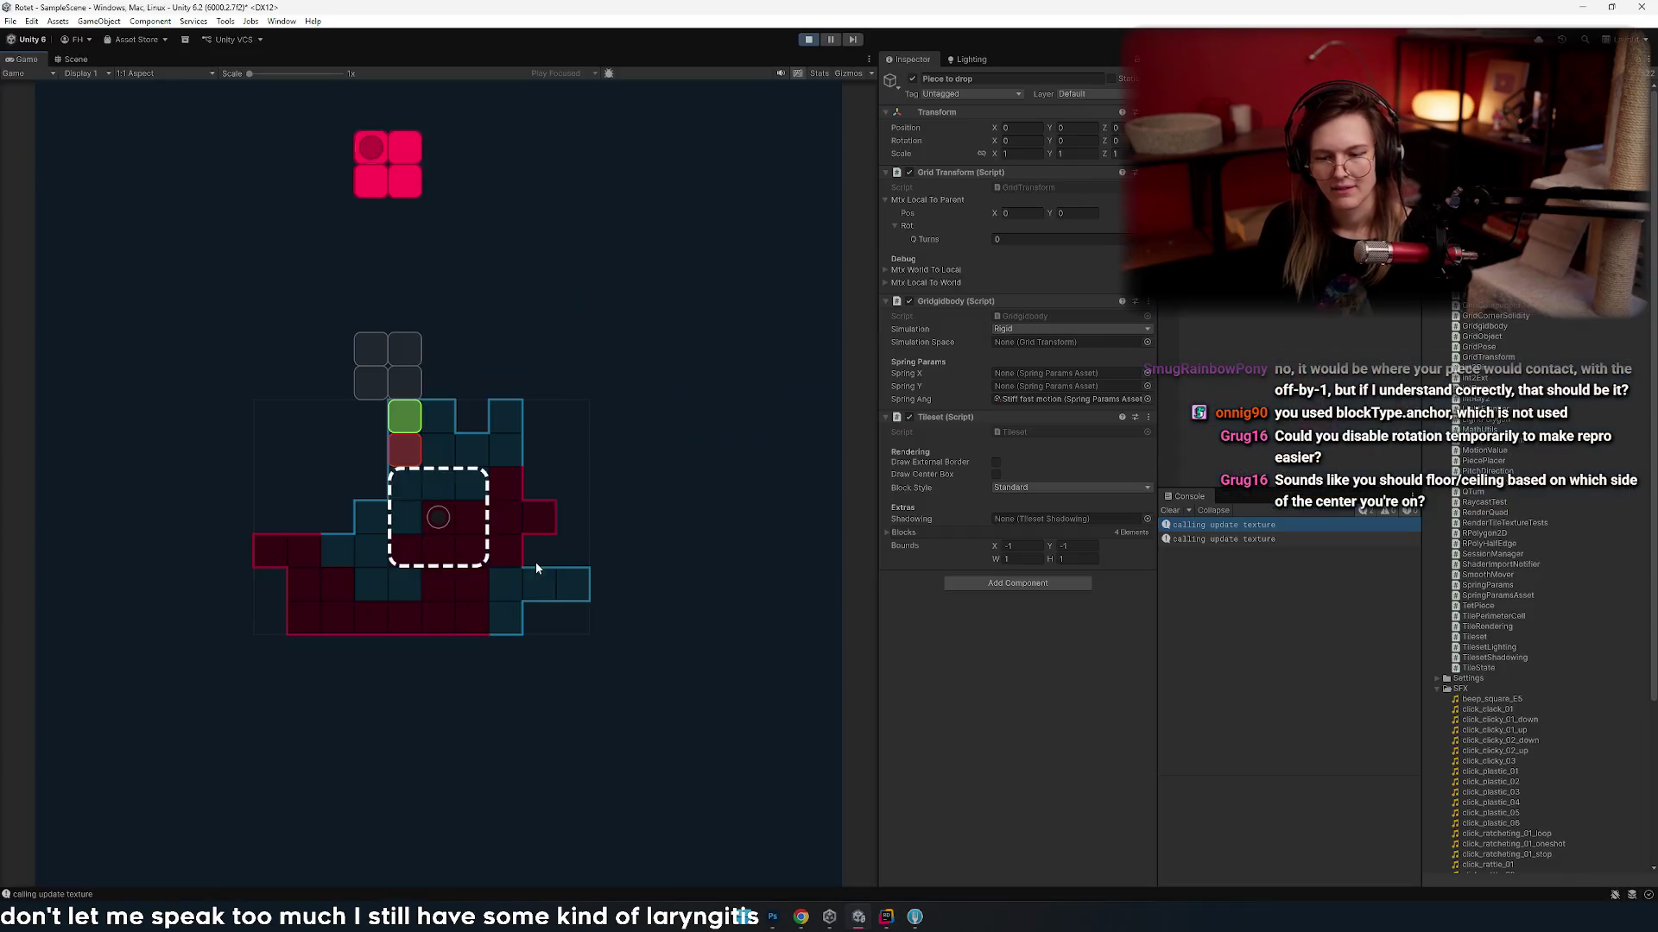
- Shift the falling pink piece back and forth, moving it two columns left
key("Left")
key("Right")
key("Right")
key("Right")
key("Right")
key("Left")
key("Right")
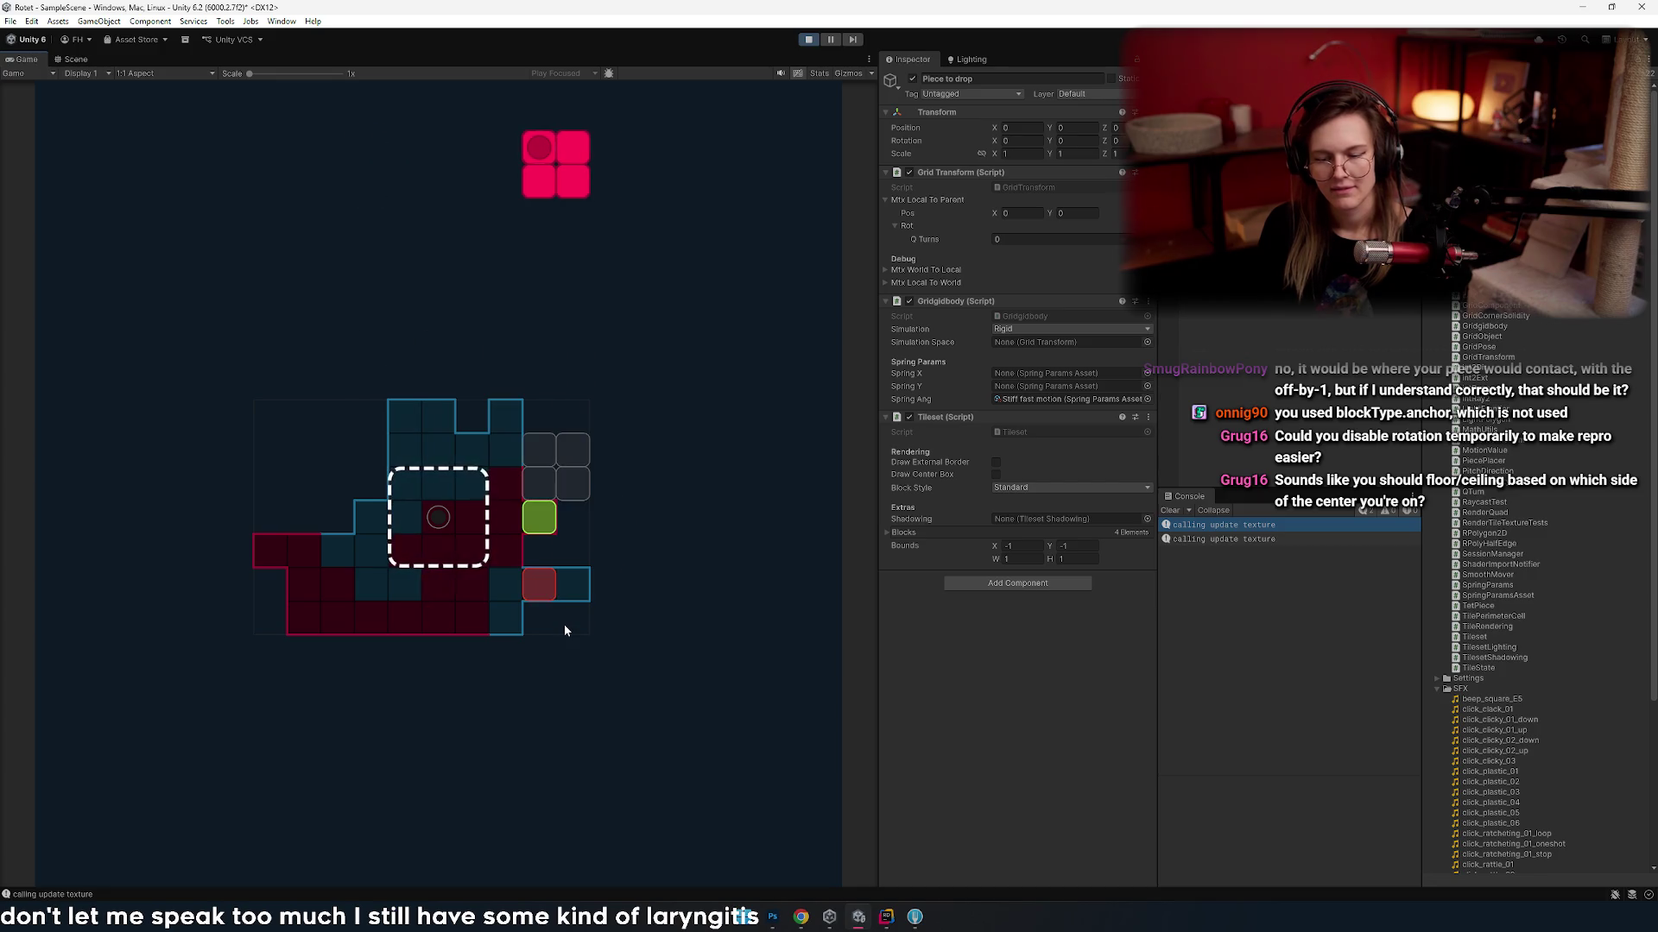
key("Left")
key("Left")
key("Left")
key("Left")
key("Left")
key("Left")
key("Left")
key("Right")
key("alt+Tab")
key("alt+Tab")
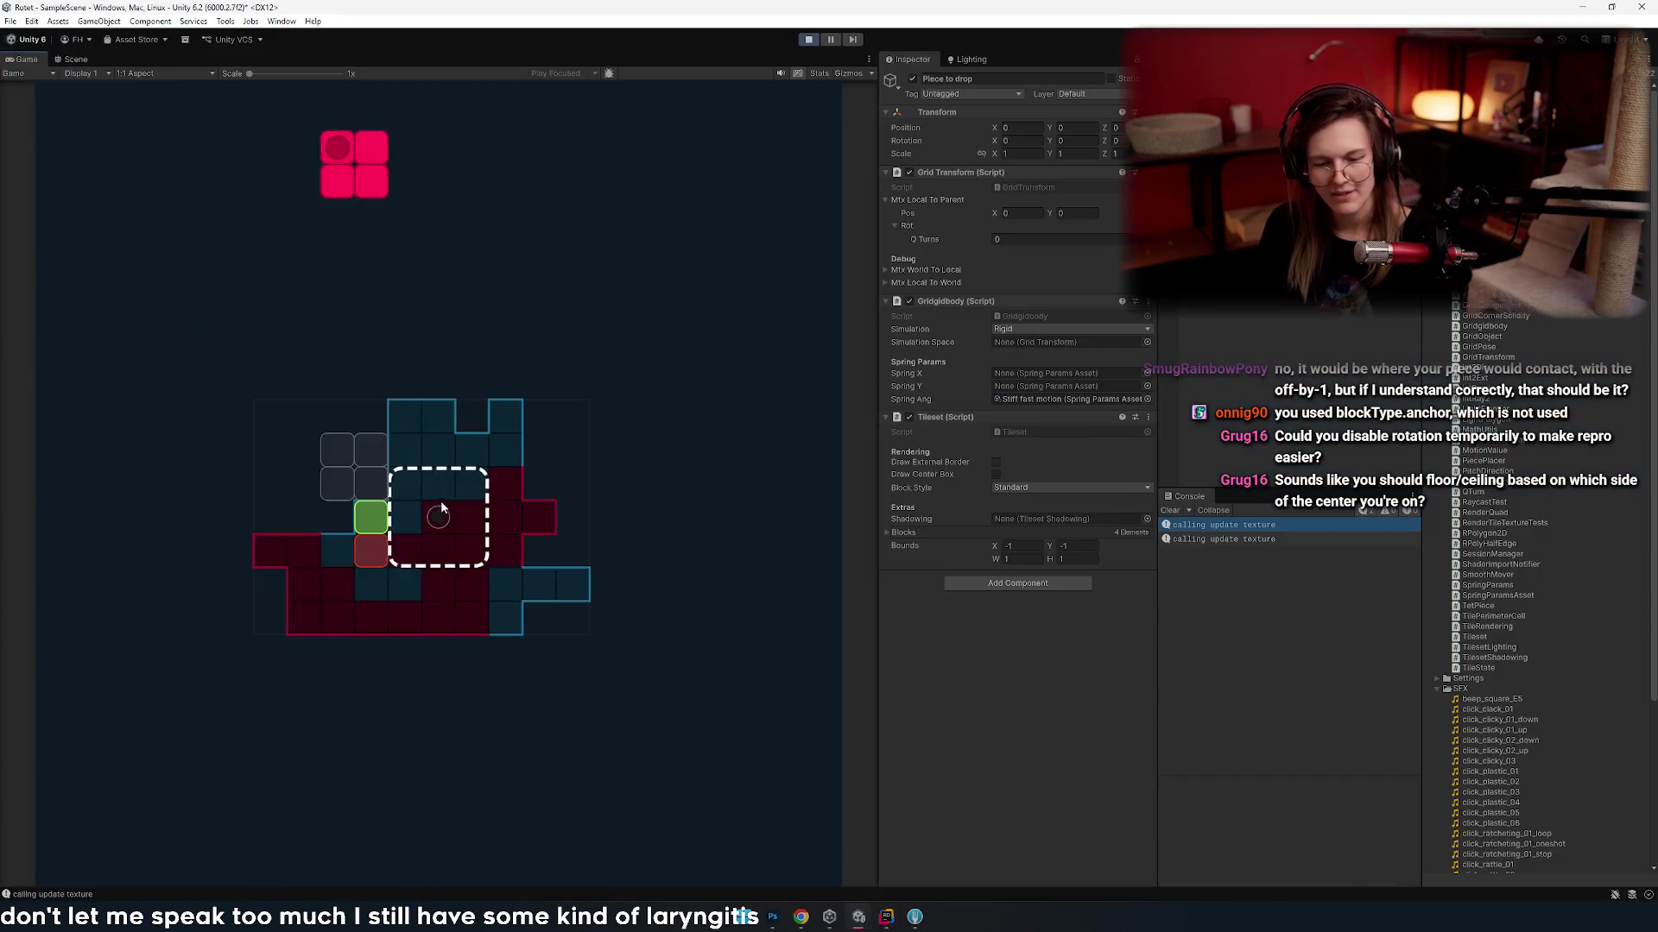
key("Left")
key("Left")
key("Right")
key("Right")
key("Right")
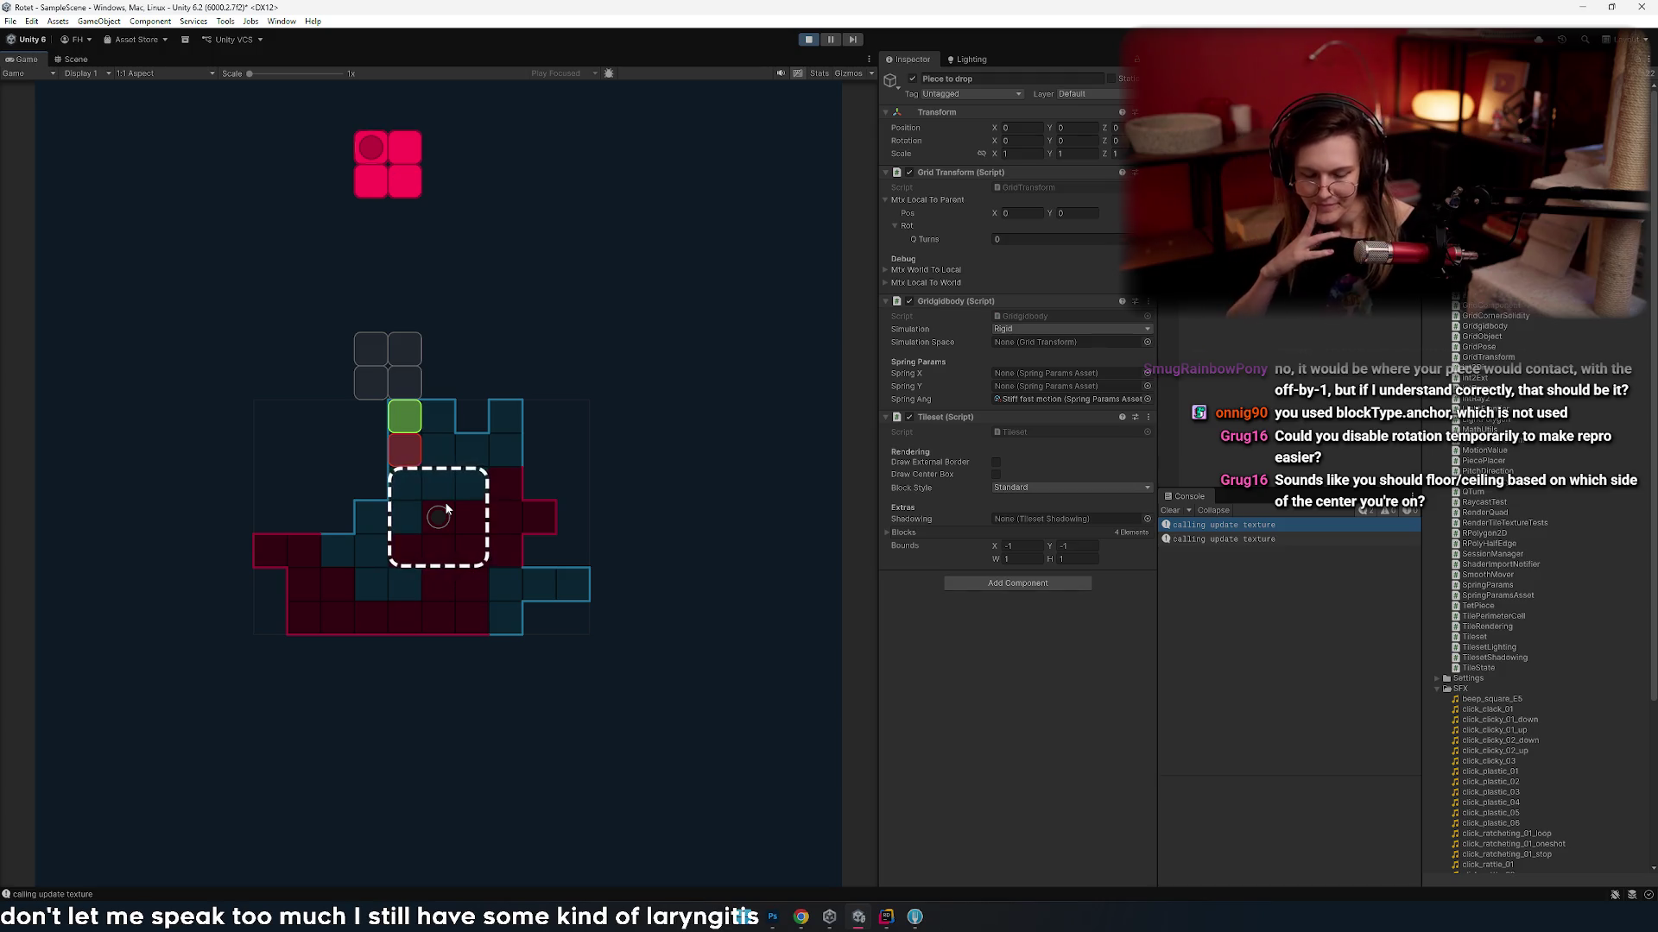
key("Left")
key("Left")
key("Left")
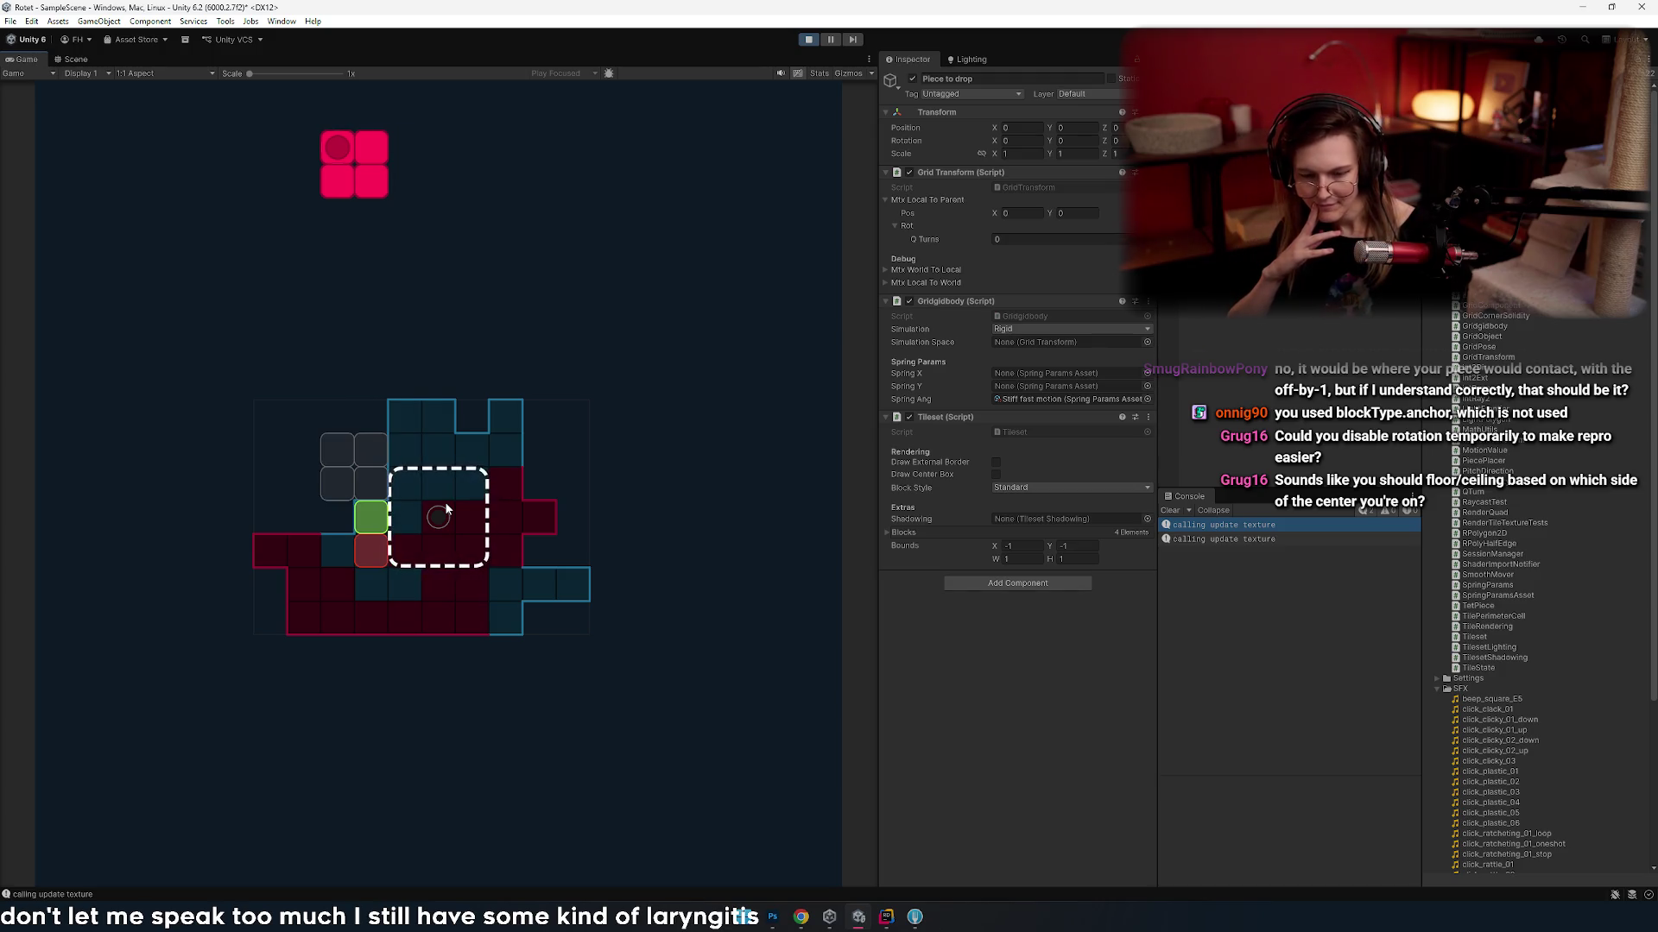
key("Right")
key("Right")
key("Left")
key("Left")
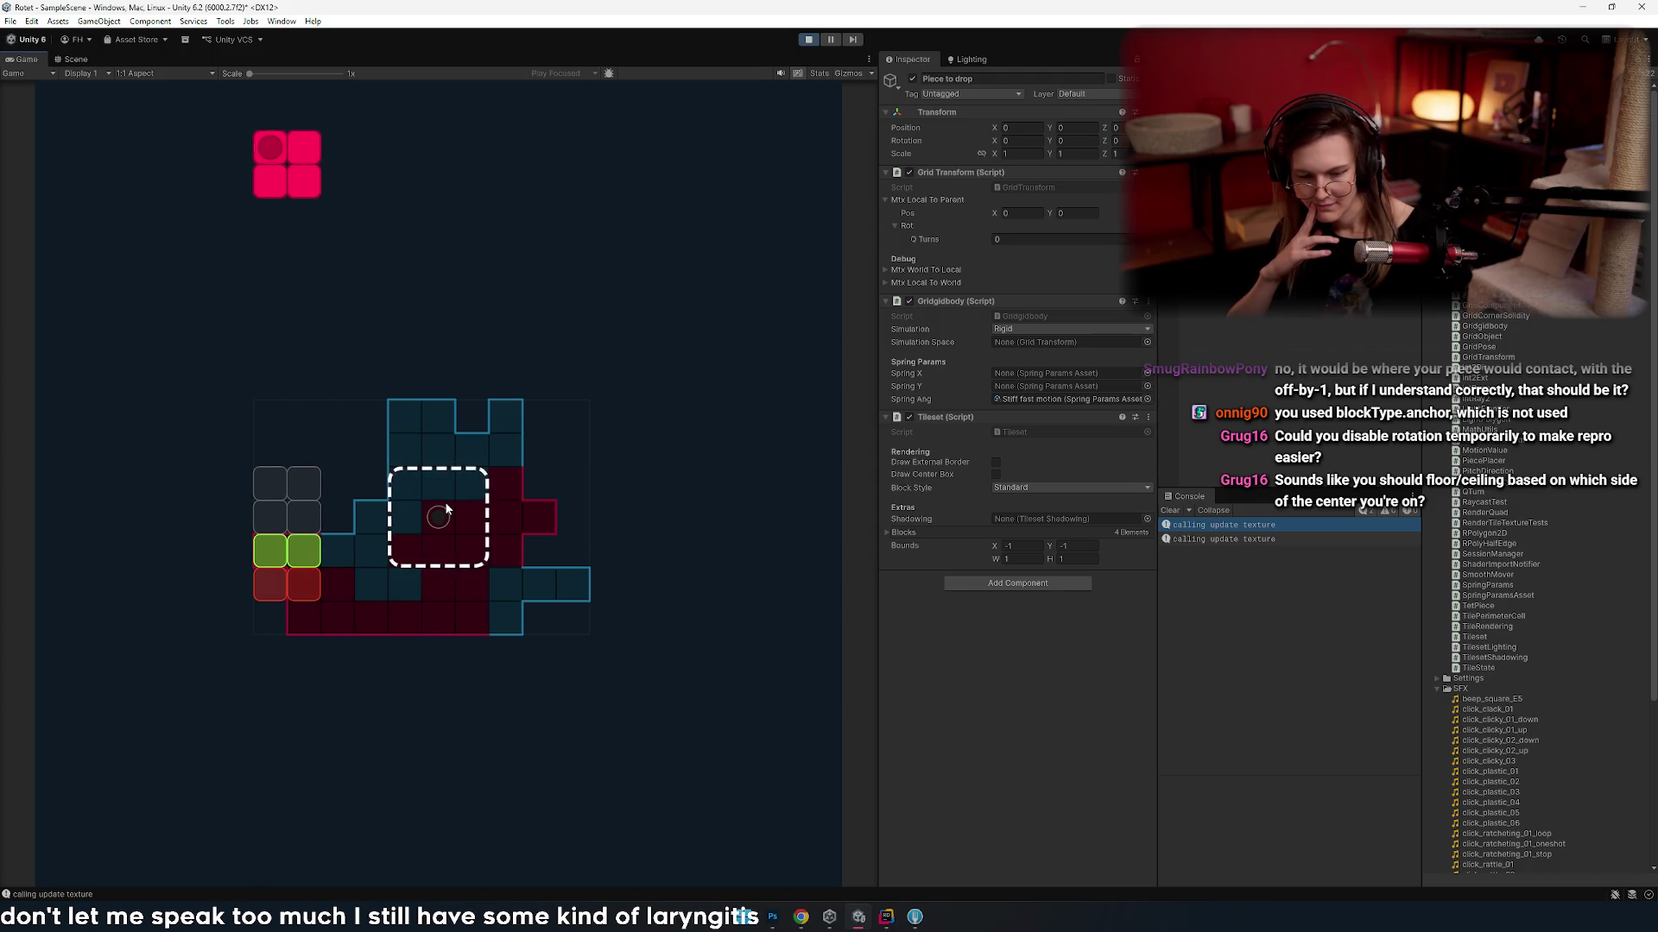
- Line up the pink piece a cell to the right and drop it onto the board
key("Right")
key("Right")
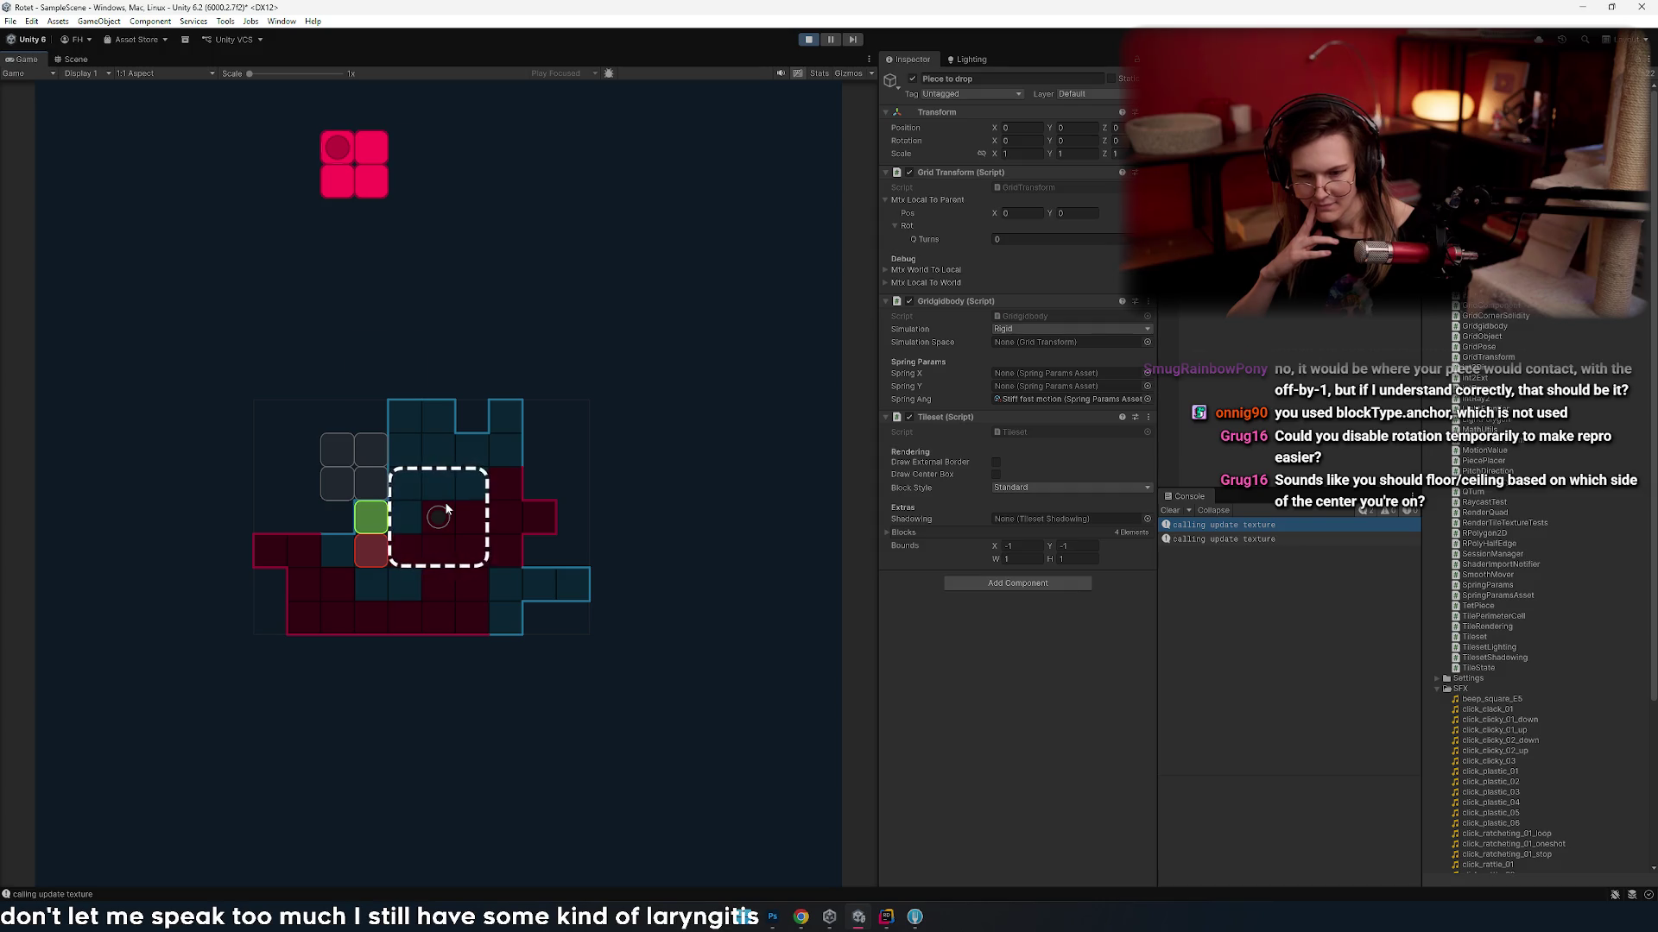
key("Right")
key("Right")
key("Right")
key("Left")
key("Left")
key("Left")
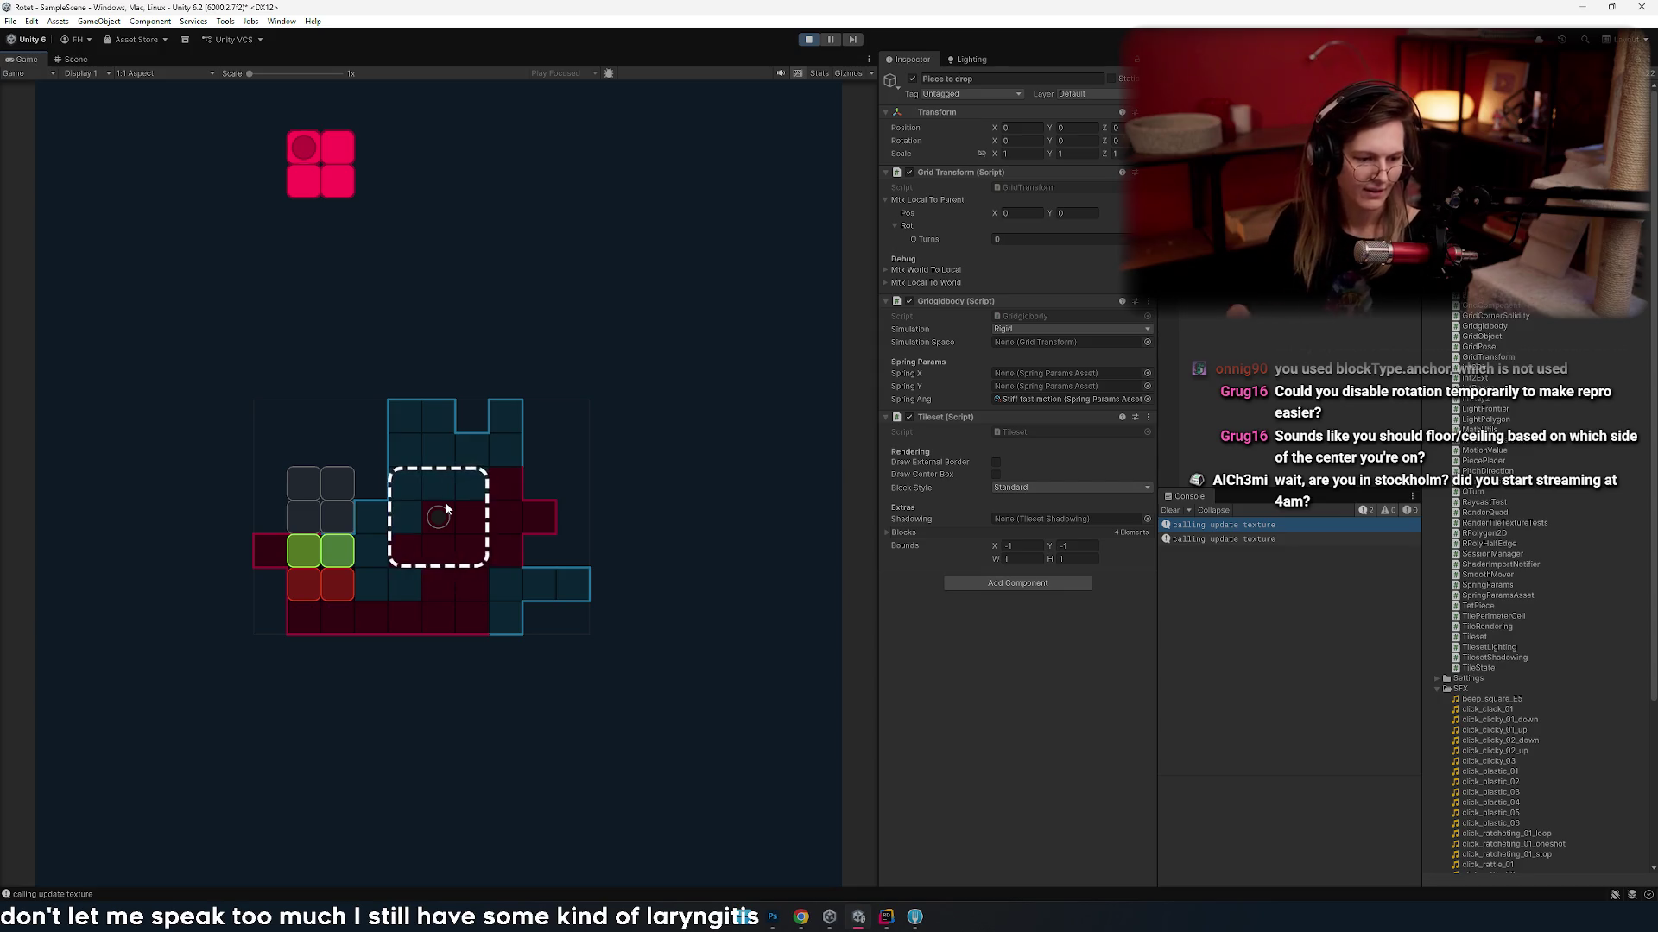
key("Right")
key("Right")
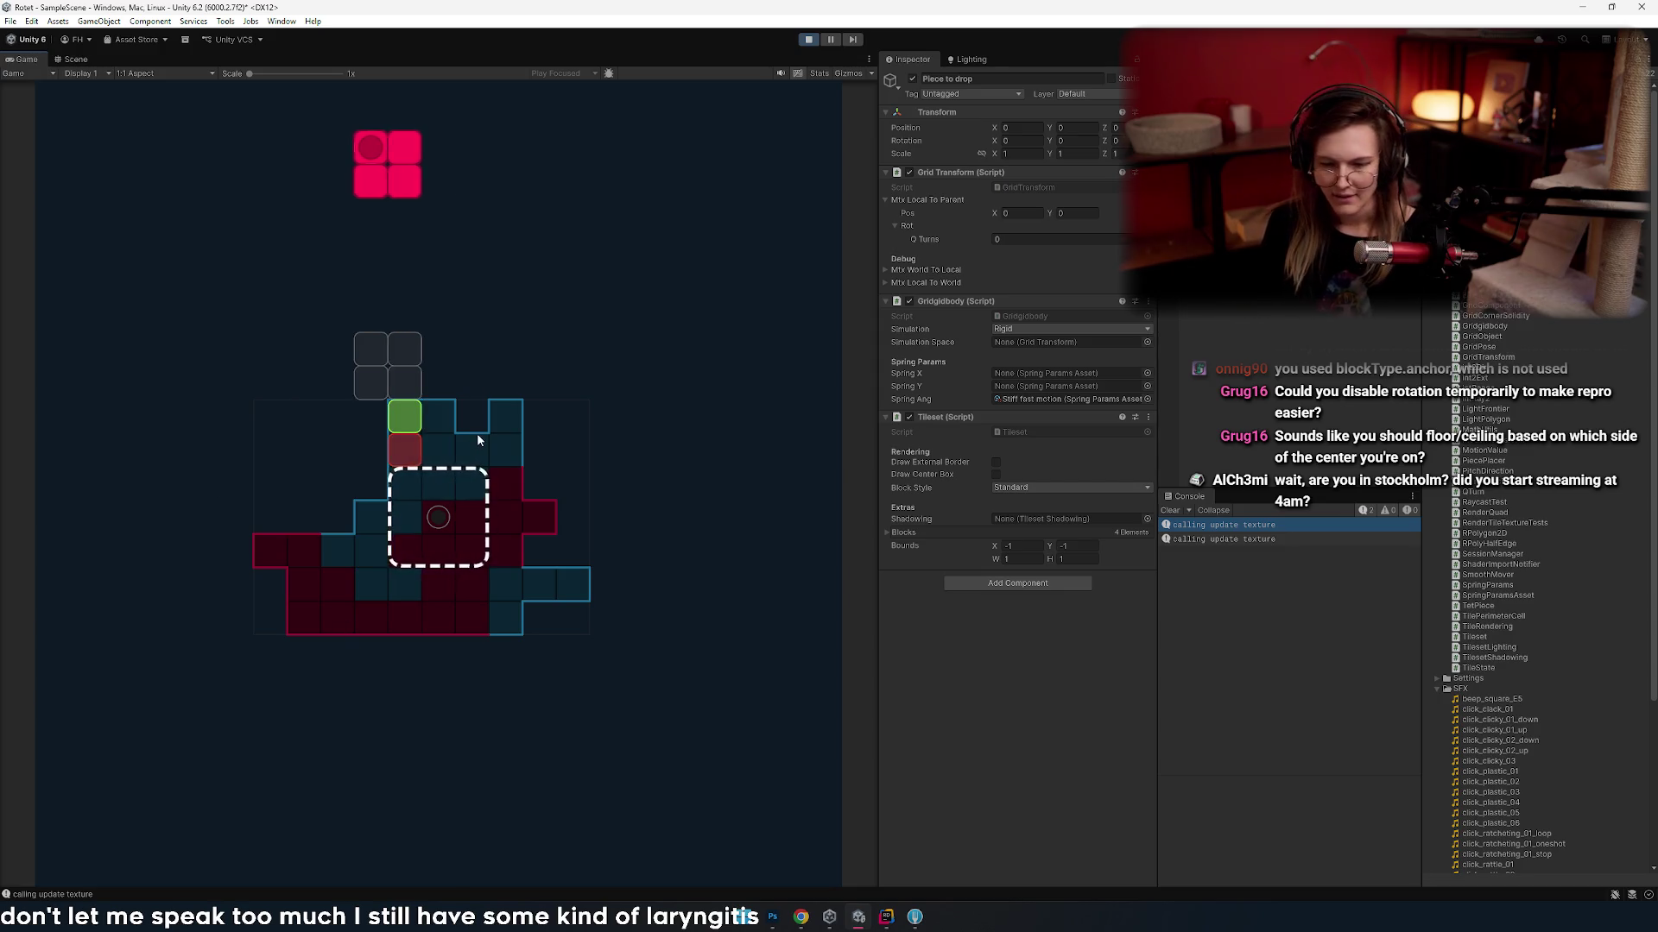
key("Left")
key("Left")
key("Left")
key("Right")
key("space")
key("Right")
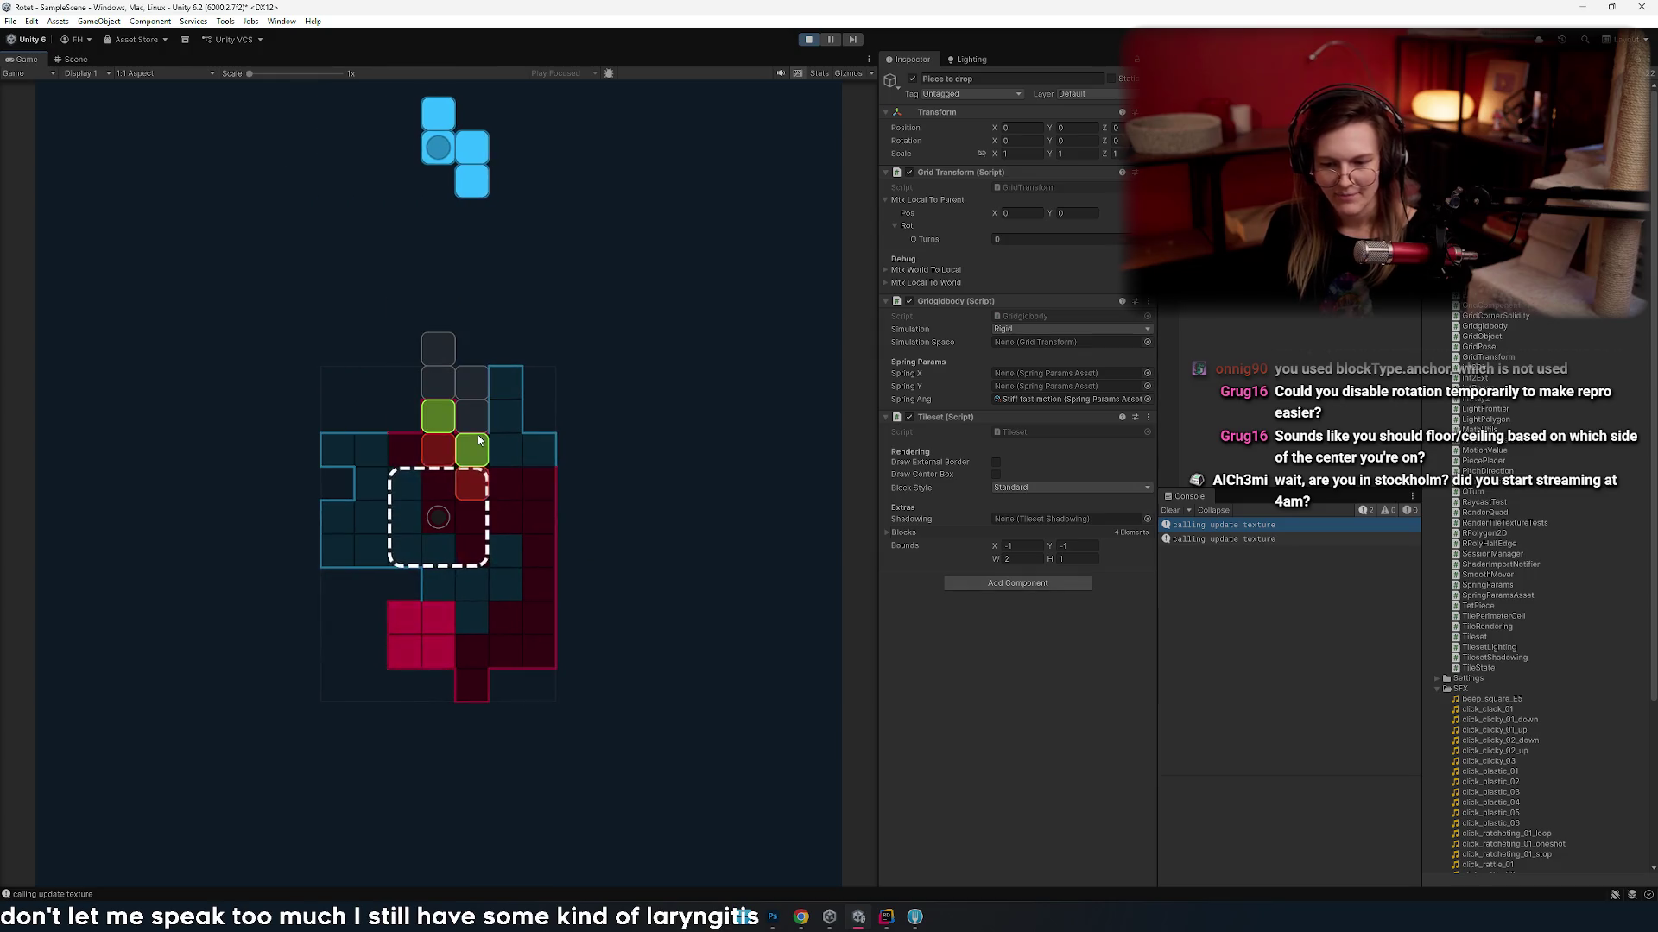
key("space")
key("Right")
- Steer the new L piece left and right, rotating it to vertical
key("Up")
key("Up")
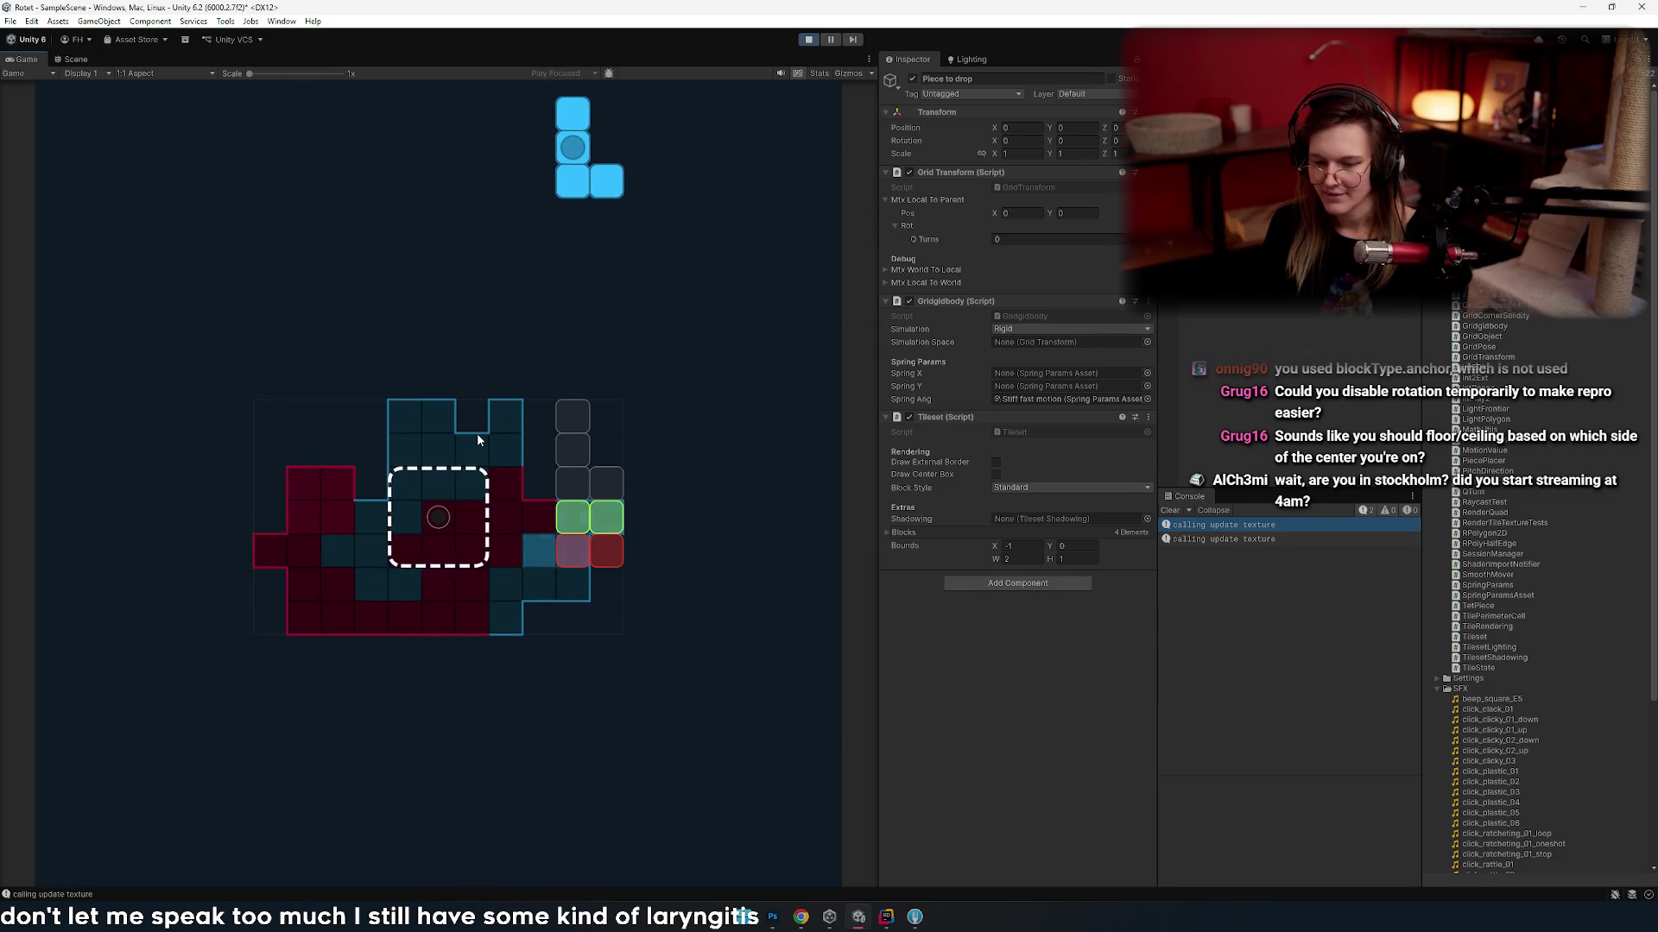
key("Right")
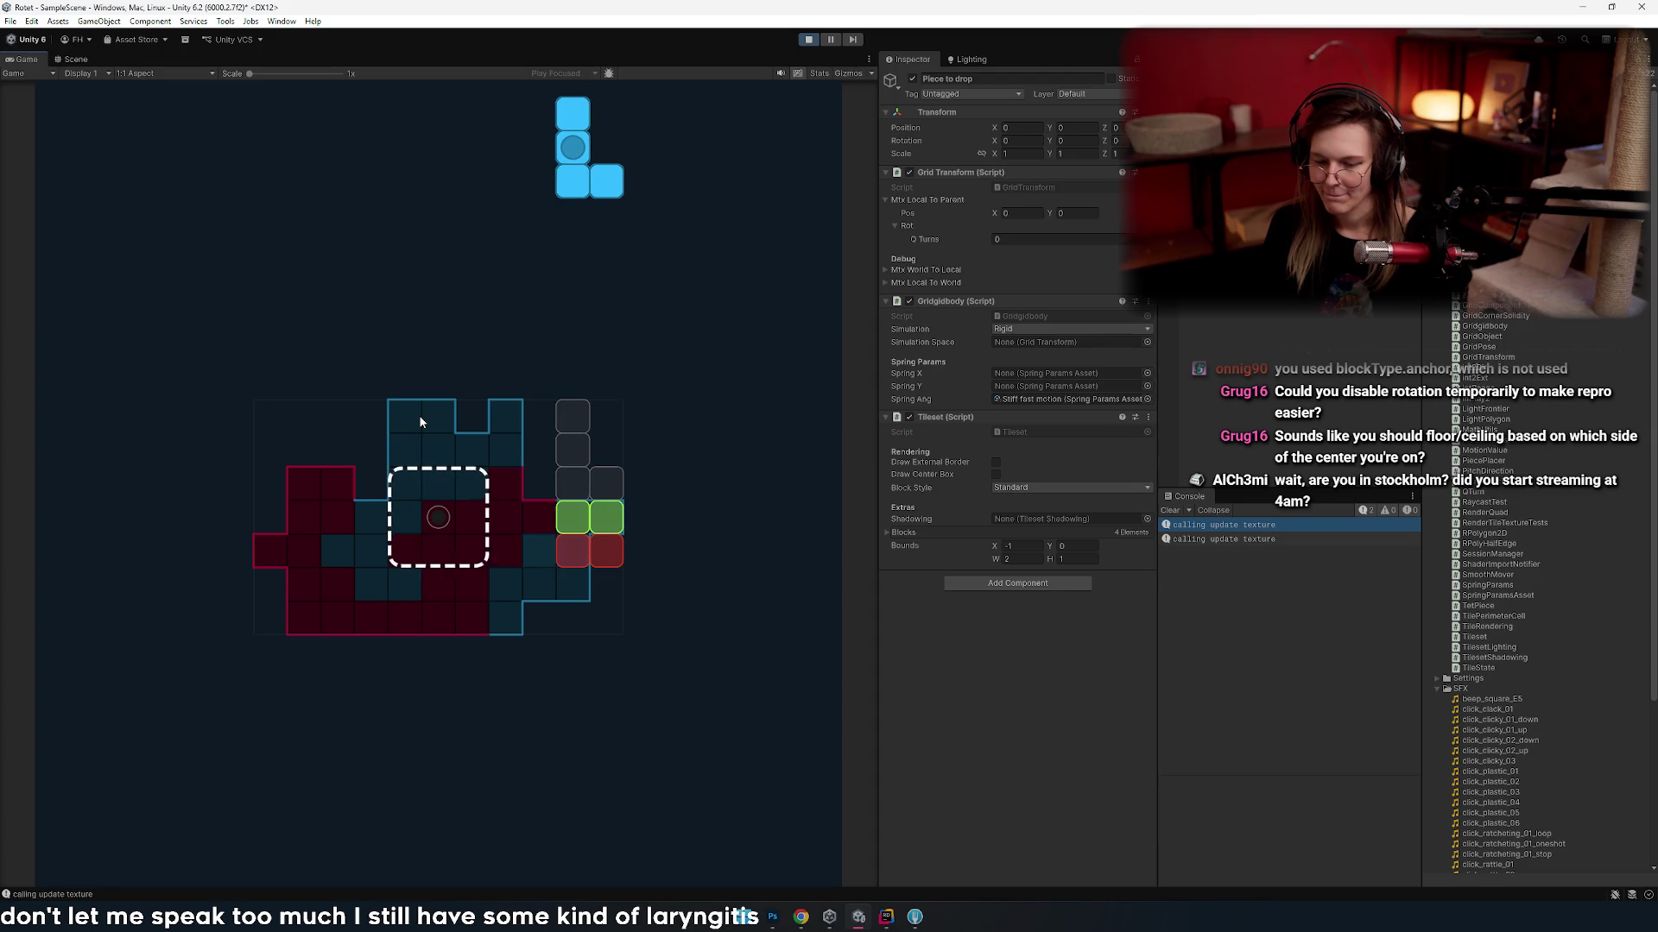
key("Right")
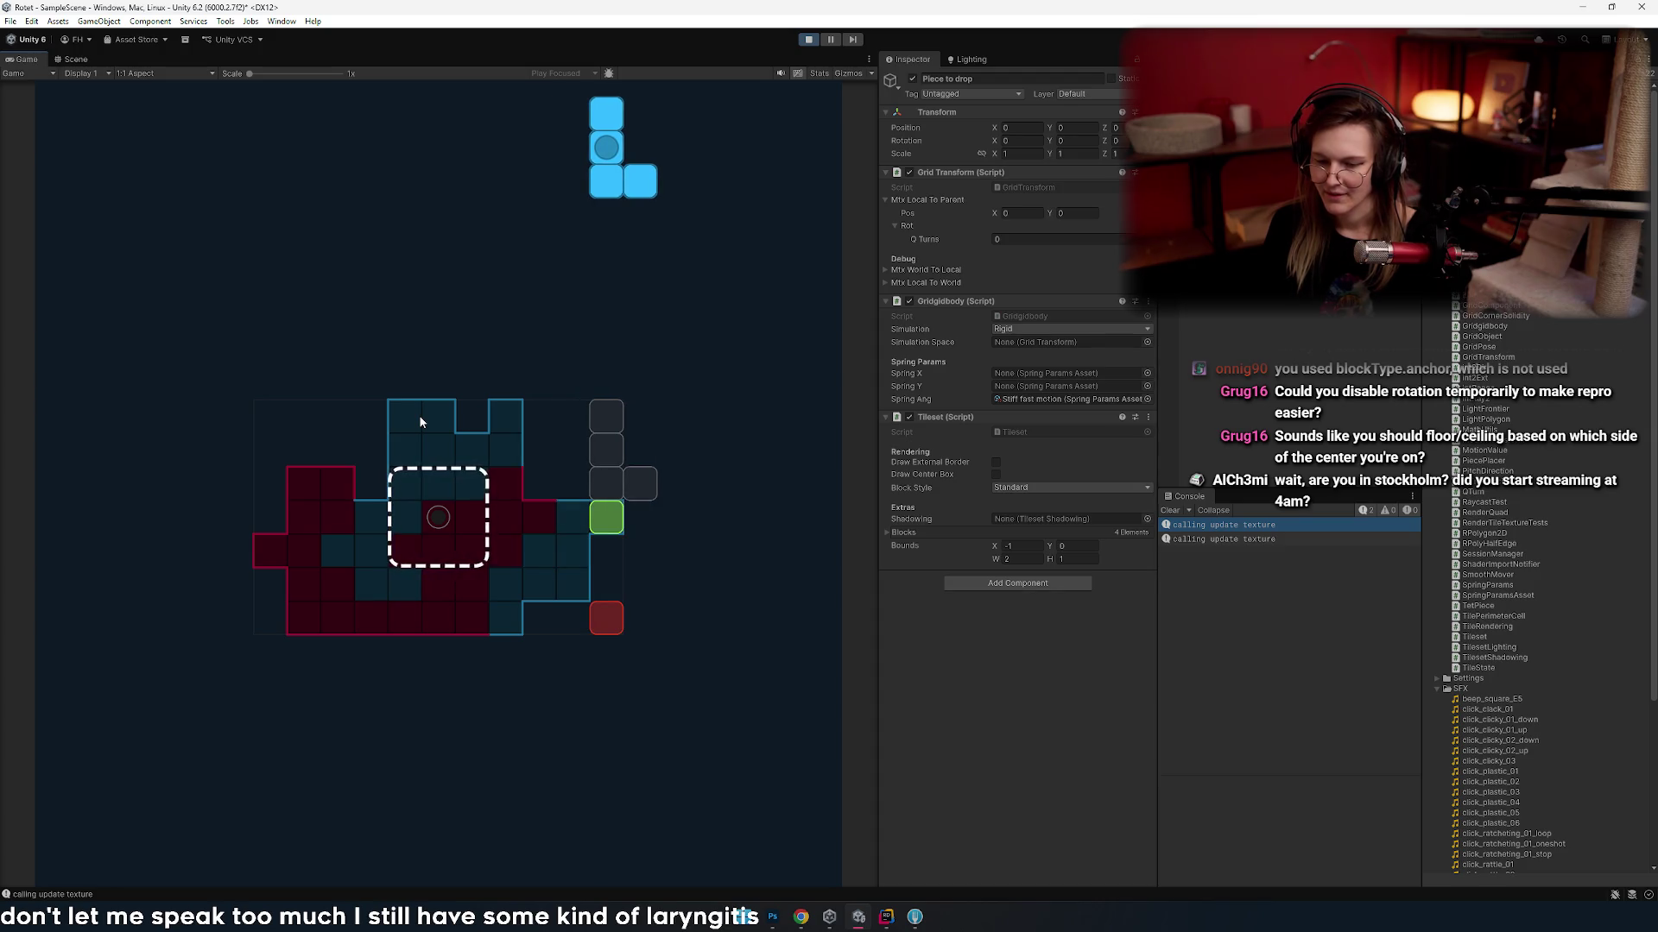
key("Left")
key("Left")
key("Left")
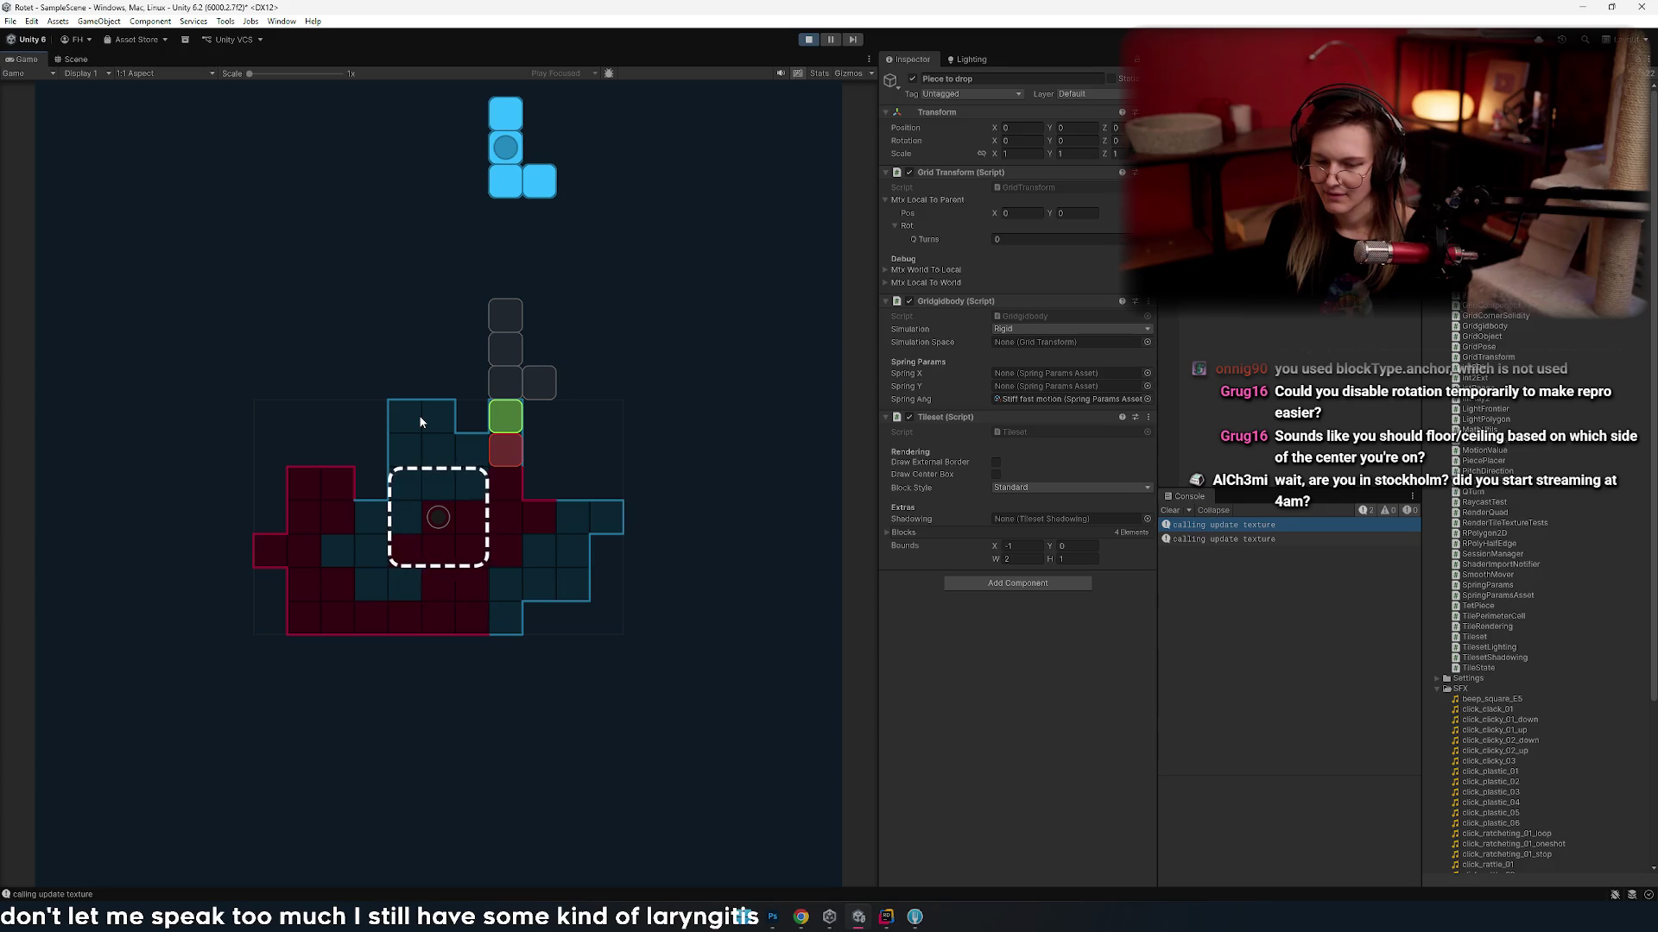
key("Left")
key("Left")
key("Left")
key("Up")
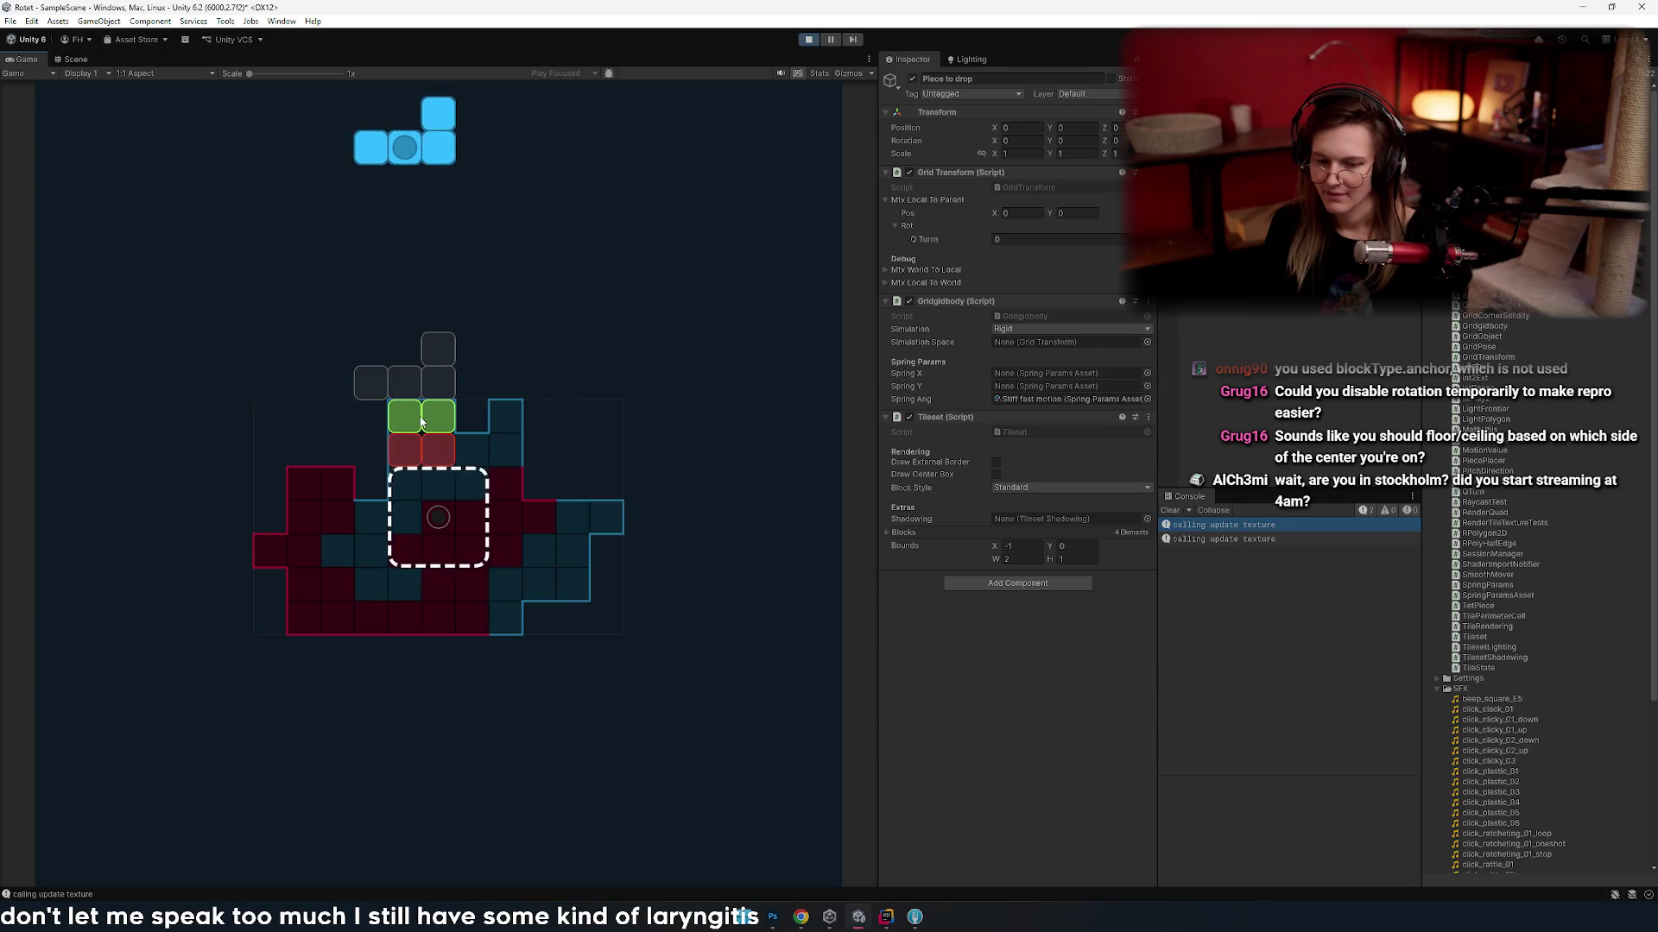
key("Left")
key("Right")
key("Right")
key("Right")
key("Right")
key("Left")
key("Left")
key("Left")
key("Right")
key("Right")
key("Left")
key("Left")
key("Up")
key("Right")
key("Right")
key("Right")
key("Right")
key("Right")
key("Right")
key("Right")
key("Left")
key("Right")
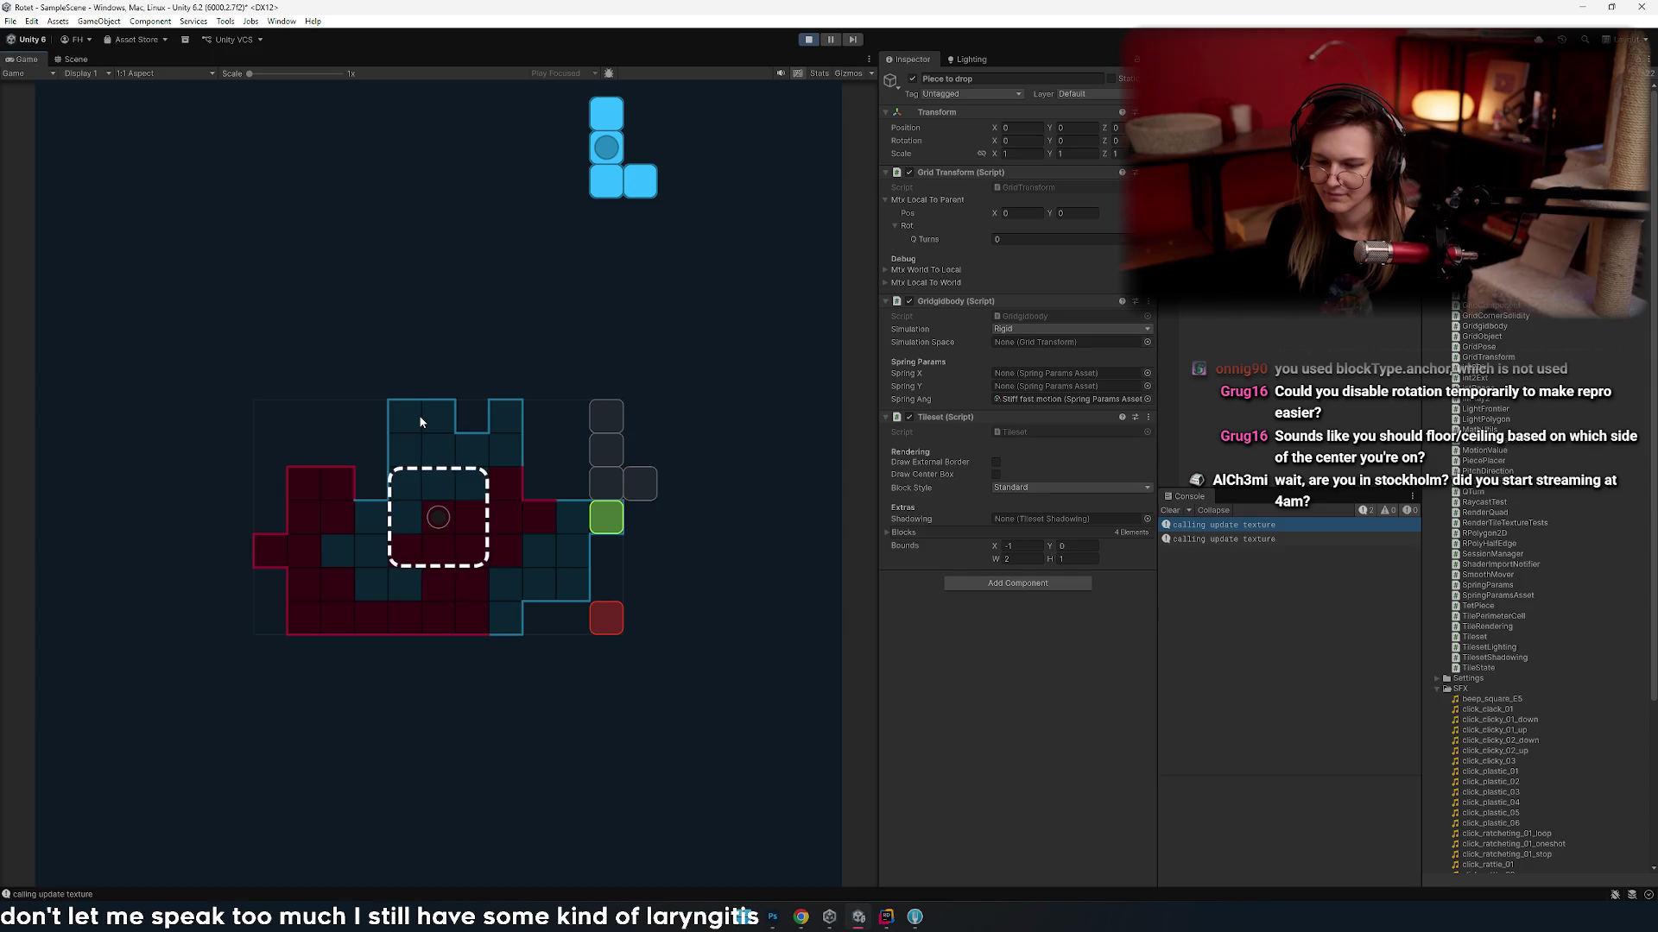
- Glance at Board.cs in Rider, then resume steering the L piece in Unity
key("alt+Tab")
key("alt+shift+Tab")
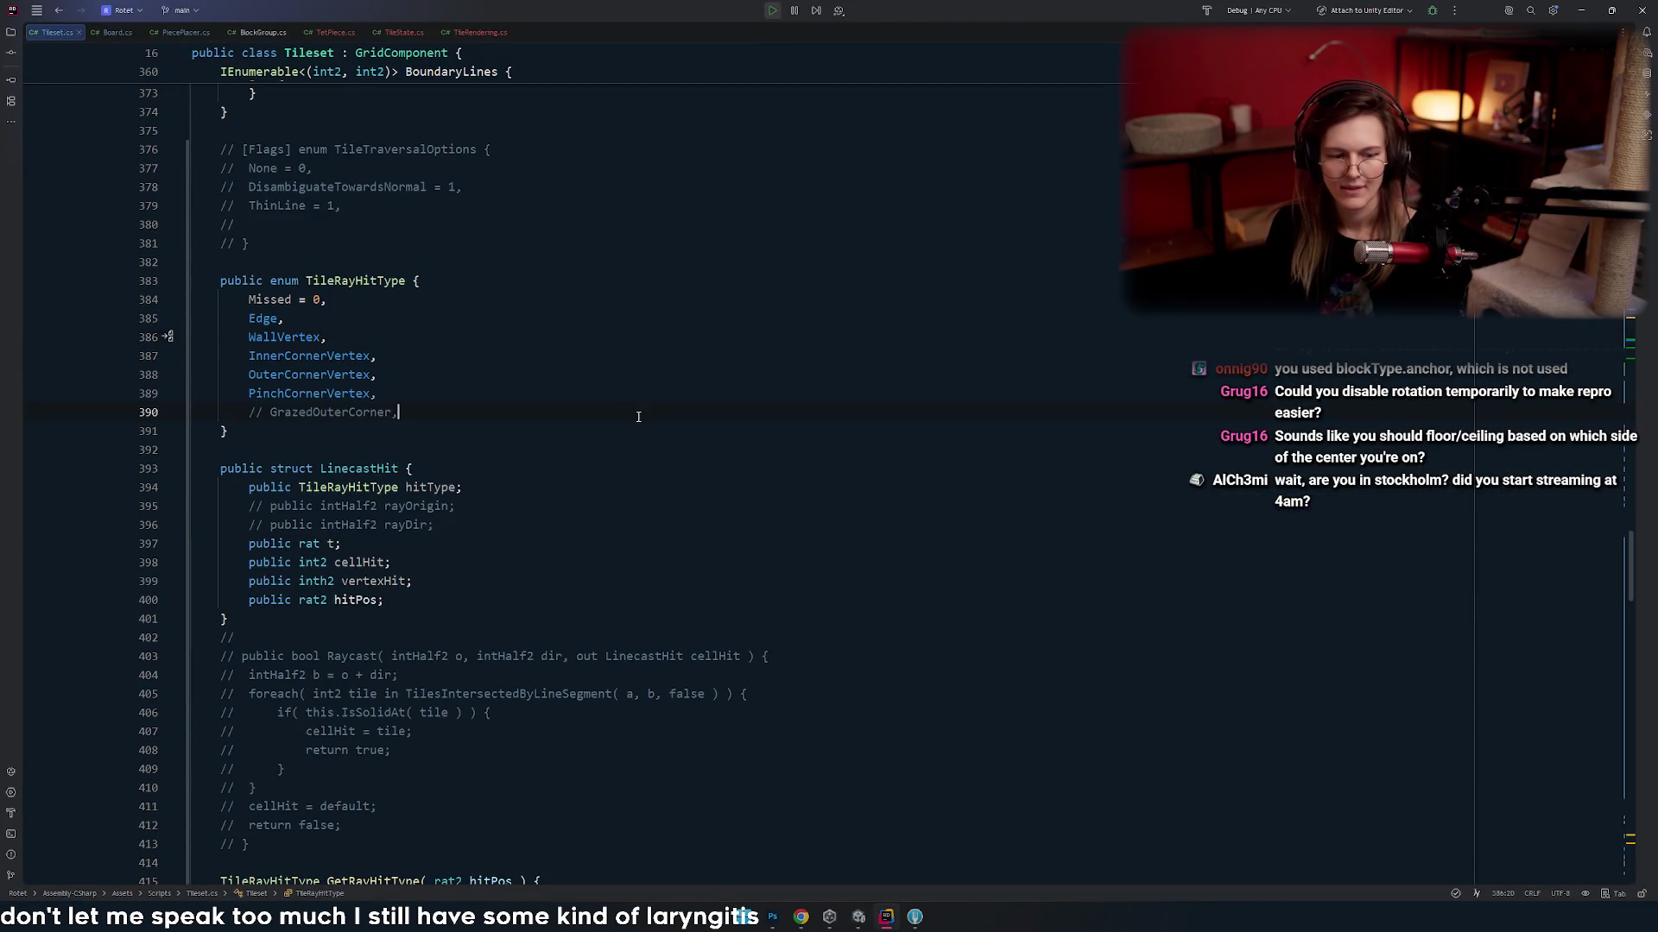
left_click(116, 32)
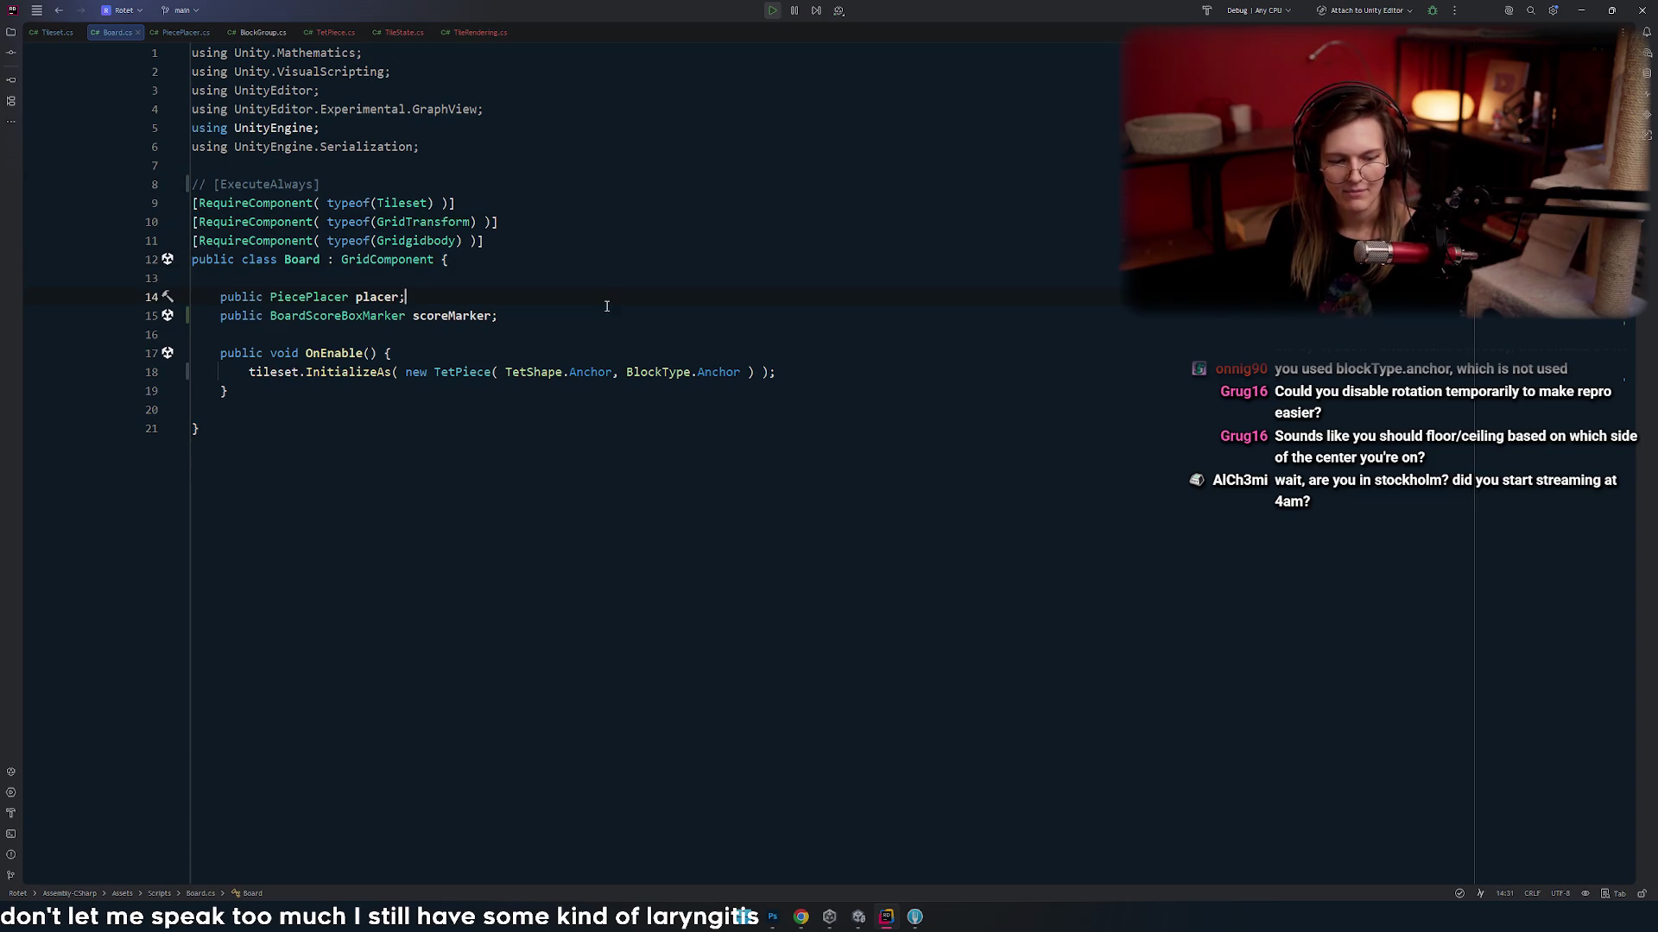
key("alt+Tab")
key("Left")
key("Left")
key("Left")
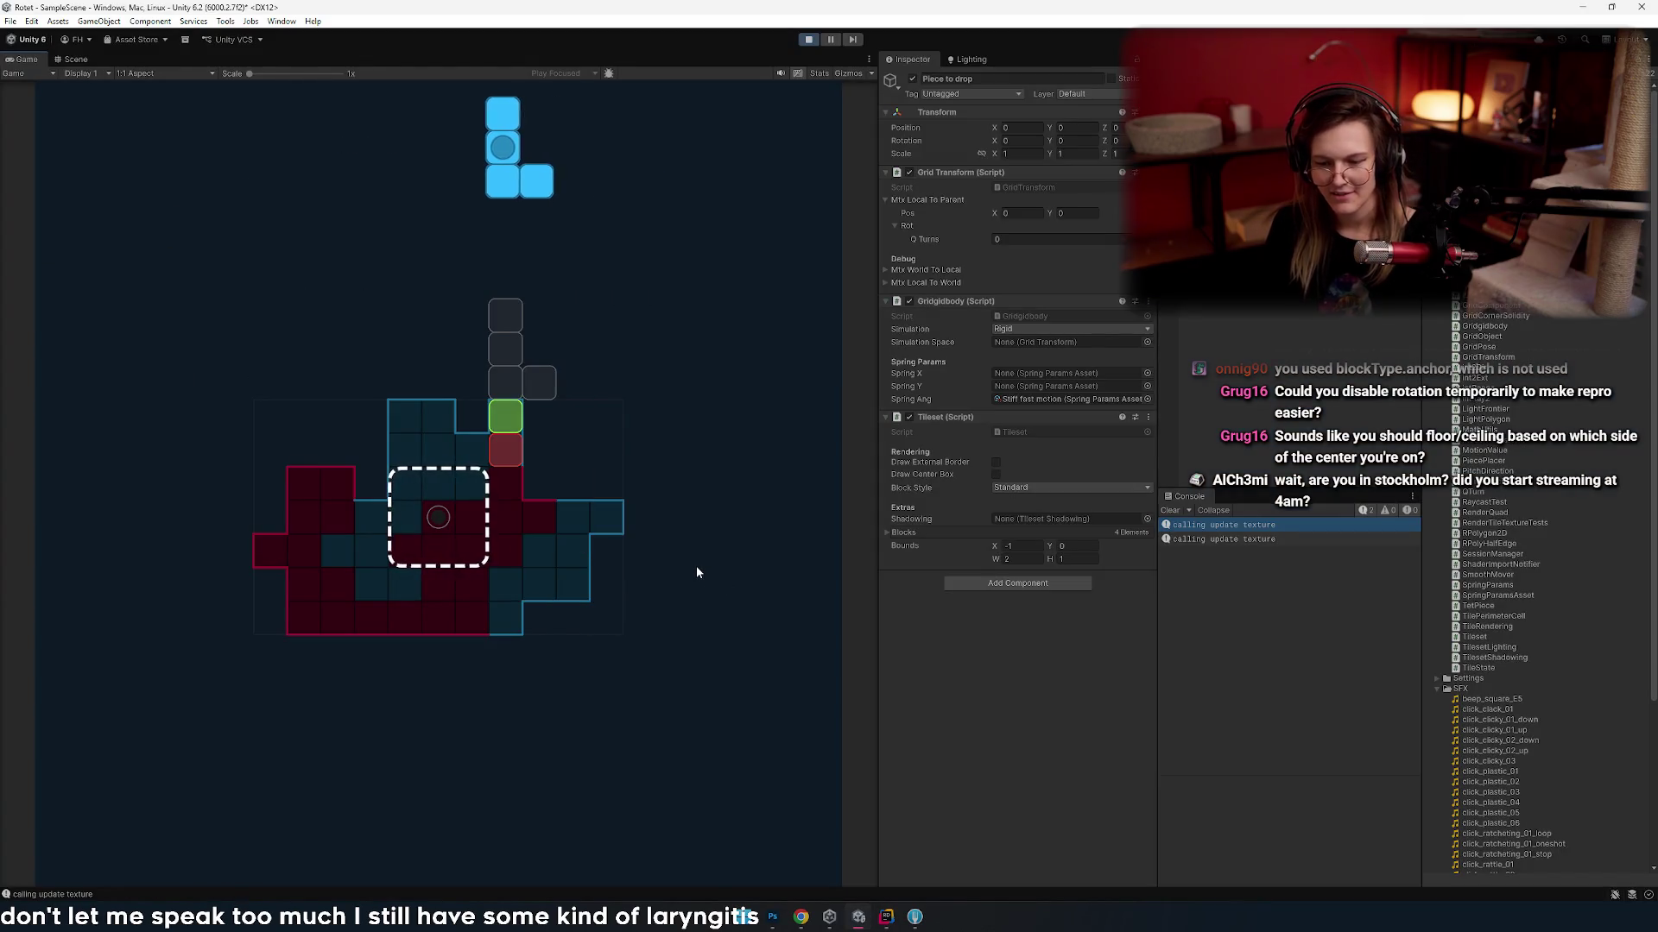
- Rotate and drop the L piece on the left, then rotate and drop the I piece
key("Up")
key("Up")
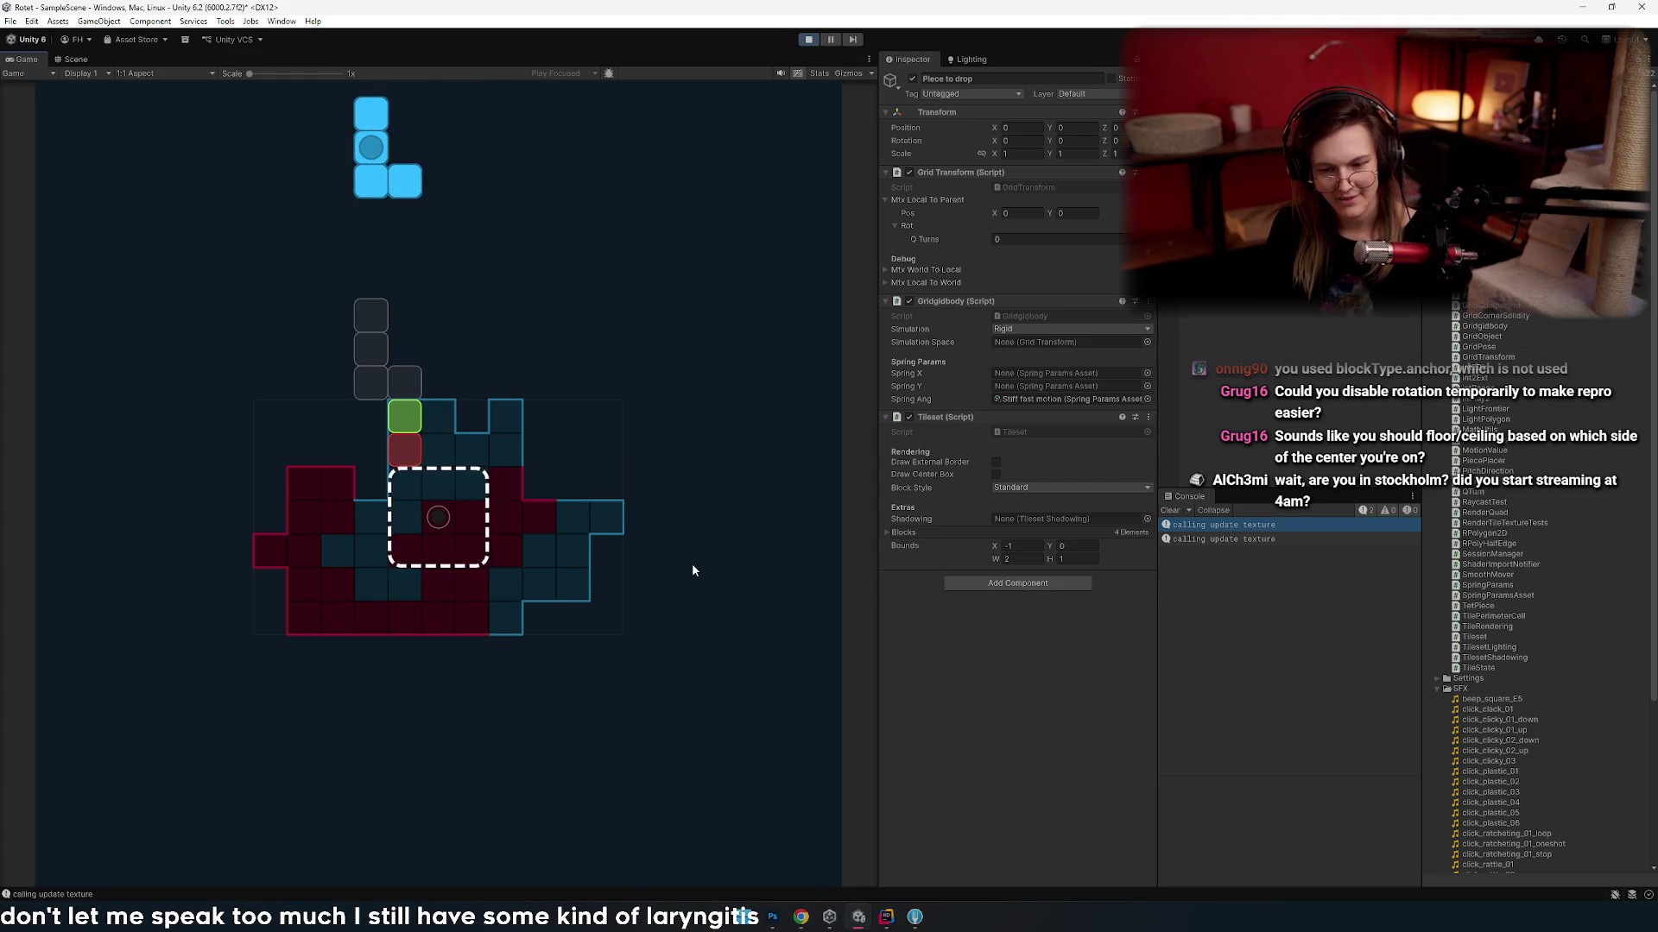
key("Up")
key("Left")
key("Up")
key("Up")
key("space")
key("Right")
key("Up")
key("Right")
key("Up")
key("Left")
key("Left")
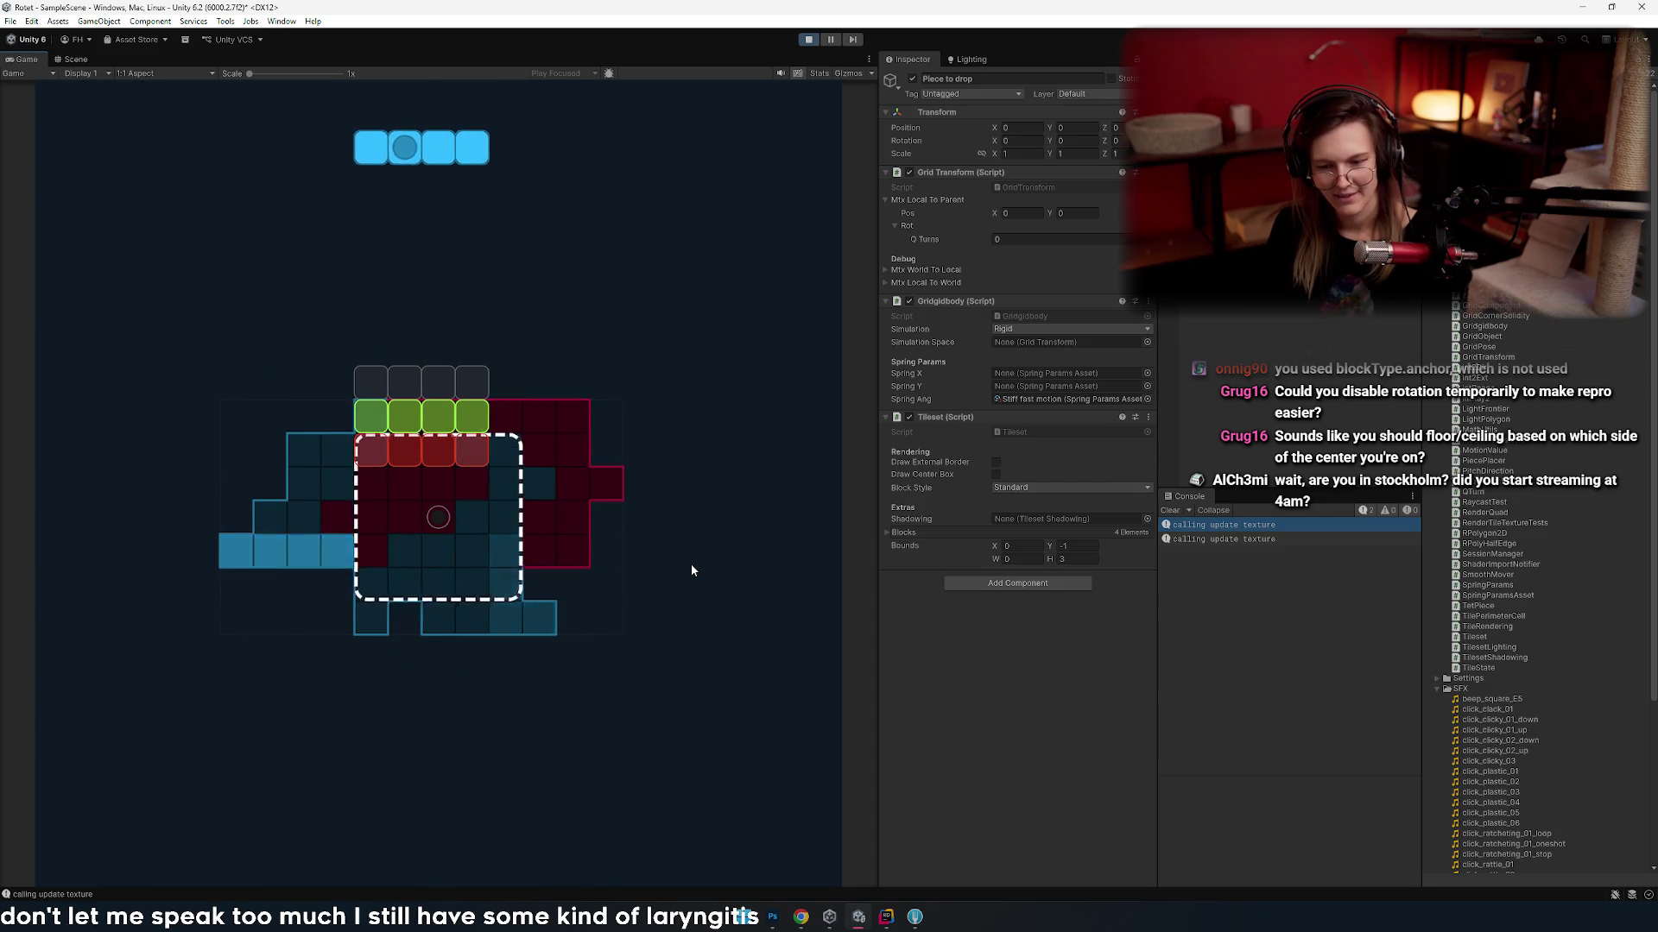
key("space")
key("Up")
- Drop the next piece and rotate the new pink L, moving it right
key("Up")
key("Up")
key("Right")
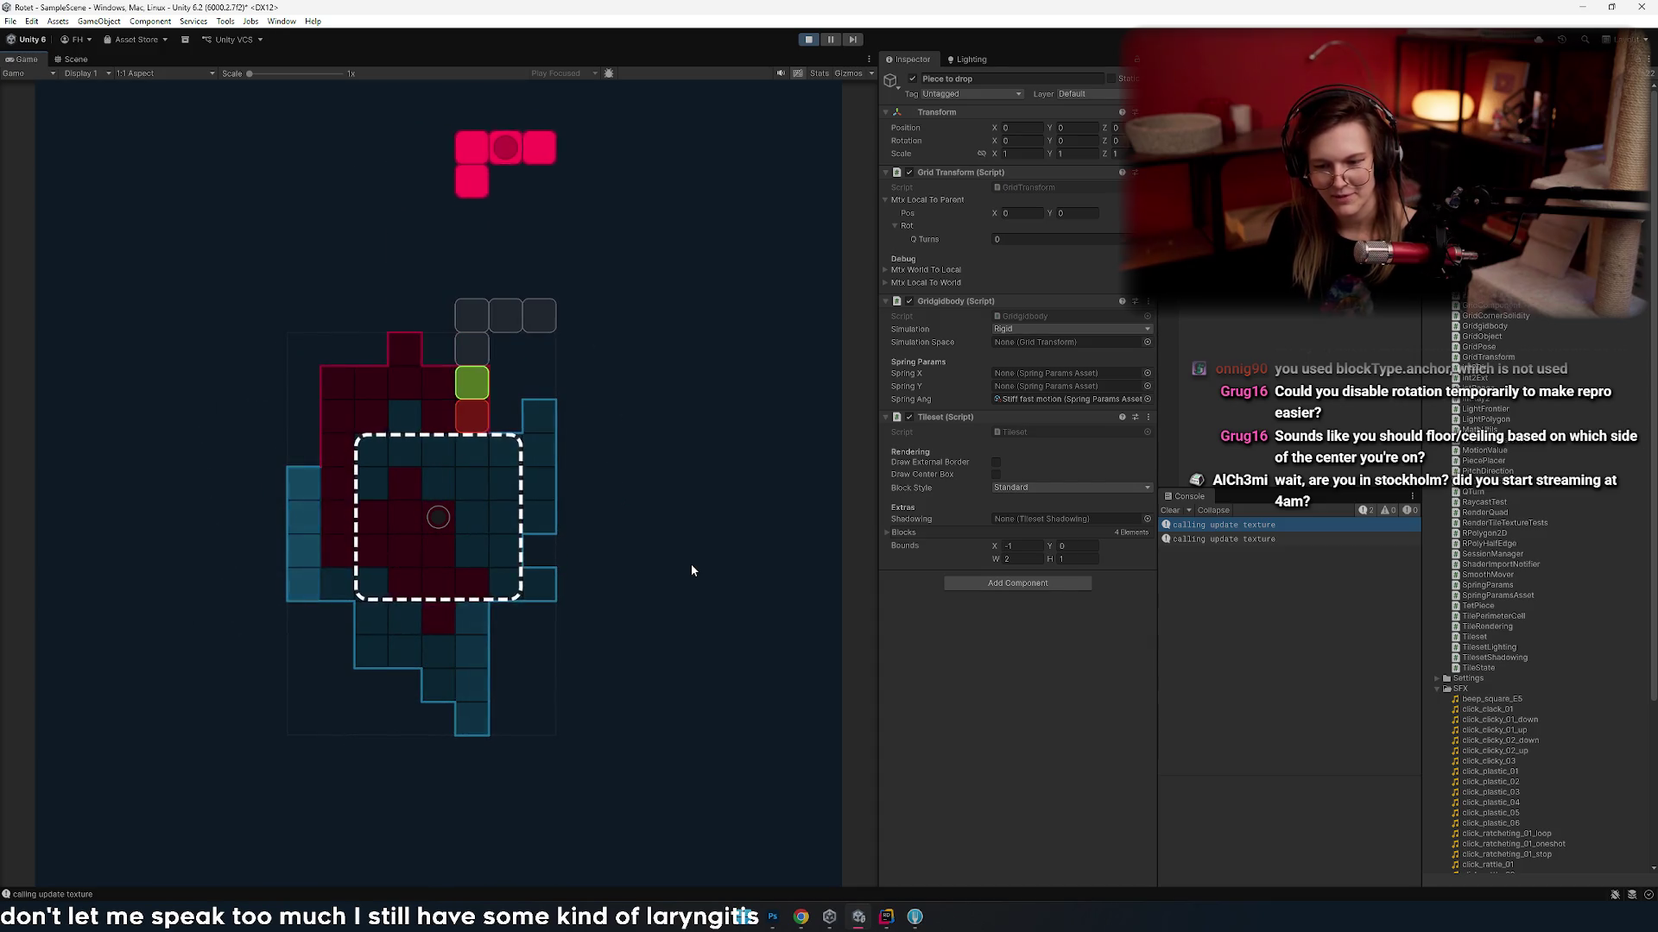
key("space")
key("Up")
key("Up")
key("Up")
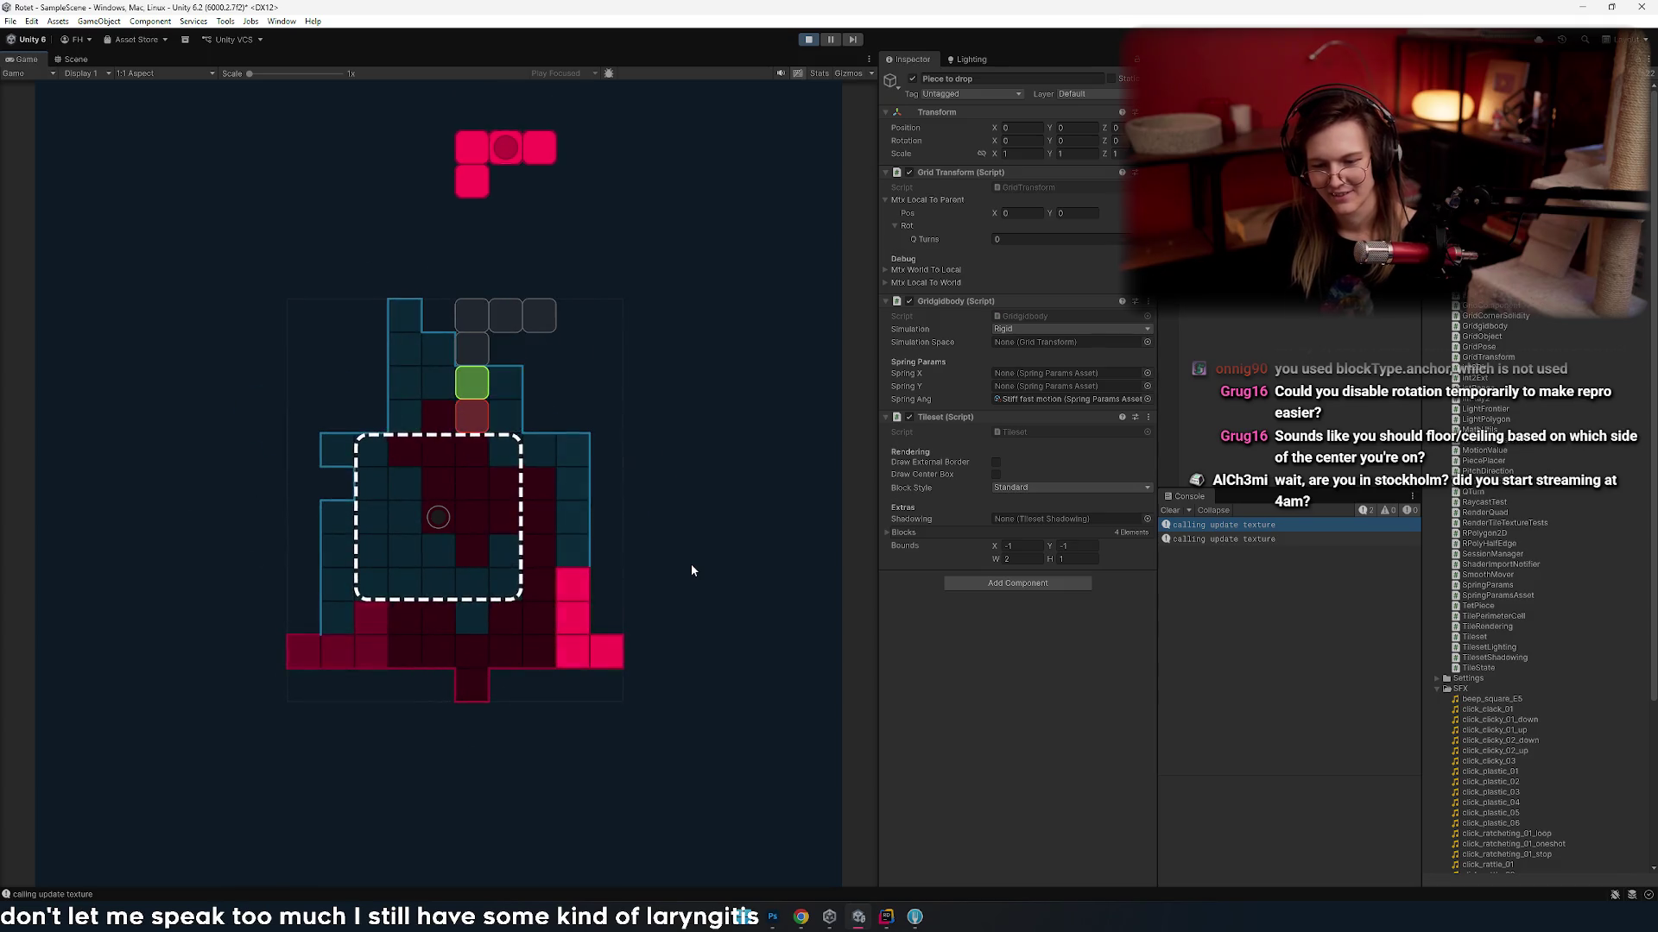
key("Up")
key("Up")
key("Right")
key("Up")
key("Right")
key("Up")
key("Up")
key("Up")
key("Left")
key("Left")
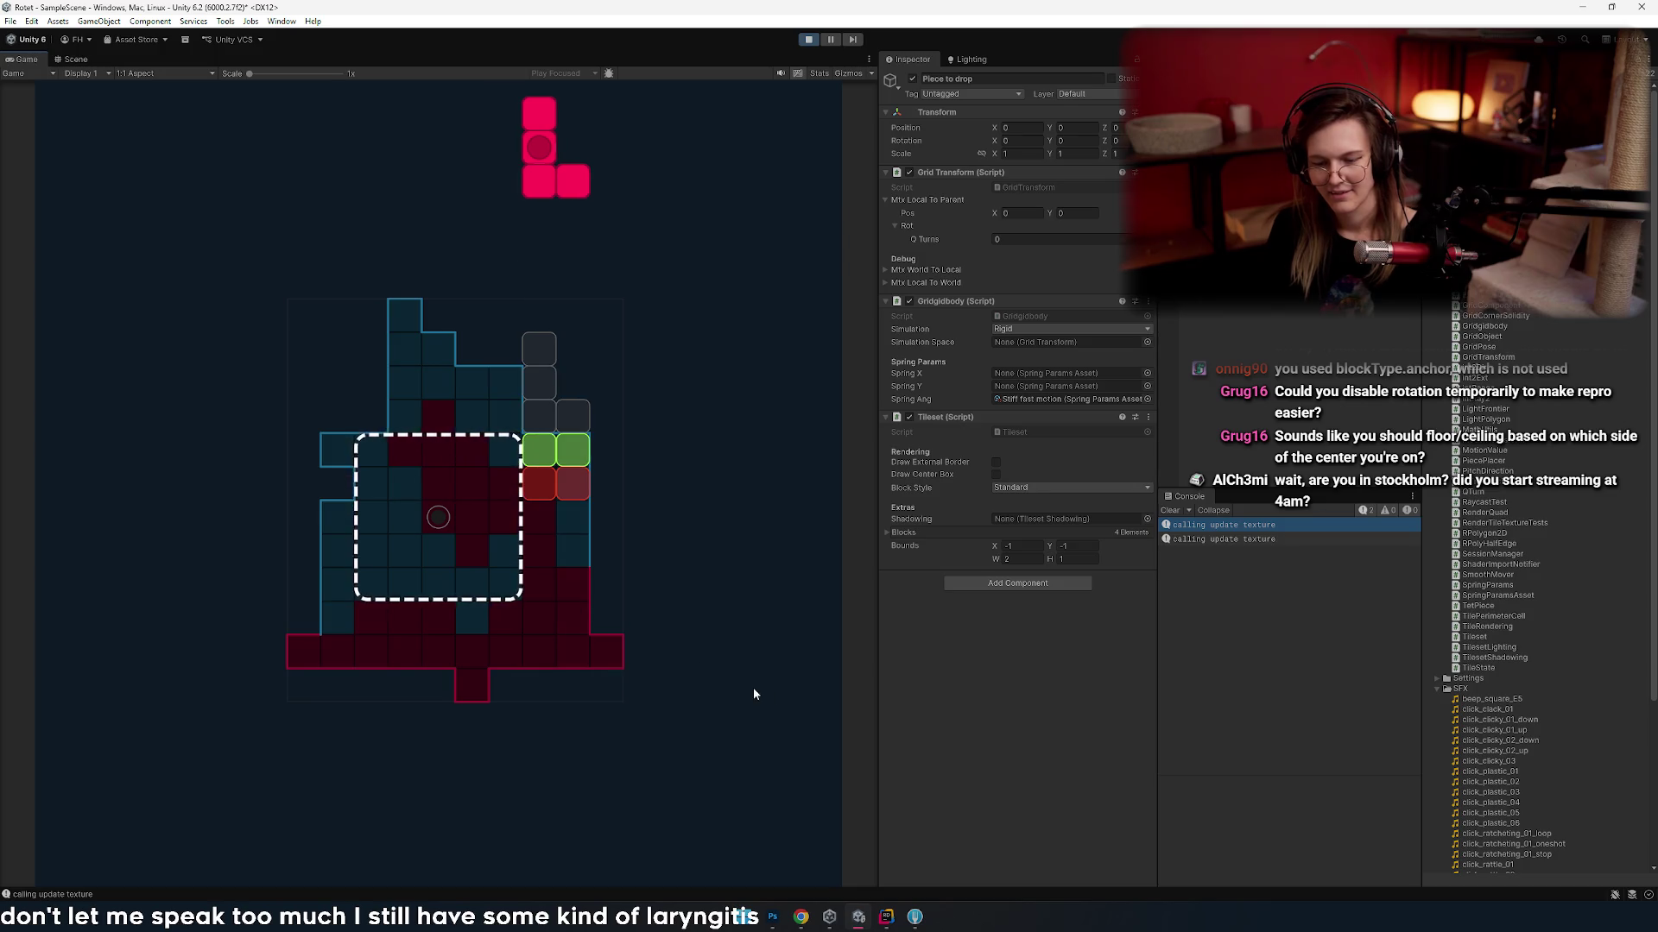
- Shift the pink L two columns left and flip it upside down
key("Right")
key("Left")
key("Left")
key("Right")
key("Right")
key("Left")
key("Left")
key("Right")
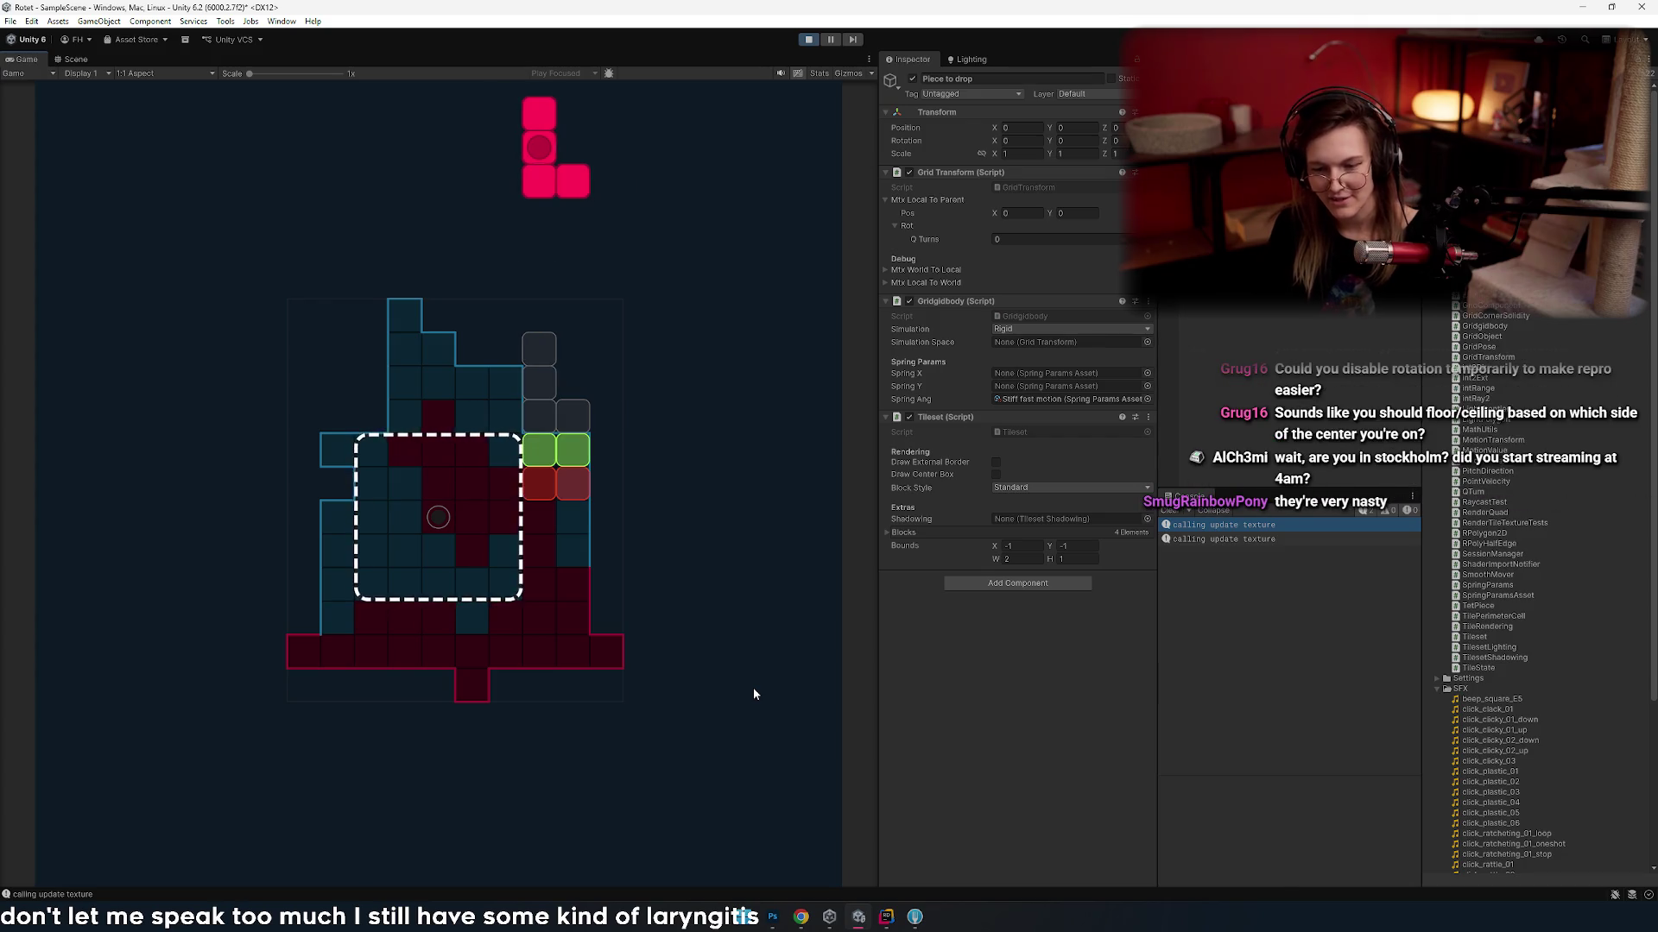
key("Left")
key("Left")
- Lay the pink L horizontal and nudge it column by column into line
key("Left")
key("Left")
key("Right")
key("Right")
key("Right")
key("Up")
key("Up")
key("Up")
key("Right")
key("Left")
key("Right")
key("Left")
key("Right")
key("Left")
key("Left")
key("Right")
key("Right")
key("Left")
key("Right")
key("Left")
key("Left")
key("Right")
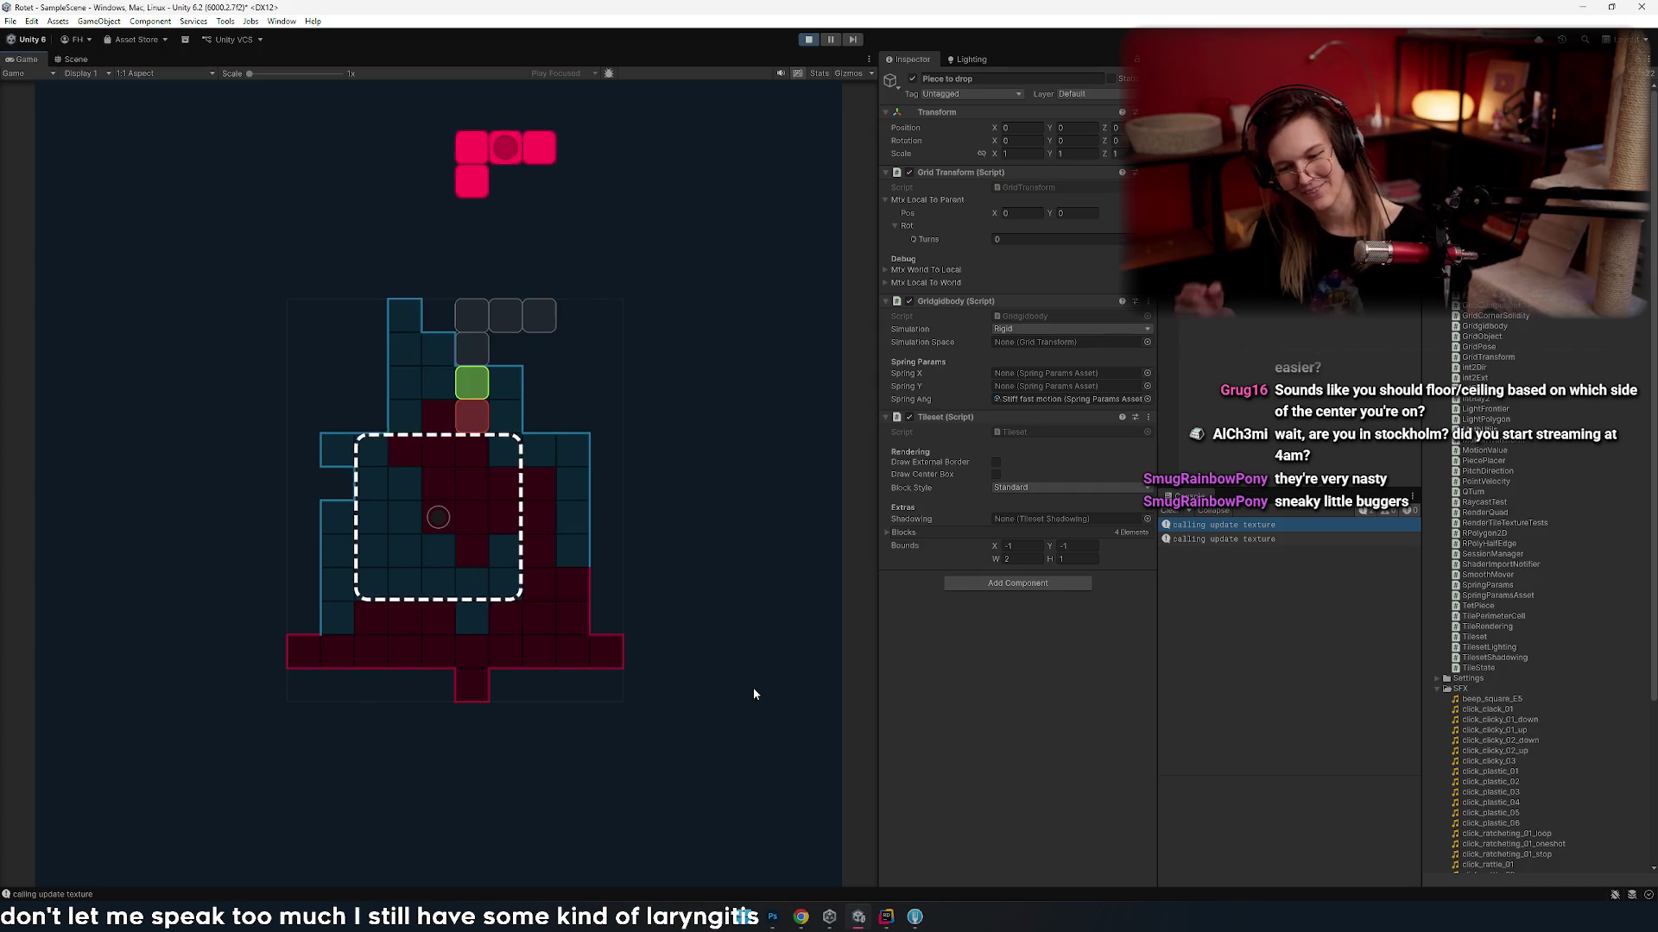
key("Right")
key("Left")
key("Right")
key("Left")
key("Right")
key("Left")
key("Right")
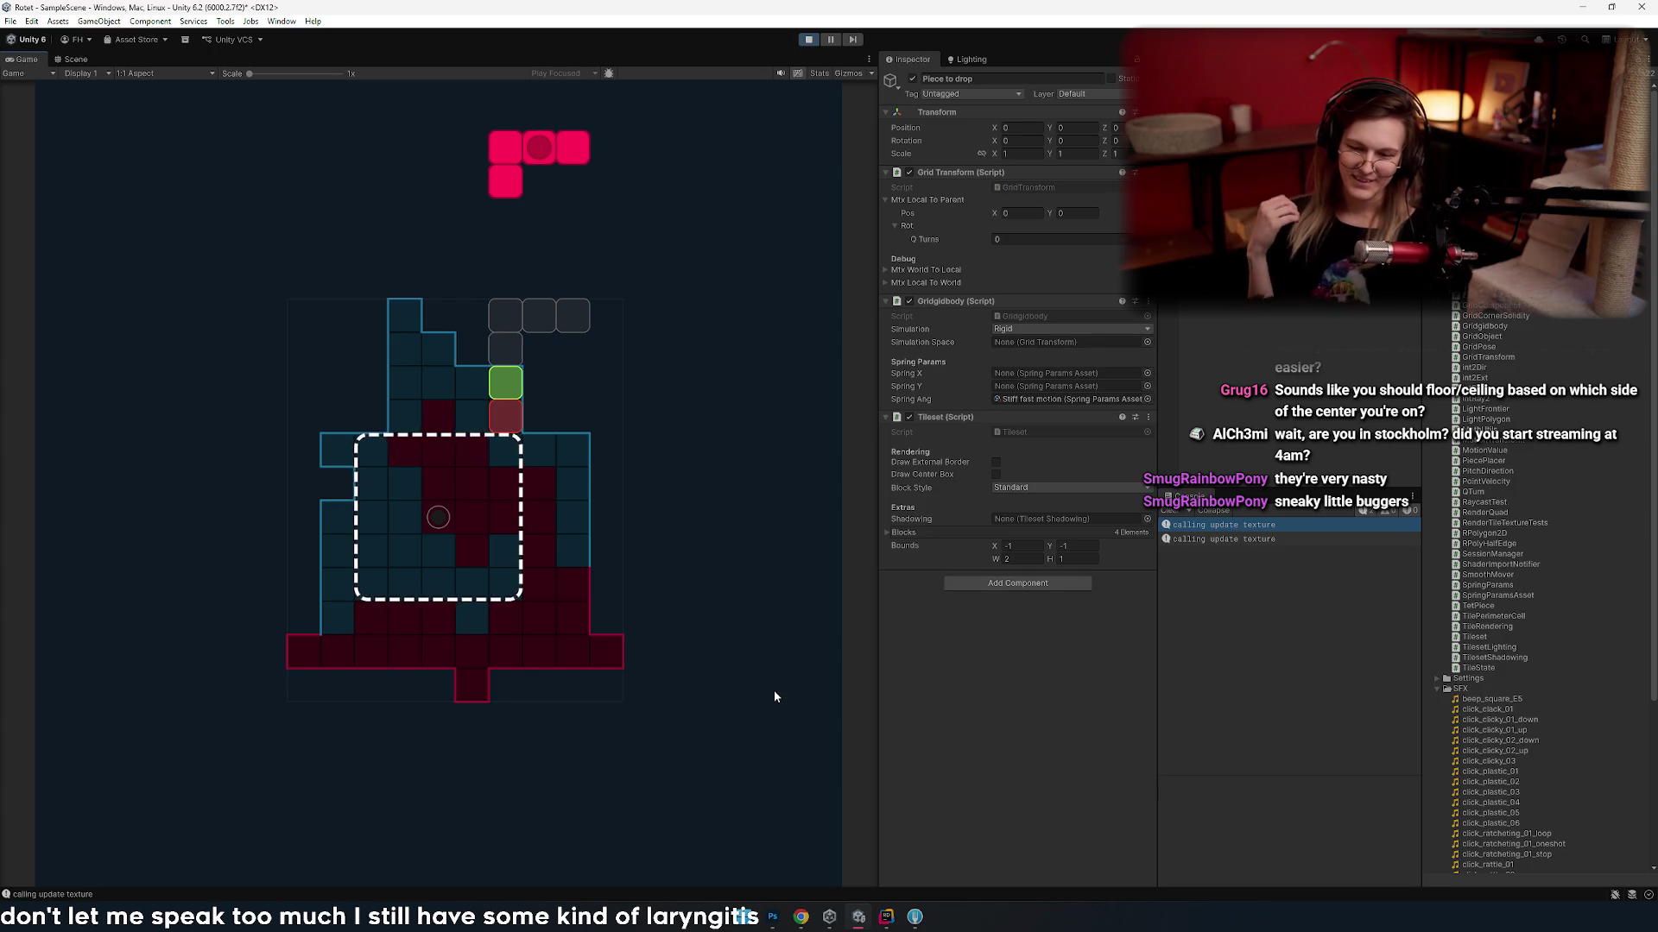
key("Left")
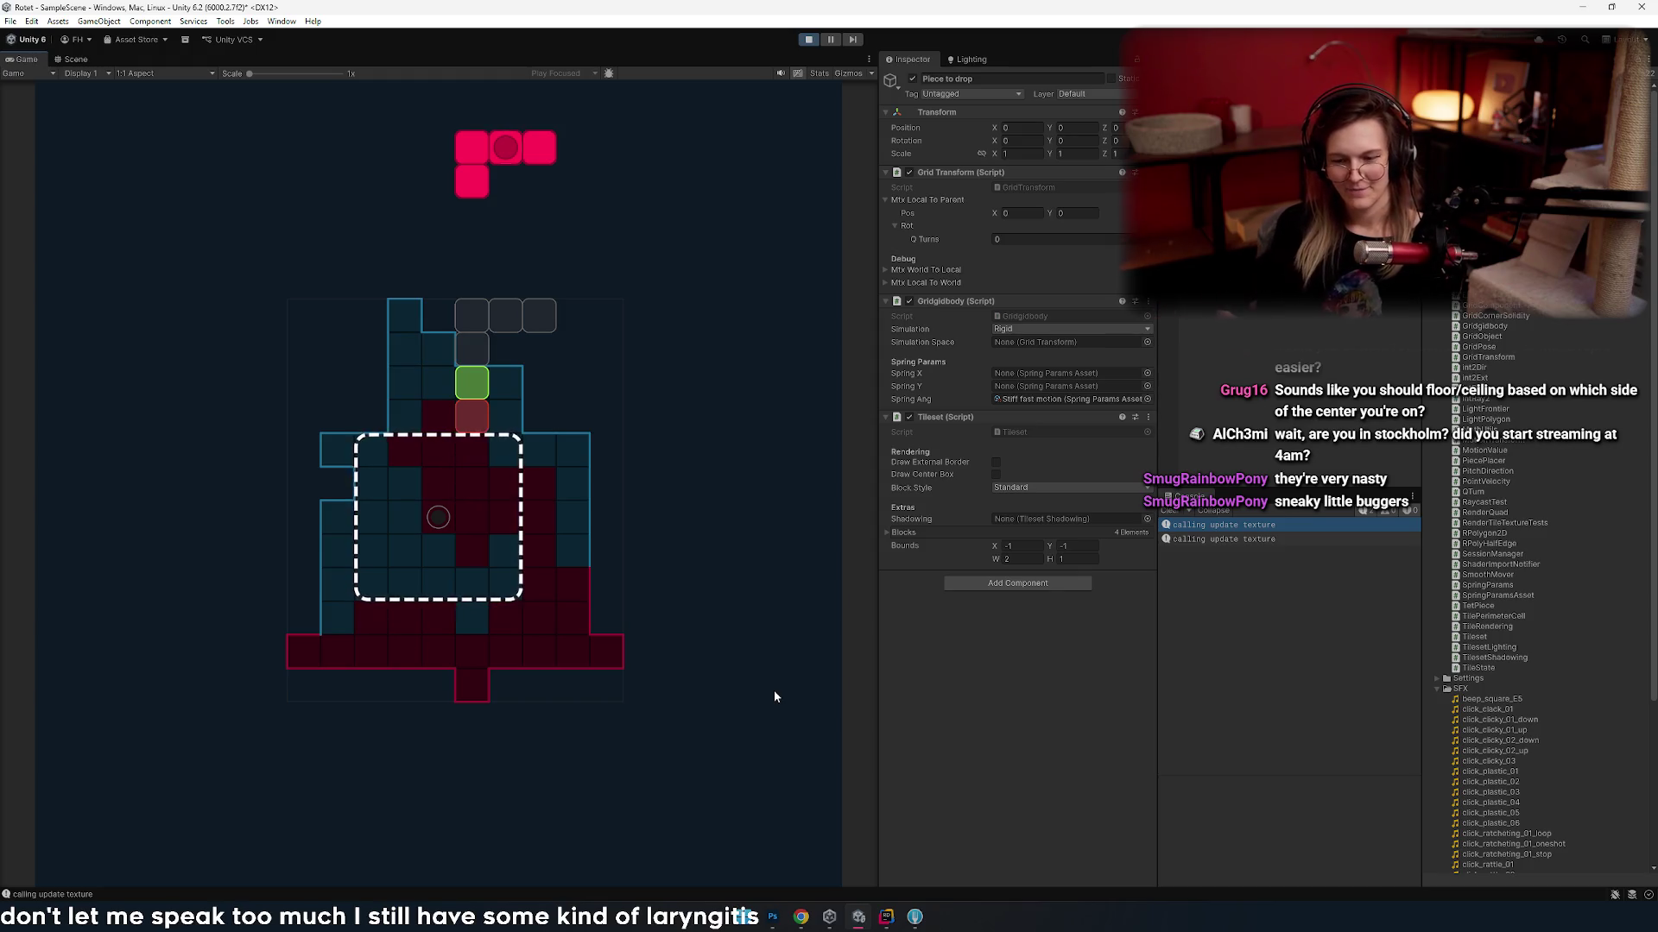
- Move the next L piece left while cycling rotations, setting it upright then inverted
key("Right")
key("Right")
key("Right")
key("Right")
key("Up")
key("Up")
key("Left")
key("Left")
key("Left")
key("Left")
key("Up")
key("Left")
key("Left")
key("Left")
key("Up")
key("Up")
key("Left")
key("Up")
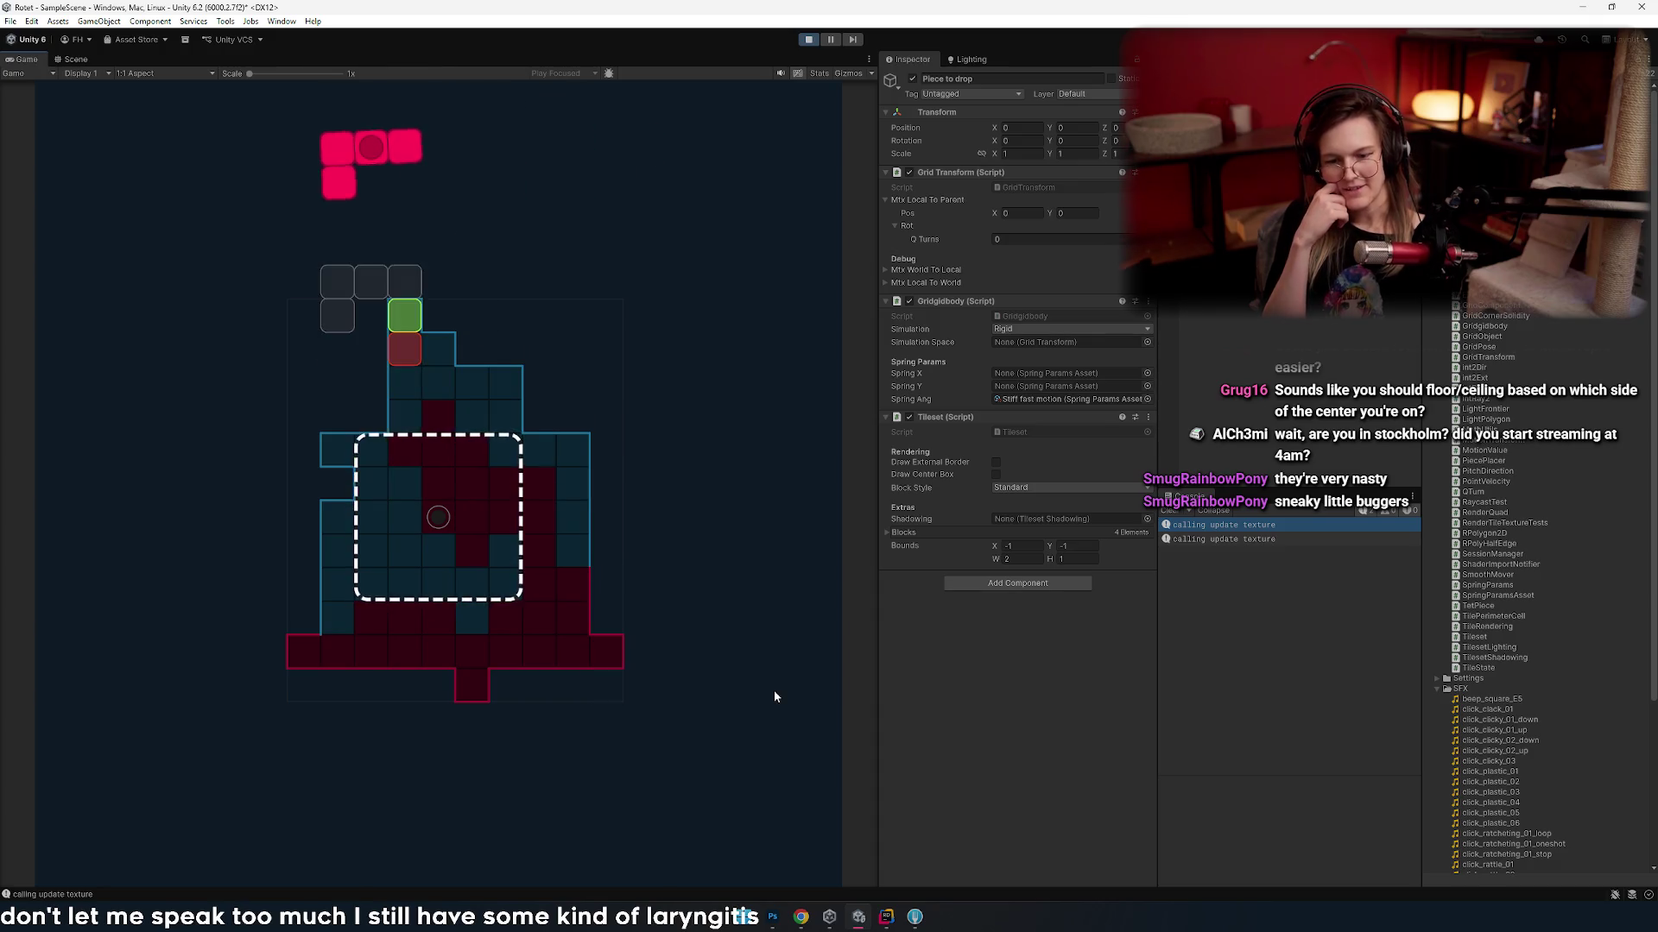
key("Up")
key("Left")
key("Up")
key("Left")
key("Up")
key("Left")
key("Right")
key("Right")
key("Right")
key("Right")
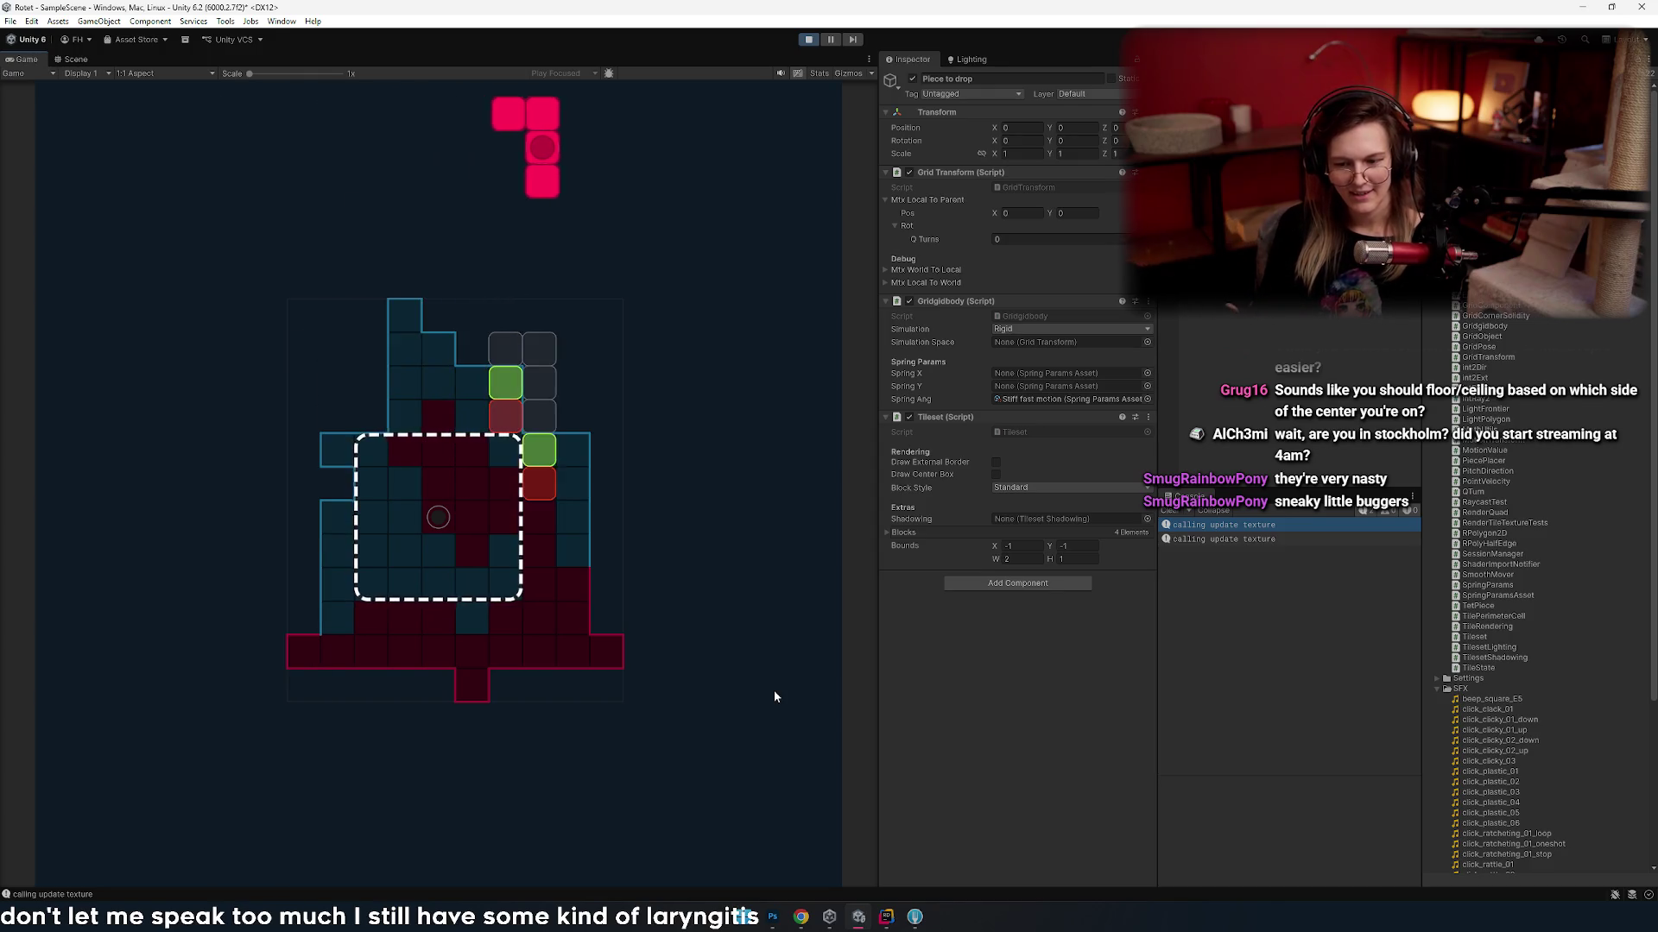
- Move the L piece further left, lay it flat and rotate it vertical, then stop the game
key("Left")
key("Up")
key("Up")
key("Left")
key("Up")
key("Up")
key("Left")
key("Up")
key("Left")
key("Up")
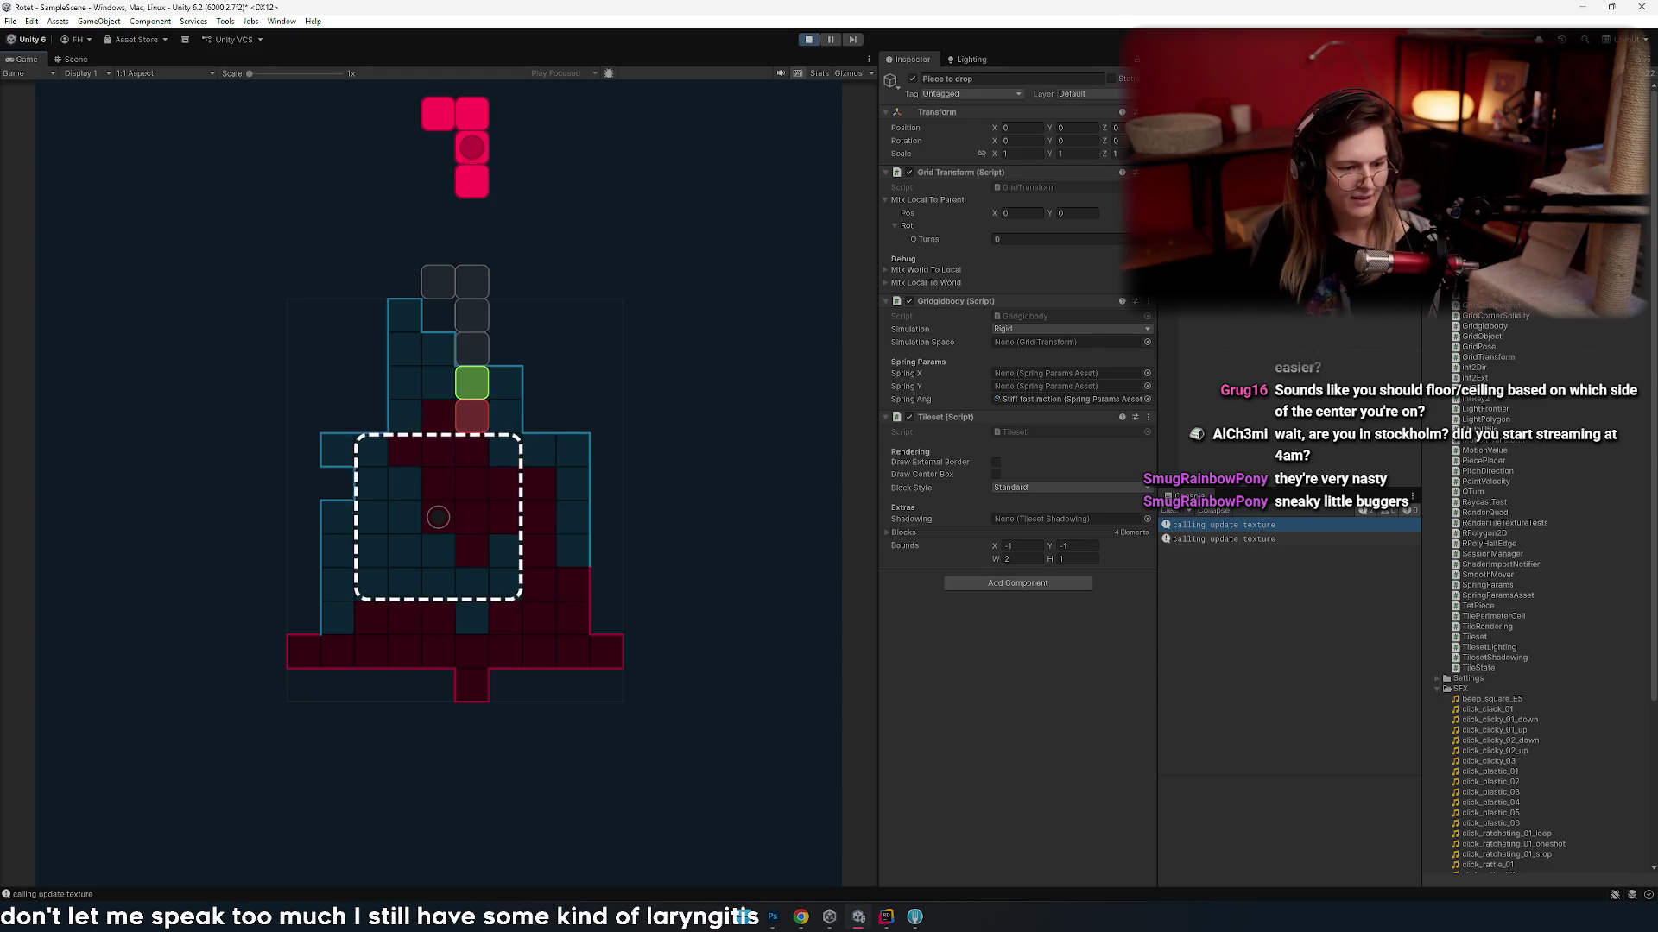
left_click(808, 39)
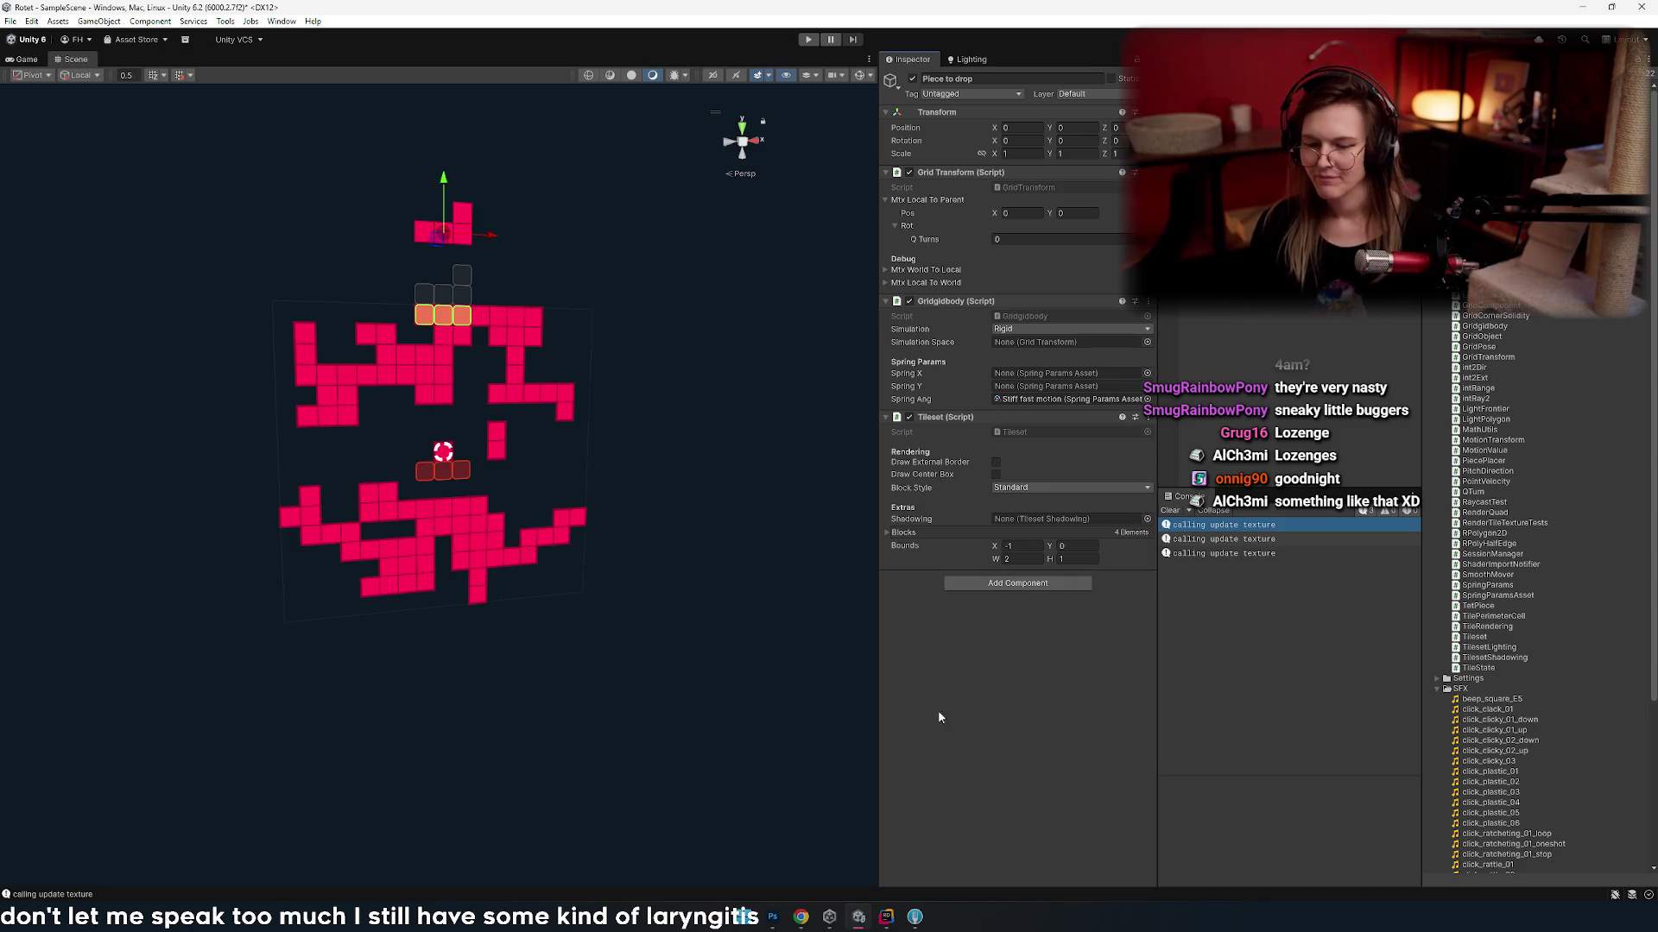
- Bring the Chrome window with the 'substrate' search results to the front
left_click(802, 919)
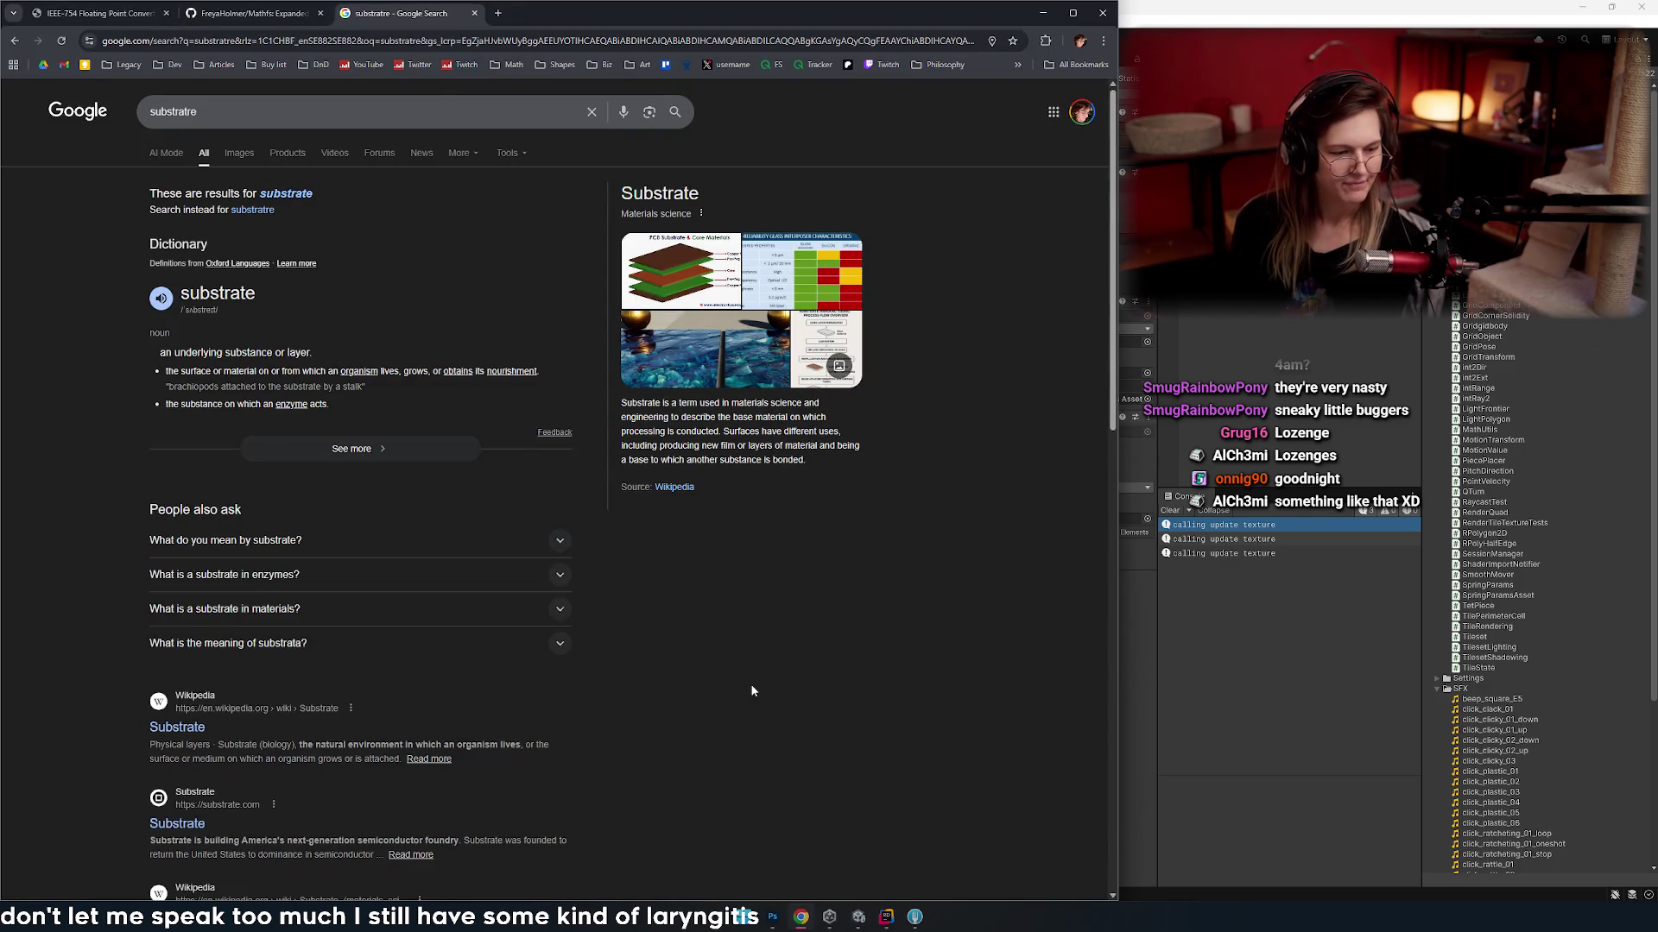
- Go to colorfind.trickle.host by entering 'color' in the address bar
left_click(705, 40)
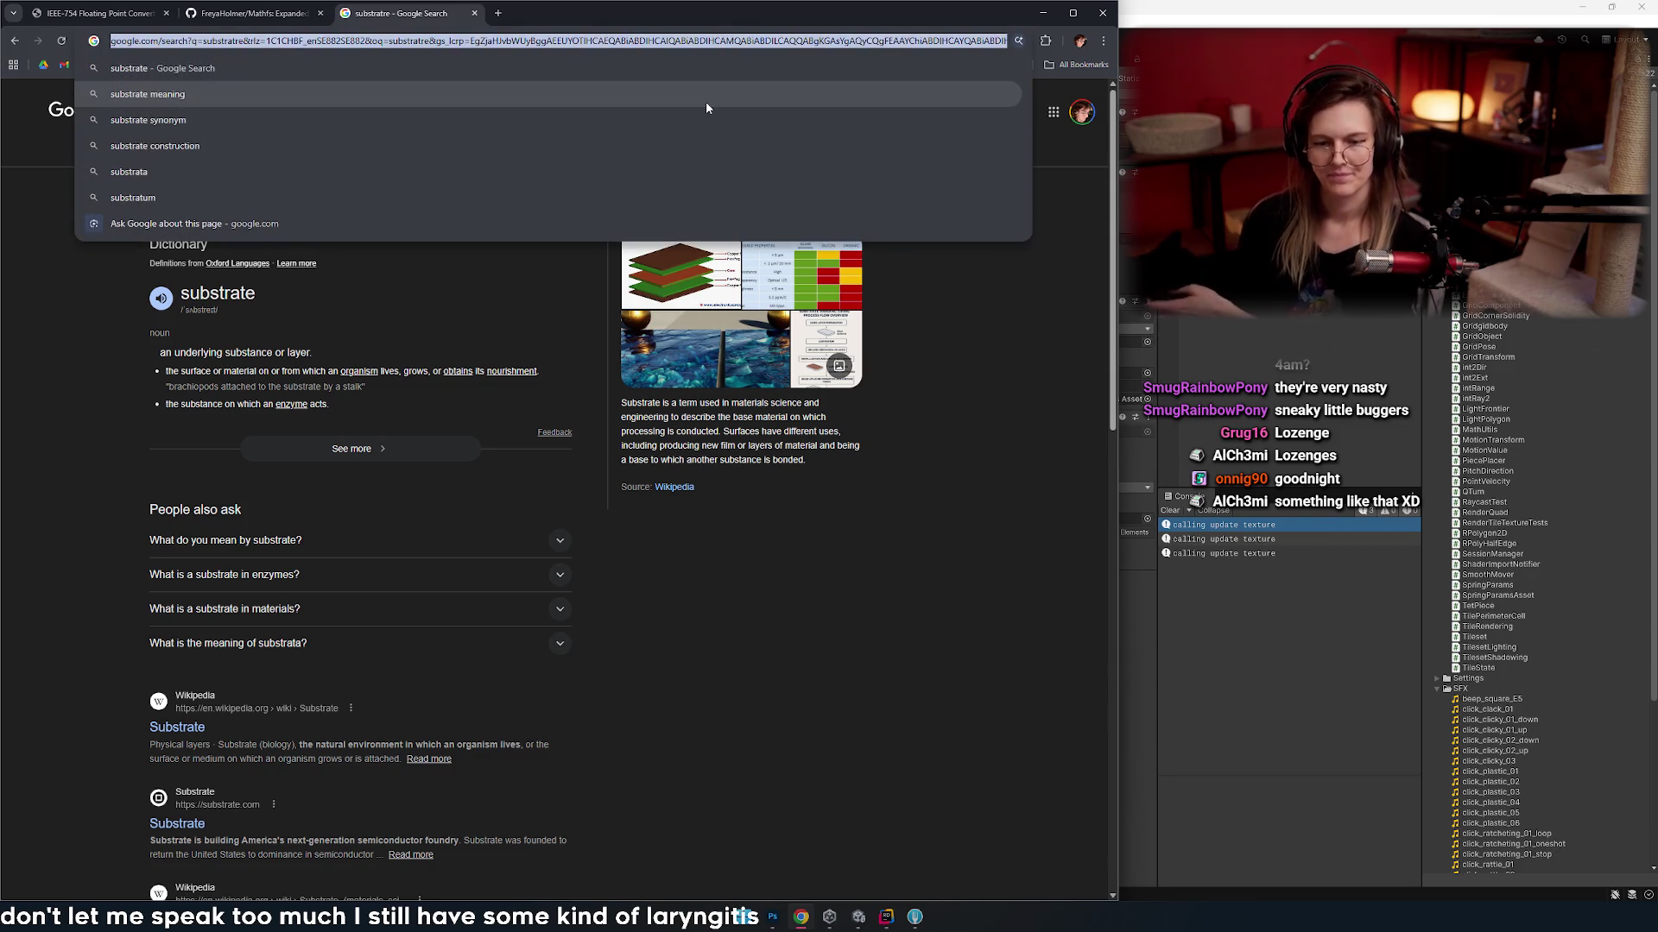
type("ol")
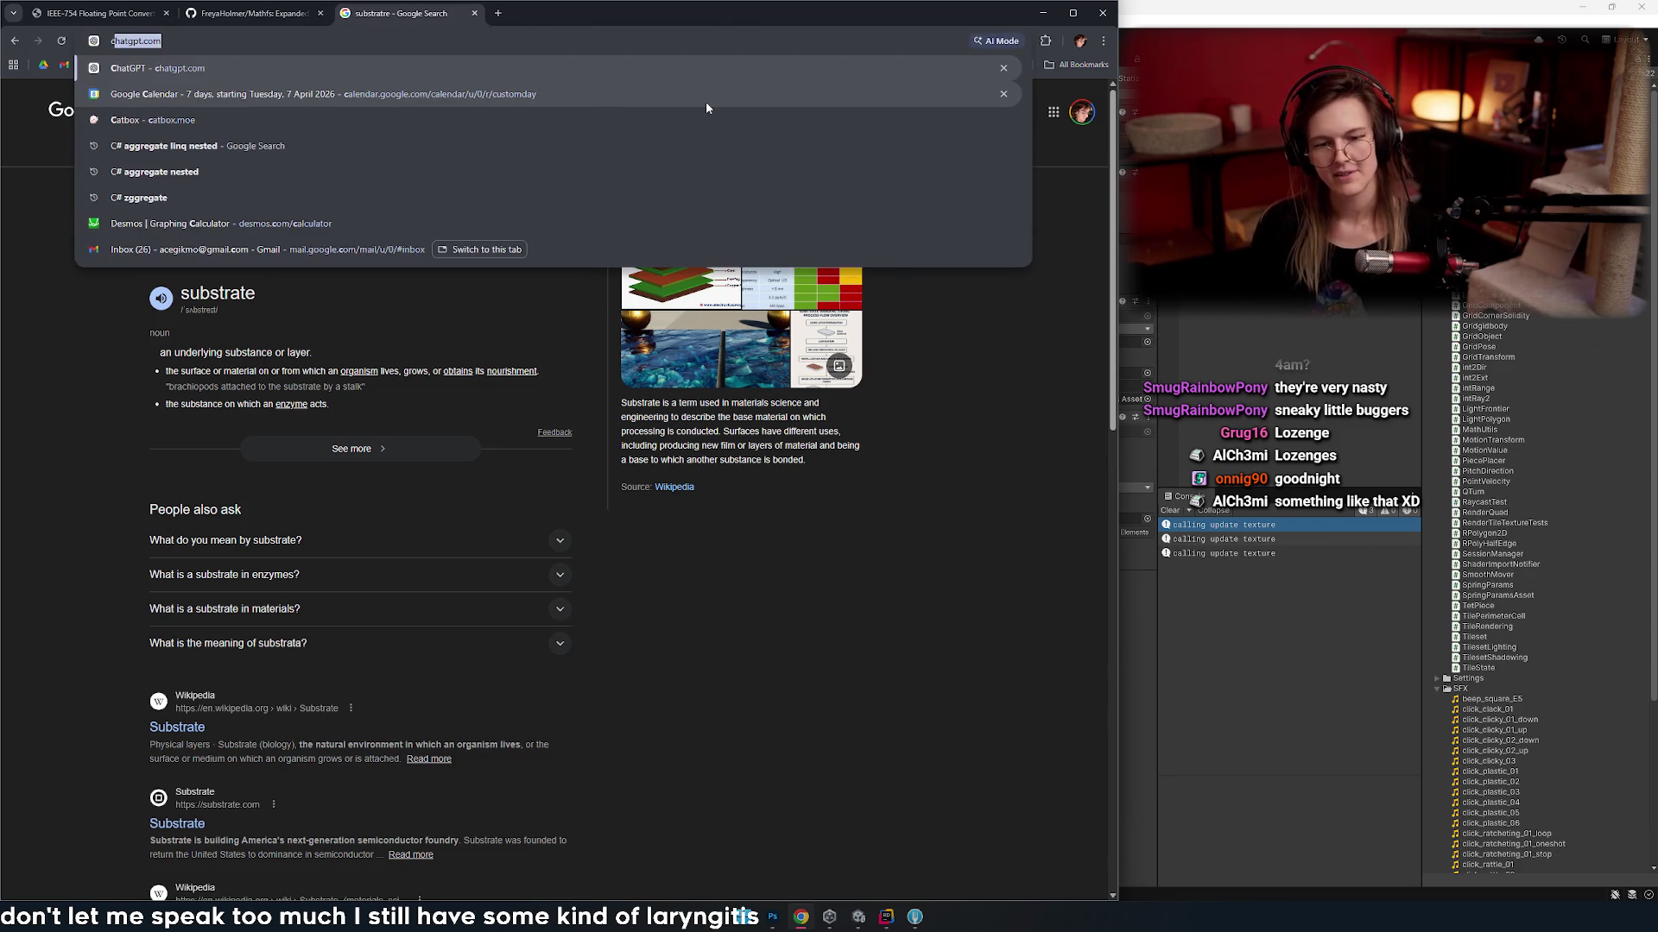
key("BackSpace")
key("BackSpace")
type("color")
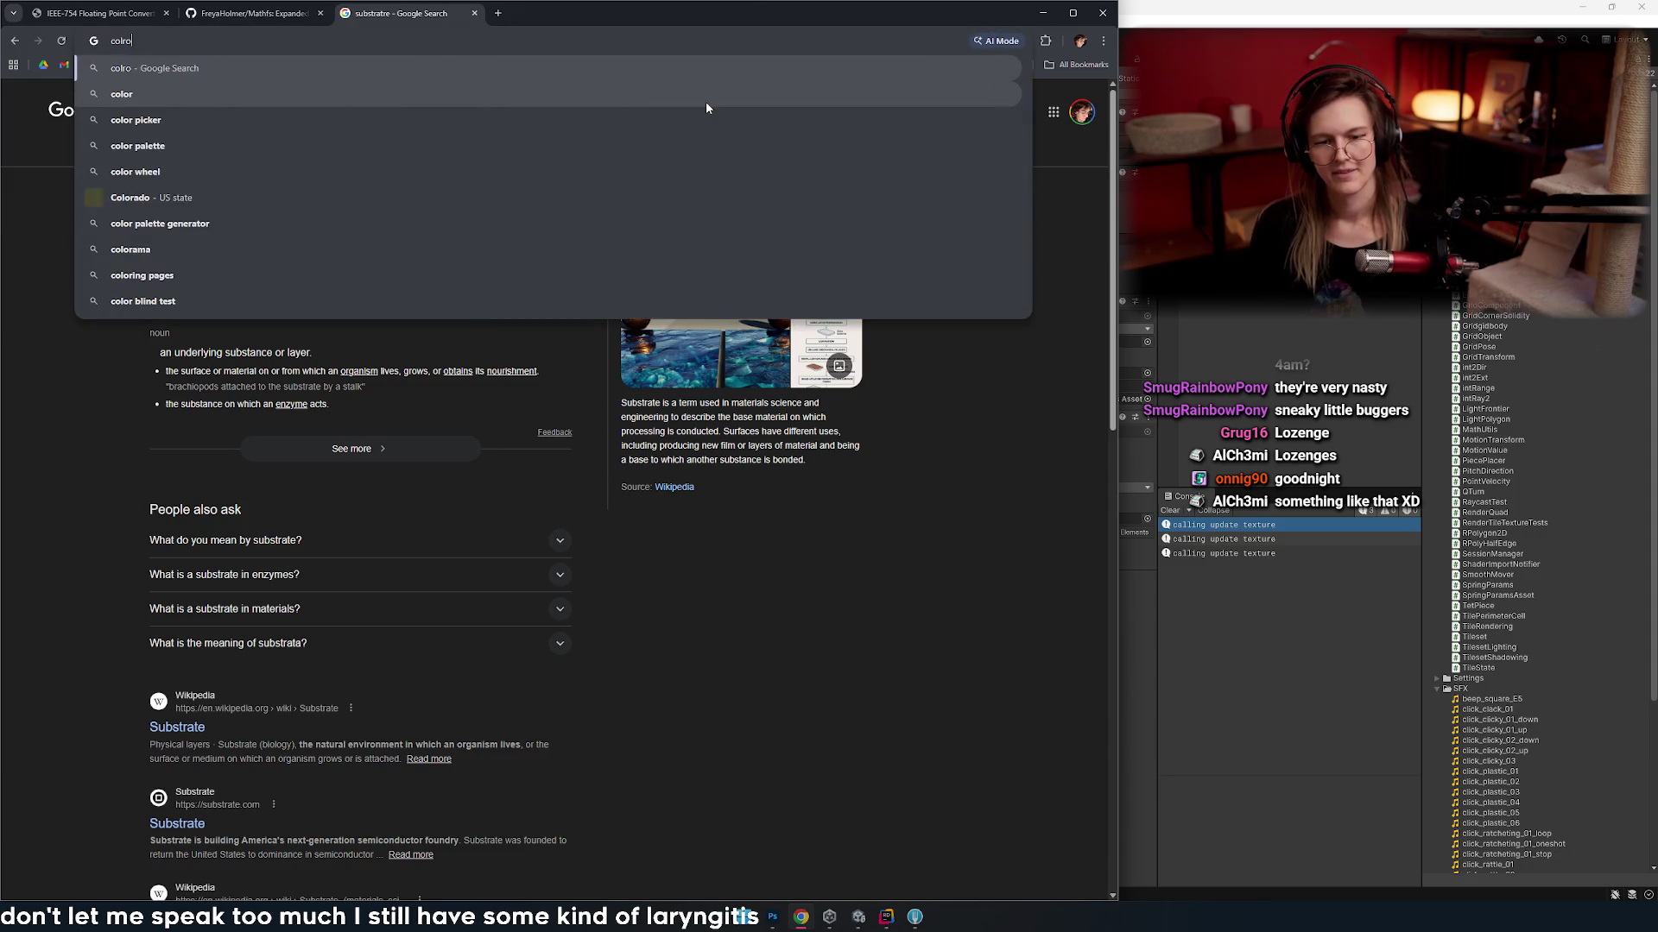
key("Return")
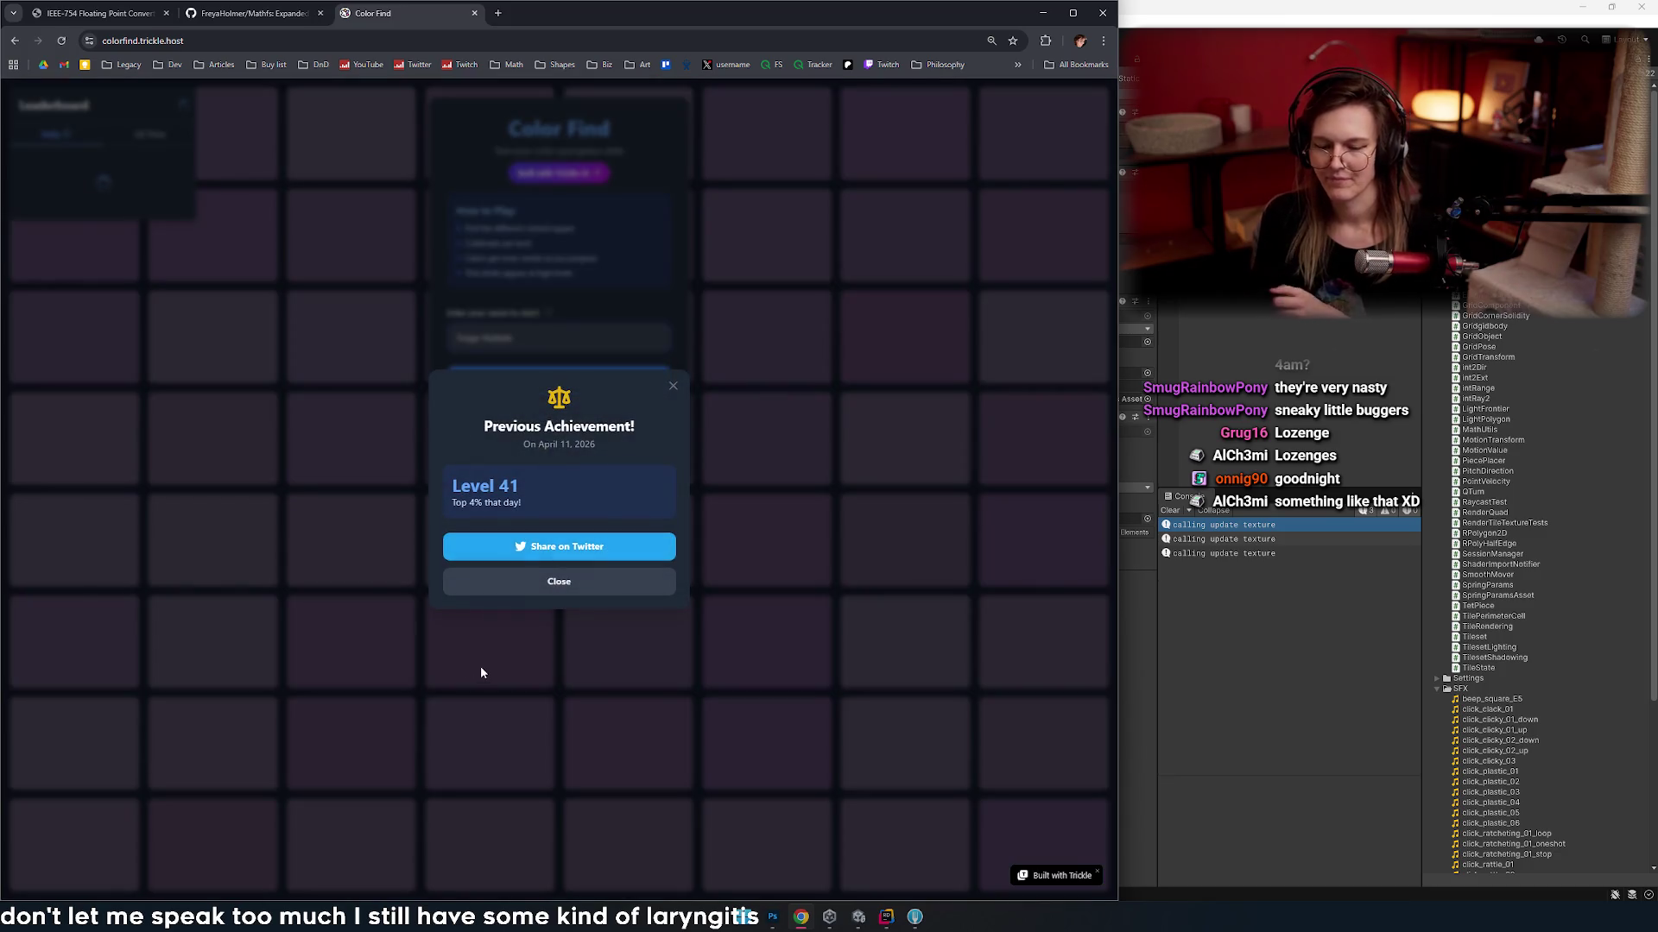
- Dismiss the achievement popup and minimize the Unity, Rider, Photoshop and Unity Hub windows
left_click(605, 588)
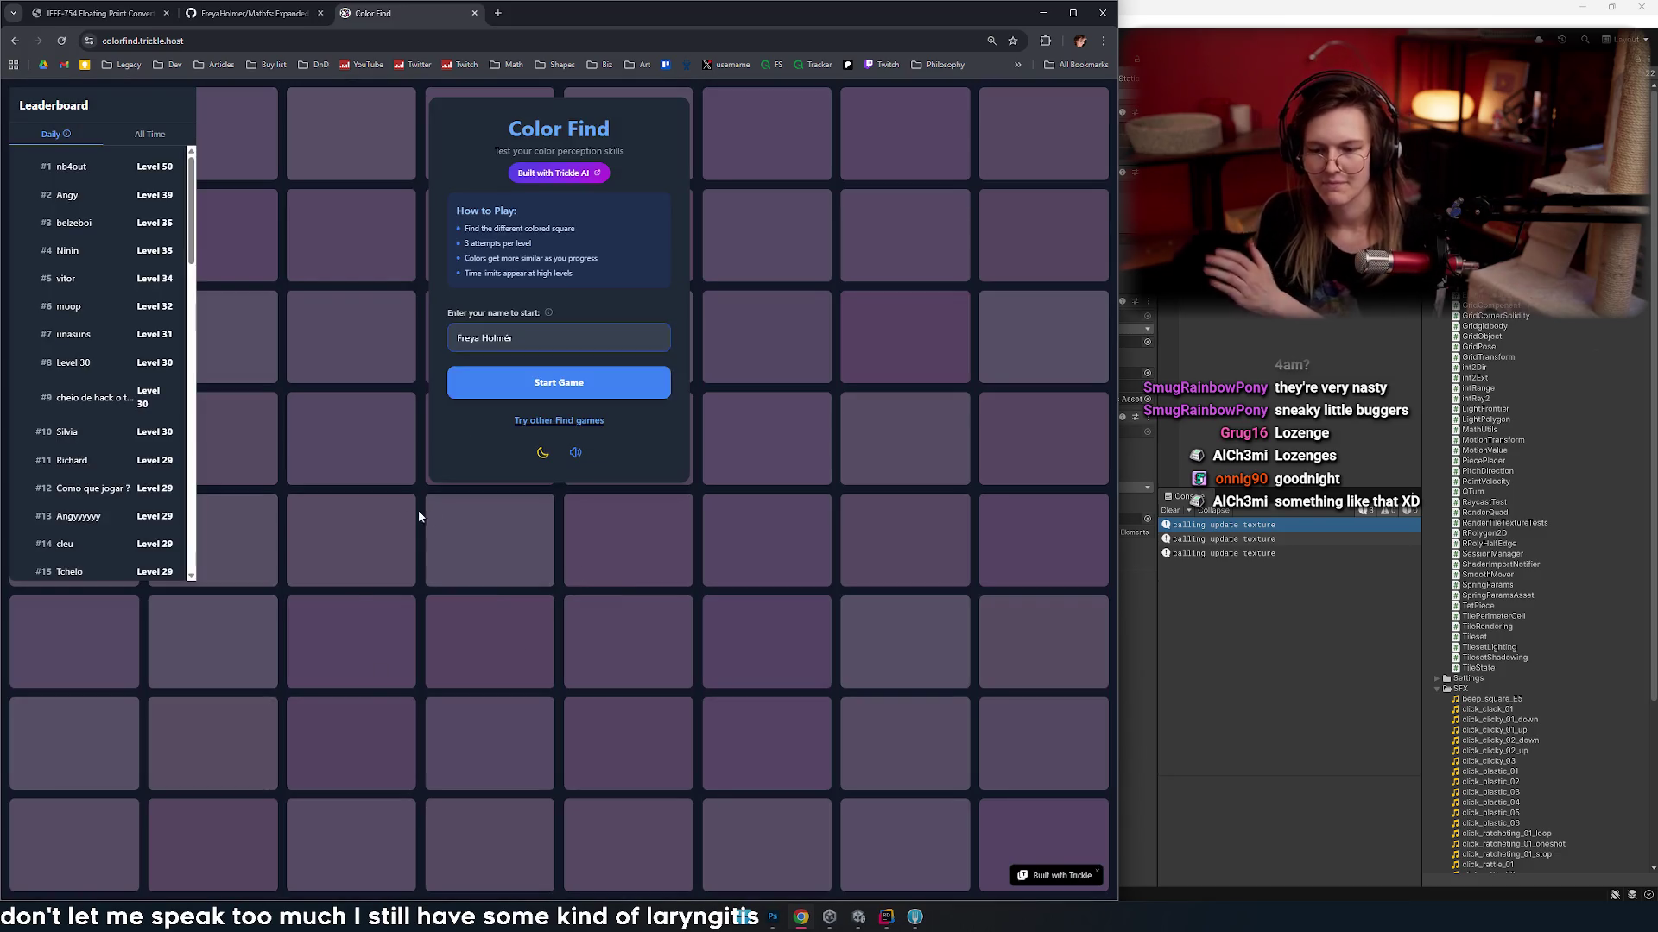
left_click(1577, 13)
left_click(1579, 13)
left_click(1572, 10)
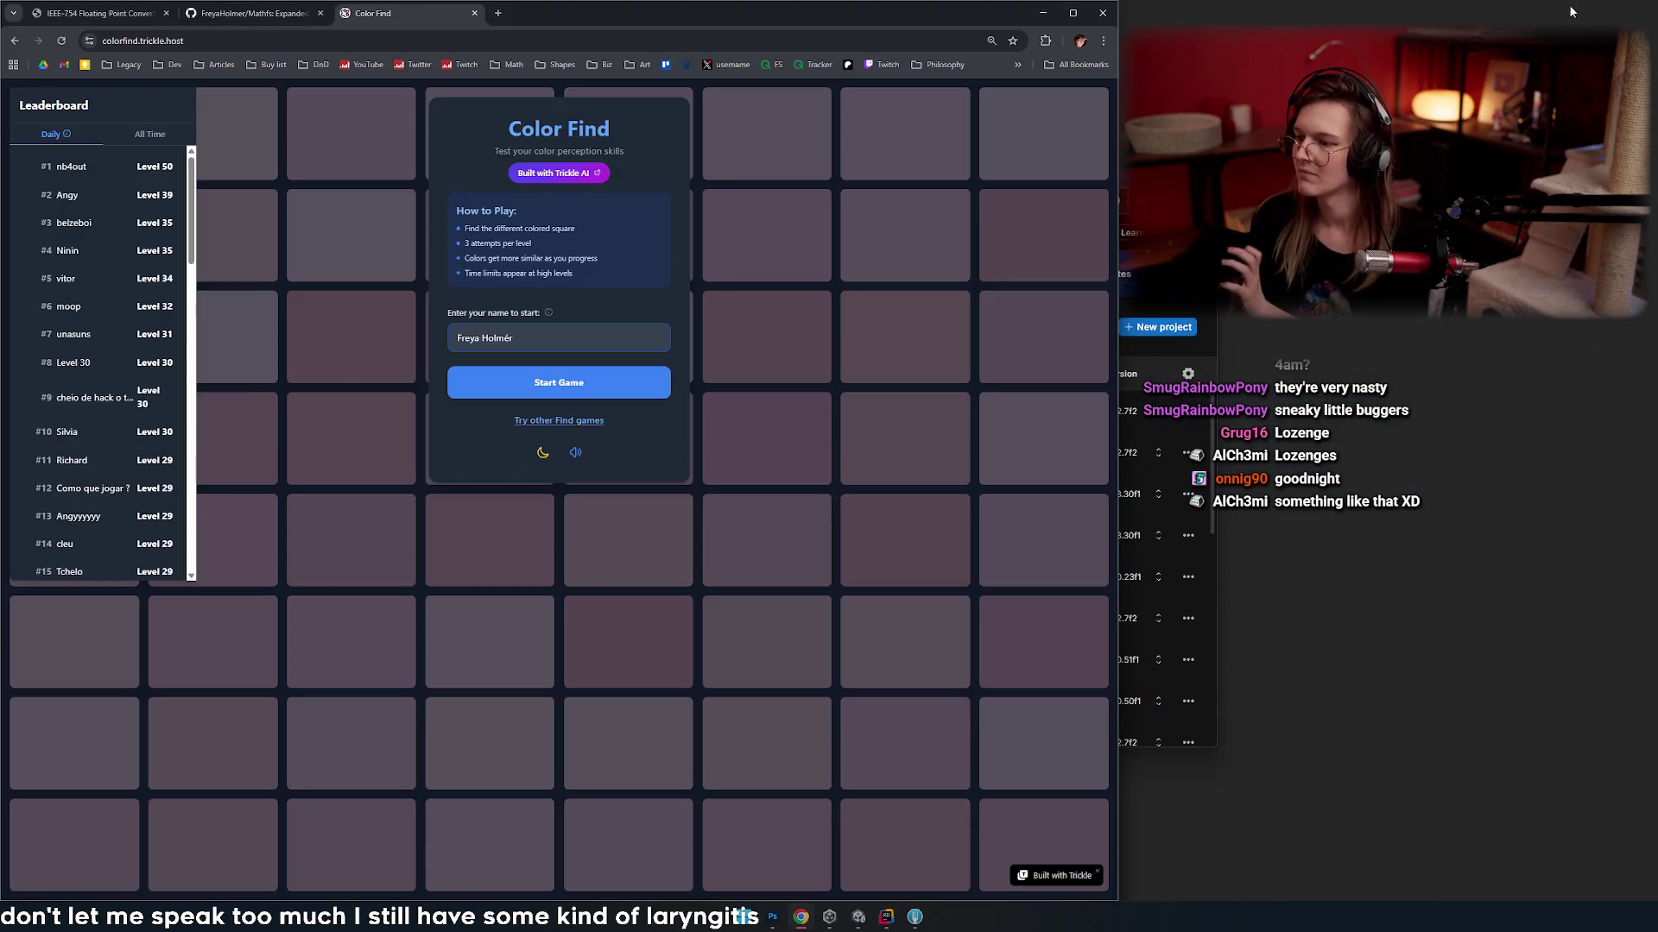
left_click(1572, 10)
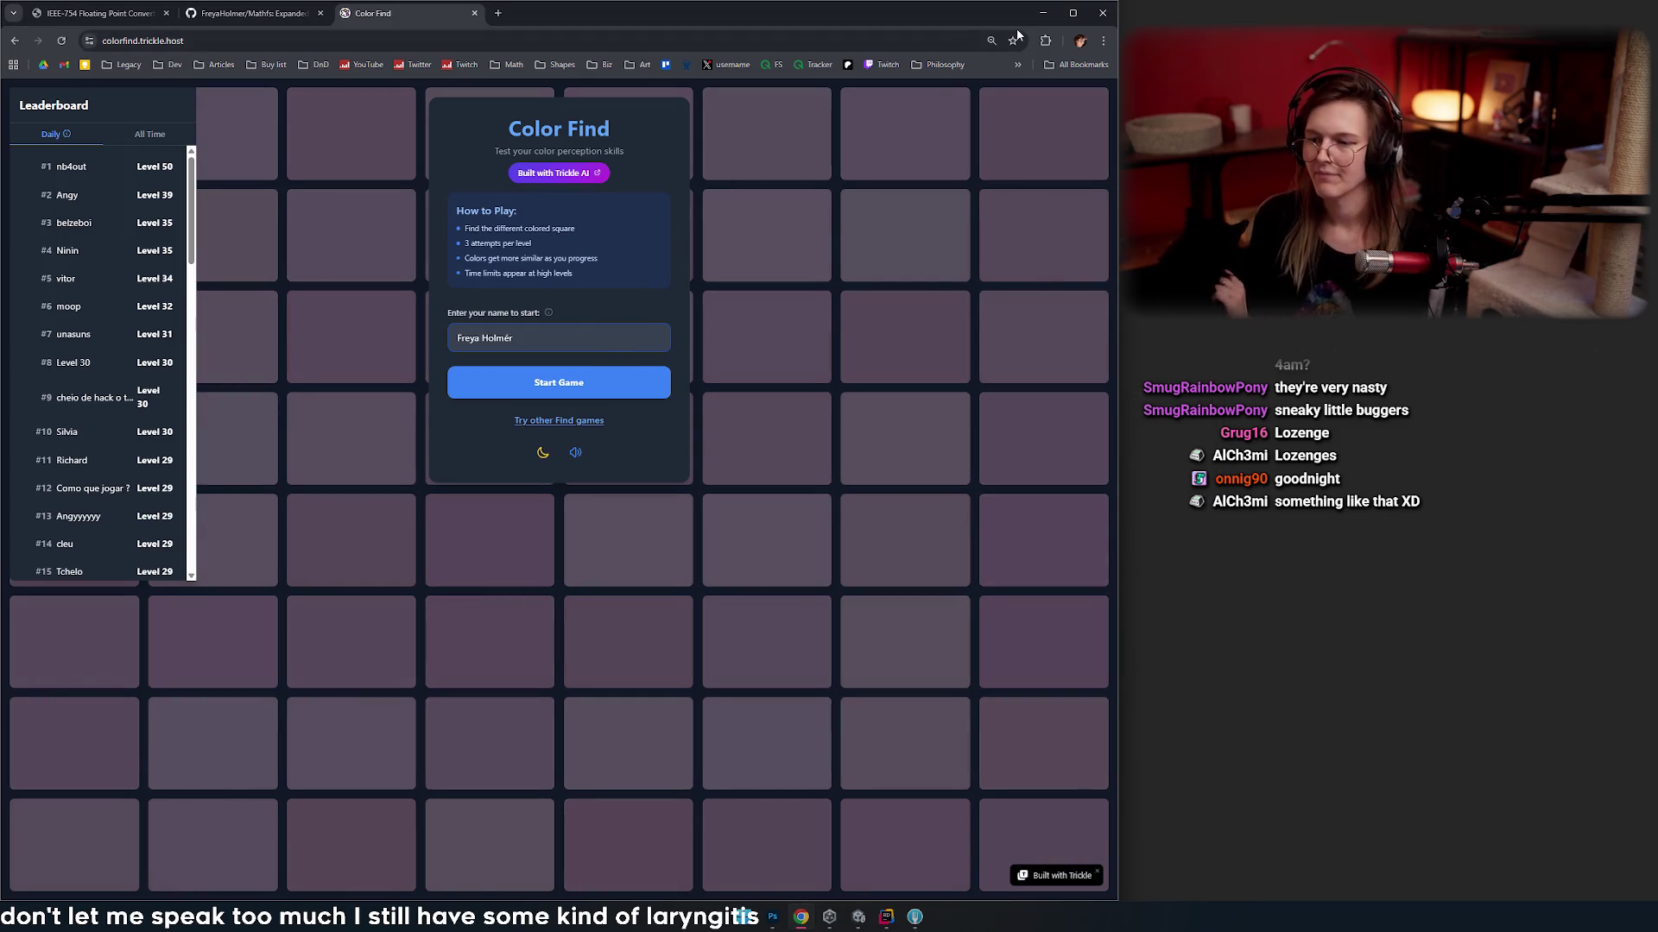
- Start a new Color Find game and clear Levels 1 through 7
left_click(531, 393)
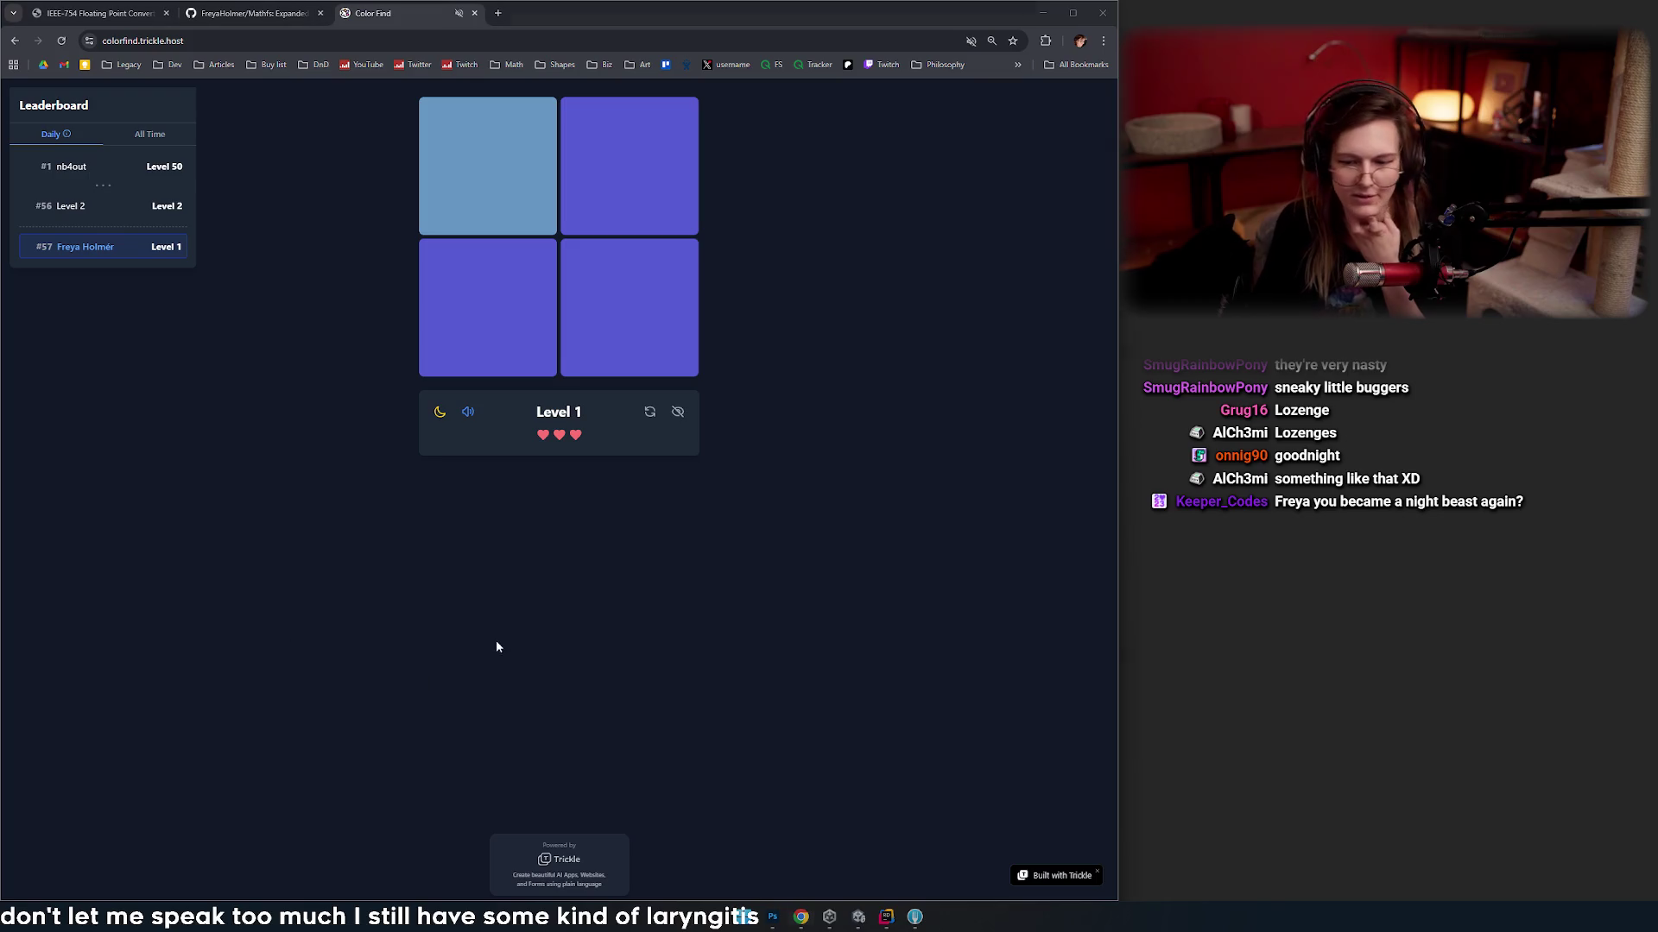
left_click(481, 212)
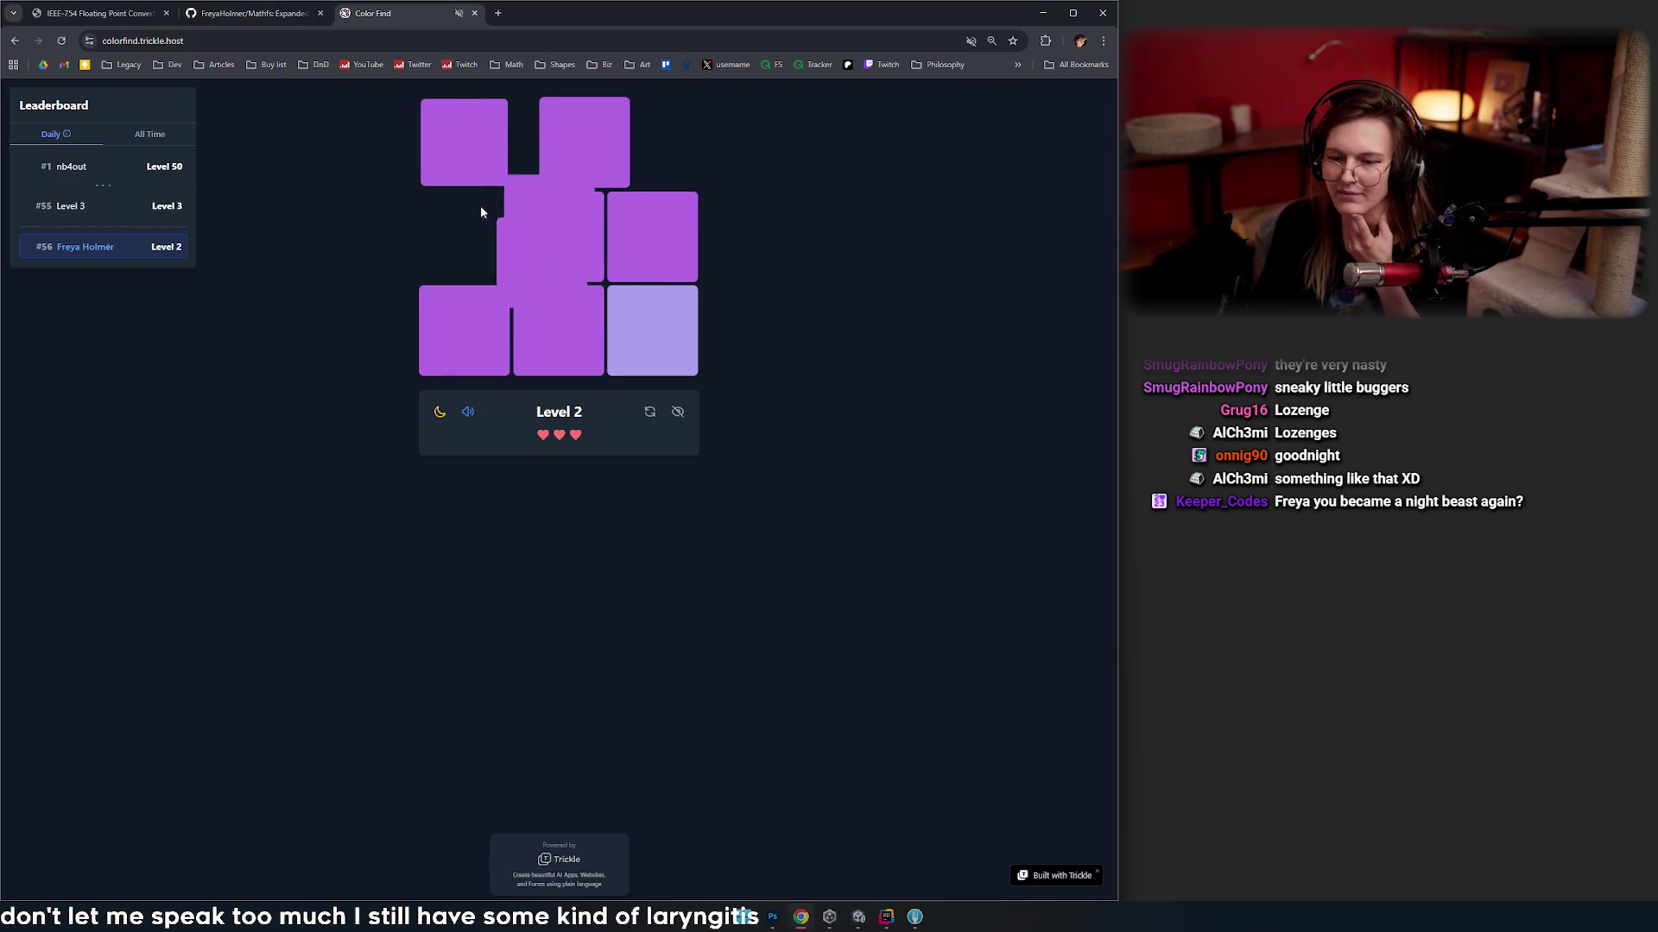
left_click(670, 322)
left_click(544, 211)
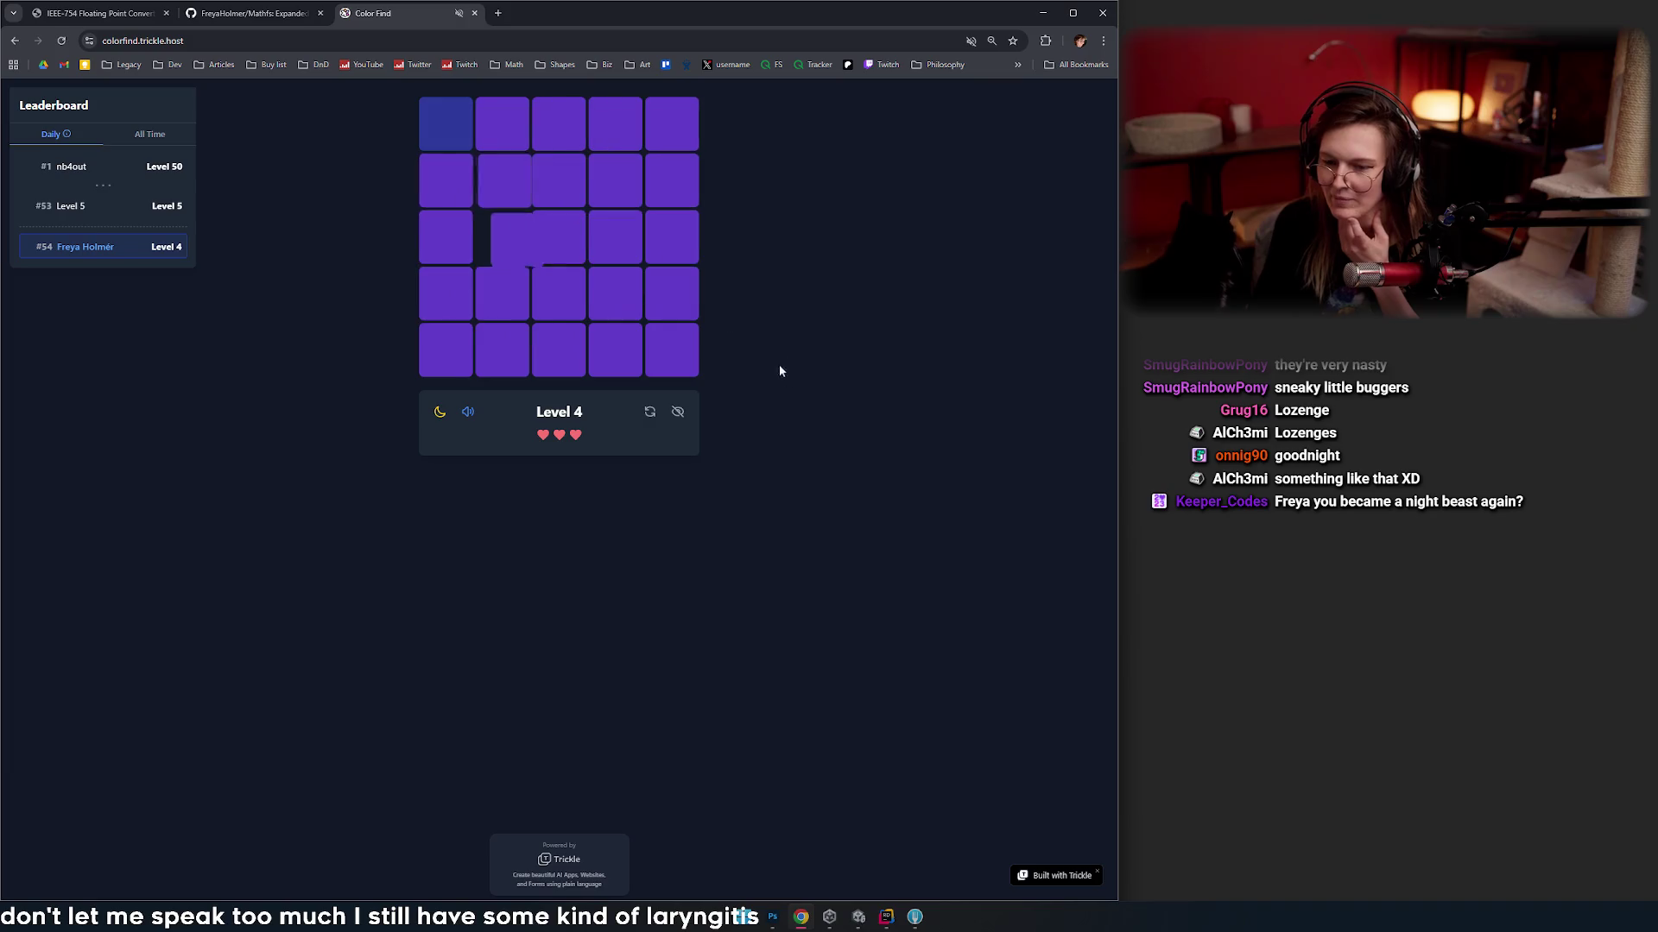
left_click(463, 129)
left_click(526, 215)
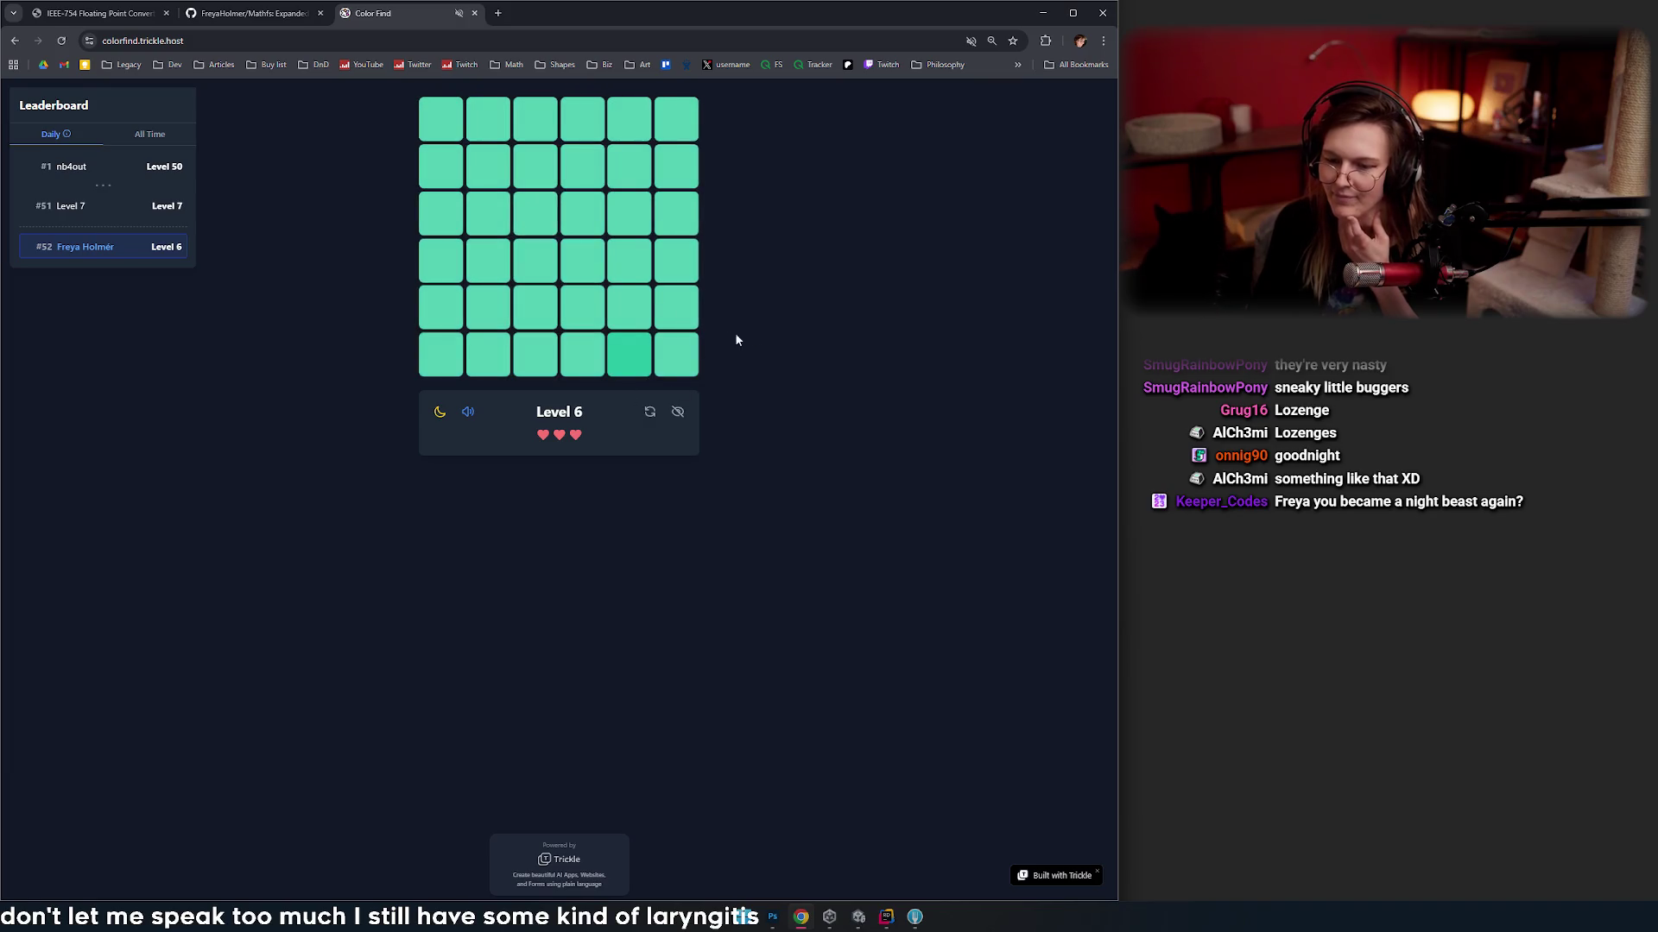
left_click(629, 356)
left_click(440, 121)
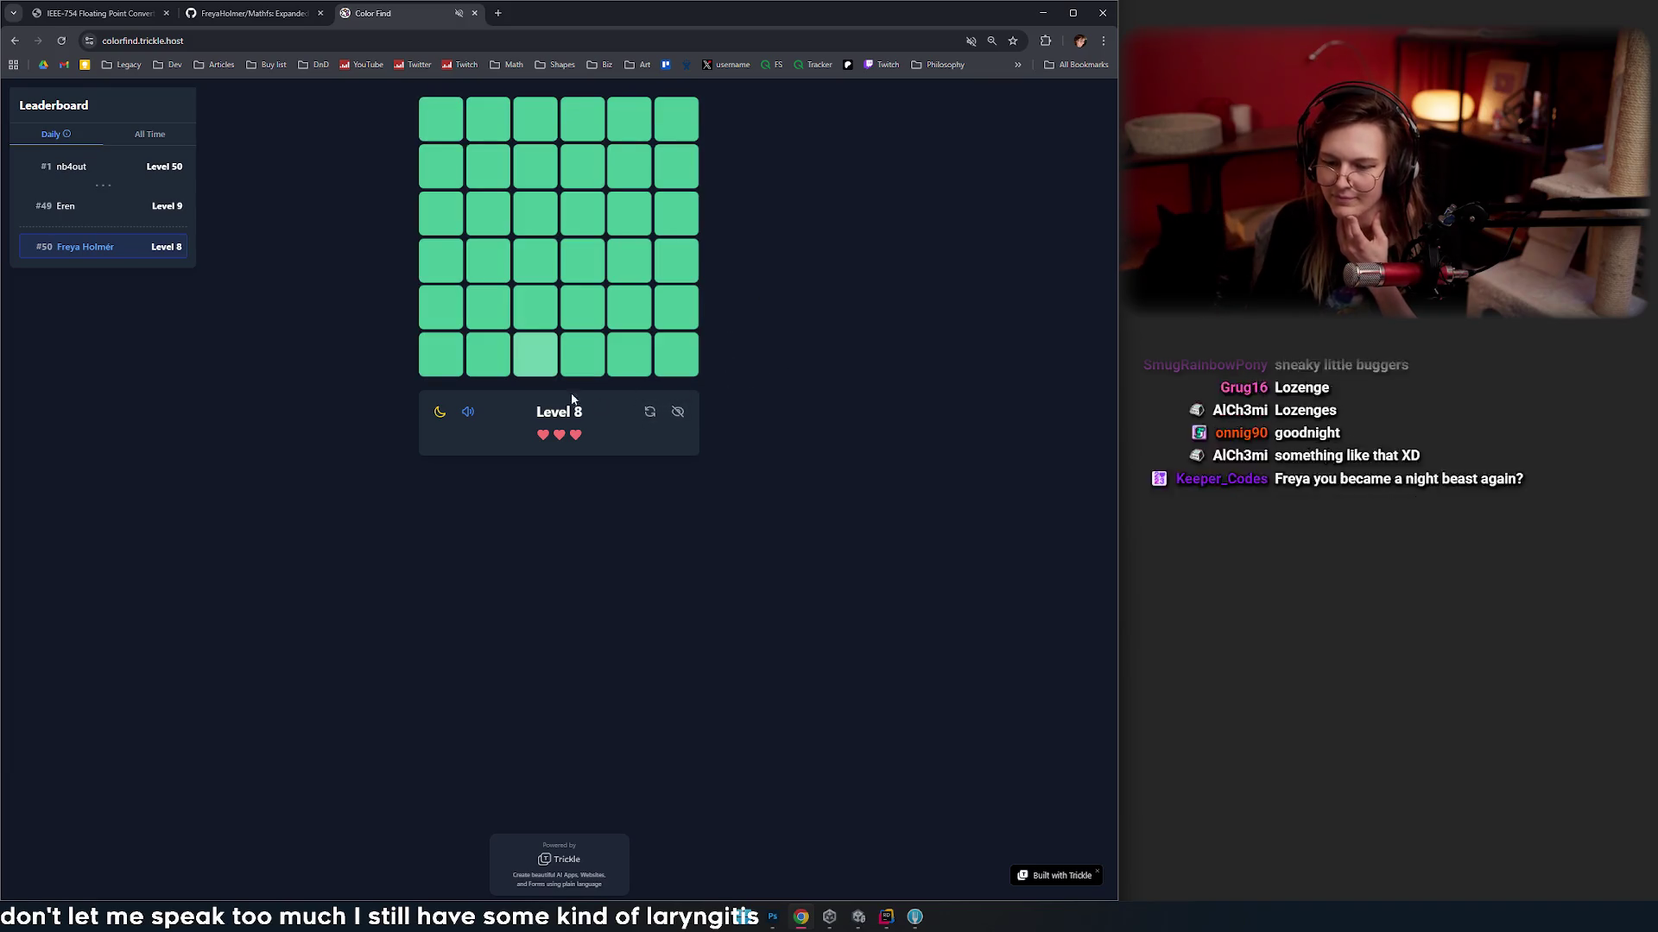
- Clear Levels 8 through 15 by picking each odd-coloured square
left_click(536, 355)
left_click(547, 274)
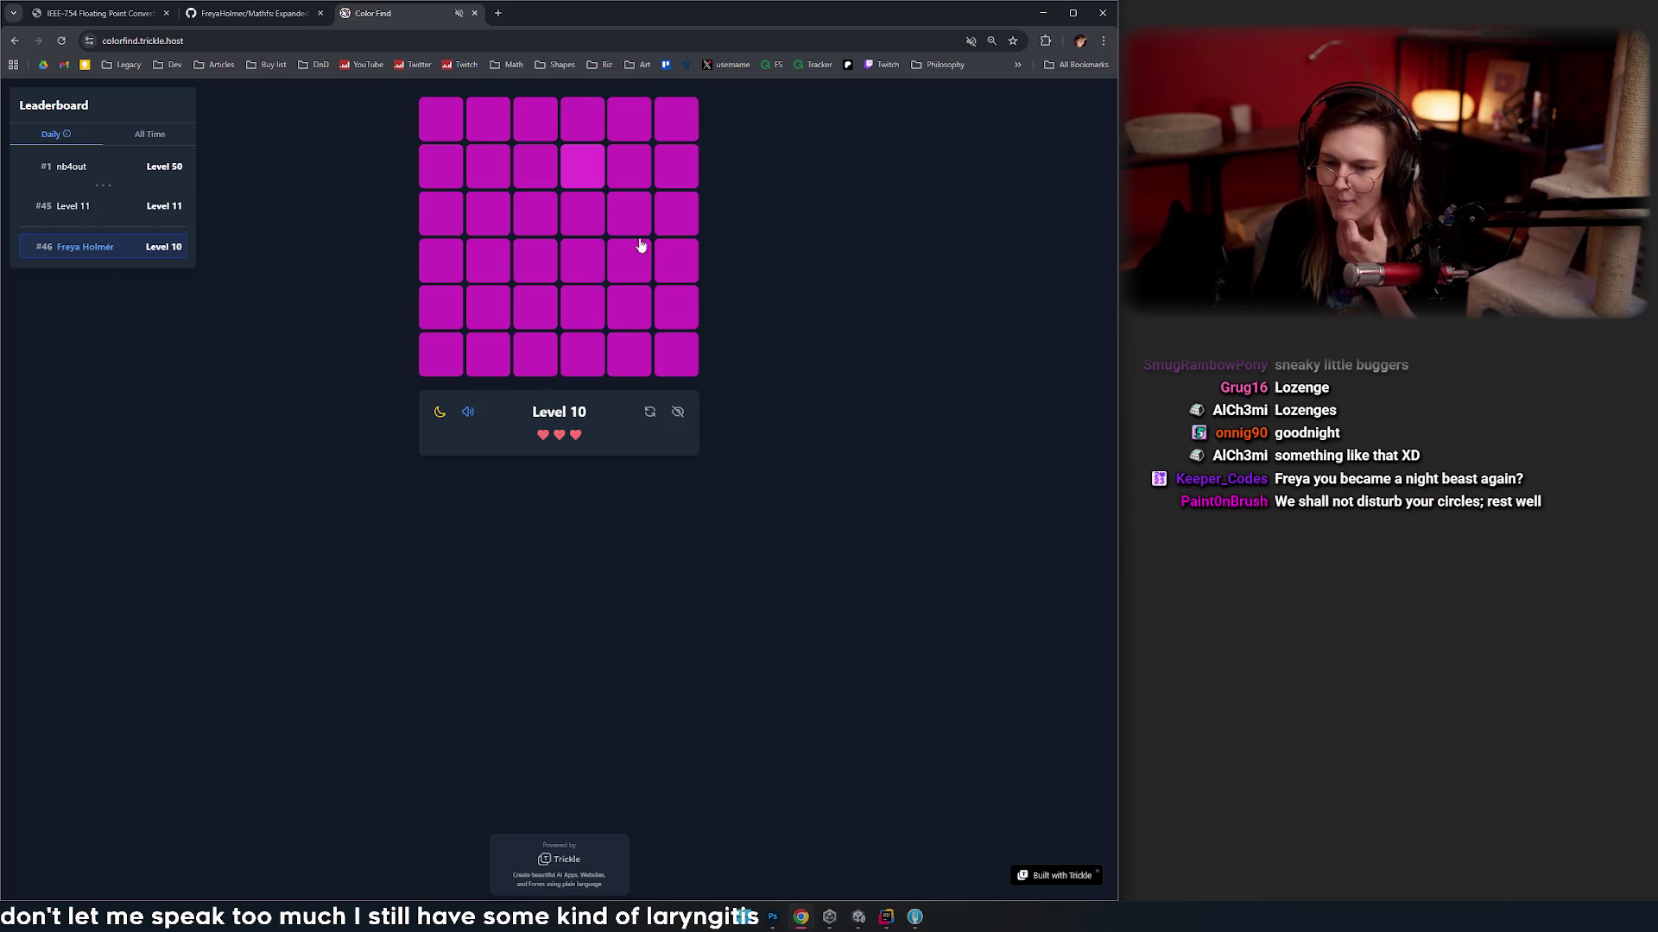
left_click(574, 161)
left_click(585, 162)
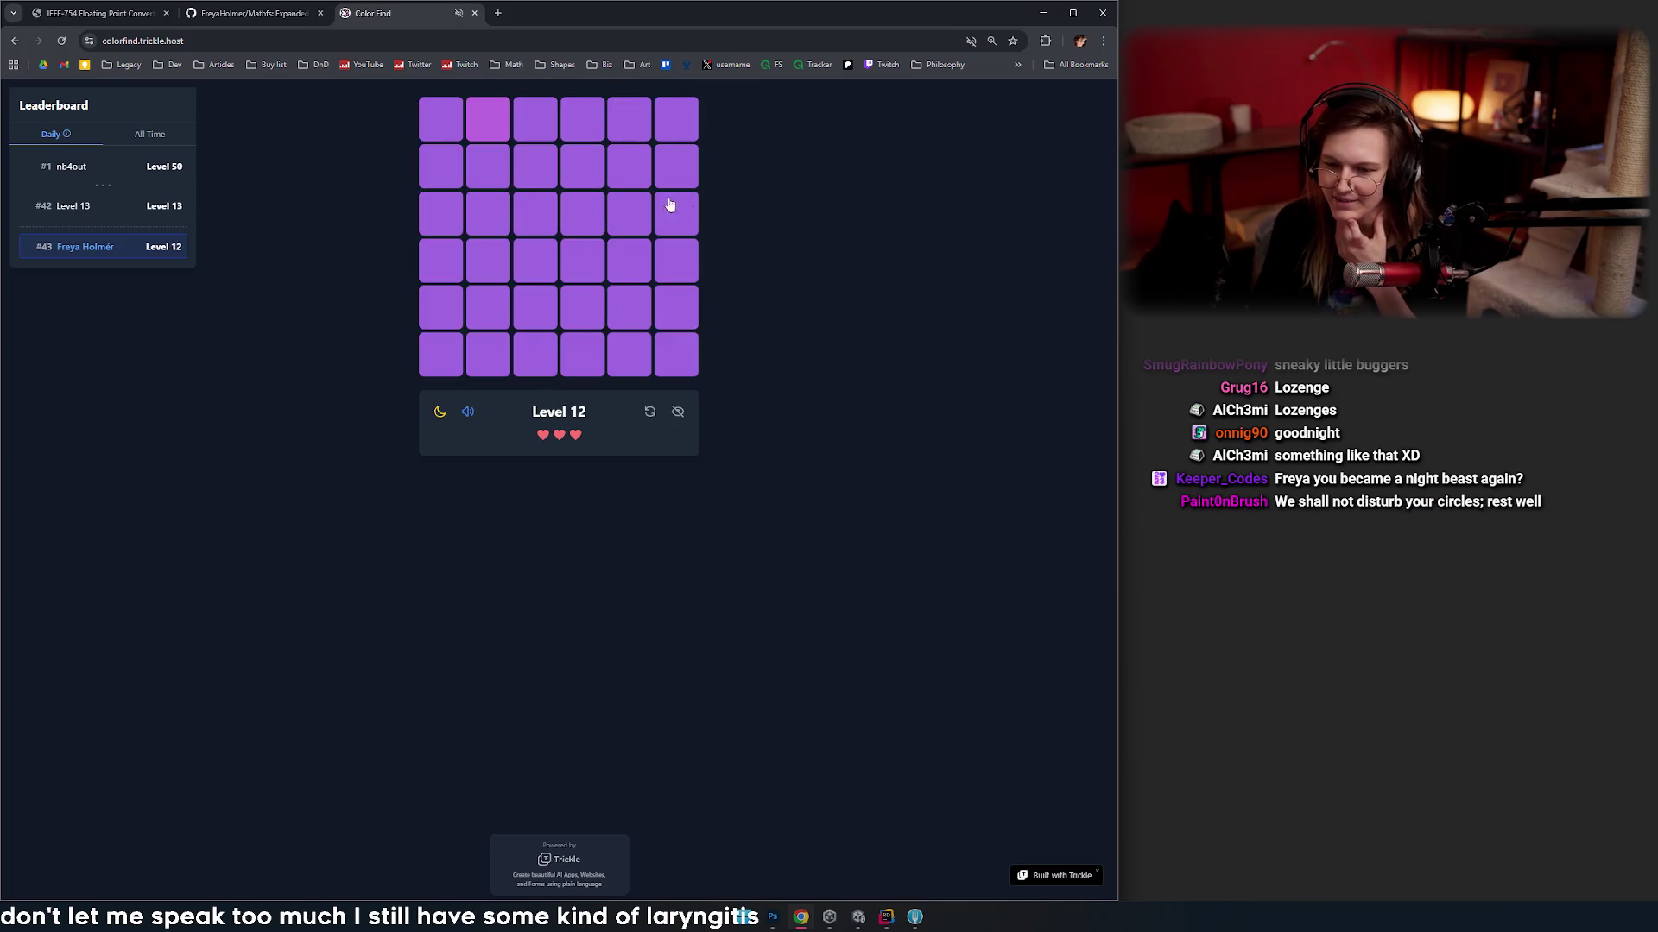
left_click(489, 120)
left_click(680, 164)
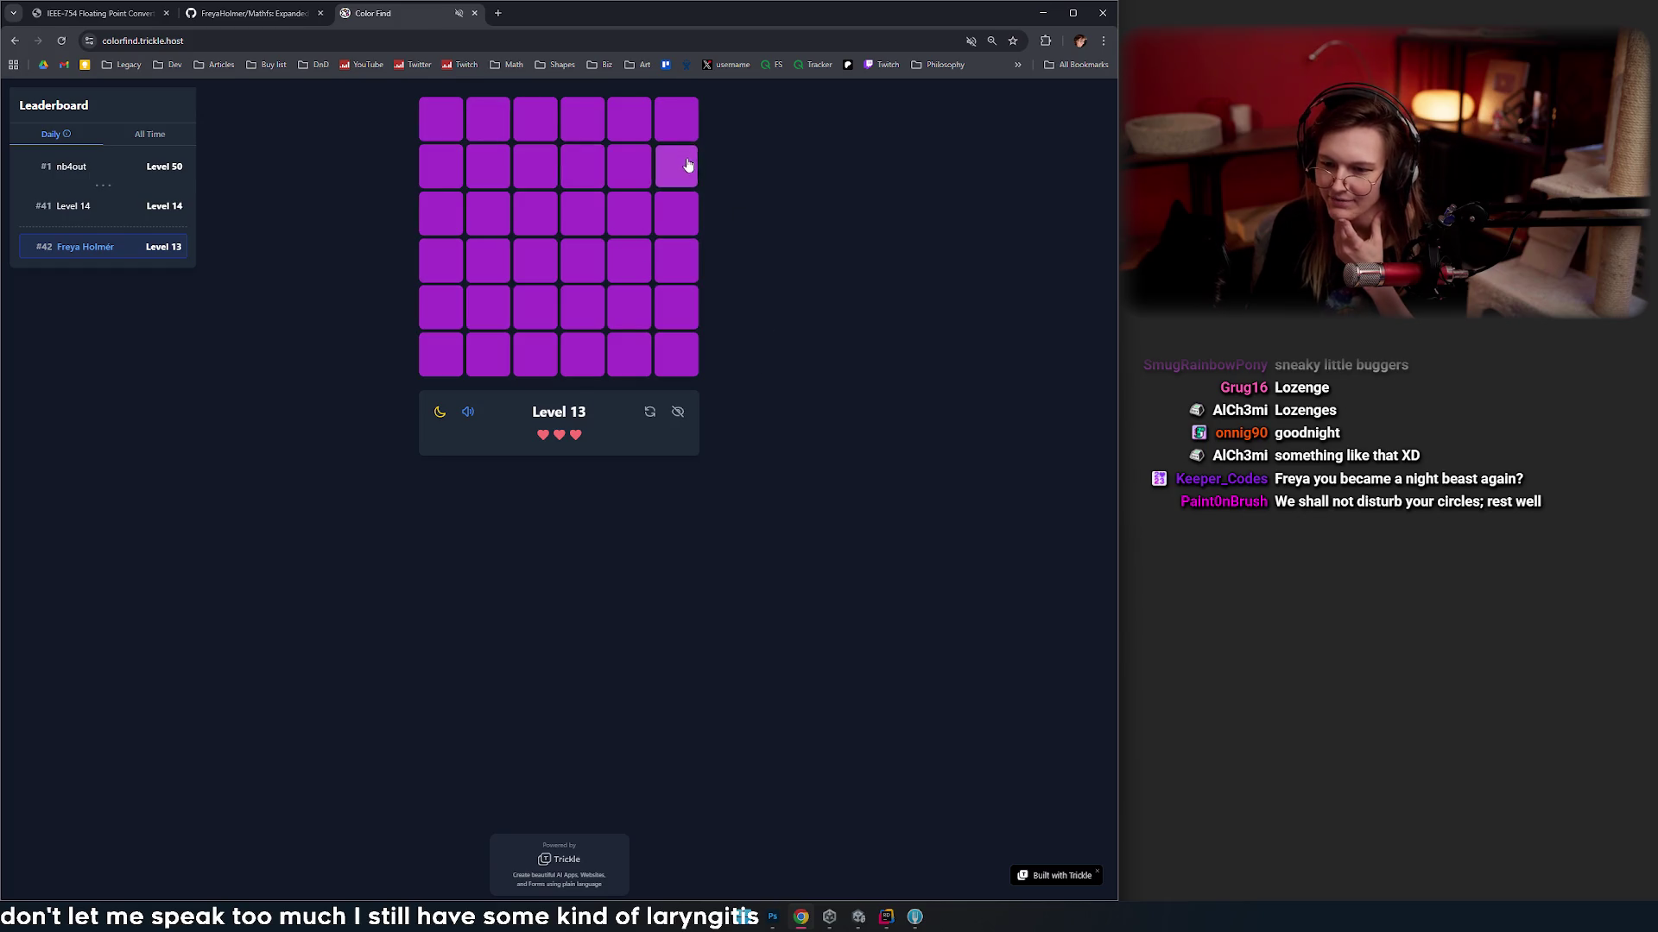
left_click(676, 306)
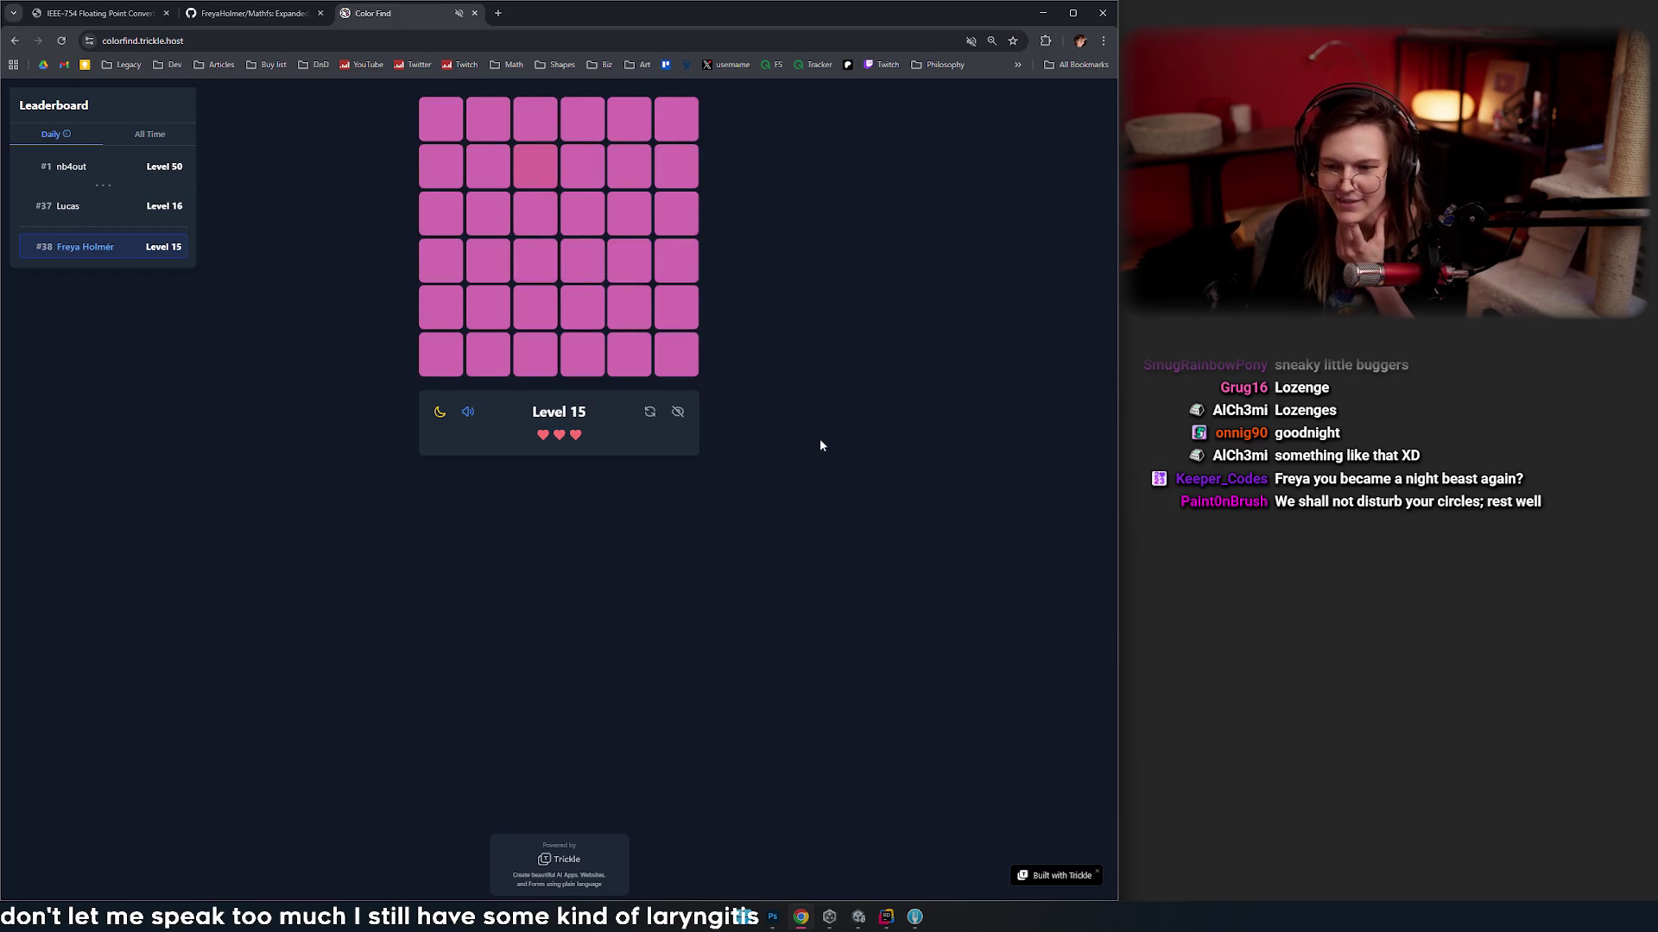
left_click(529, 163)
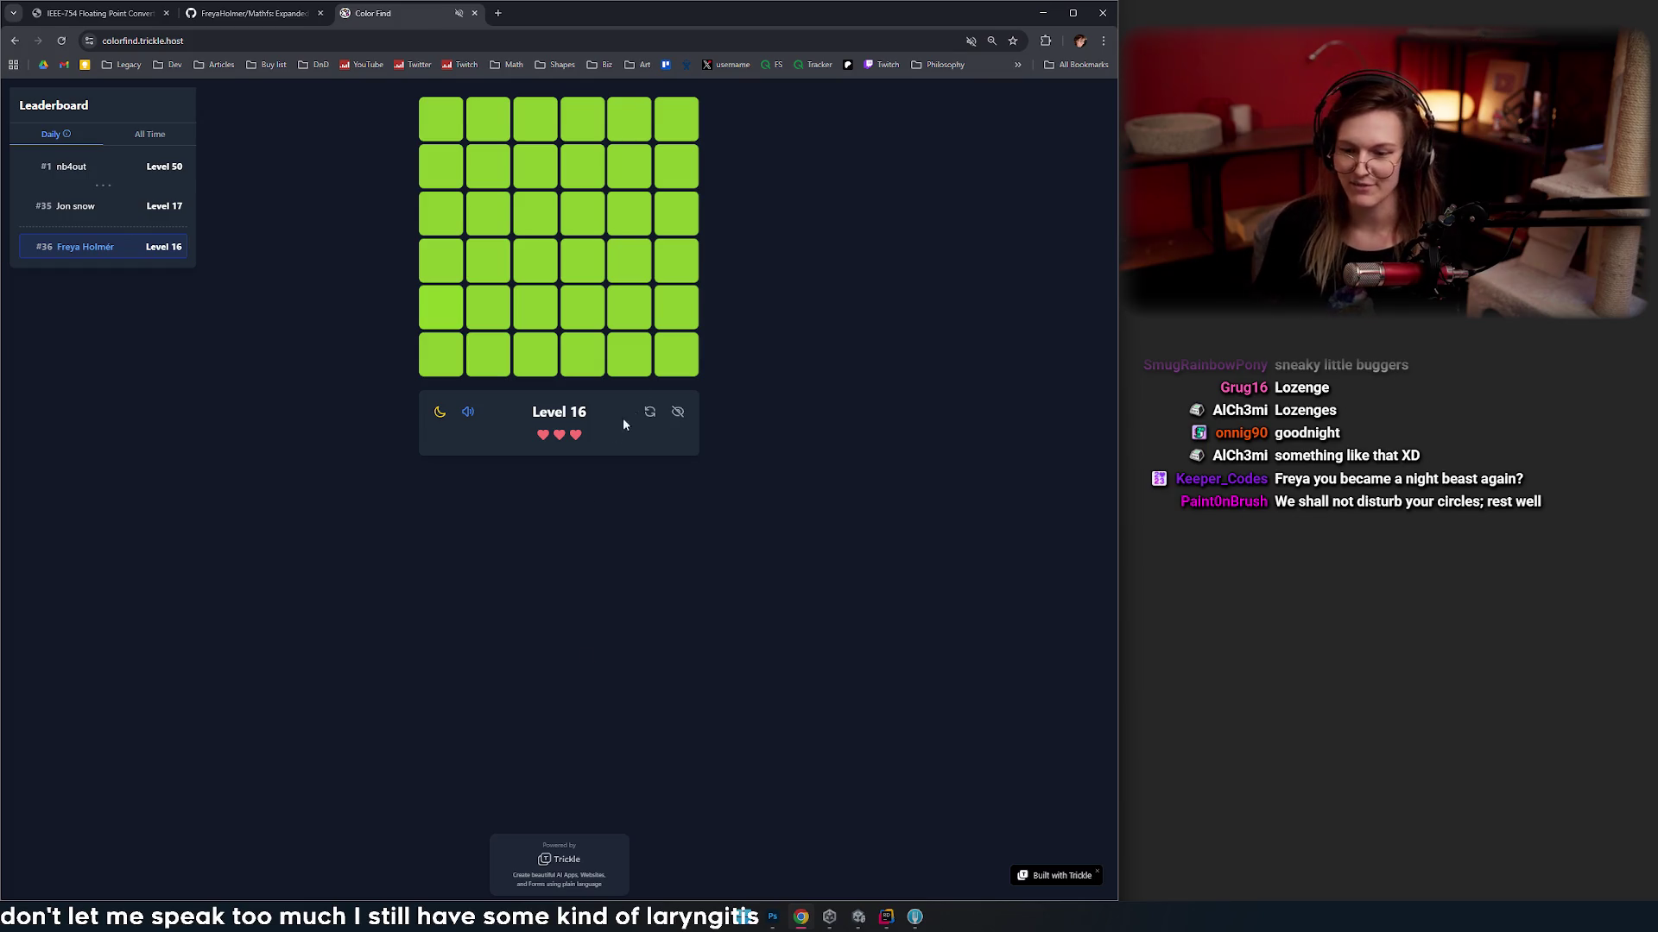
- Clear Levels 16 to 19, reshuffling the green and tan grids when stuck
left_click(649, 412)
left_click(583, 168)
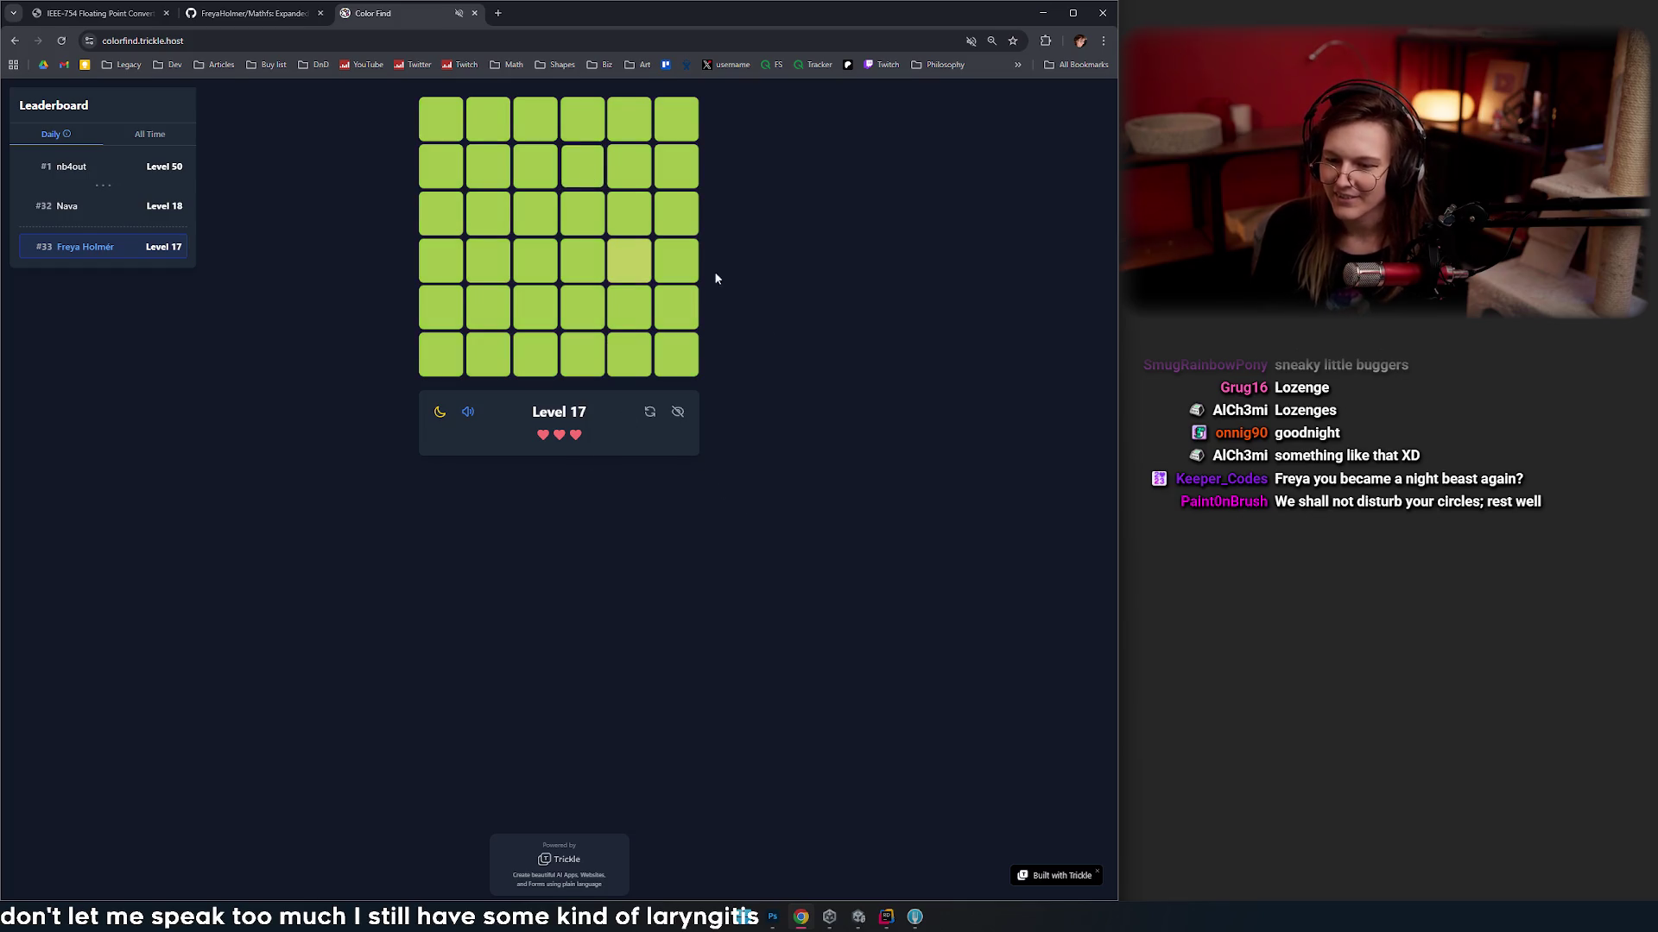
left_click(630, 262)
left_click(501, 309)
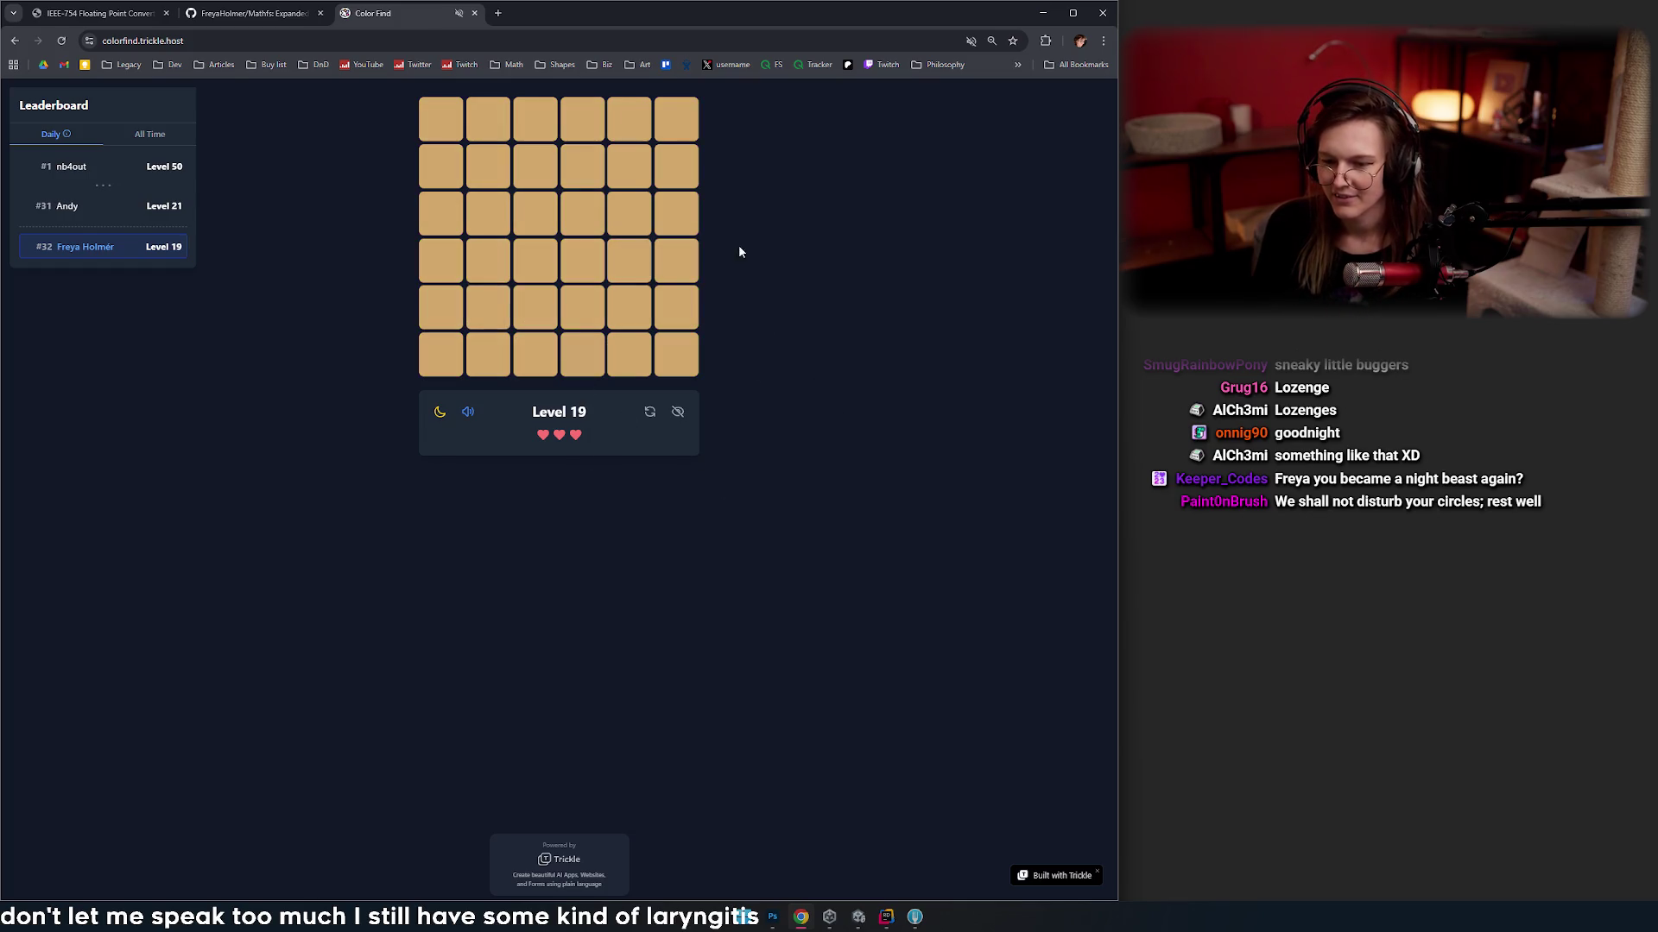
left_click(647, 417)
left_click(651, 414)
left_click(653, 418)
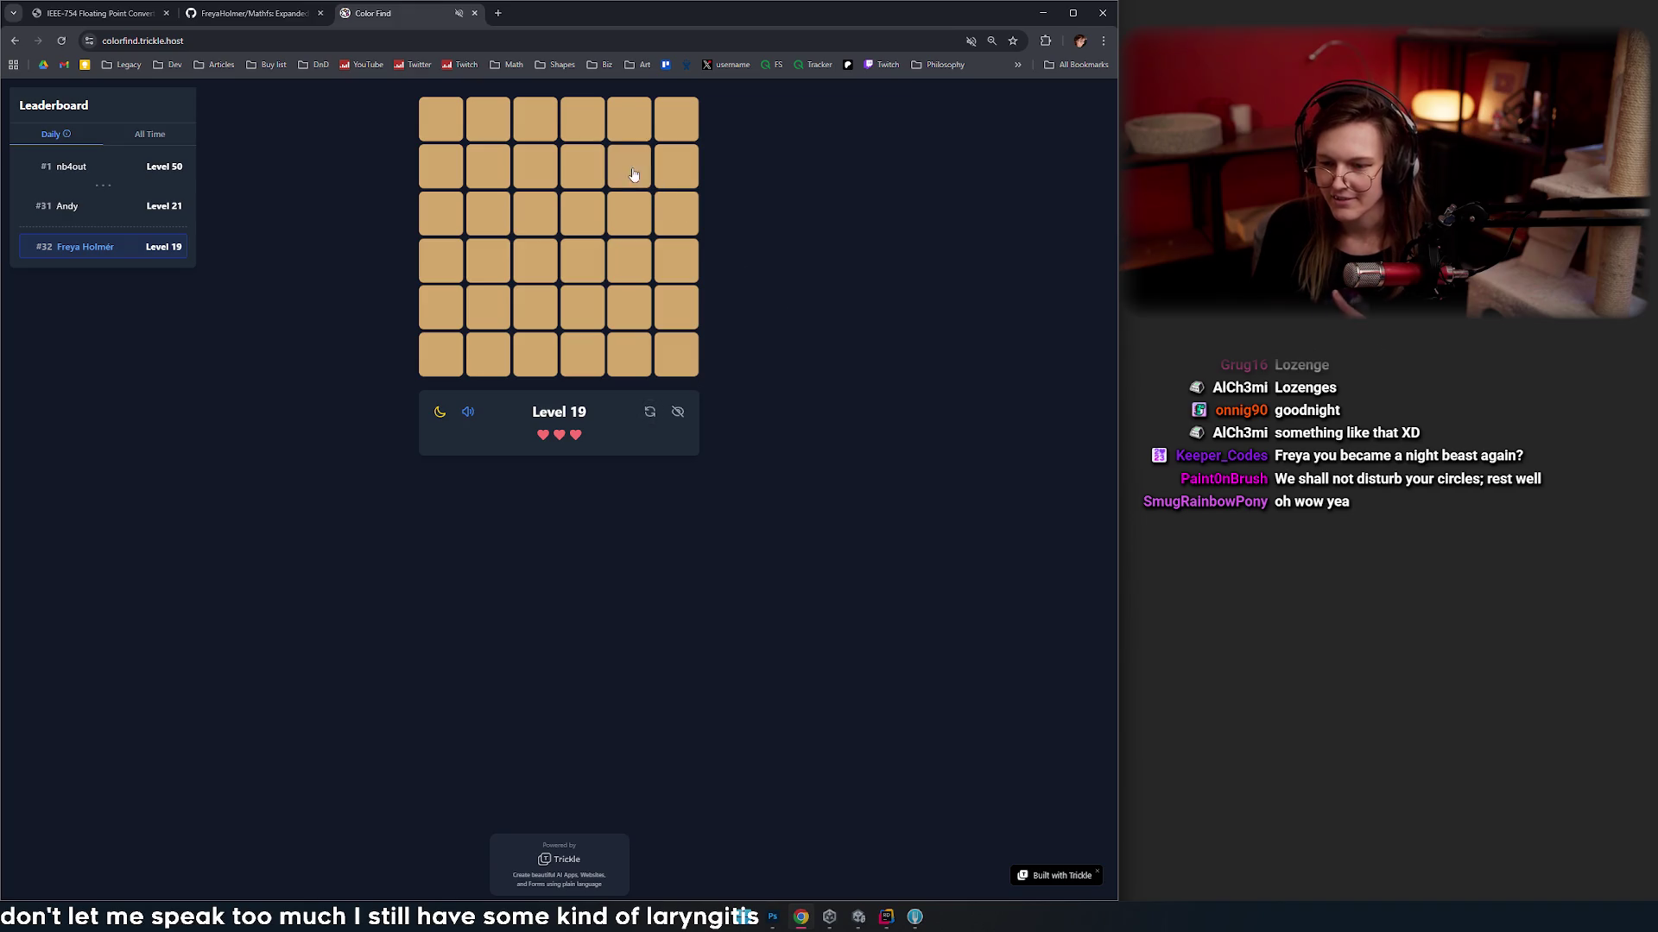
left_click(635, 171)
- Reshuffle the green grid four times and pick the lighter square to clear Level 20
left_click(650, 412)
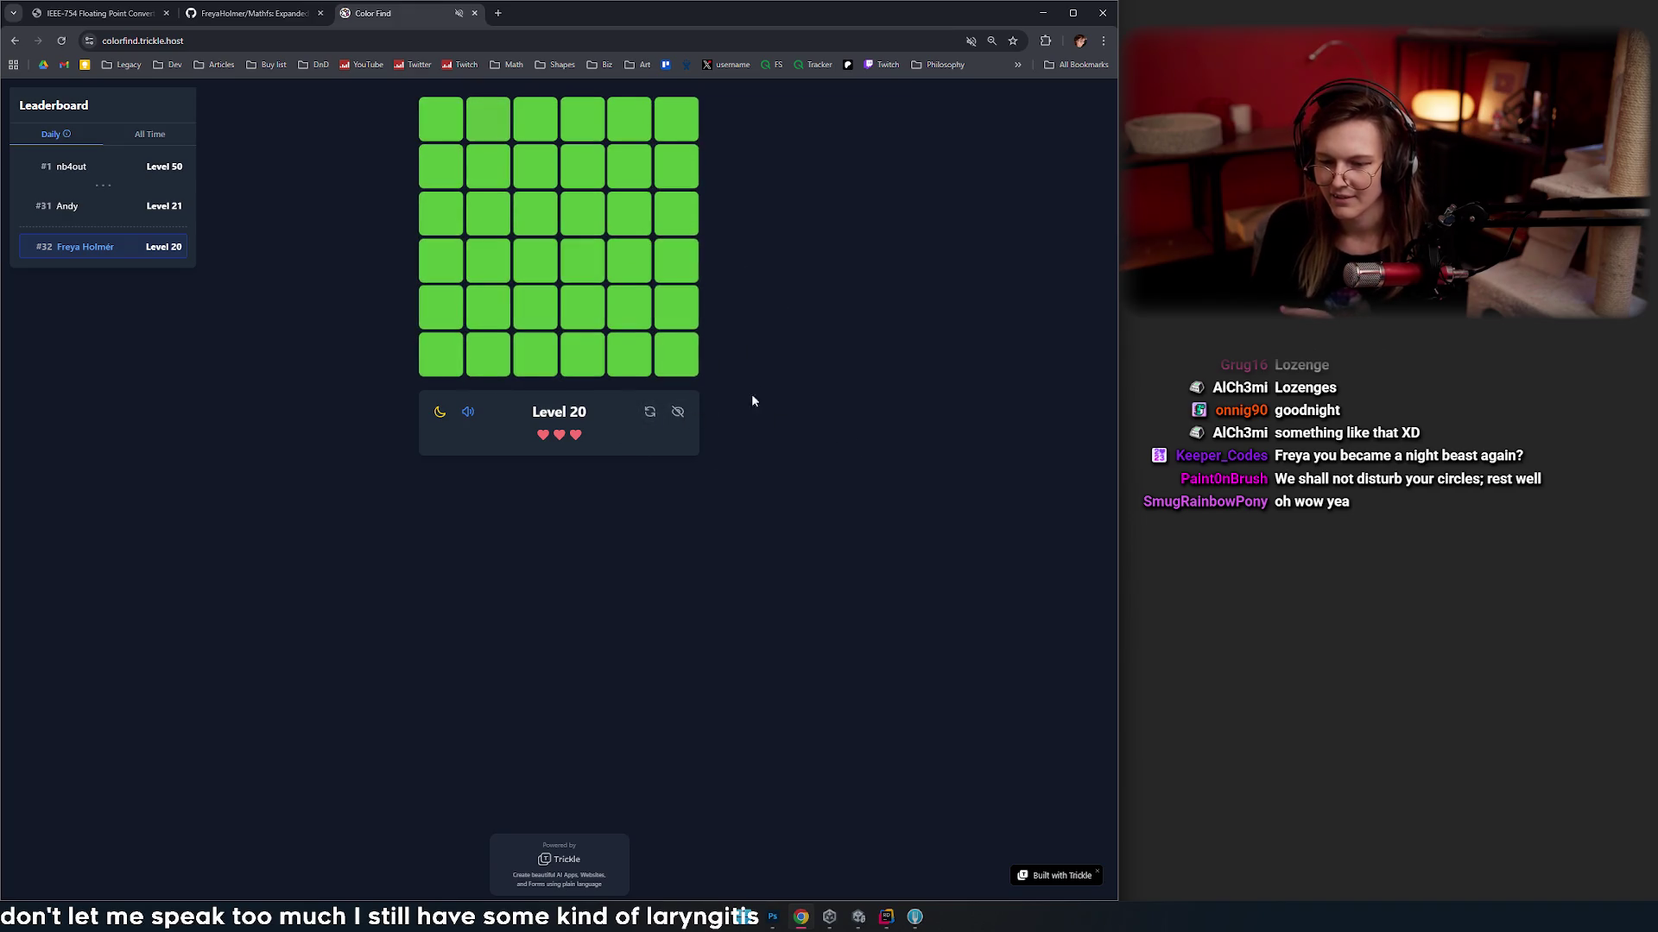
left_click(650, 412)
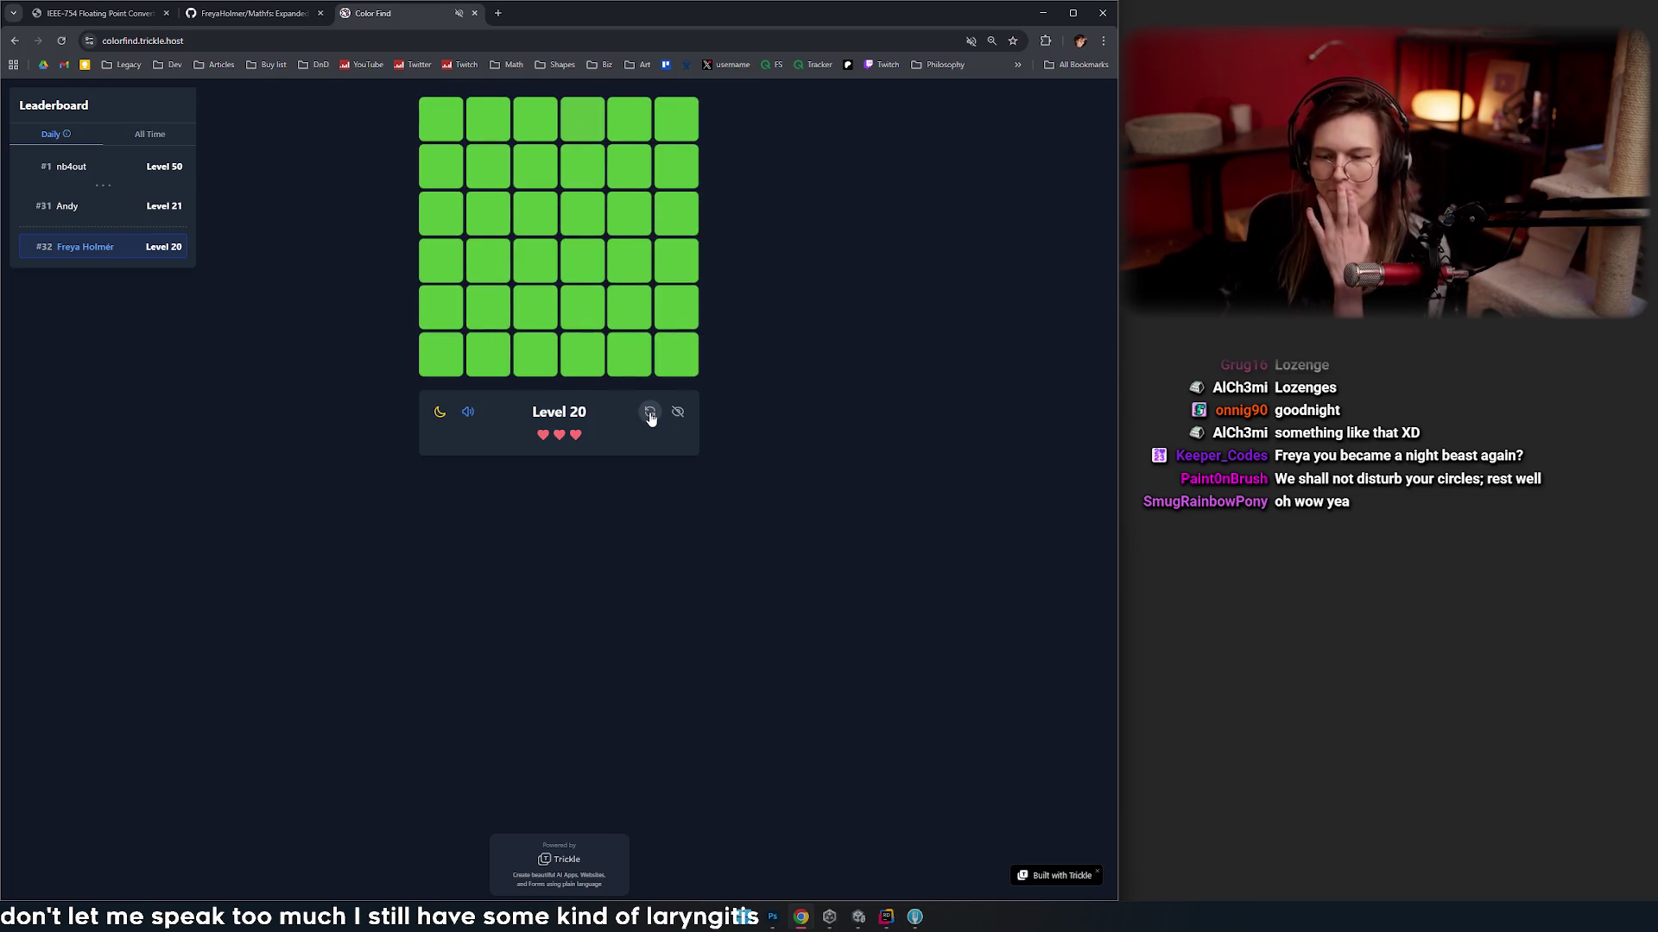
left_click(649, 413)
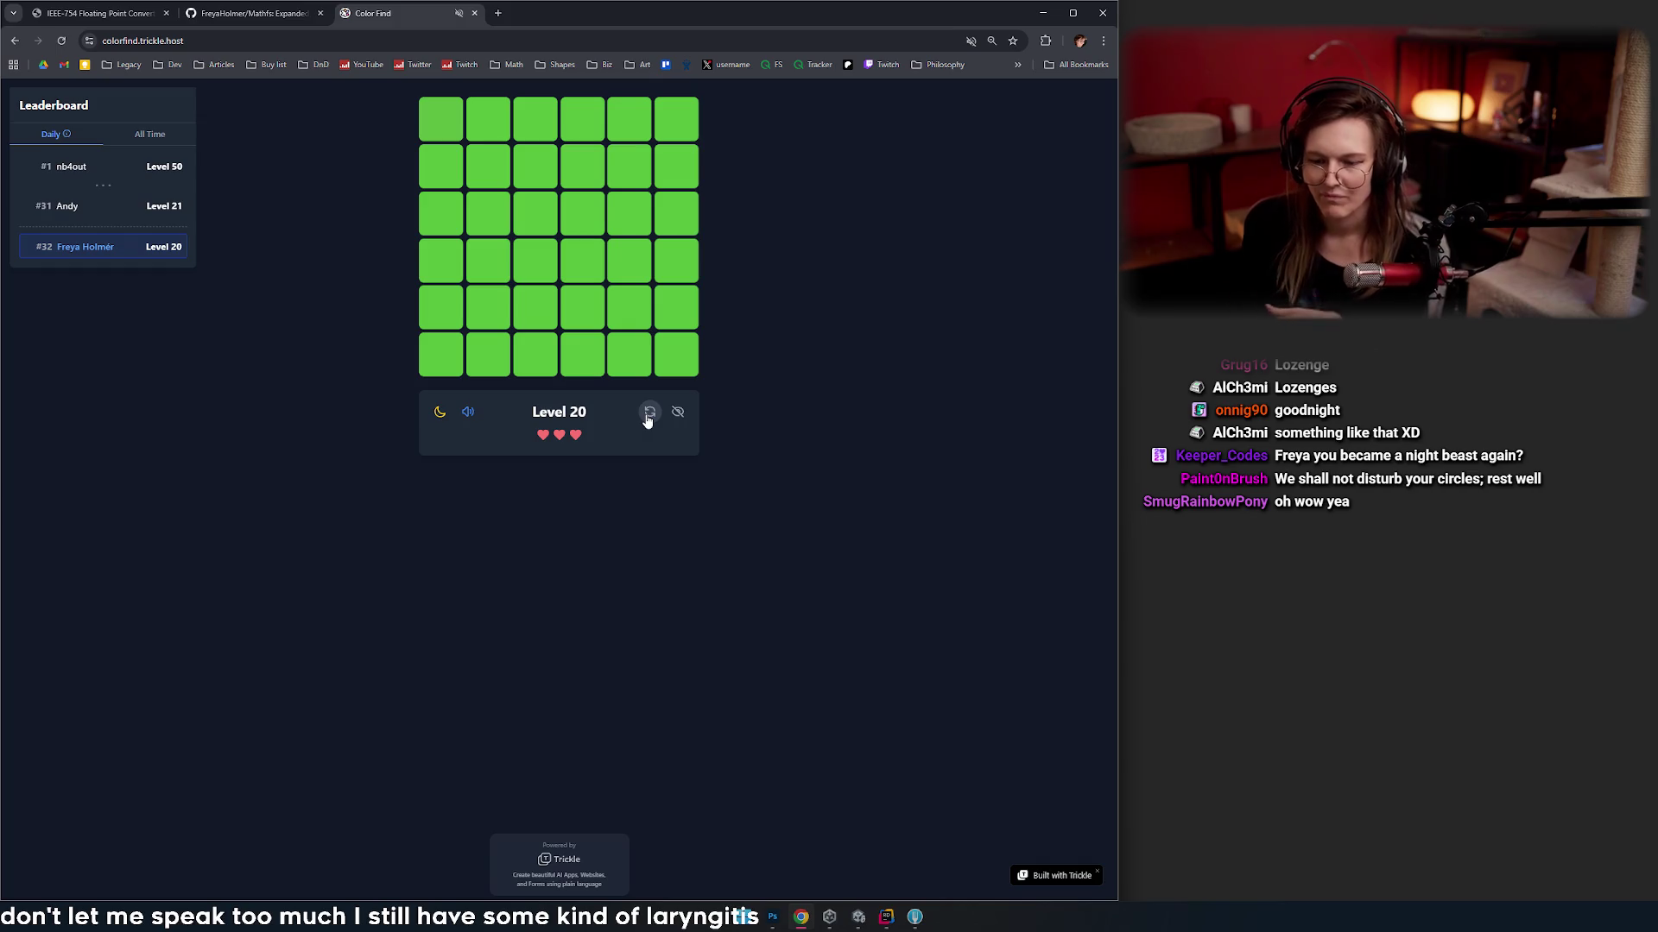
left_click(649, 412)
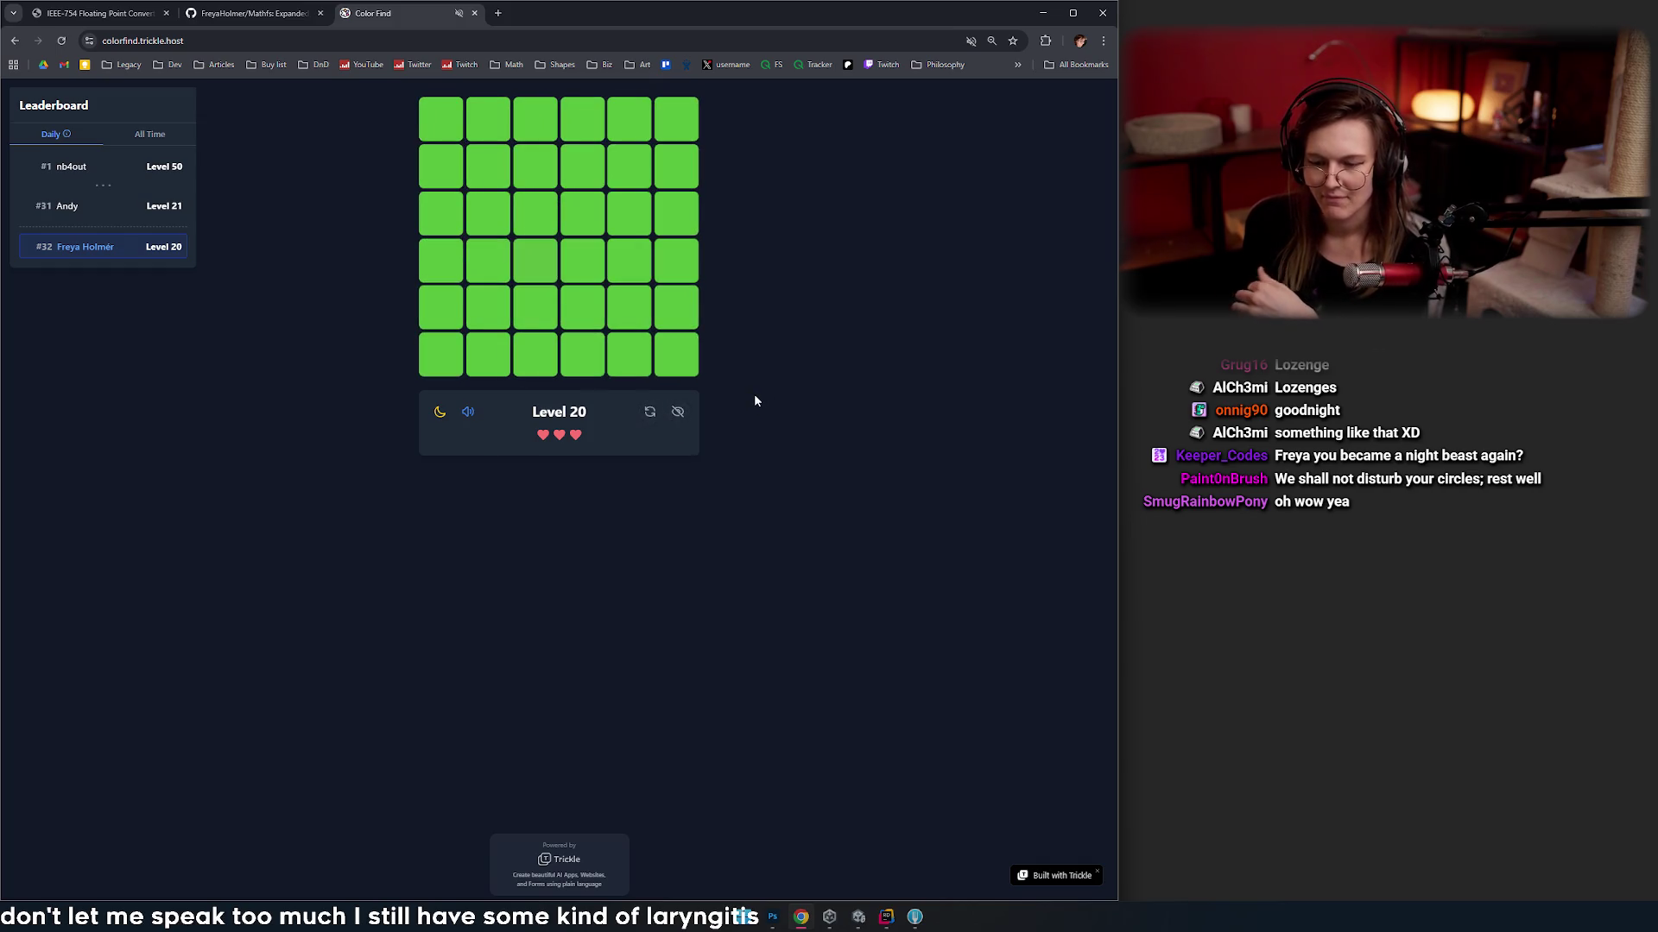
left_click(524, 260)
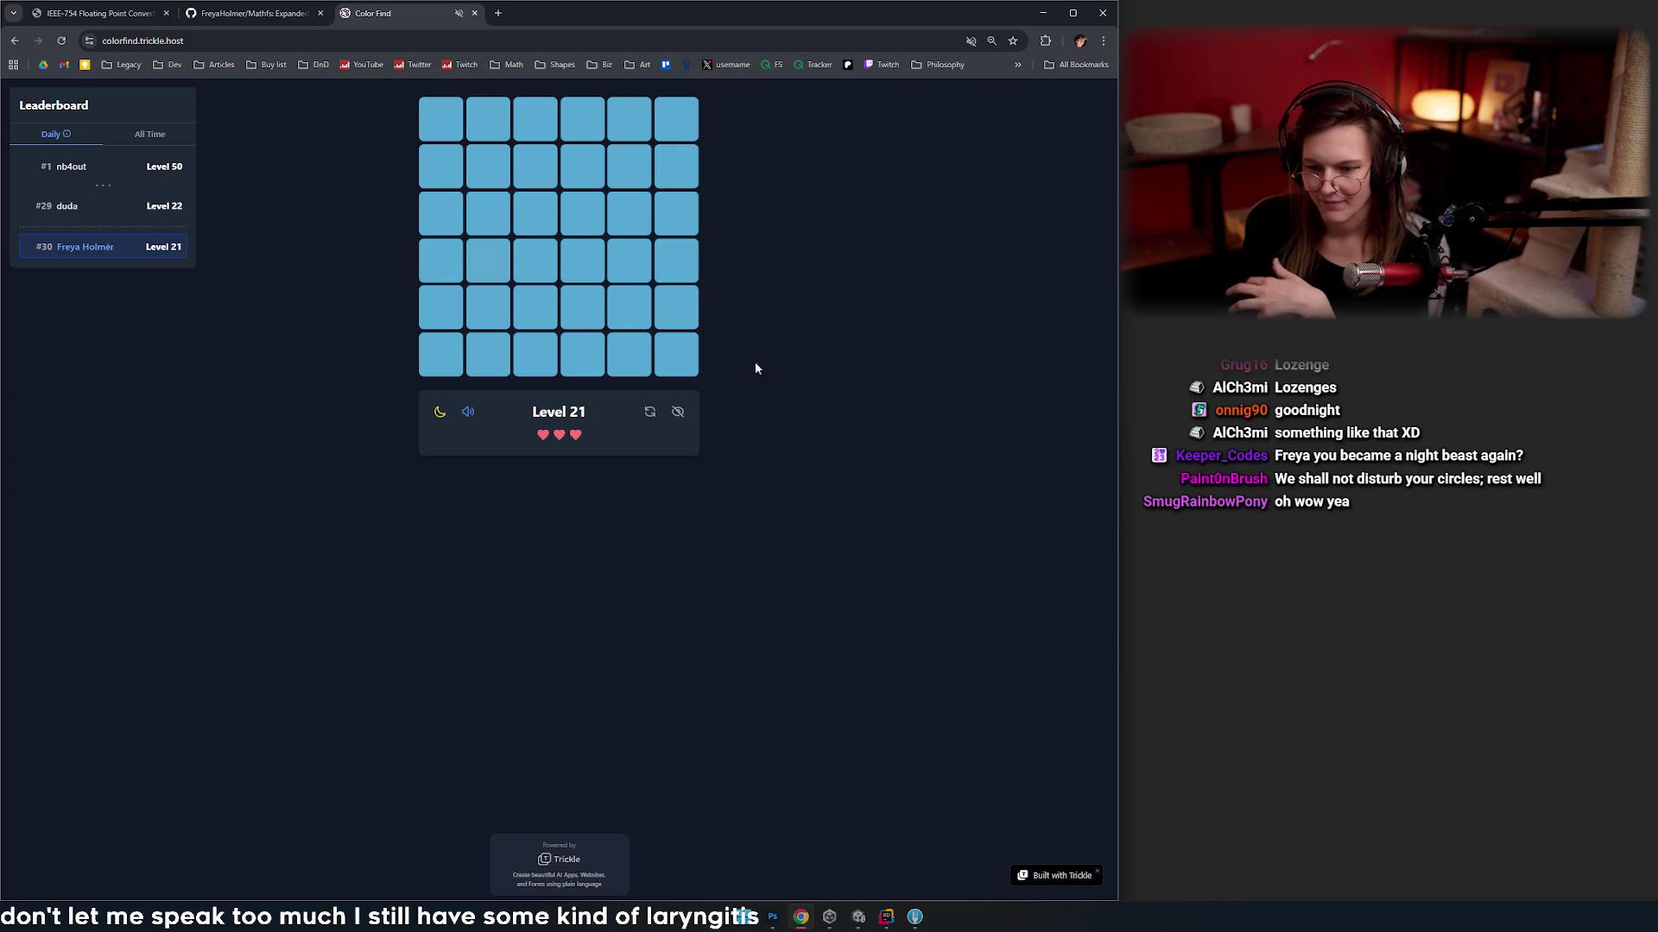
- Reshuffle the blue grid six times and pick the lighter square to clear Level 21
left_click(651, 413)
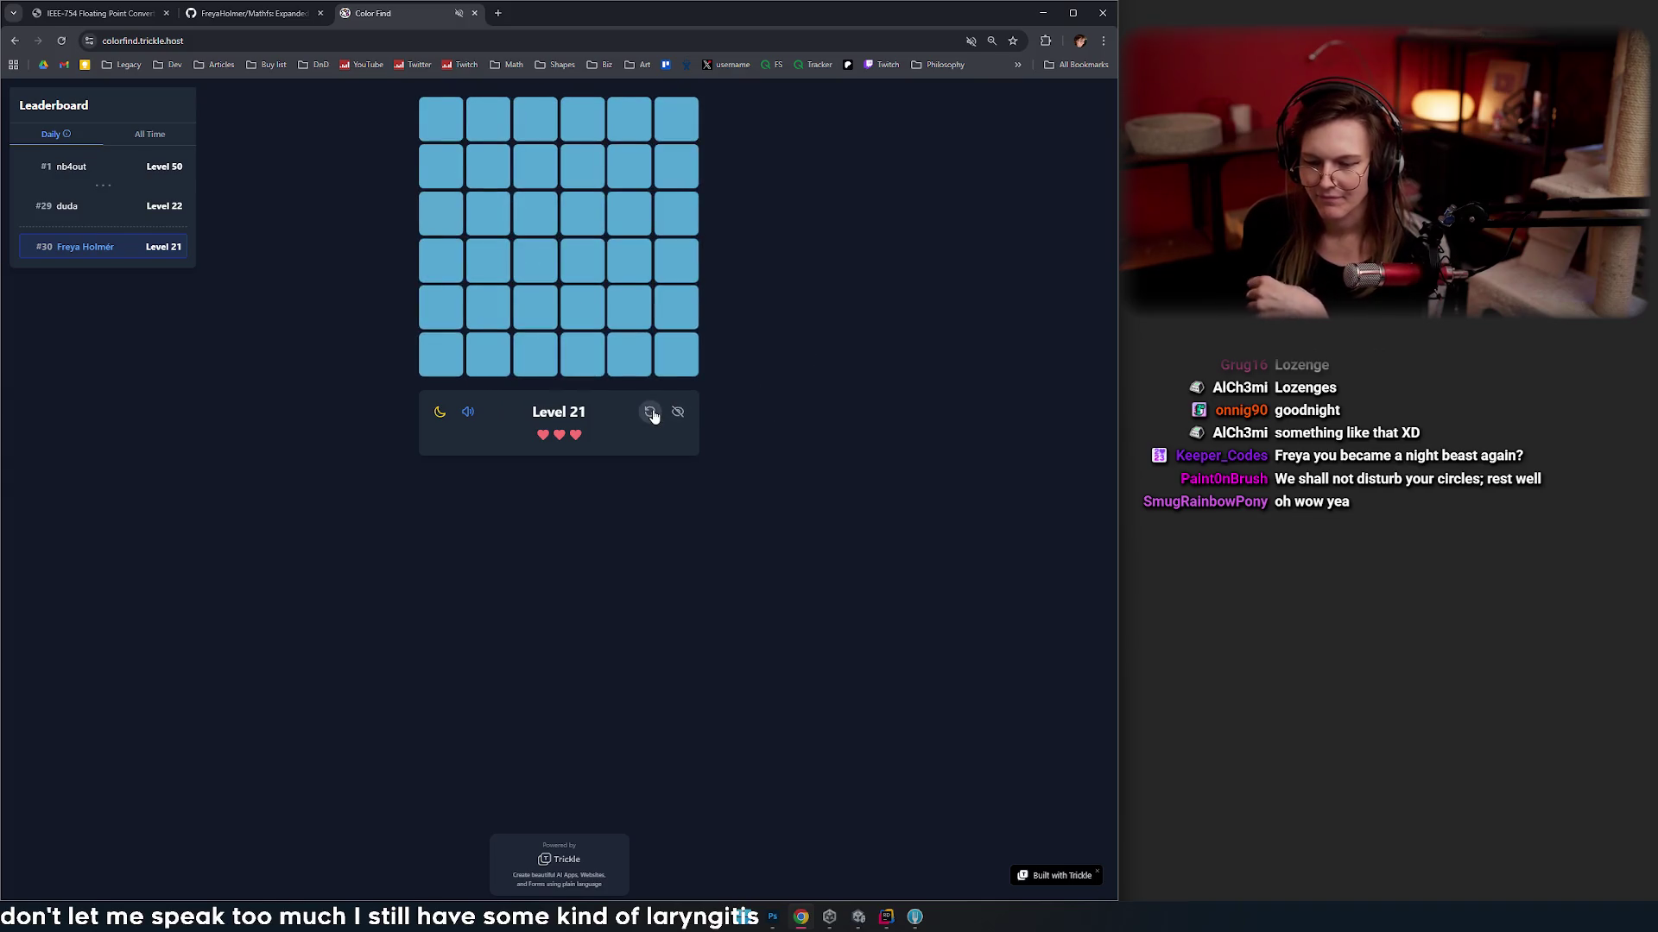
left_click(653, 413)
left_click(653, 413)
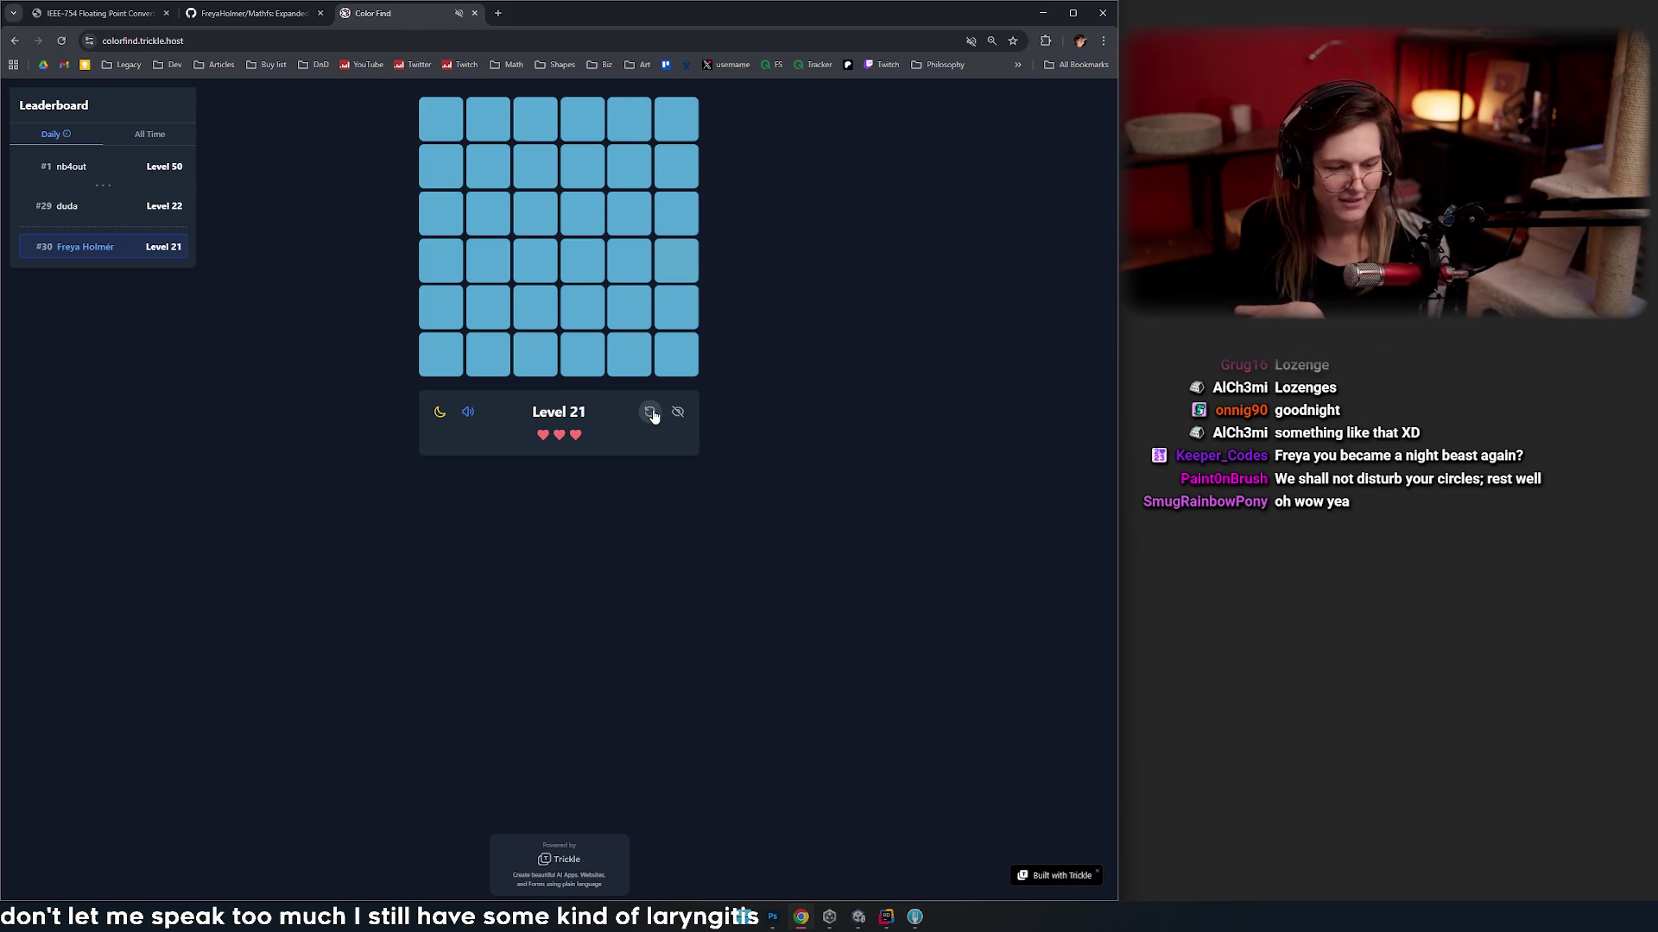
left_click(651, 421)
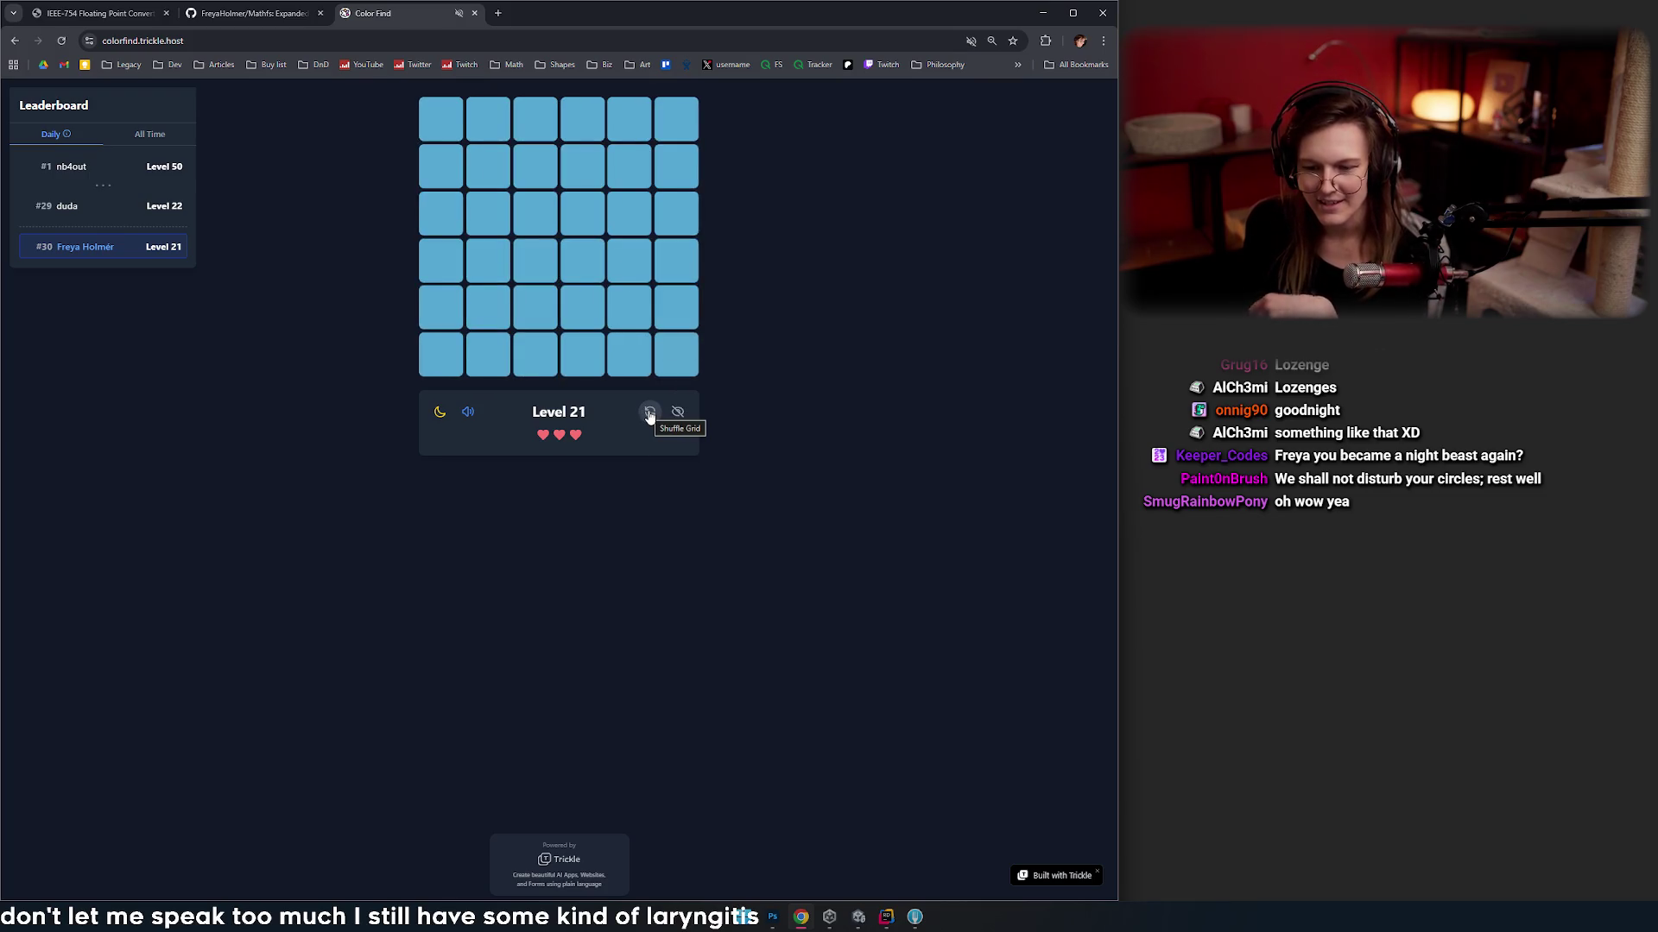
left_click(651, 417)
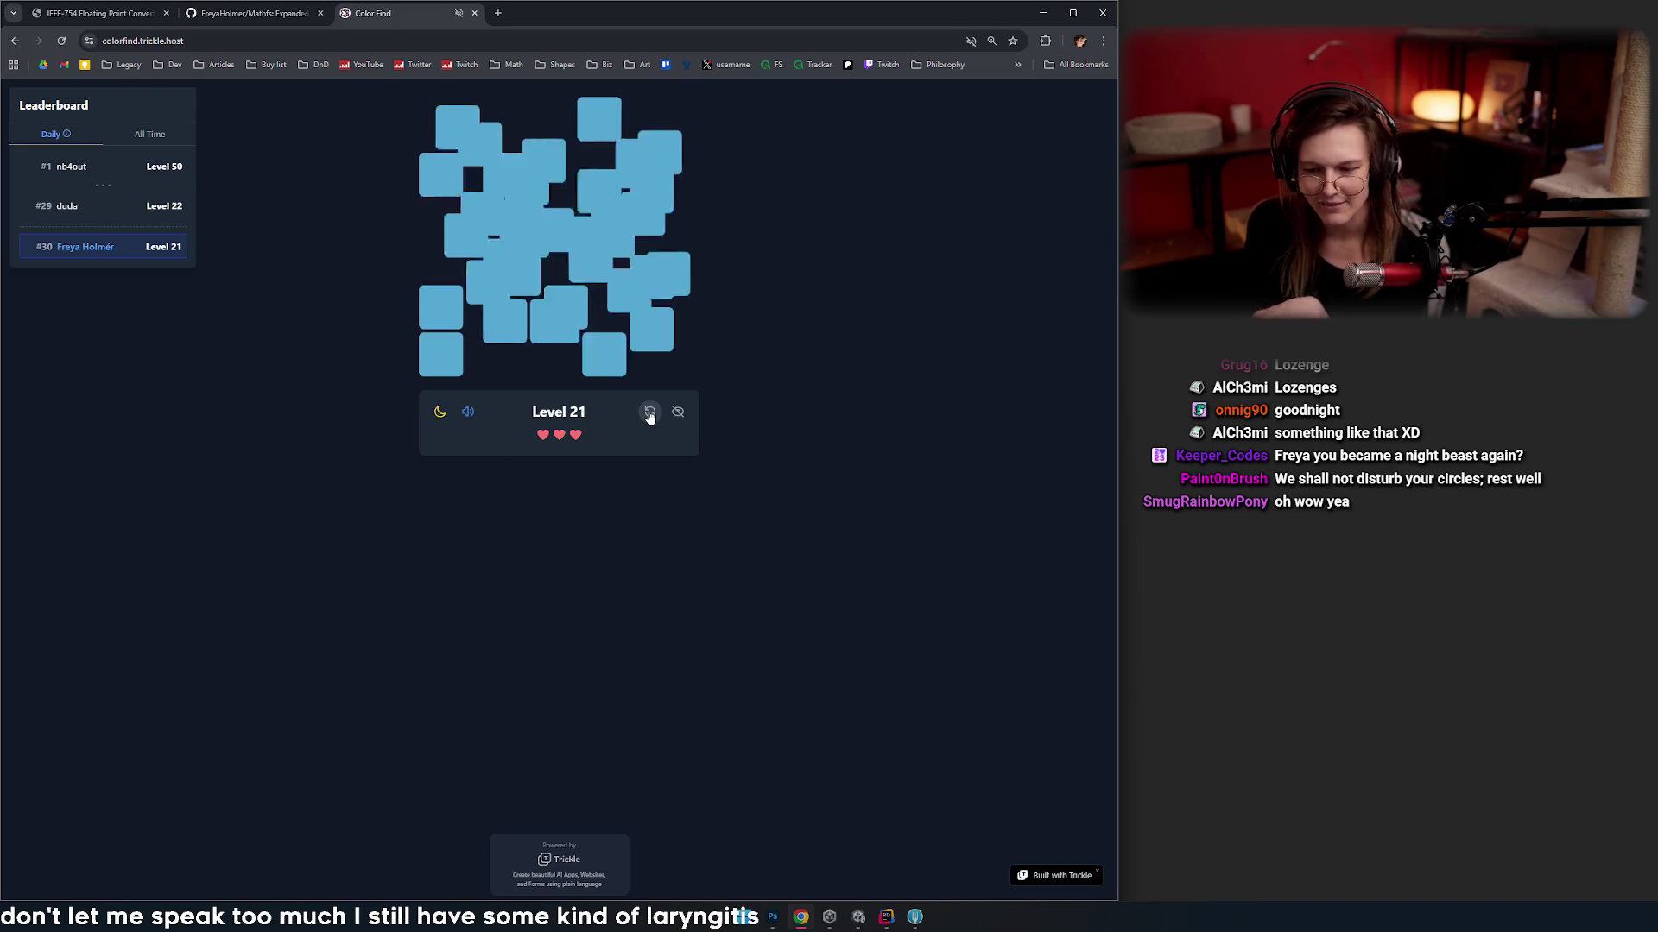
left_click(650, 416)
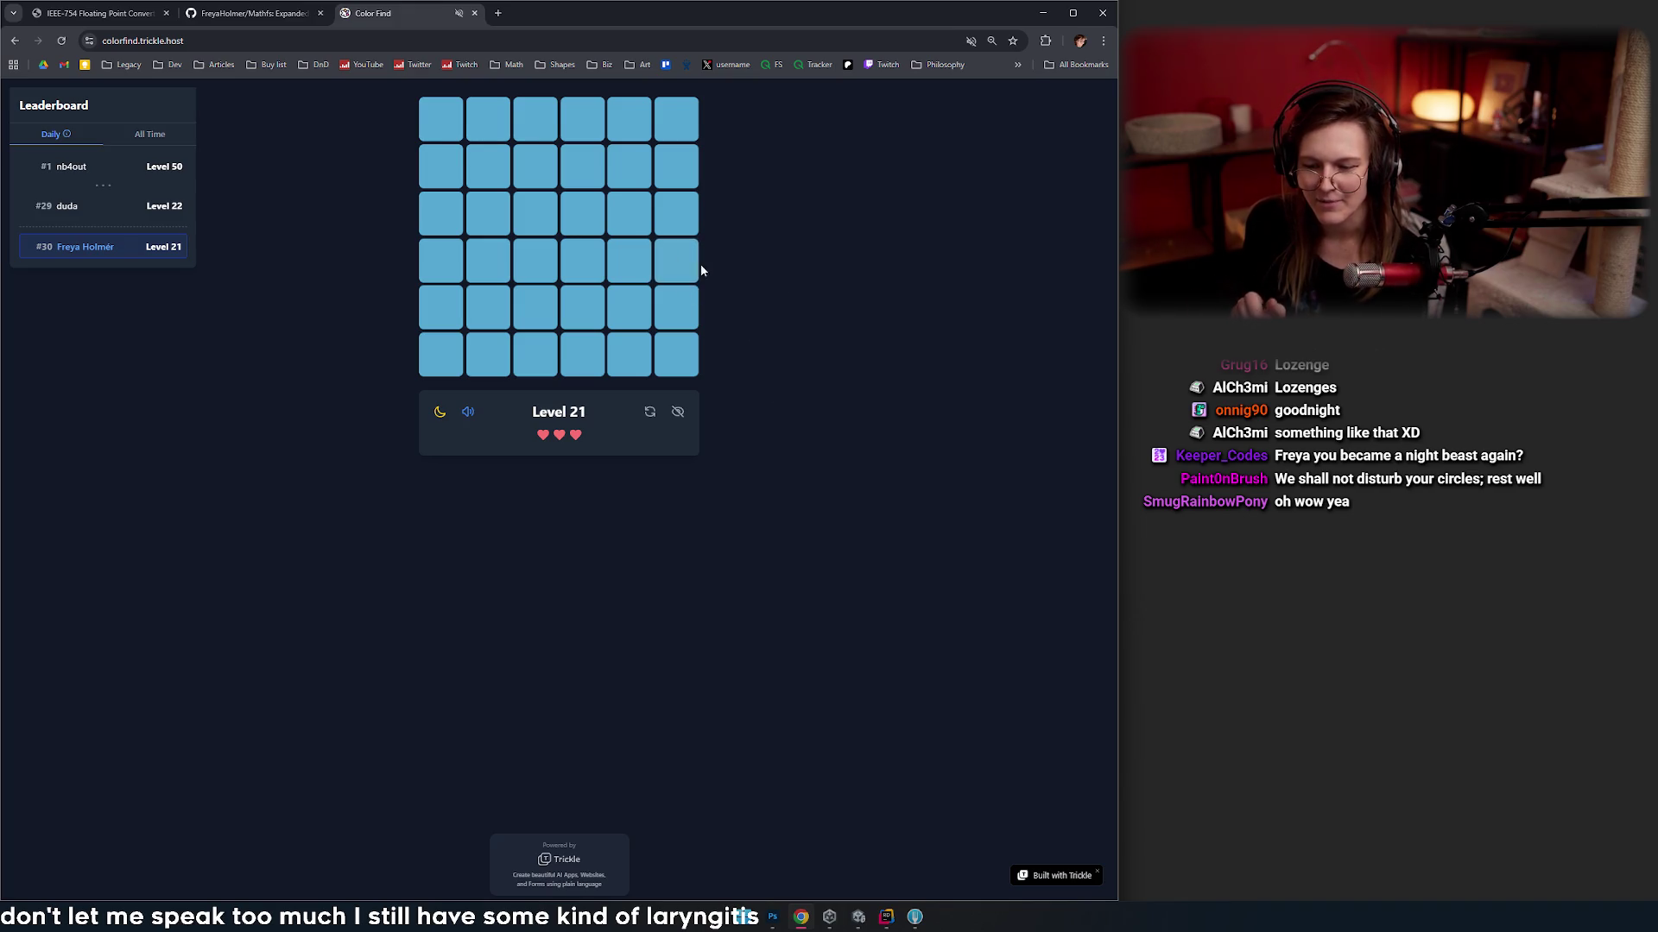
left_click(677, 262)
- Clear Levels 22 to 25, reshuffling the yellow-green grid to find the last odd tile
left_click(622, 177)
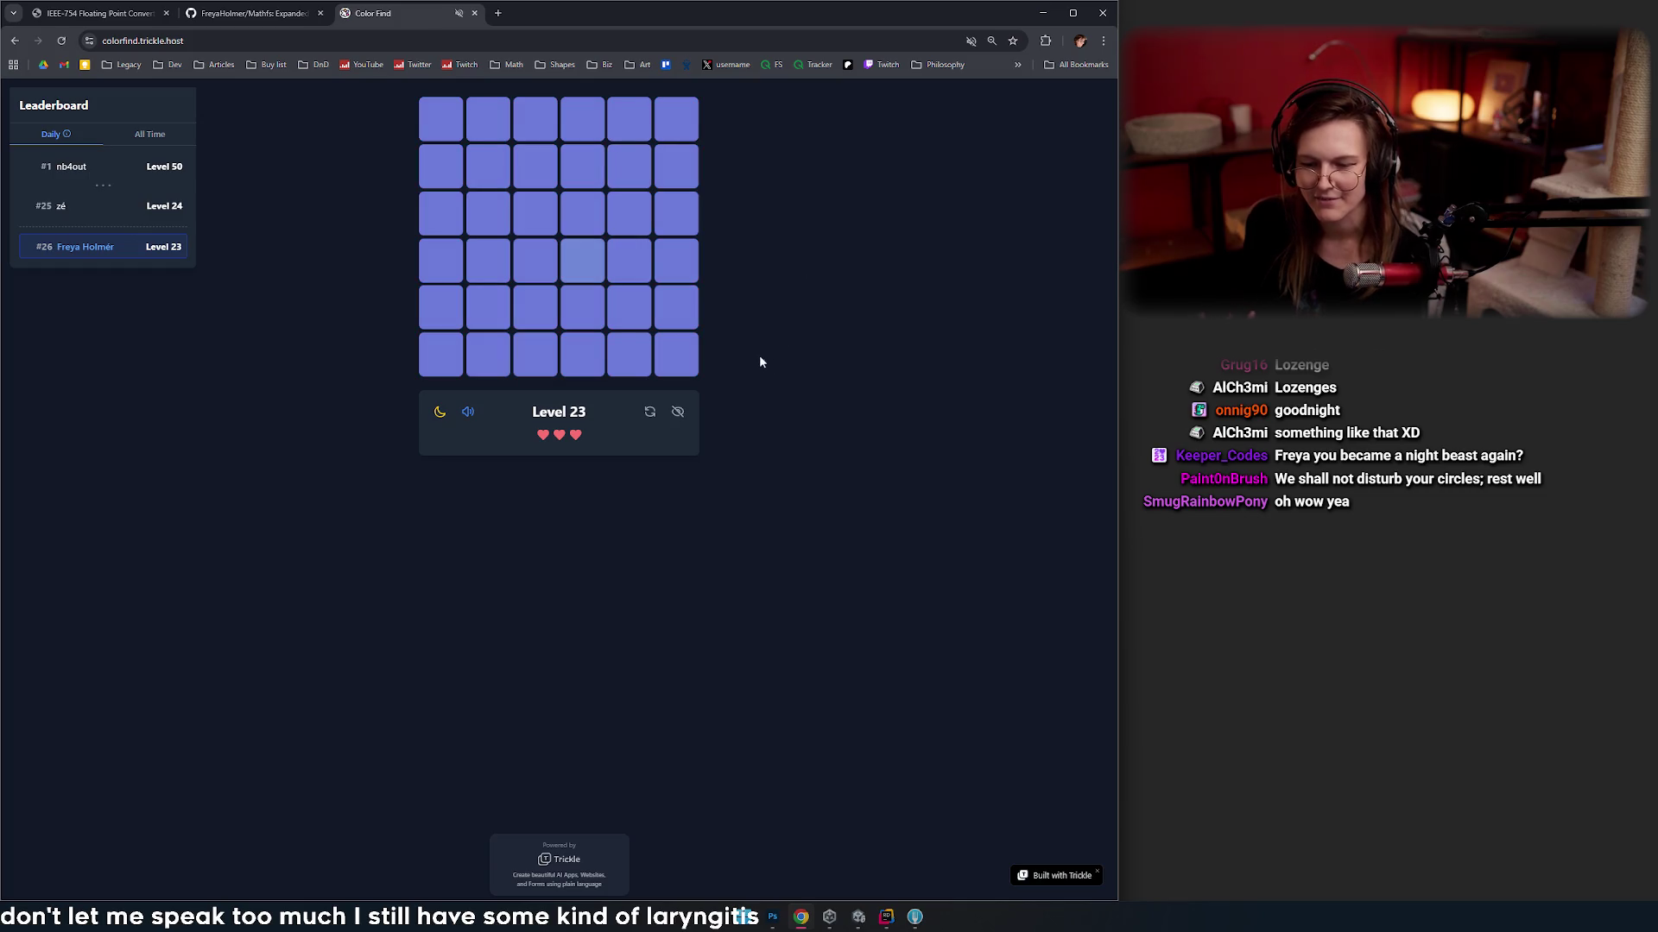
left_click(594, 275)
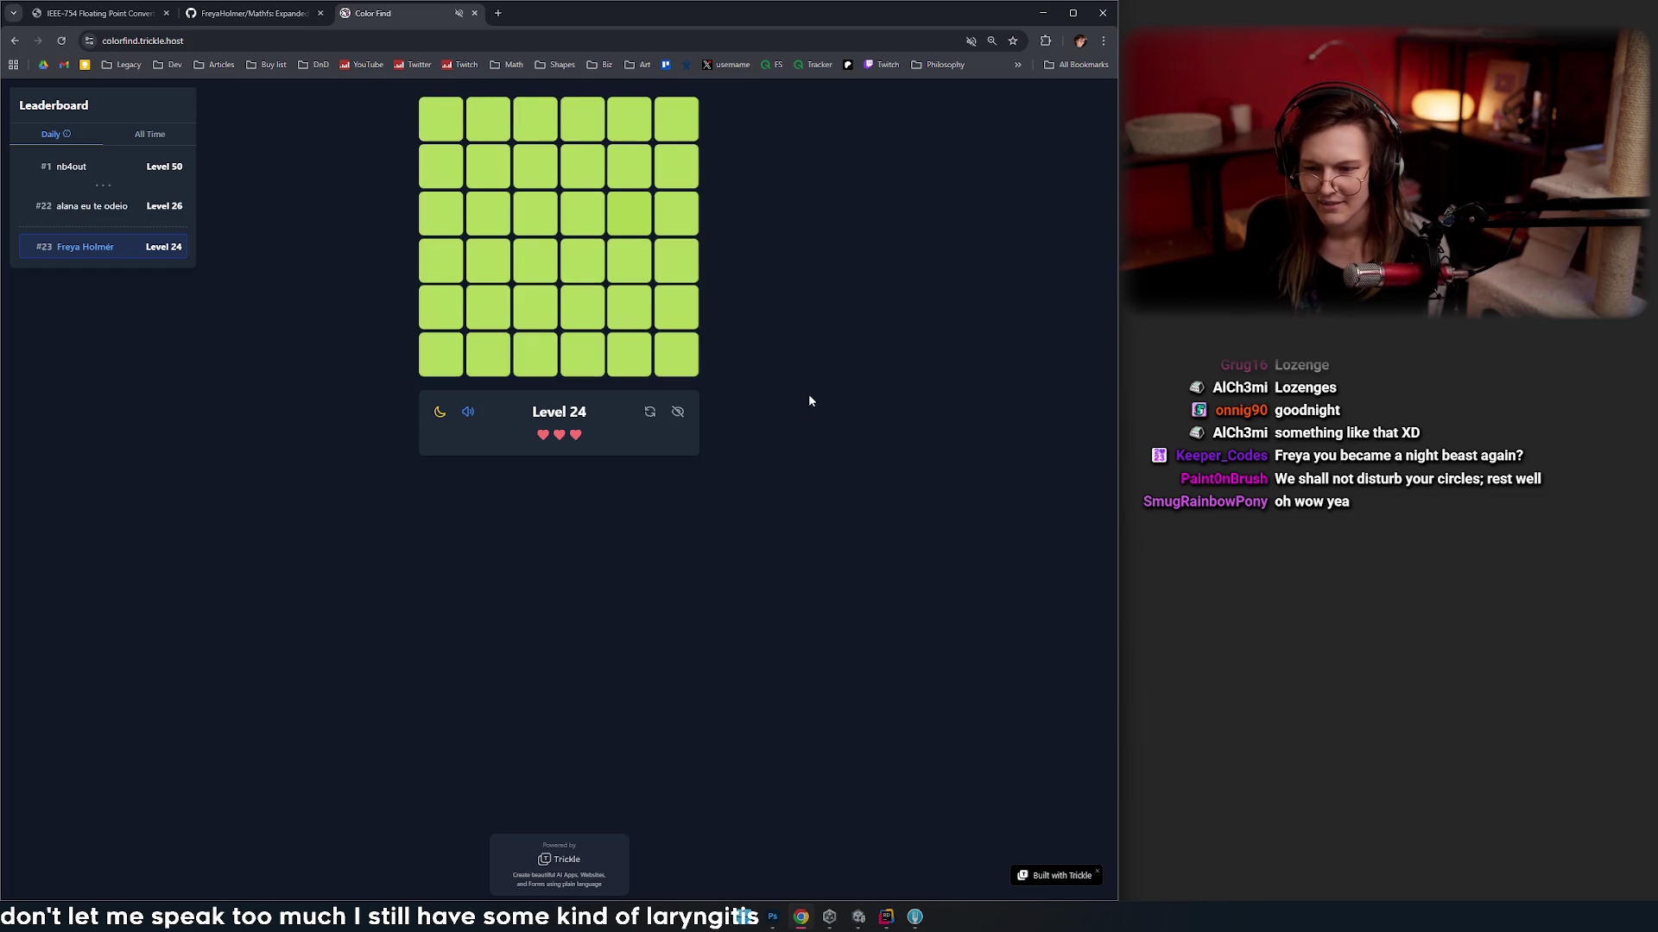
left_click(629, 215)
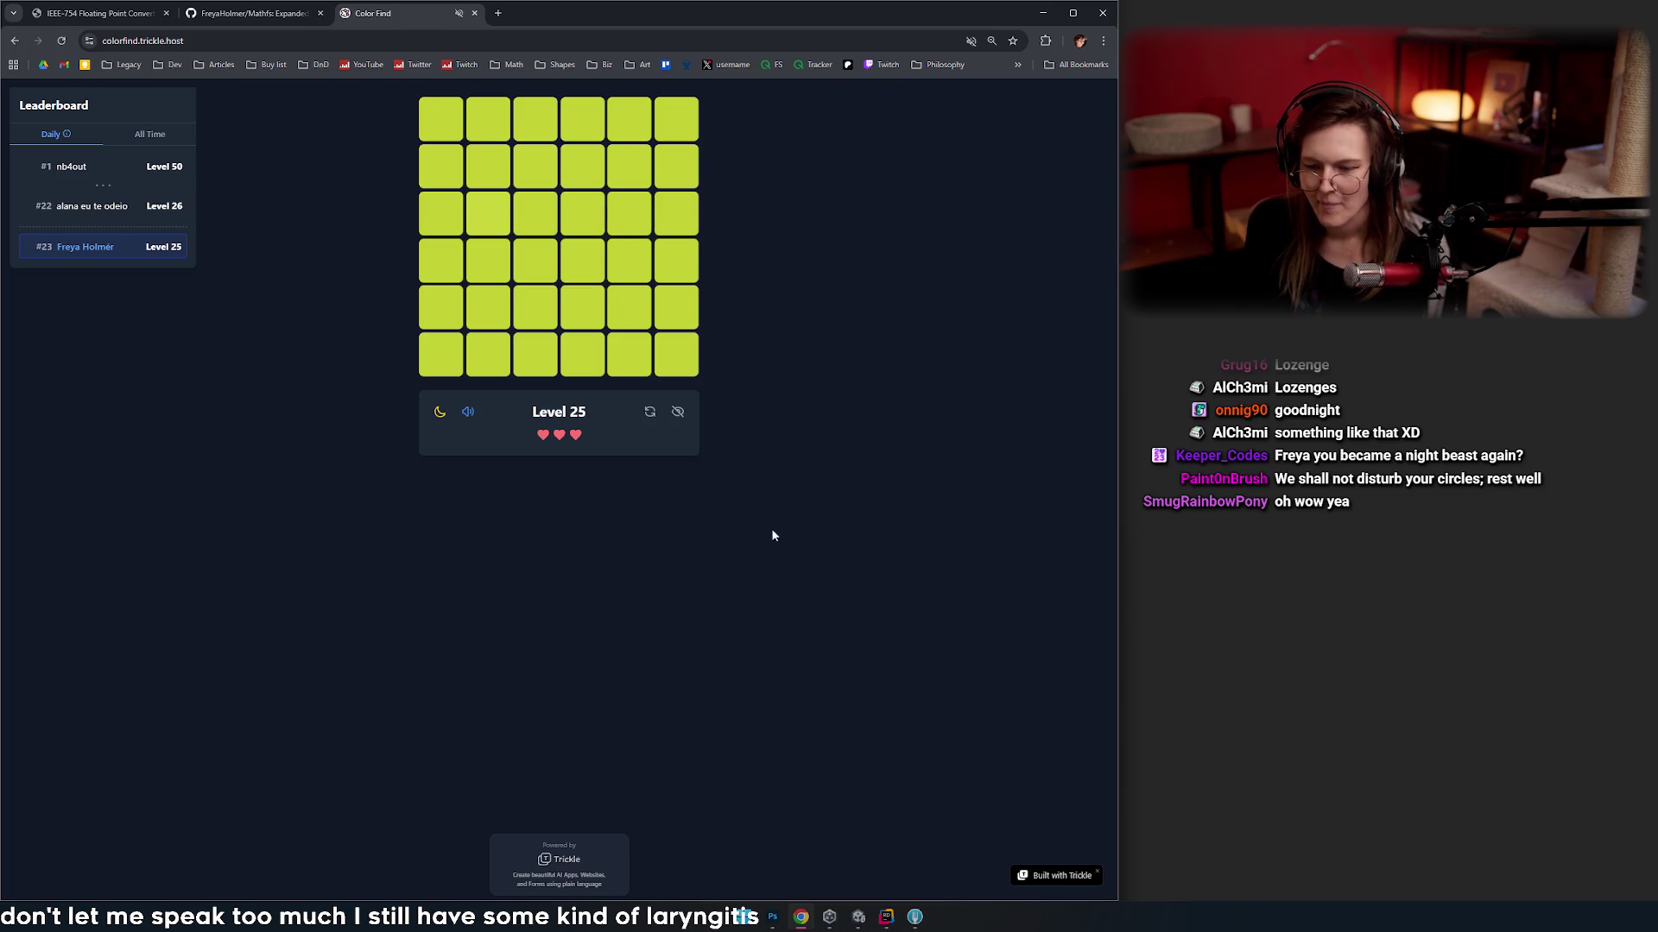
left_click(650, 415)
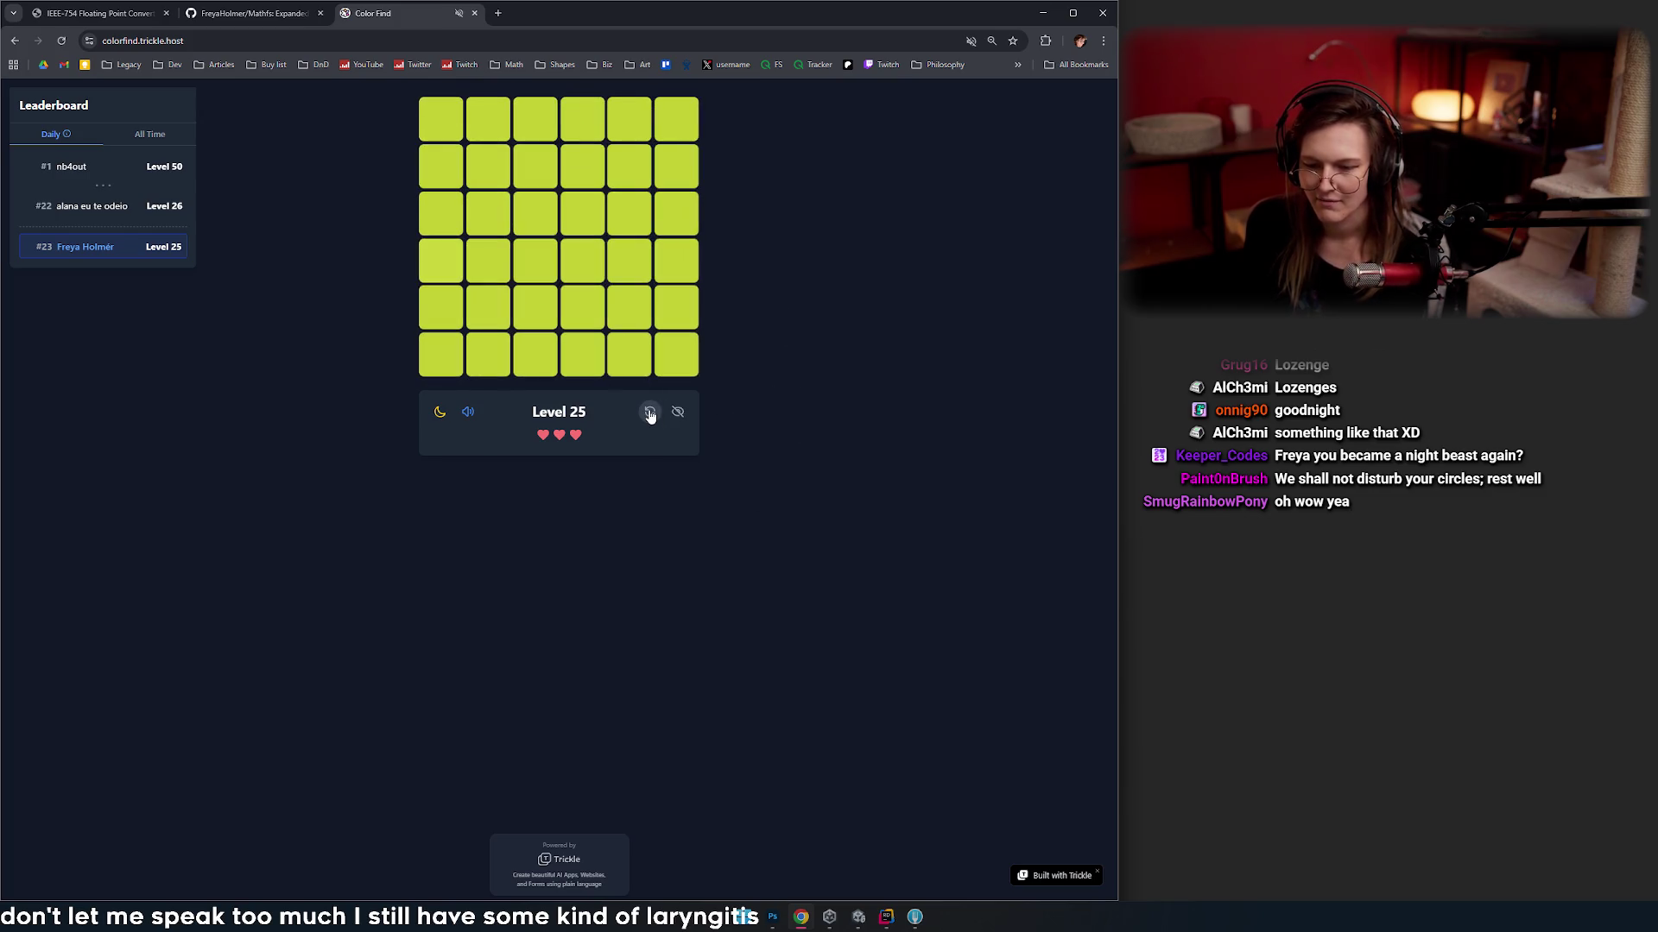
left_click(650, 416)
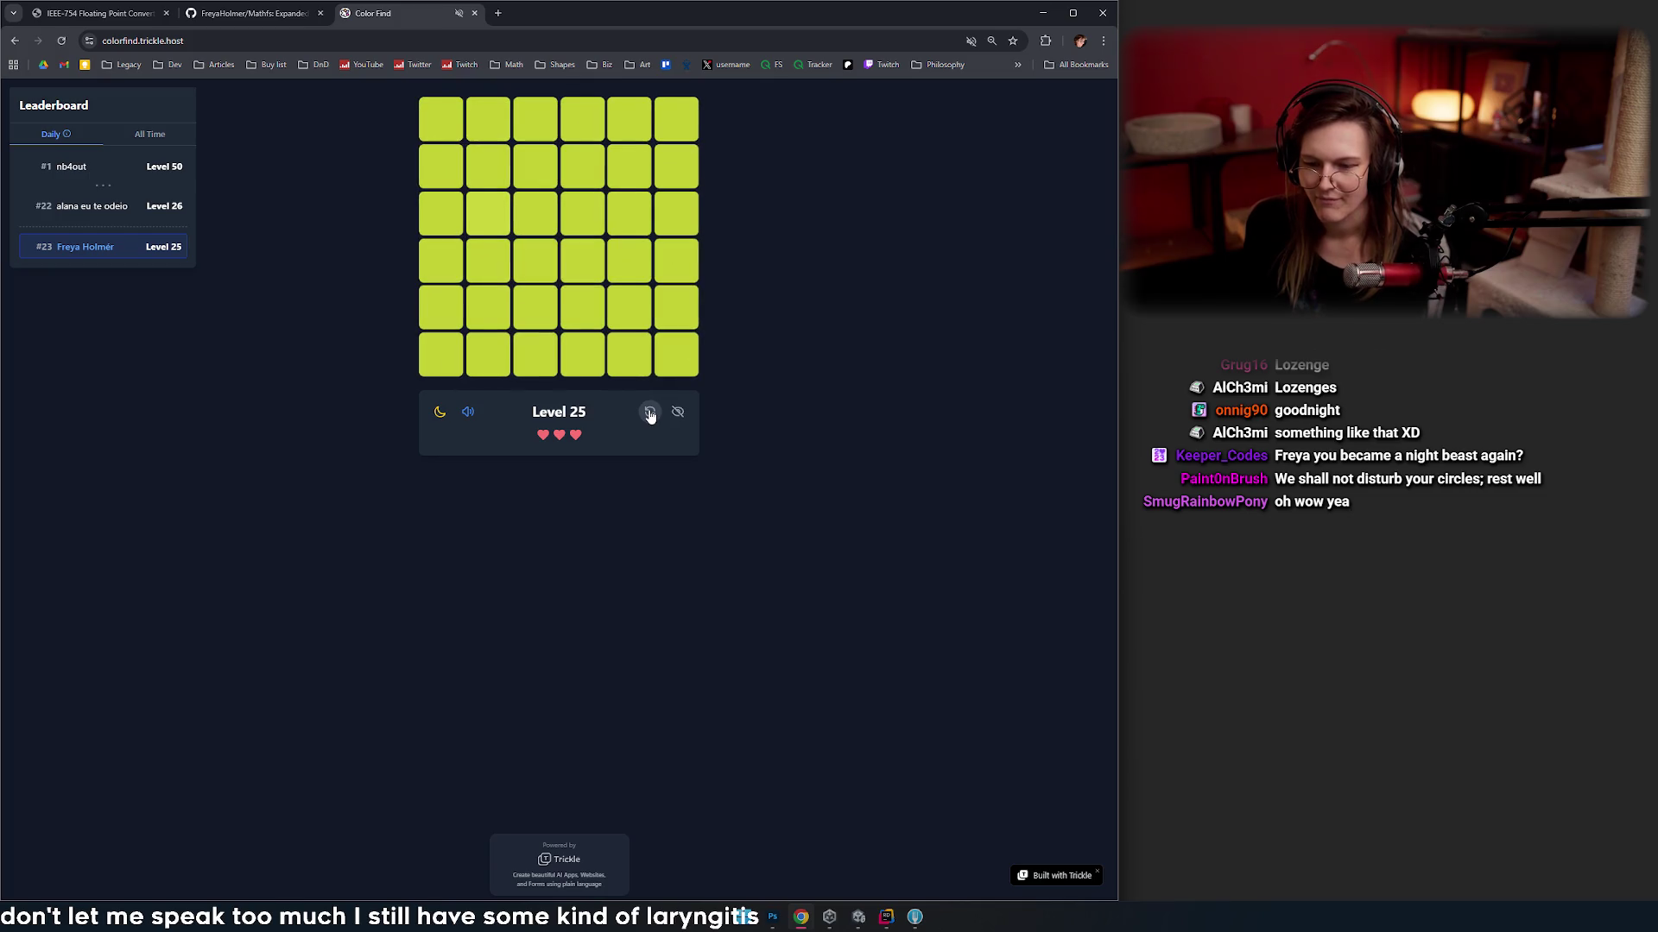
left_click(650, 415)
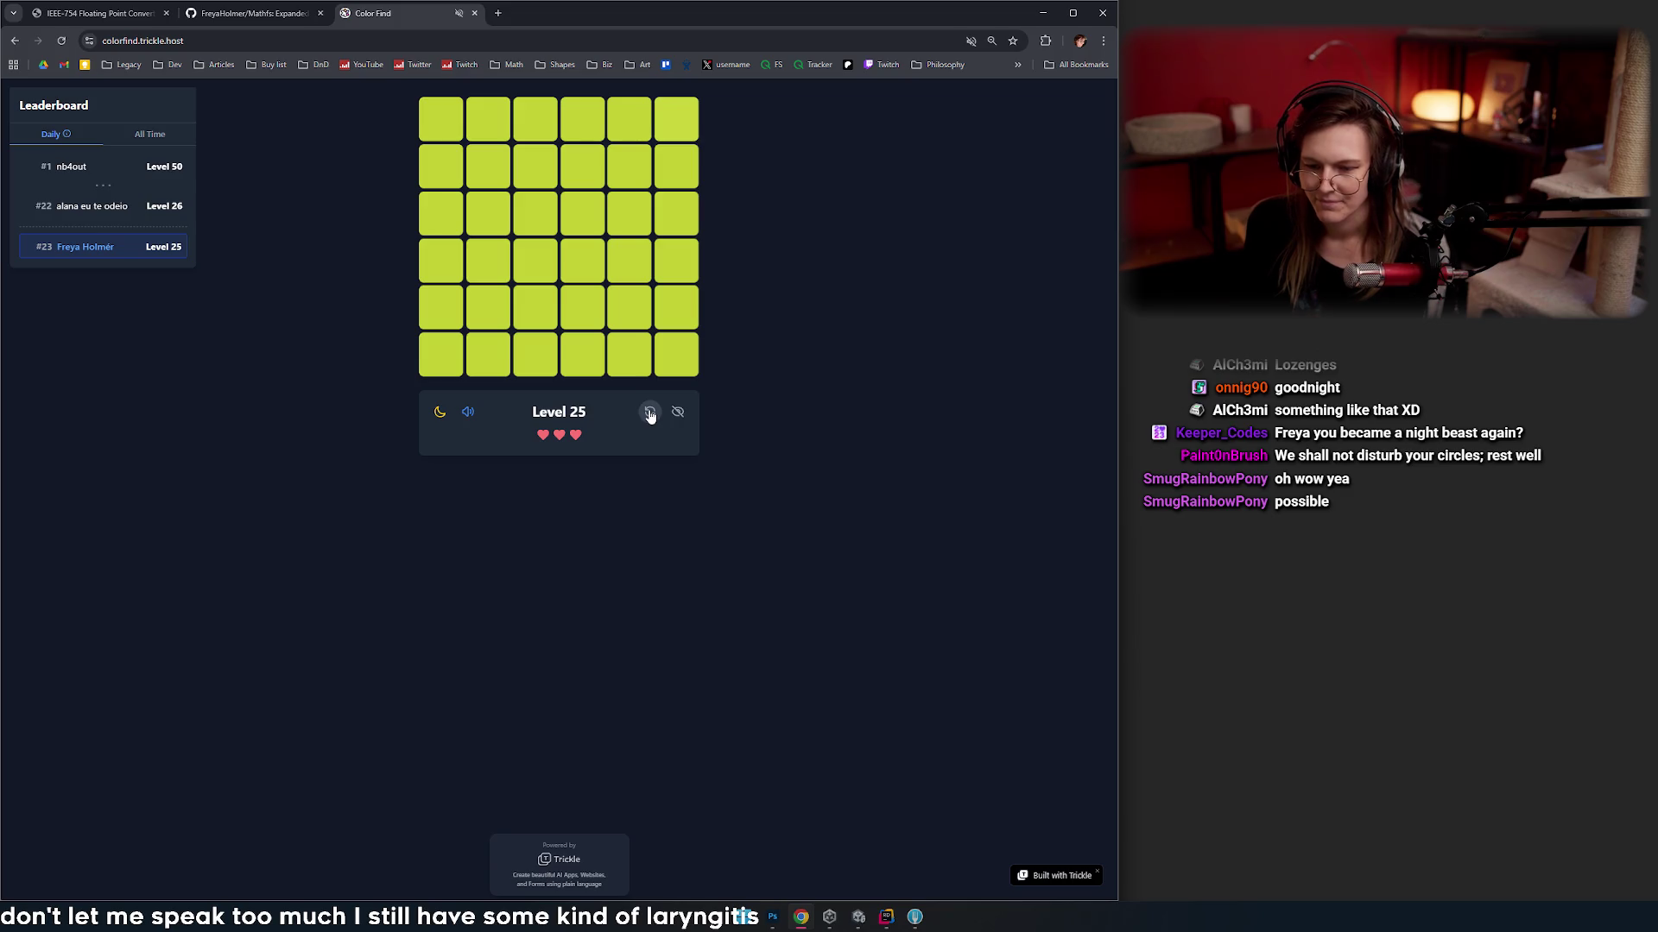
left_click(650, 415)
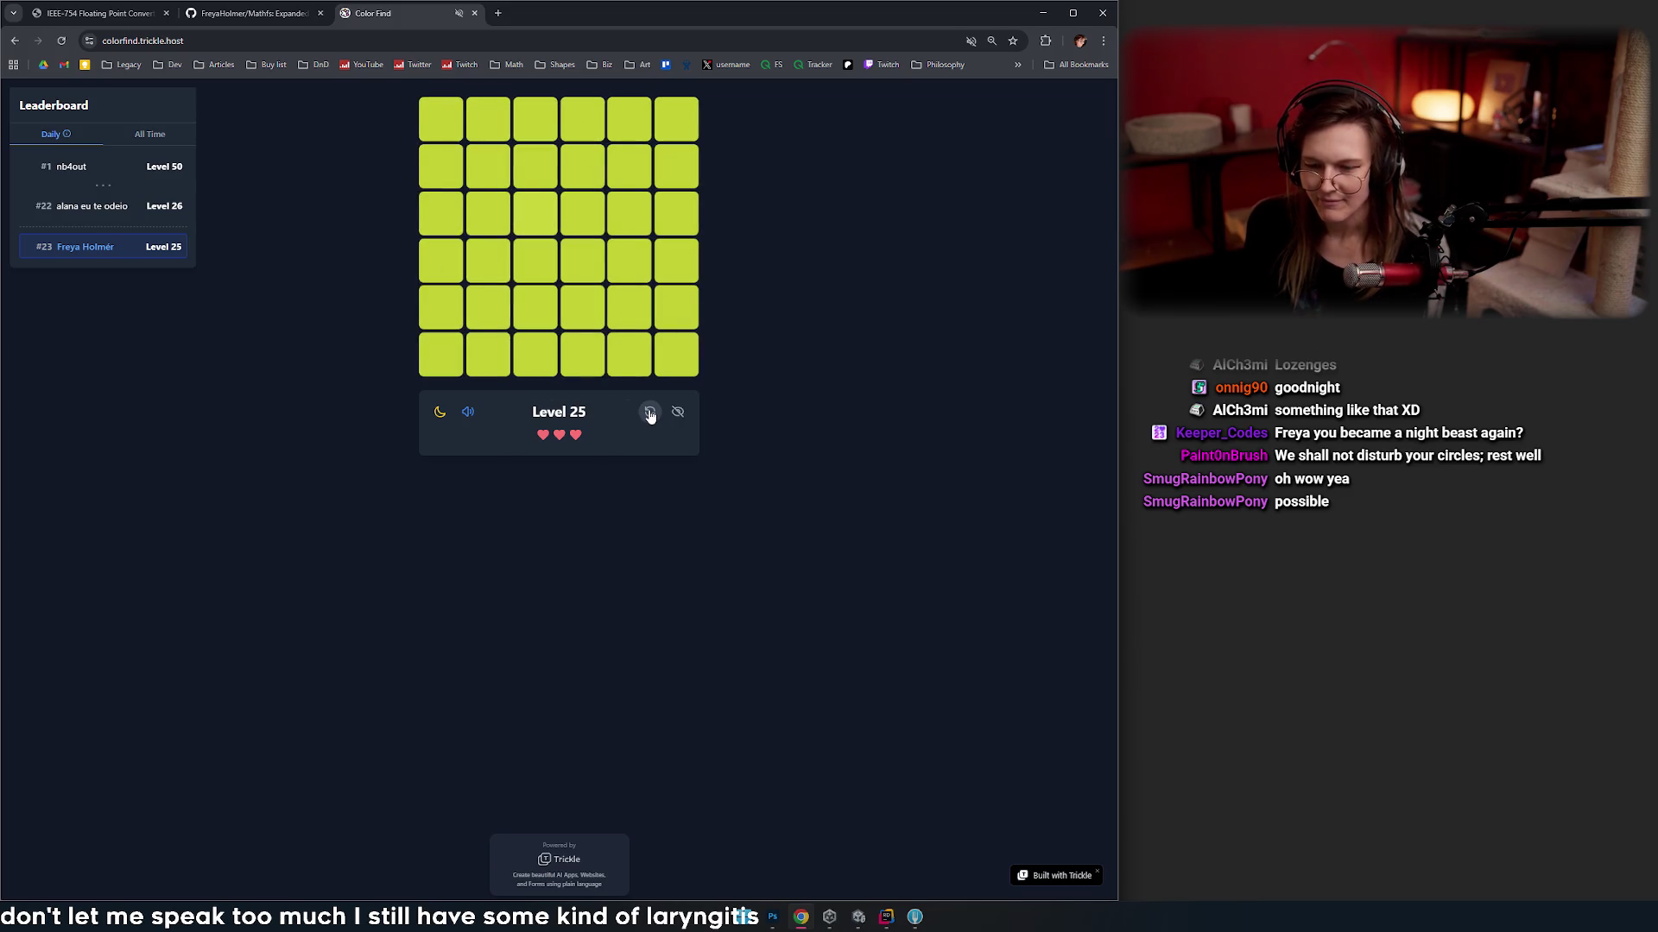
left_click(537, 215)
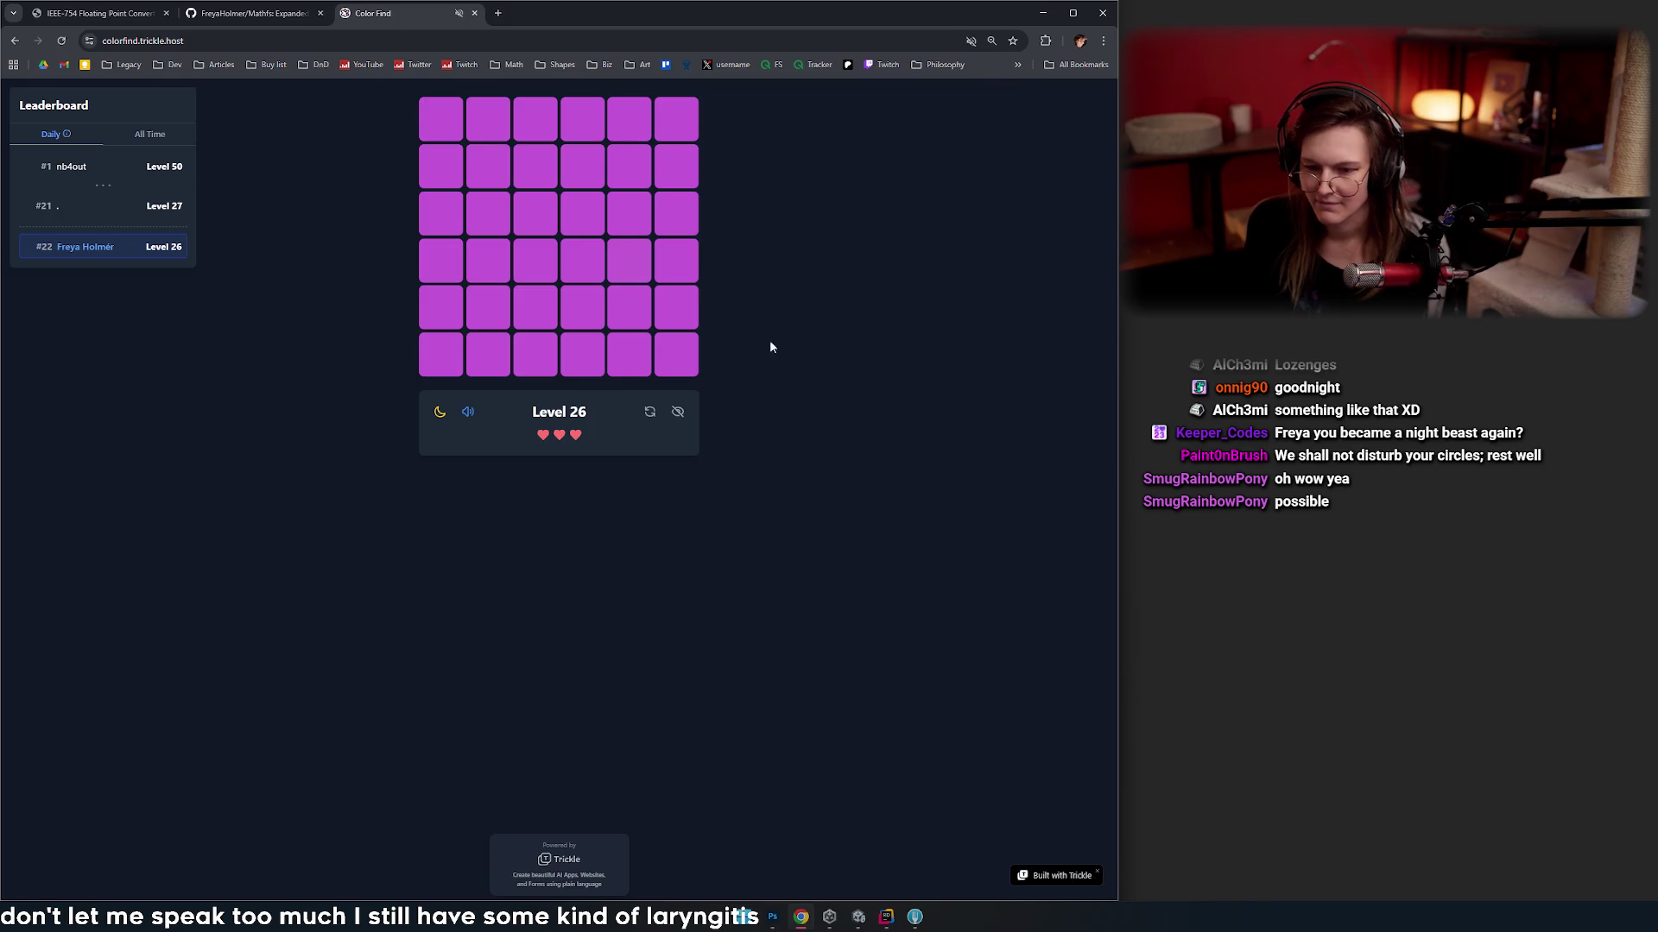
left_click(651, 411)
- Reshuffle the purple Level 26 grid and make two guesses at the odd tile
left_click(651, 418)
left_click(652, 418)
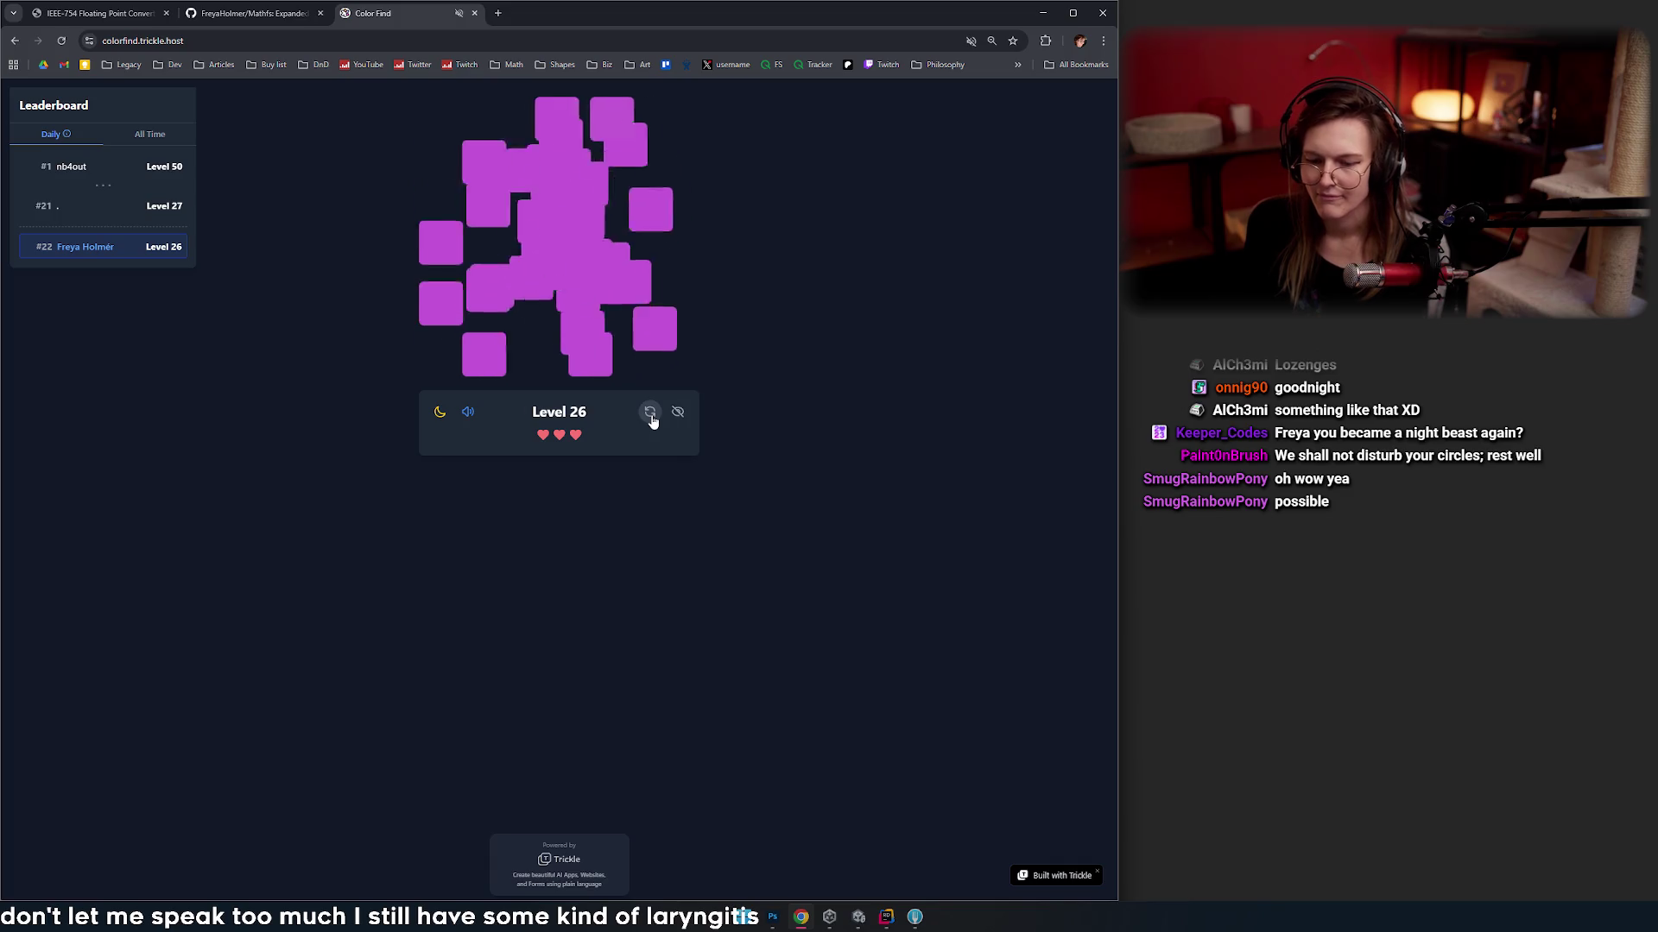
left_click(652, 418)
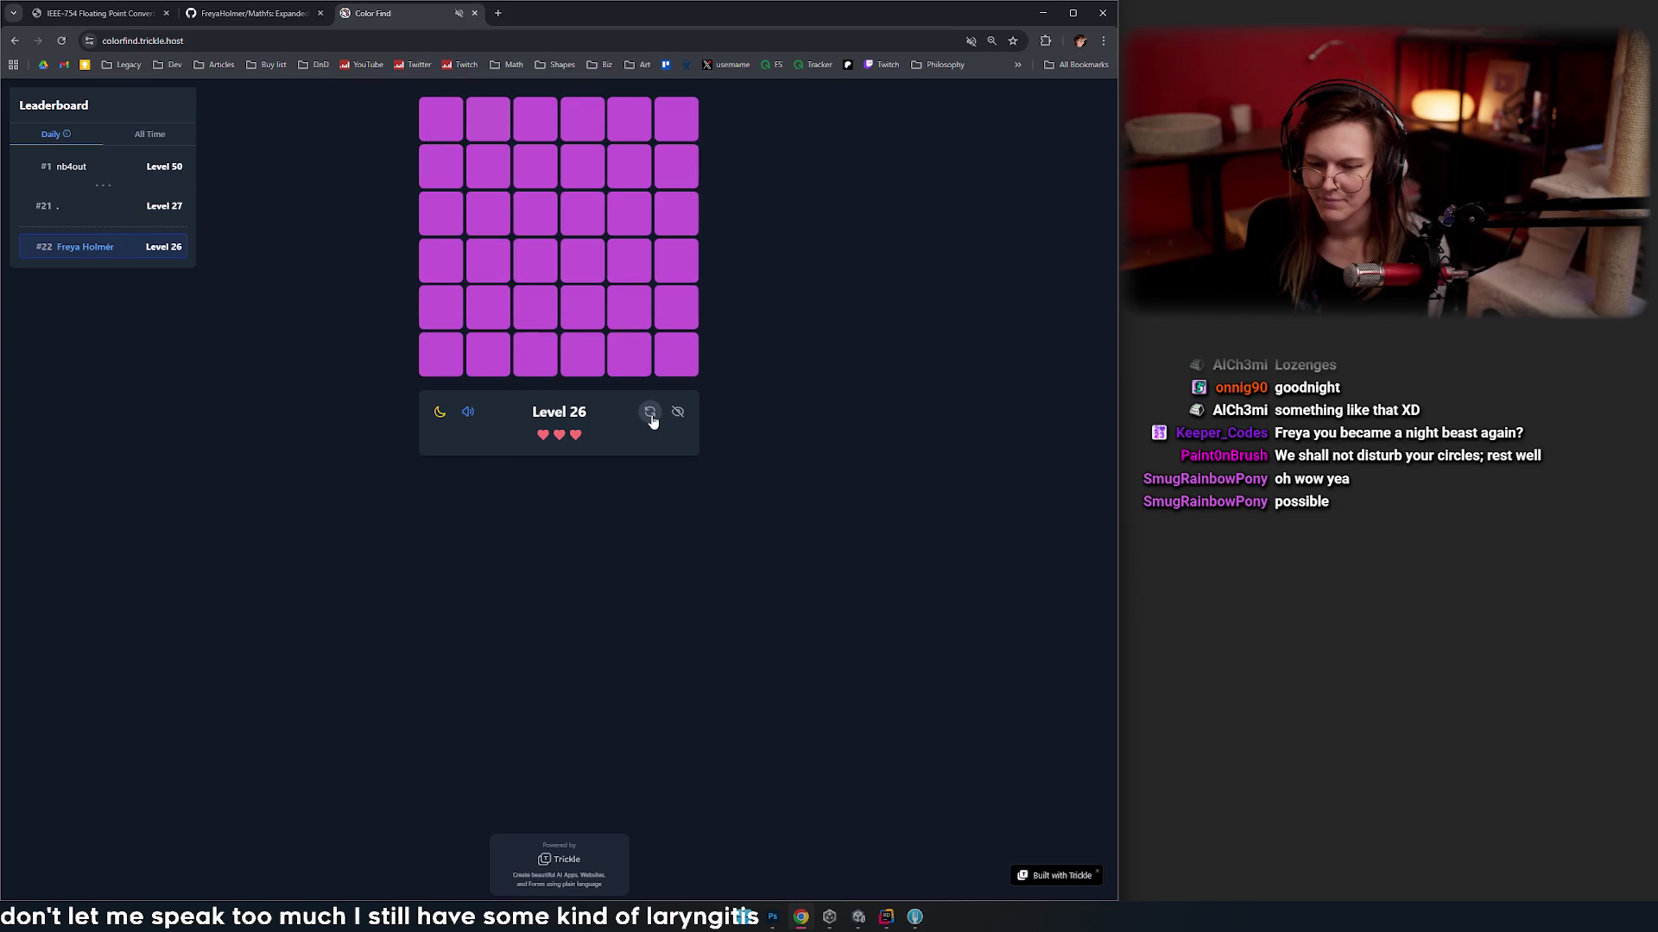
left_click(576, 216)
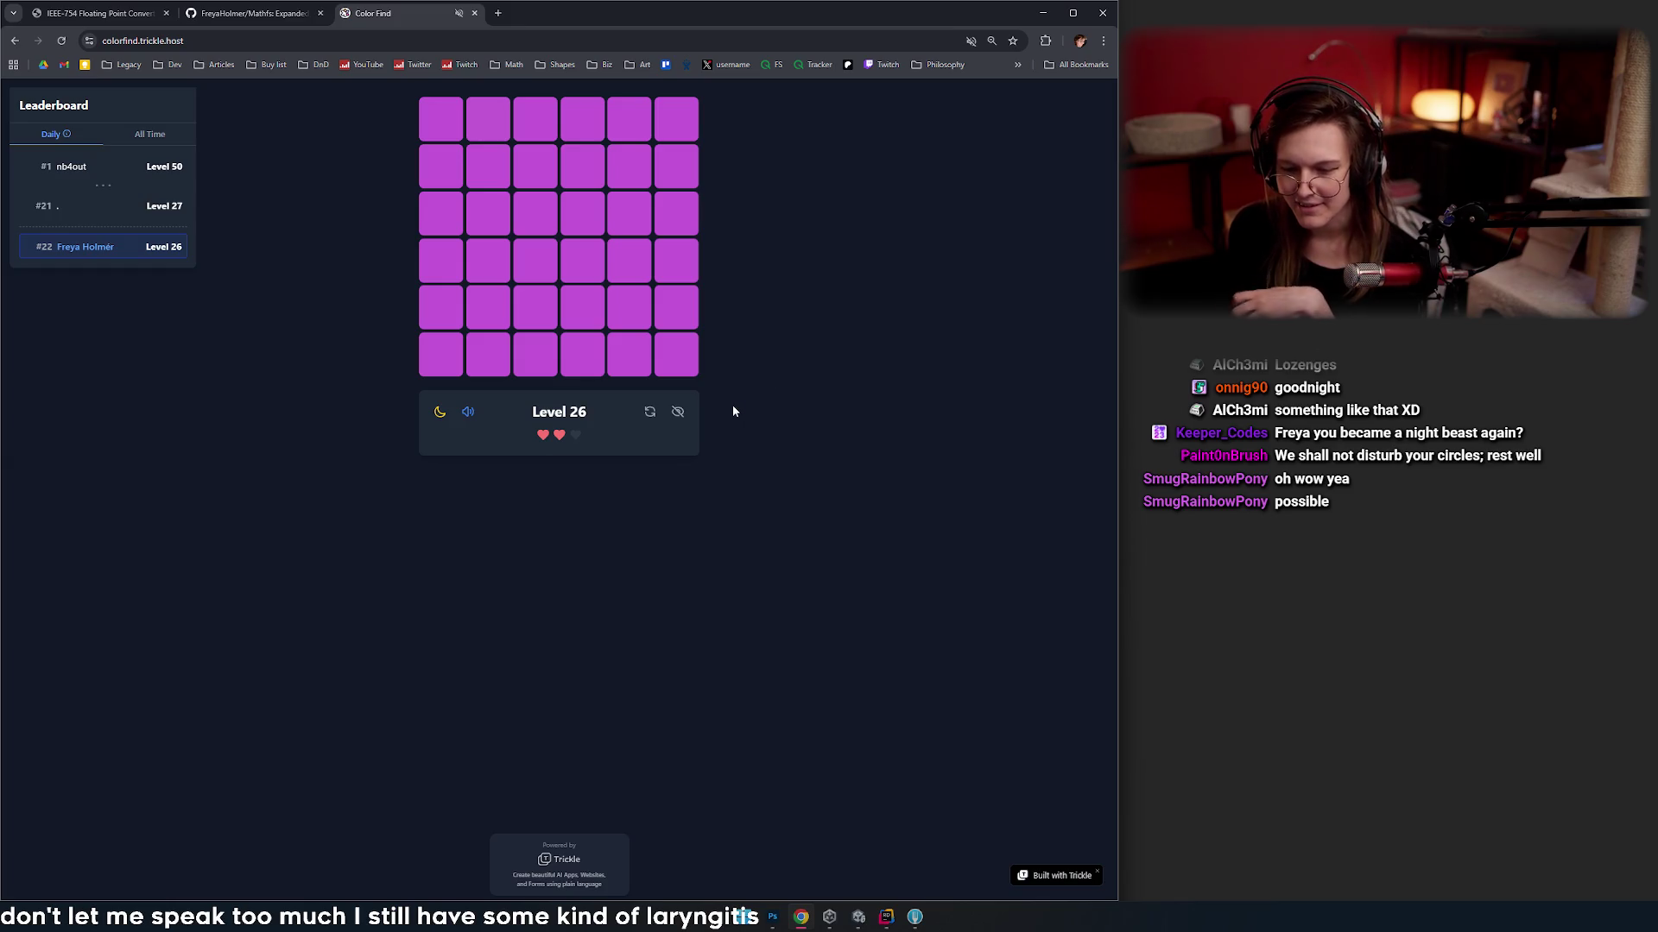
left_click(650, 412)
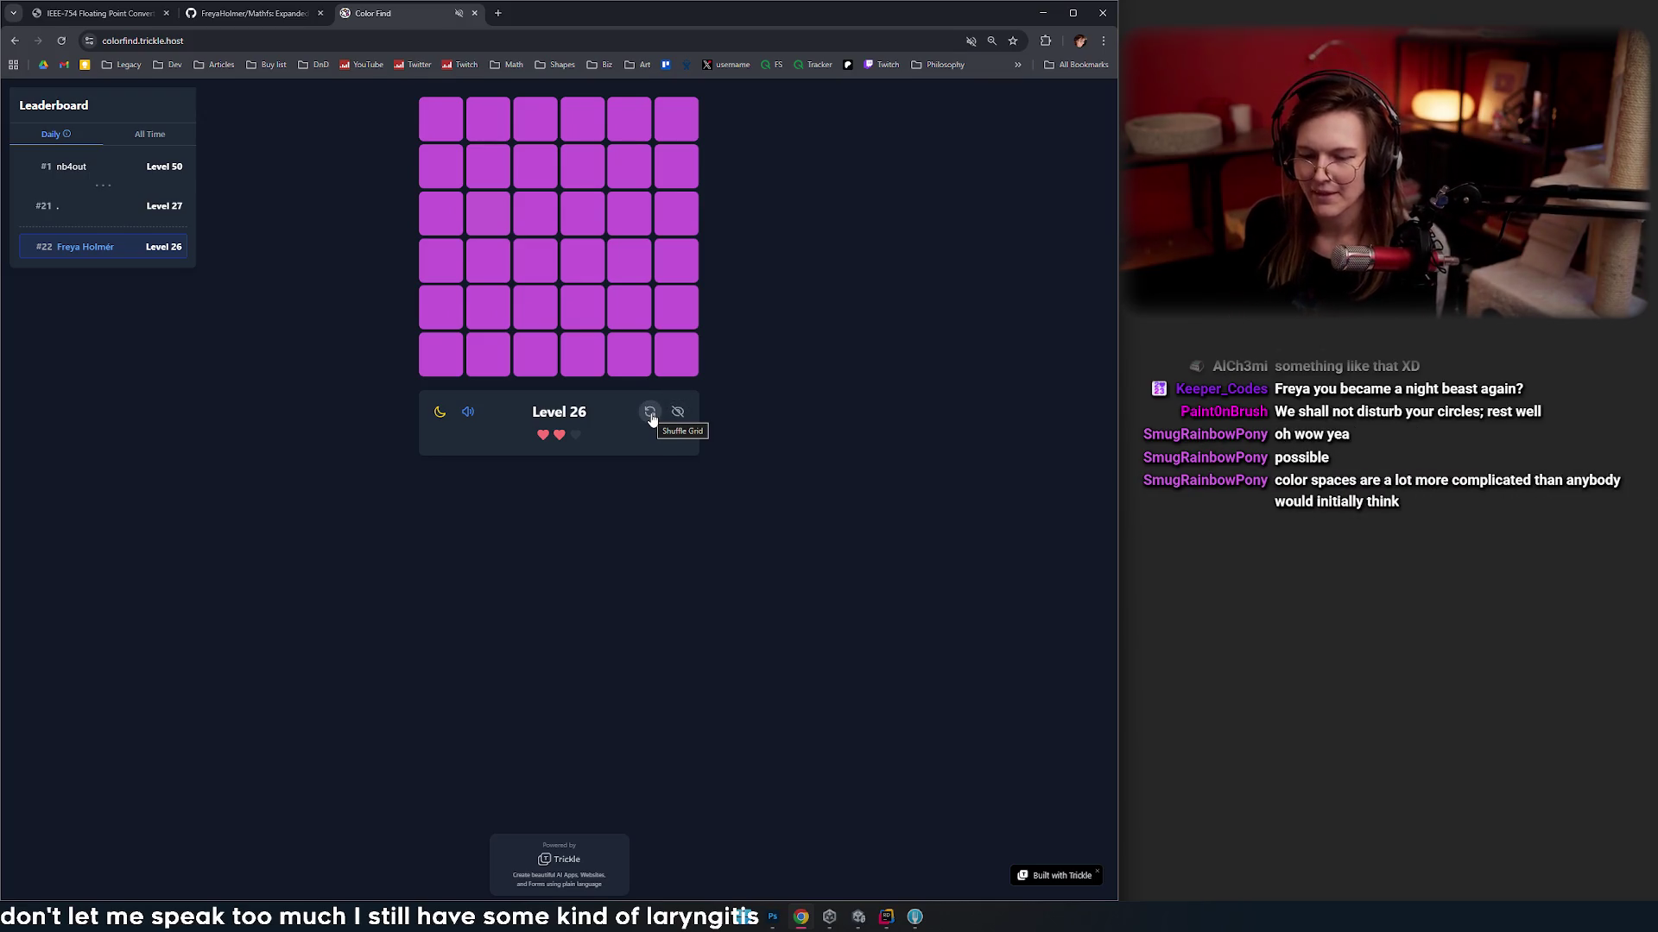
left_click(536, 222)
- Keep reshuffling the purple grid, then pick the odd tile to clear Level 26
left_click(653, 413)
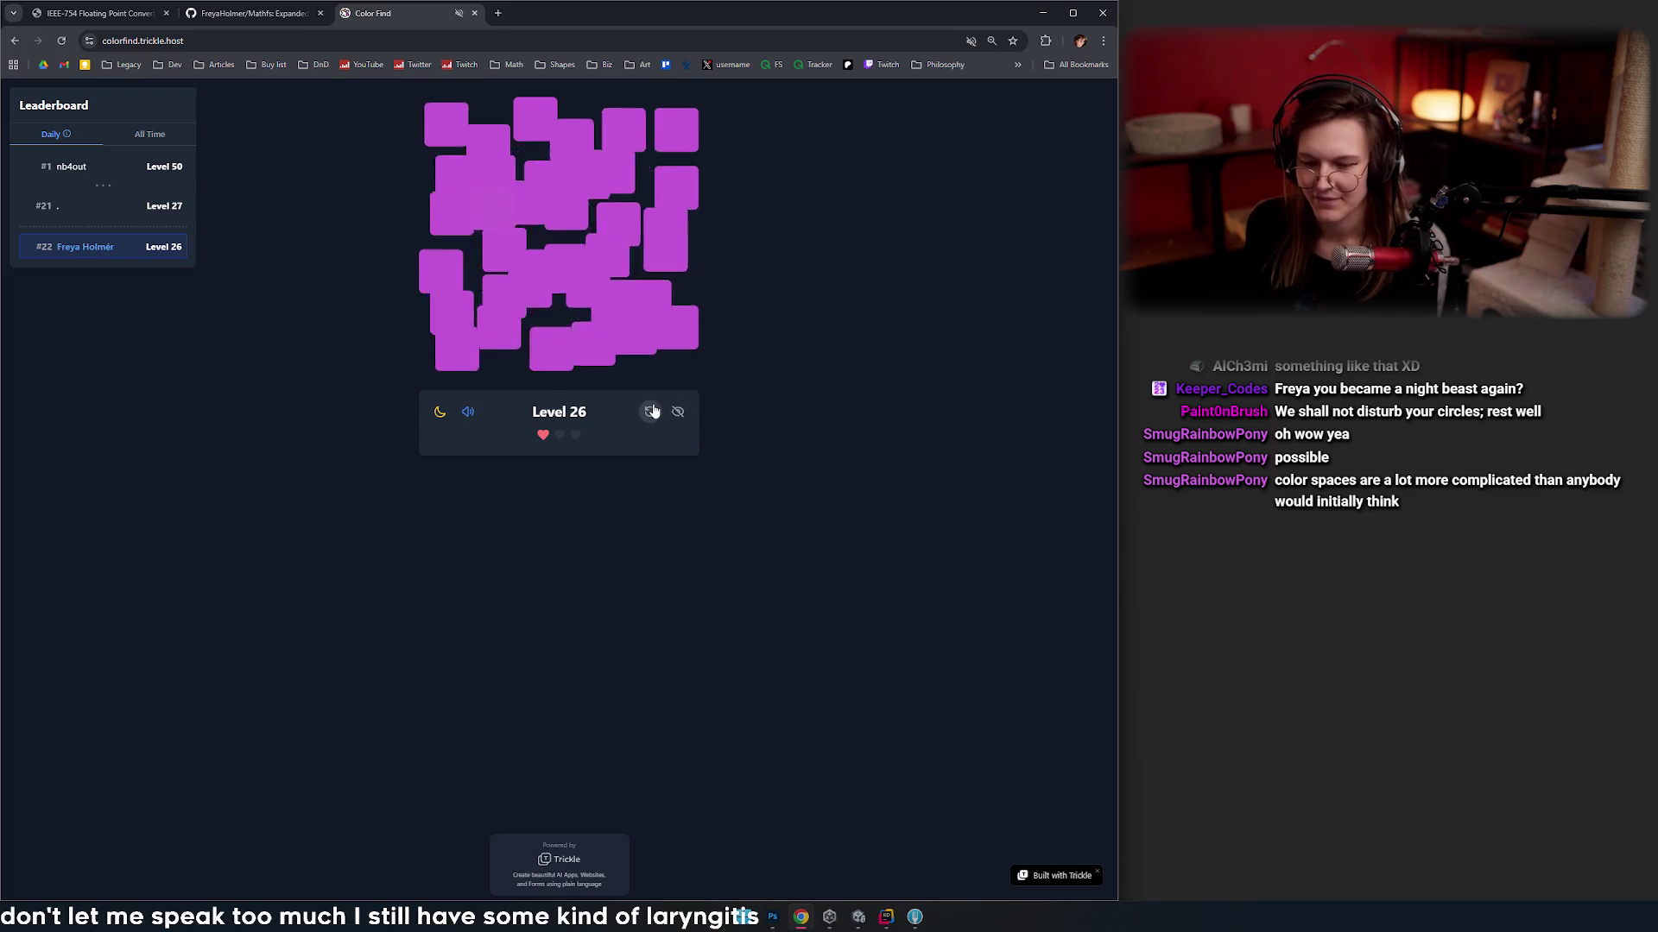
left_click(653, 412)
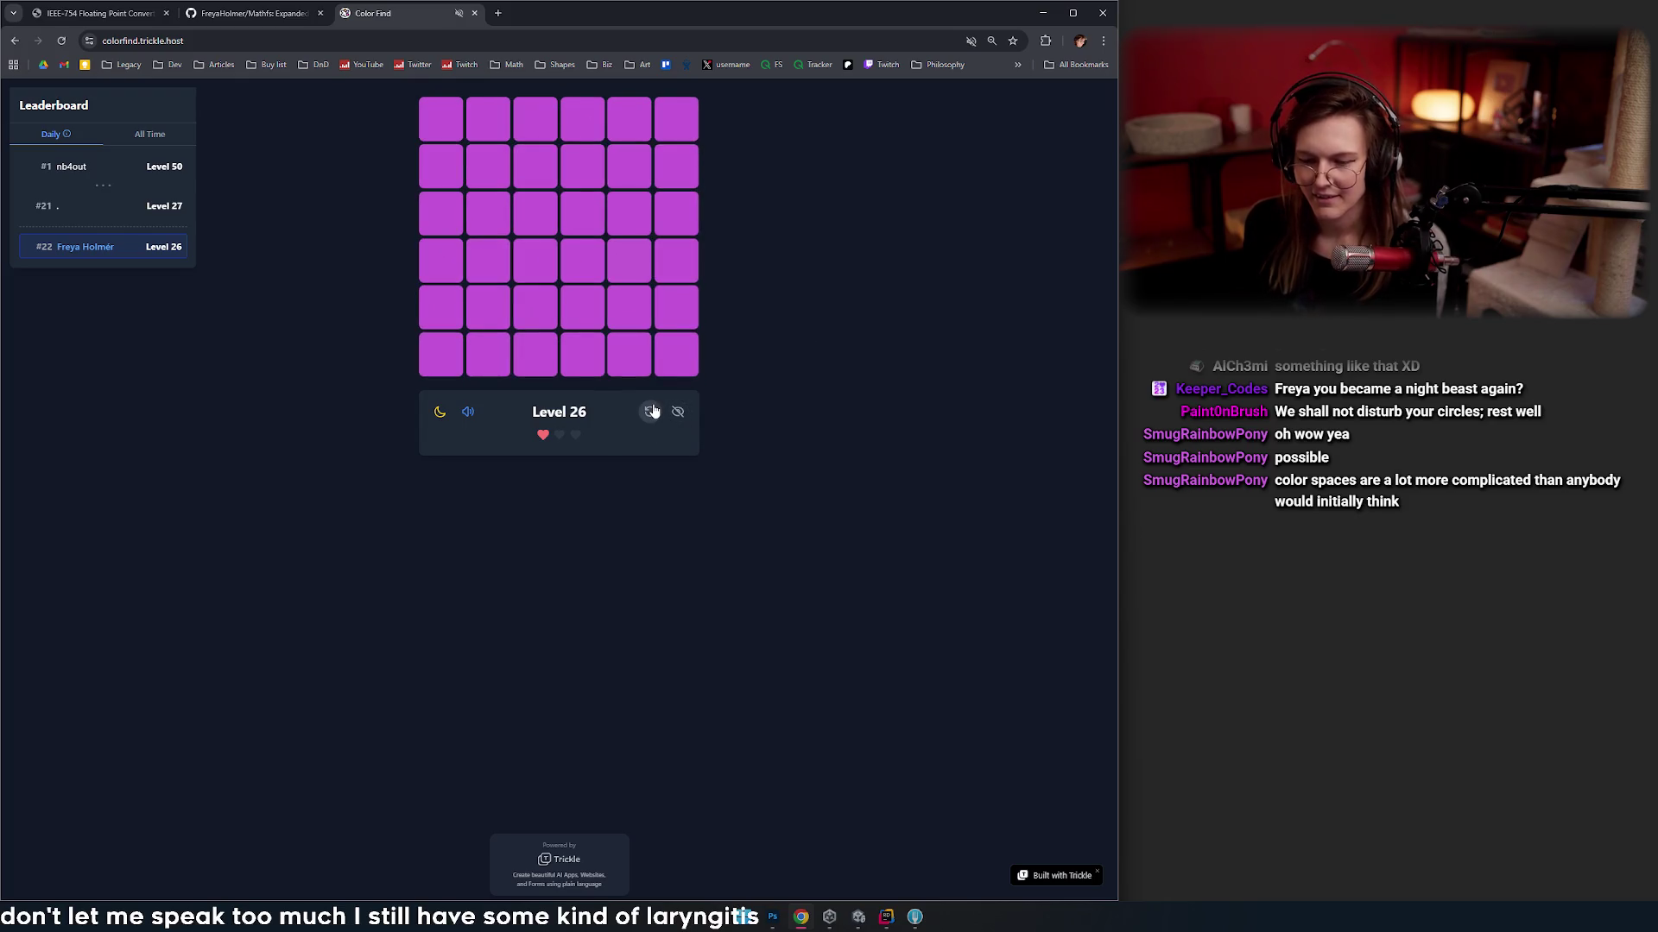
left_click(653, 412)
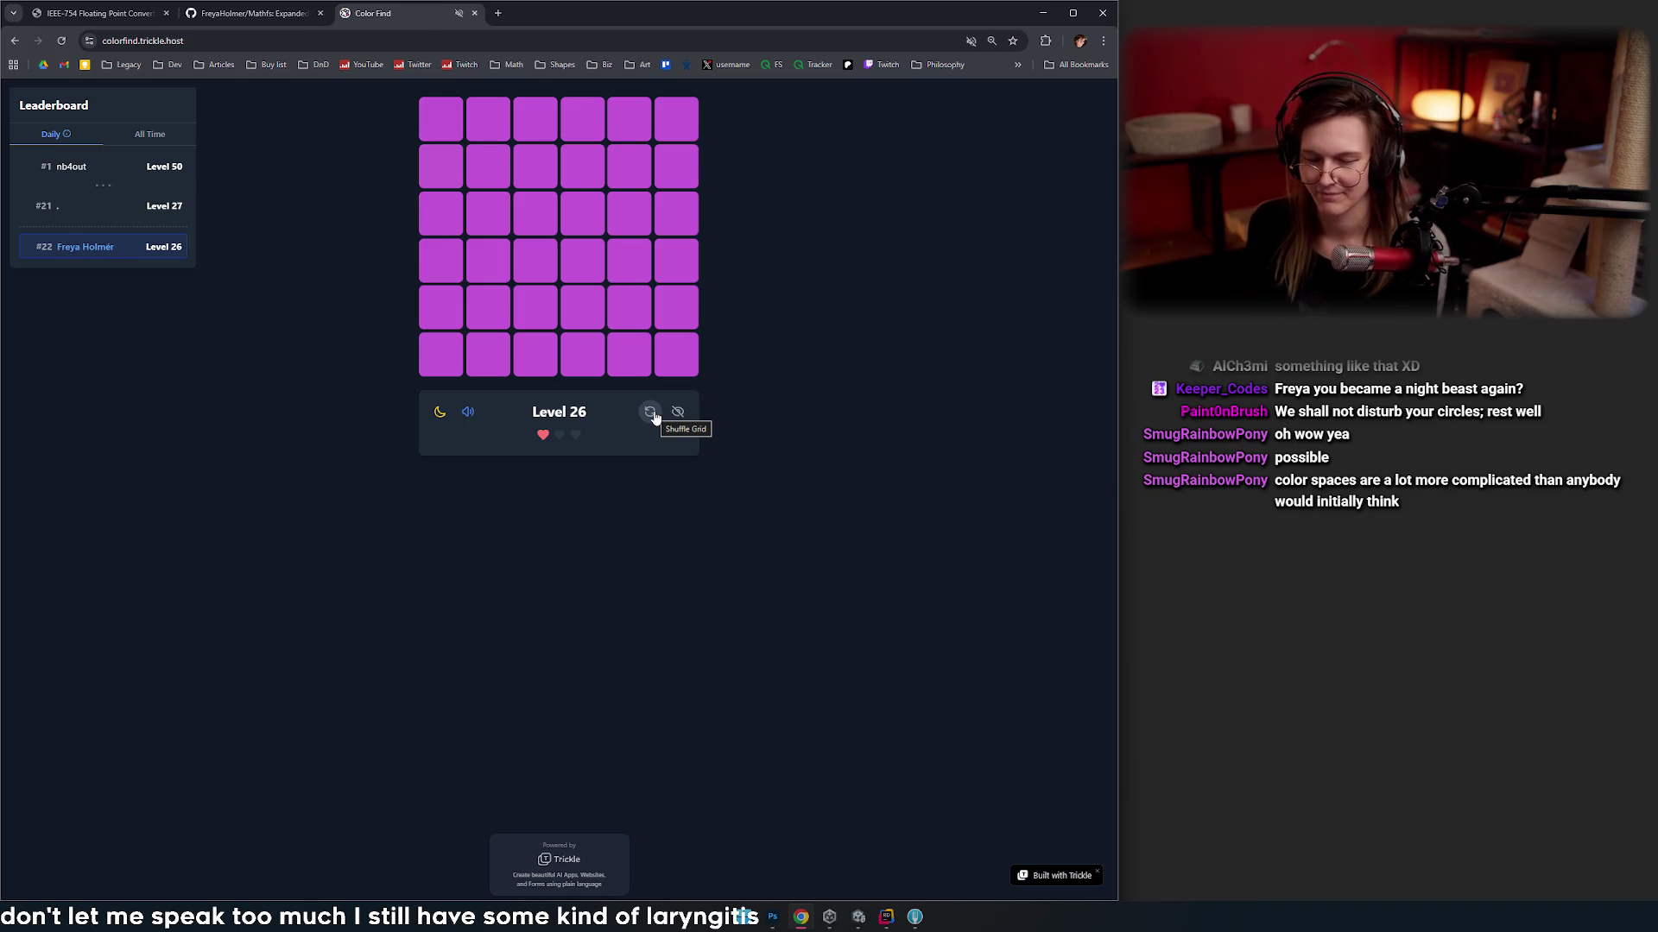
left_click(650, 413)
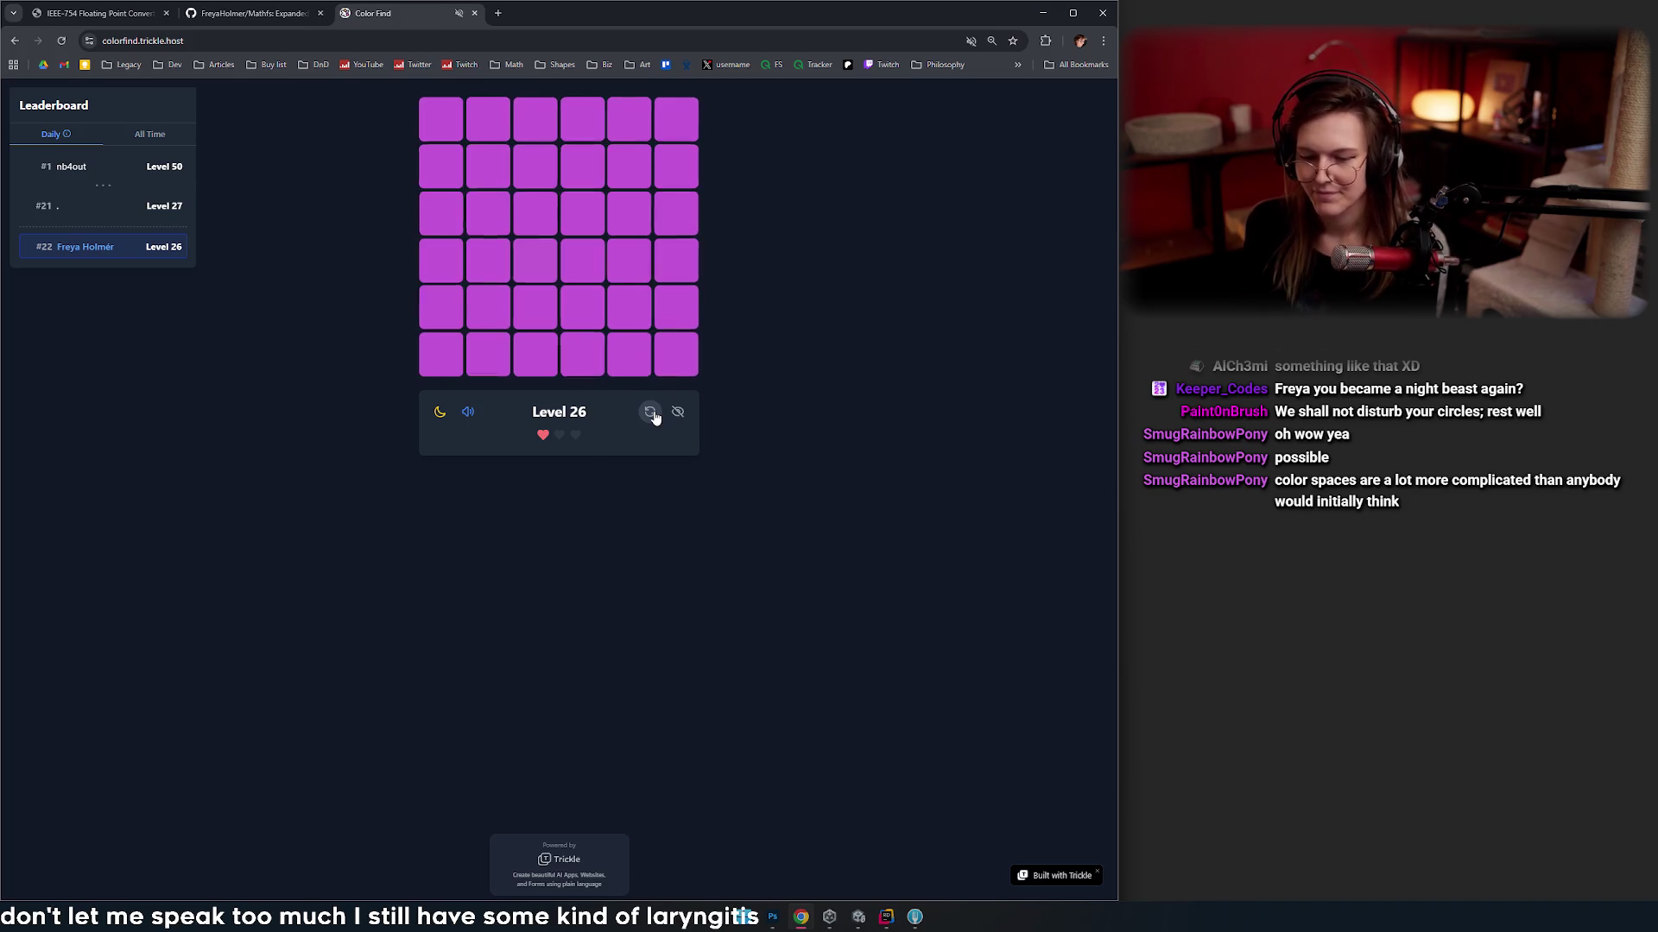
left_click(652, 415)
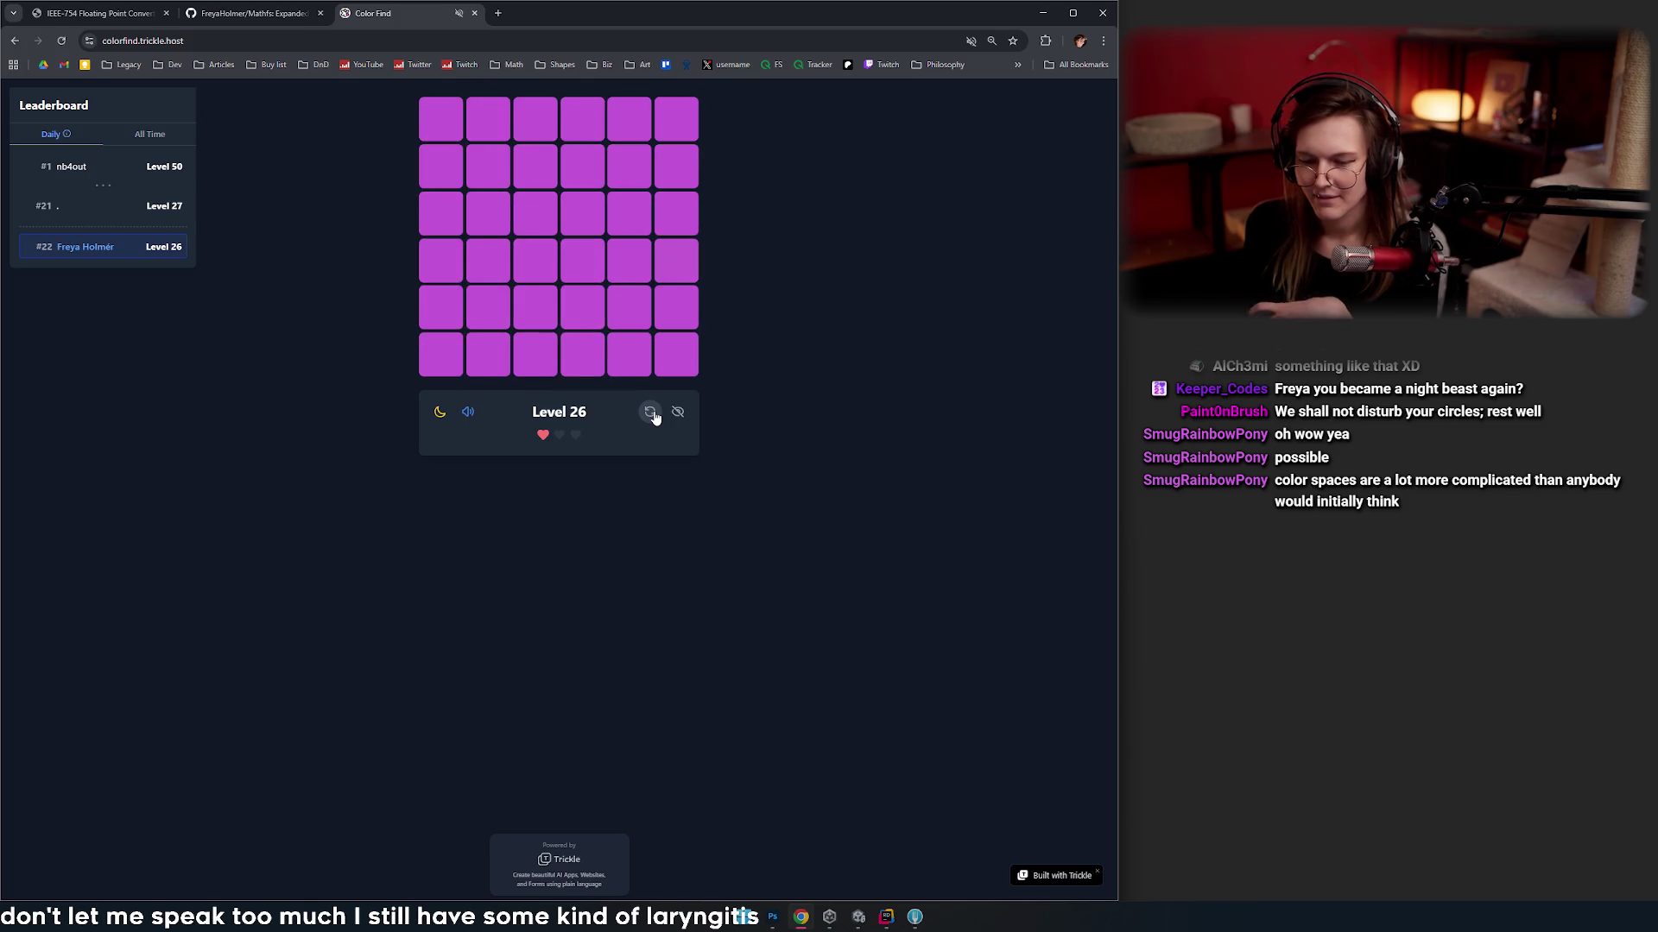
left_click(652, 415)
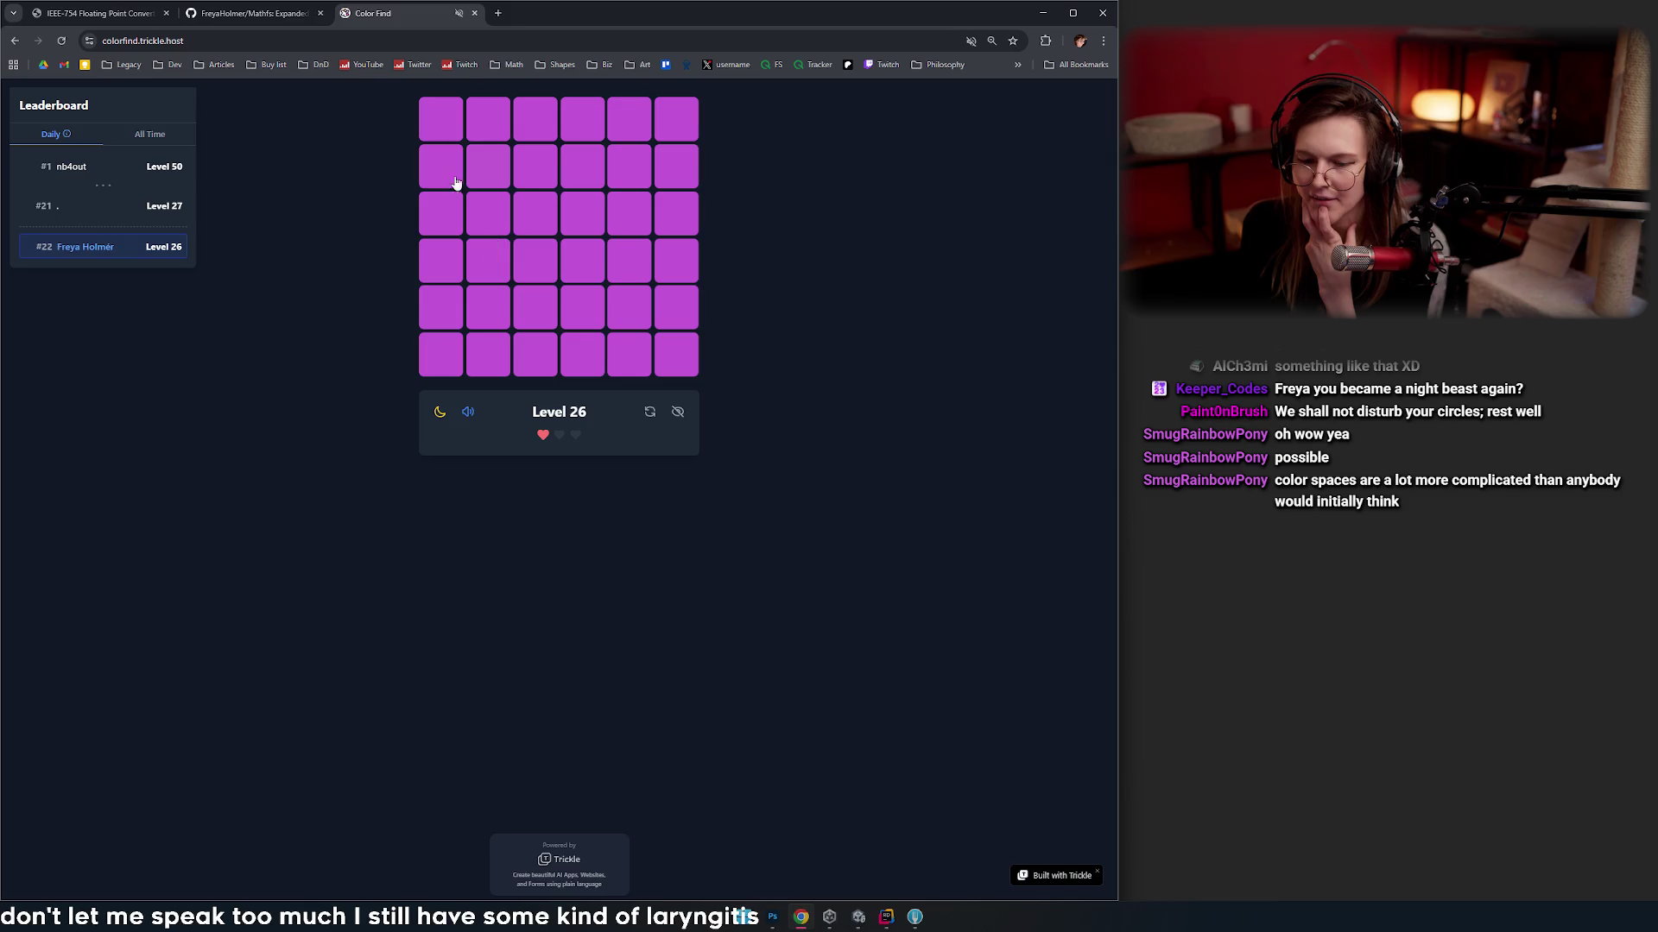
left_click(490, 173)
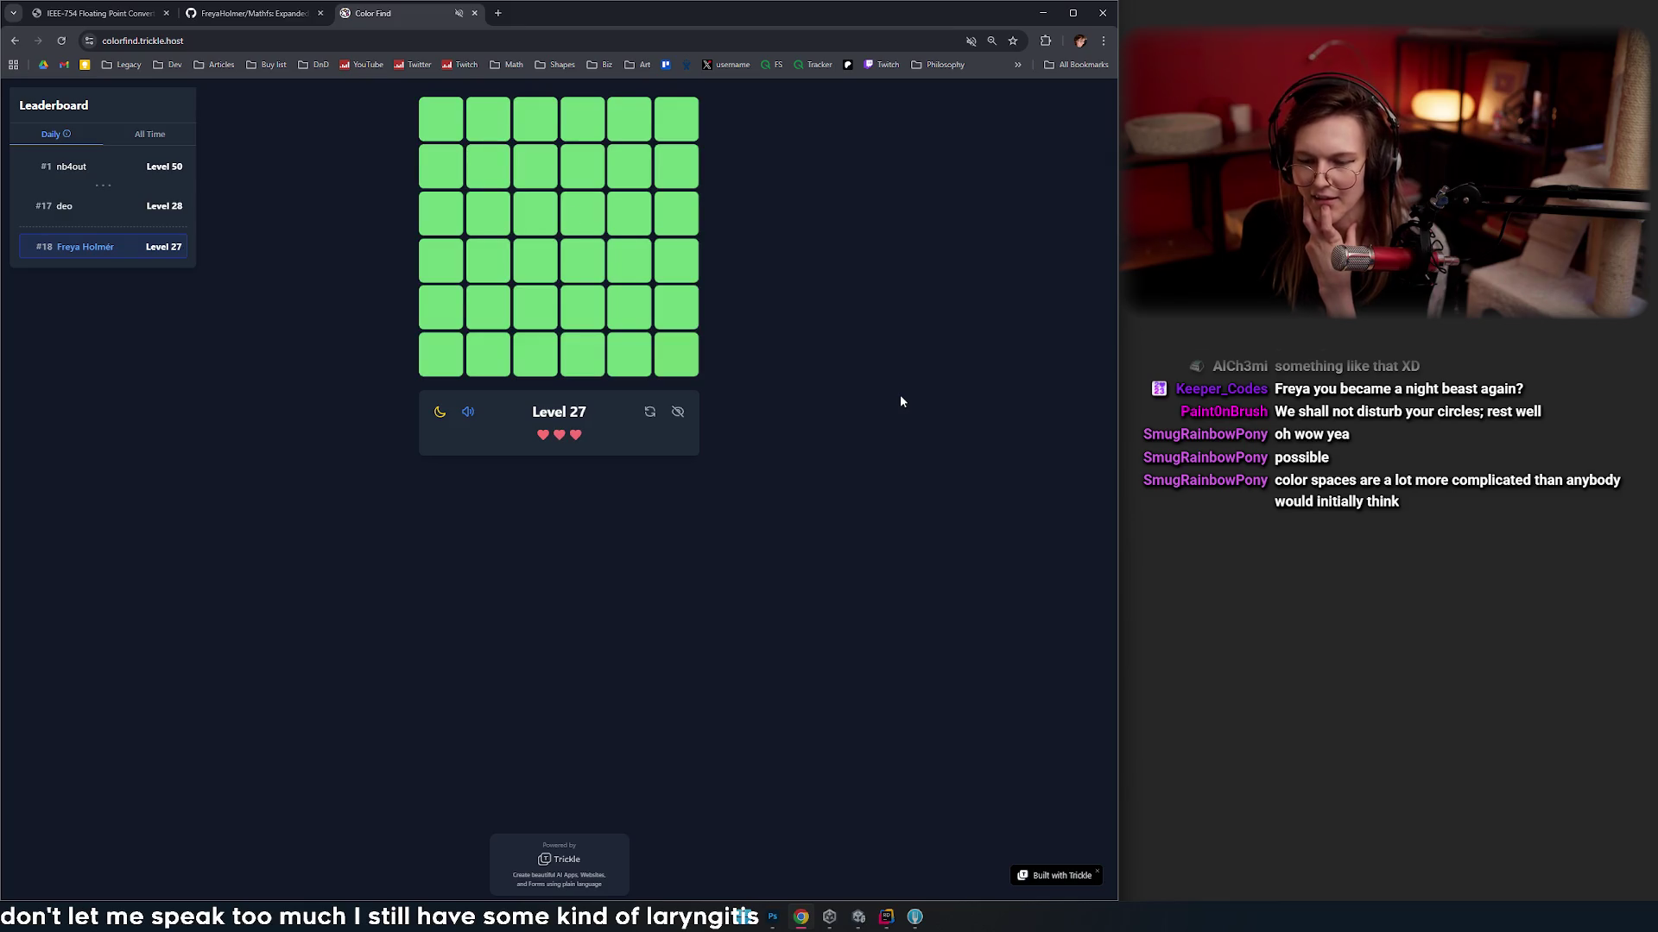
- Clear Levels 27 and 28, reshuffling the green grids to locate the odd tiles
left_click(646, 417)
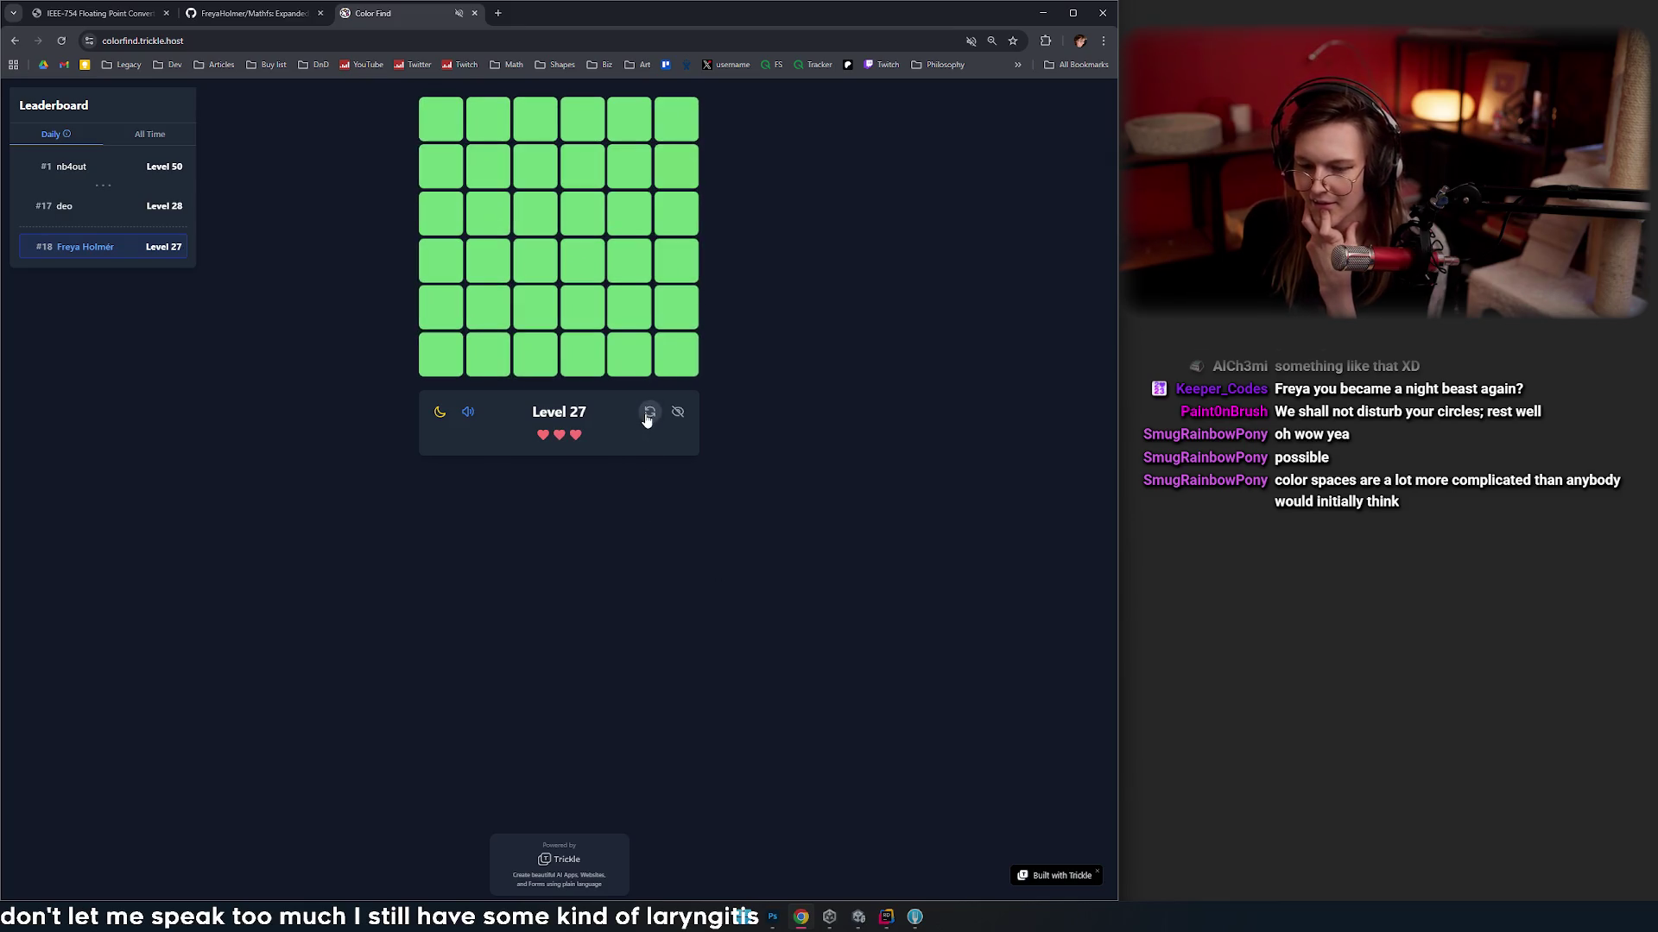
left_click(647, 418)
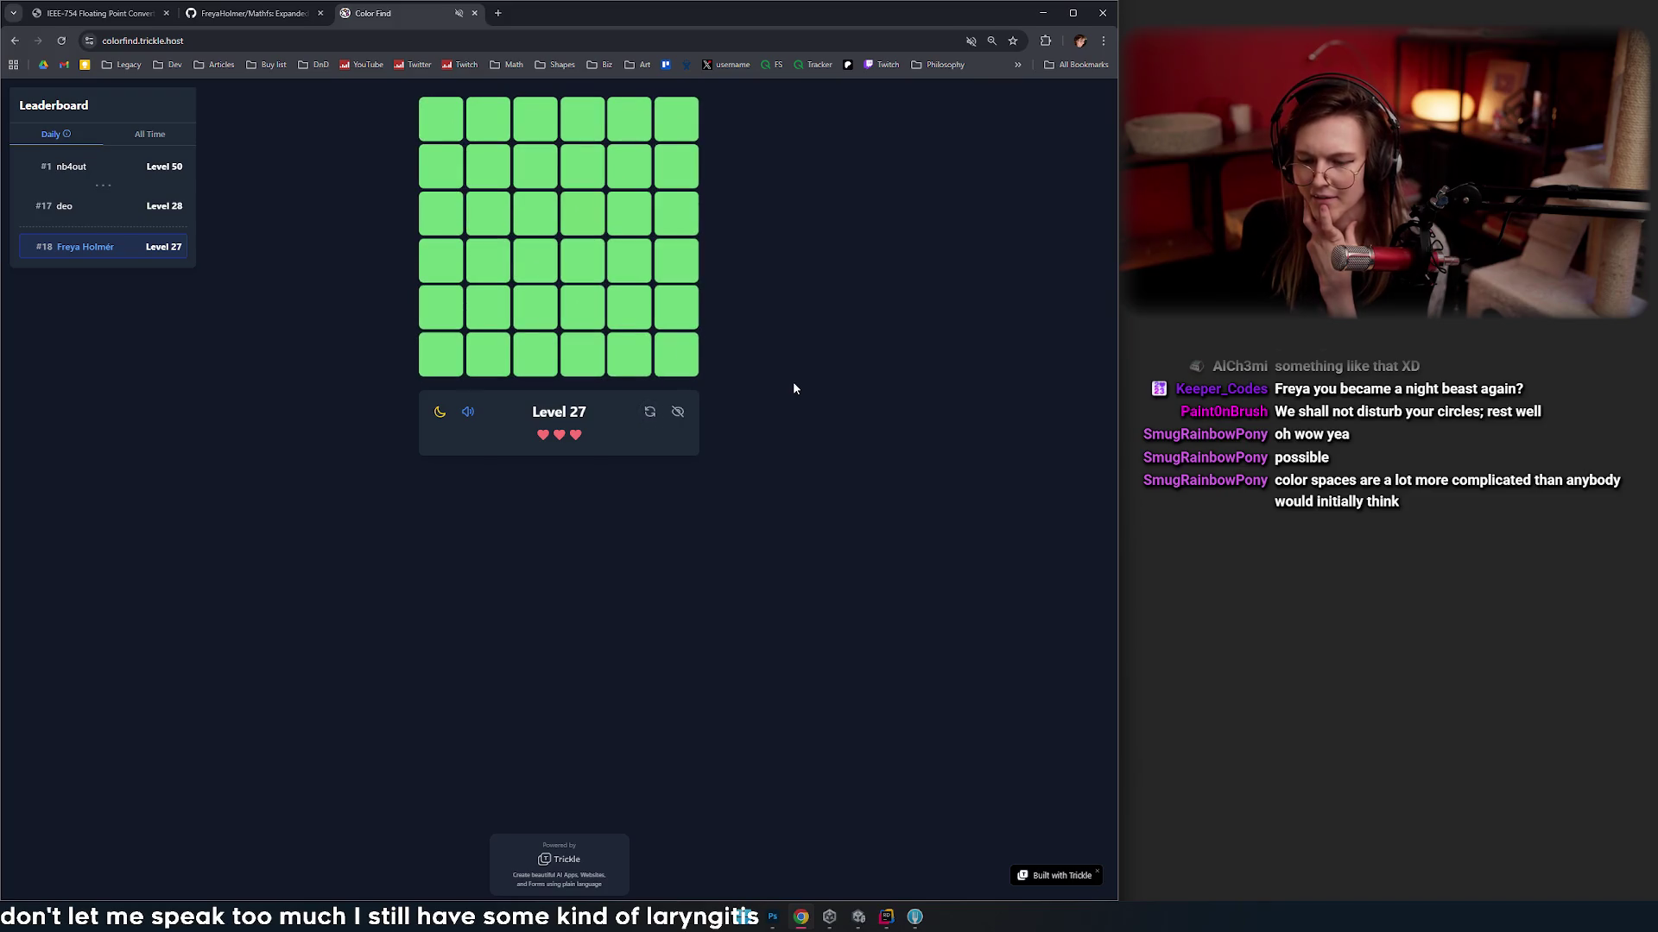
left_click(589, 235)
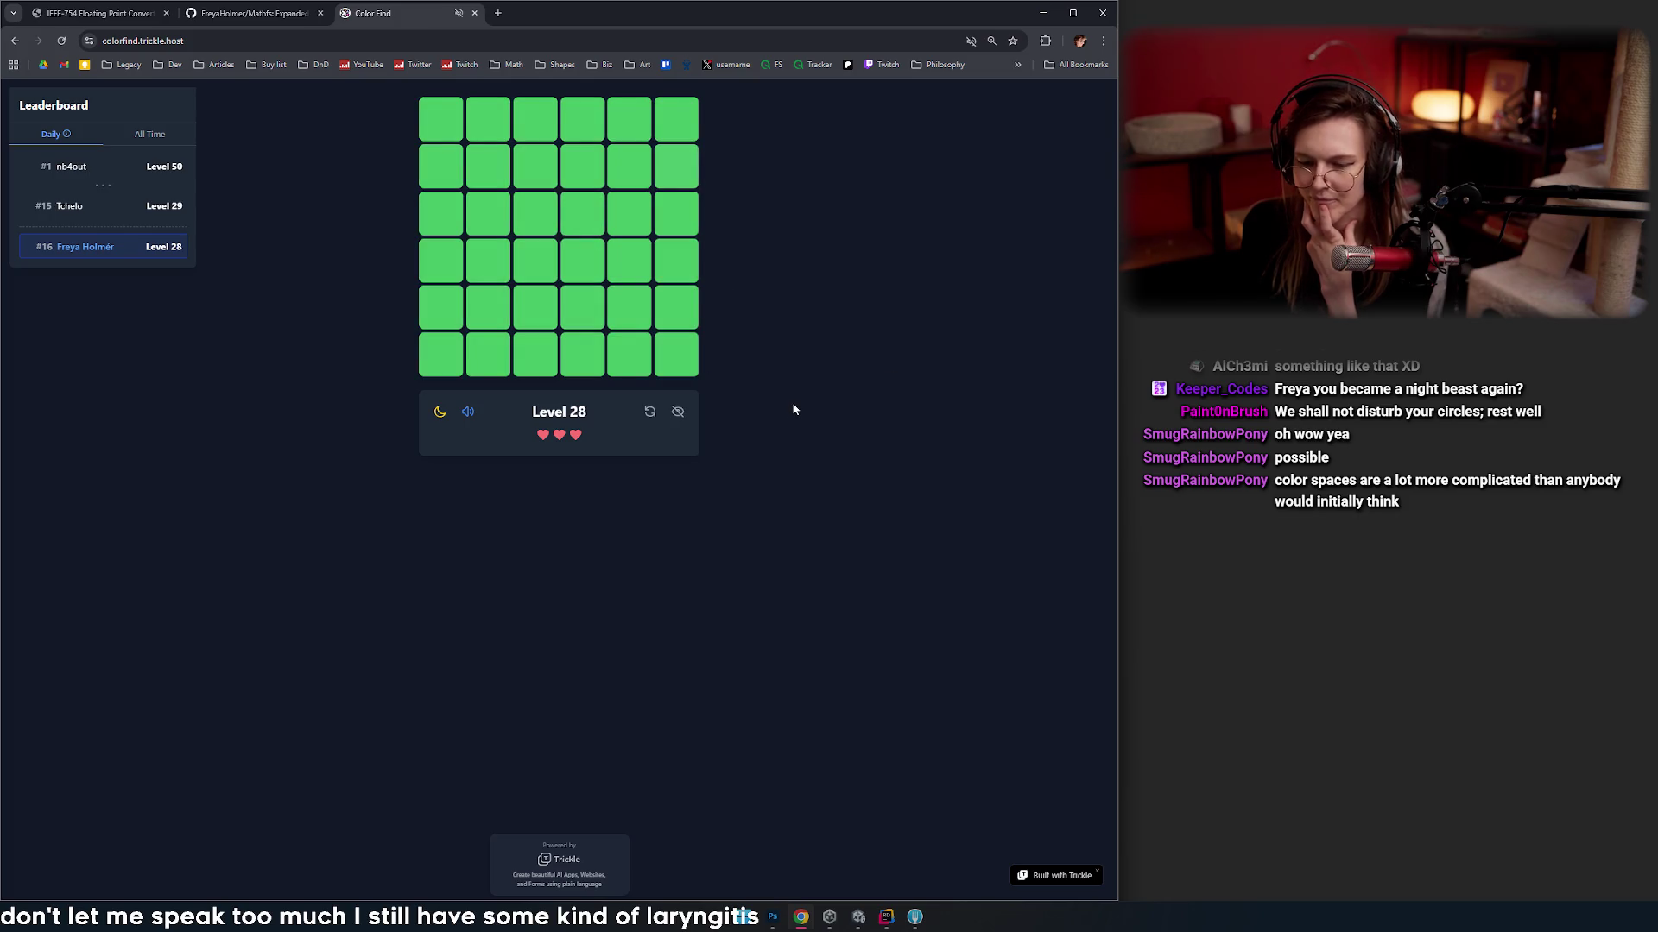
left_click(649, 412)
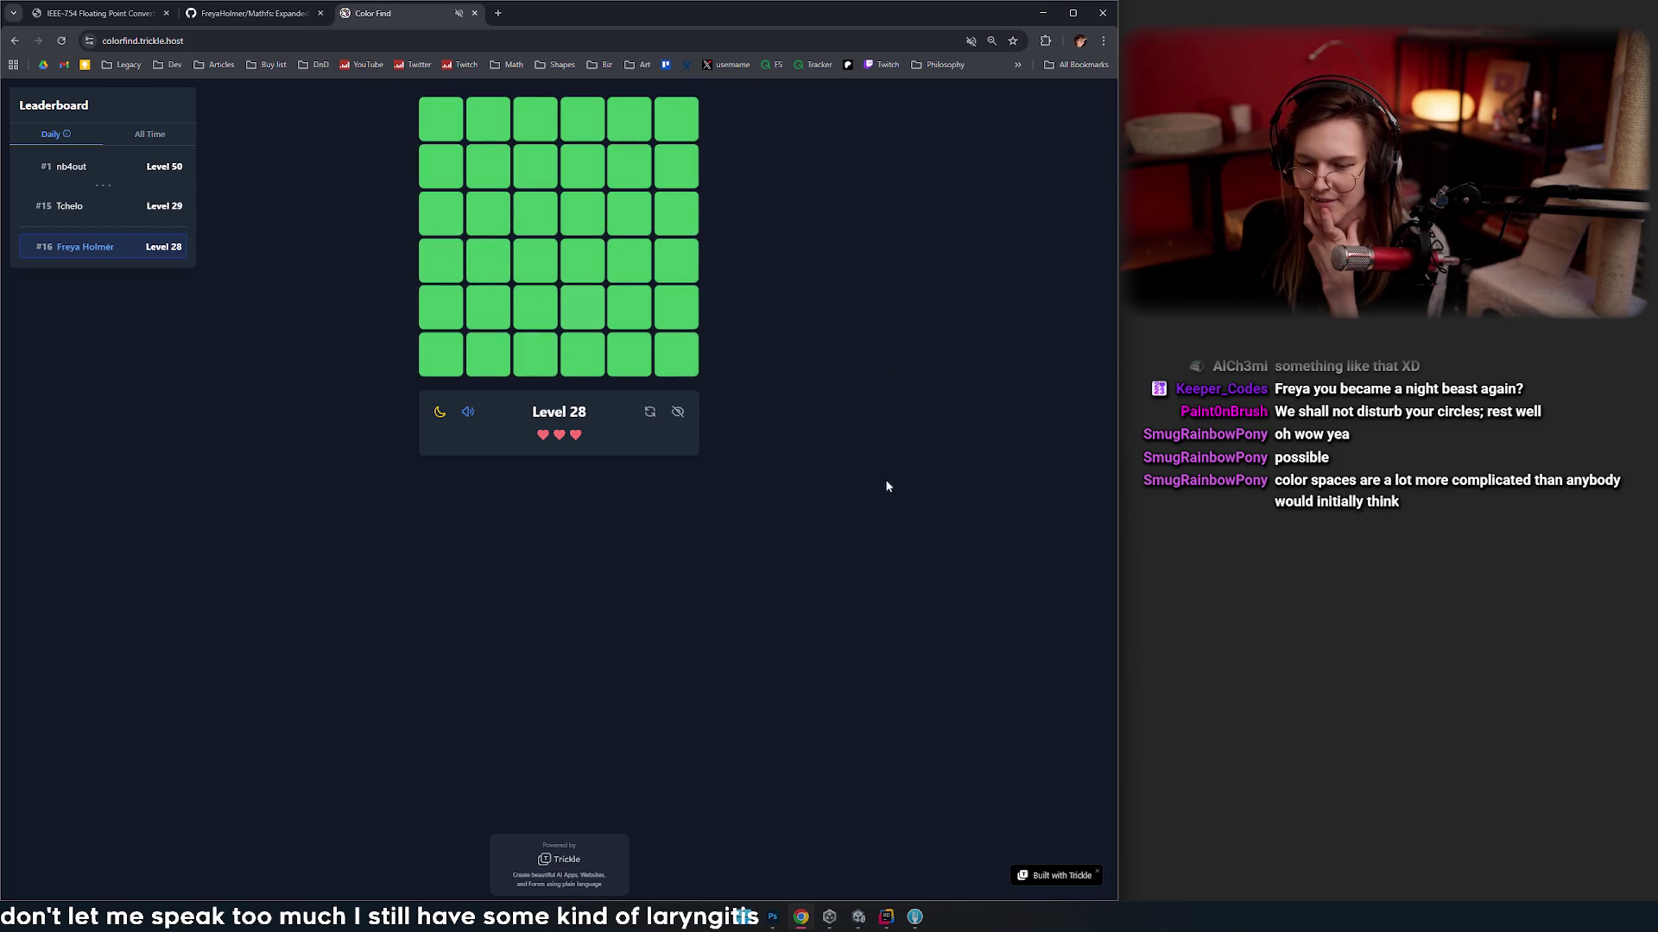
left_click(583, 309)
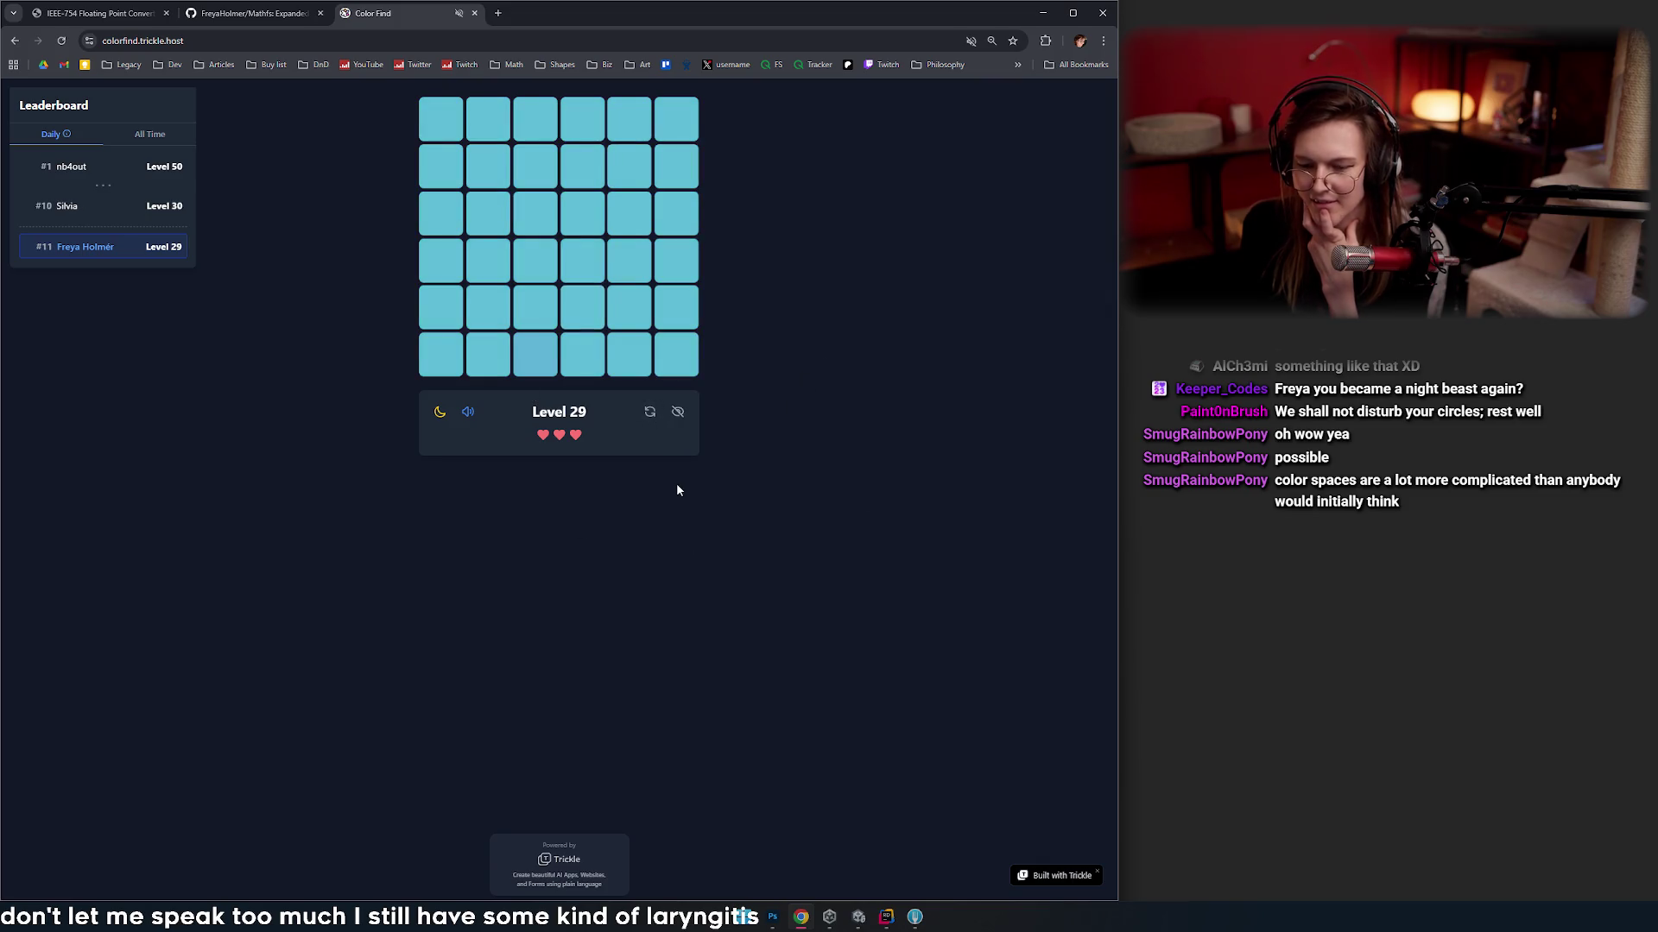
- Reshuffle the cyan grid and clear Levels 29 through 33
left_click(649, 413)
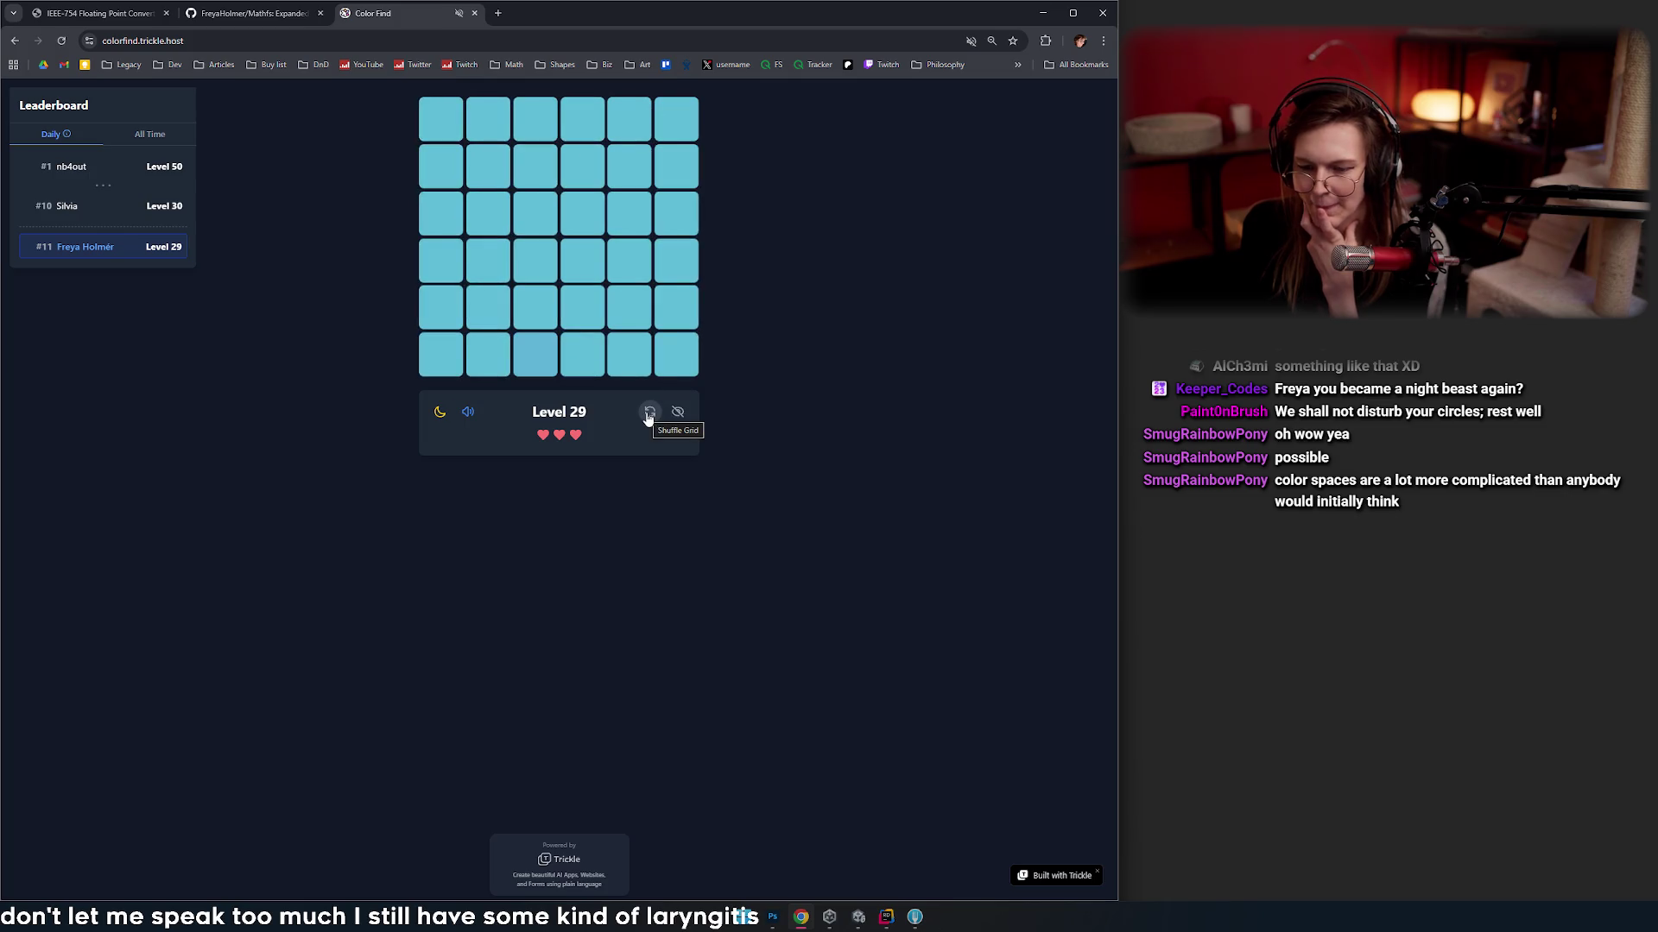
left_click(648, 418)
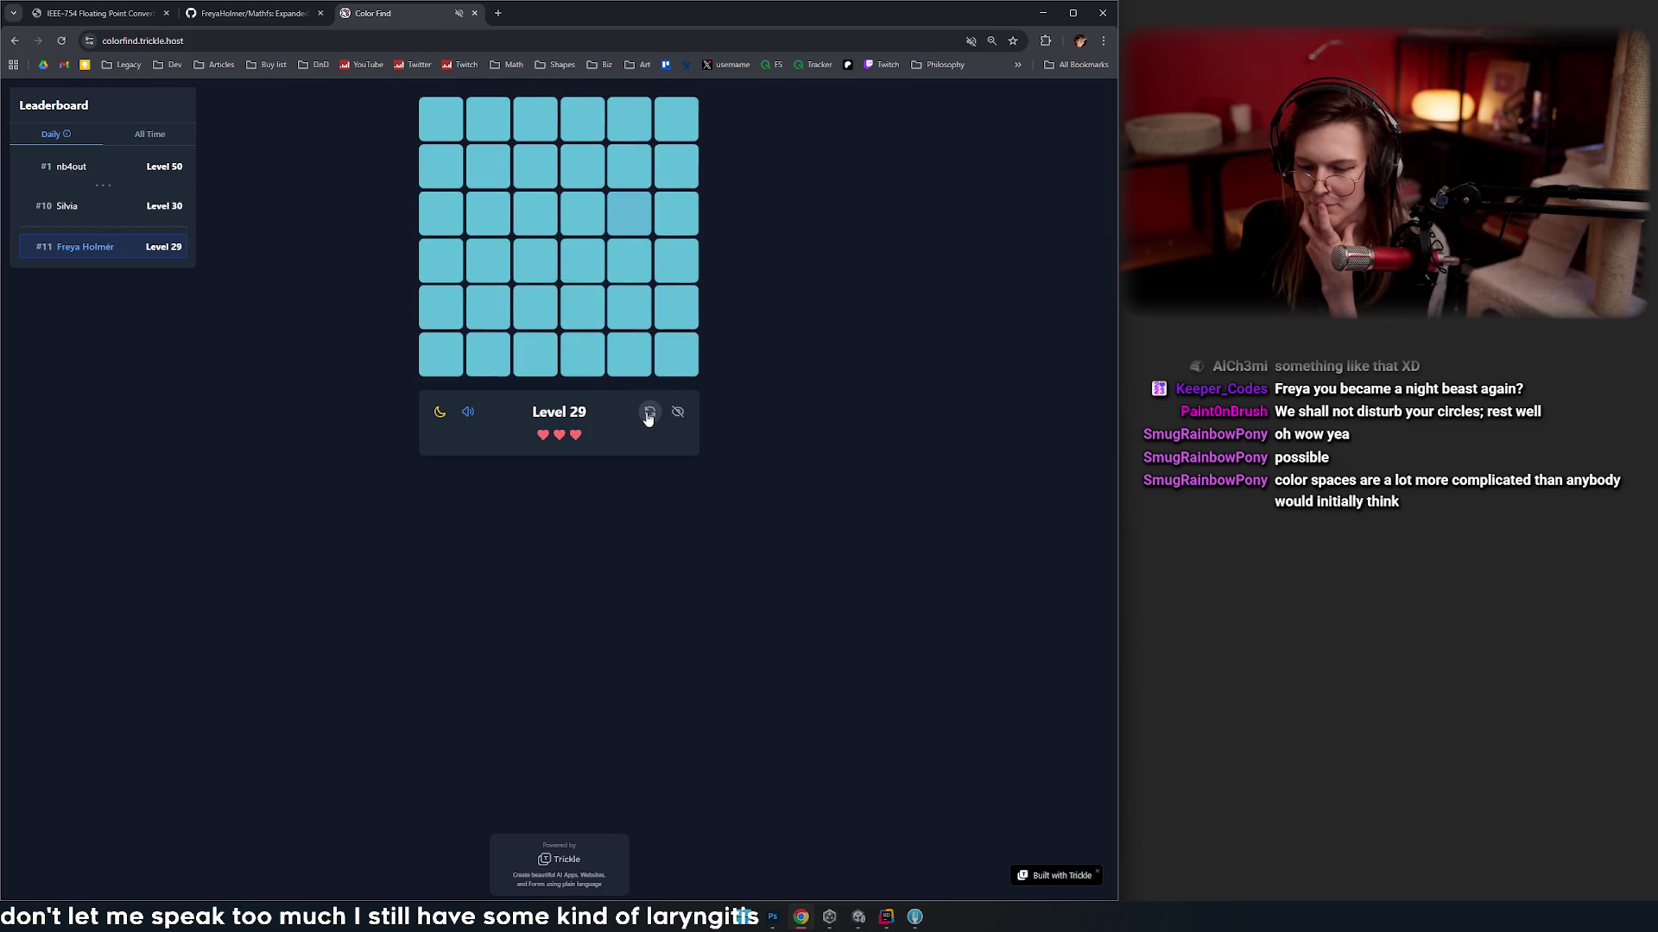
left_click(648, 418)
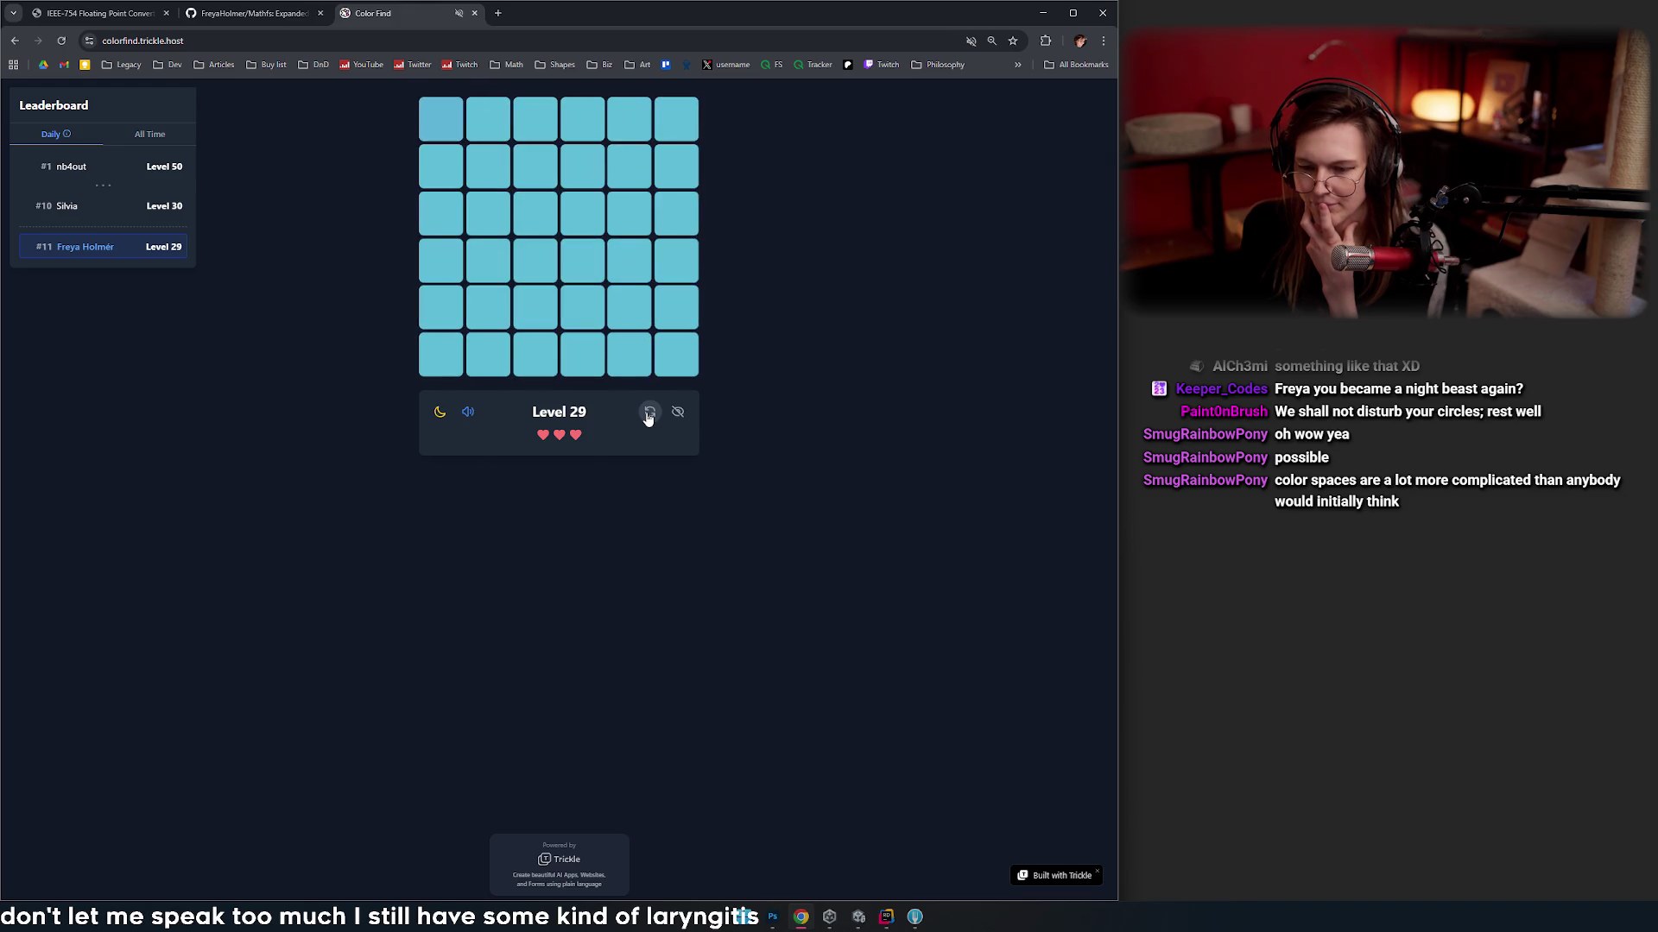
left_click(442, 125)
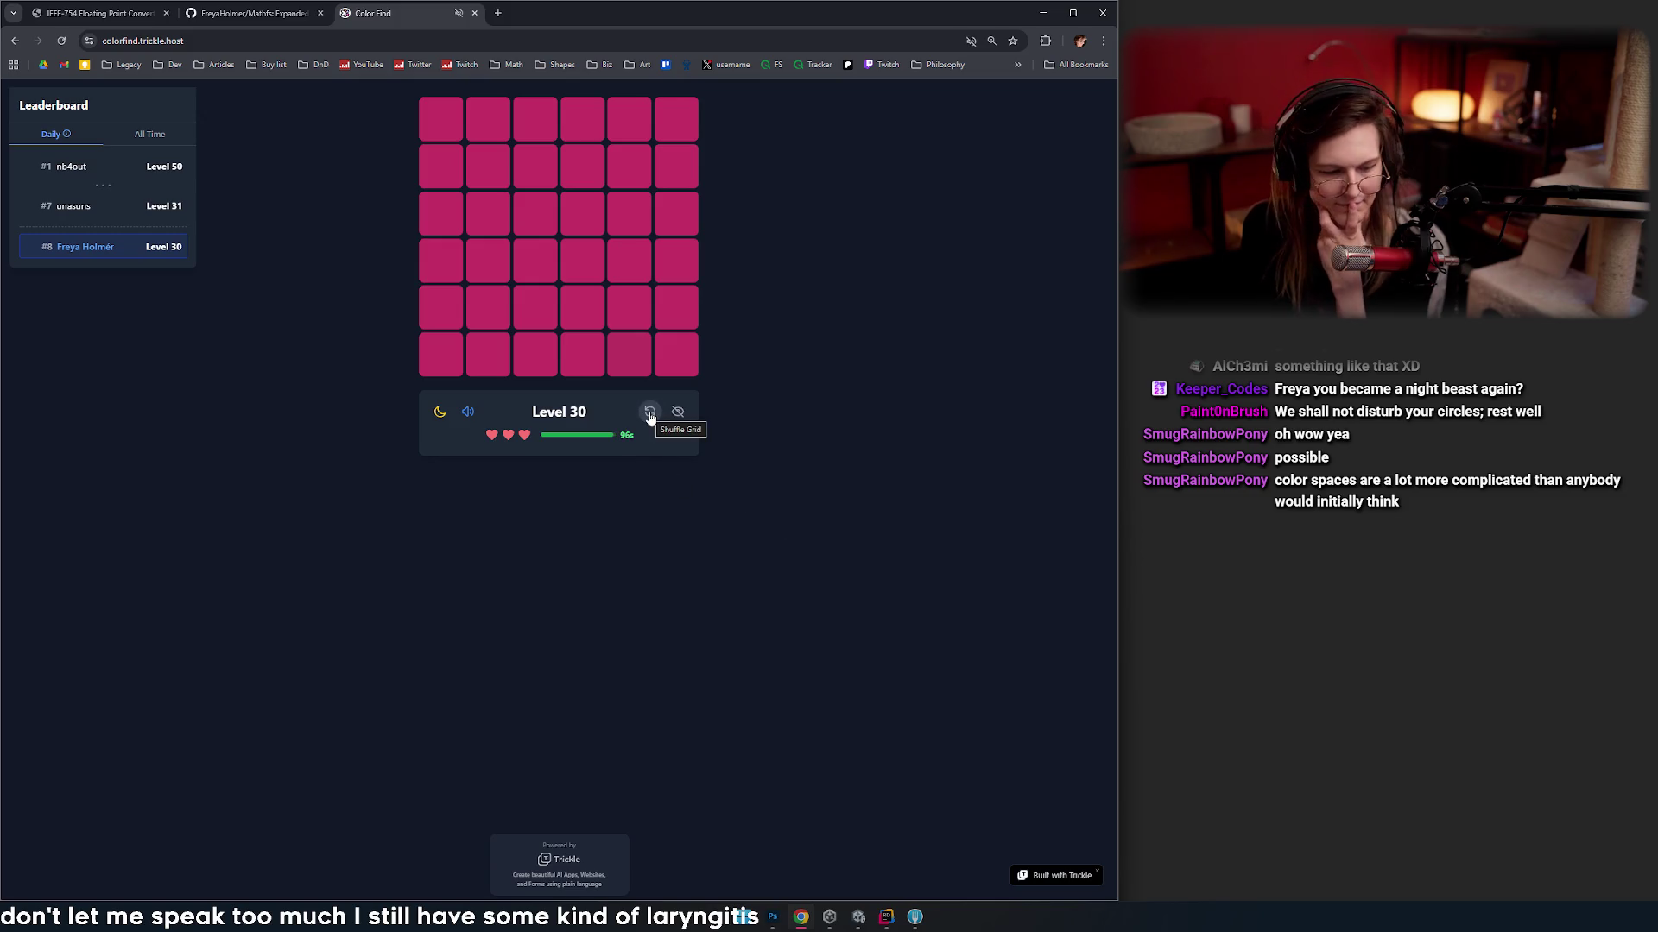
left_click(635, 369)
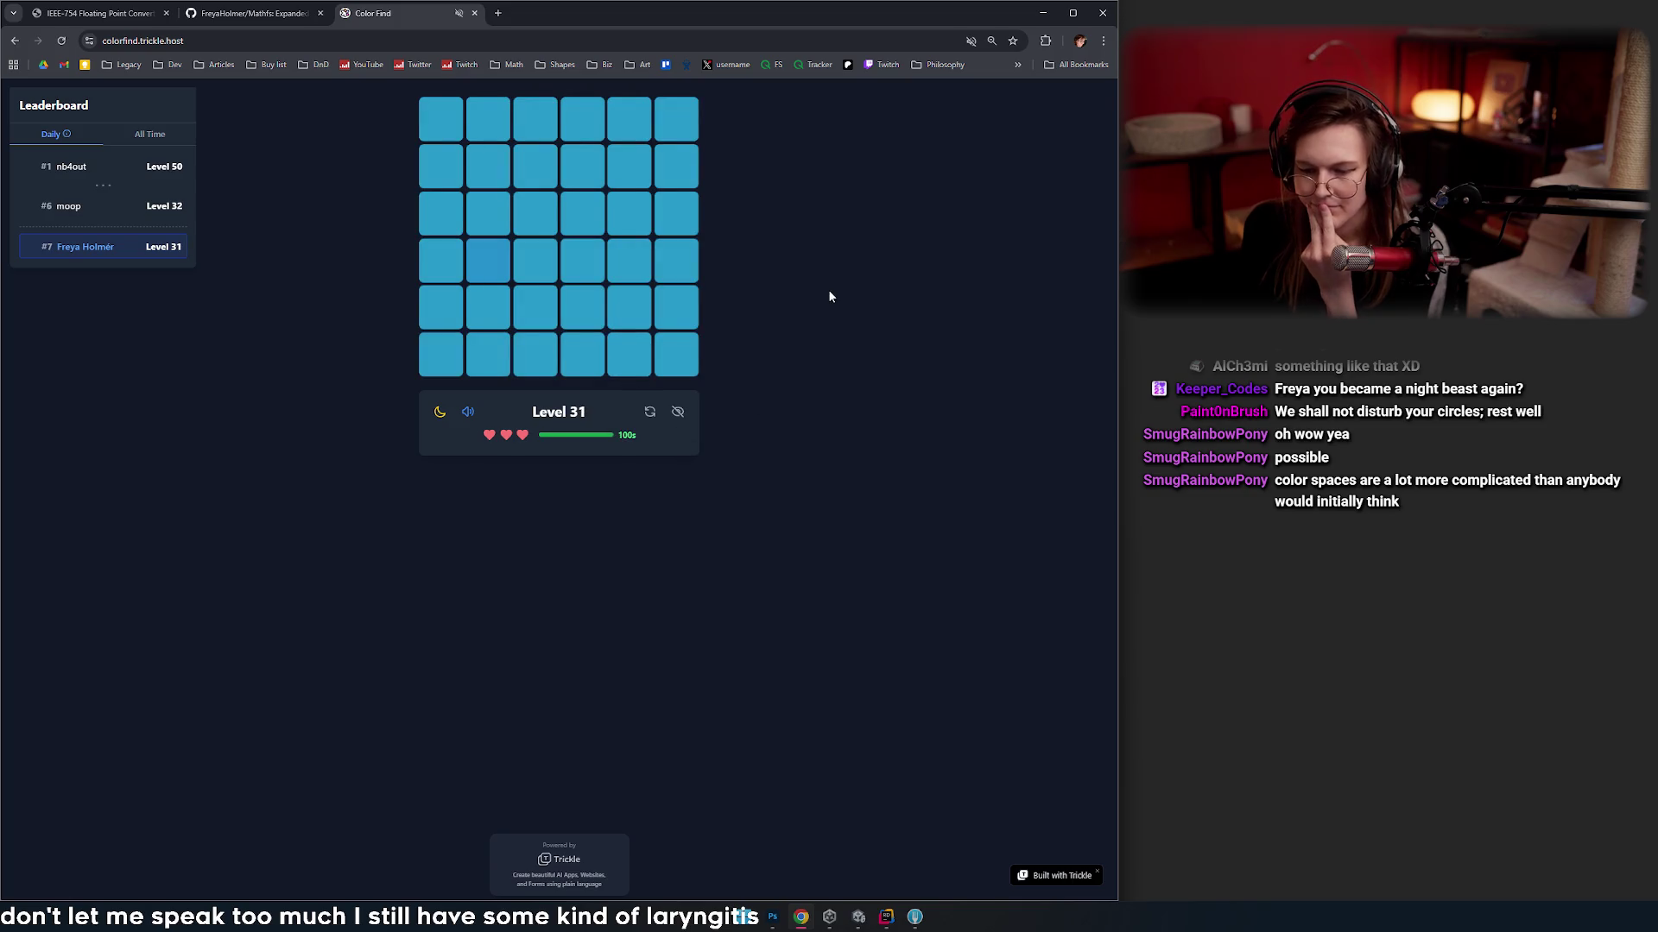
left_click(491, 253)
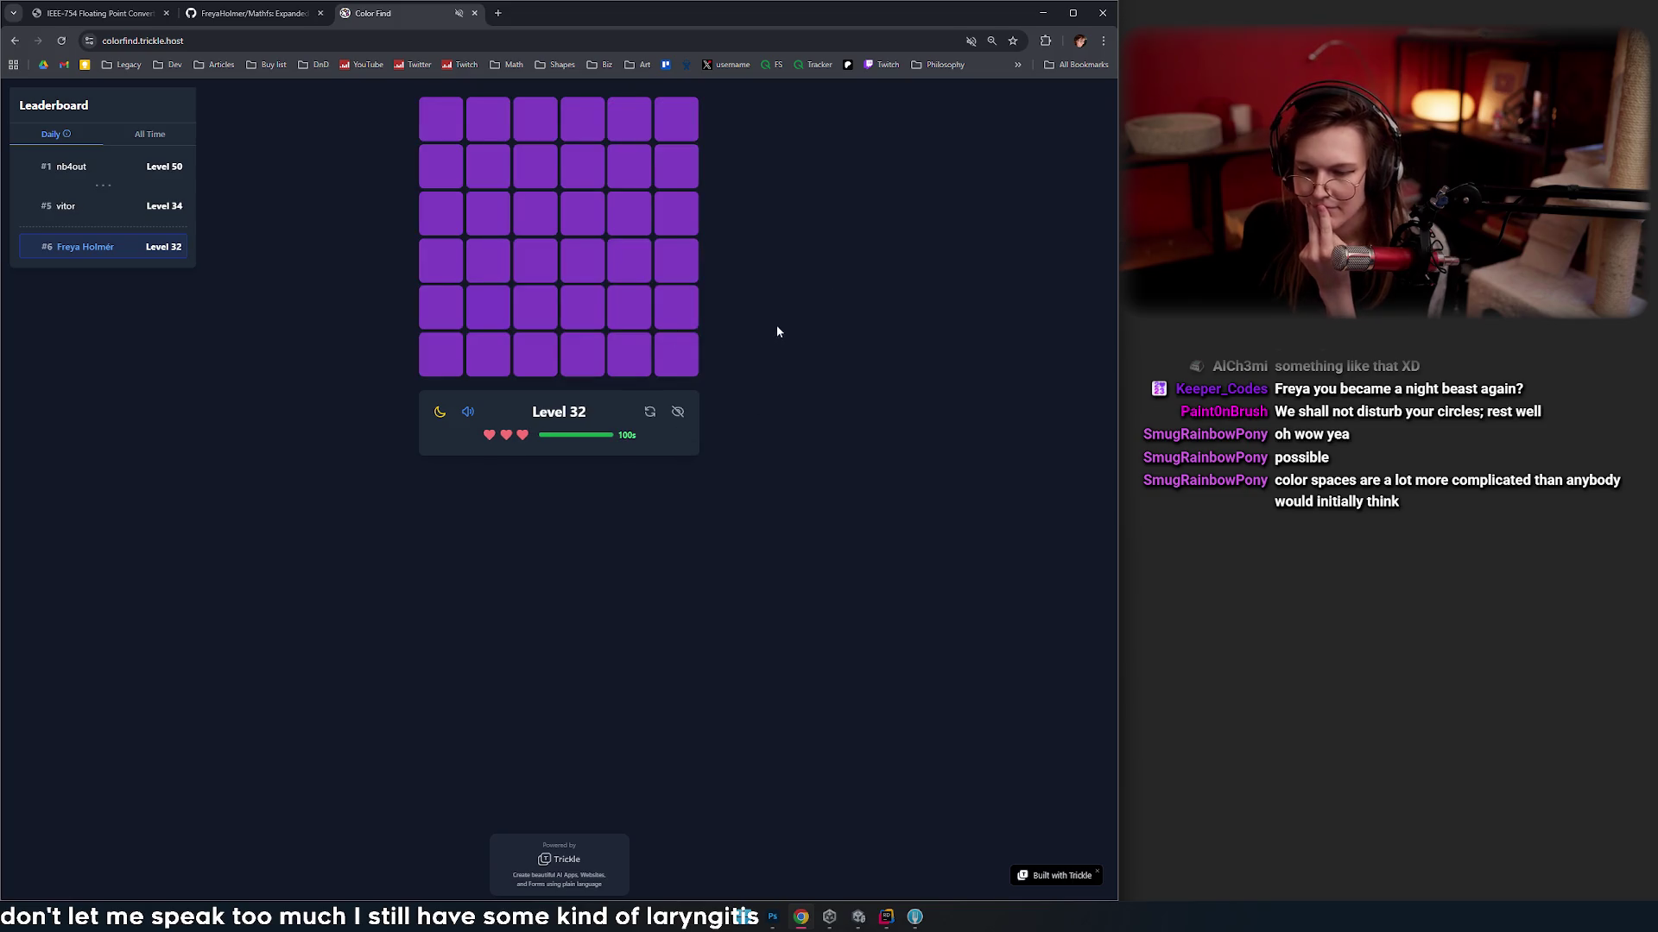
left_click(481, 322)
left_click(541, 101)
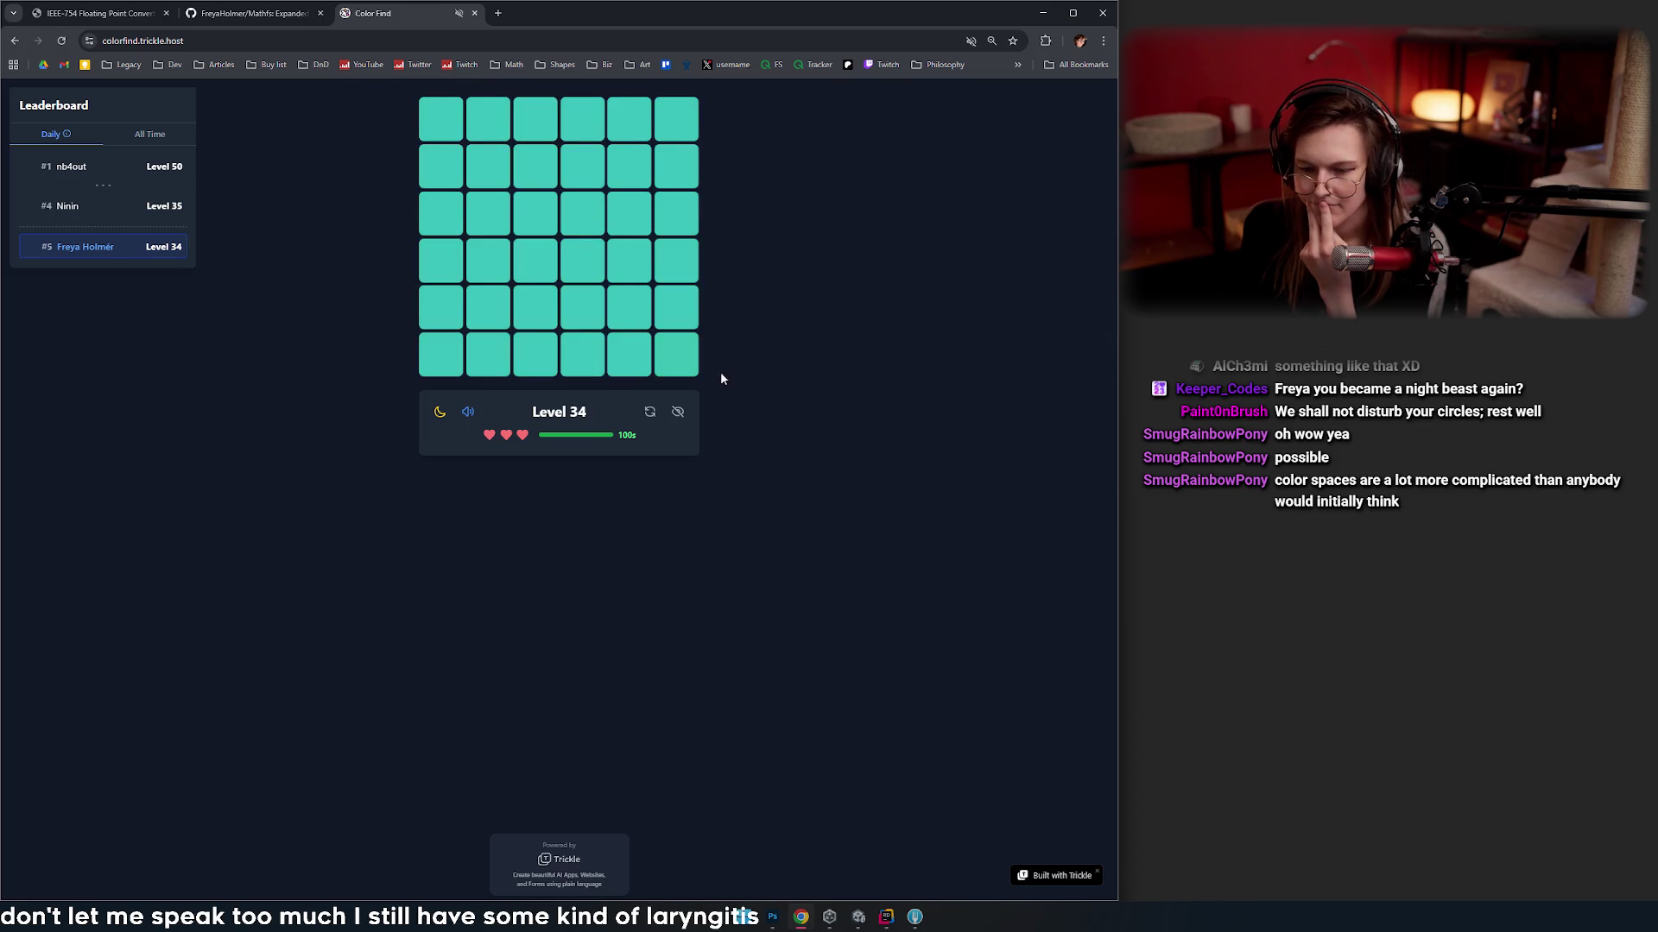
- Clear Levels 34 to 36, reshuffling the teal and blue grids when stuck
left_click(650, 414)
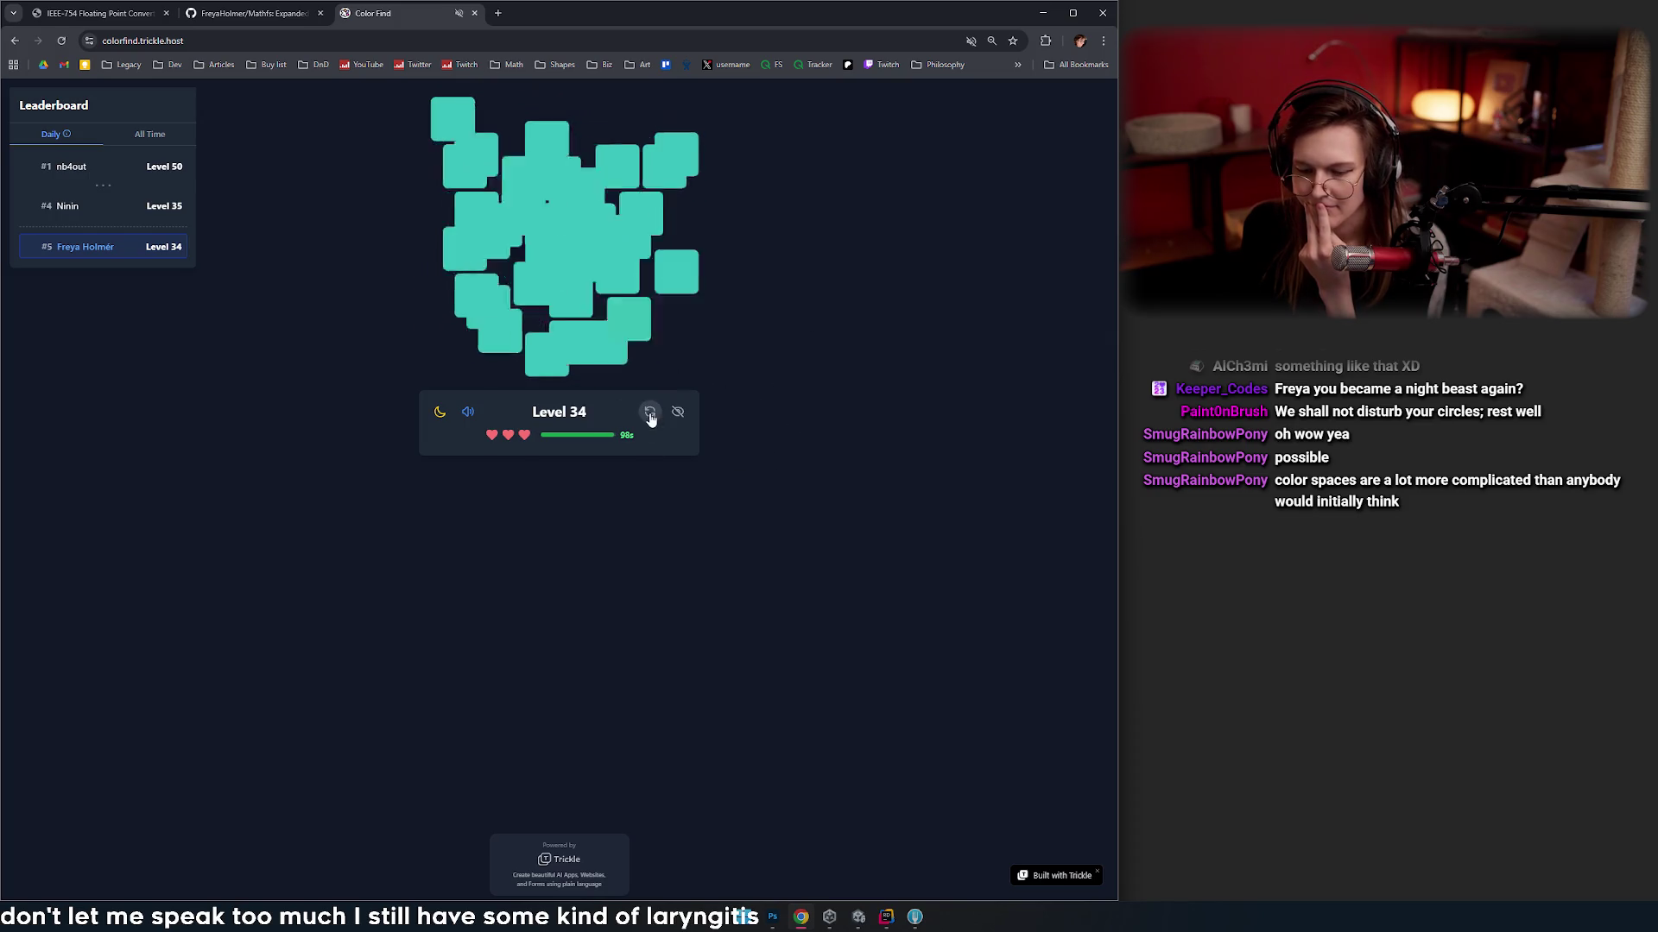
left_click(650, 416)
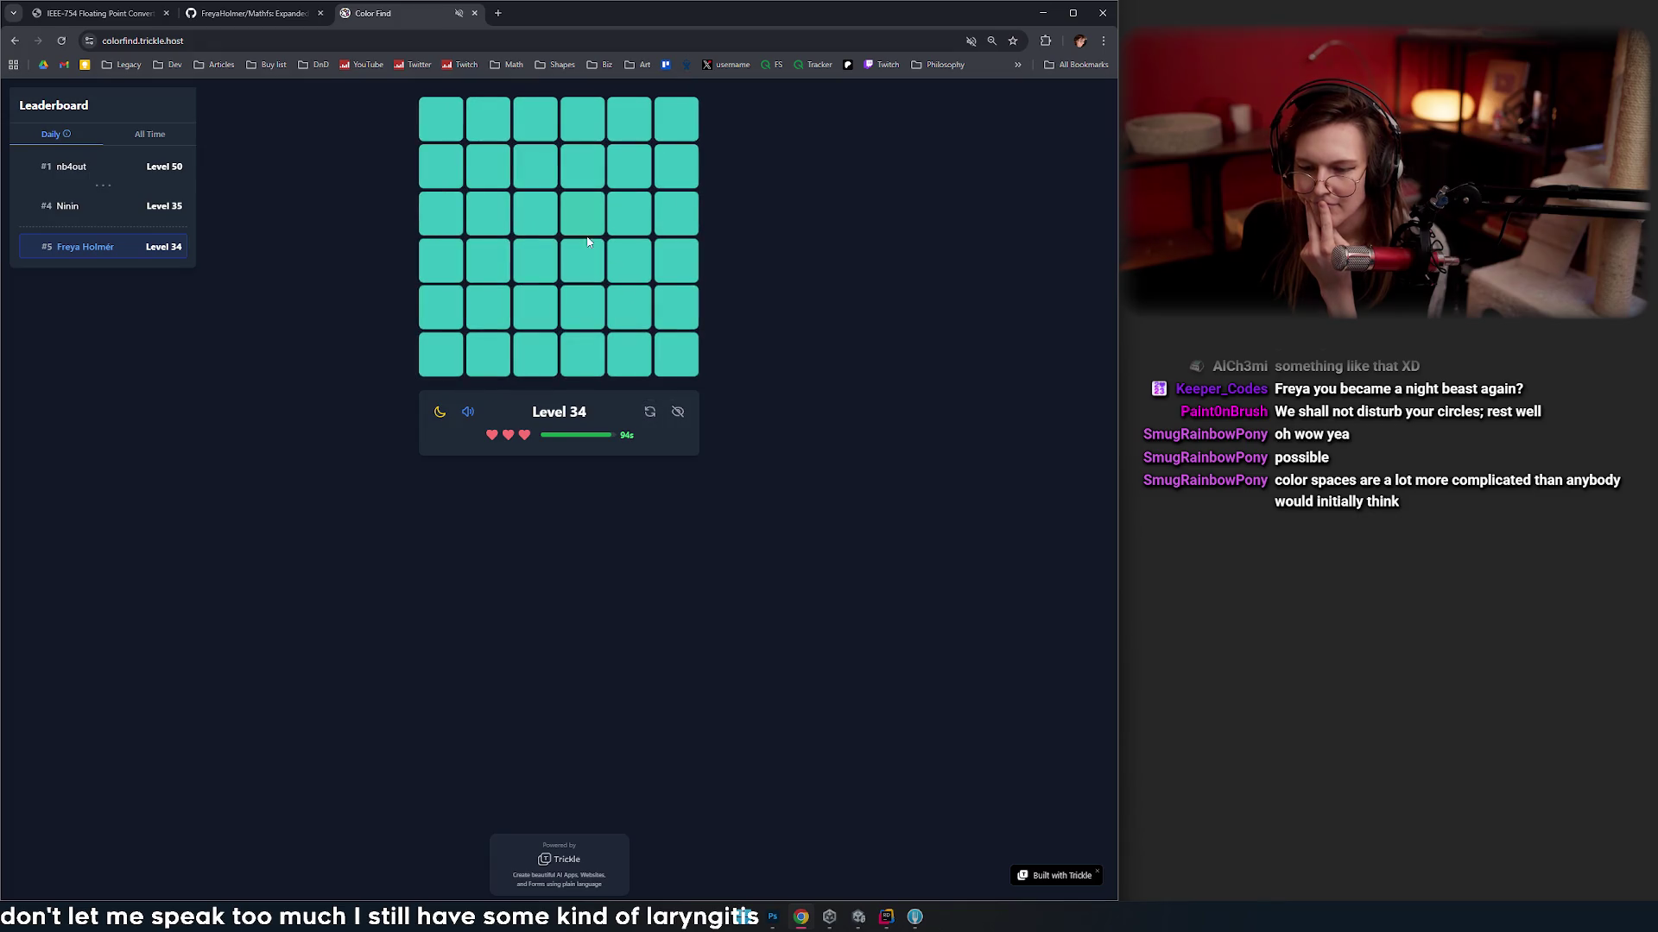
left_click(586, 218)
left_click(650, 416)
left_click(652, 421)
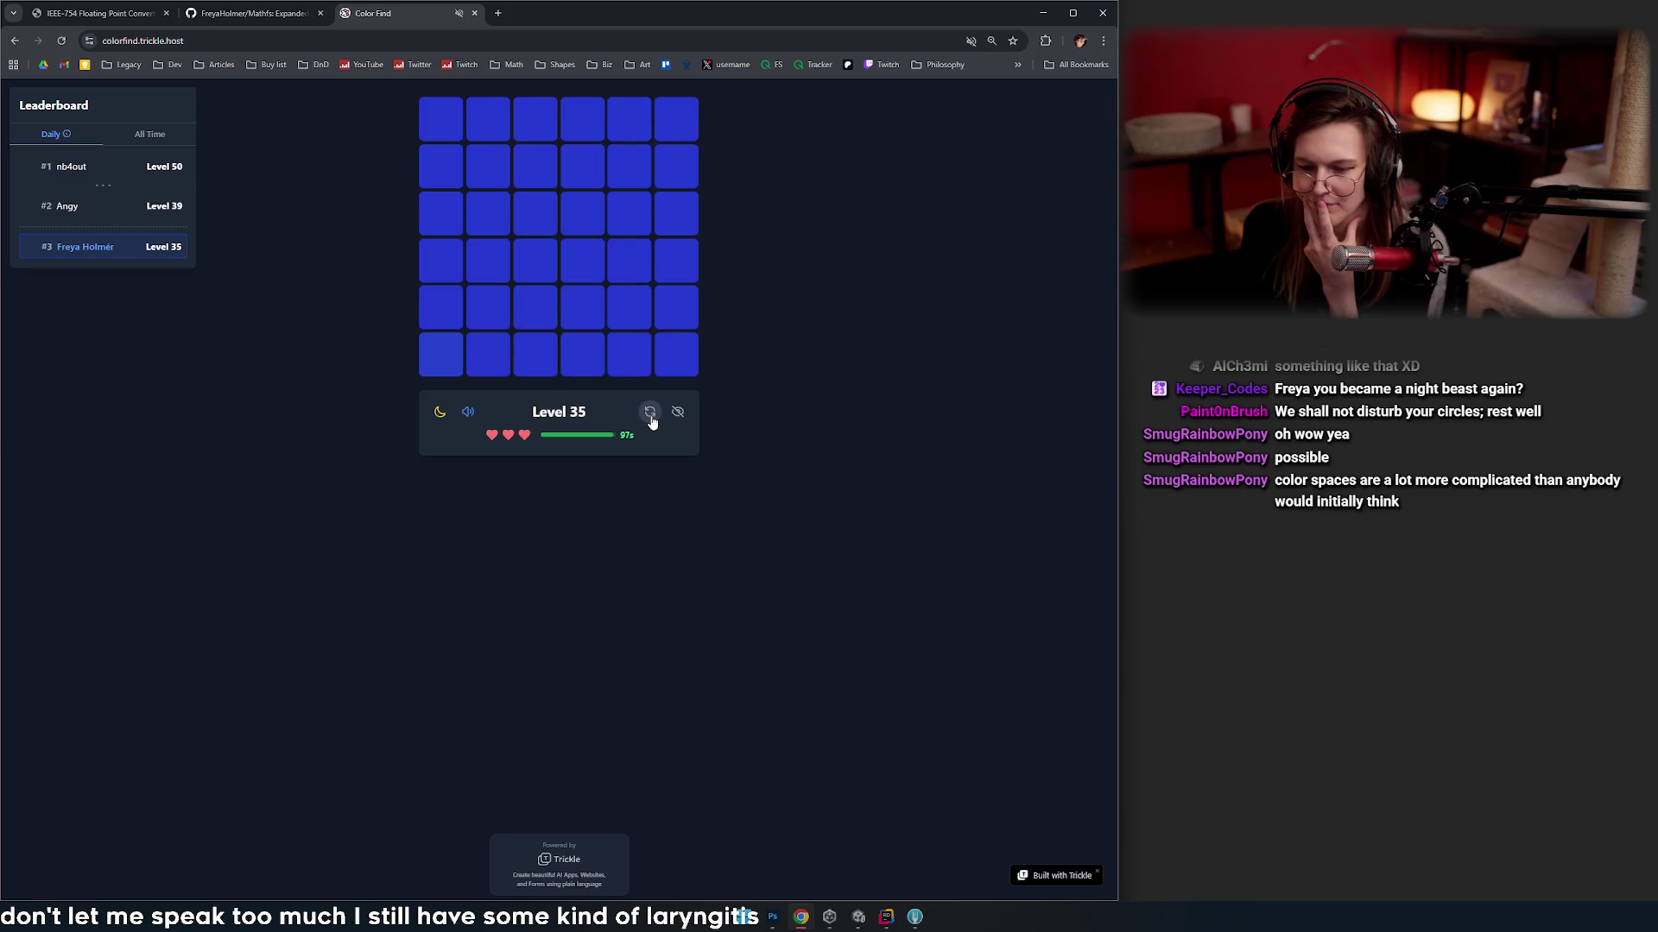
left_click(652, 422)
left_click(652, 422)
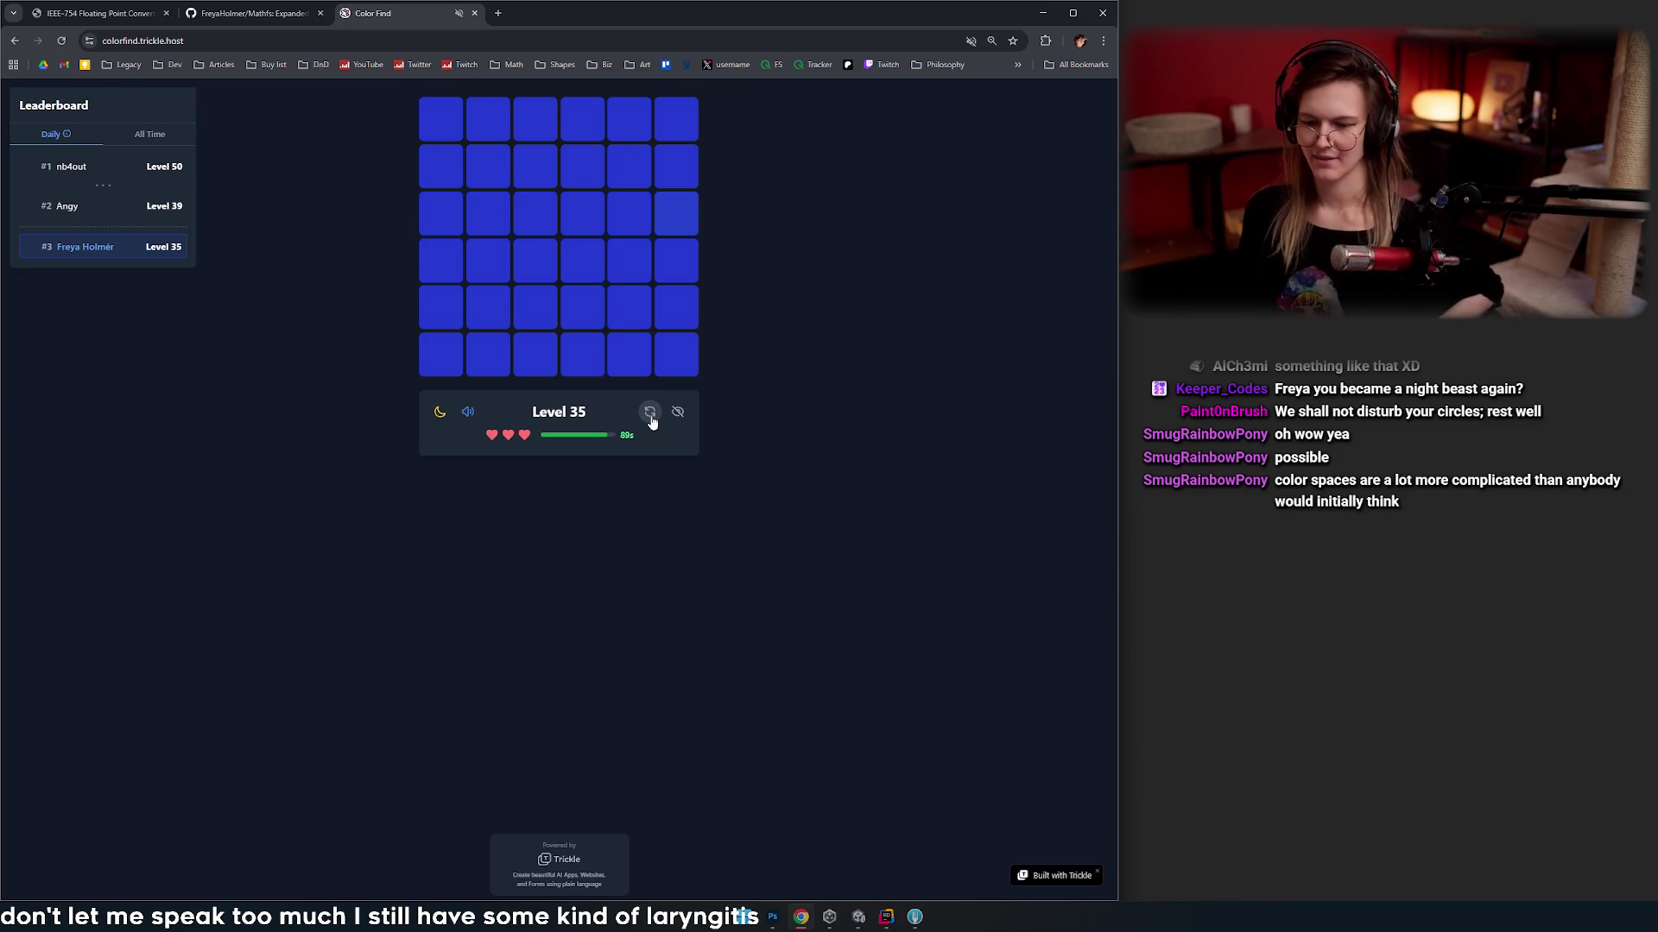
left_click(693, 229)
left_click(676, 261)
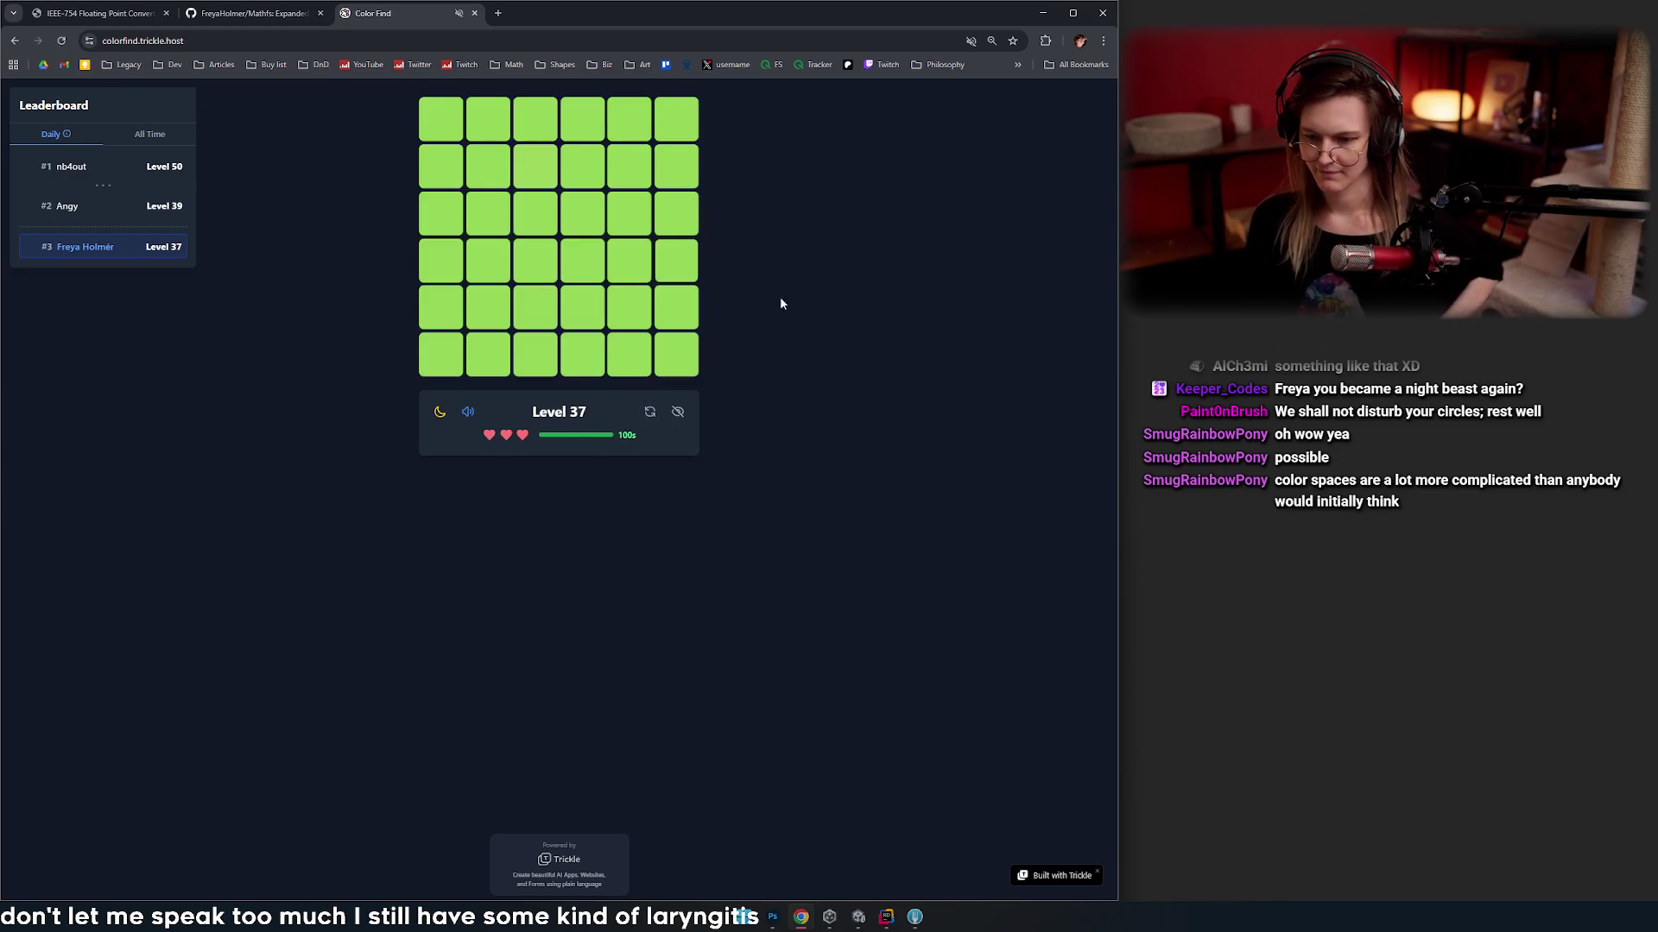
- Clear Levels 37 and 38 after several grid reshuffles
left_click(652, 415)
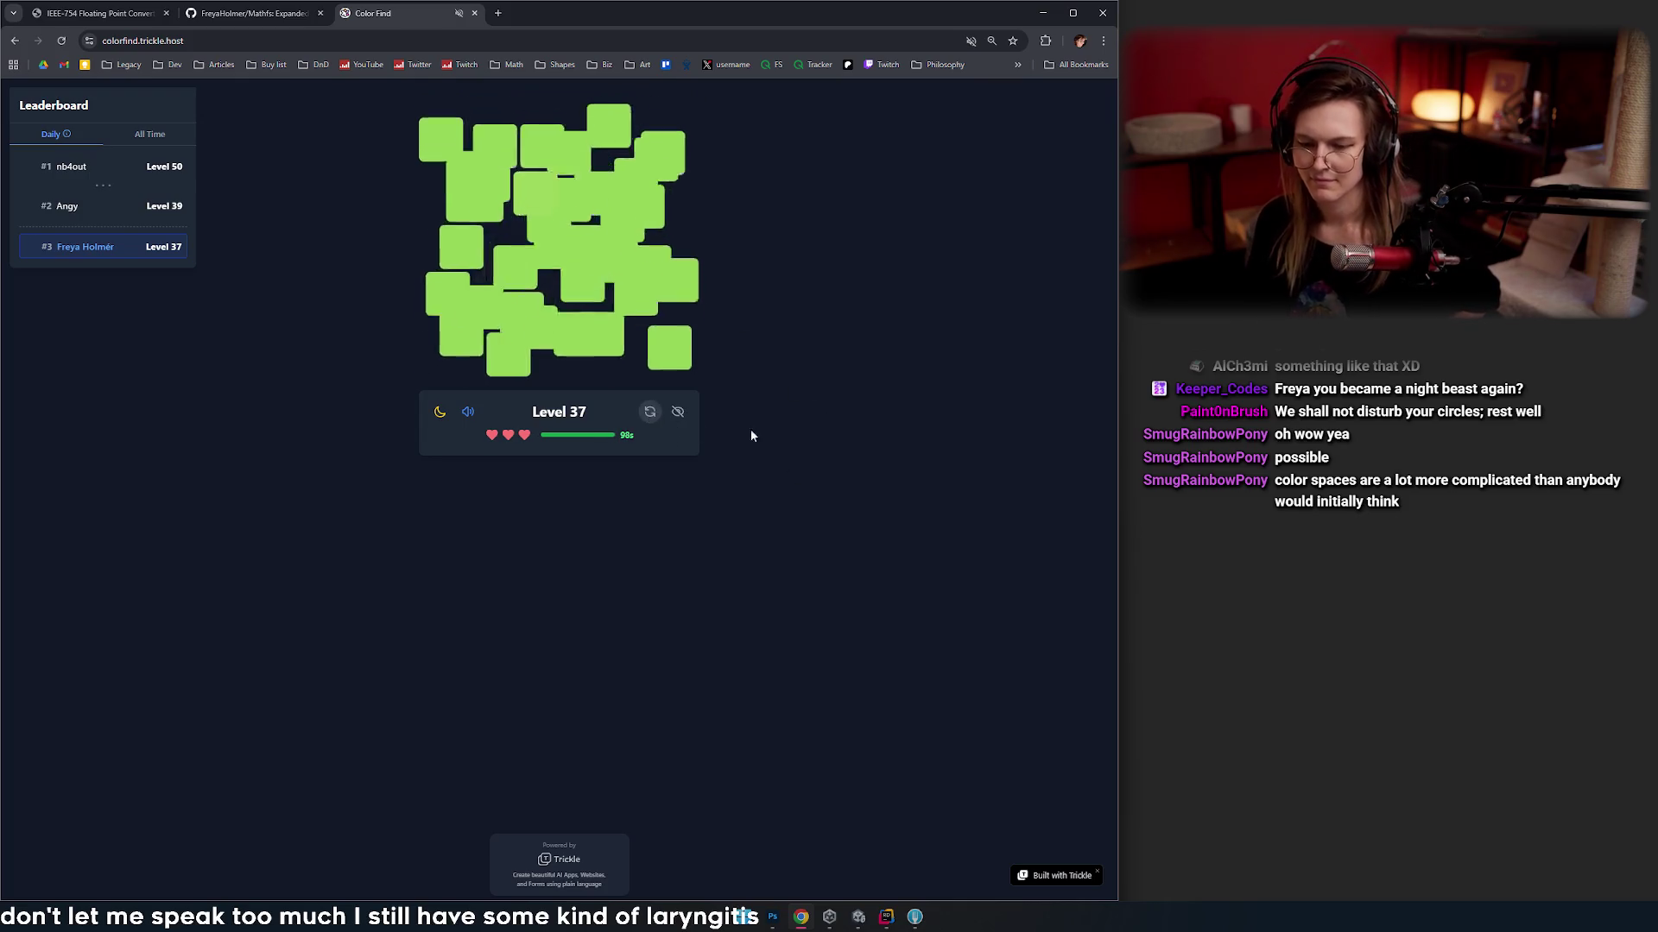
left_click(650, 412)
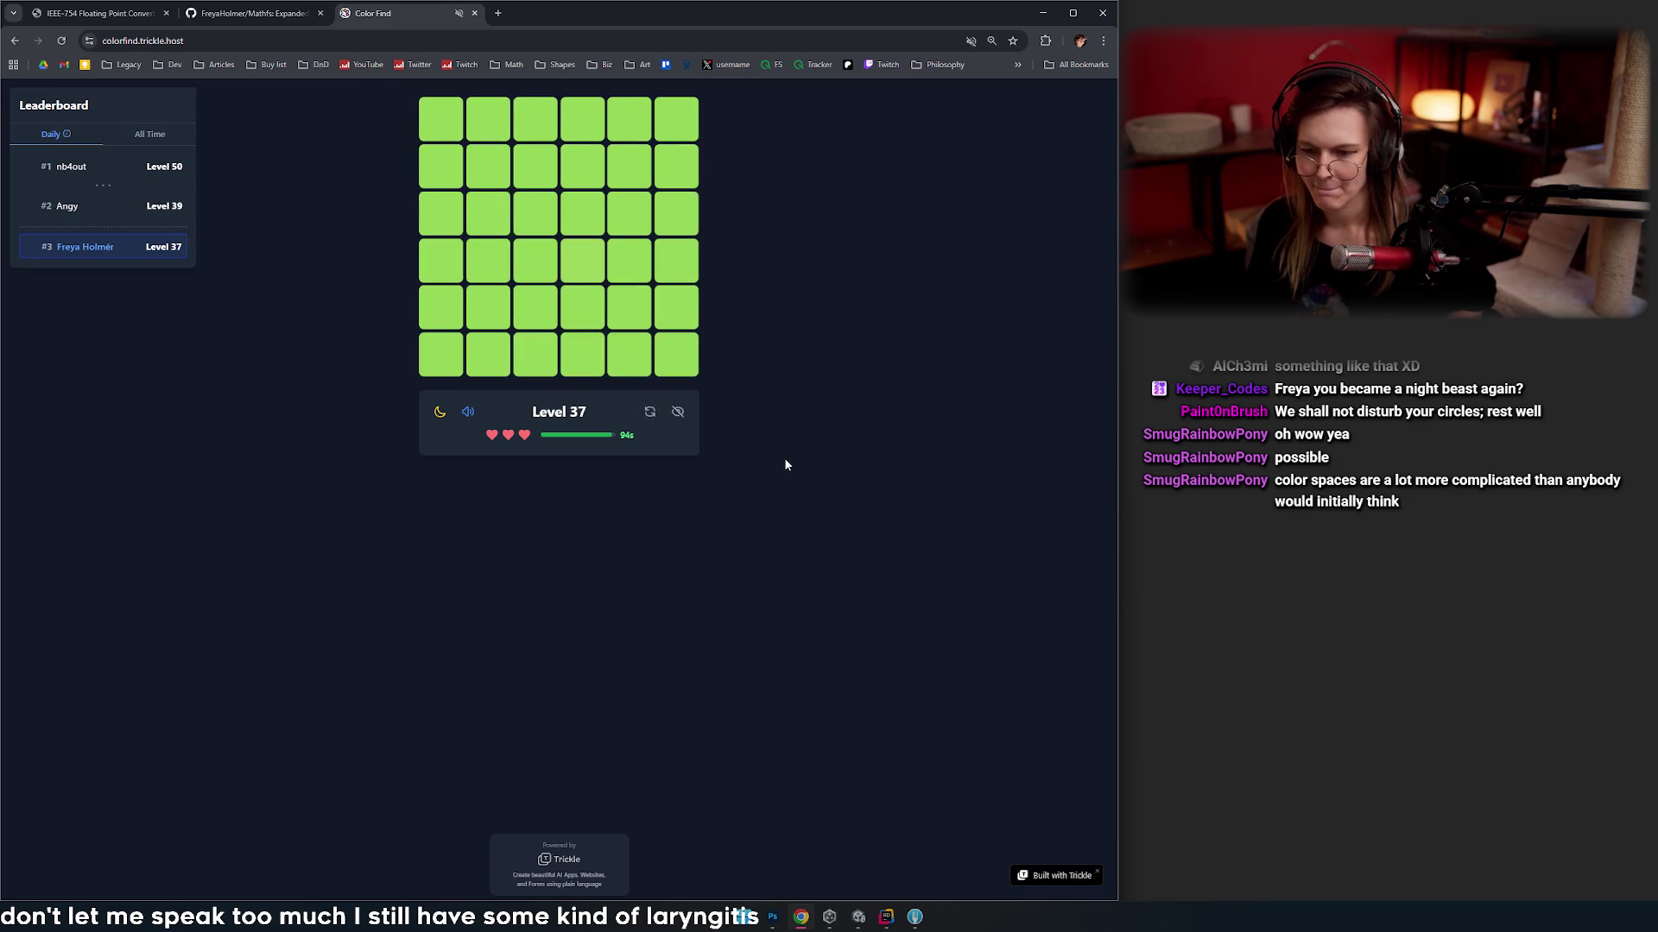
left_click(650, 414)
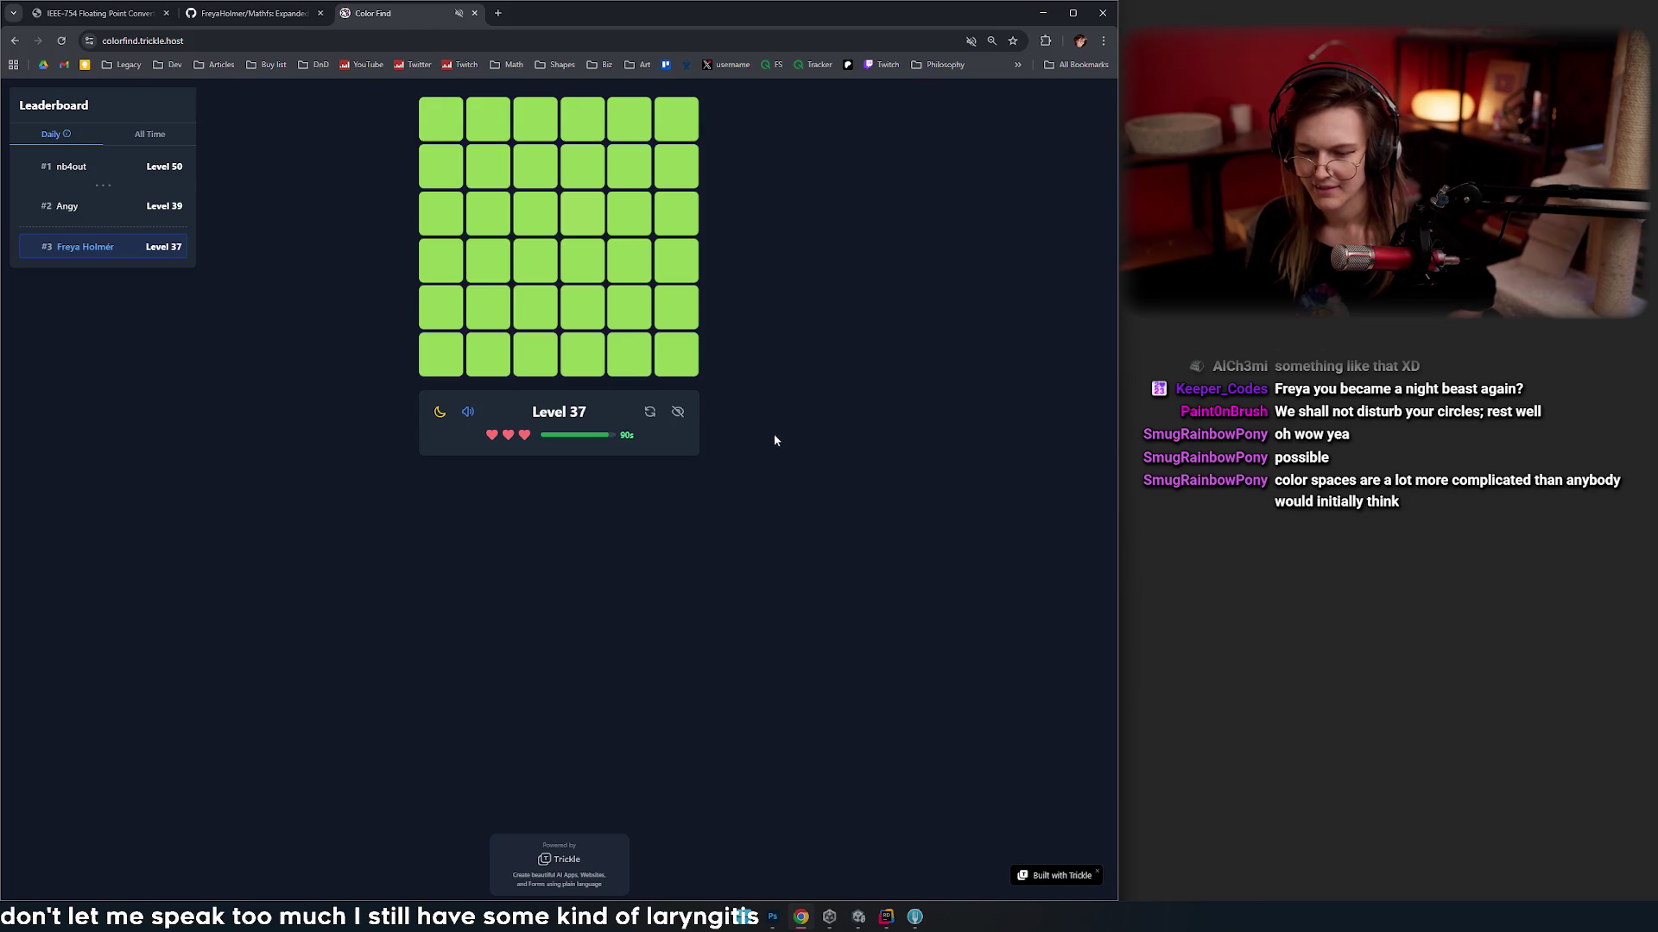
left_click(580, 217)
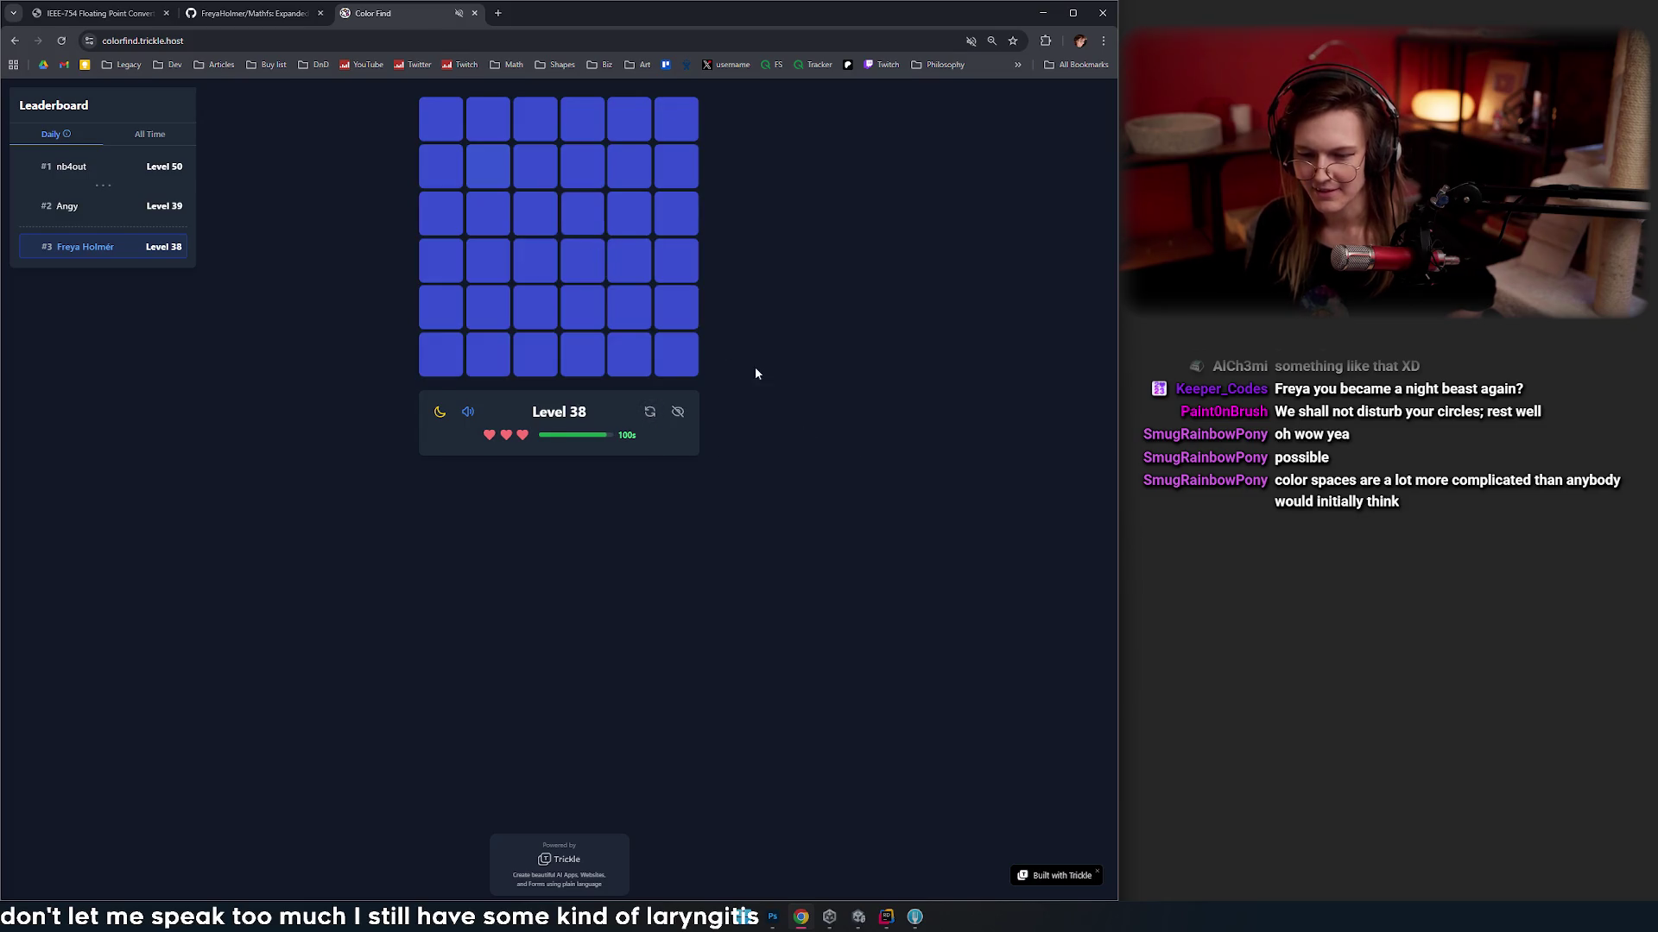
left_click(650, 412)
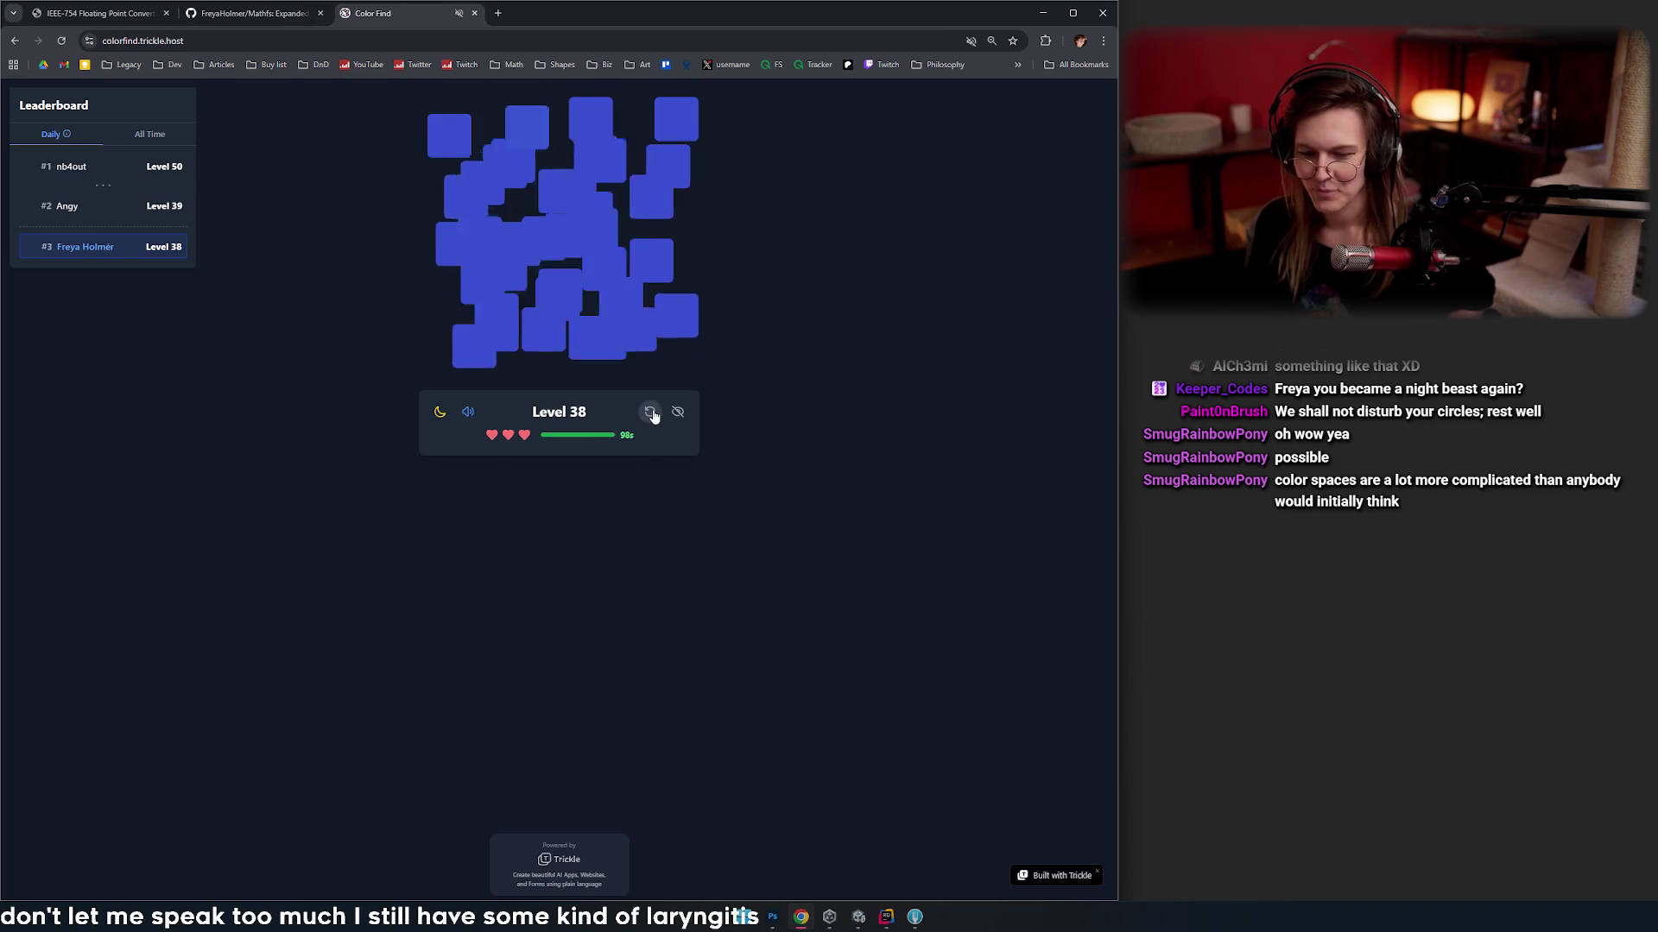
left_click(650, 412)
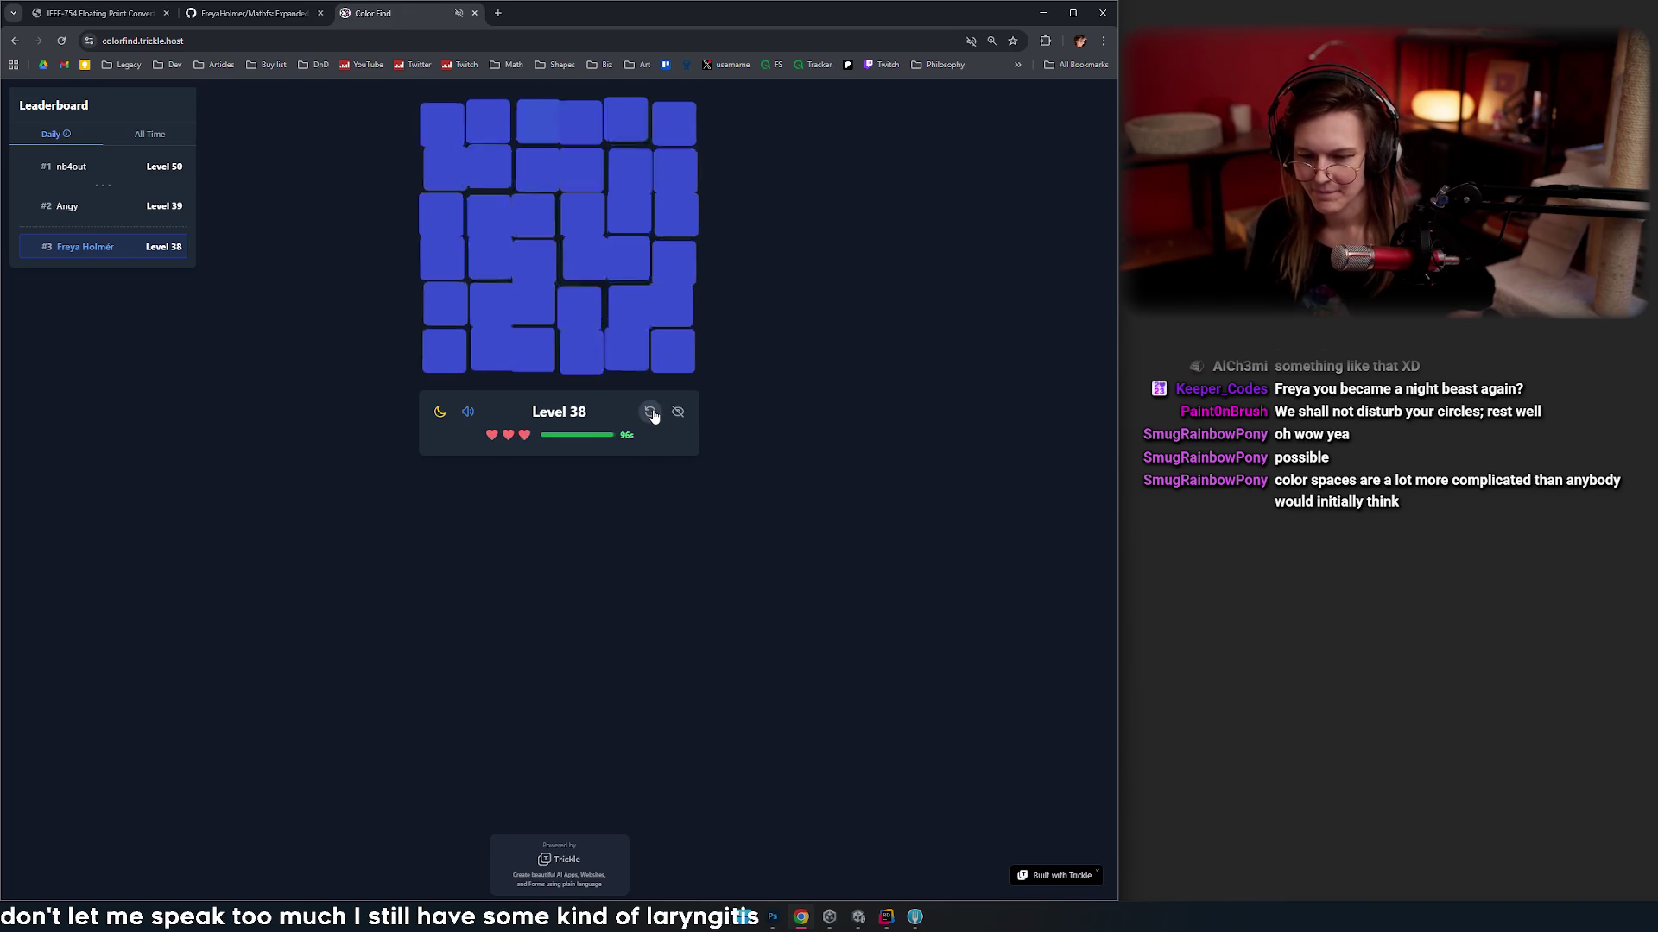
left_click(650, 412)
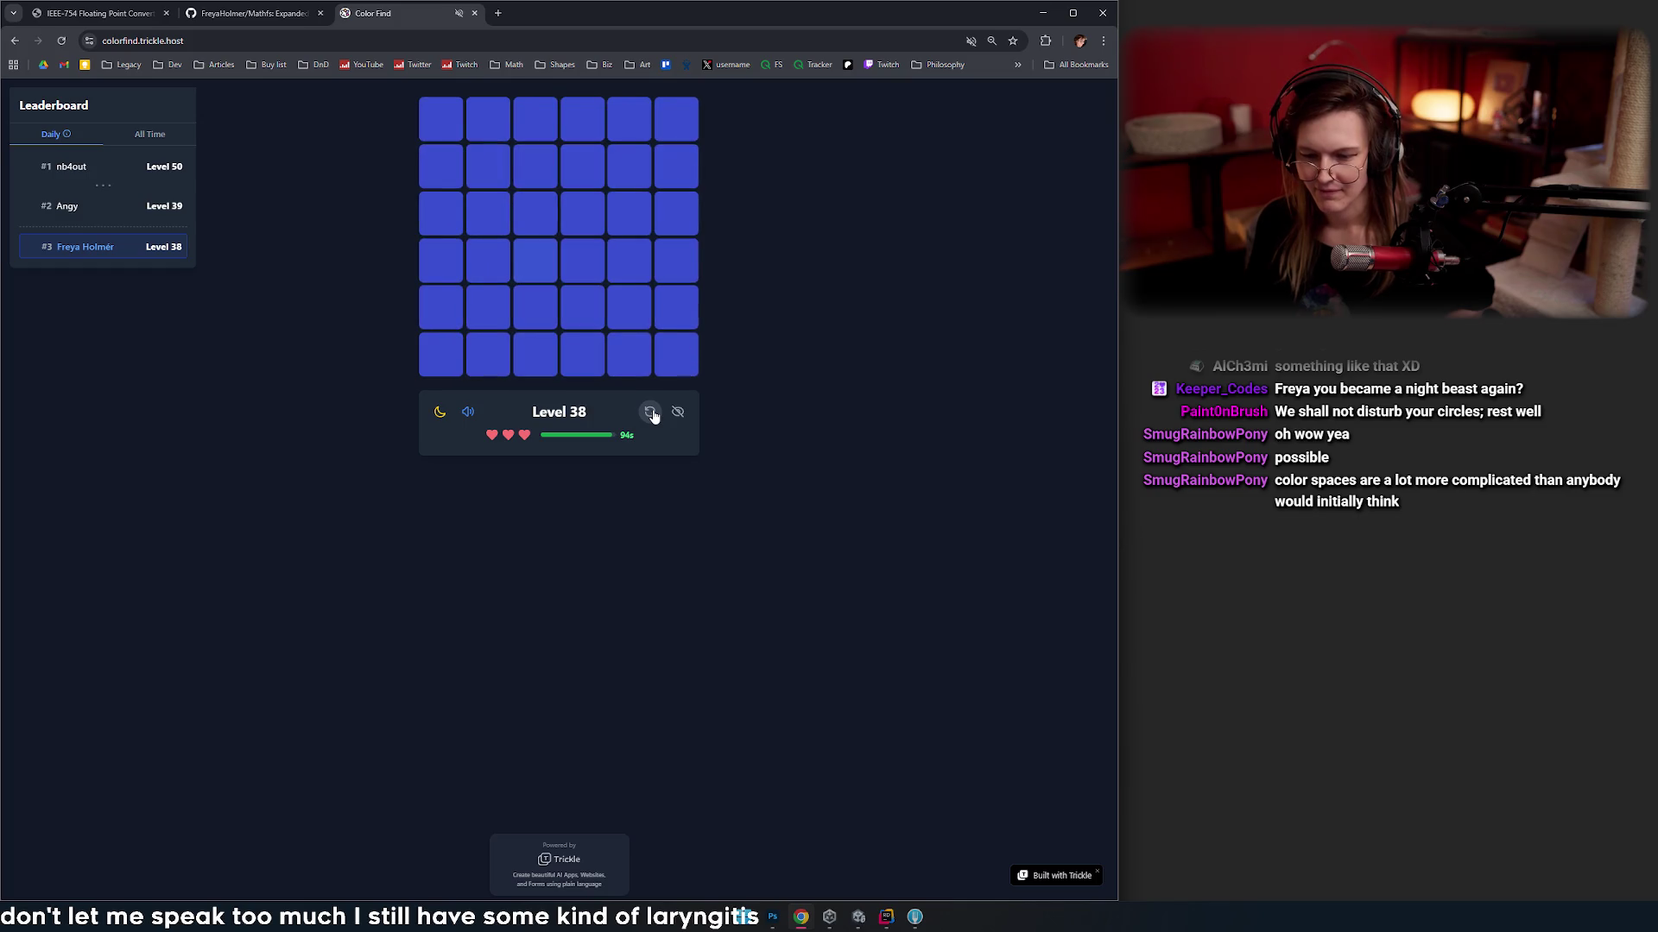
left_click(537, 262)
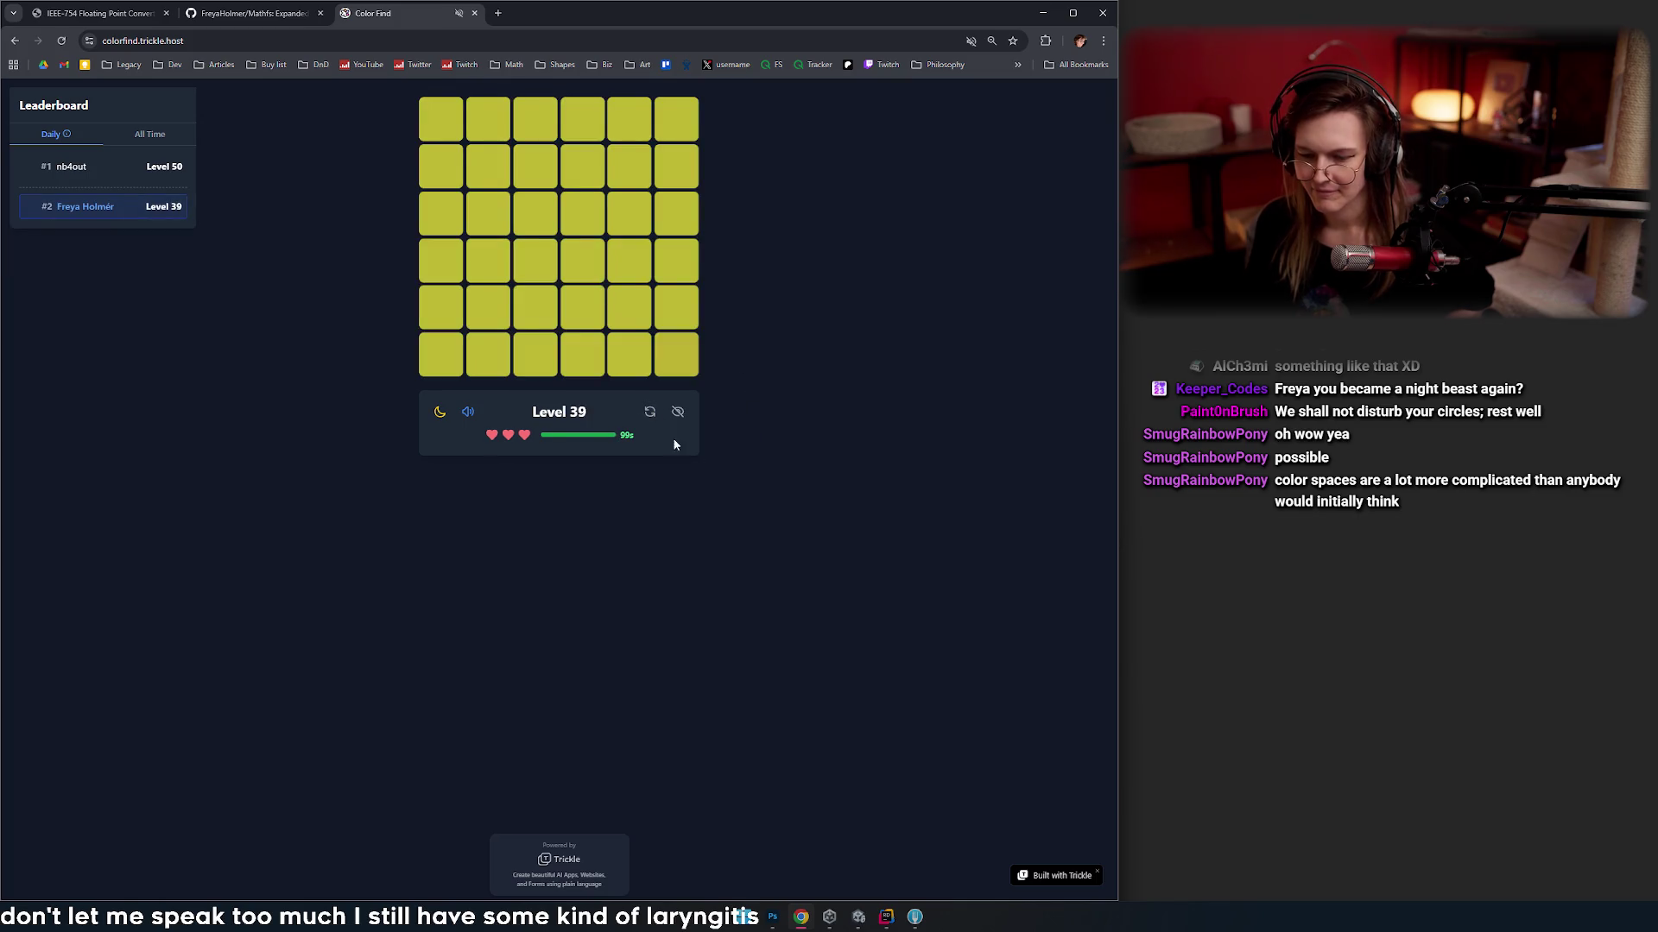
- Clear Level 39, reshuffle the purple Level 40 grid, and zoom the page in with Ctrl+Plus
left_click(650, 414)
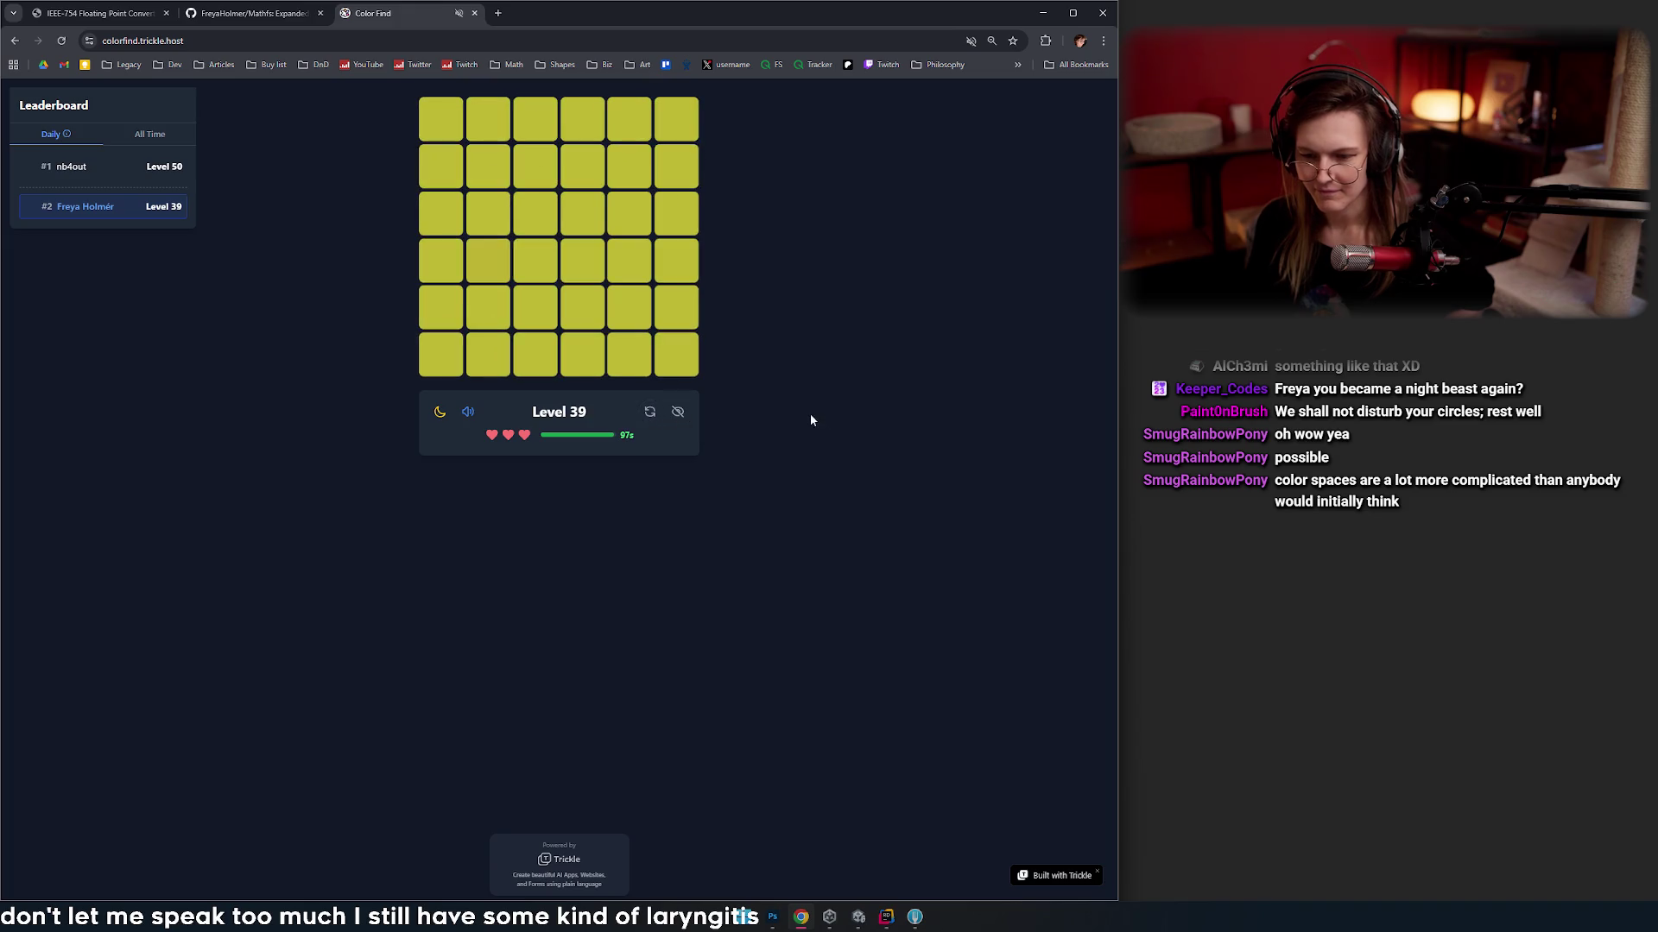
left_click(650, 413)
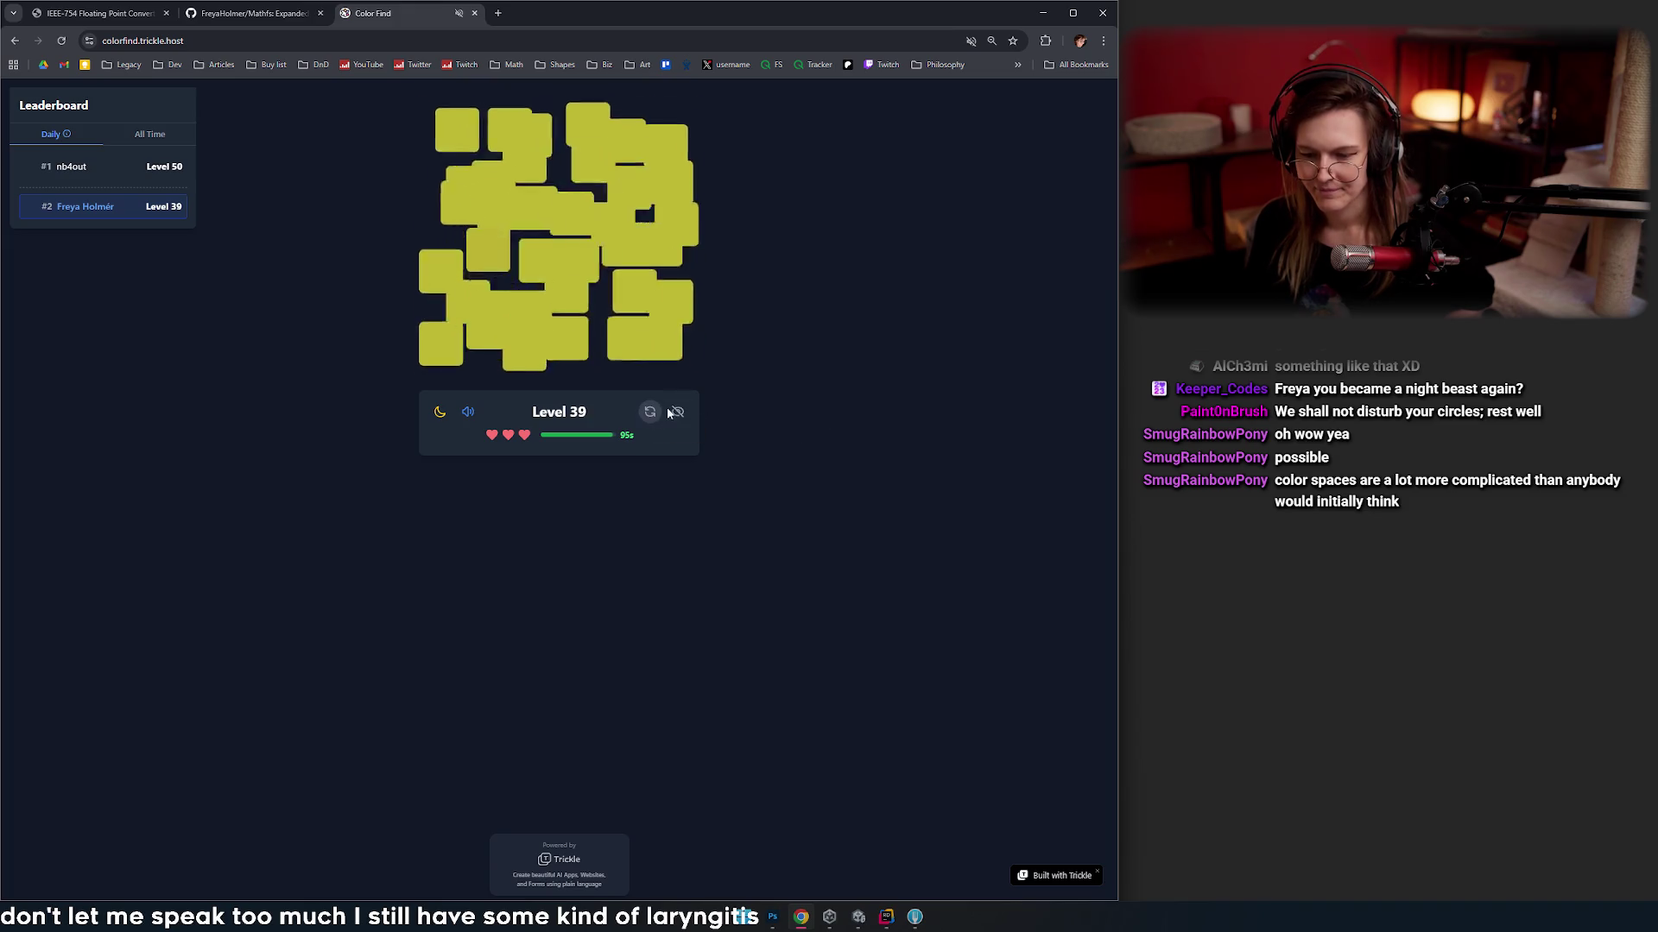
left_click(493, 163)
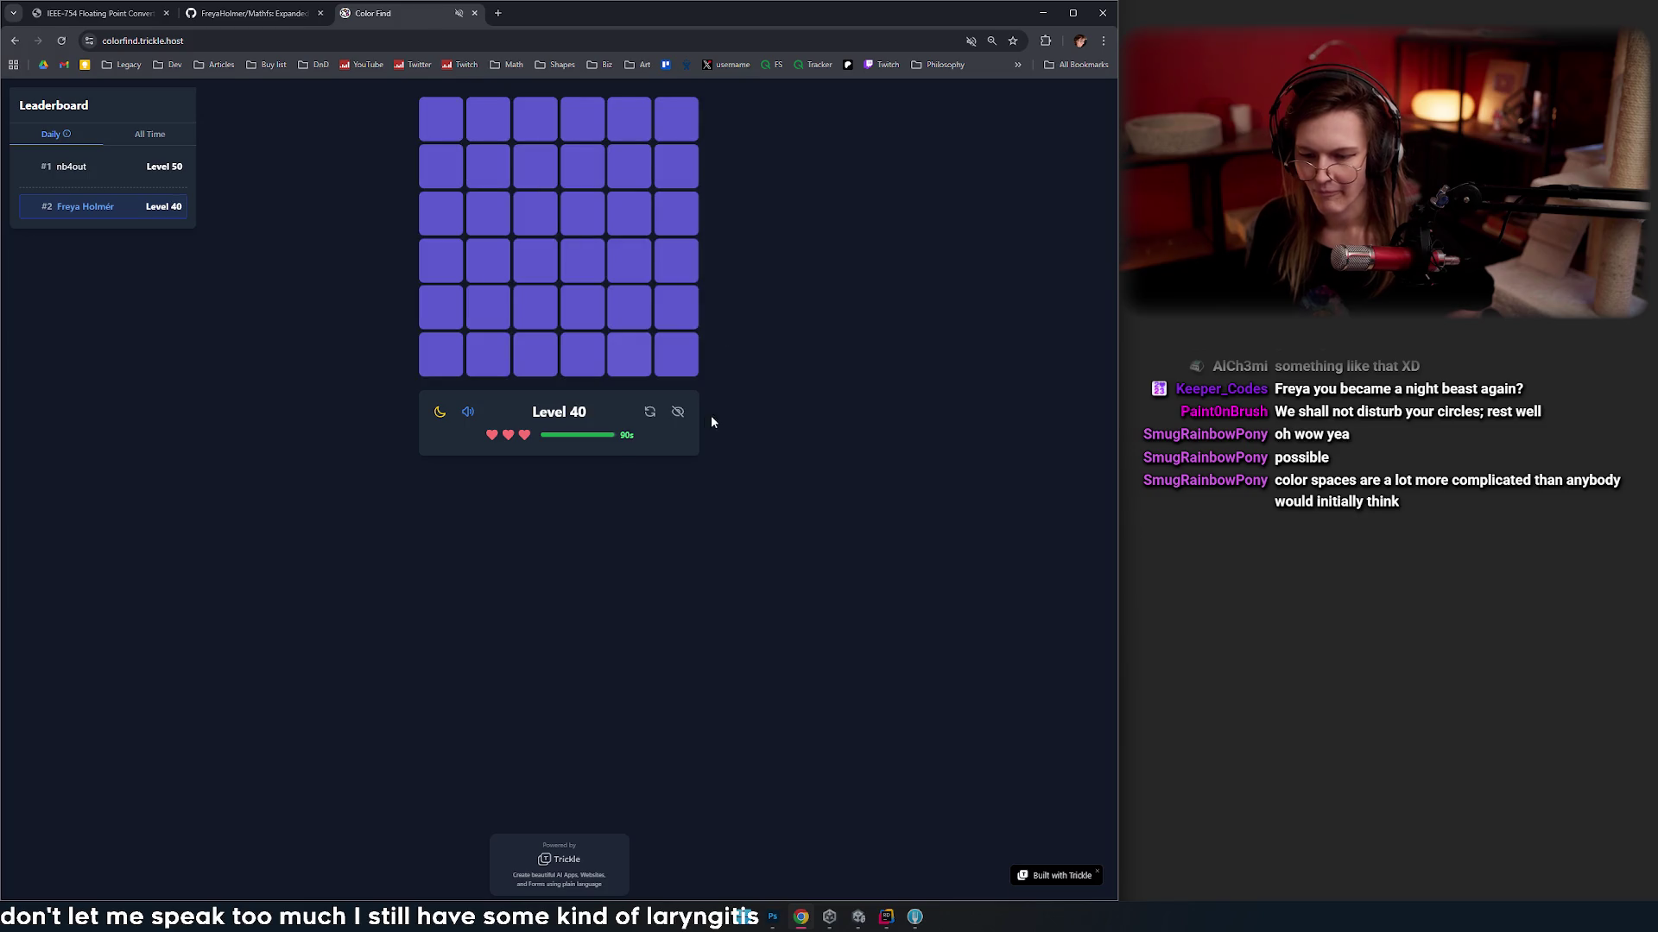
left_click(650, 413)
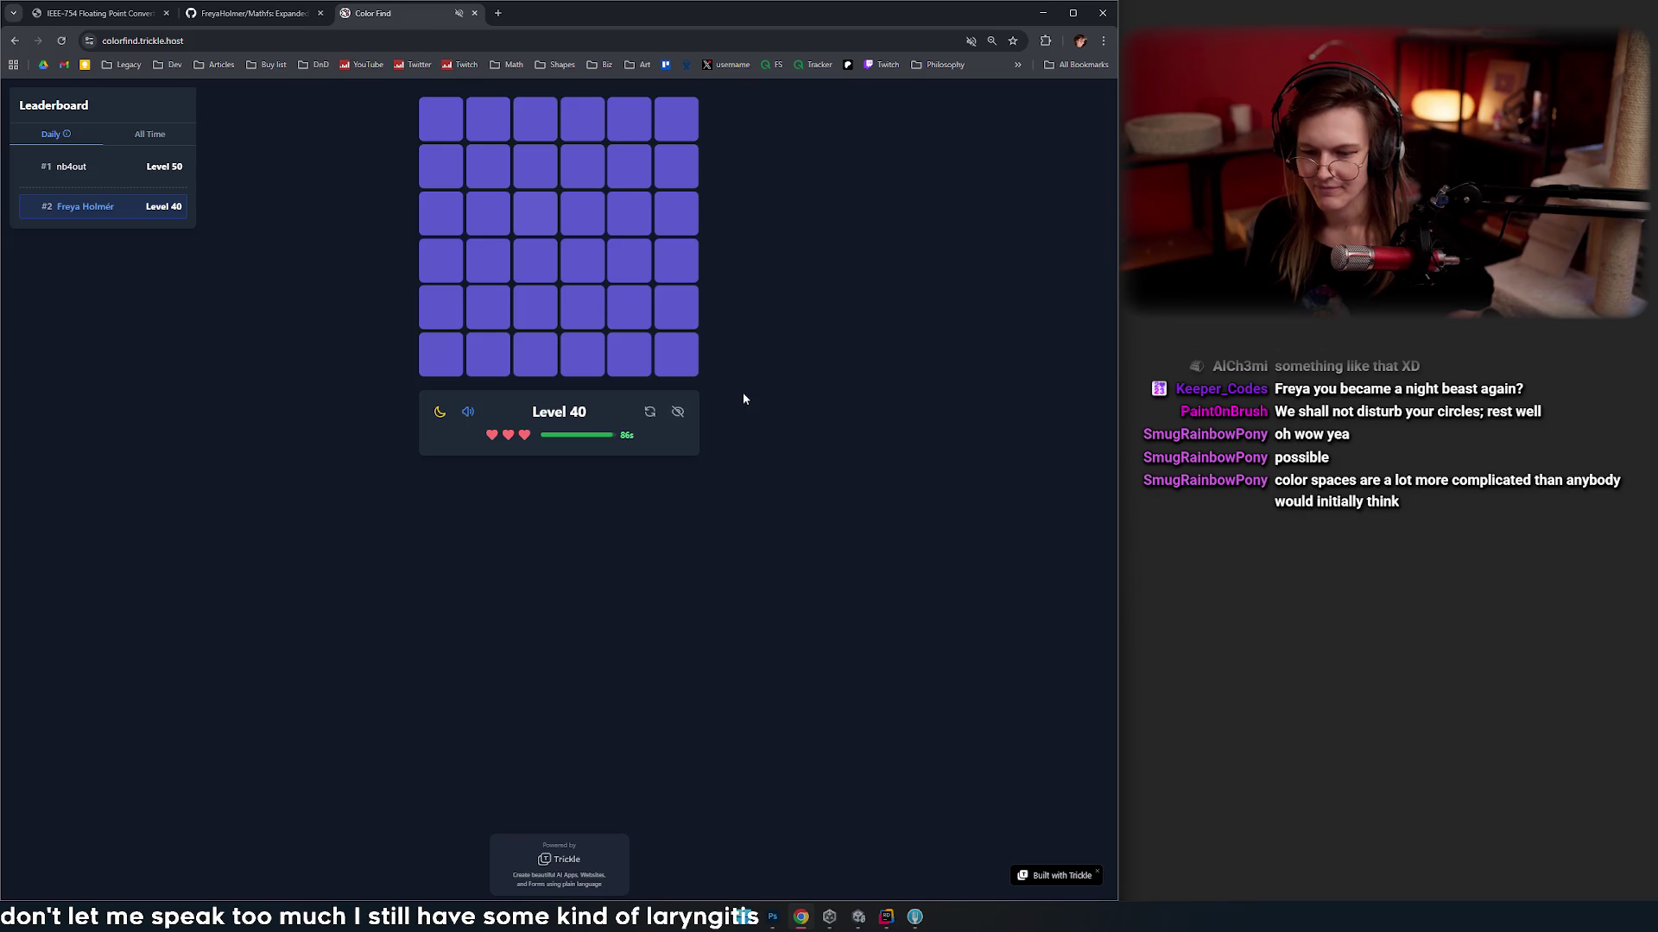
left_click(653, 414)
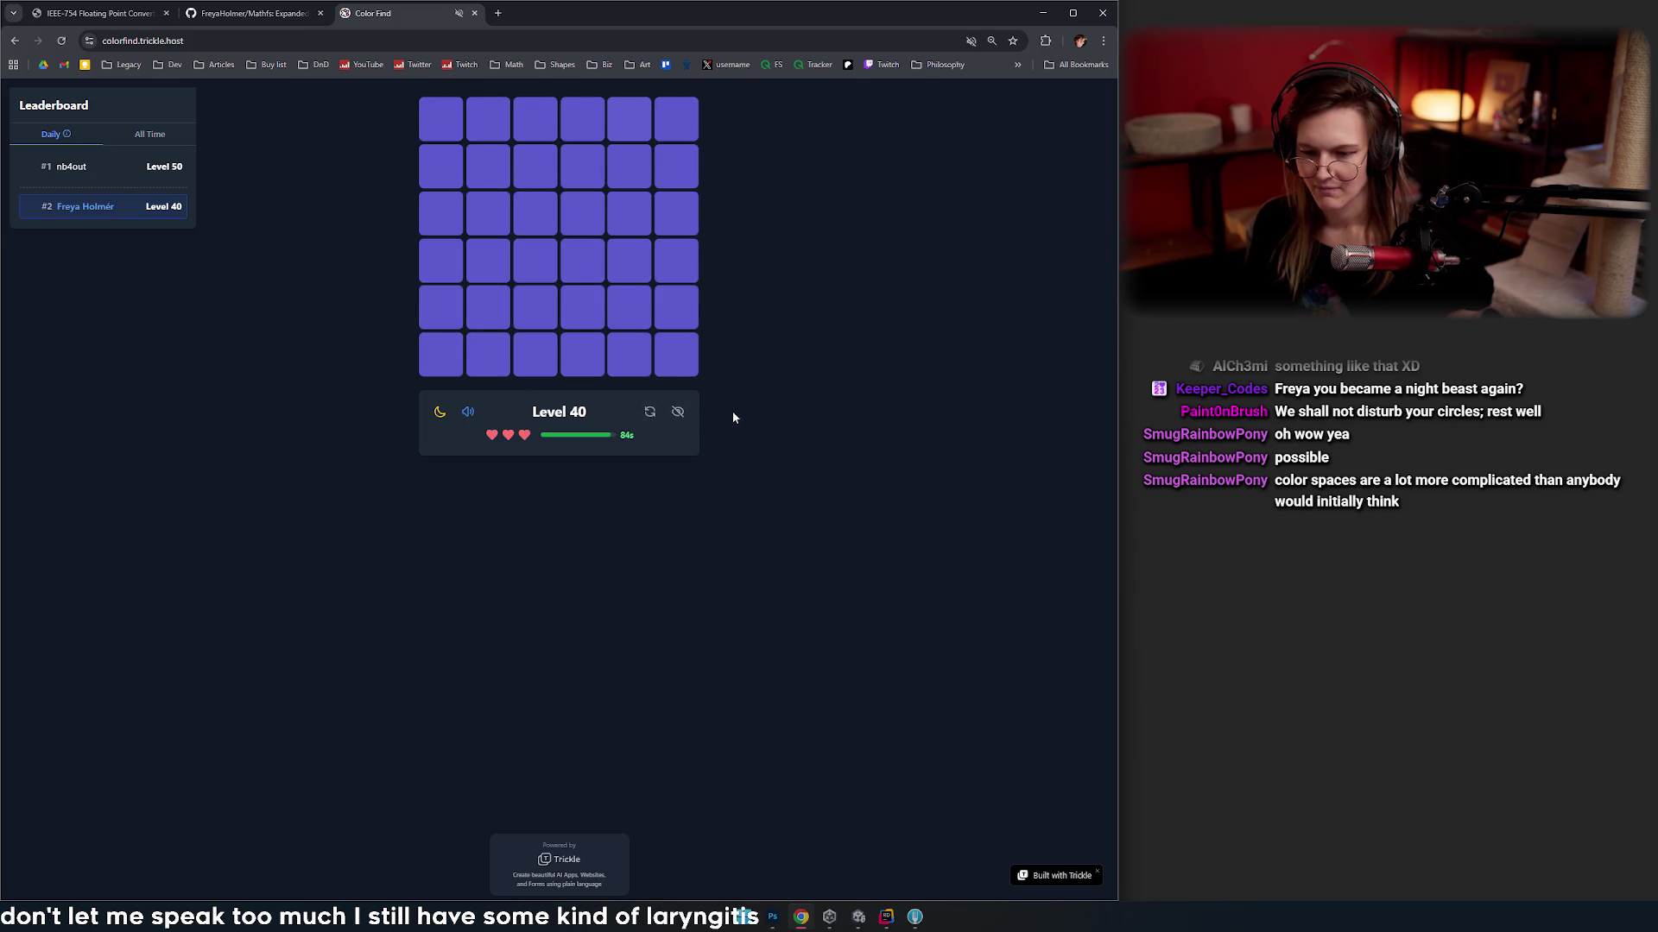
left_click(650, 413)
left_click(649, 415)
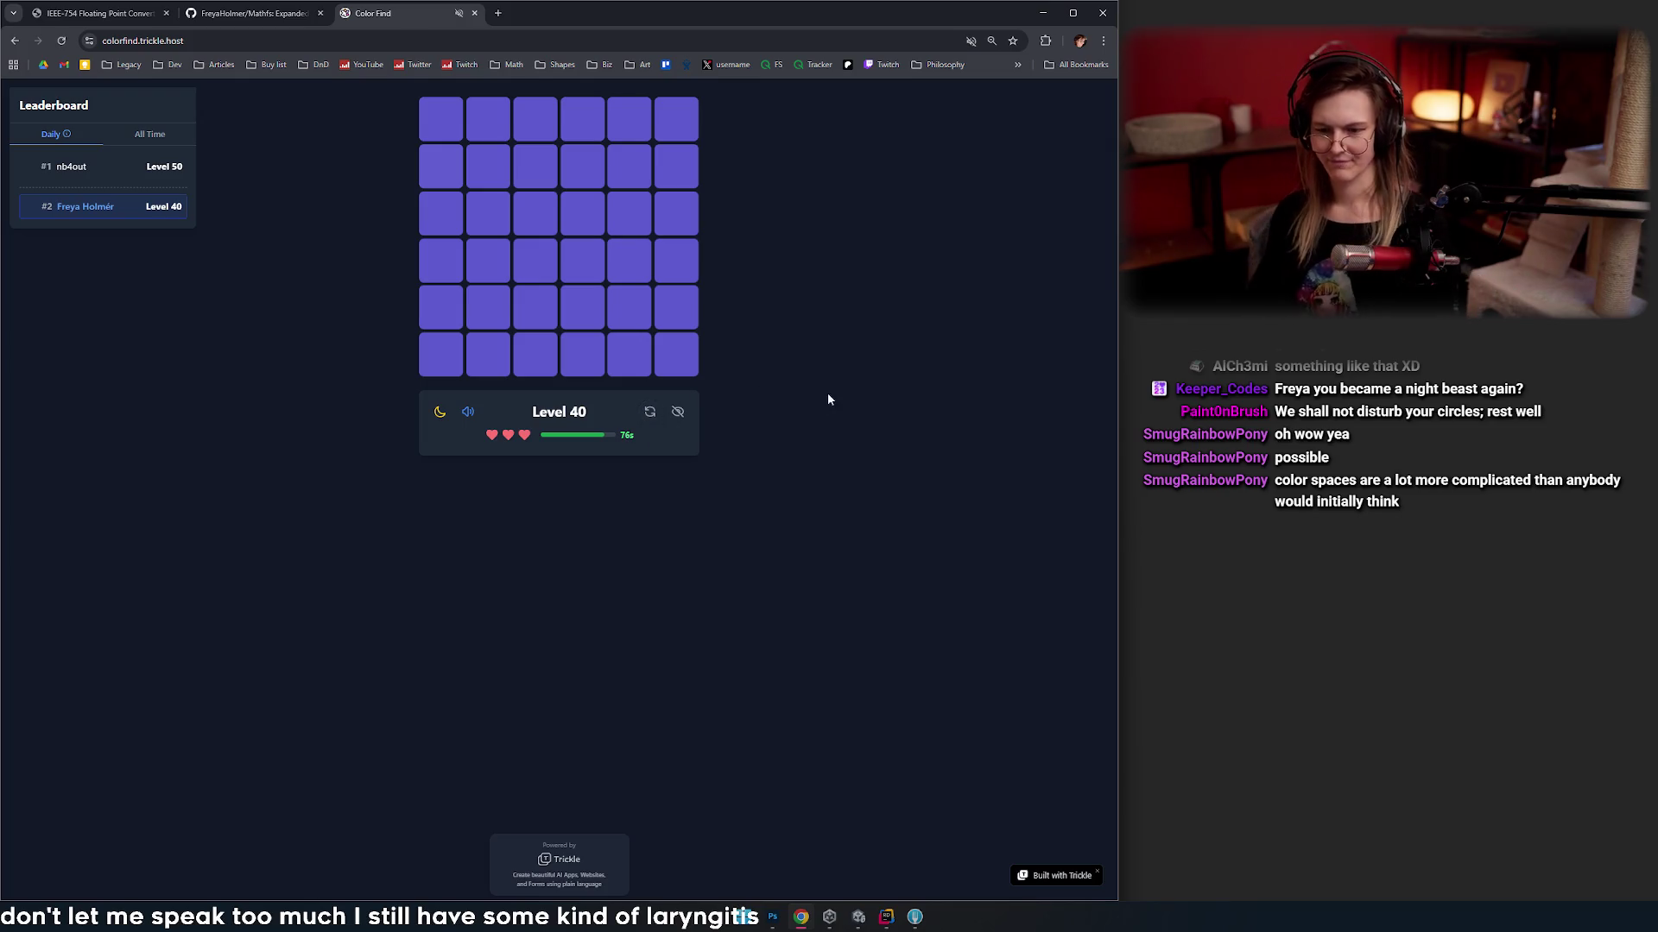
key("ctrl+plus")
key("ctrl+plus")
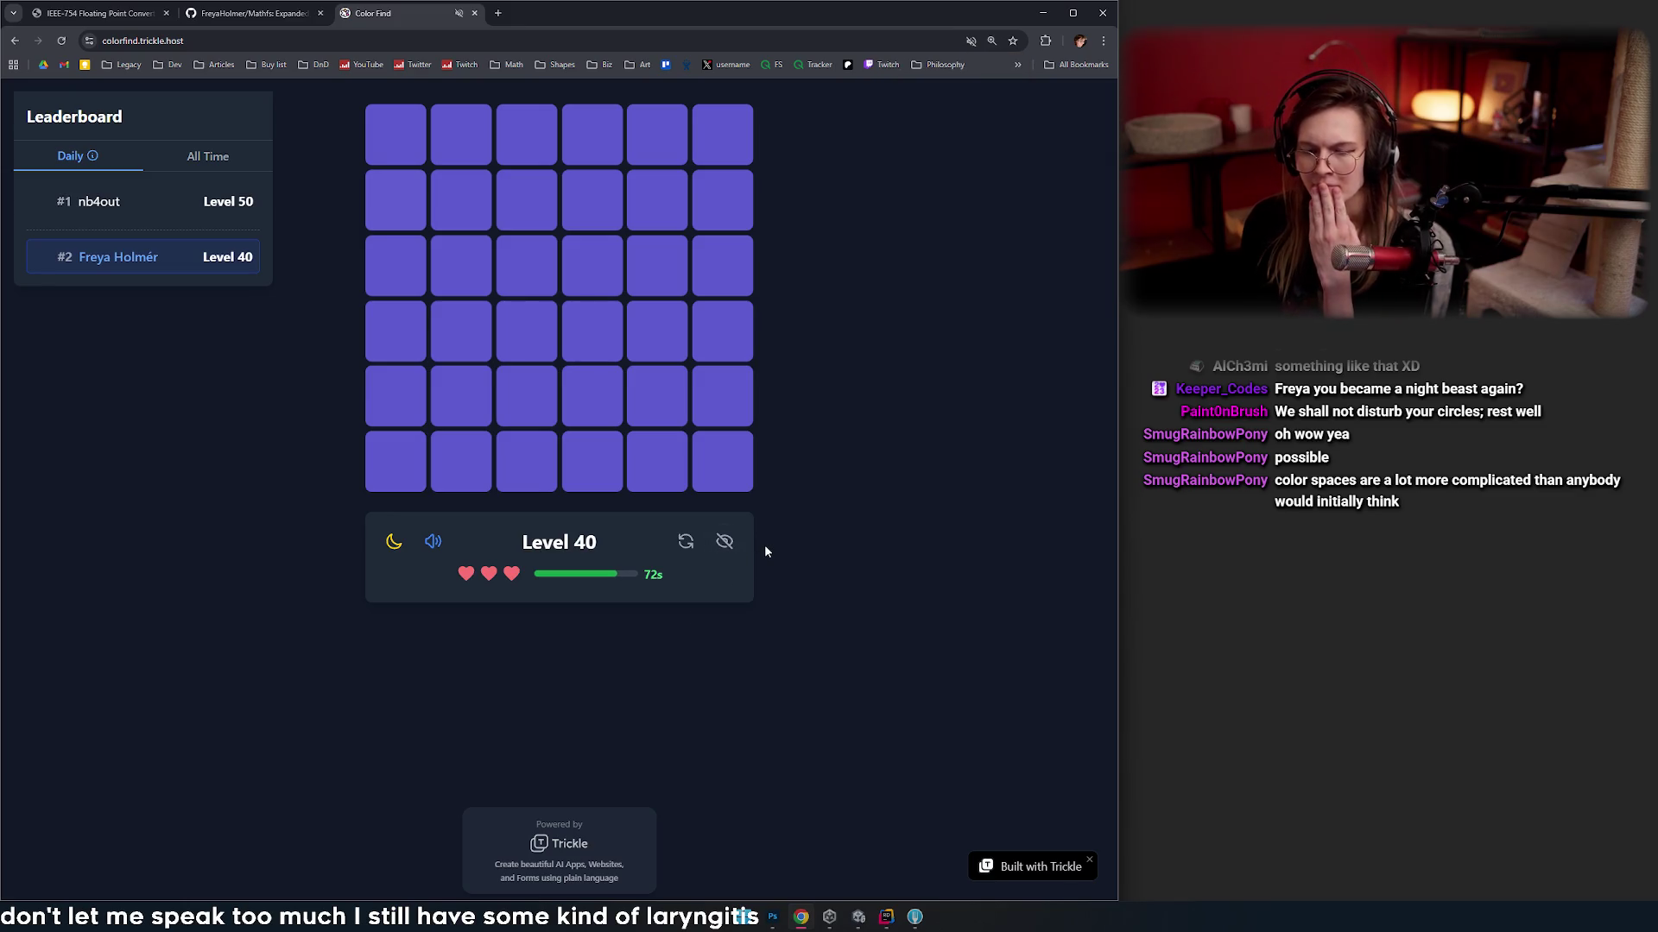
- Reshuffle the purple grid seven times and pick the odd tile to clear Level 40
left_click(682, 544)
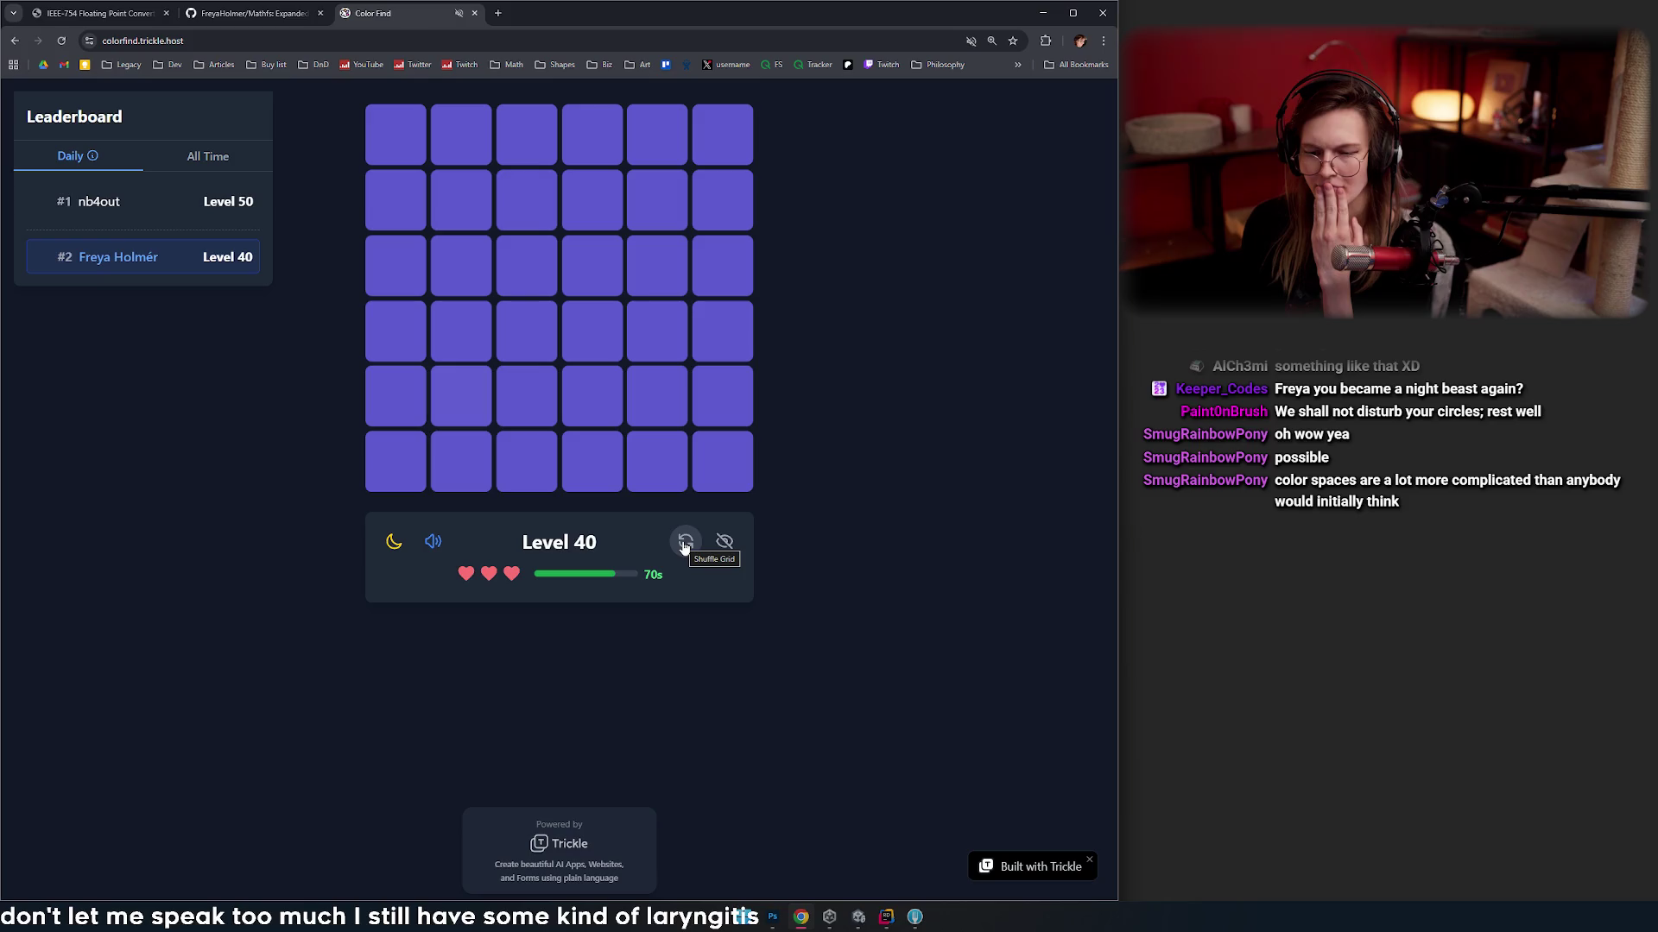
left_click(684, 544)
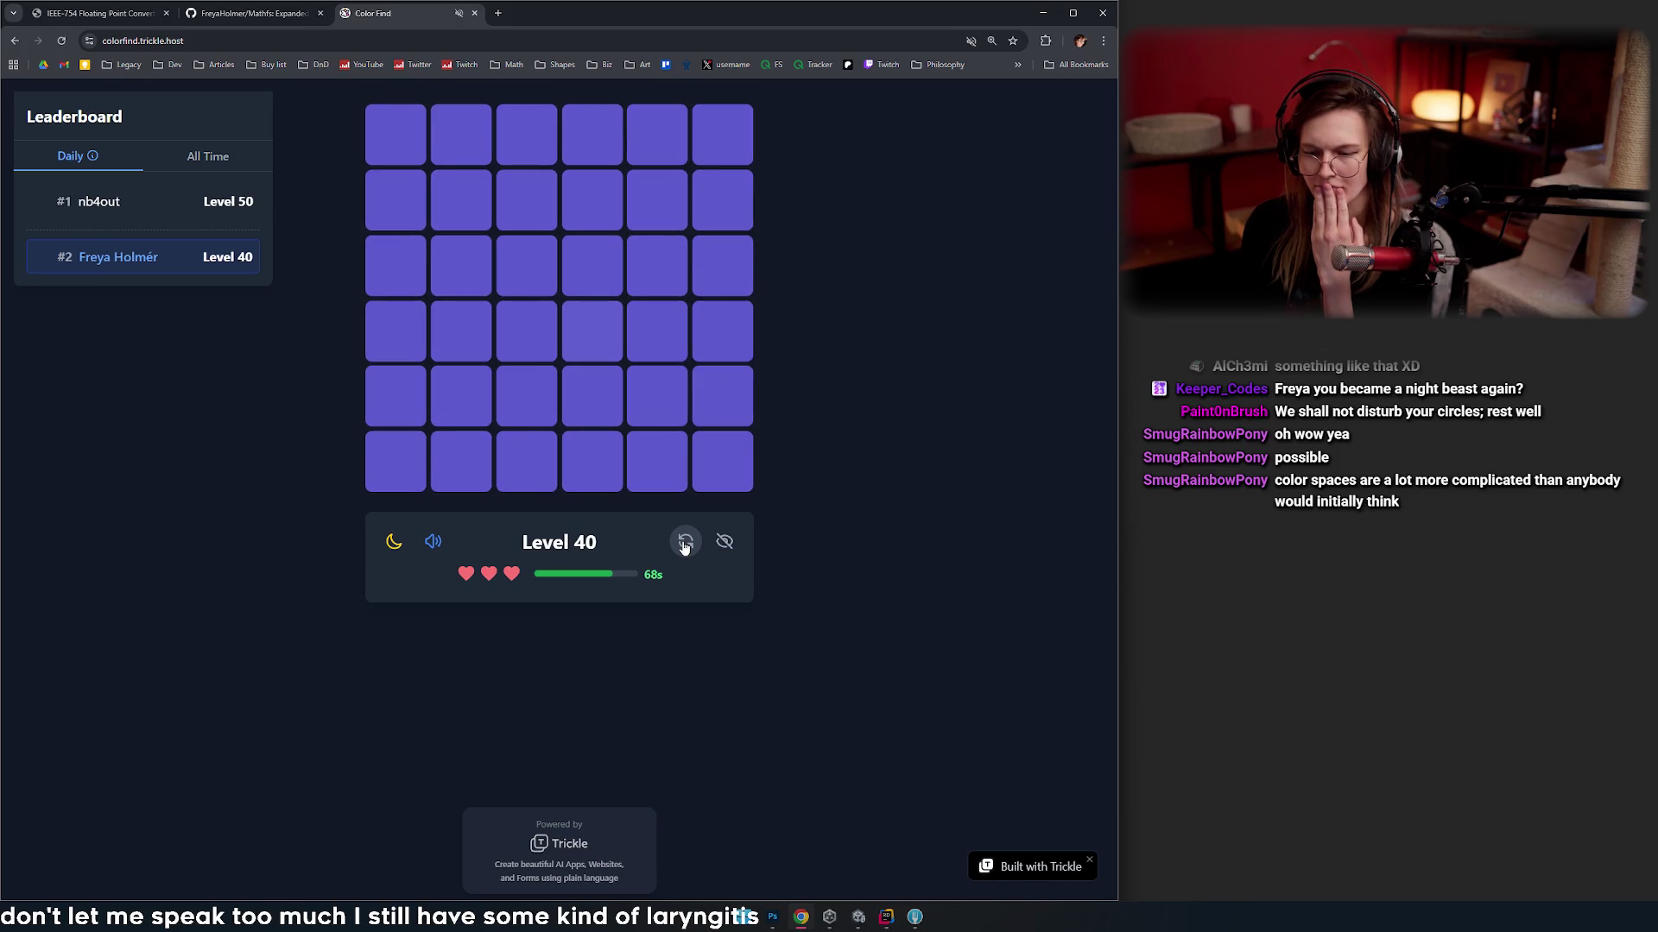
left_click(685, 544)
left_click(685, 544)
left_click(684, 544)
left_click(684, 544)
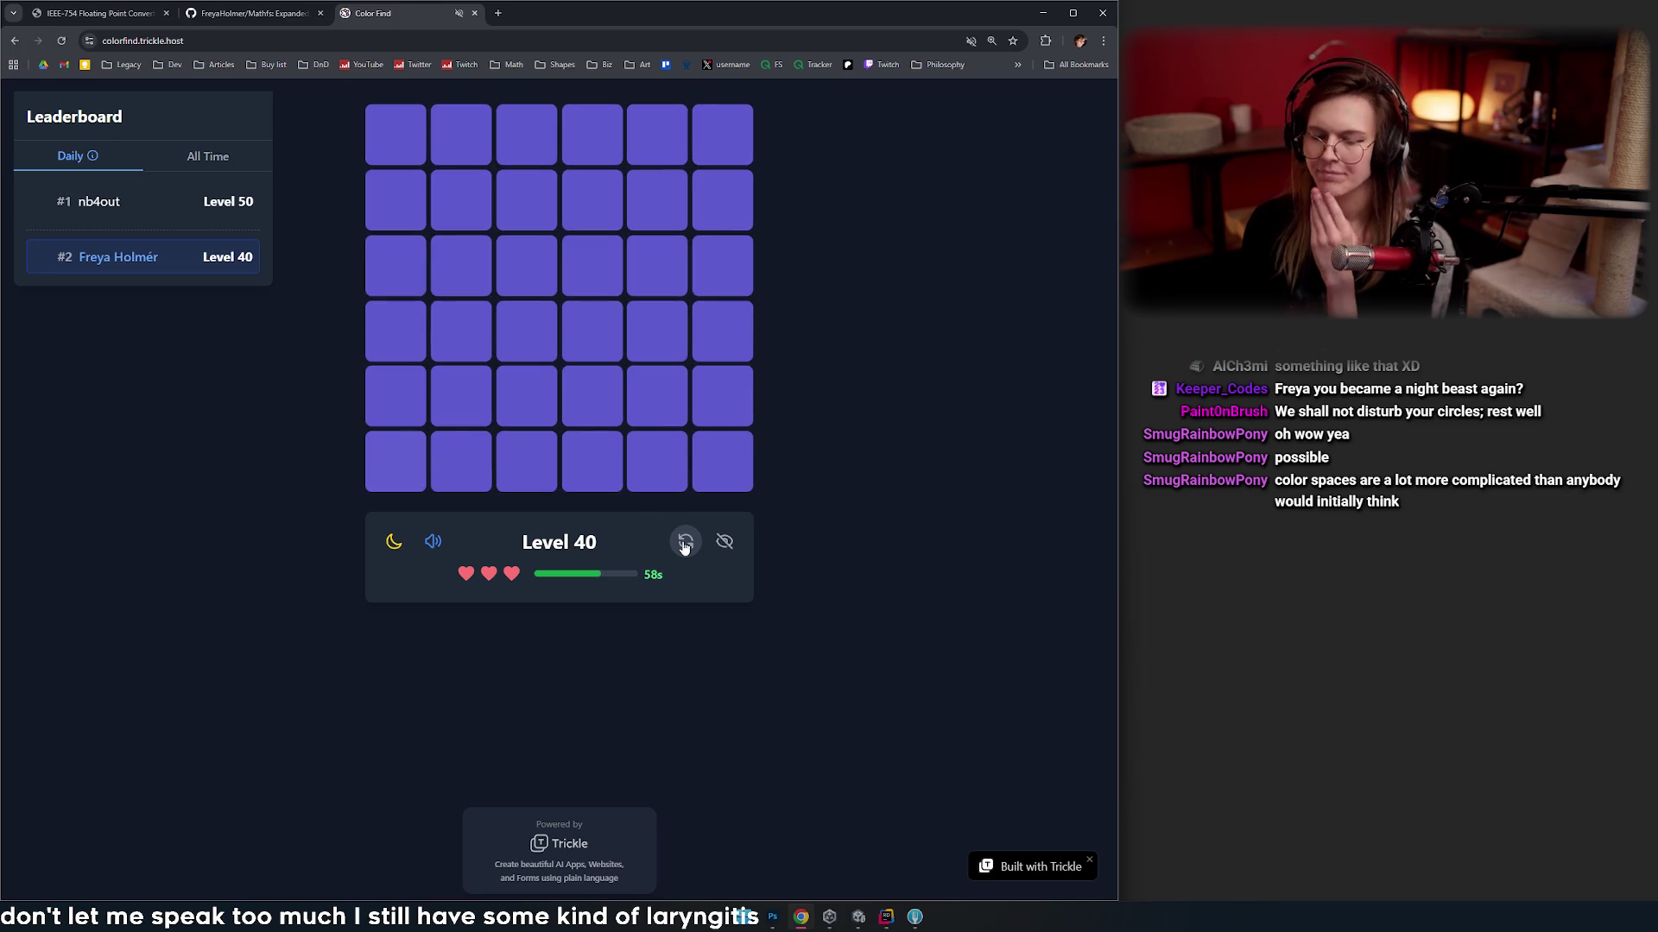
left_click(685, 544)
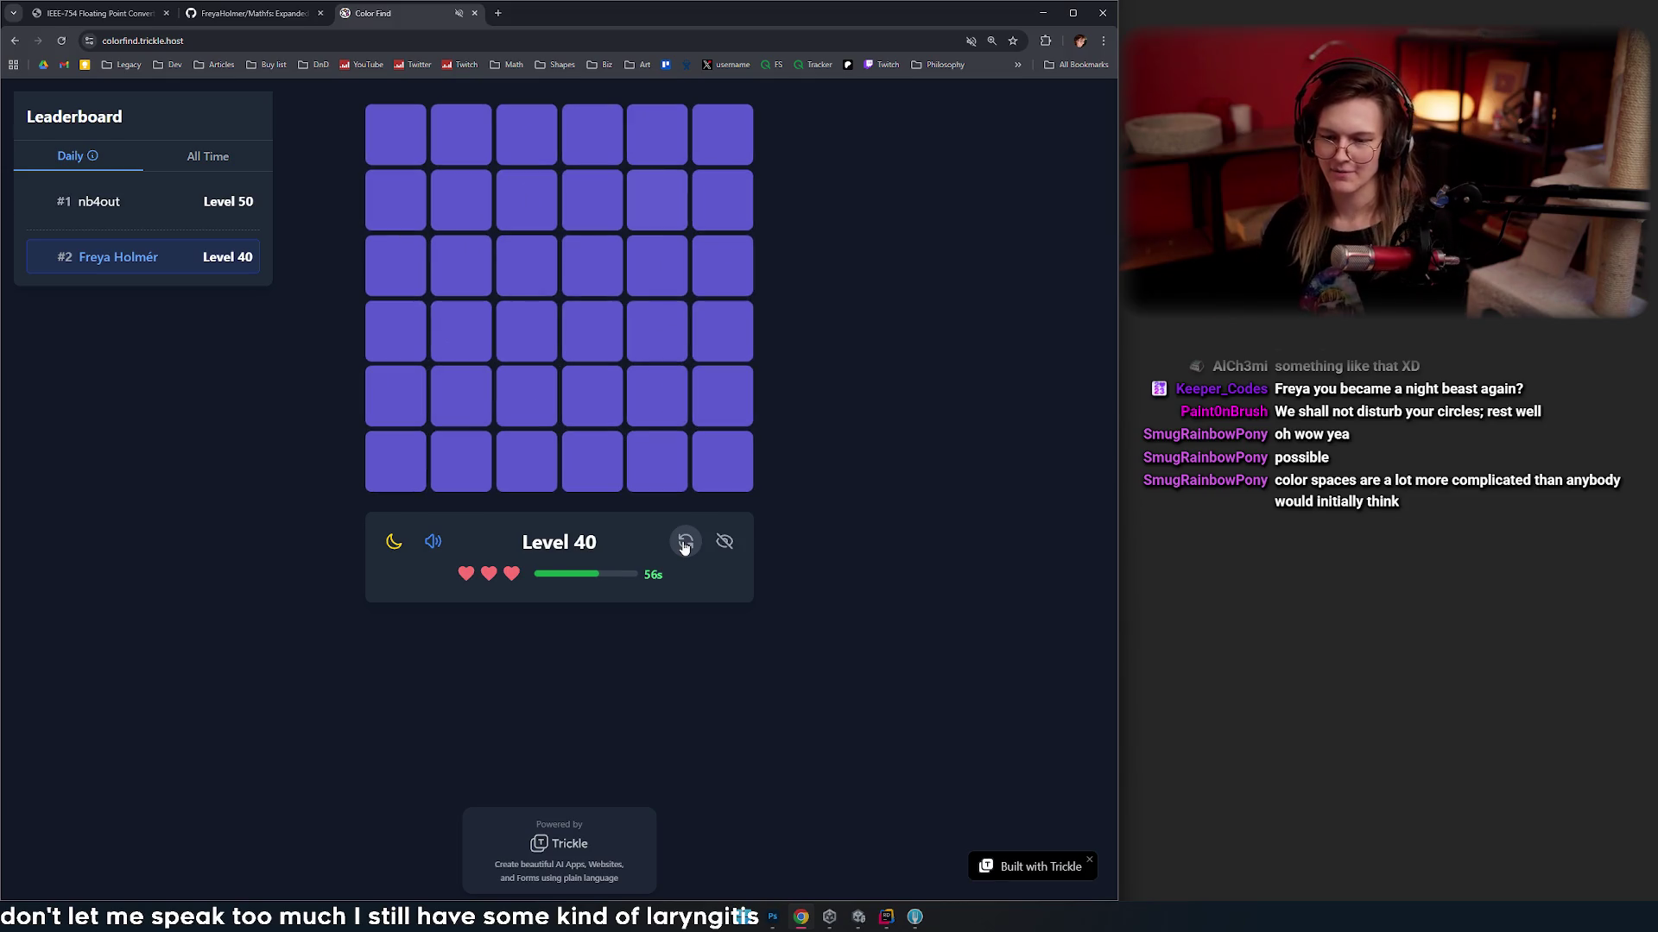
left_click(654, 196)
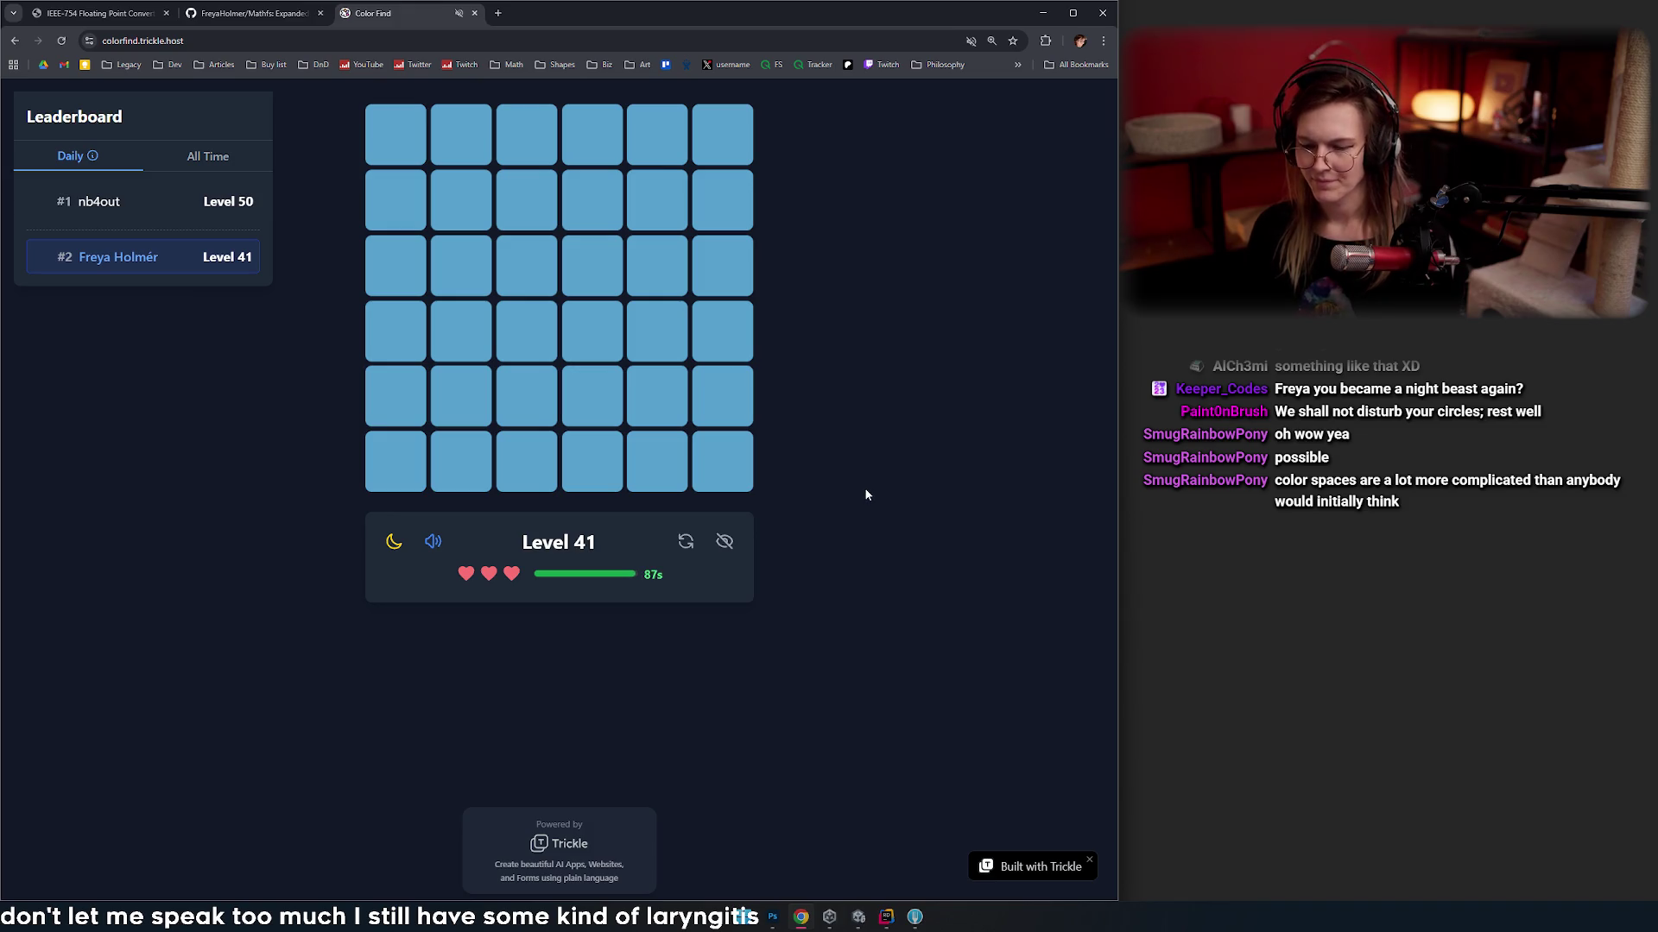
- Reshuffle the blue Level 41 grid eight times searching for the odd tile
left_click(687, 546)
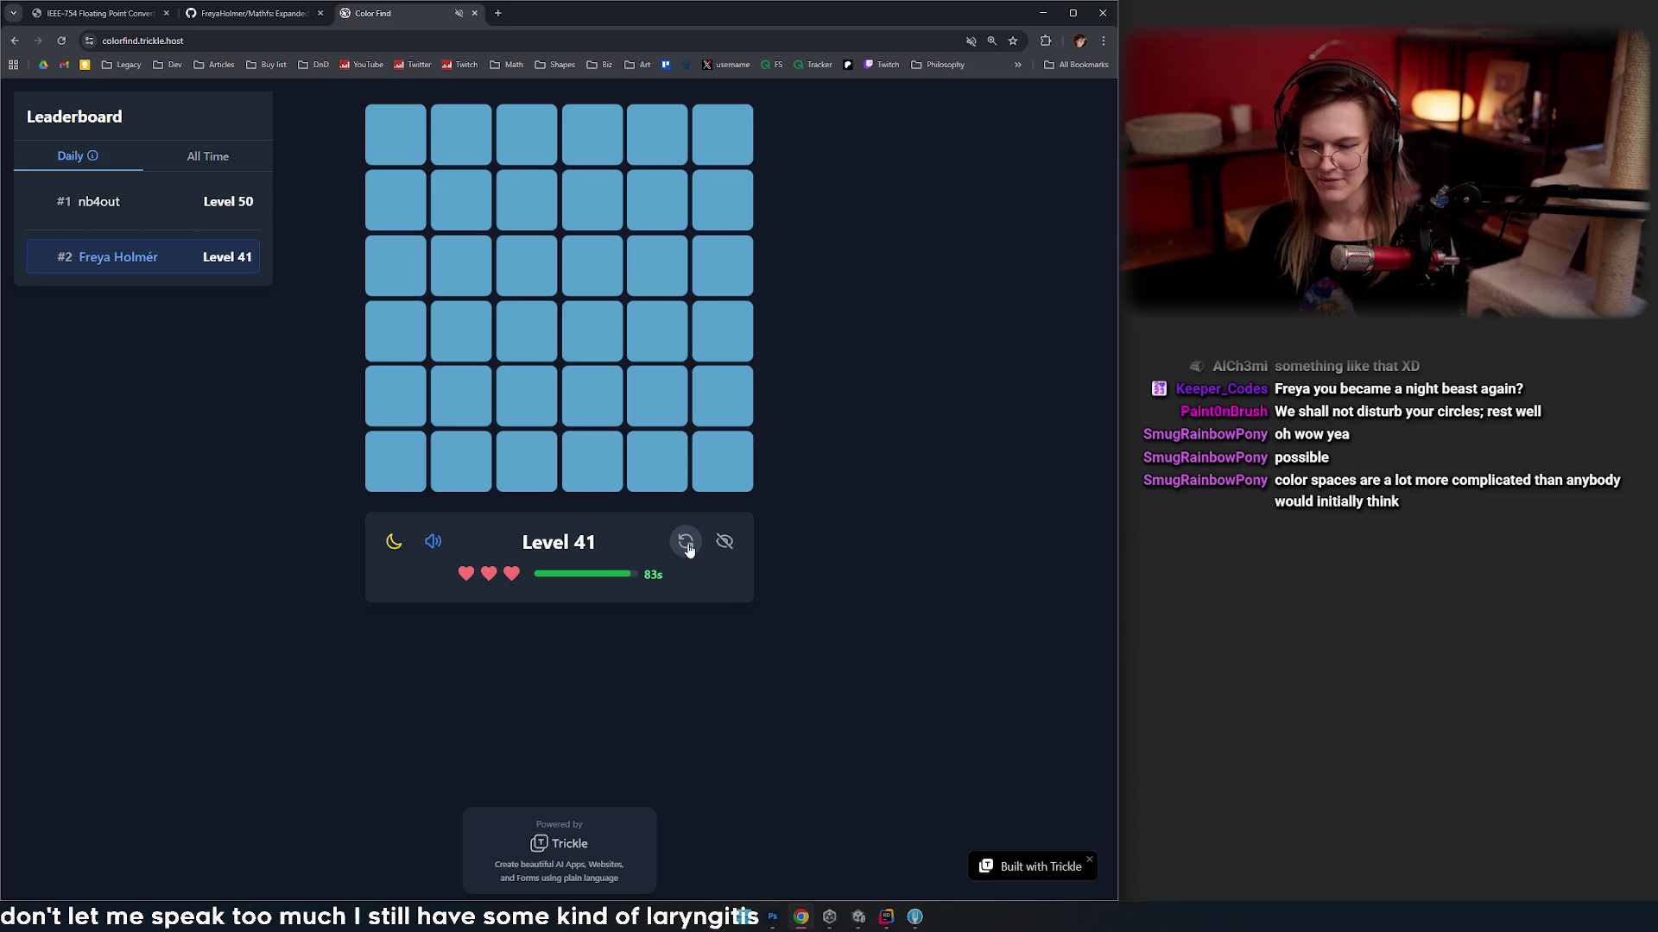
left_click(687, 544)
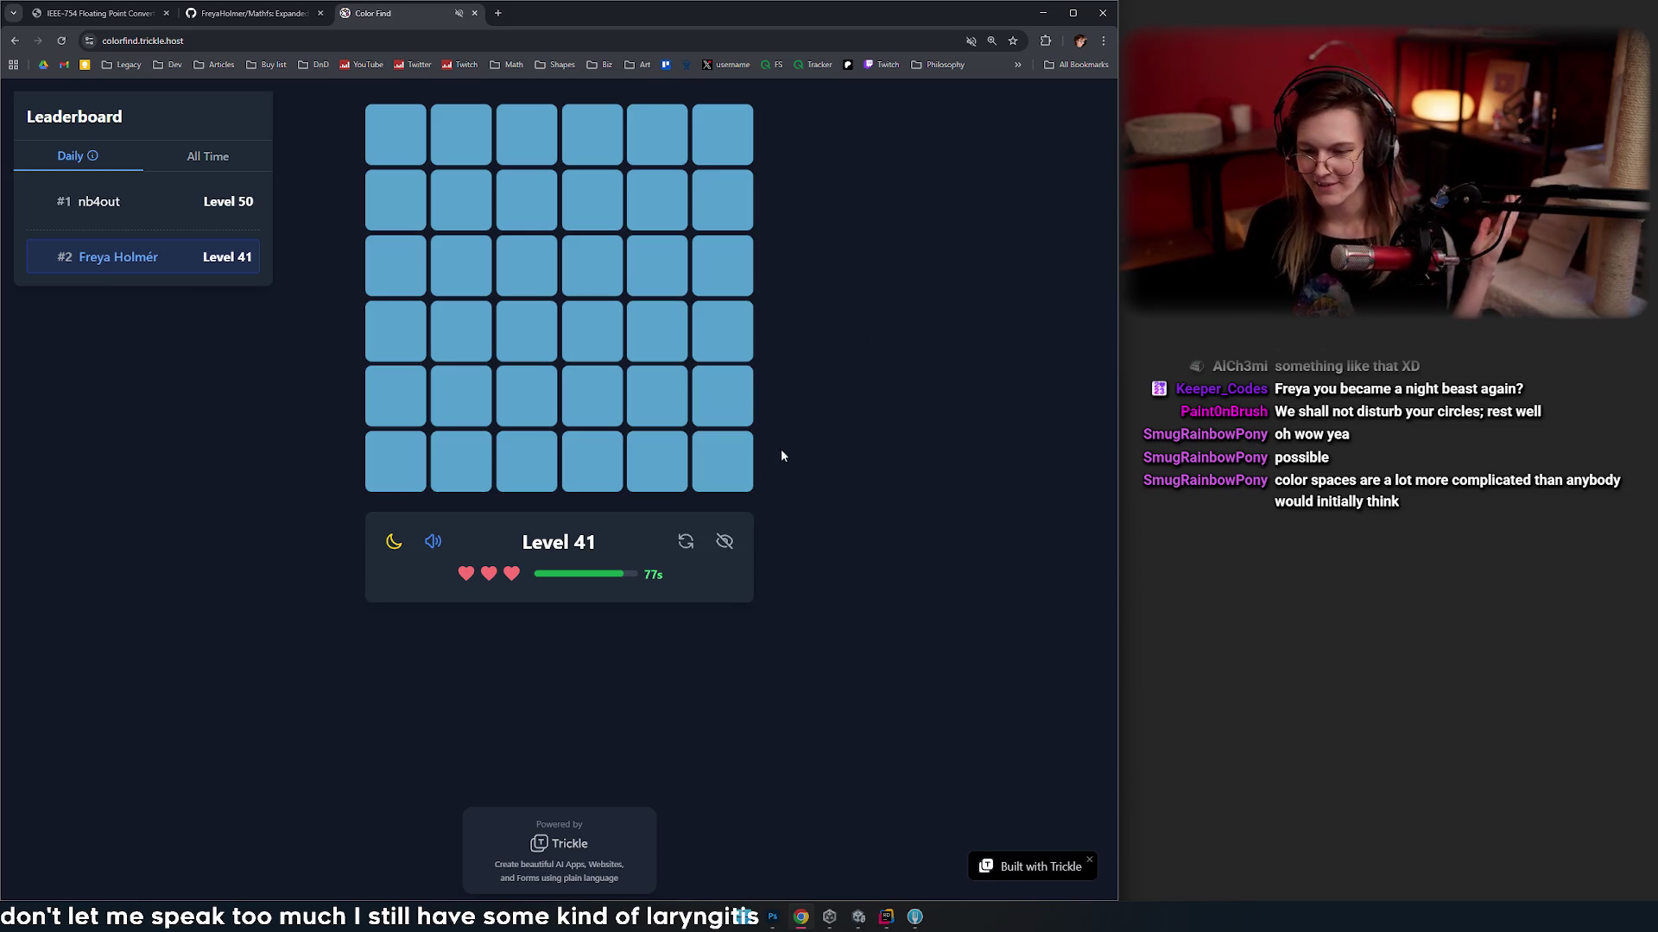
left_click(685, 541)
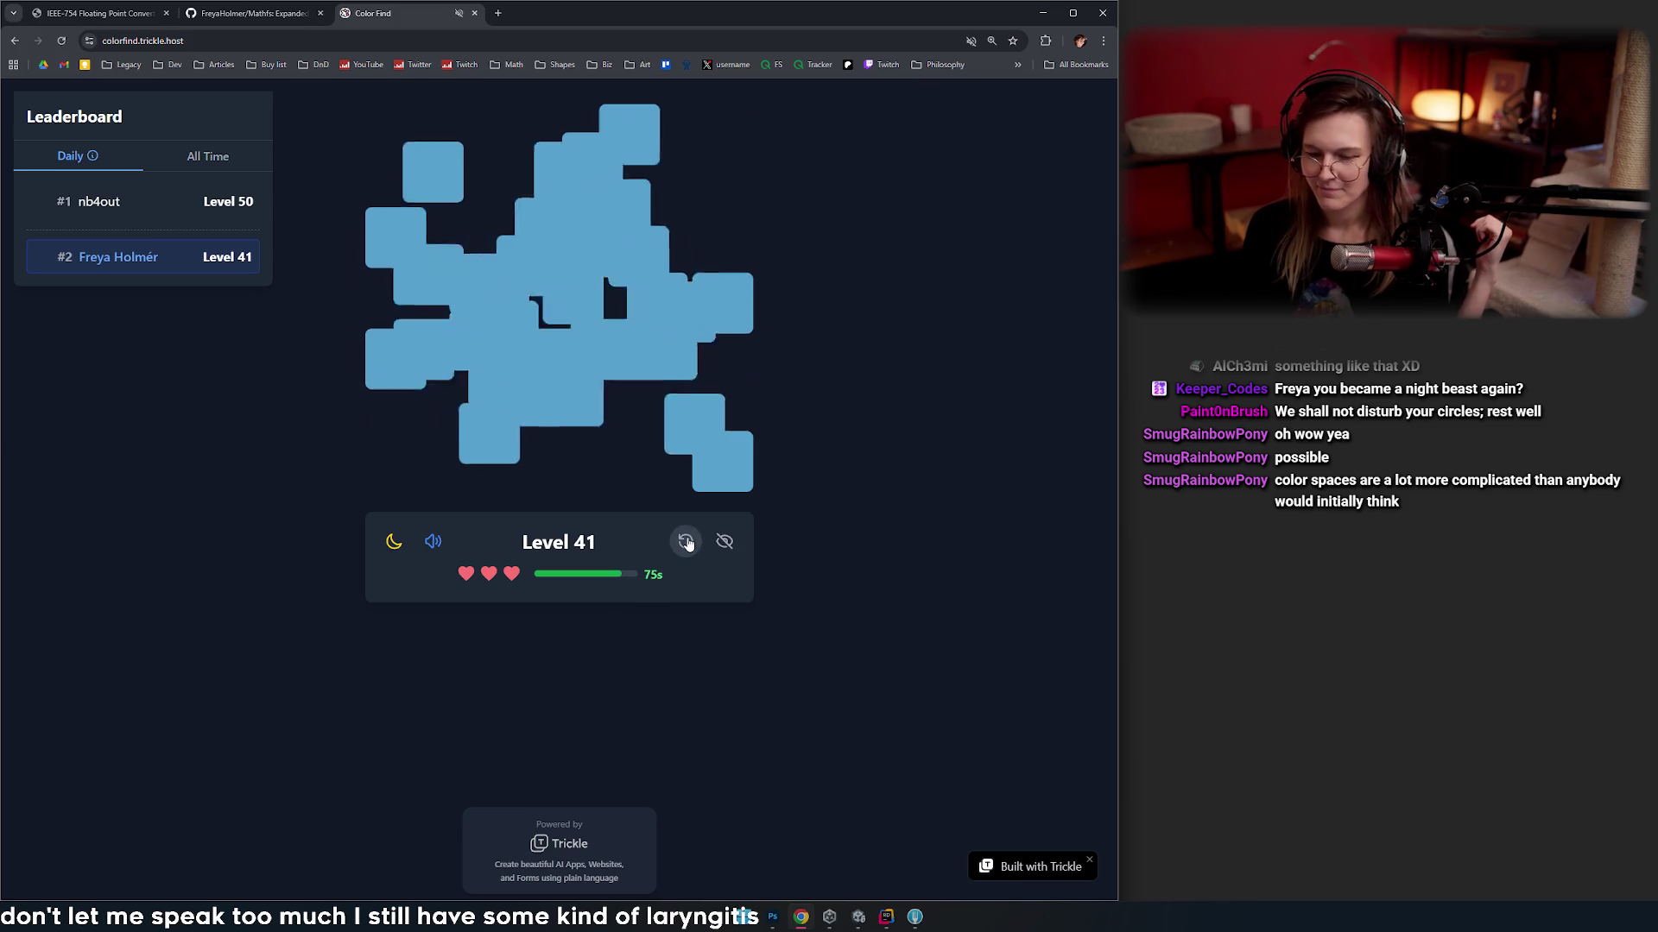
left_click(686, 542)
left_click(687, 541)
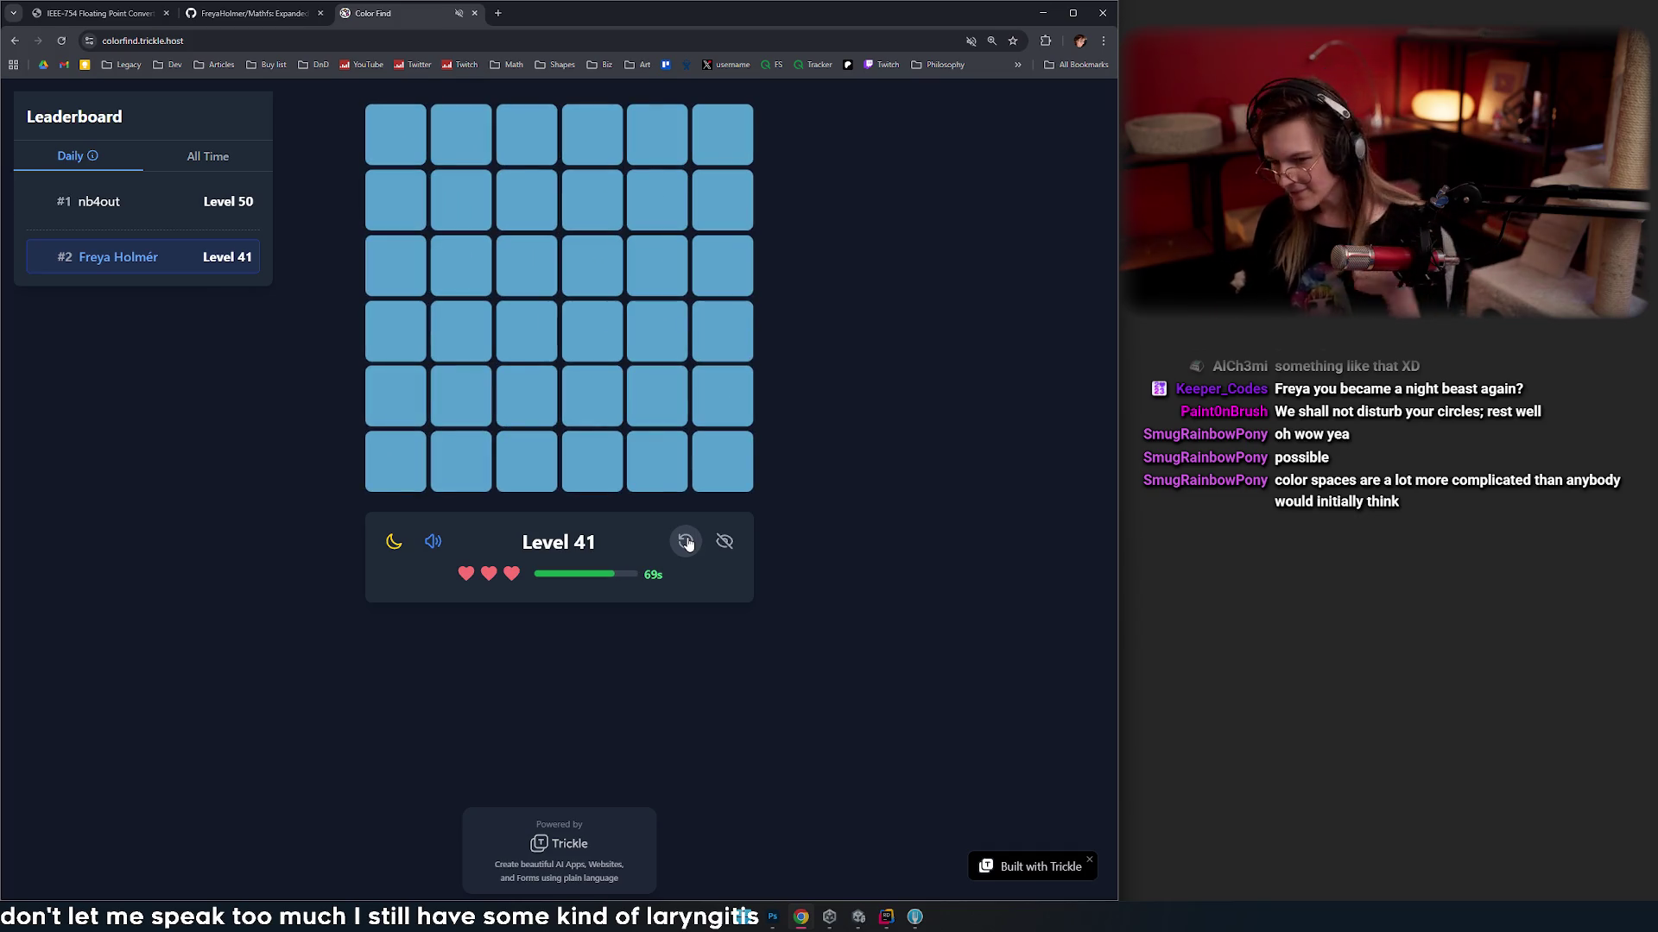
left_click(688, 544)
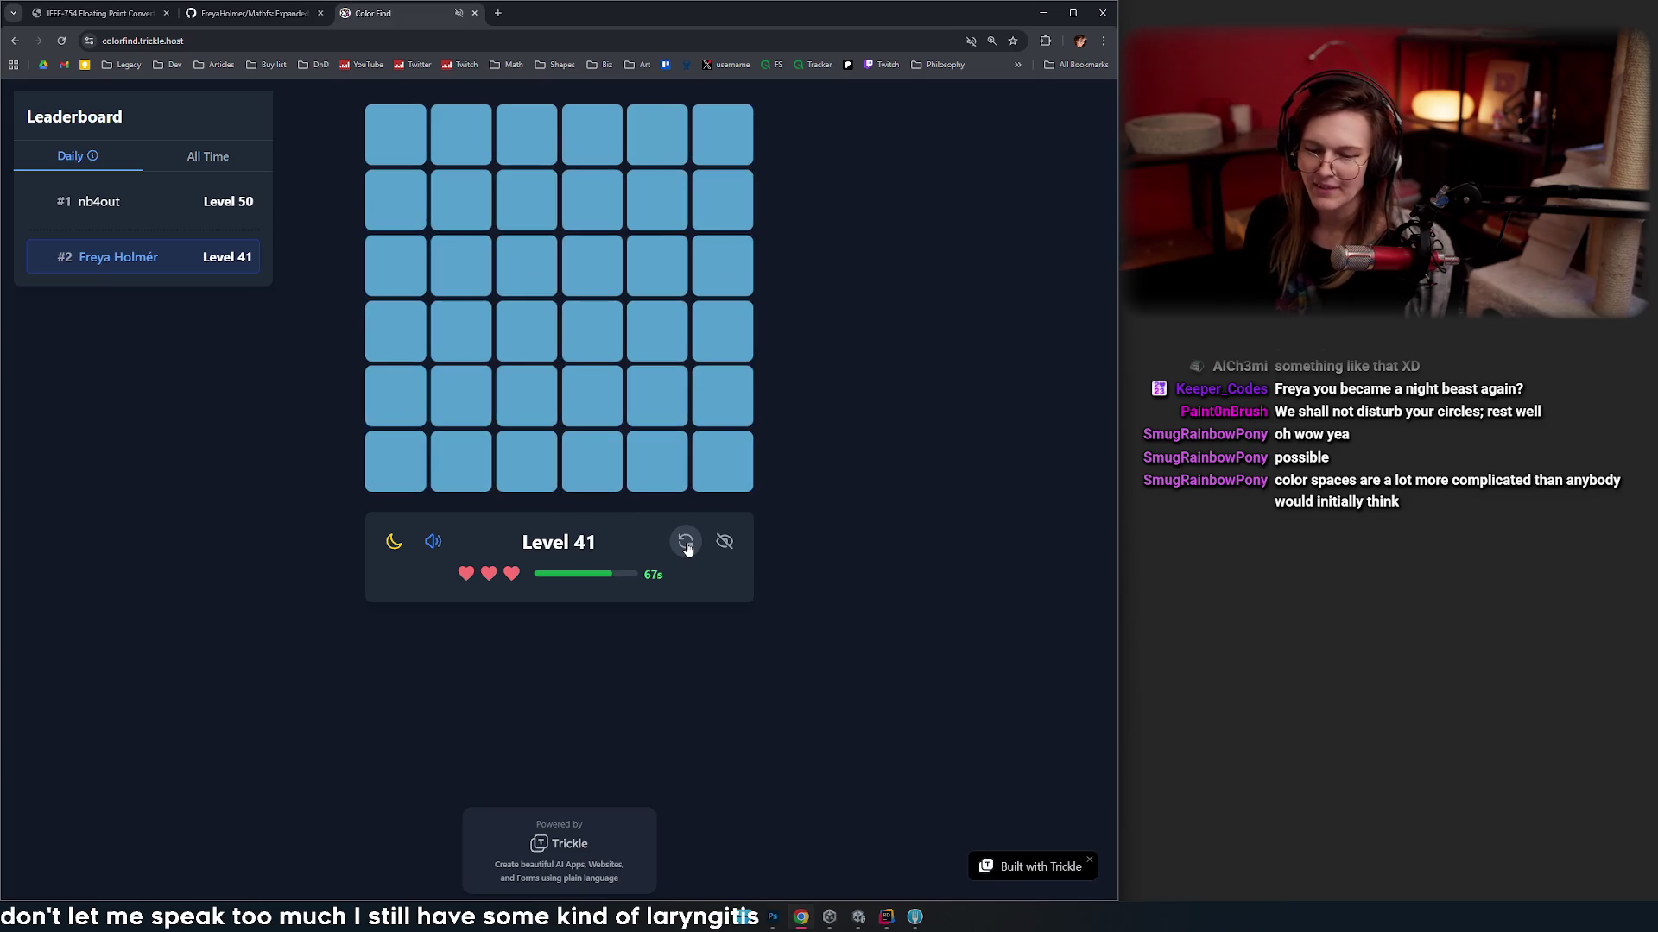
left_click(687, 544)
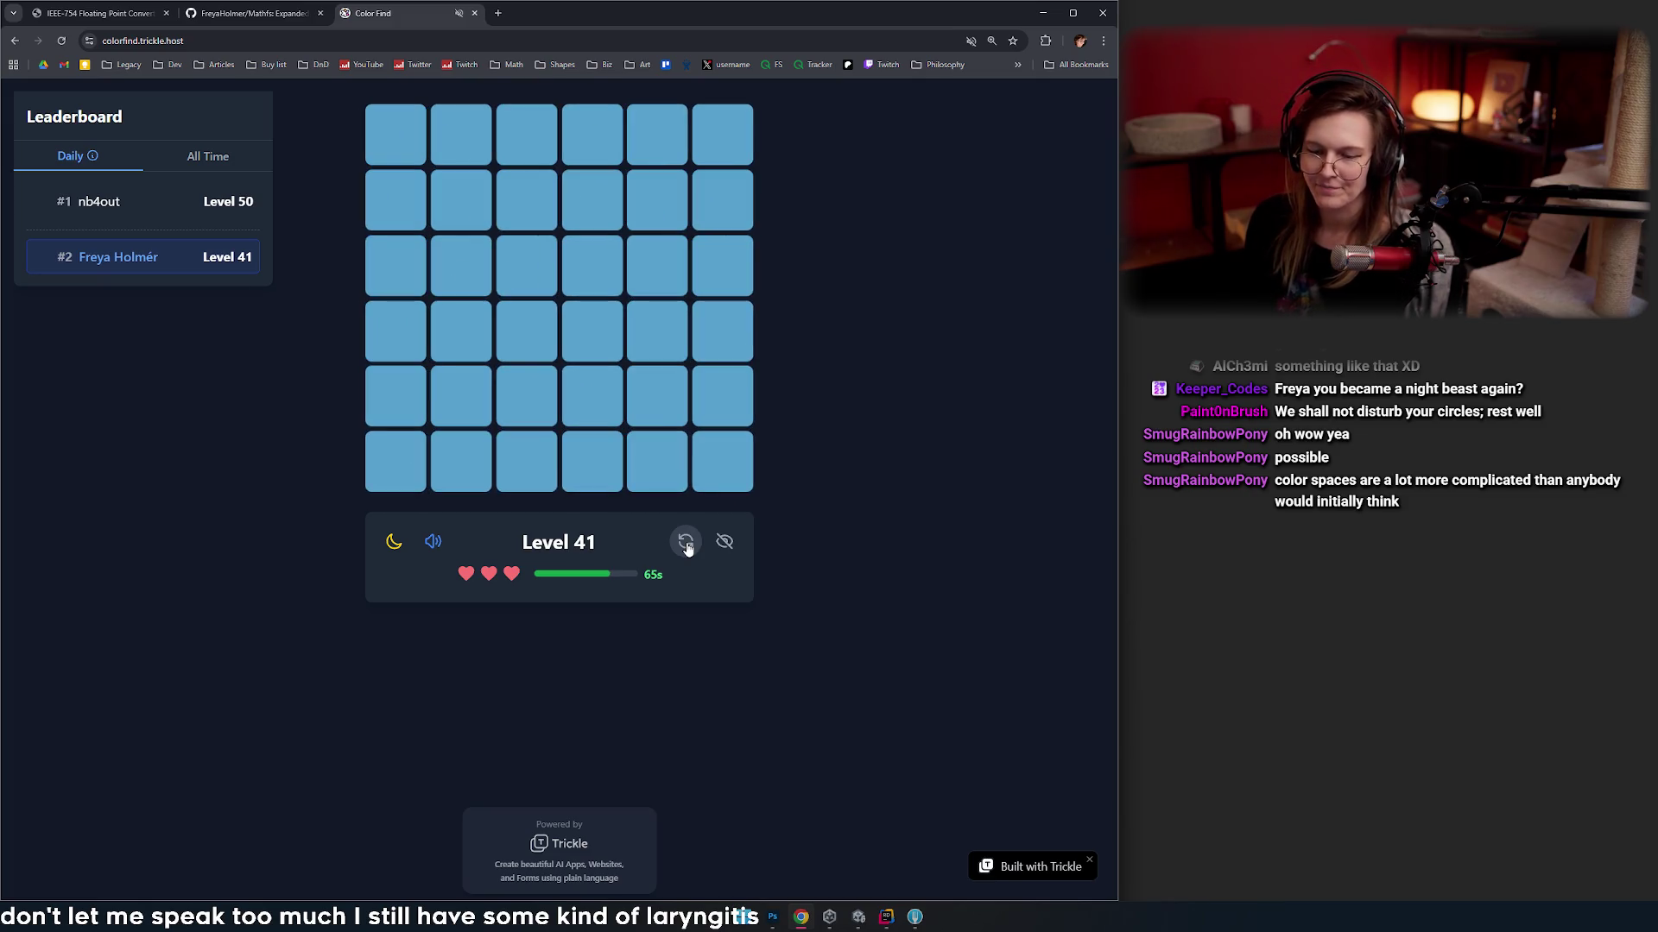
left_click(685, 544)
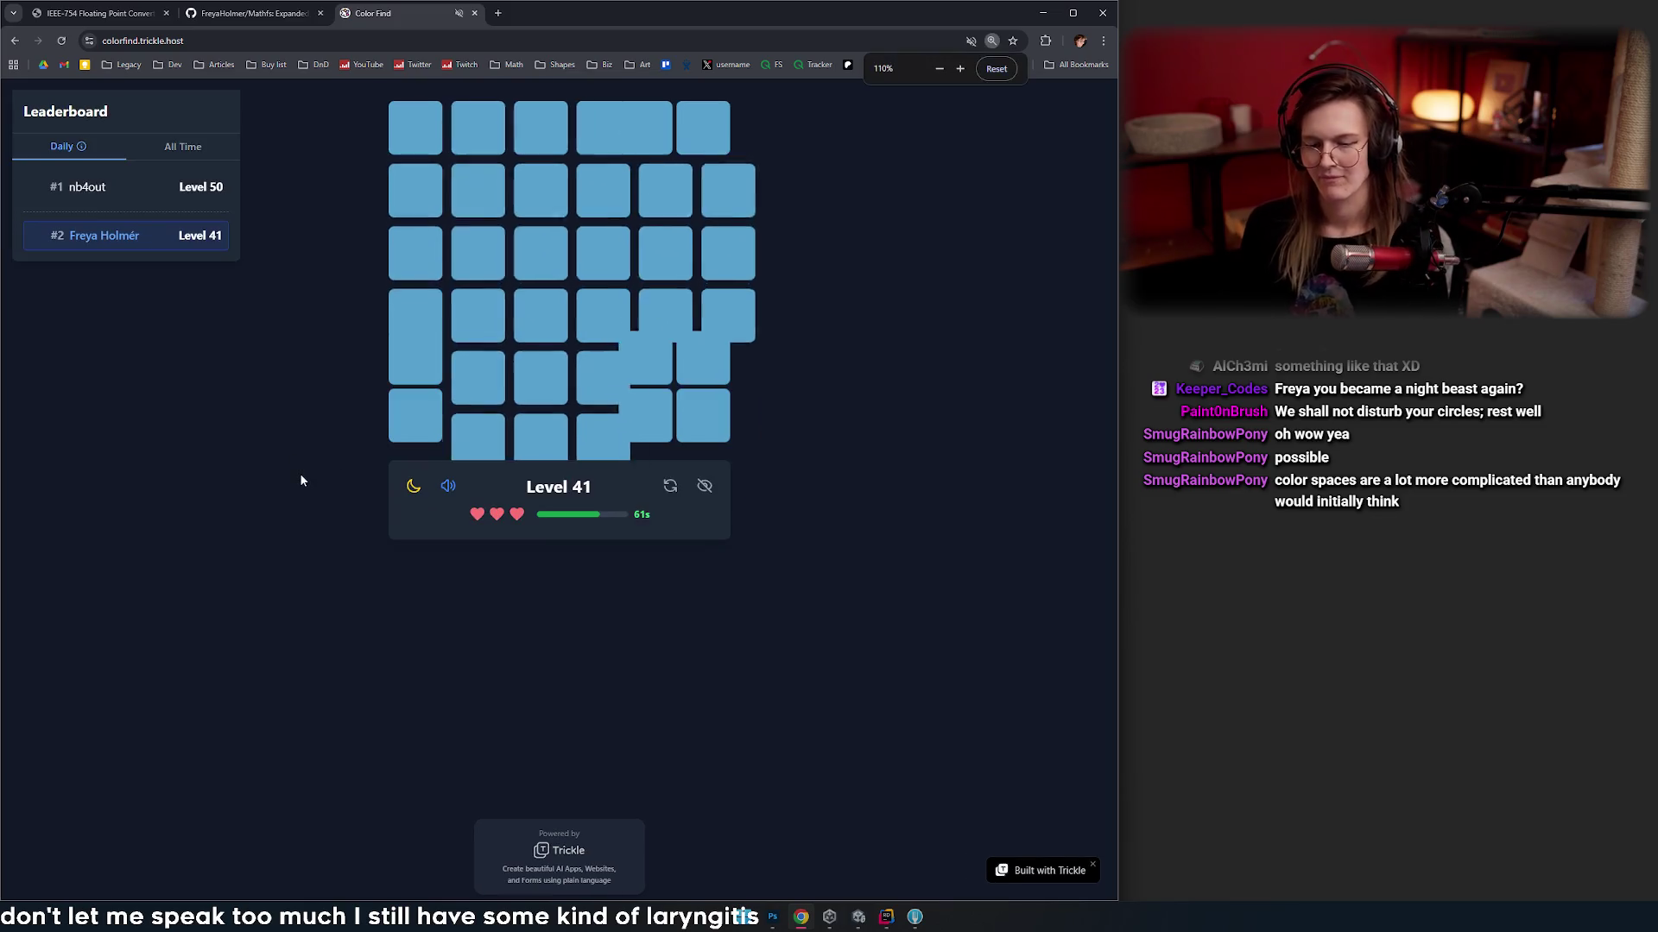
- Reset the page zoom with Ctrl+Minus and keep reshuffling the blue Level 41 grid
key("ctrl+minus")
key("ctrl+minus")
left_click(658, 449)
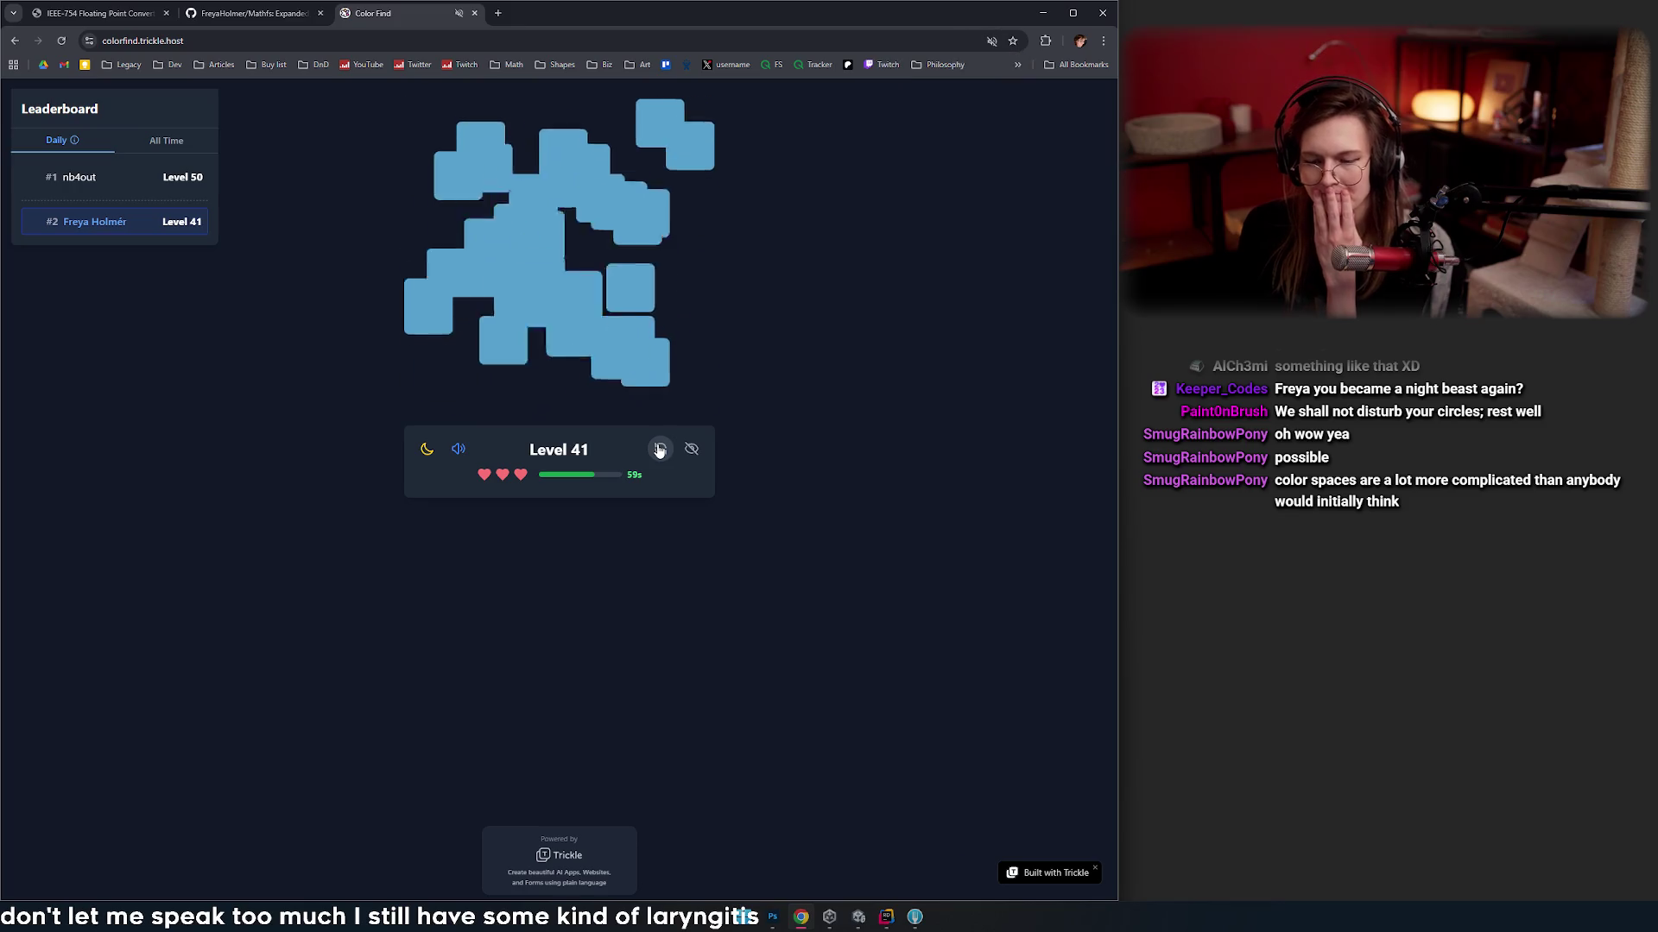
left_click(659, 449)
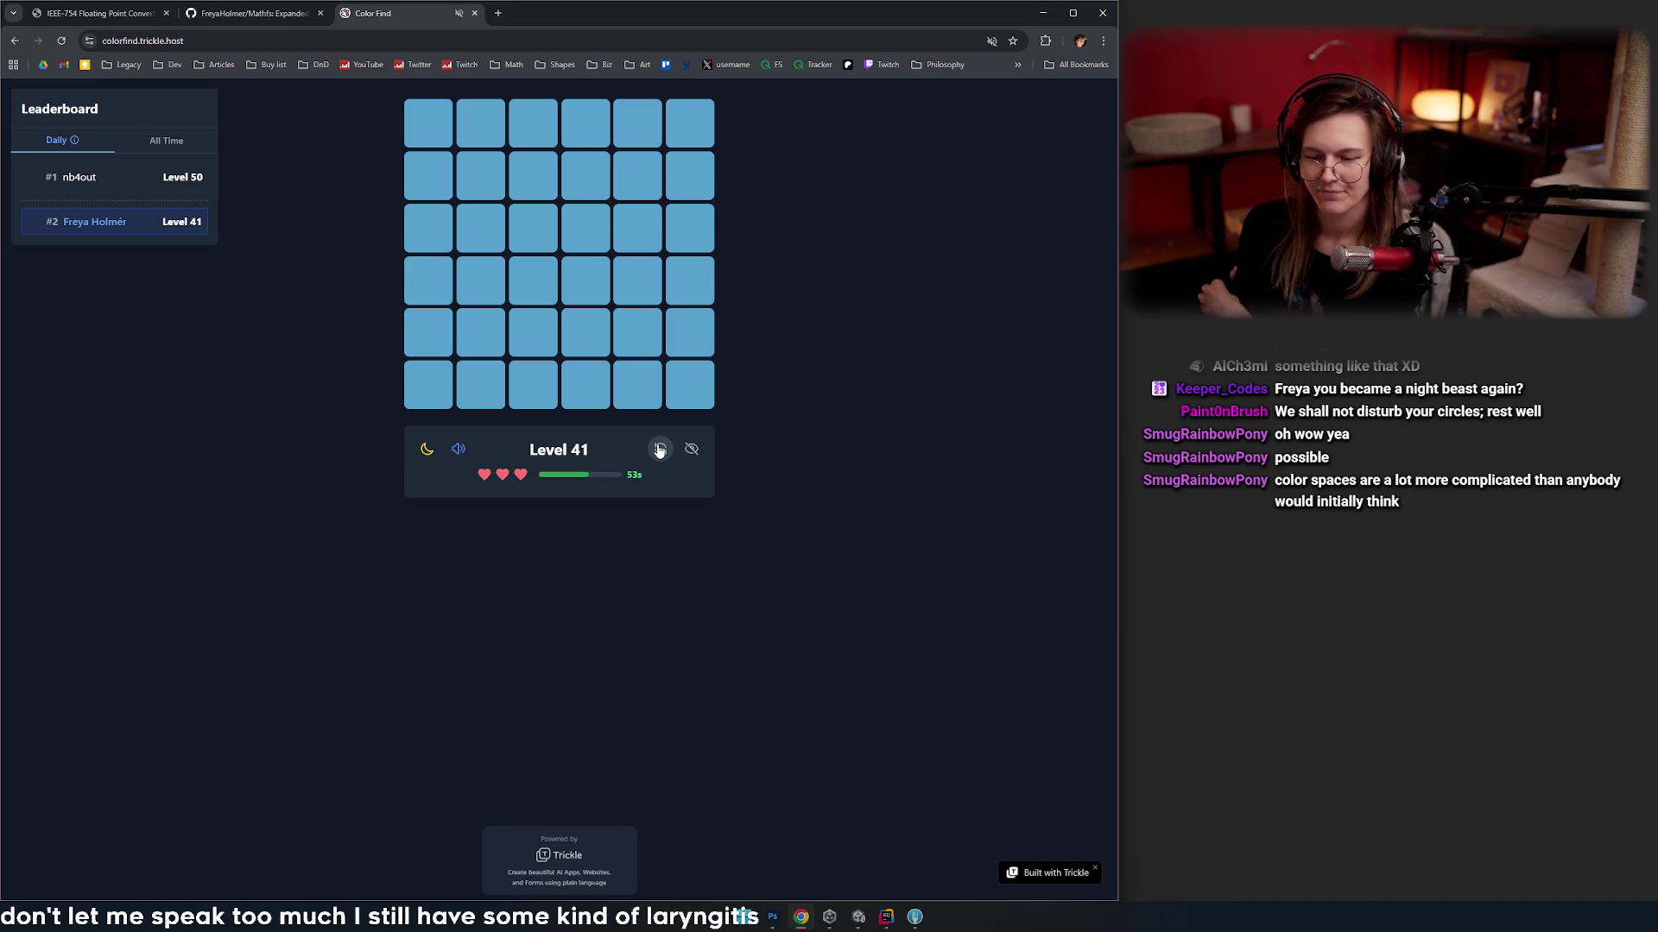
left_click(658, 449)
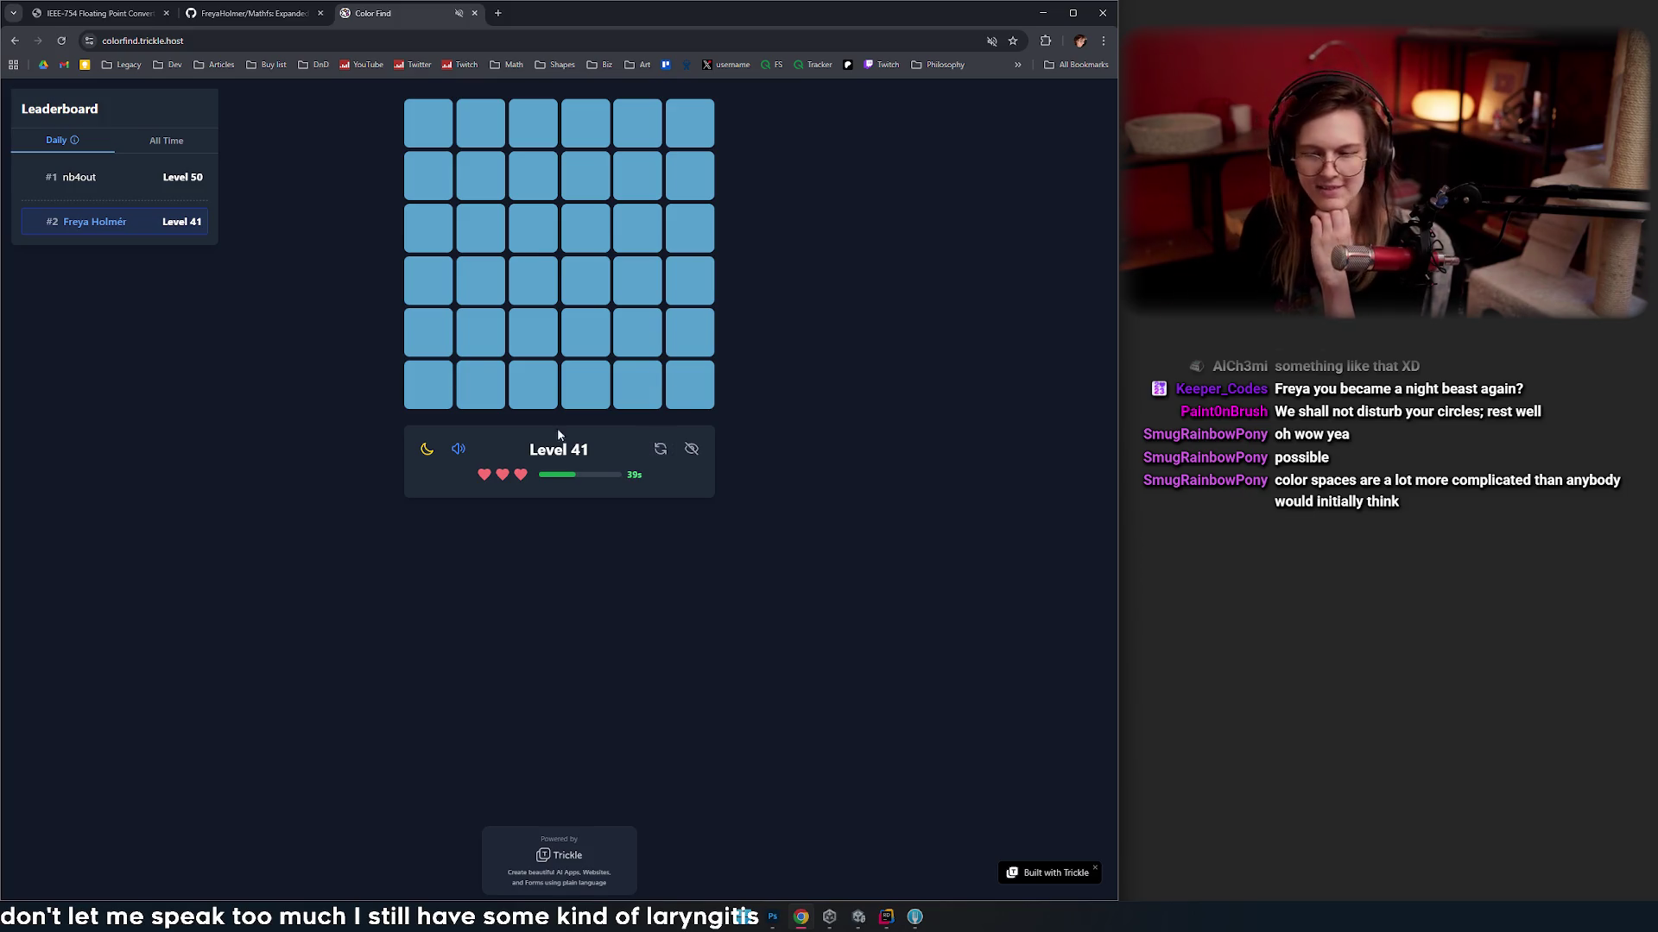
left_click(660, 455)
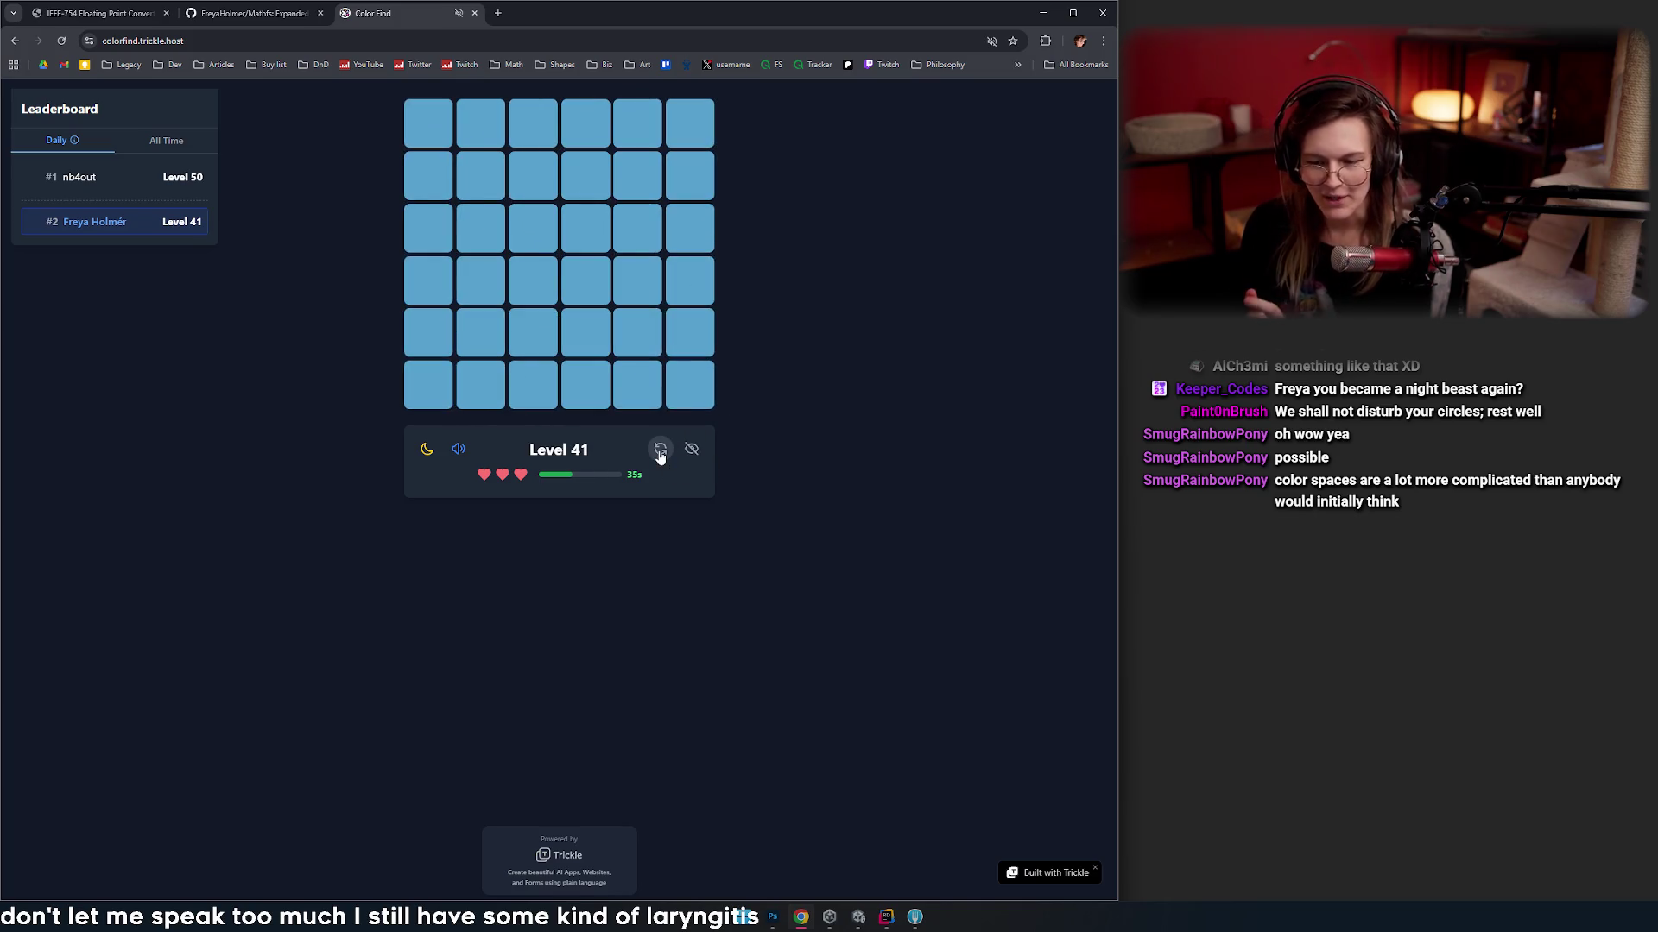
left_click(660, 456)
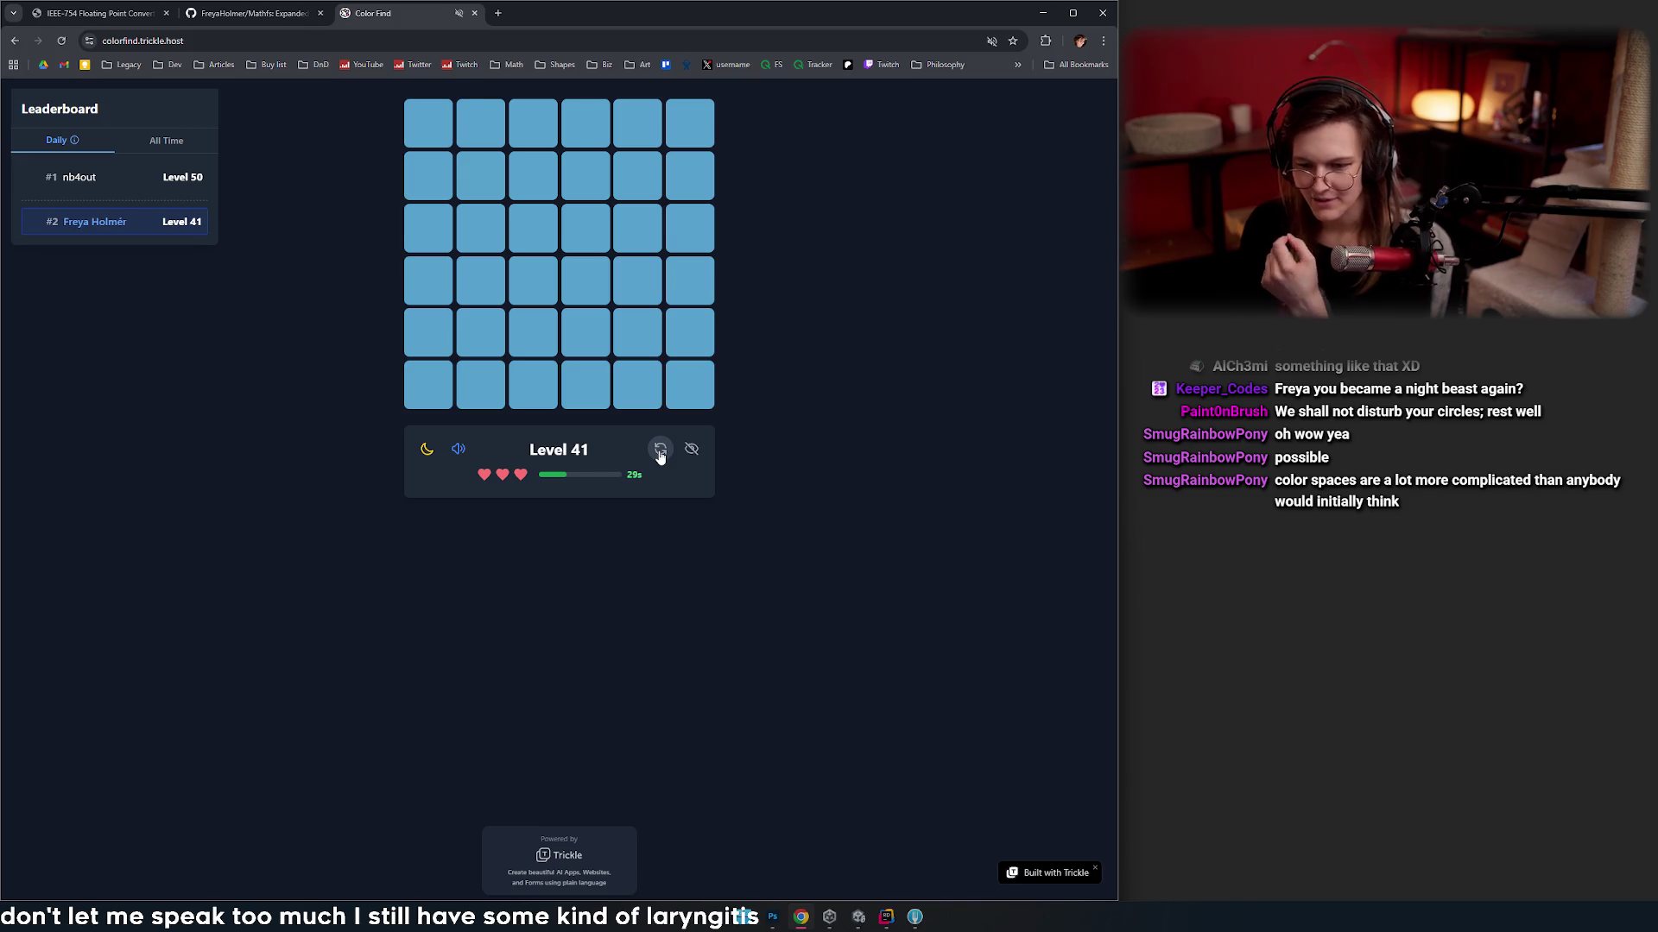
left_click(660, 456)
left_click(660, 456)
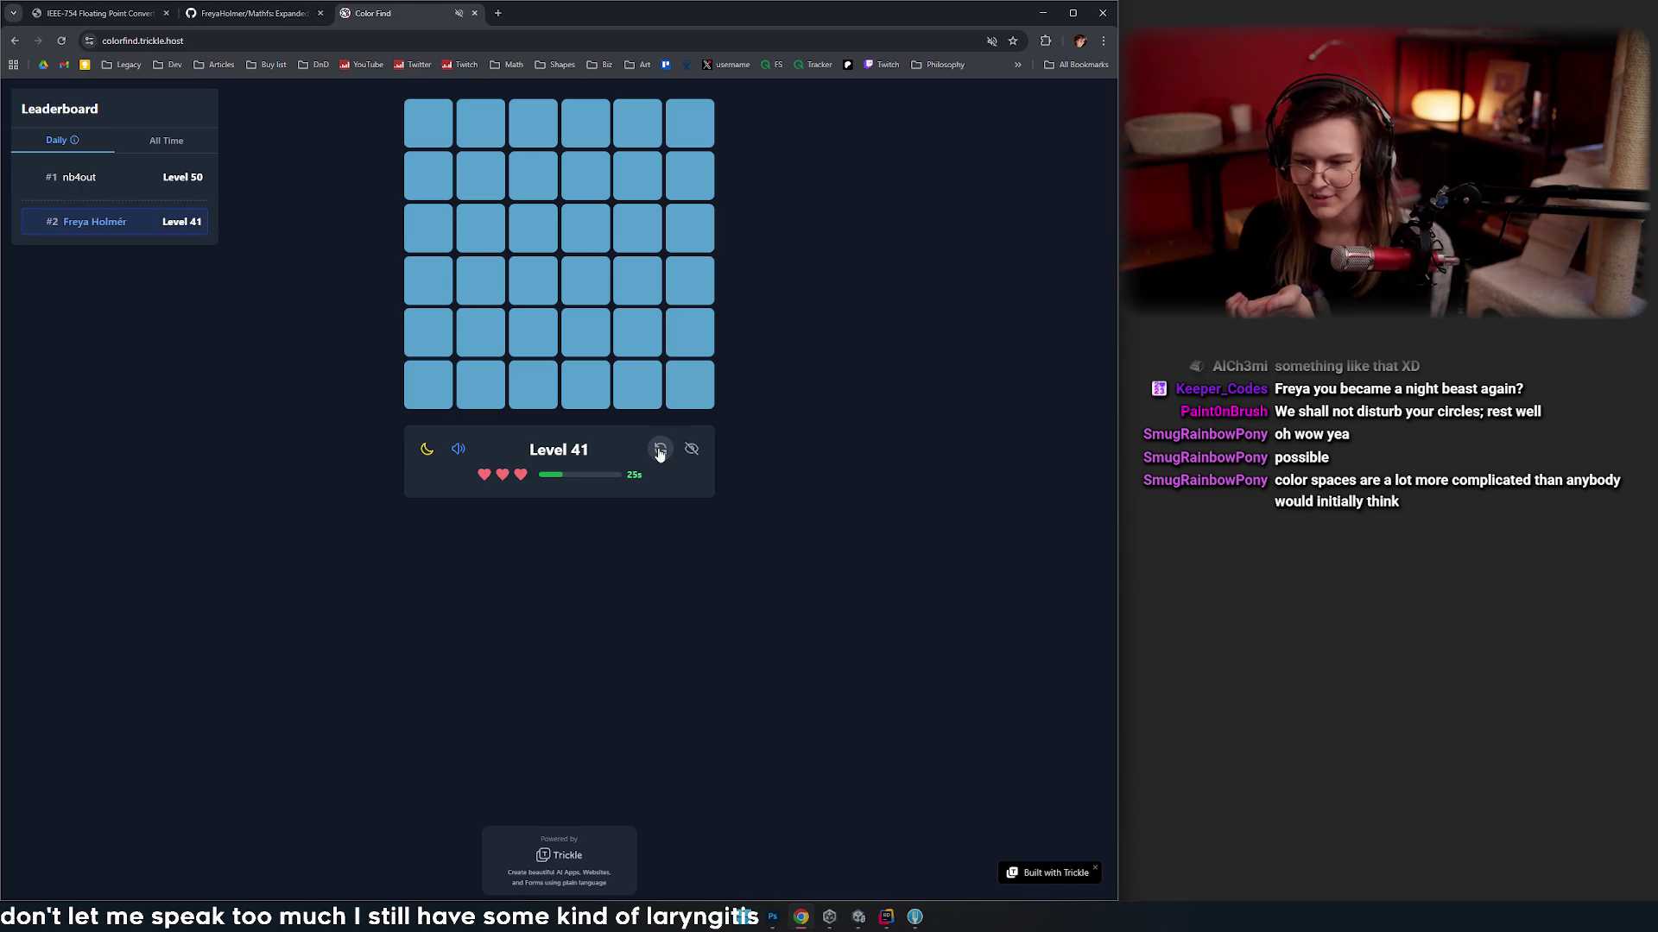
left_click(662, 456)
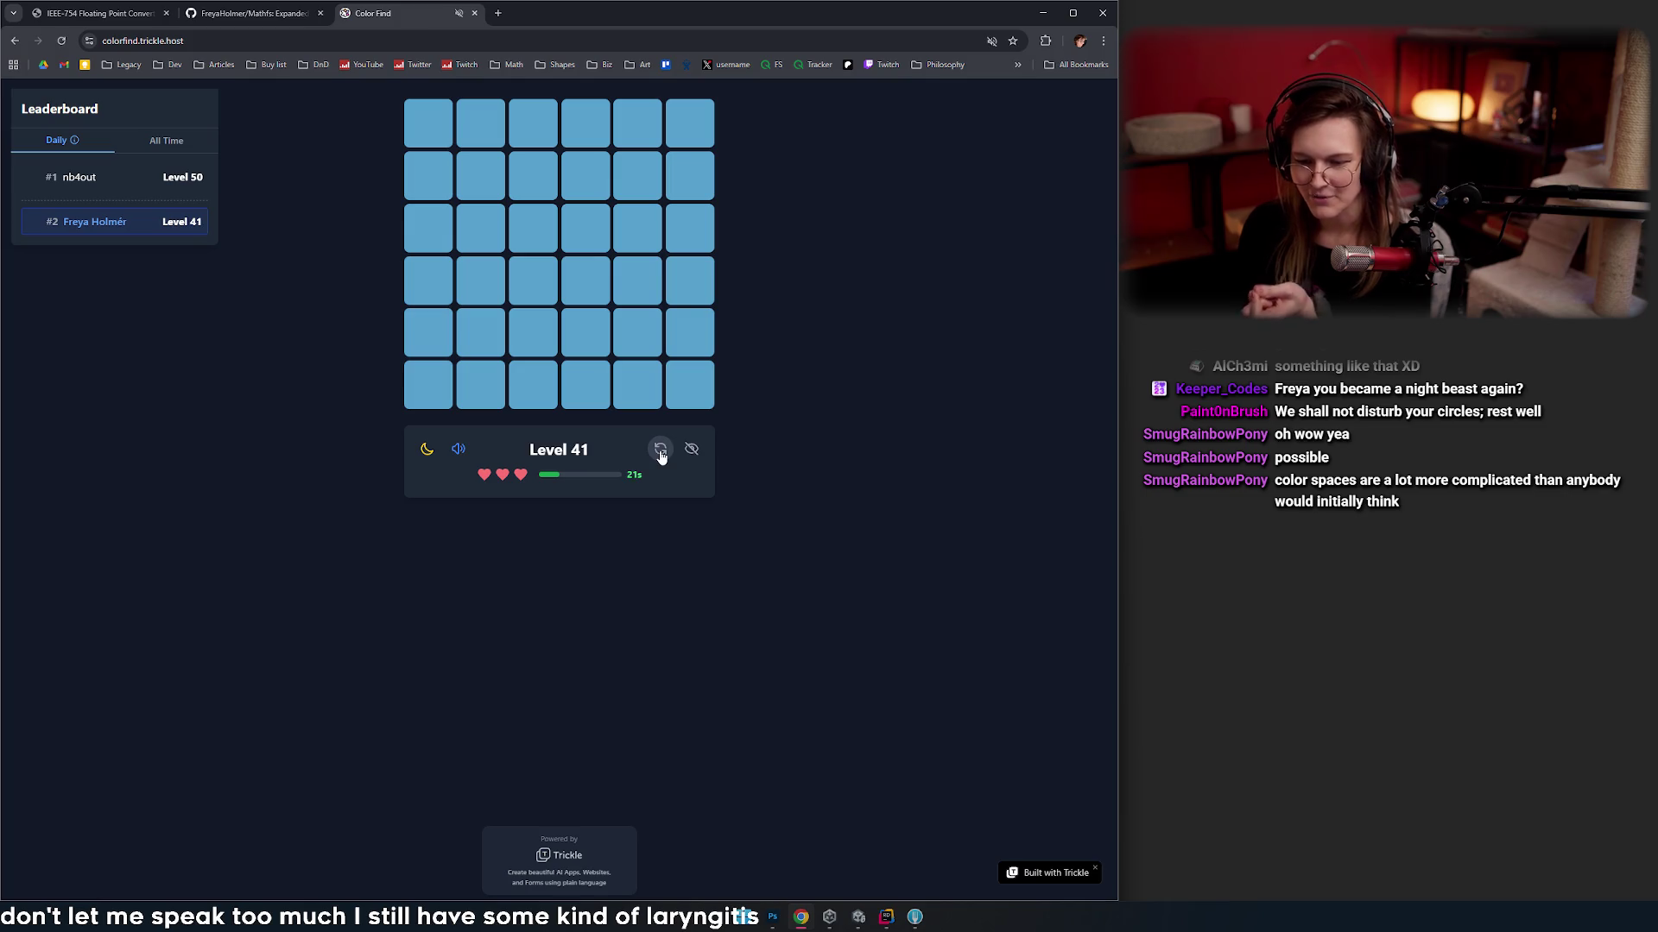
- Keep reshuffling the Level 41 grid, with one wrong pick, until time runs out
left_click(662, 456)
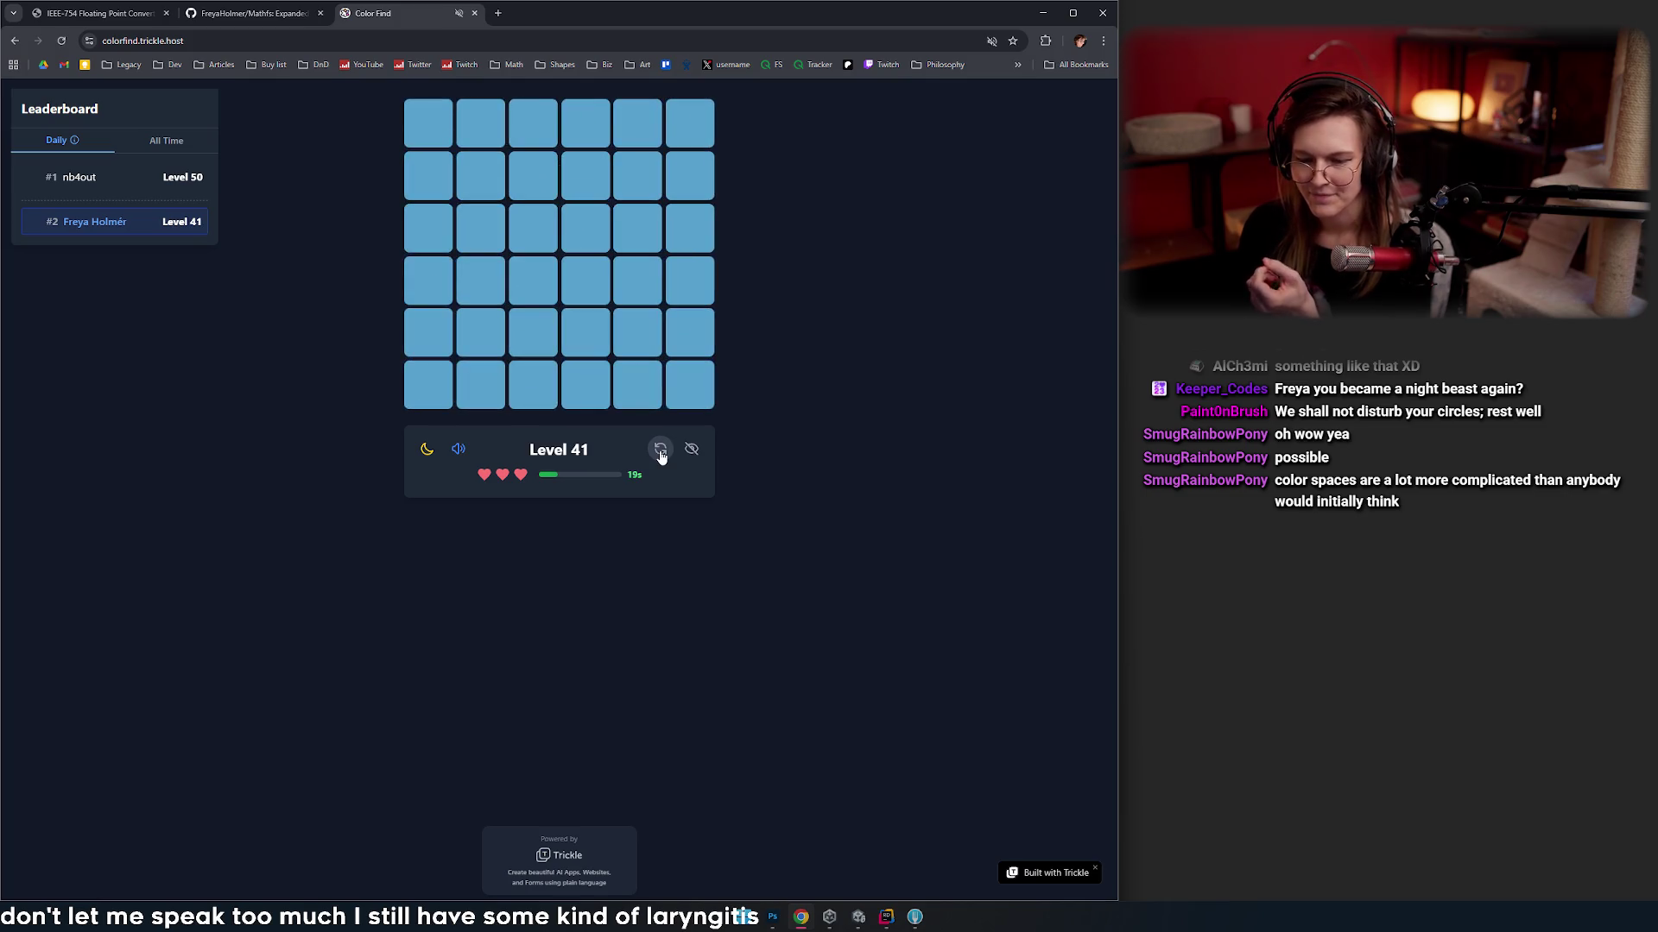
left_click(662, 457)
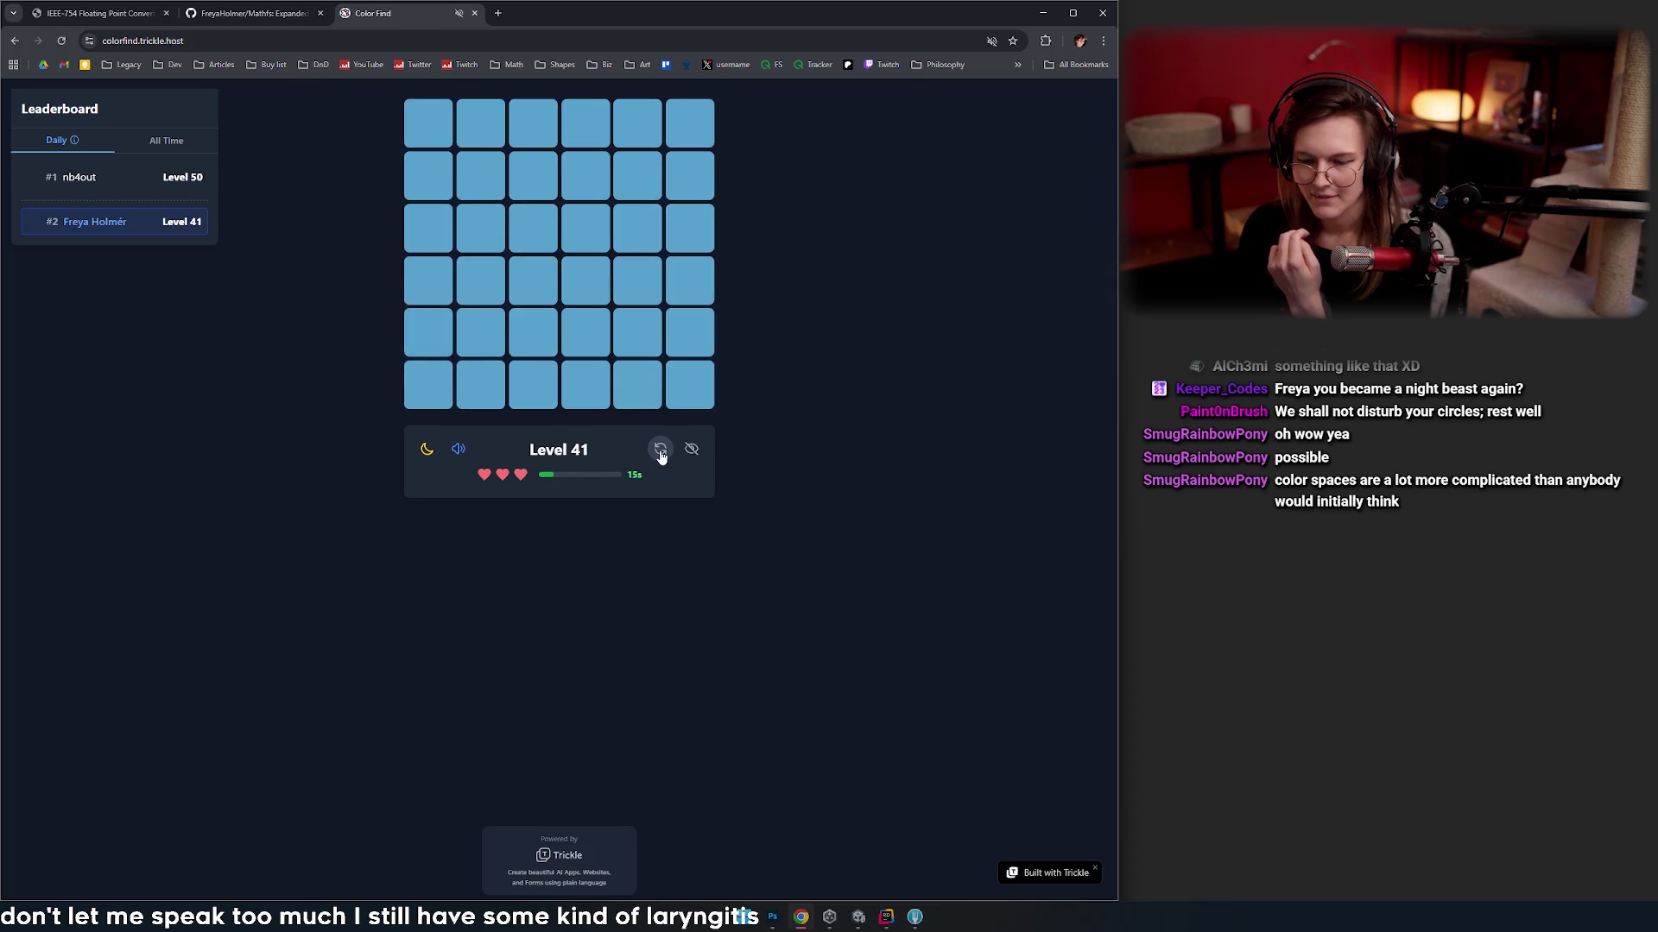
left_click(661, 457)
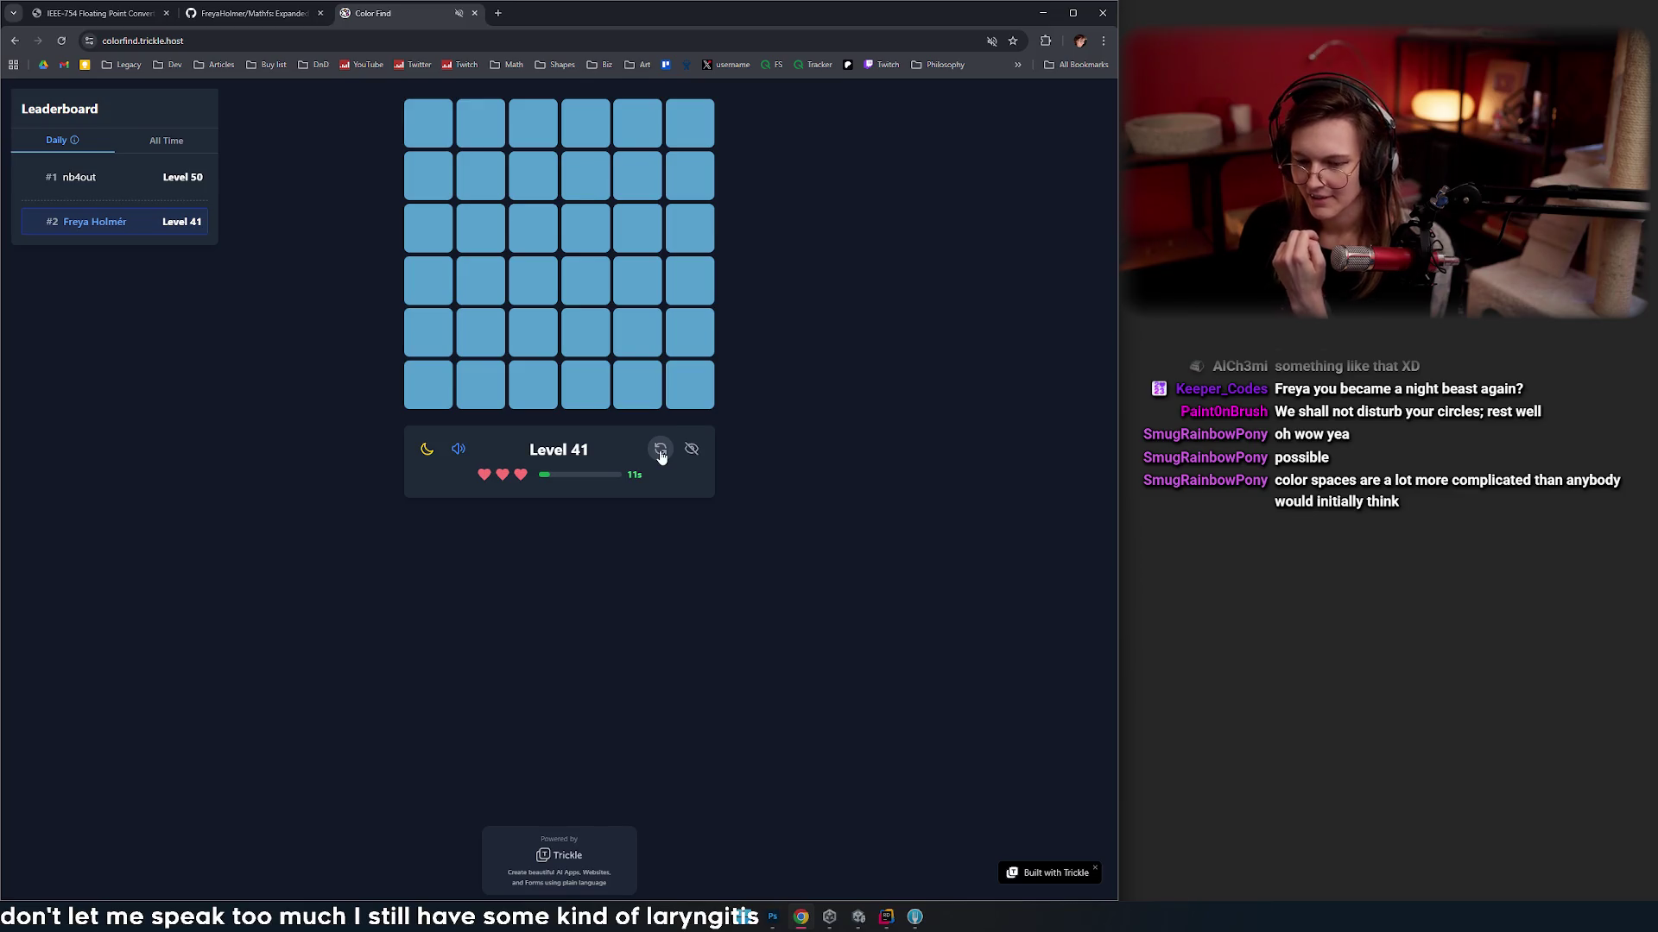
left_click(661, 456)
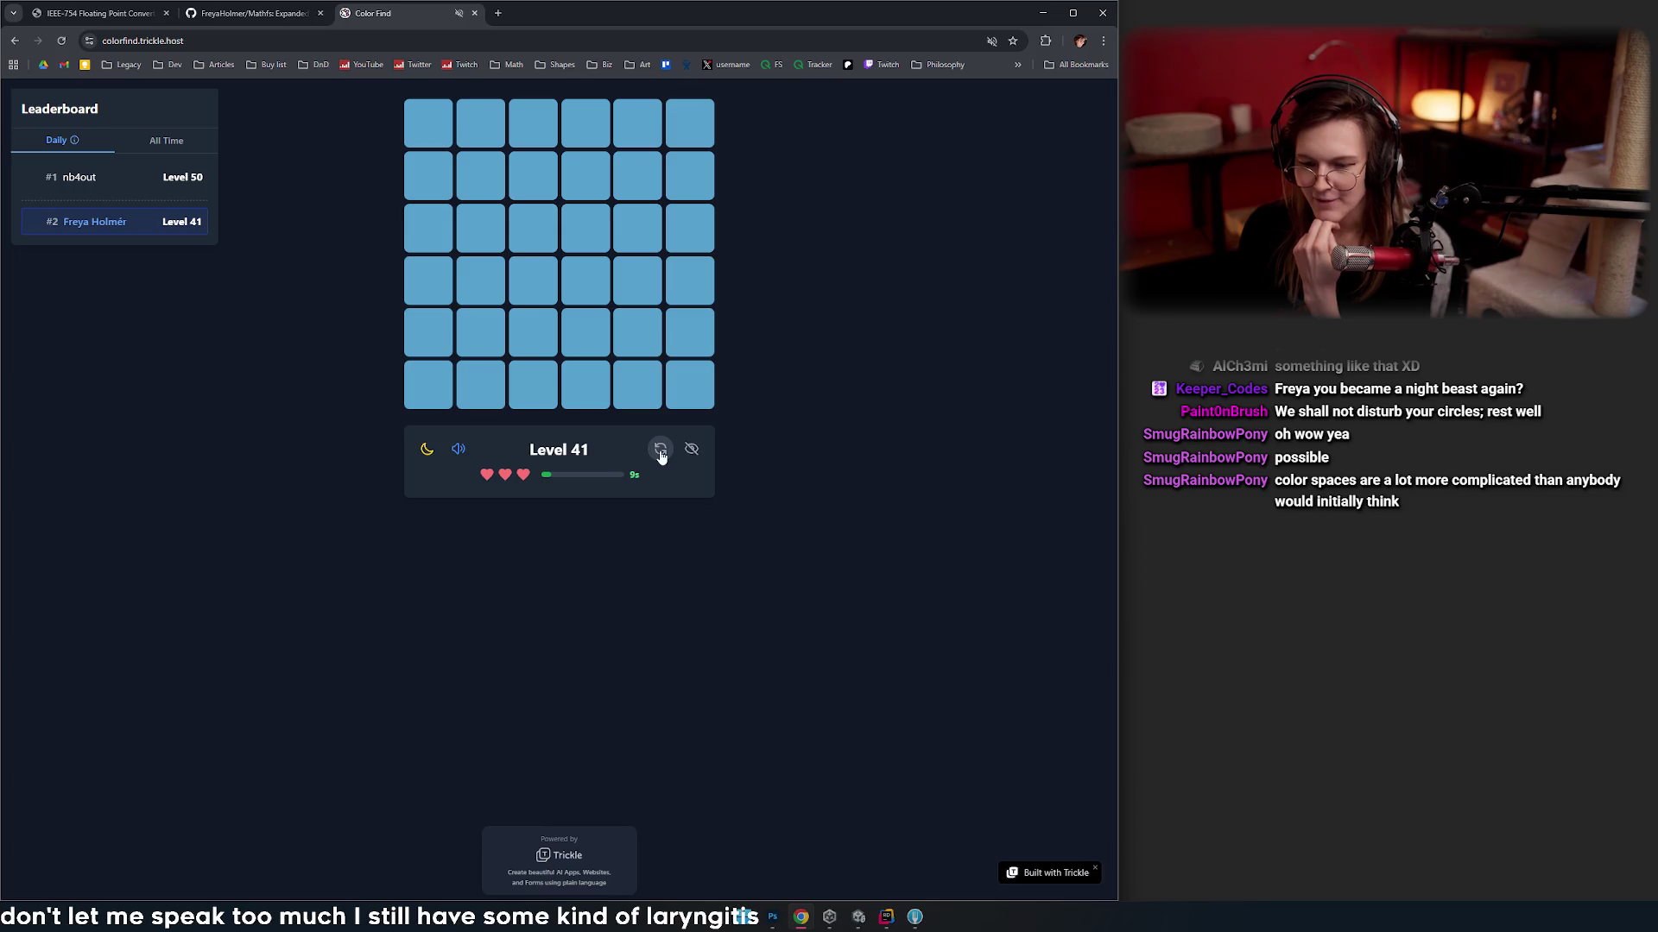
left_click(542, 301)
left_click(661, 452)
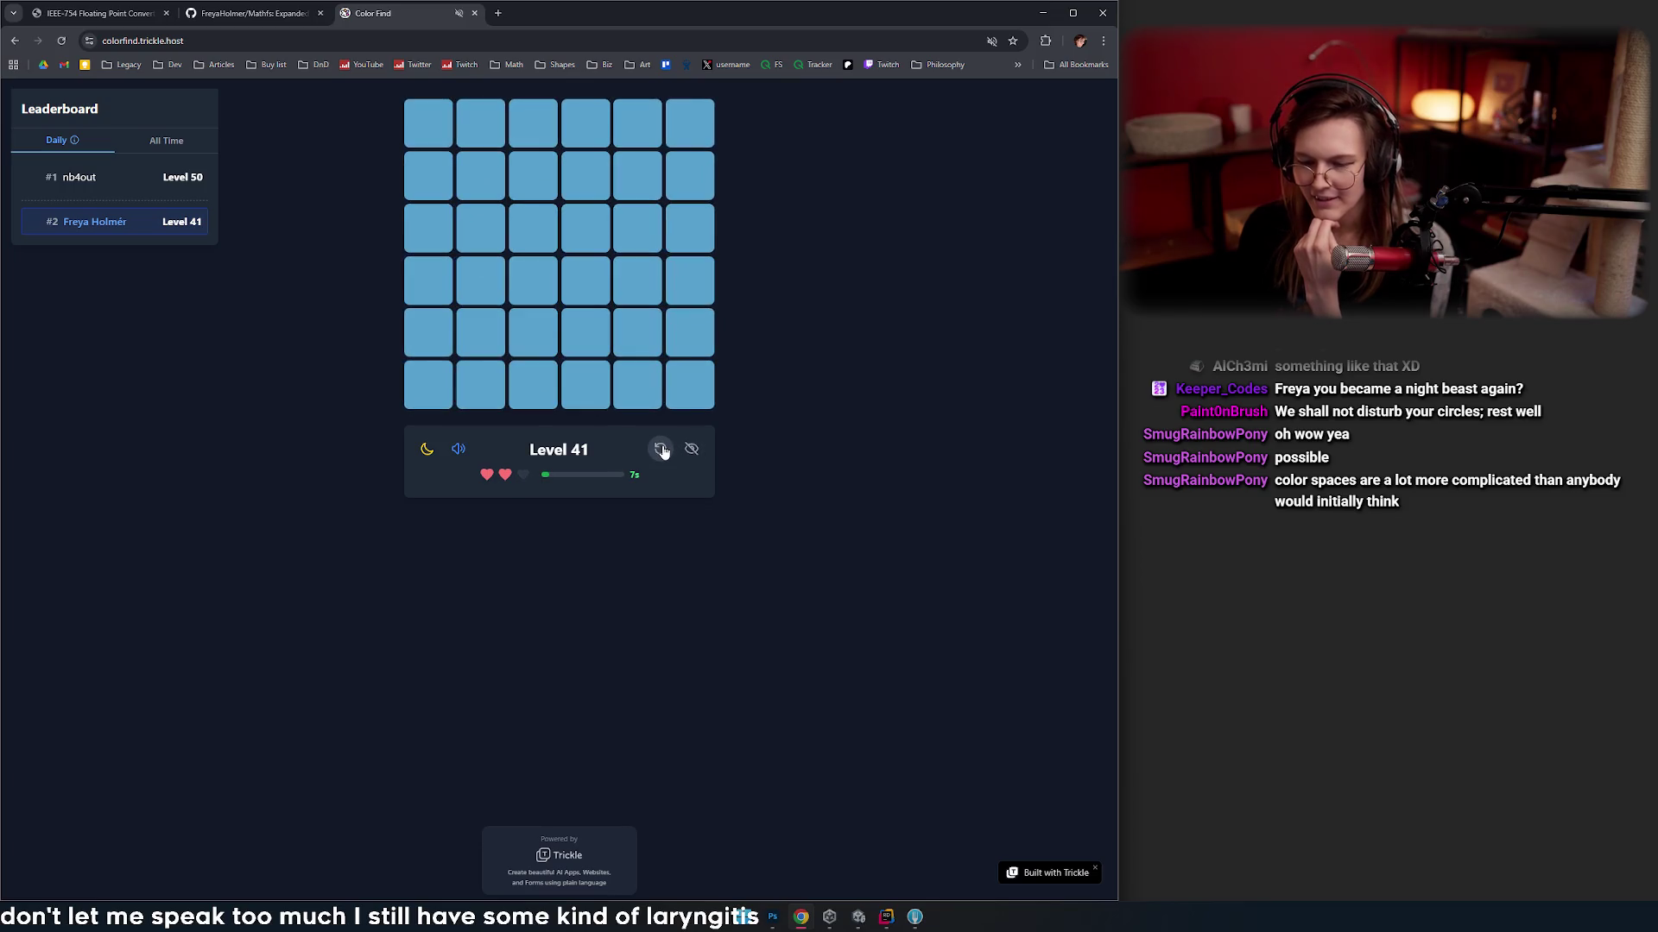
left_click(661, 451)
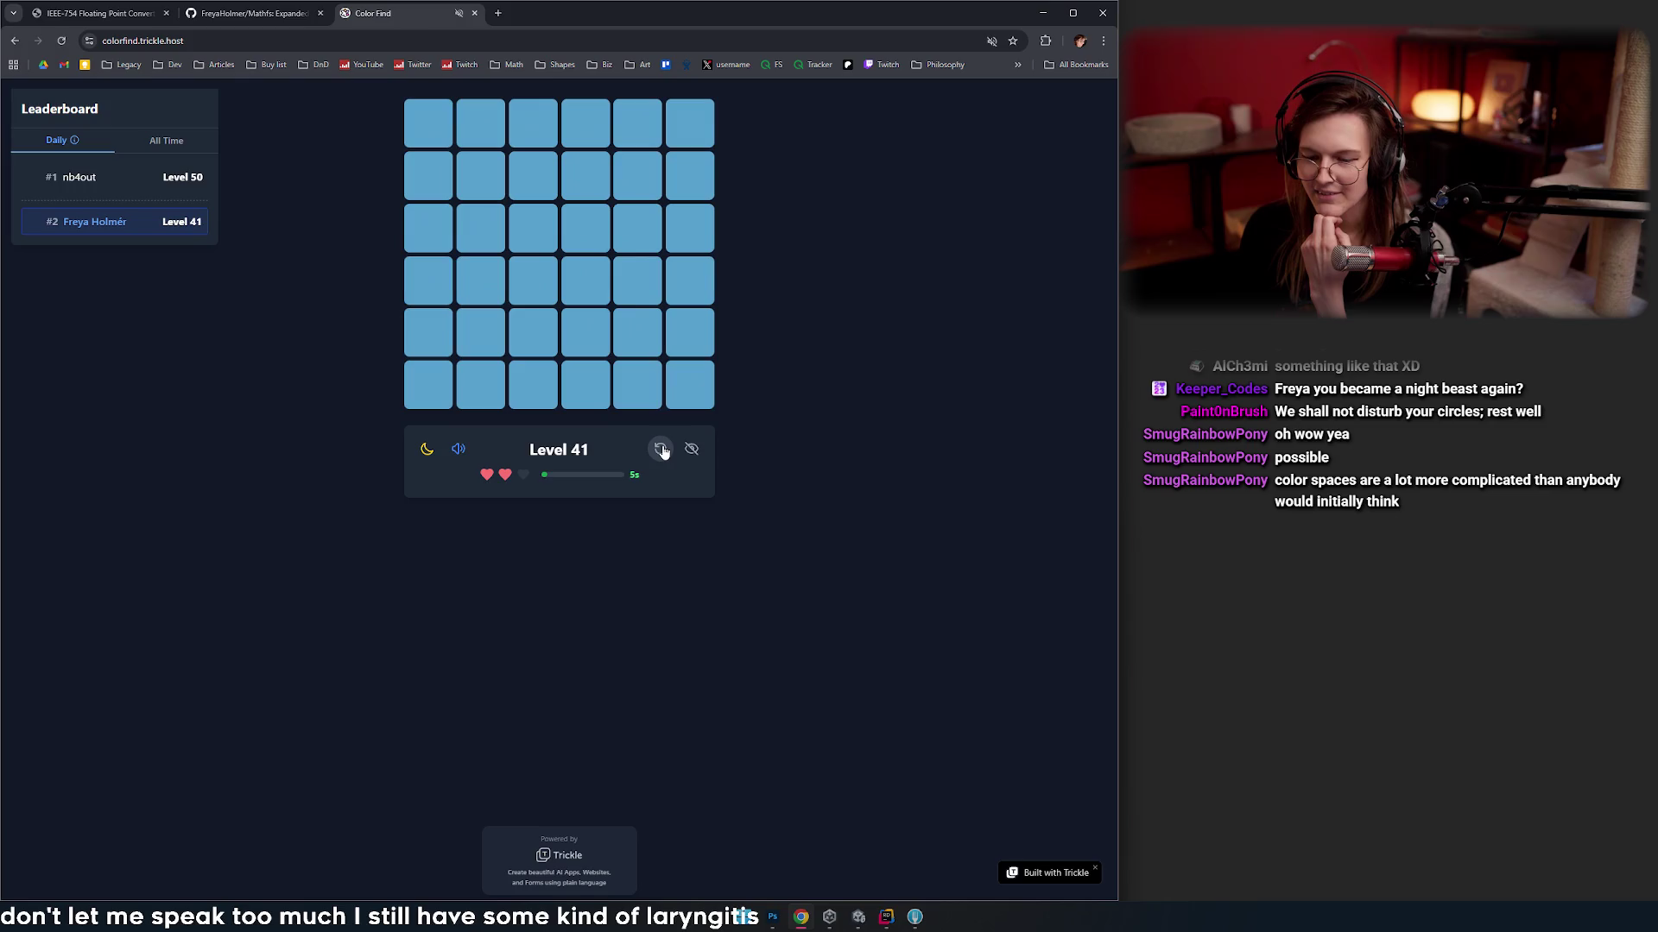
left_click(660, 449)
left_click(659, 451)
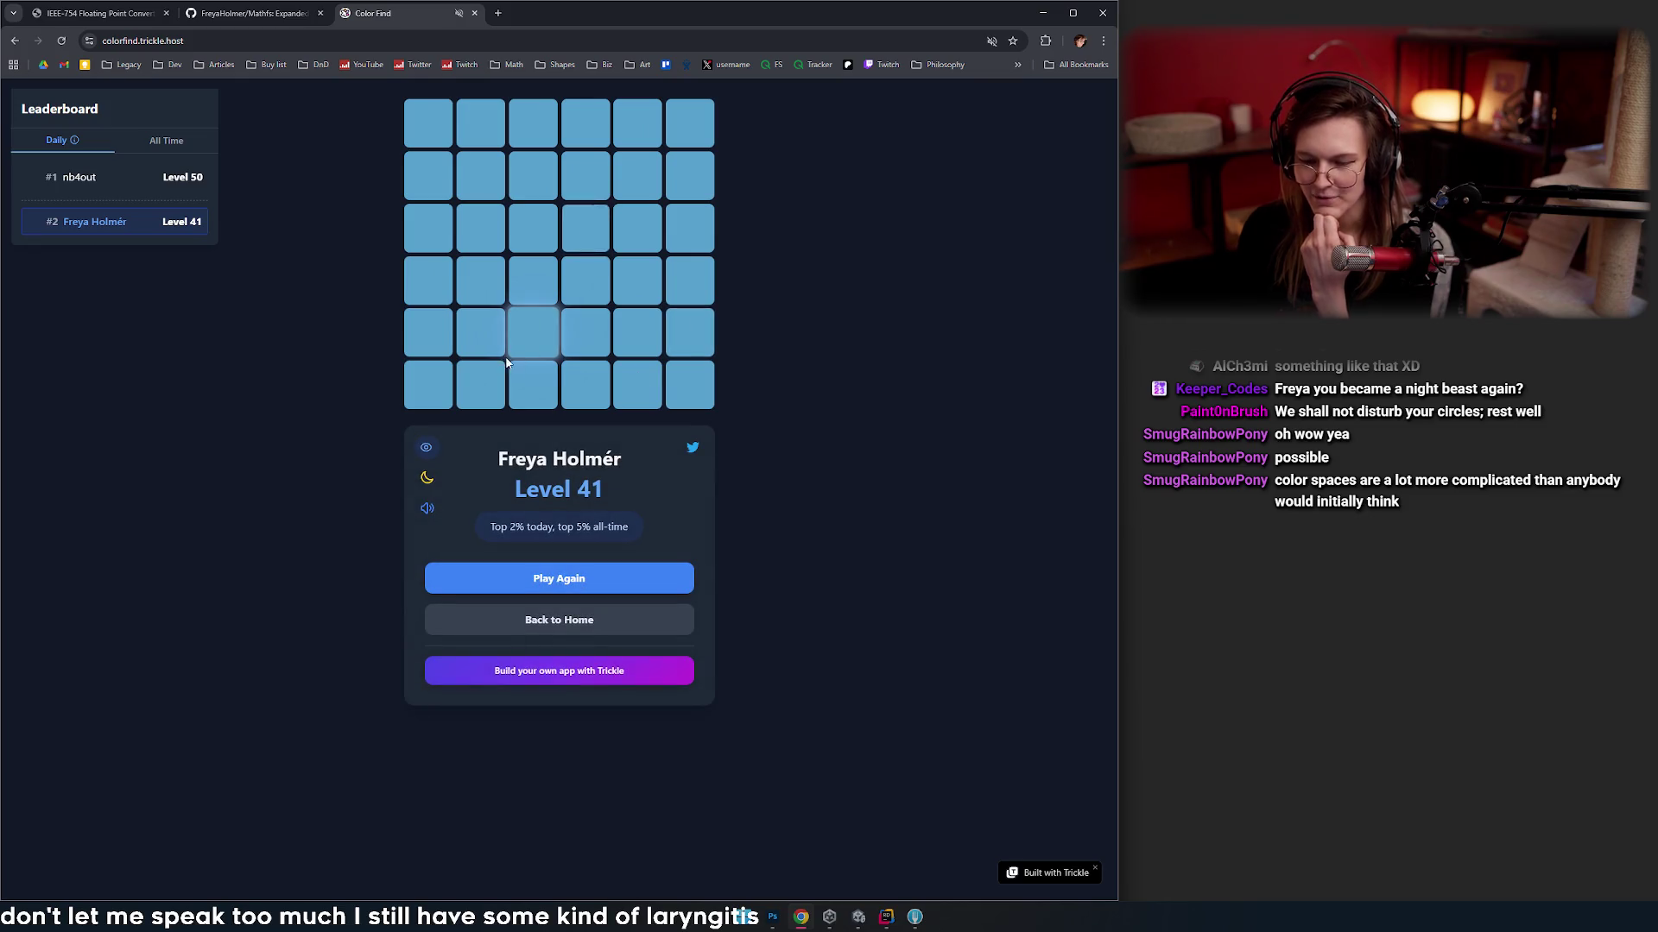
triple_click(859, 488)
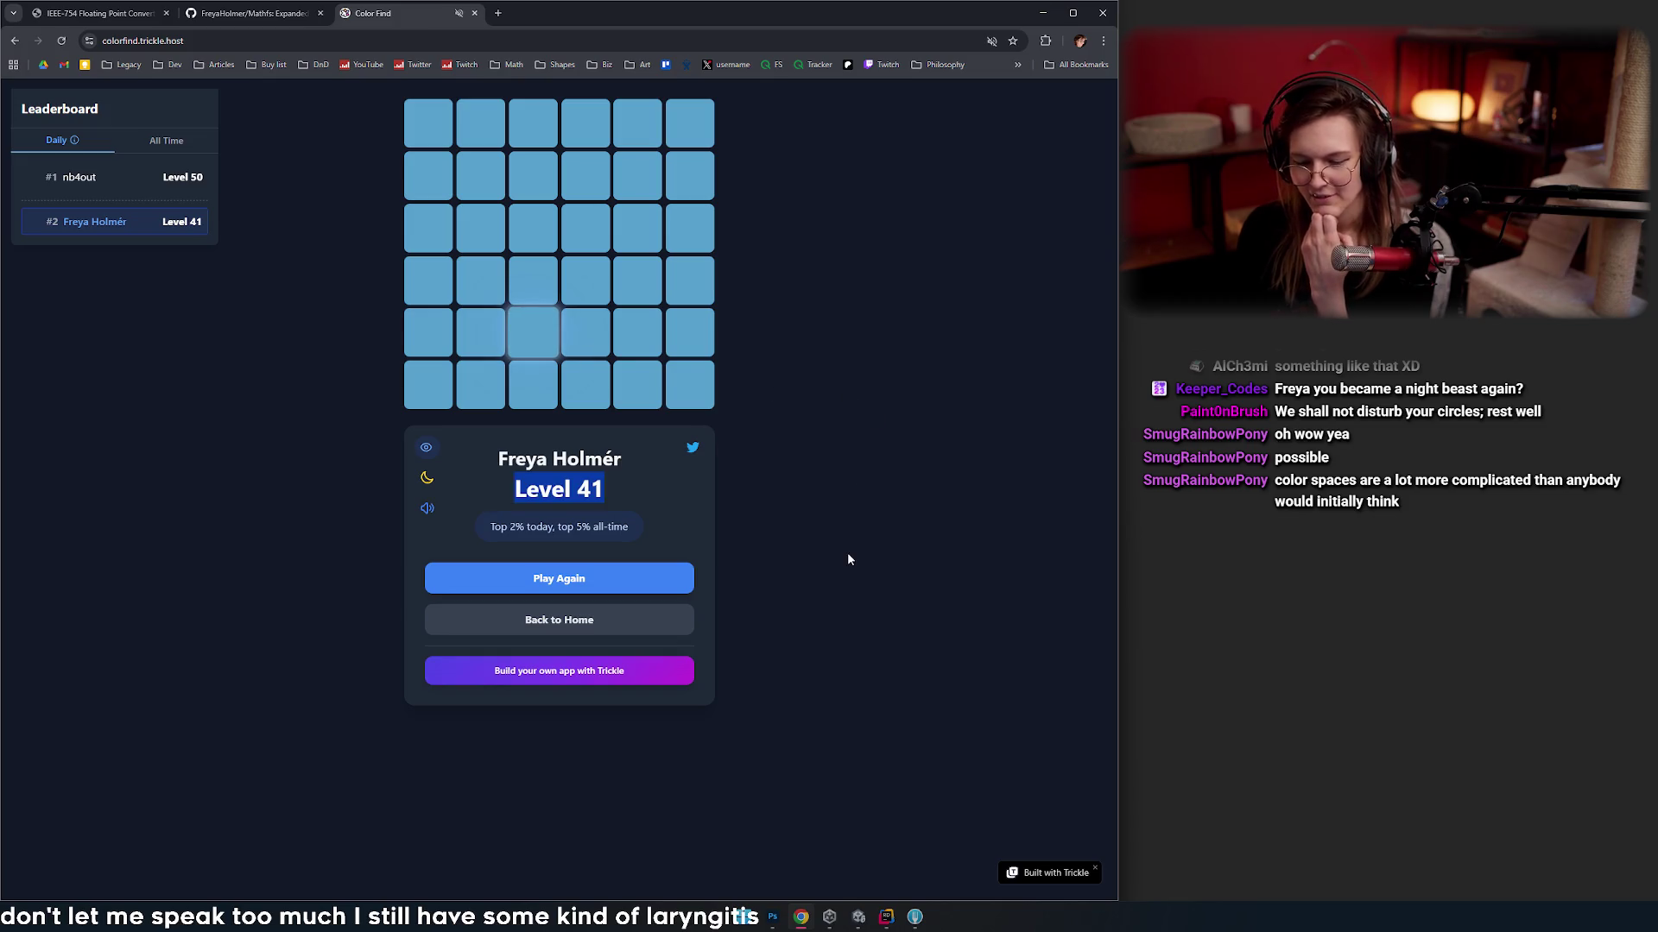
left_click(642, 482)
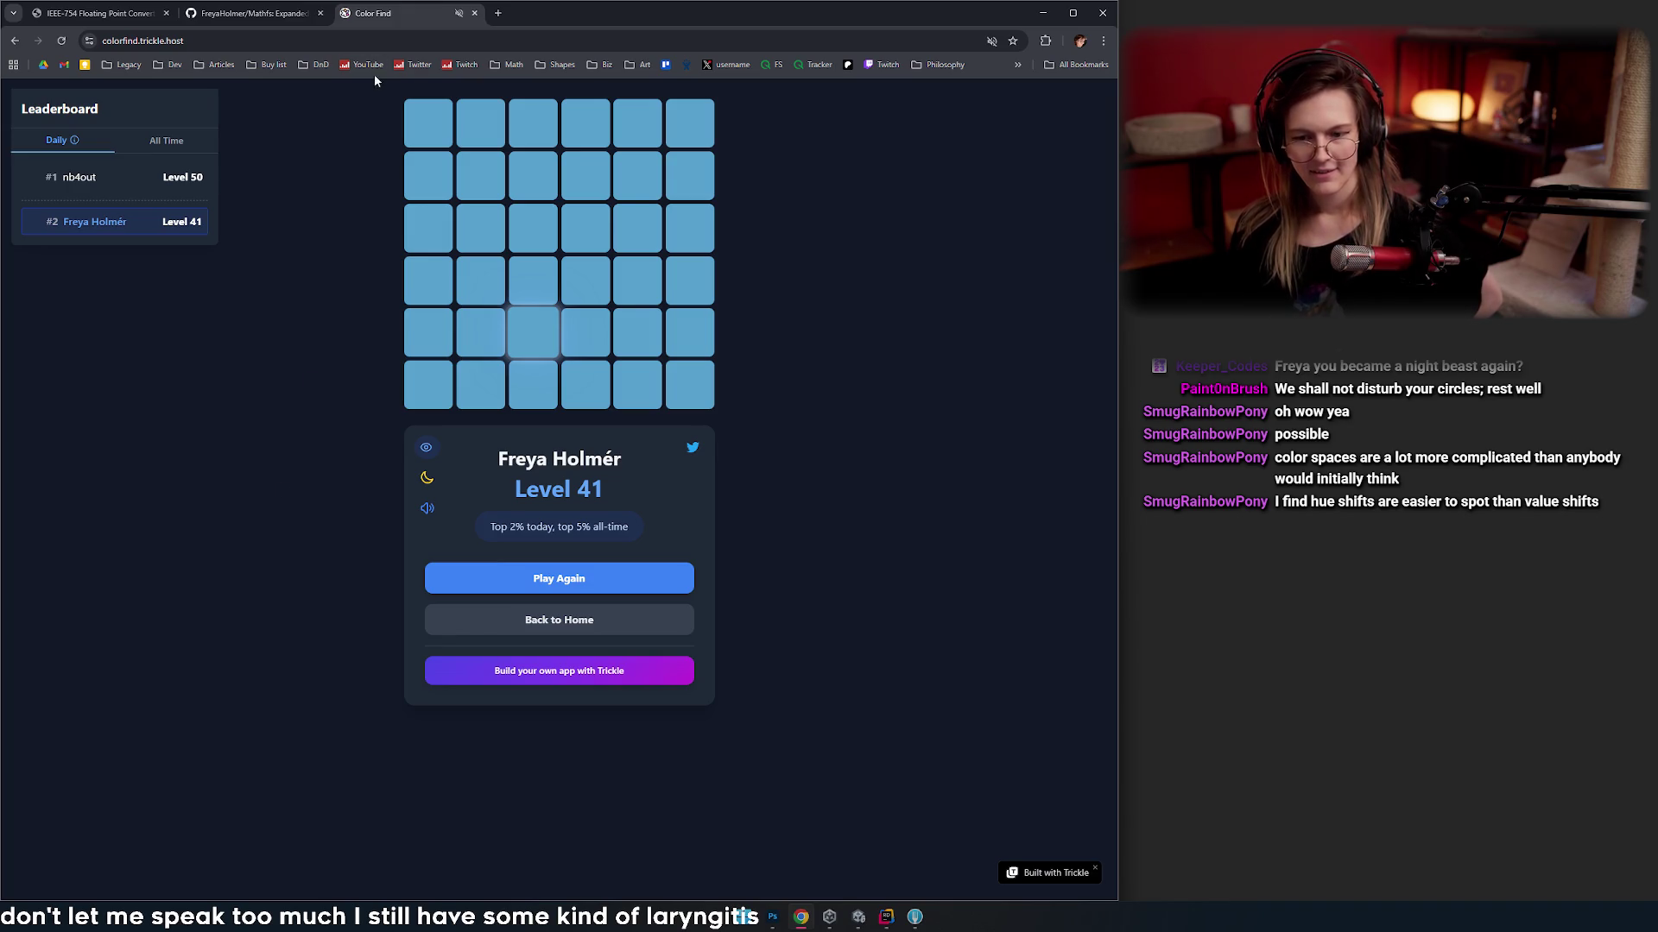
- Go to dialed.gg and accept the cookie consent notice
left_click(350, 40)
type("dialed.gg")
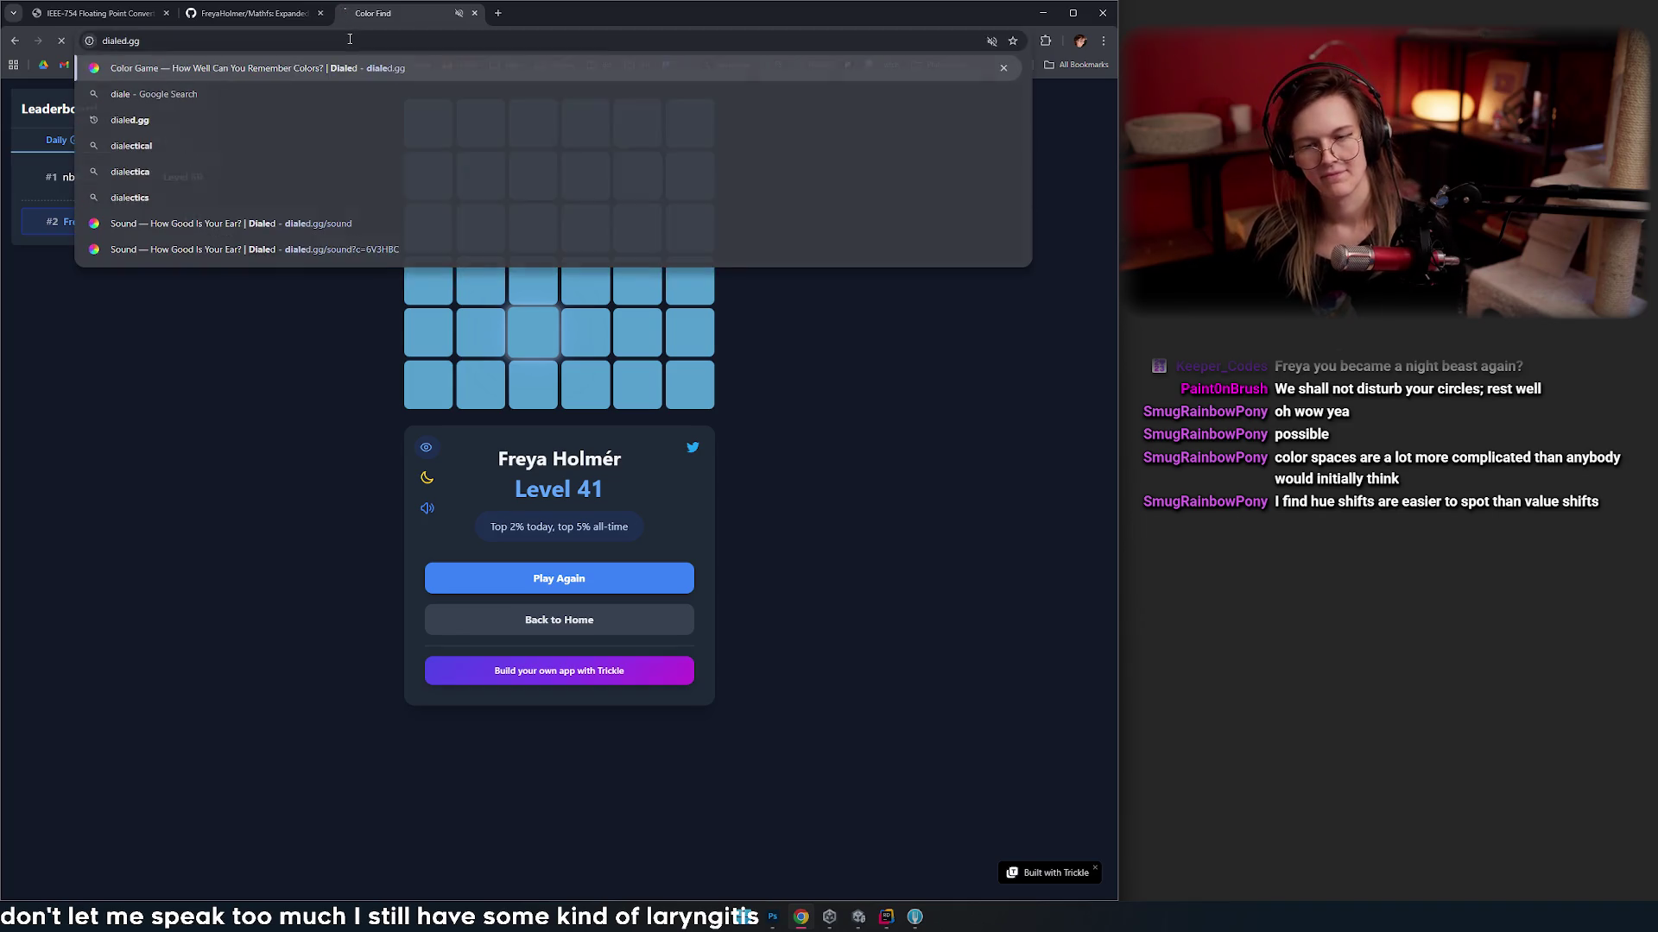
key("Return")
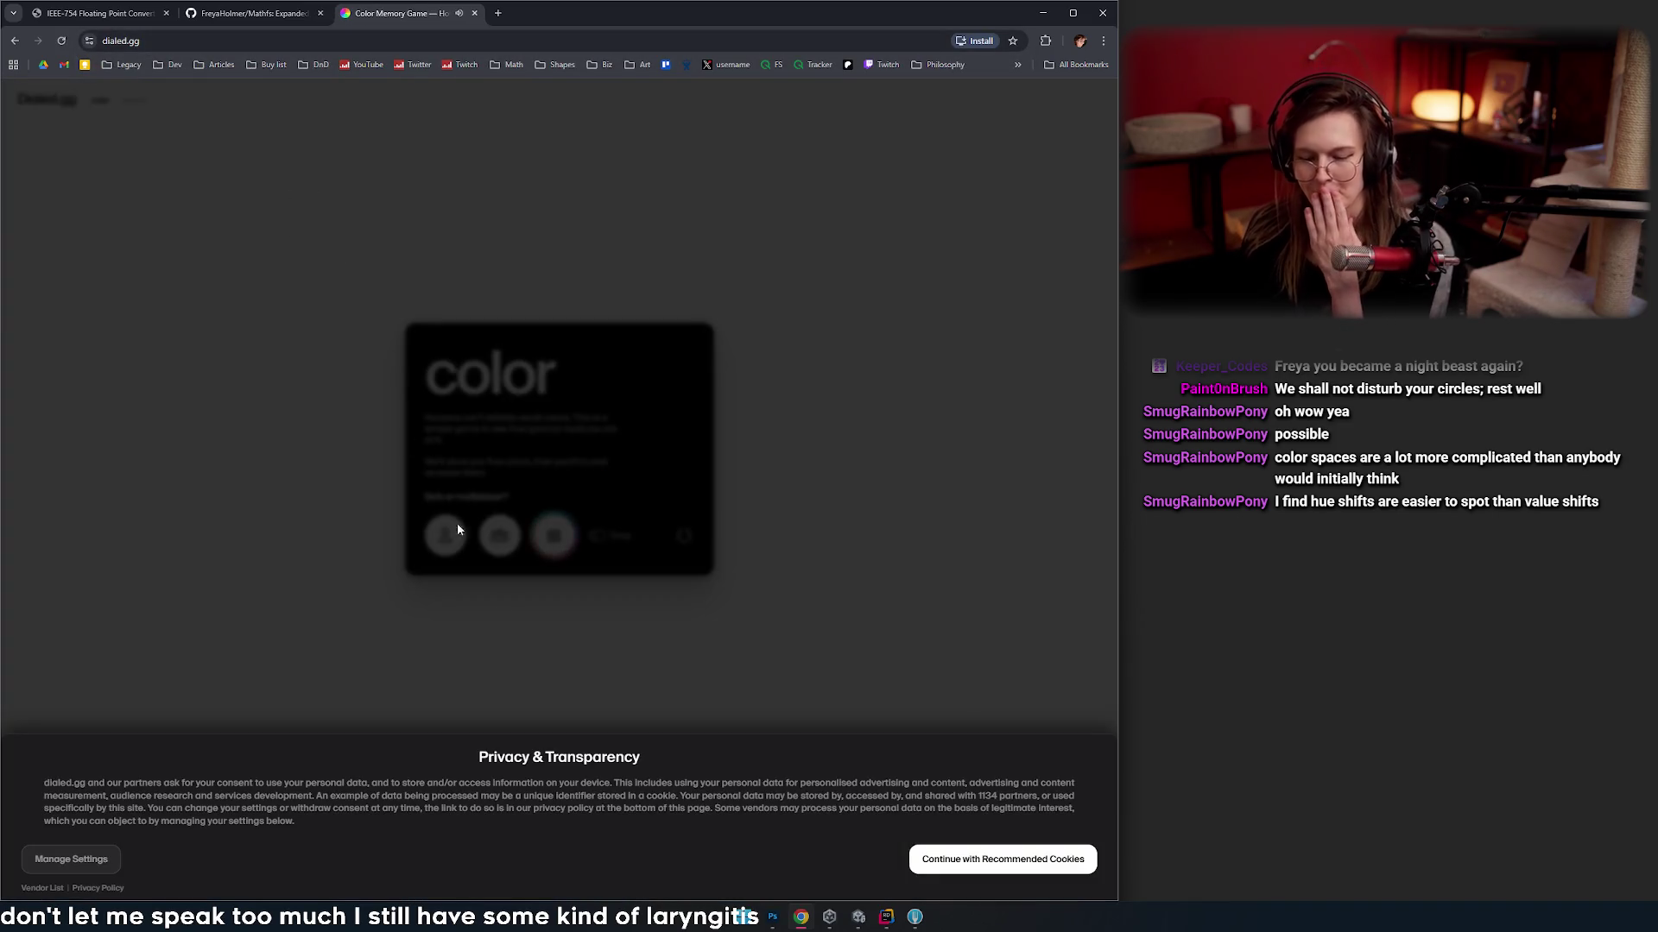
left_click(987, 859)
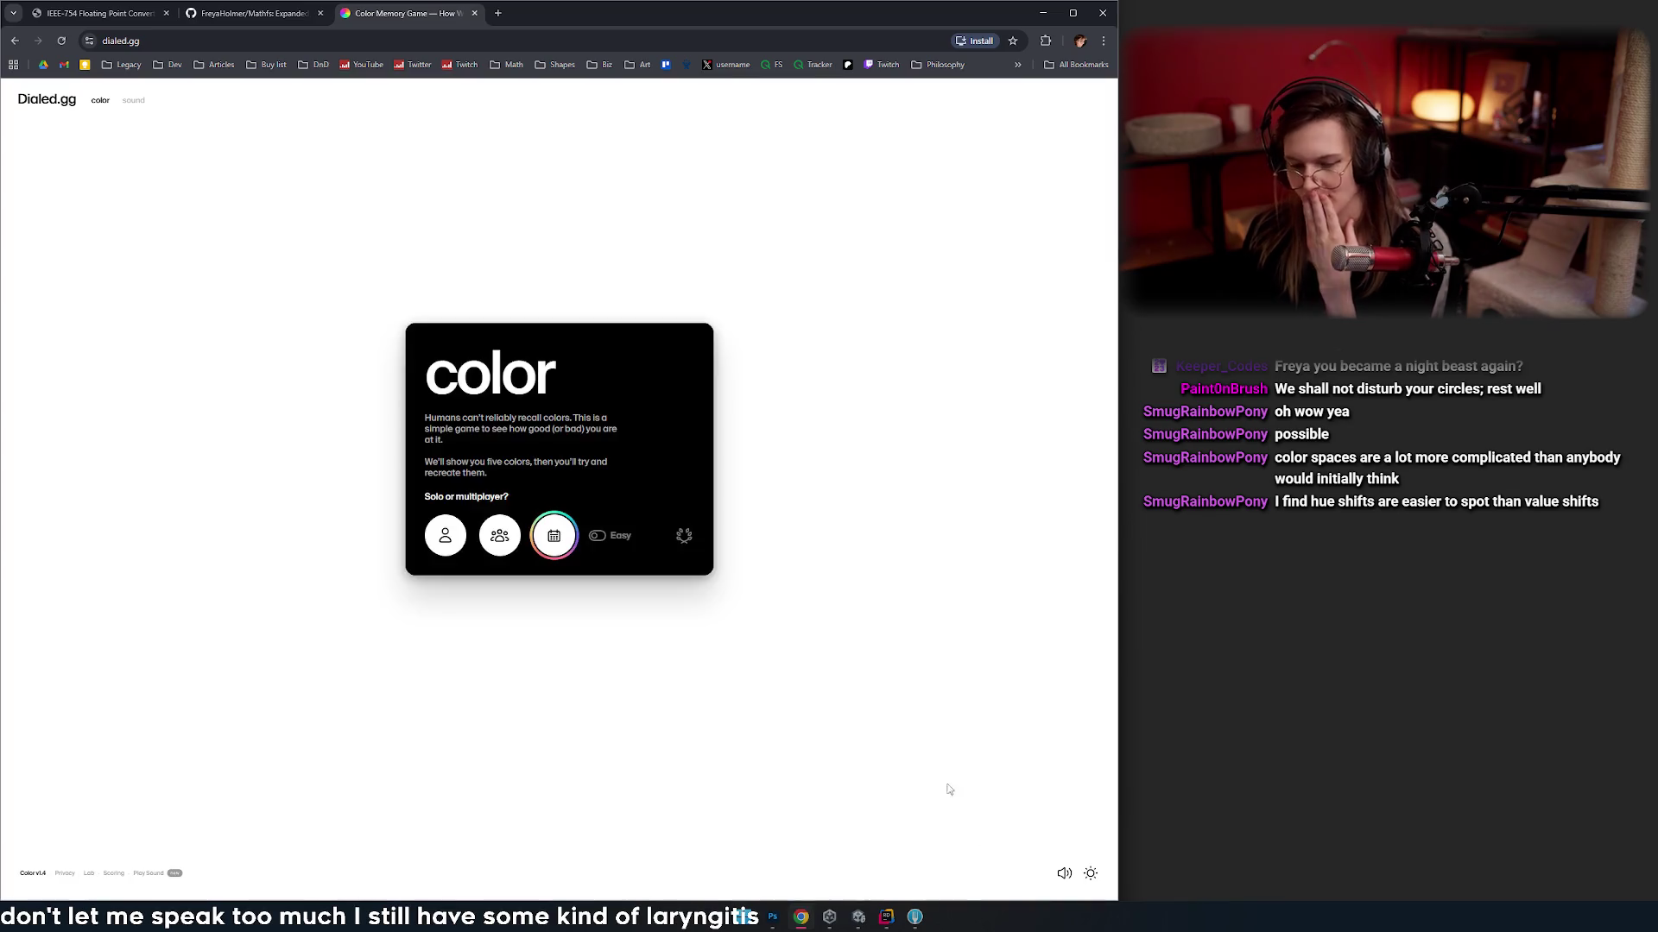
- Switch difficulty from Easy to Hard and start today's daily five-colour challenge
left_click(594, 528)
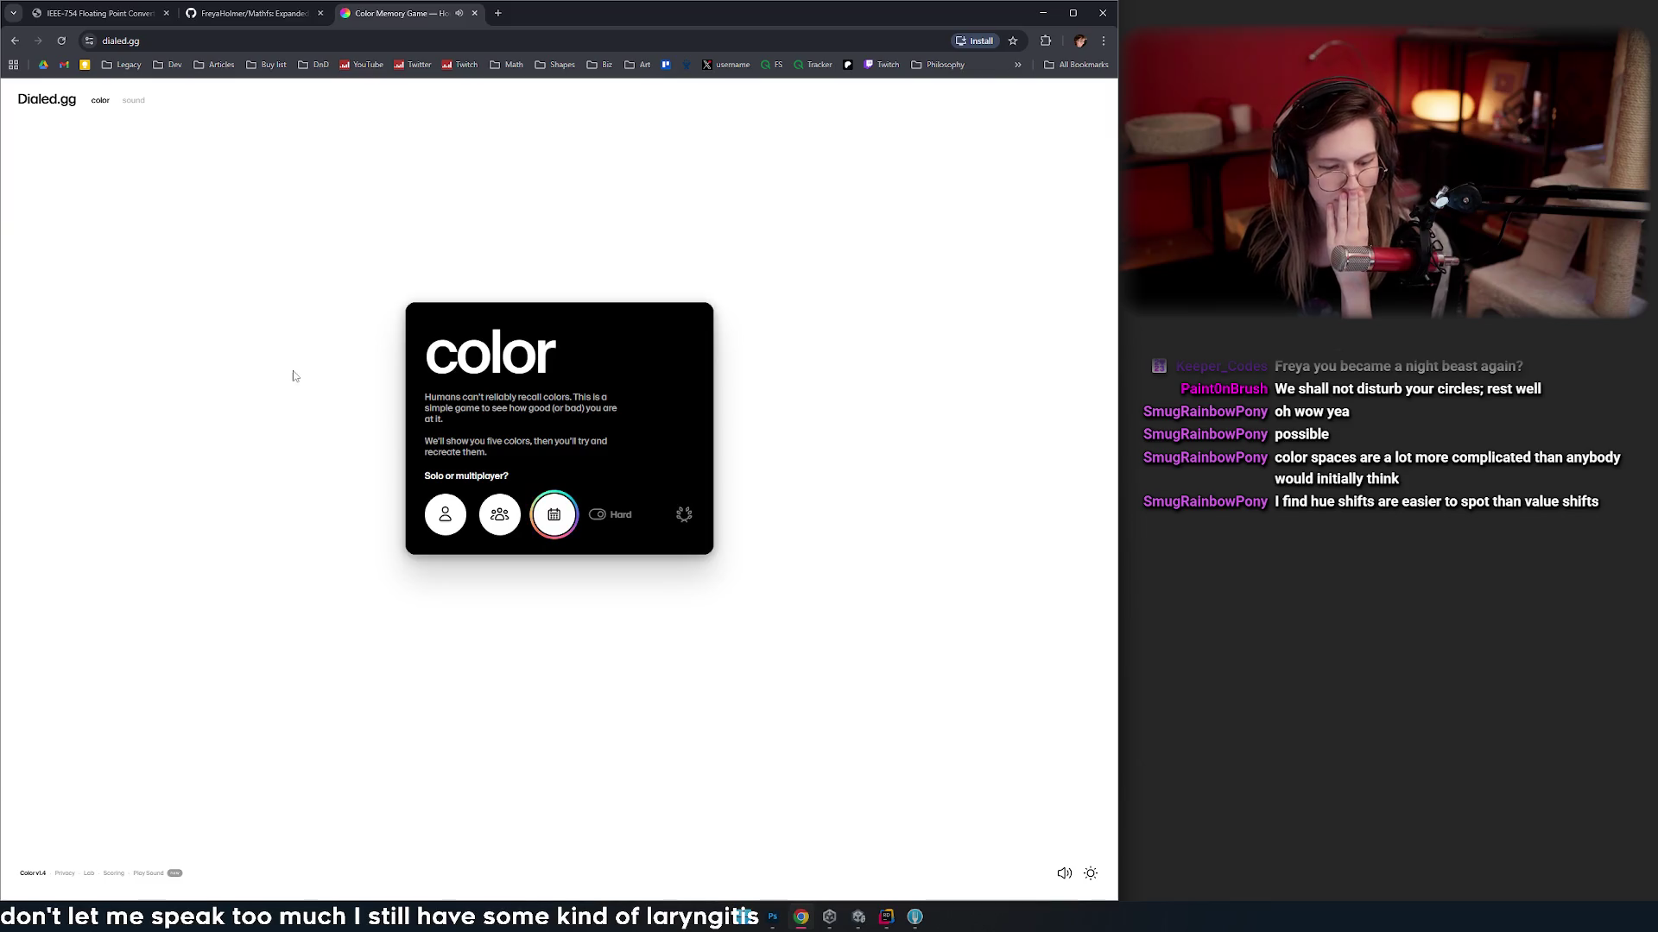
left_click(553, 514)
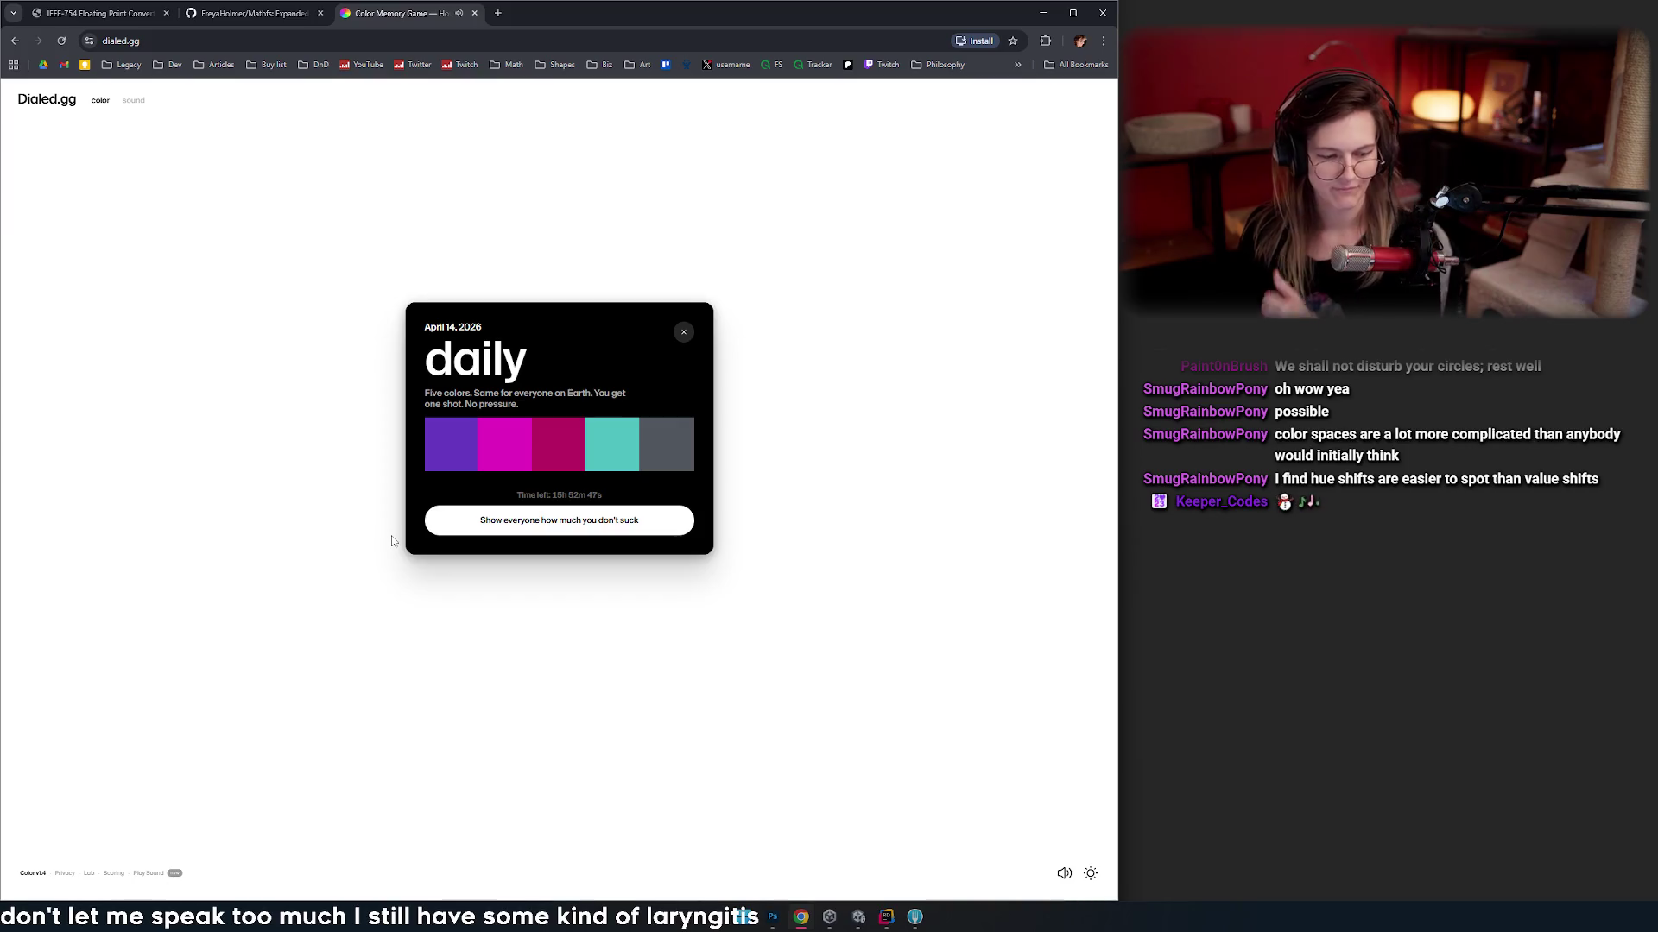
left_click(434, 414)
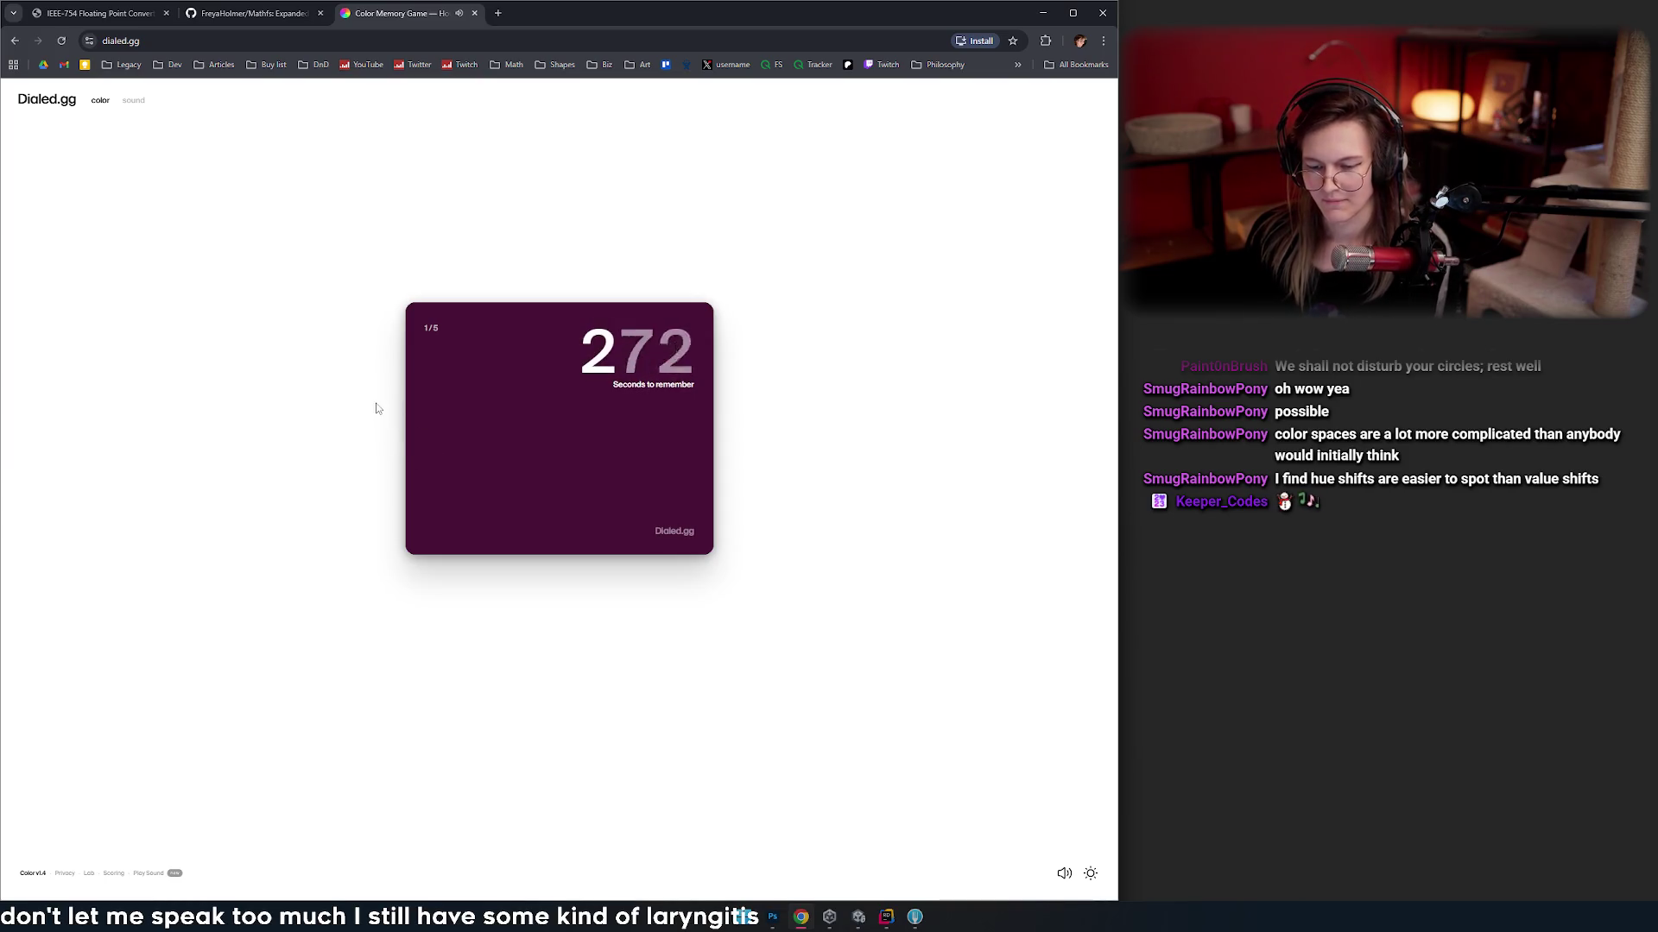
- Recreate the first colour with the hue, saturation and brightness sliders, scoring 8.78, and continue to round 2
left_click(469, 486)
left_click(443, 423)
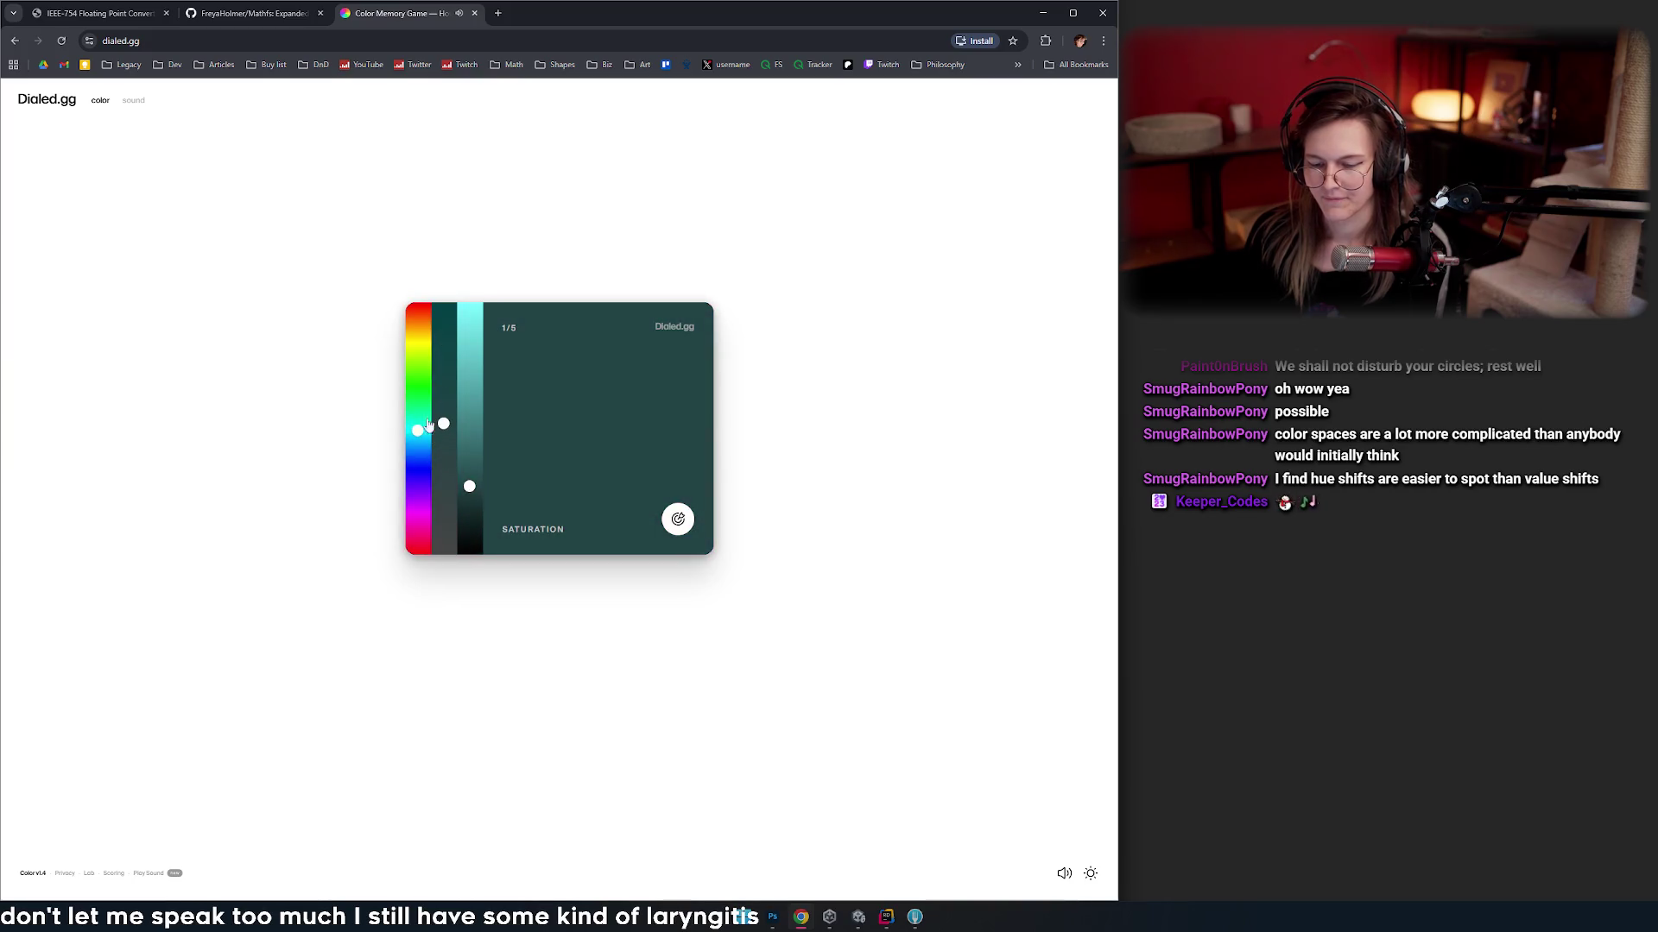
left_click(417, 525)
left_click_drag(417, 511, 415, 496)
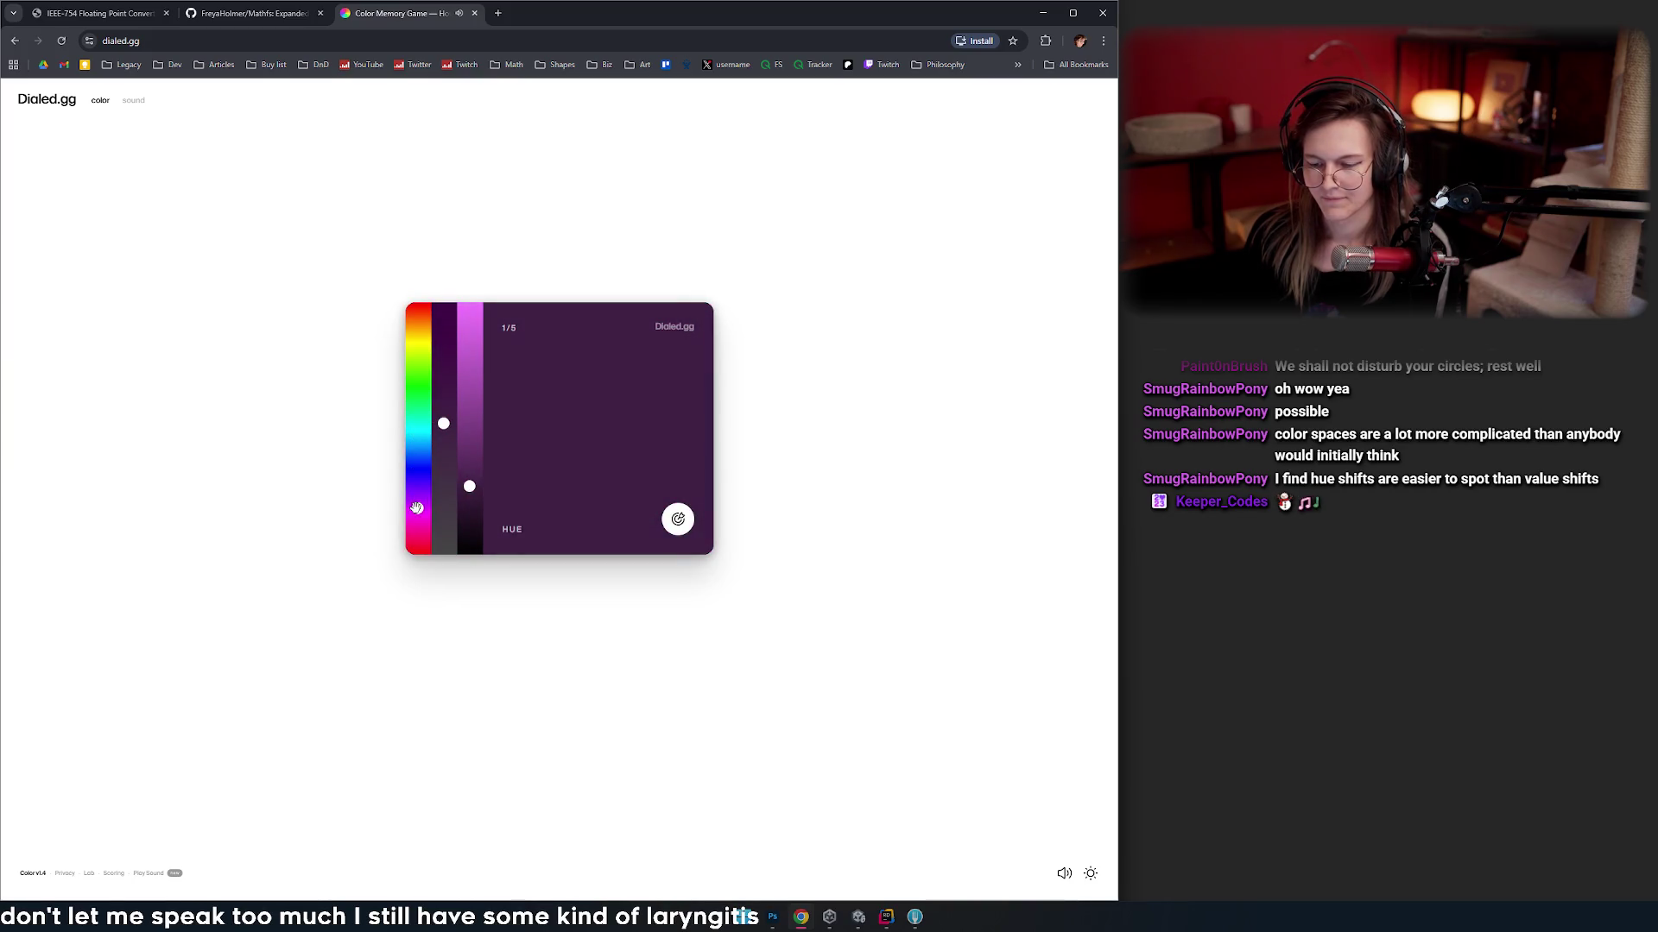
left_click_drag(443, 442, 441, 436)
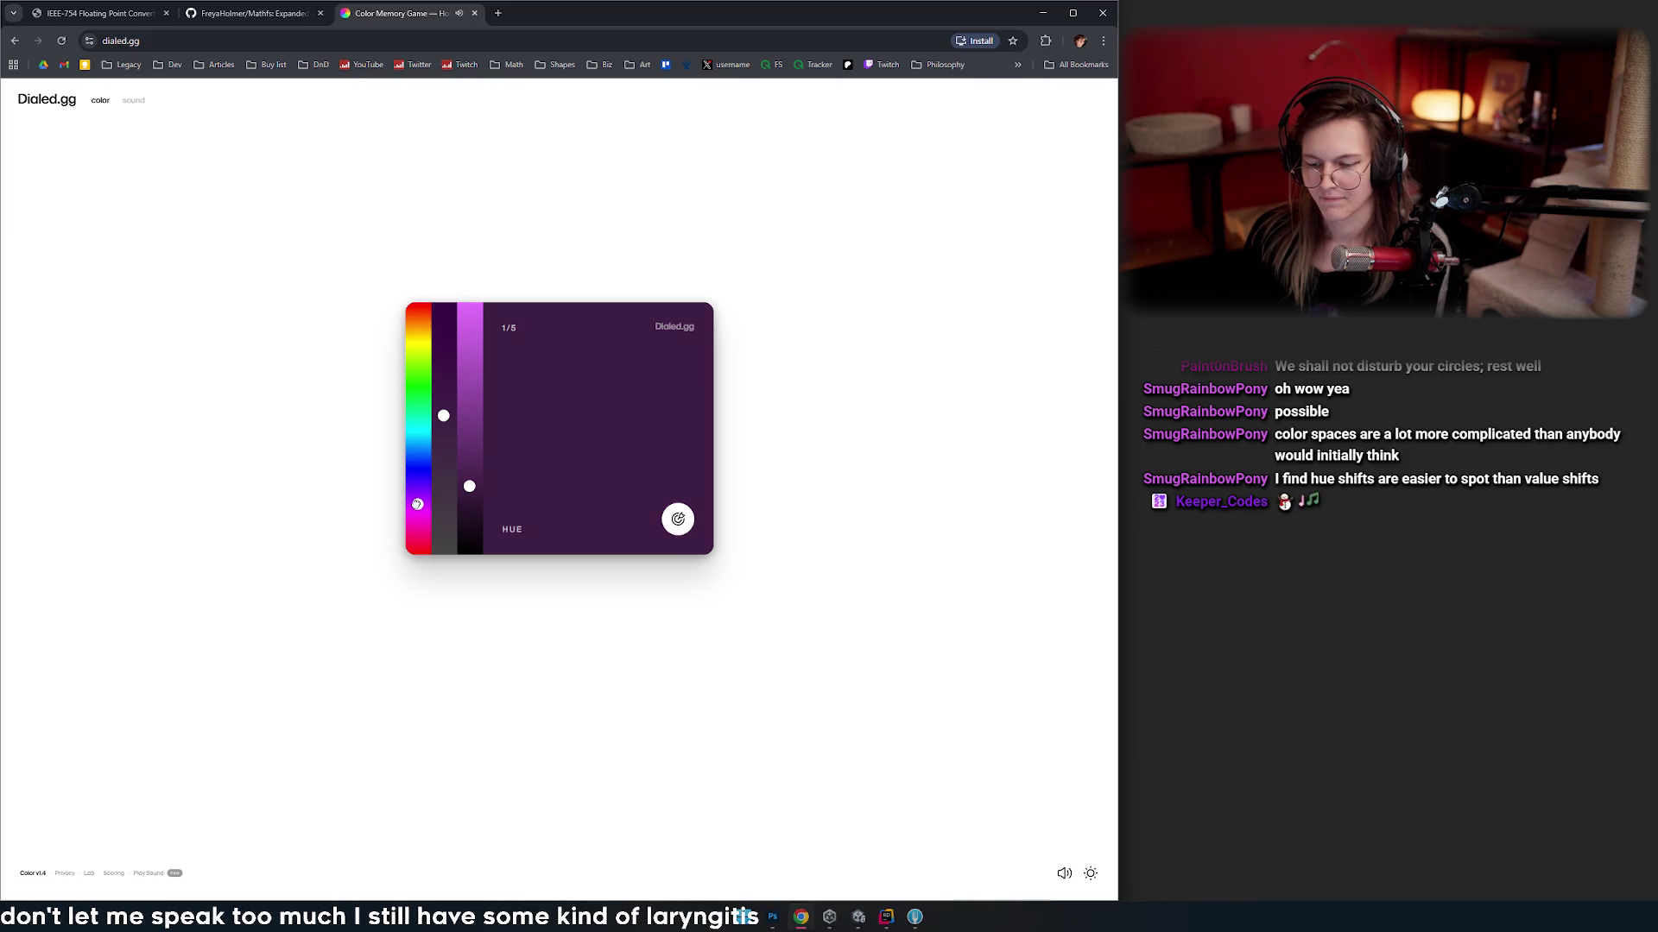
left_click(678, 522)
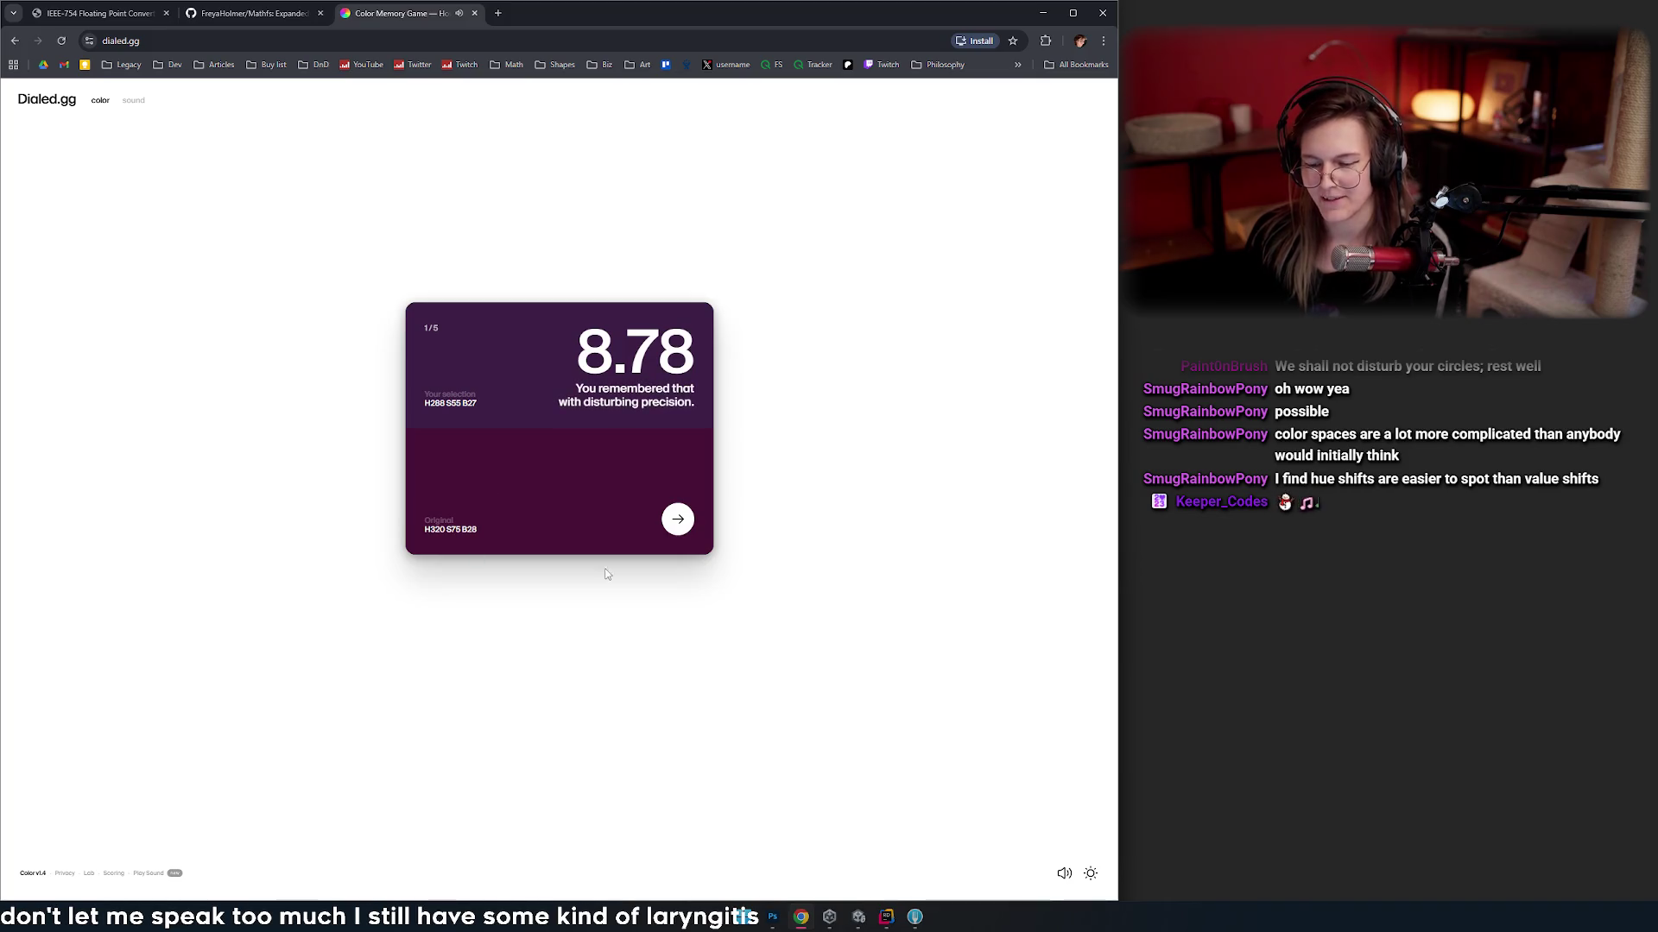
left_click(678, 520)
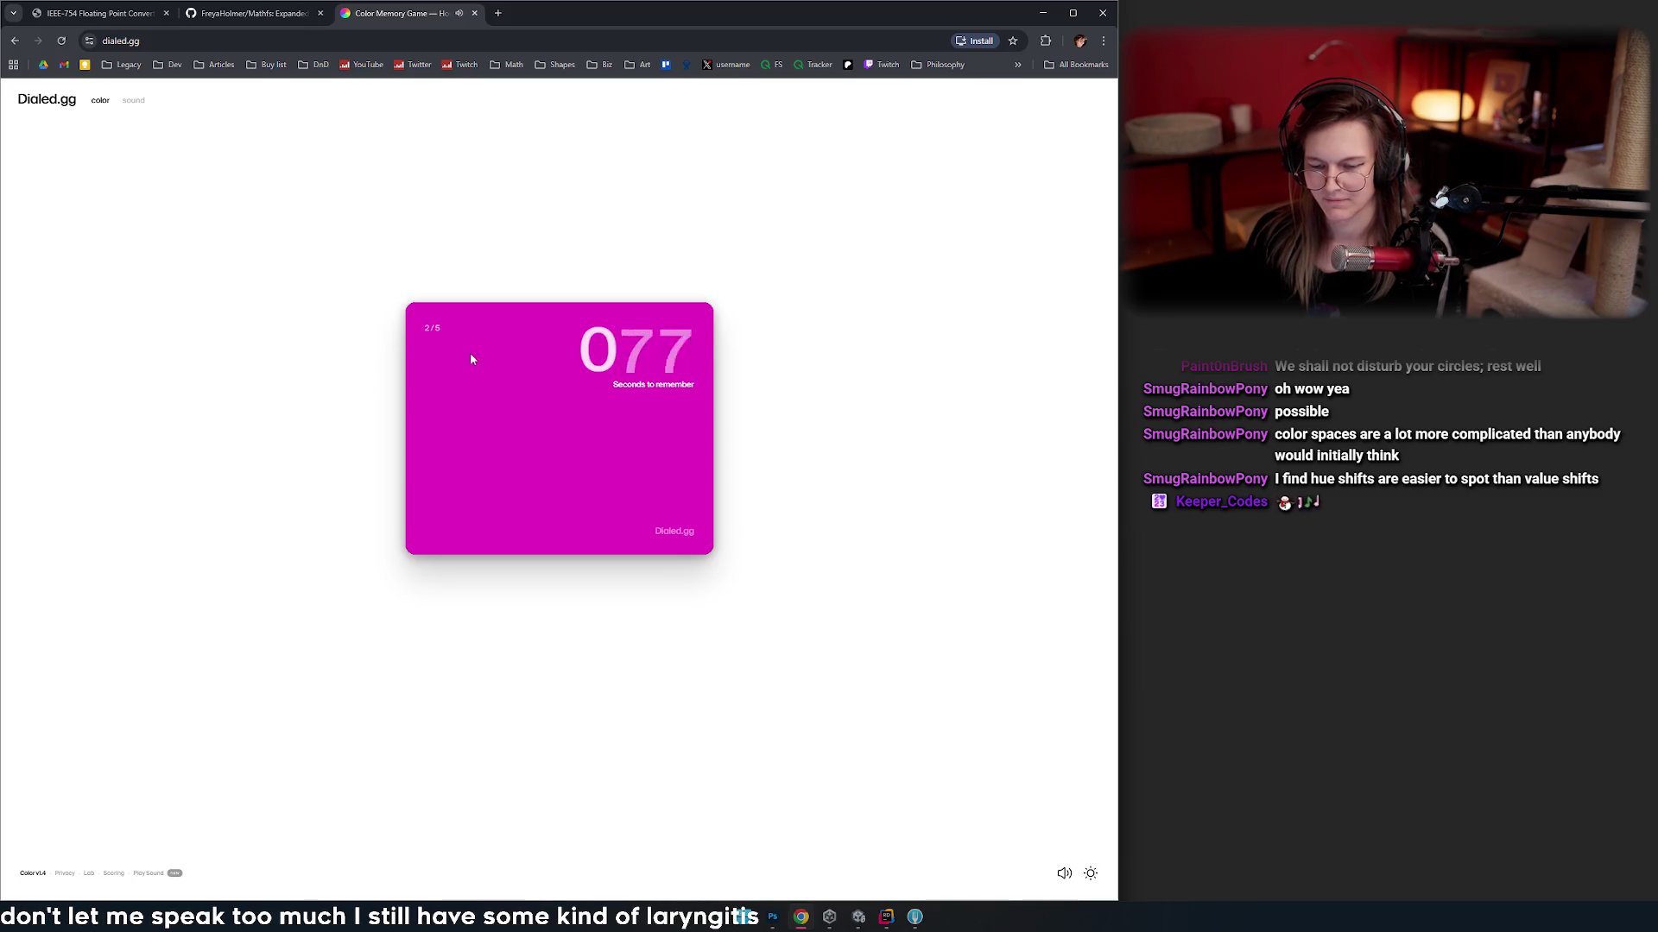
- Match the second colour by shifting hue to magenta and raising saturation and brightness, scoring 9.32
left_click_drag(418, 375, 417, 520)
left_click_drag(443, 352, 443, 325)
left_click_drag(468, 348, 470, 317)
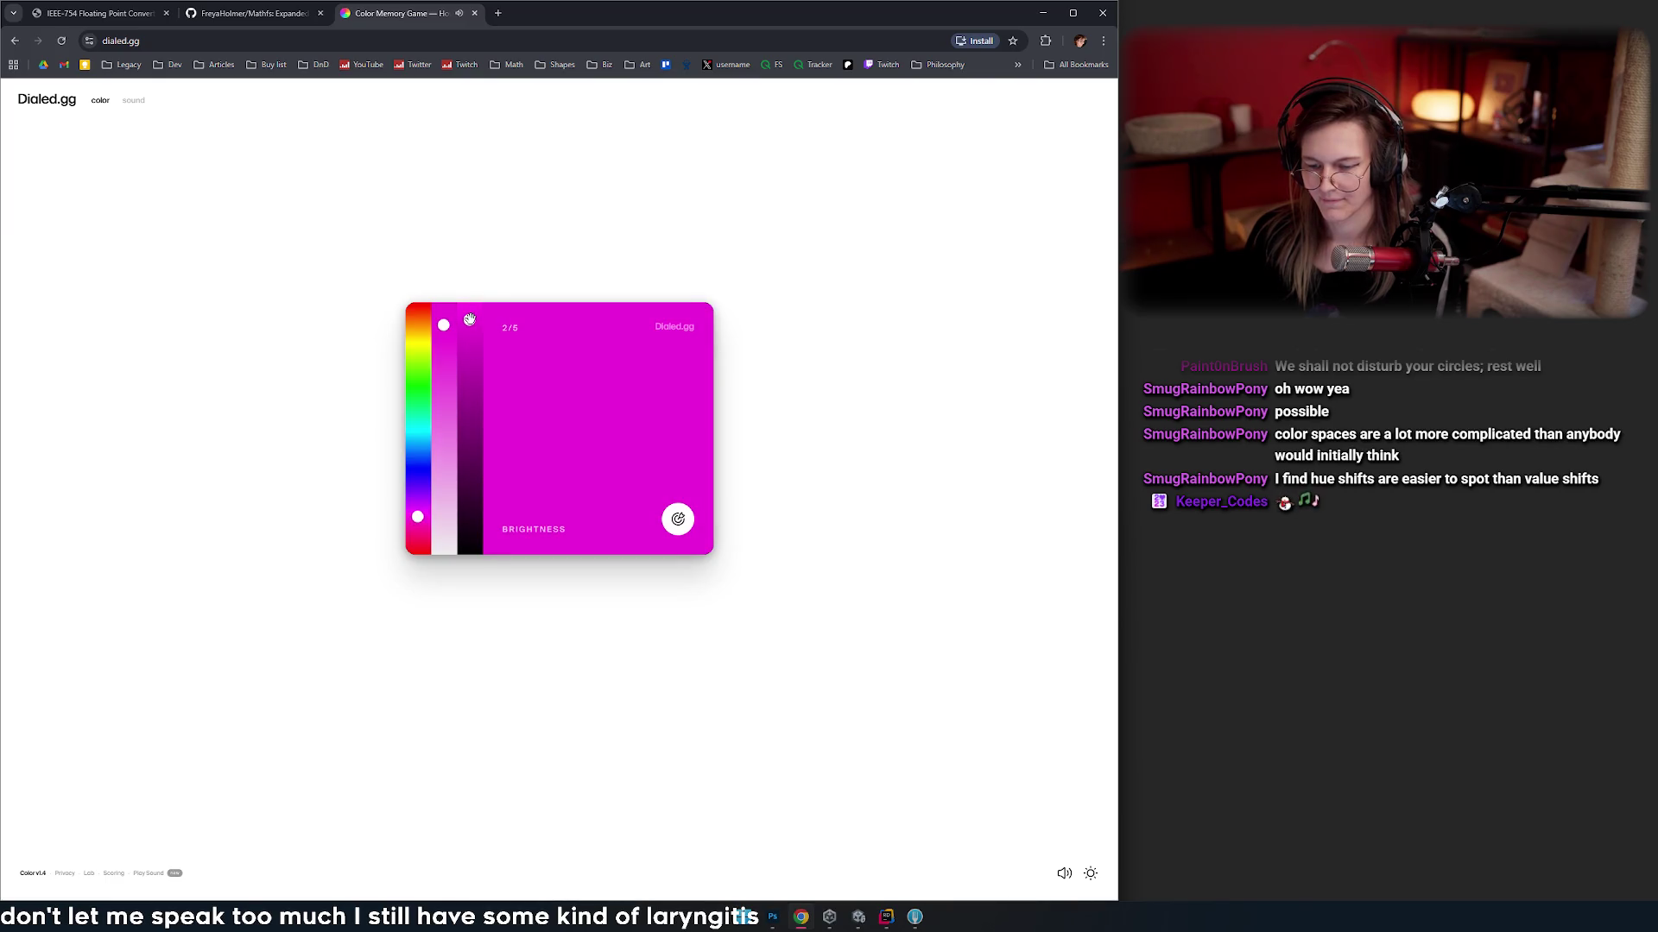
left_click(673, 516)
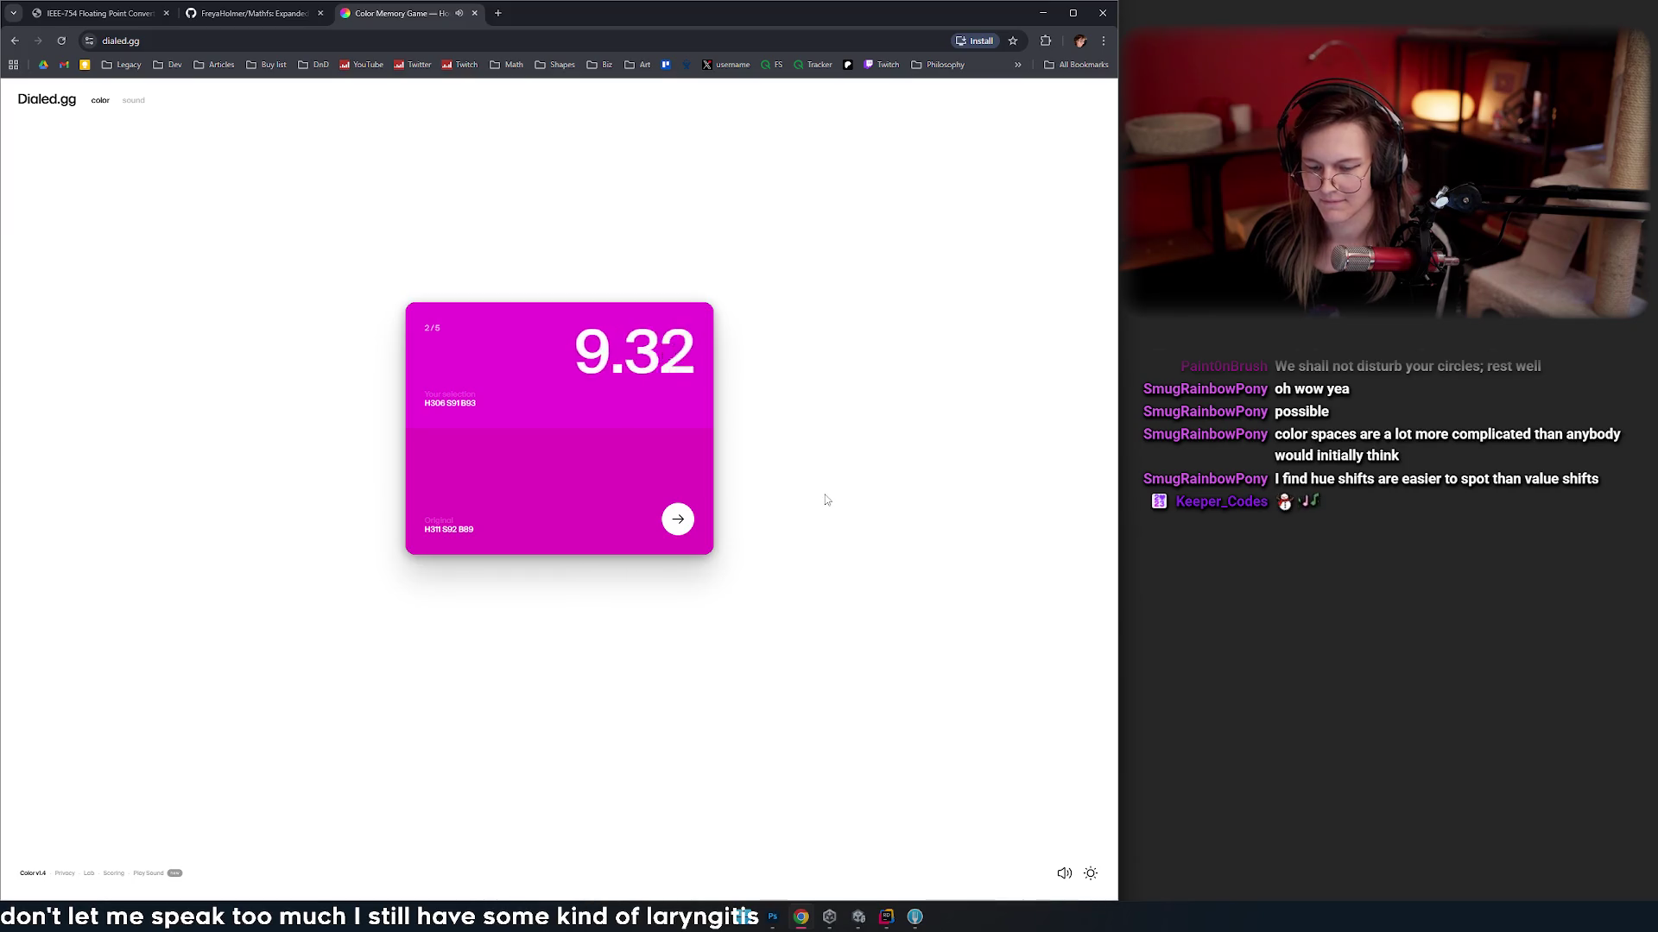
left_click(678, 528)
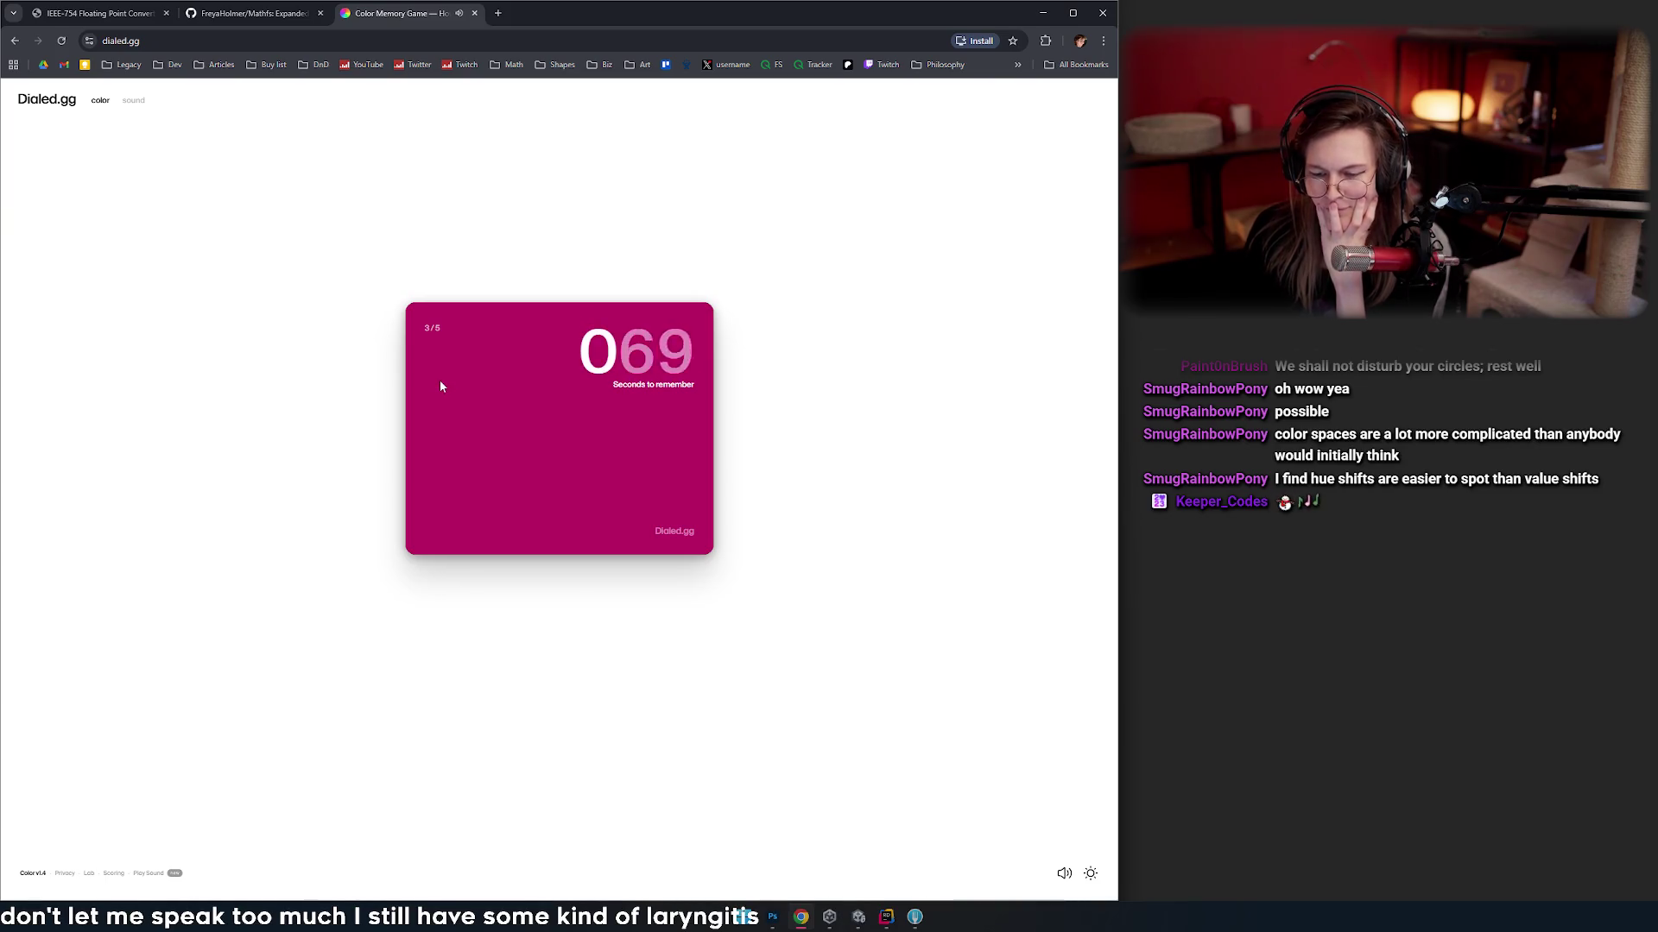
- Recreate the third colour as a saturated magenta, submit it, and continue to round 4
left_click_drag(412, 372, 417, 526)
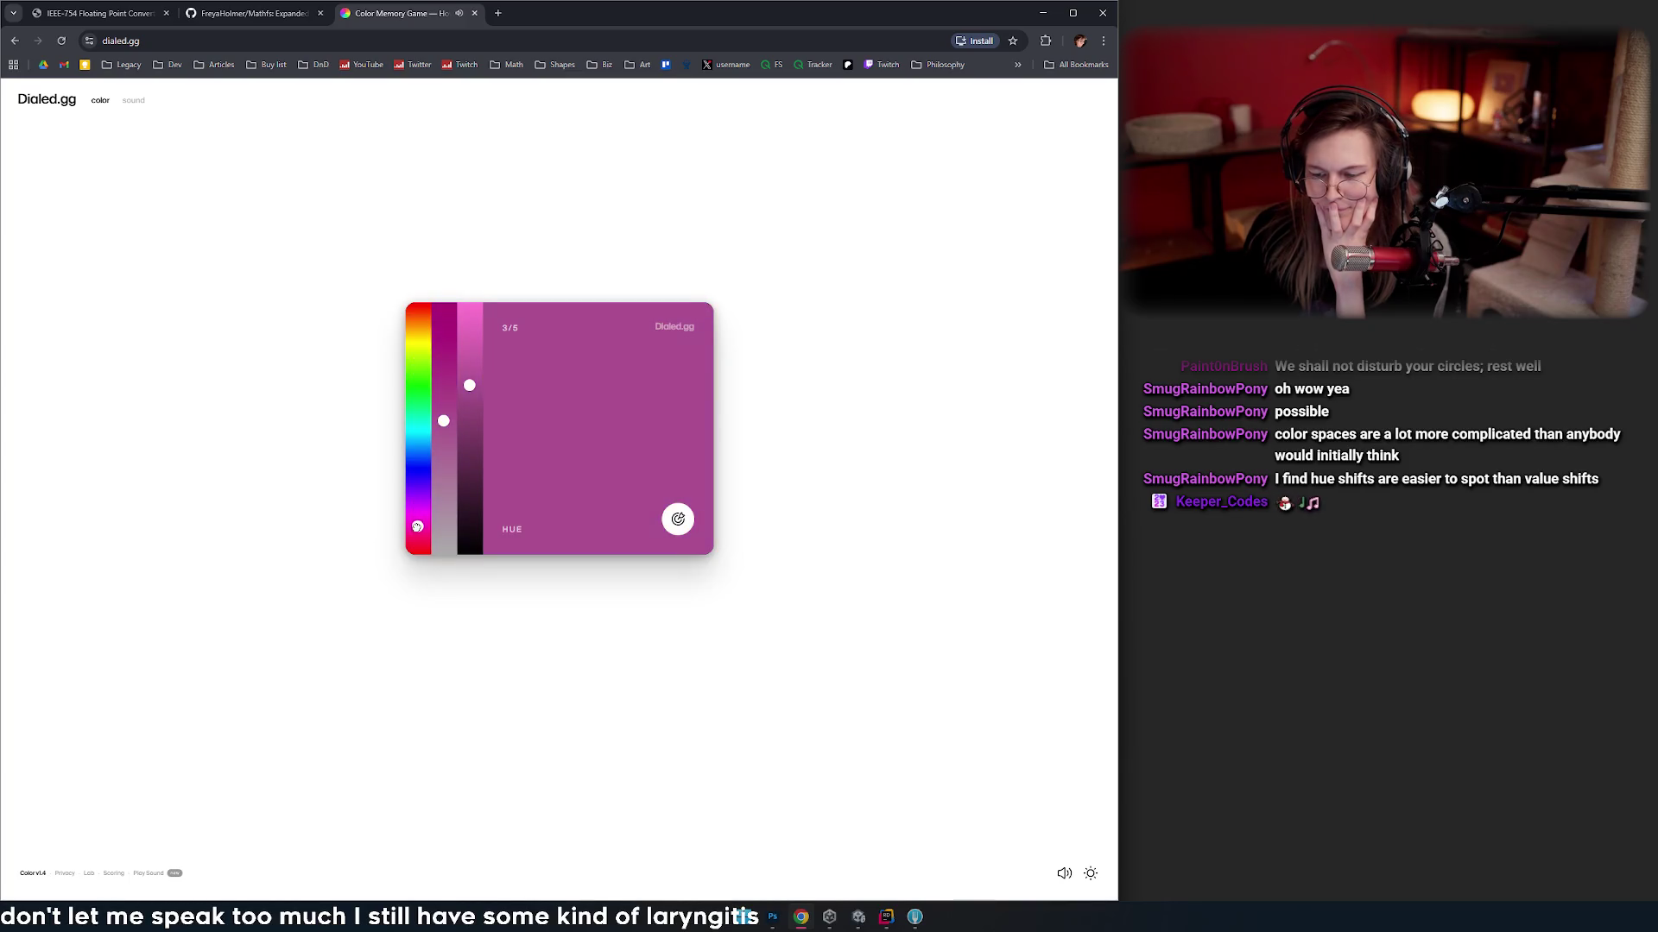
left_click_drag(443, 420, 443, 349)
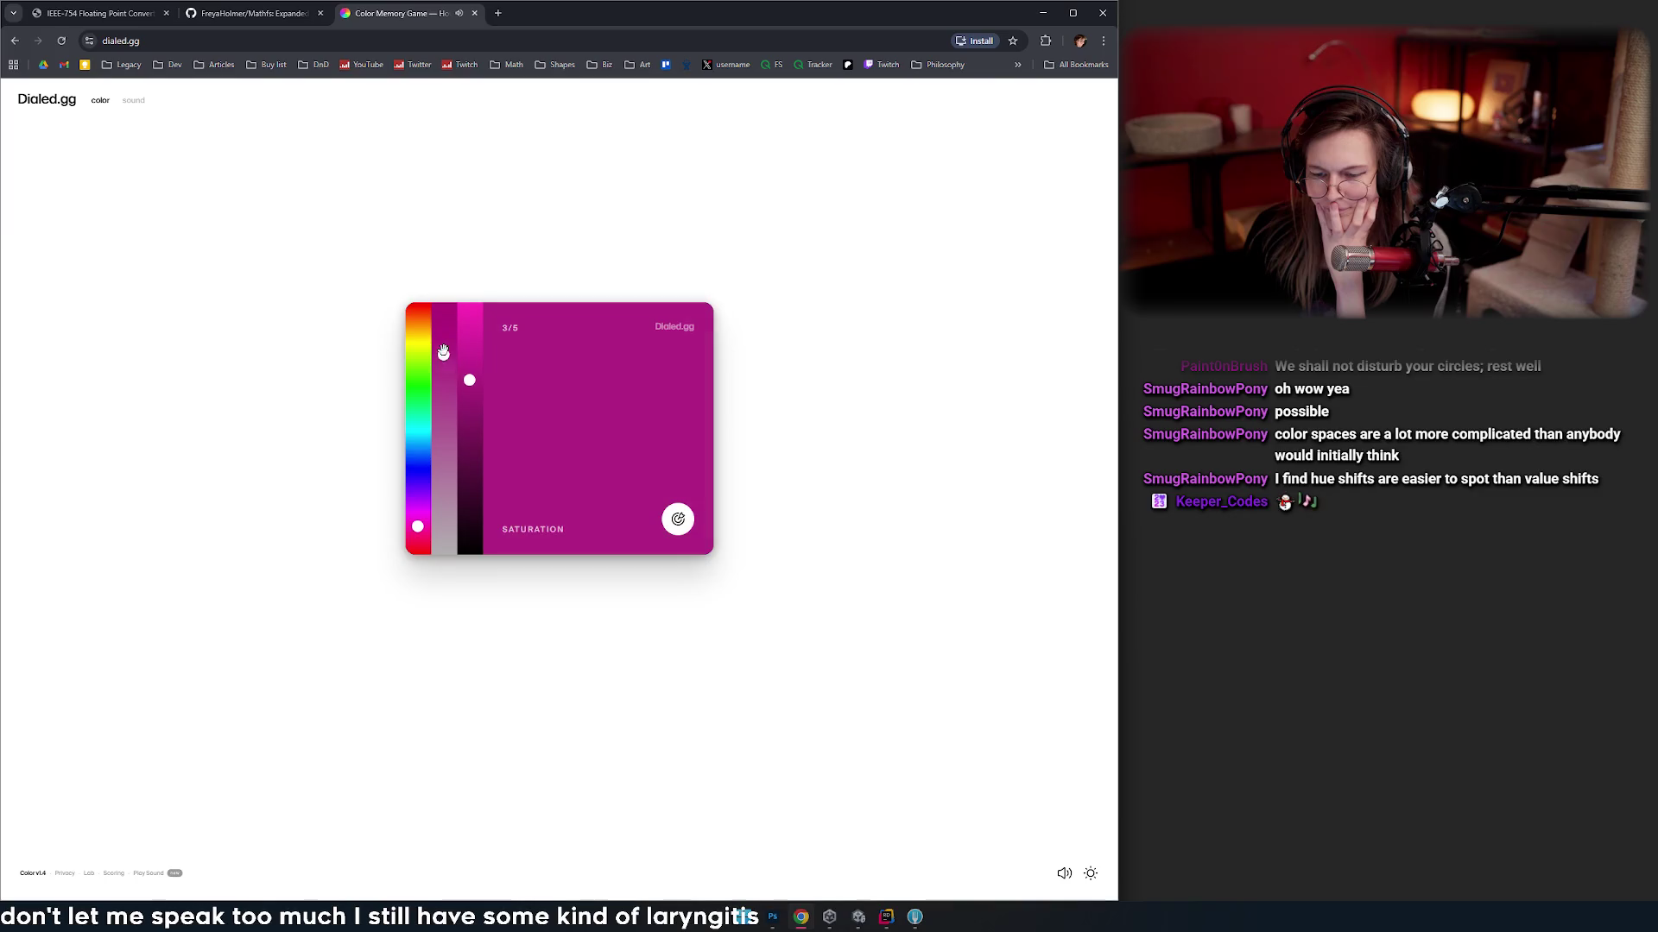
left_click_drag(422, 520, 417, 530)
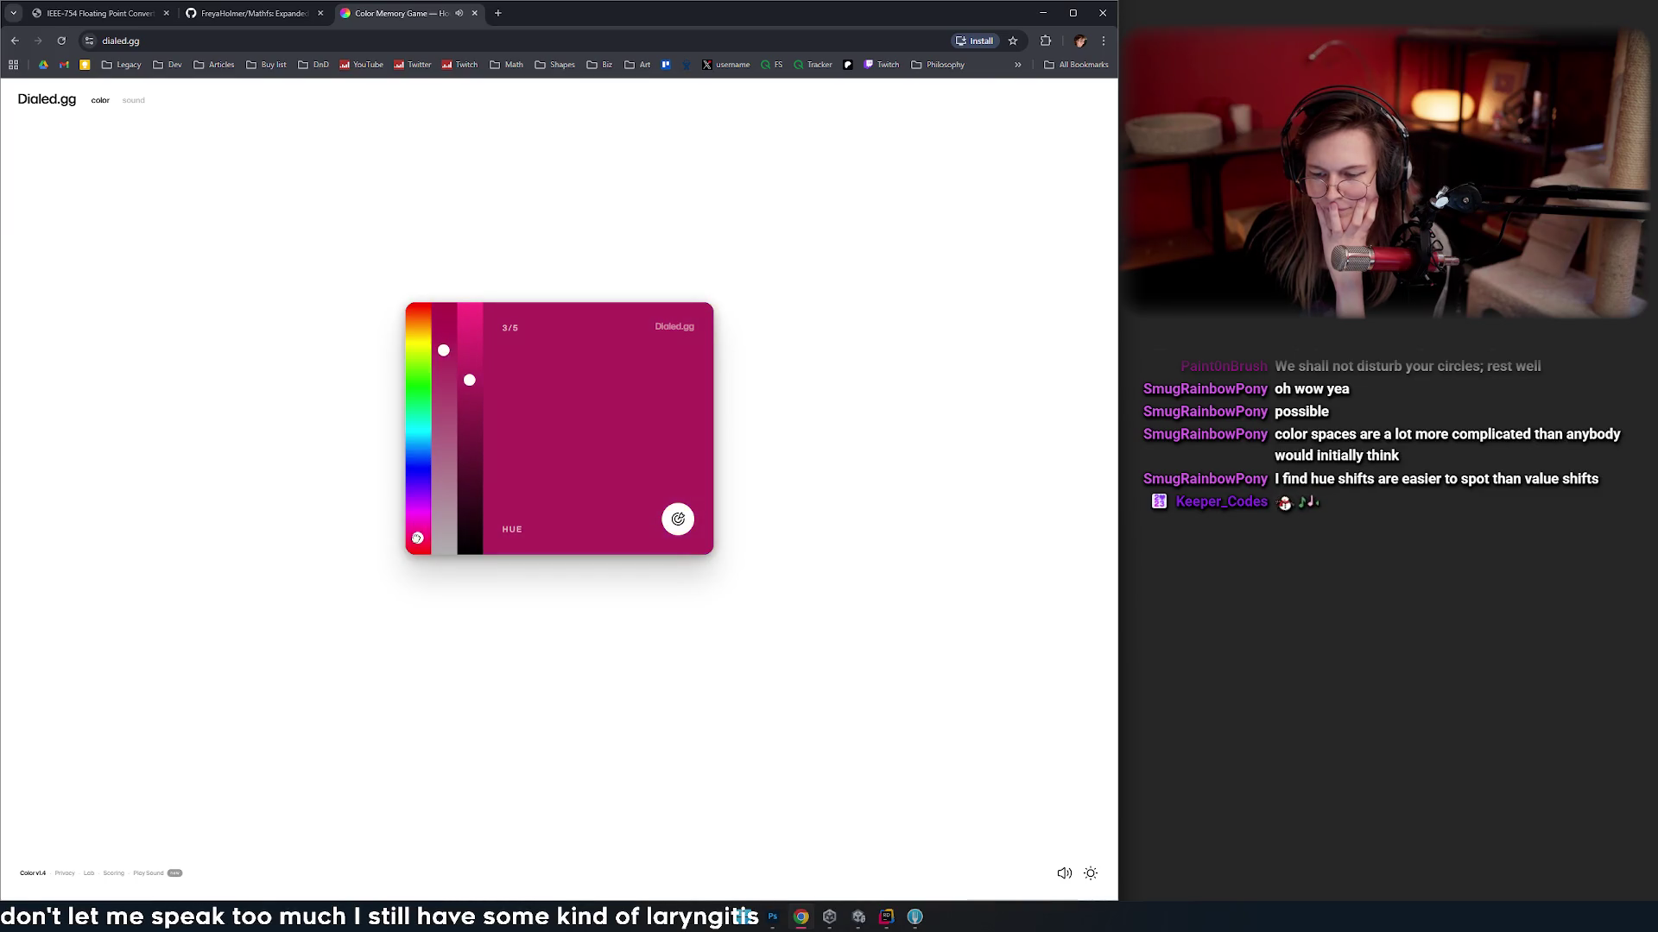
left_click_drag(443, 350, 443, 336)
left_click_drag(470, 395, 470, 390)
left_click_drag(418, 530, 418, 537)
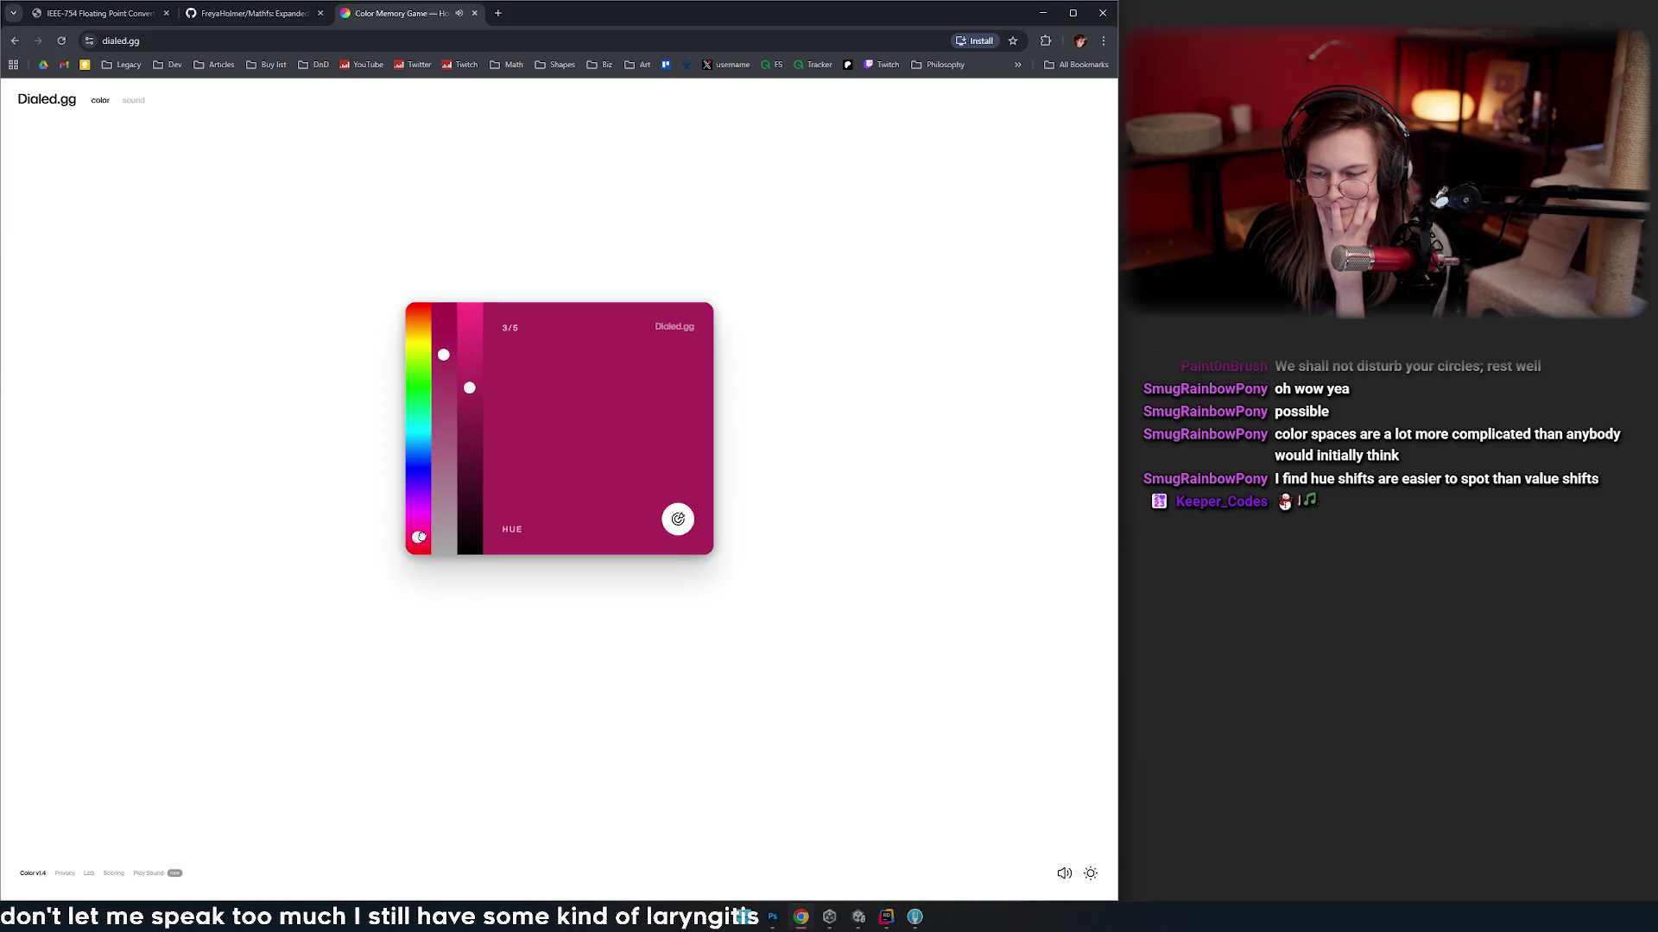
left_click(678, 521)
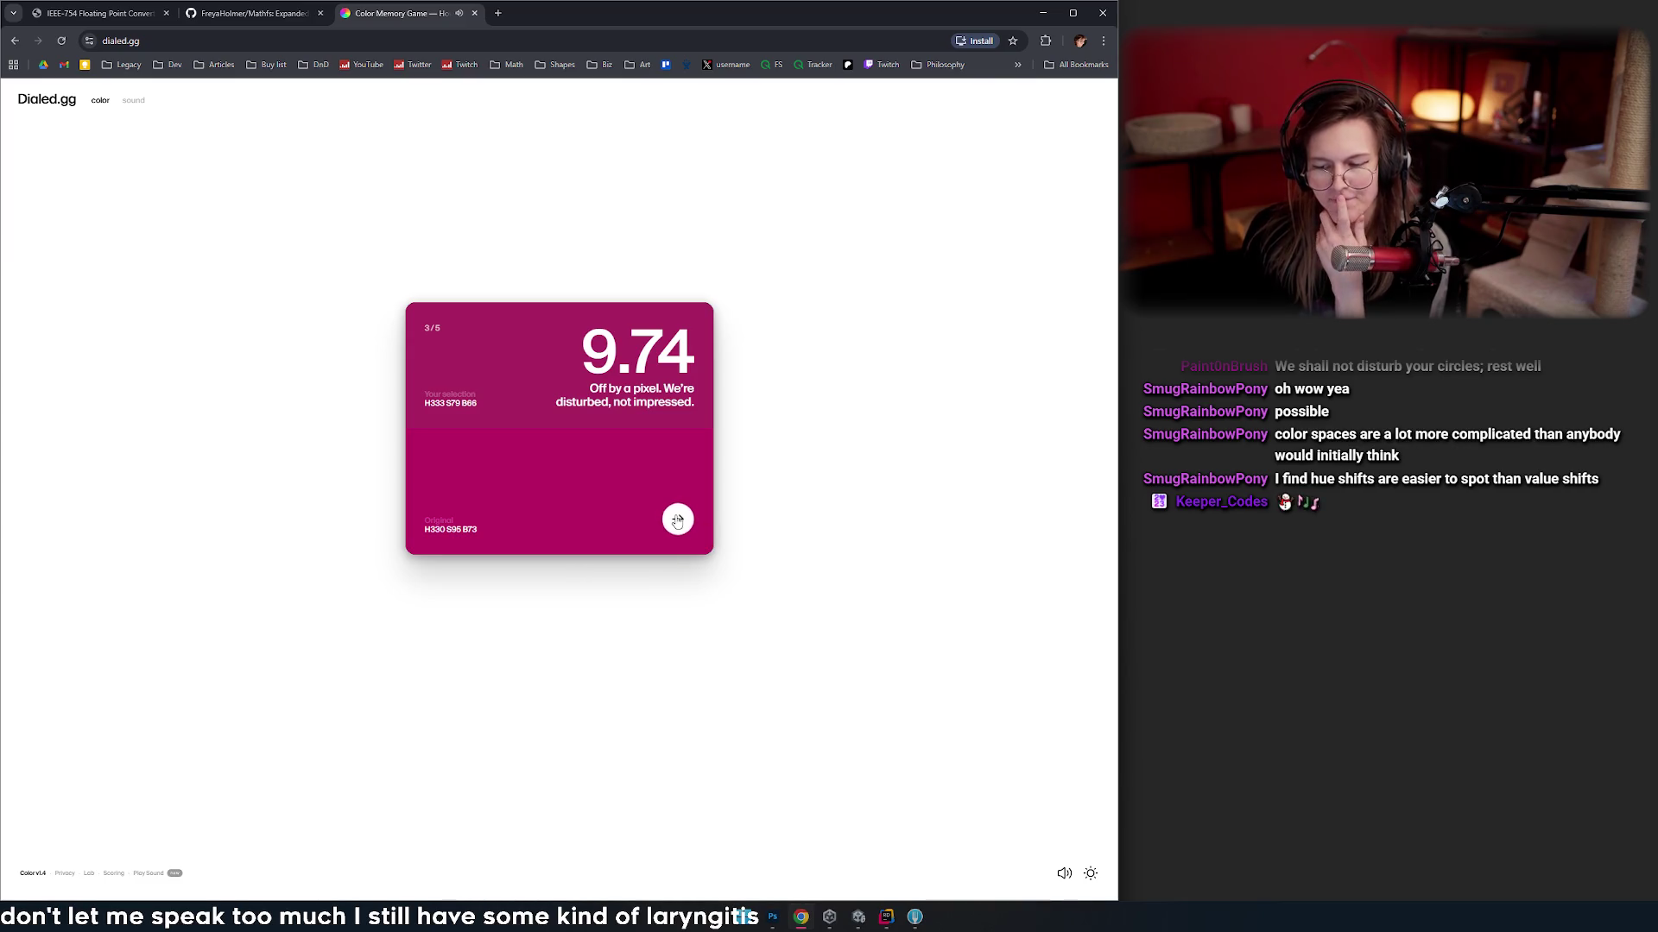
key("Return")
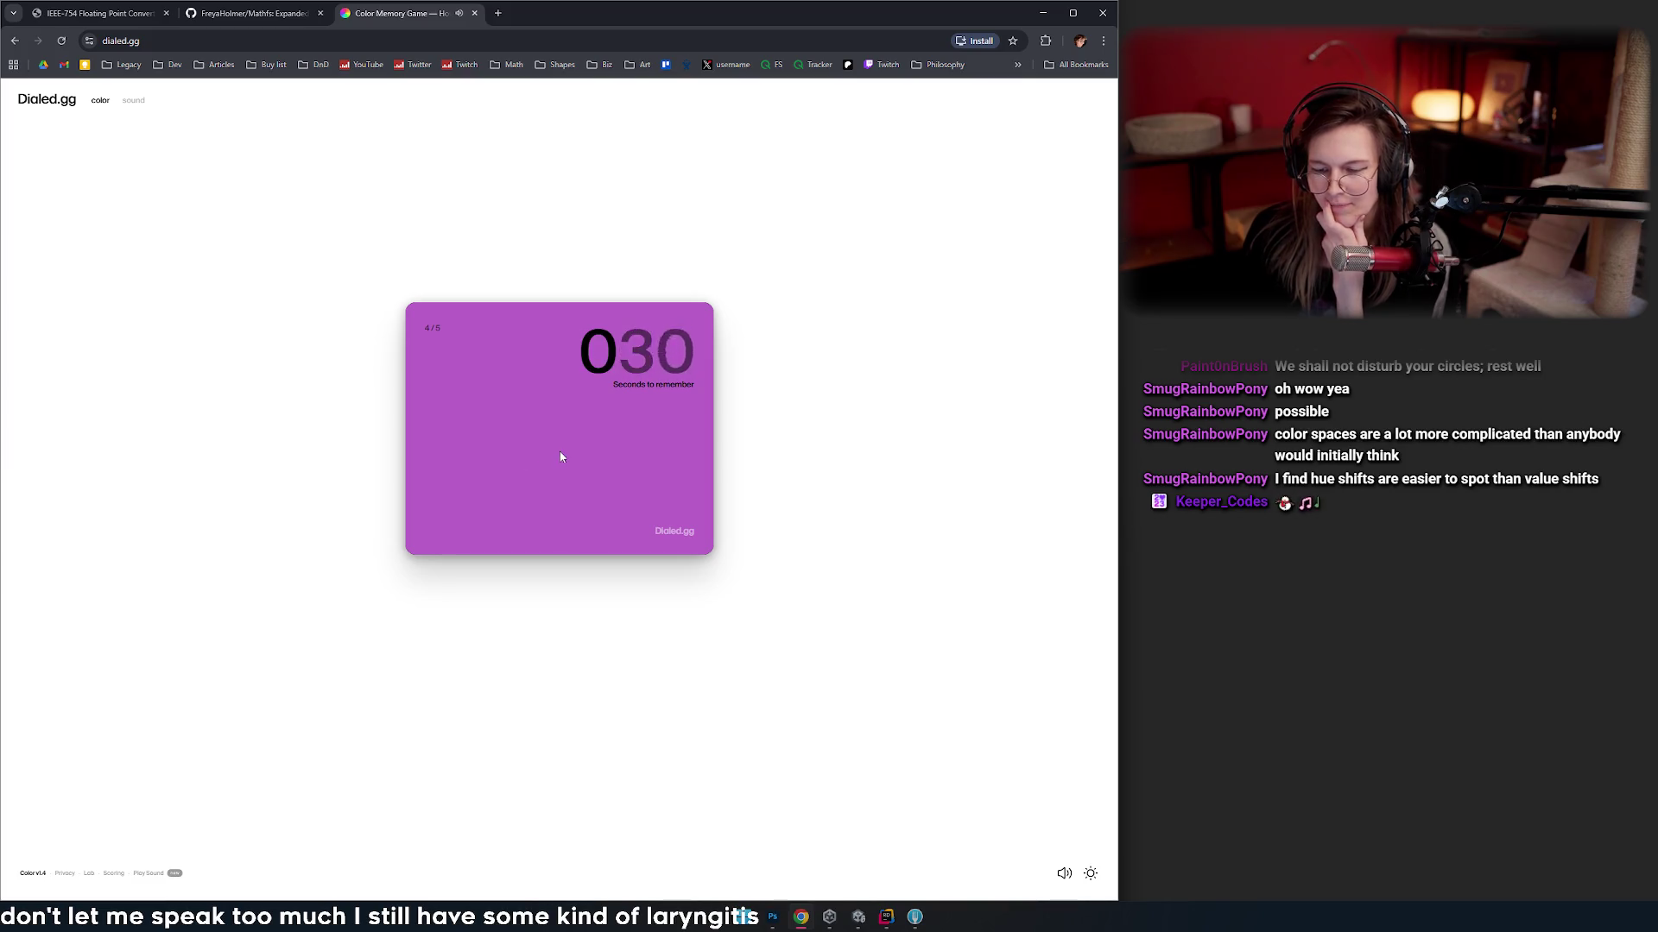
- Recreate the fourth colour as purple, scoring 8.91, and move on to the fifth colour
left_click(418, 515)
left_click_drag(447, 437, 469, 398)
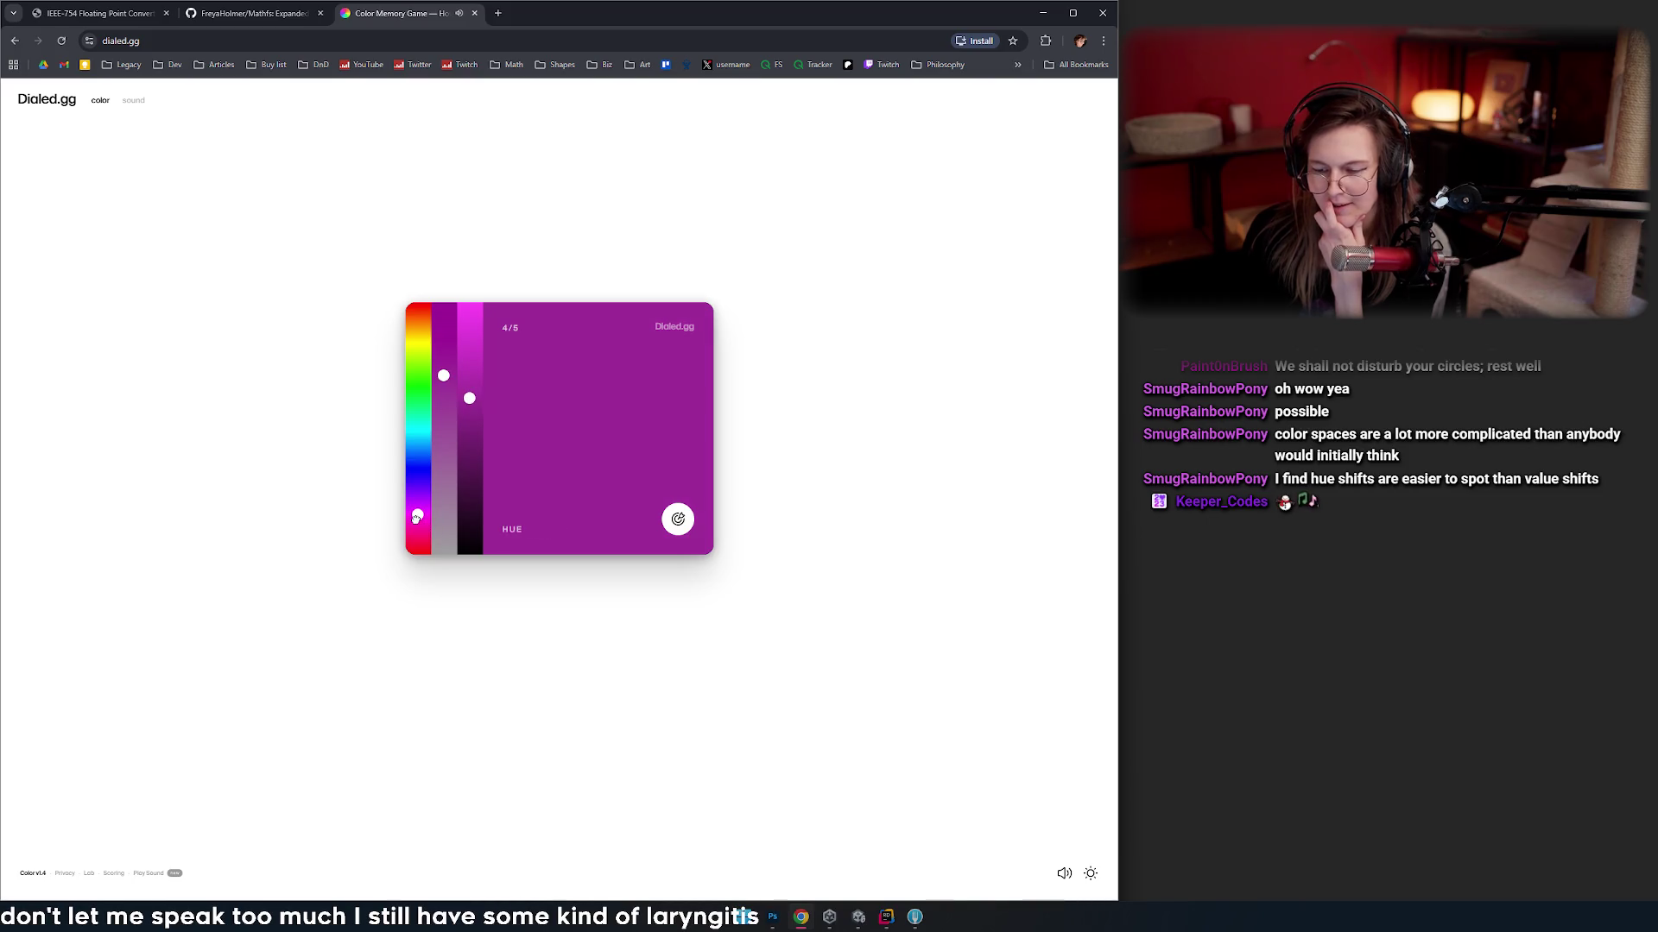
left_click_drag(443, 375, 443, 403)
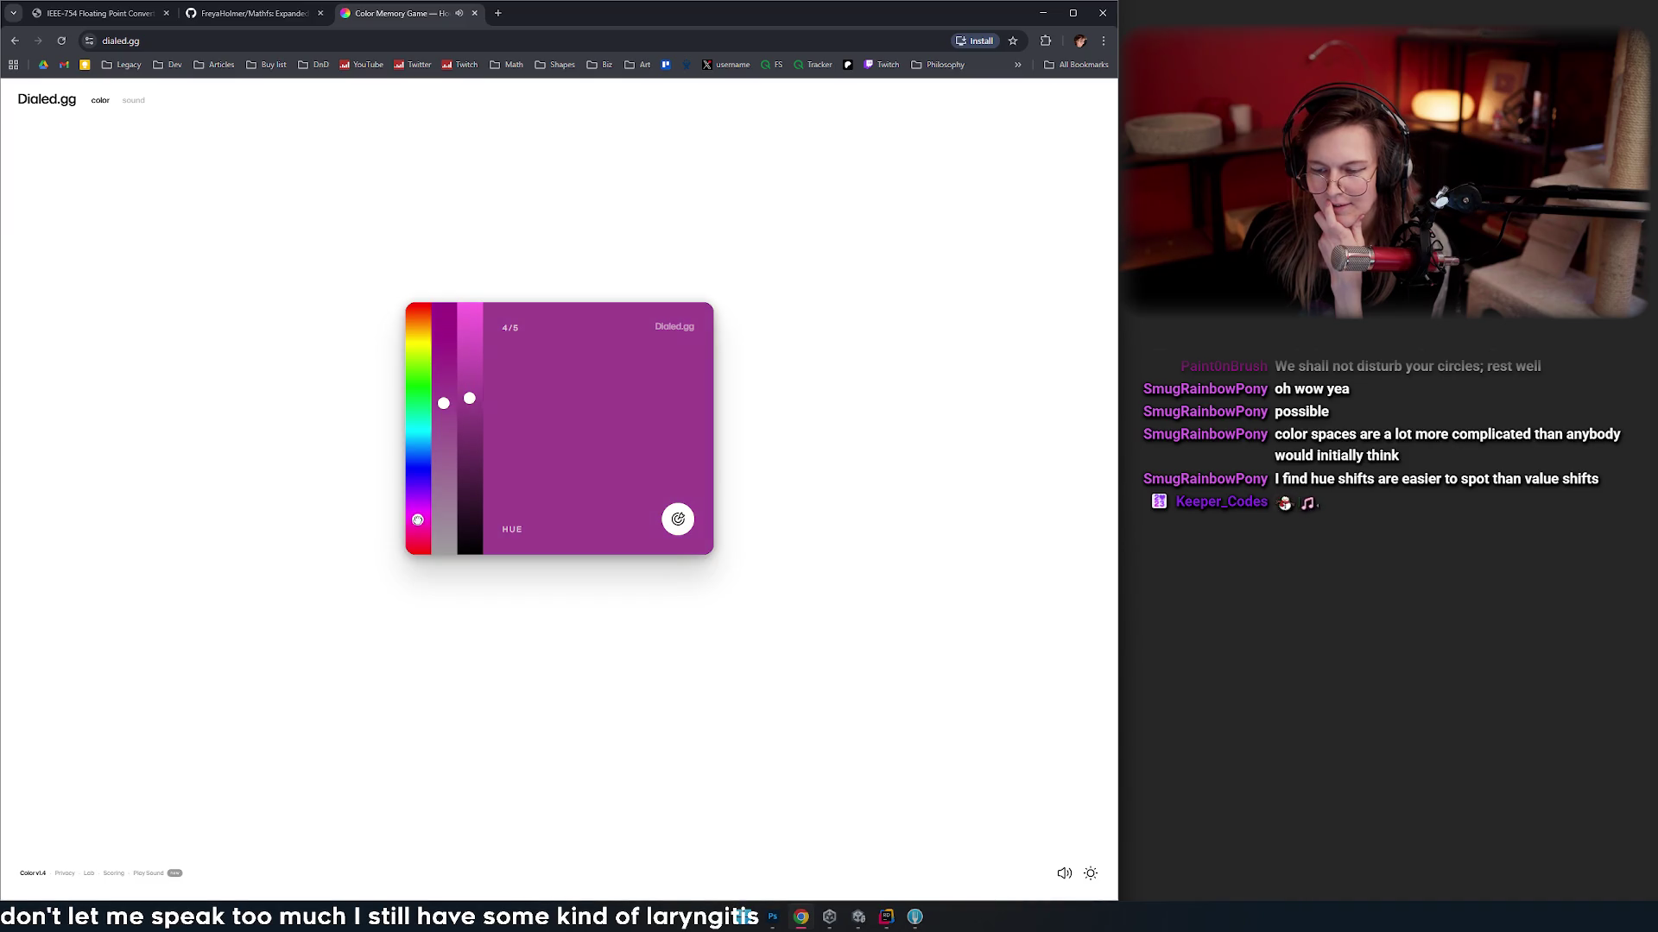
left_click_drag(468, 396, 443, 414)
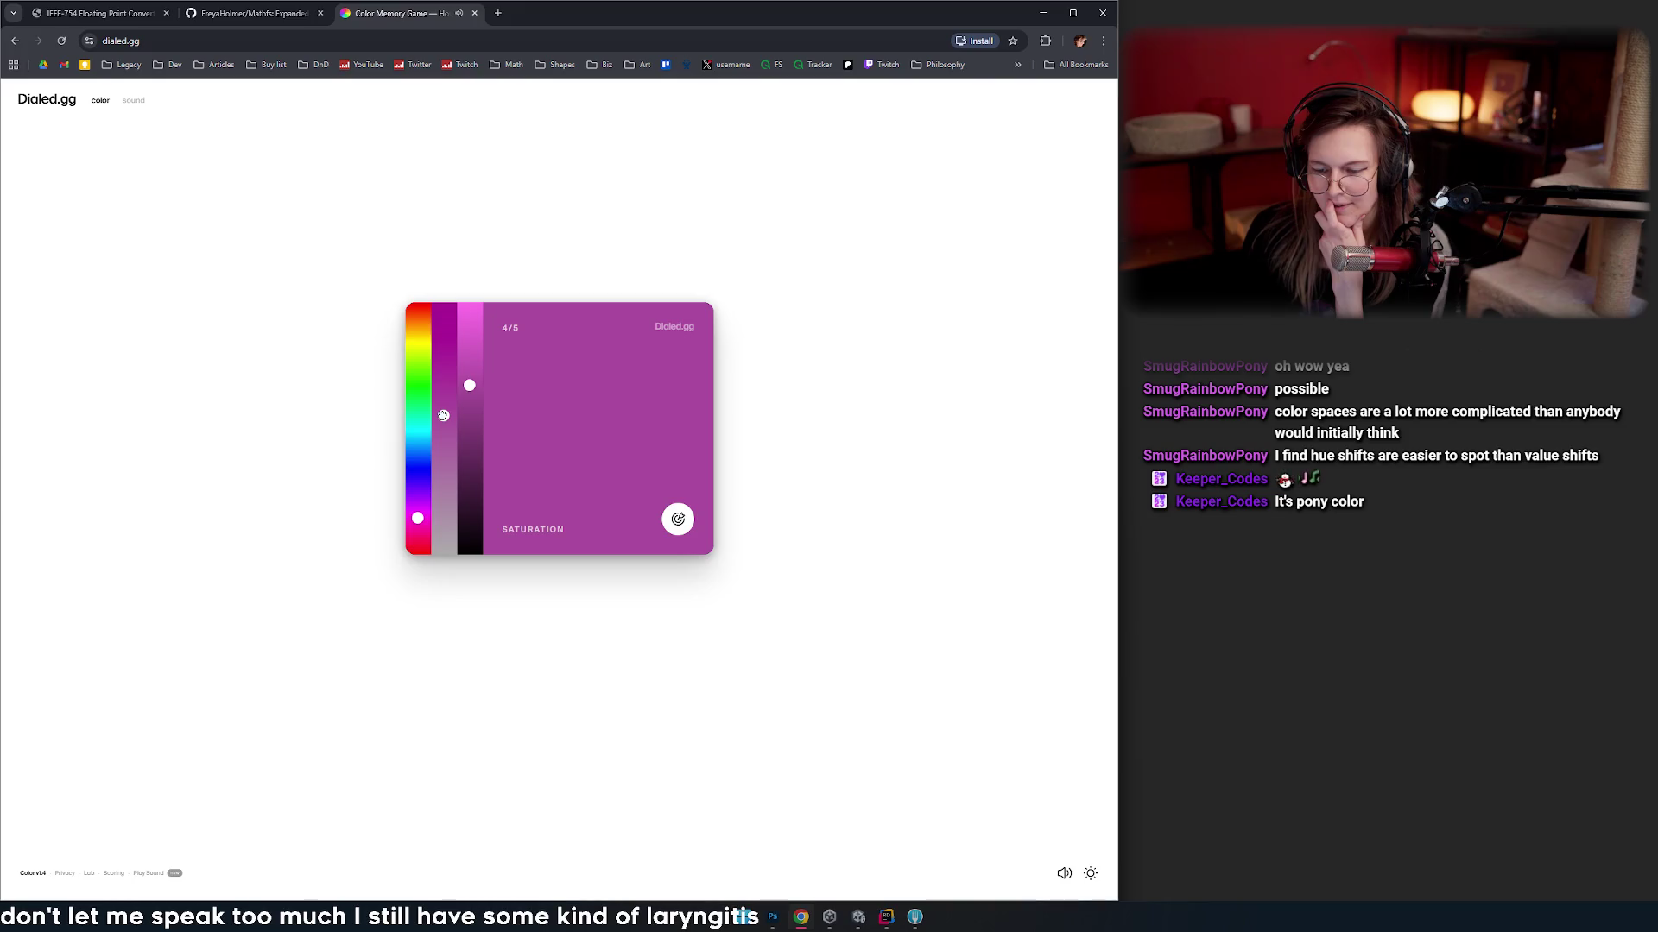
left_click_drag(420, 514, 416, 518)
mouse_move(443, 416)
left_mouse_down()
mouse_move(468, 377)
mouse_move(443, 398)
left_mouse_up()
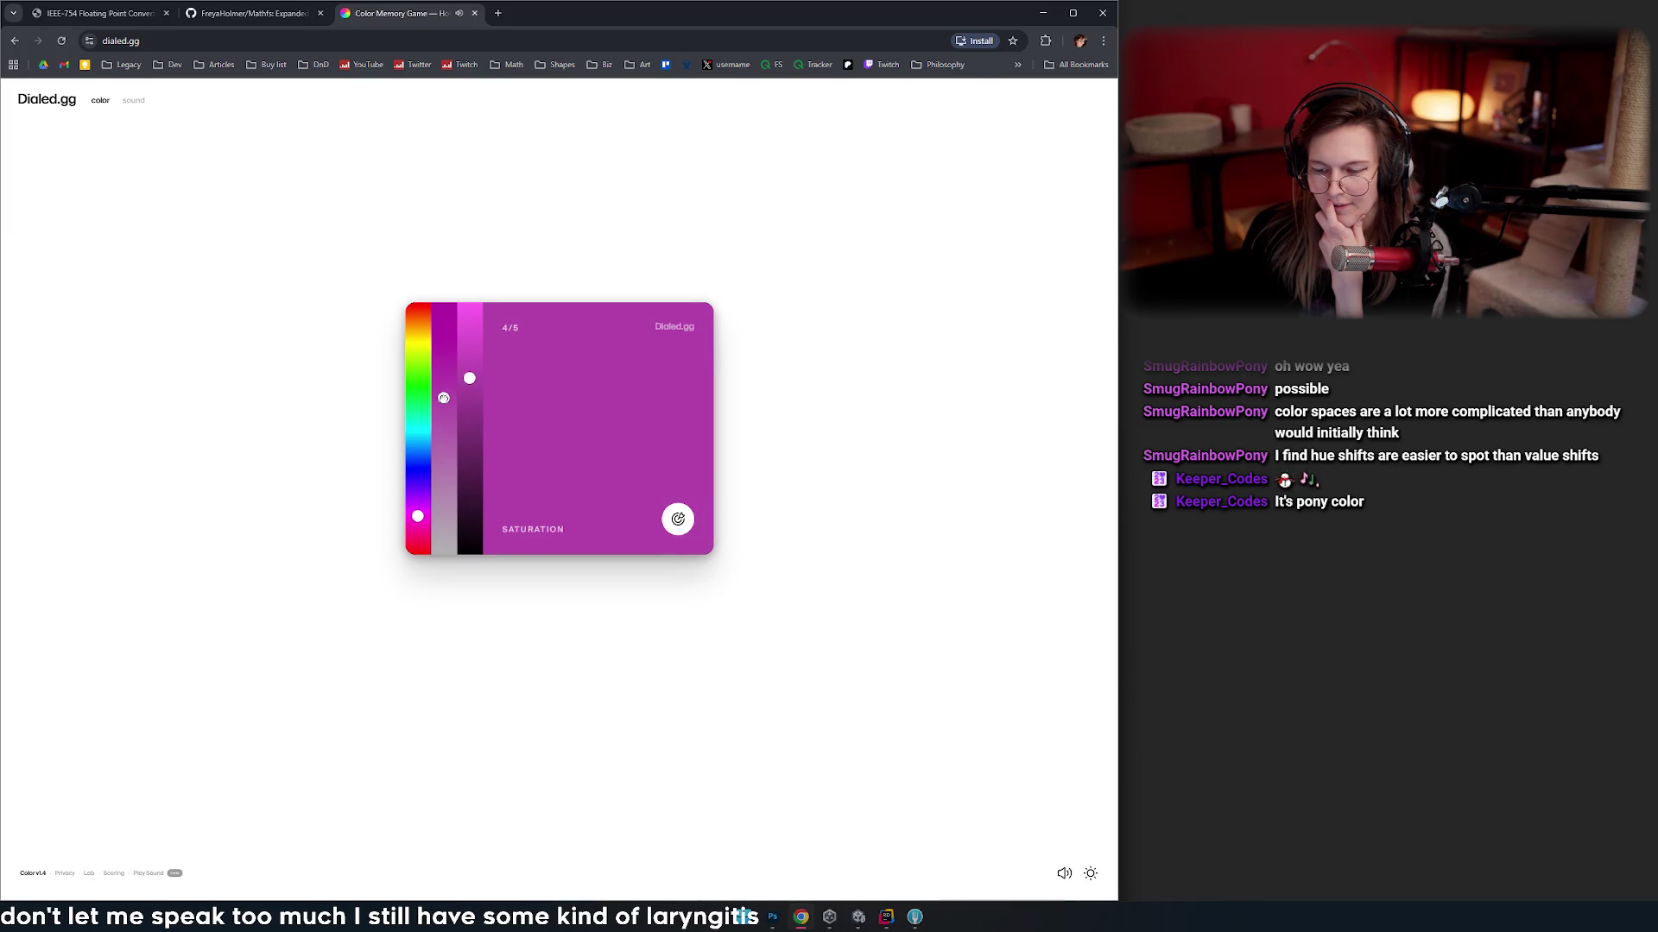
left_click(443, 405)
key("Return")
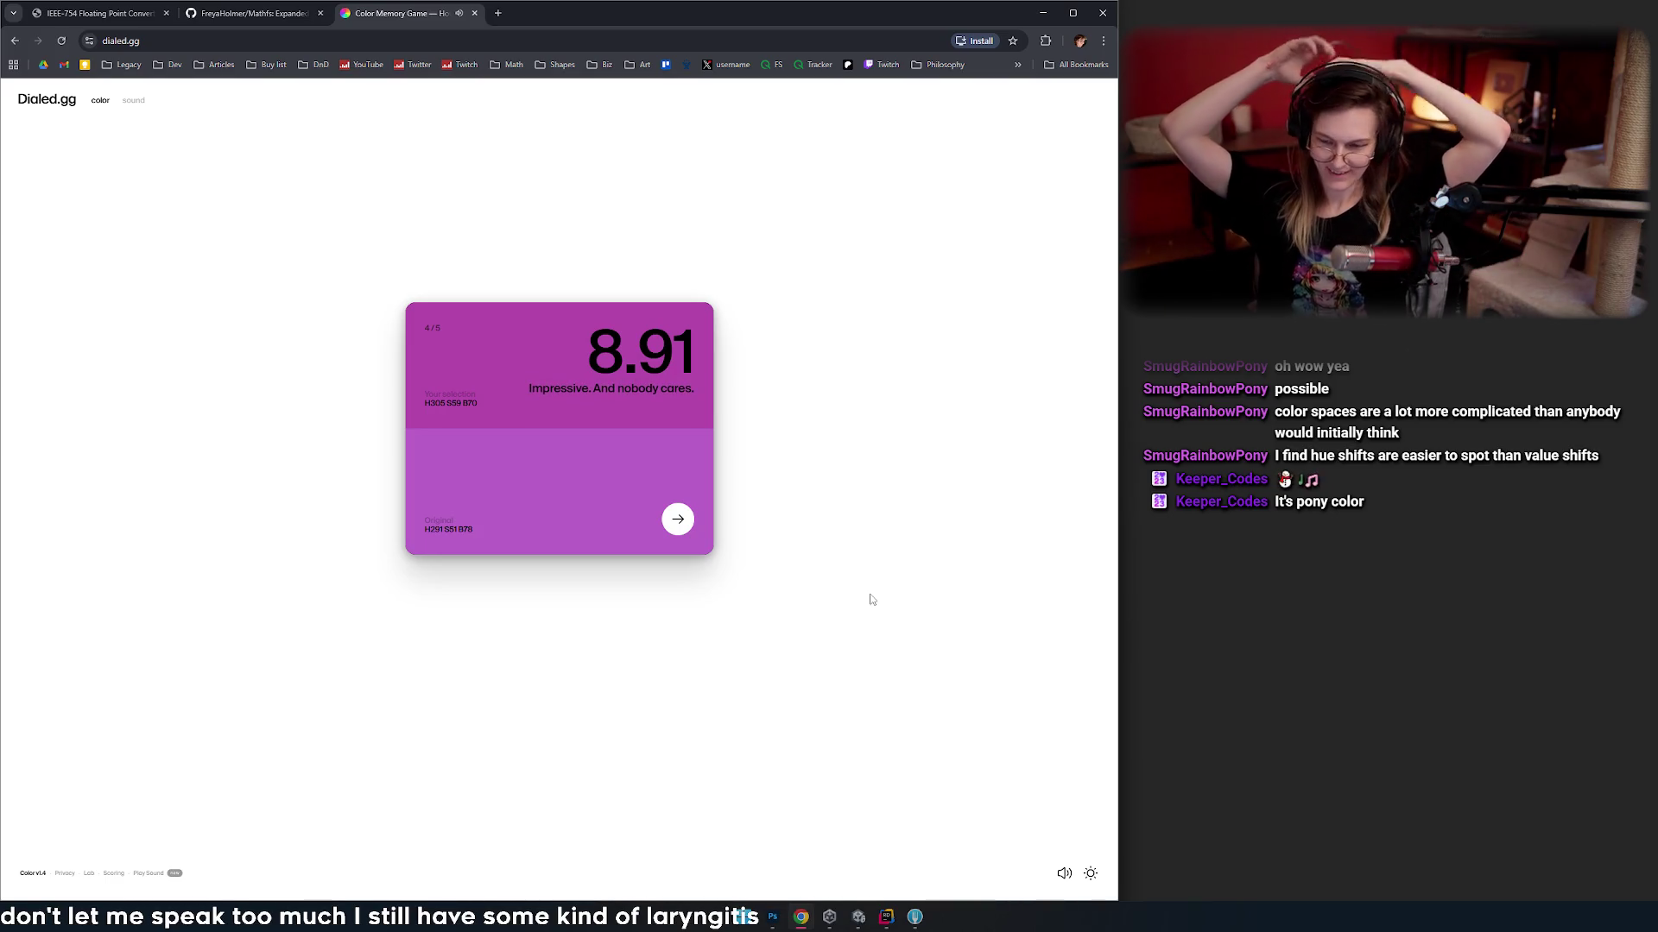
left_click(677, 518)
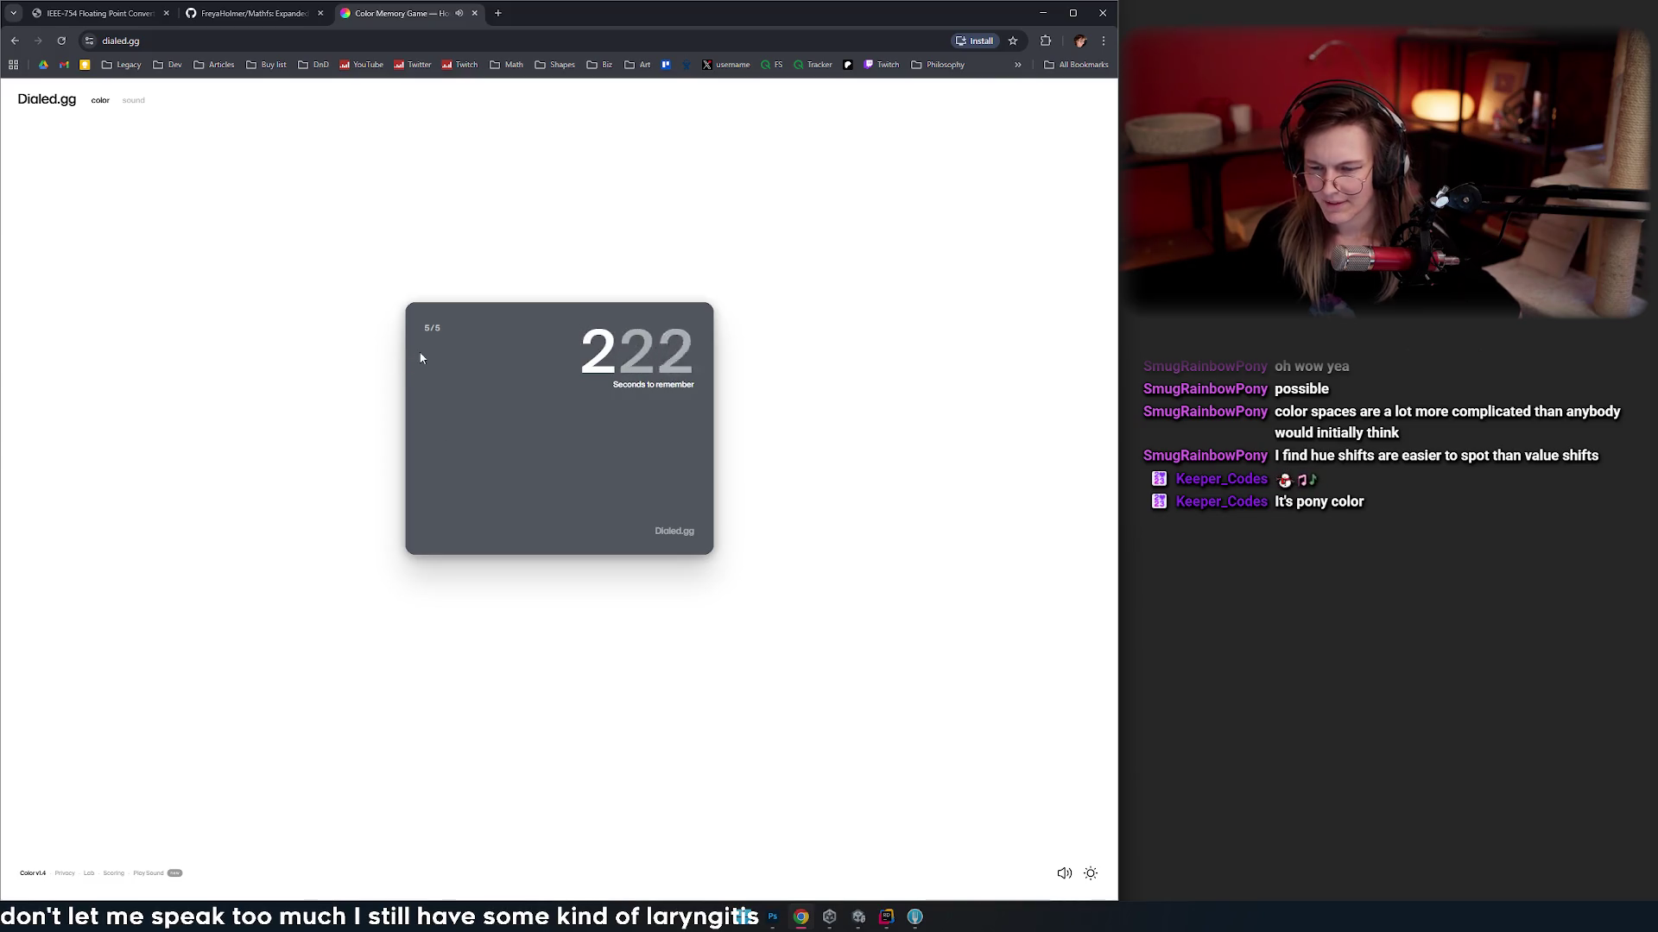
- Match the grey-blue fifth colour for 8.90 and view the 45.90/50 daily summary
left_click(443, 499)
left_click(417, 469)
left_click(469, 436)
mouse_move(417, 467)
left_mouse_down()
mouse_move(419, 435)
mouse_move(419, 456)
left_mouse_up()
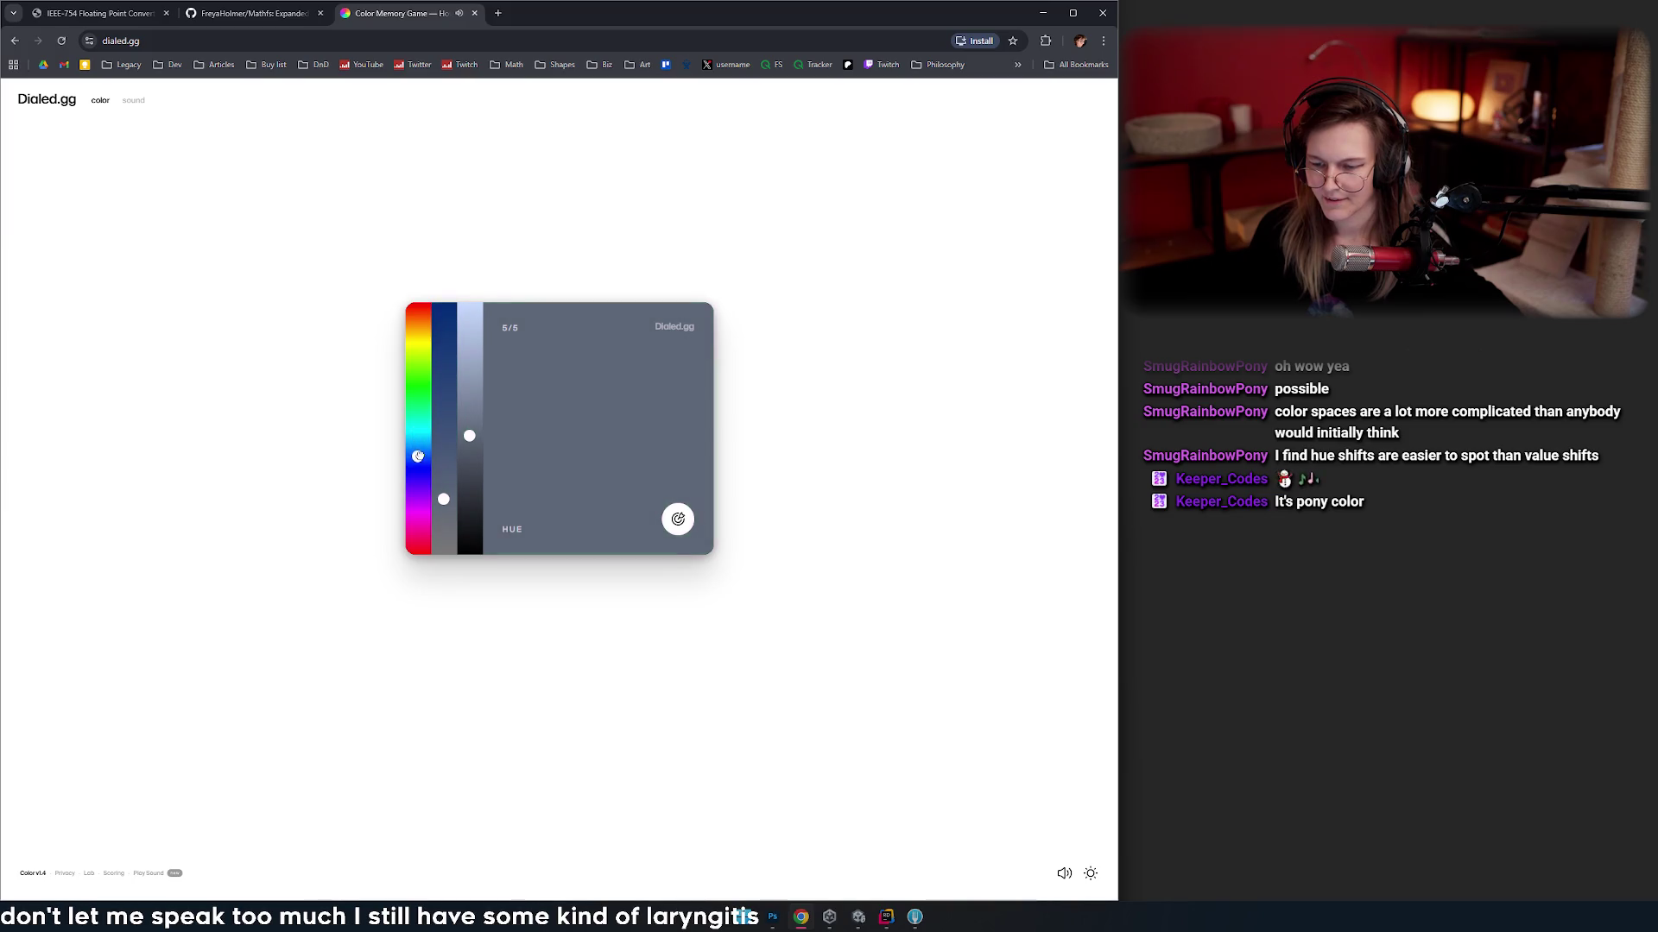
left_click(677, 518)
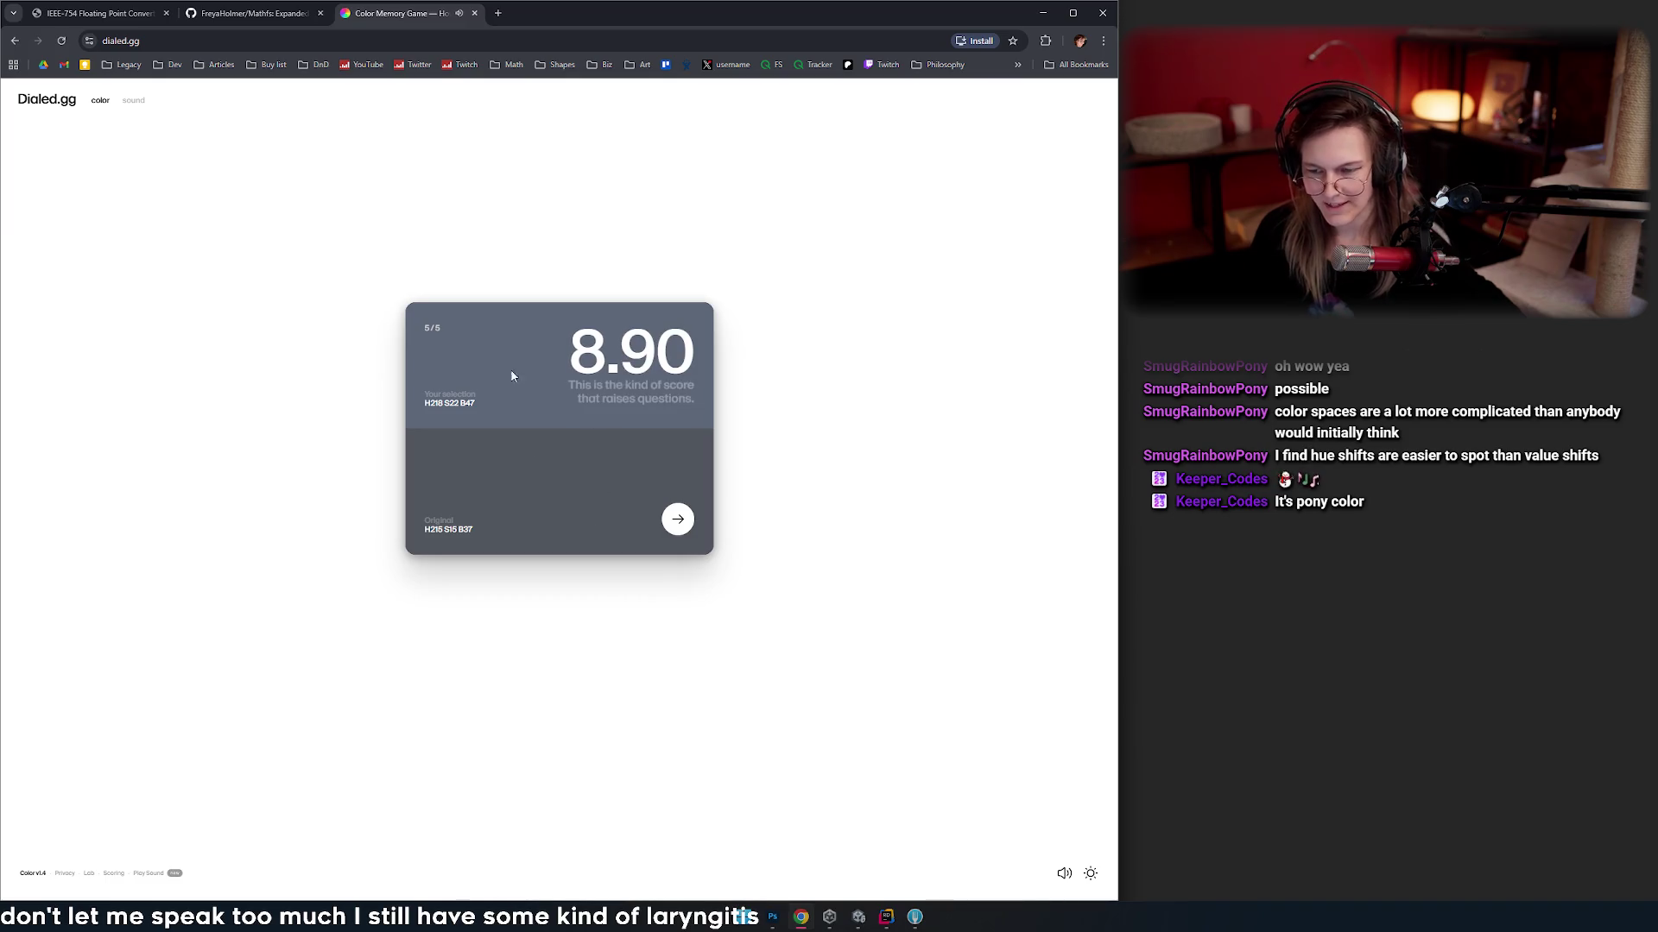
left_click(673, 518)
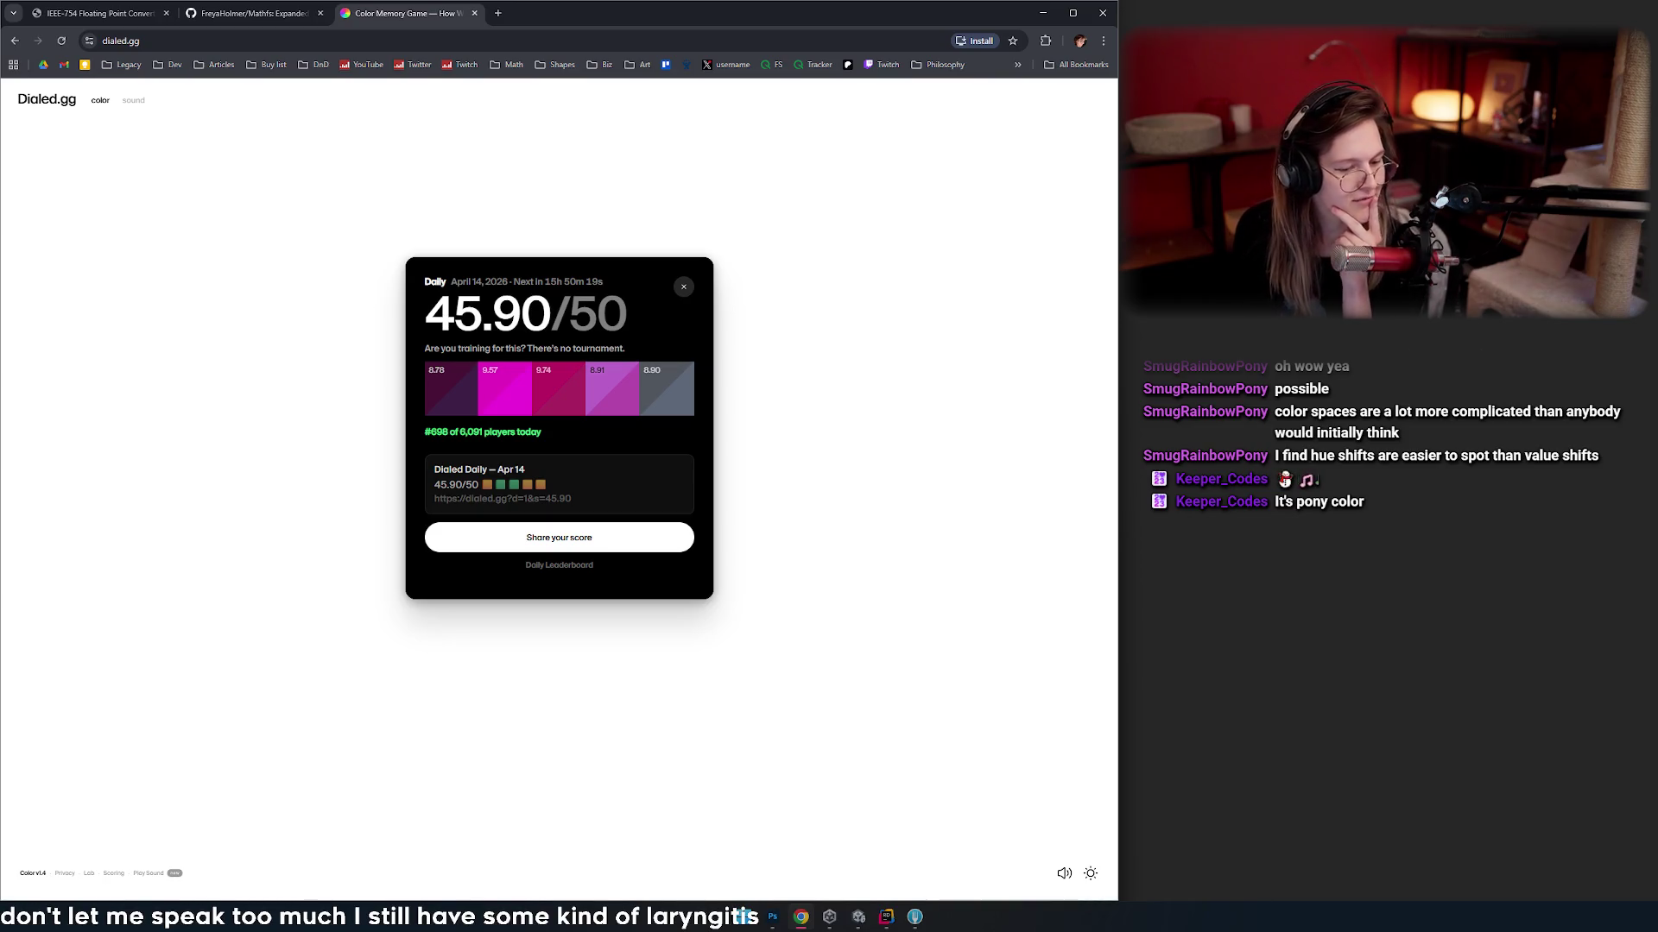
- Leave the colour results and switch to Dialed.gg's sound memory game
left_click(218, 33)
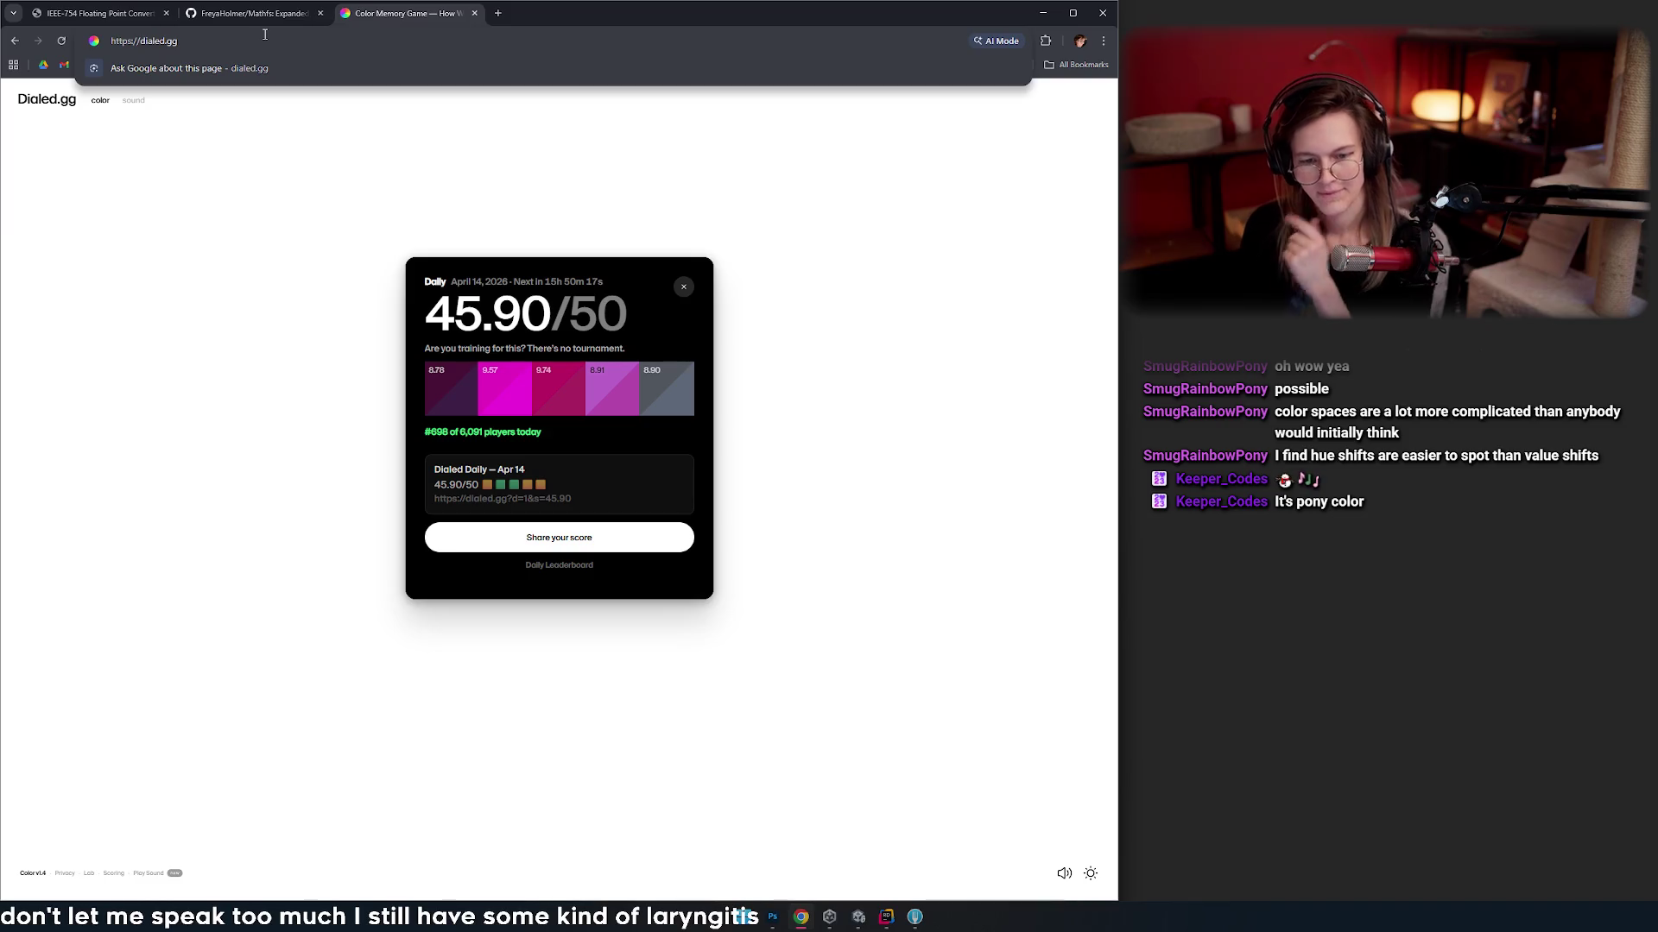
left_click(257, 211)
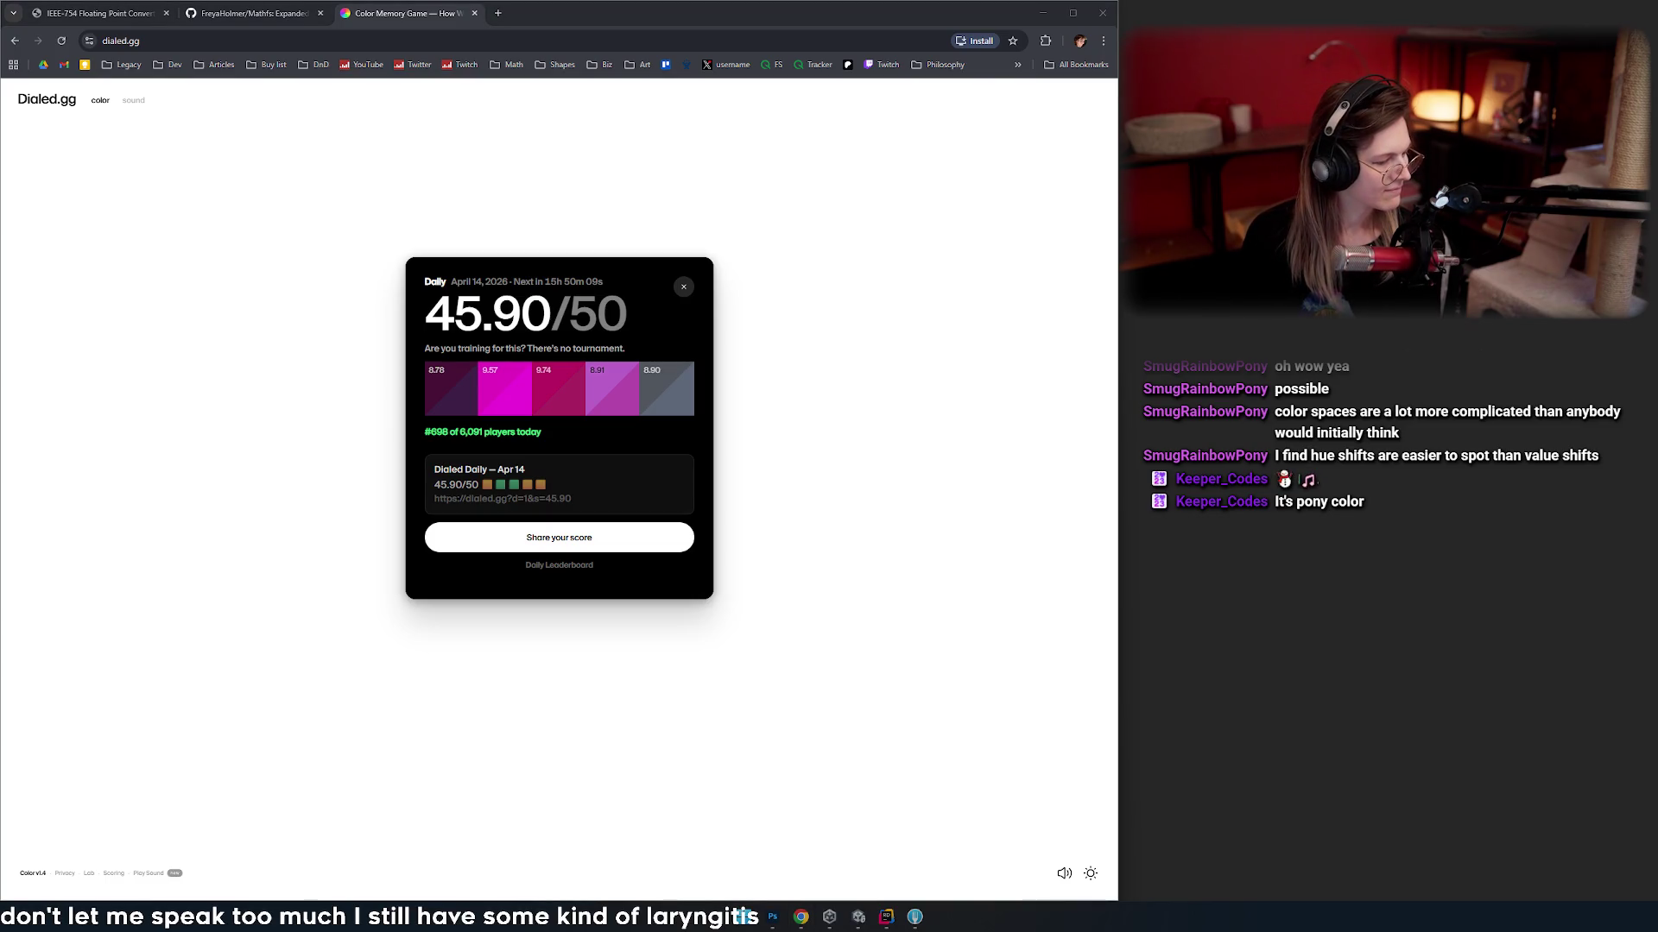
left_click(291, 252)
left_click(128, 102)
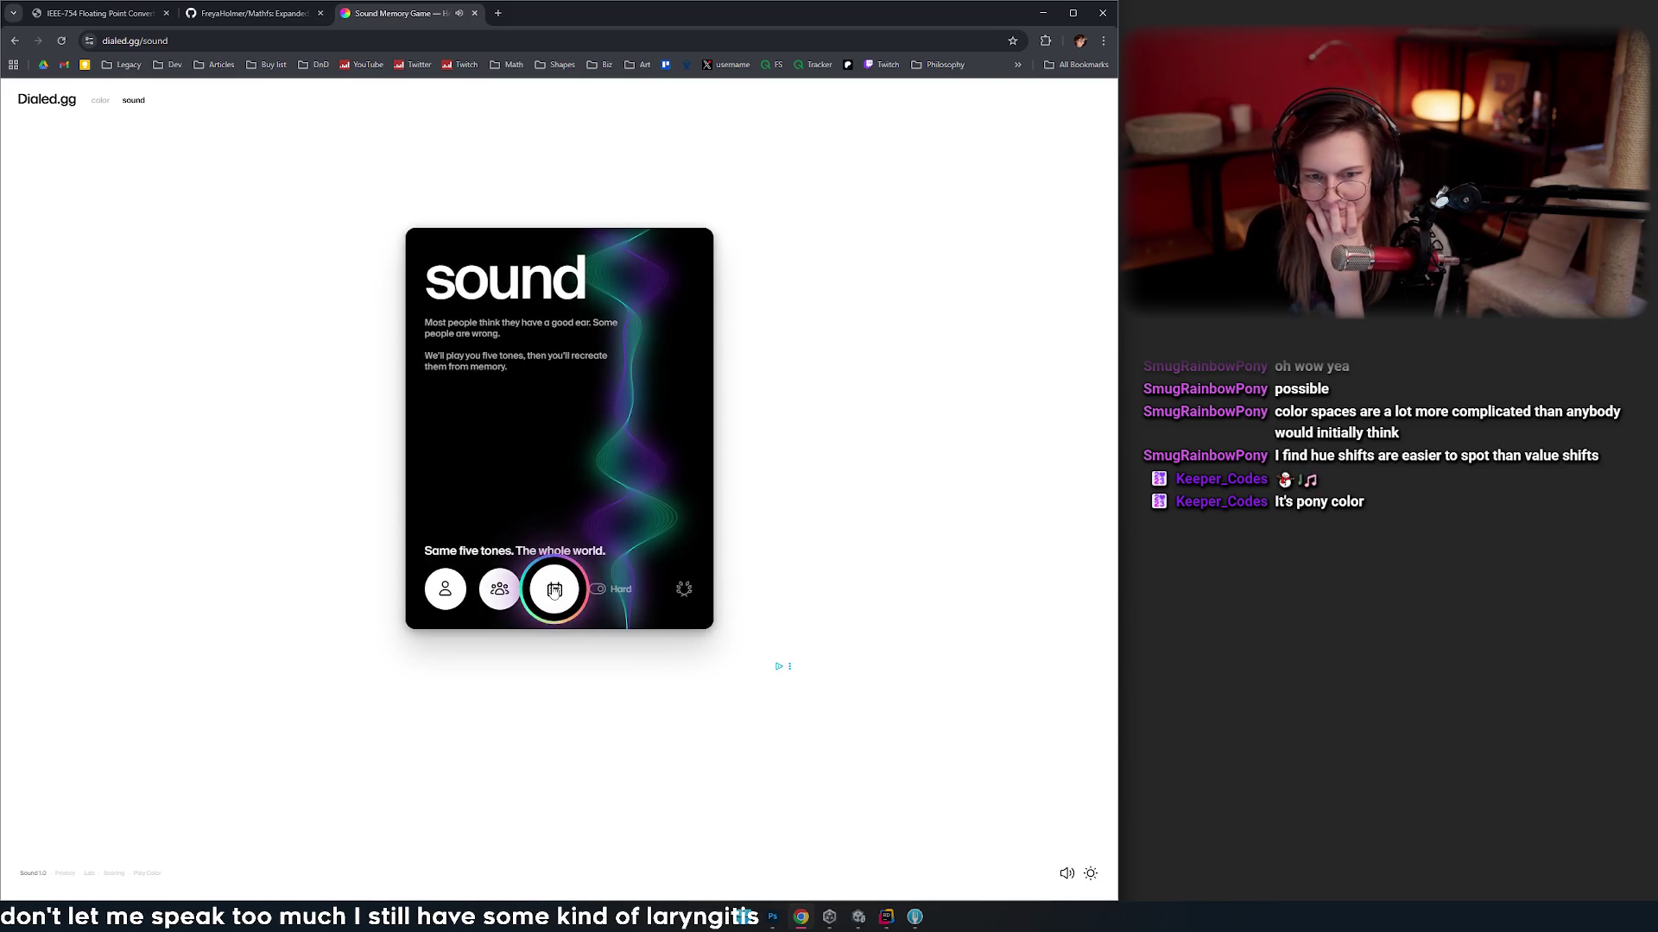
- Start the daily sound challenge and tune the first tone to 765.13 Hz, scoring 9.72
left_click(554, 591)
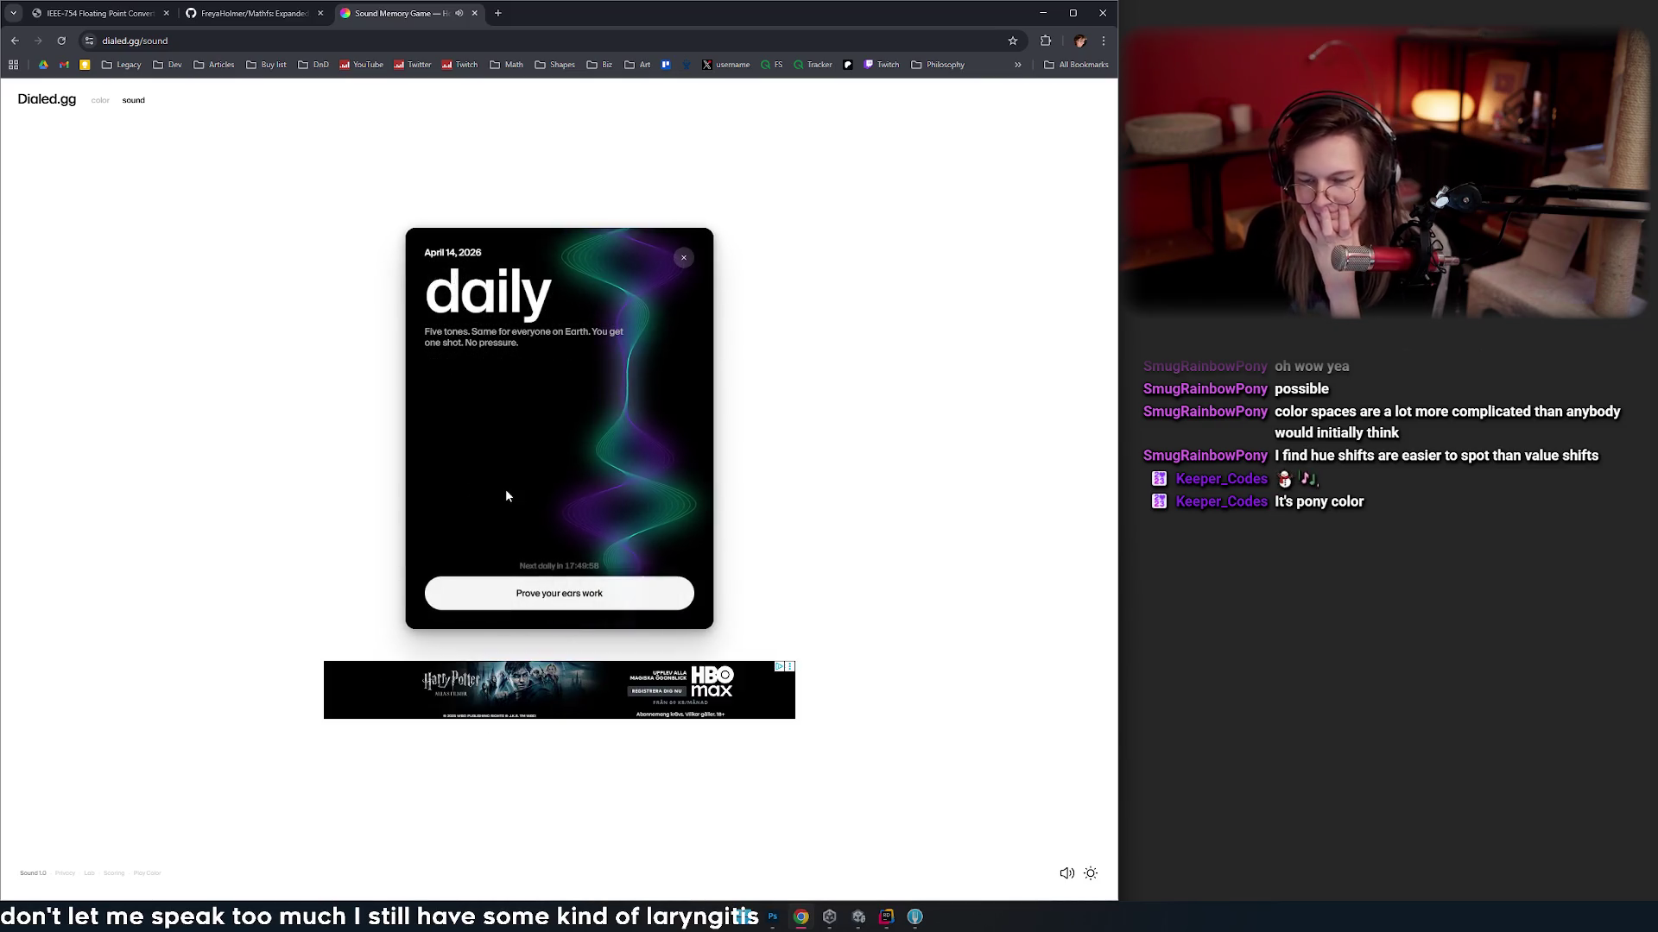
left_click(585, 605)
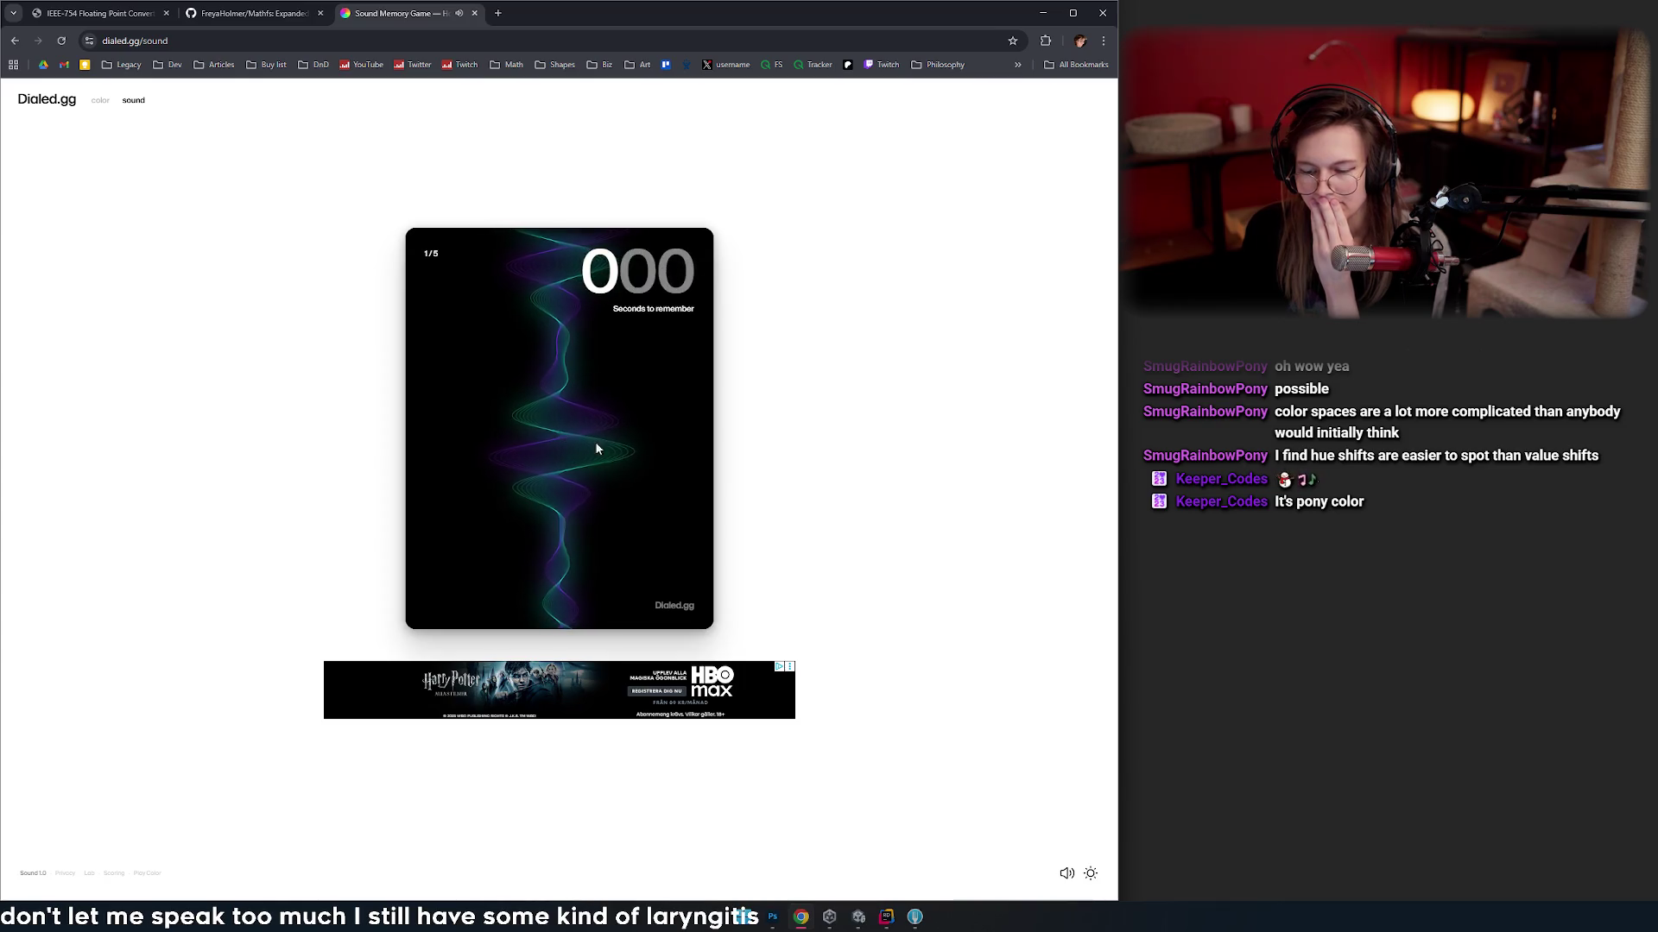
mouse_move(594, 317)
left_mouse_down()
mouse_move(574, 389)
mouse_move(567, 213)
mouse_move(585, 493)
left_mouse_up()
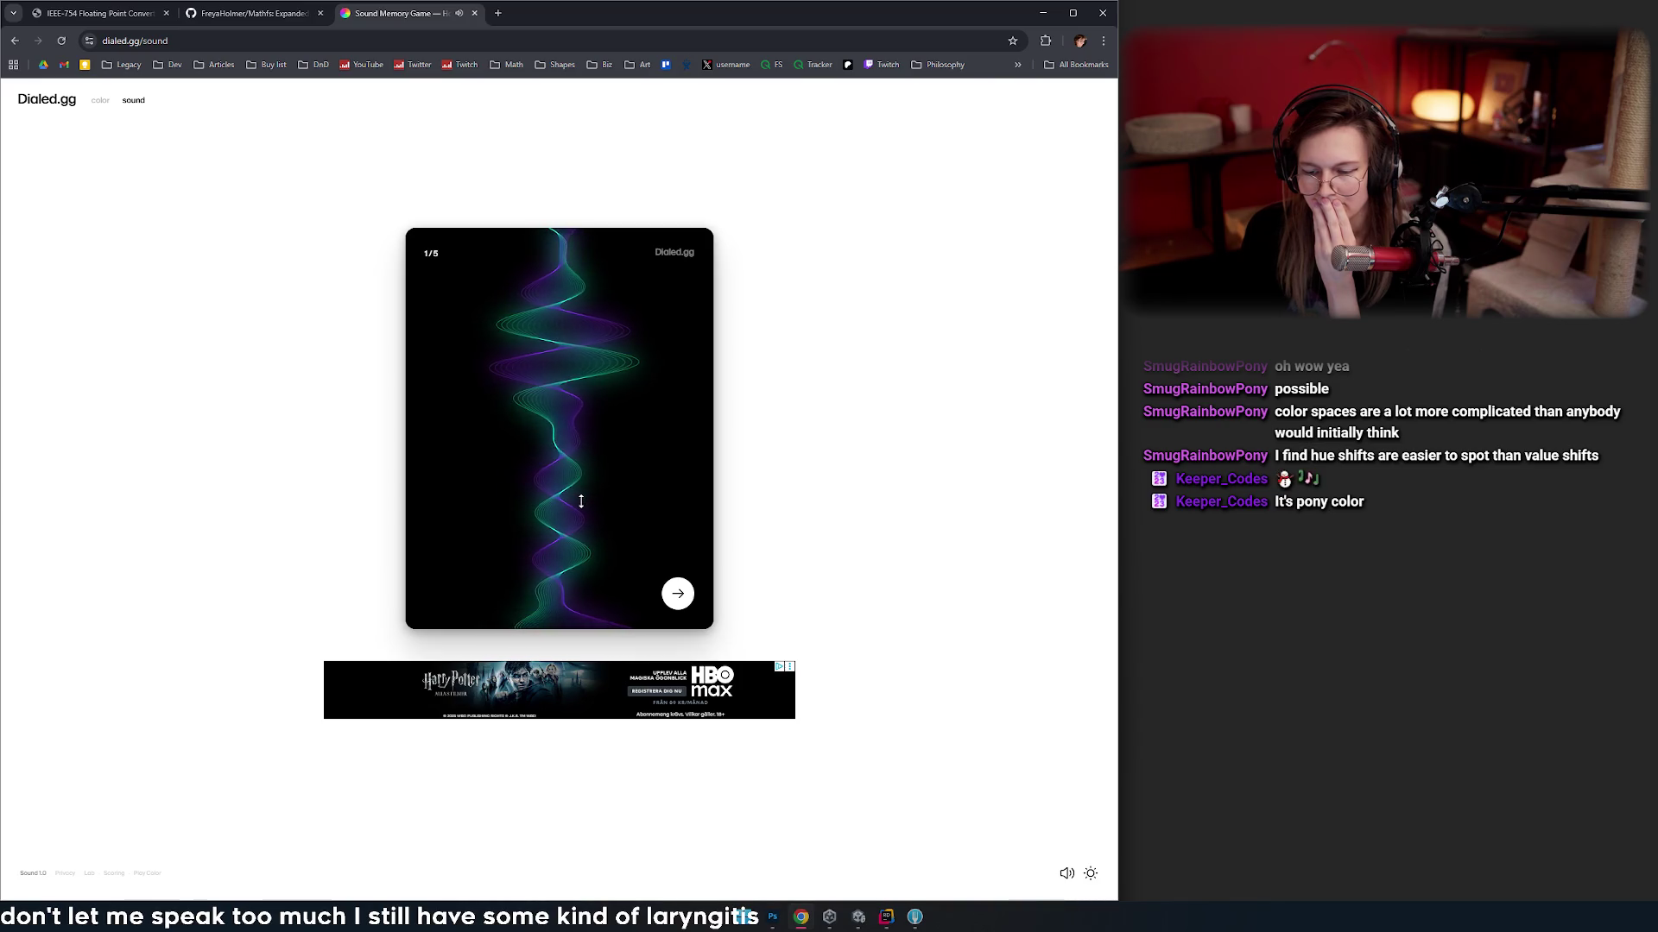
left_click(677, 593)
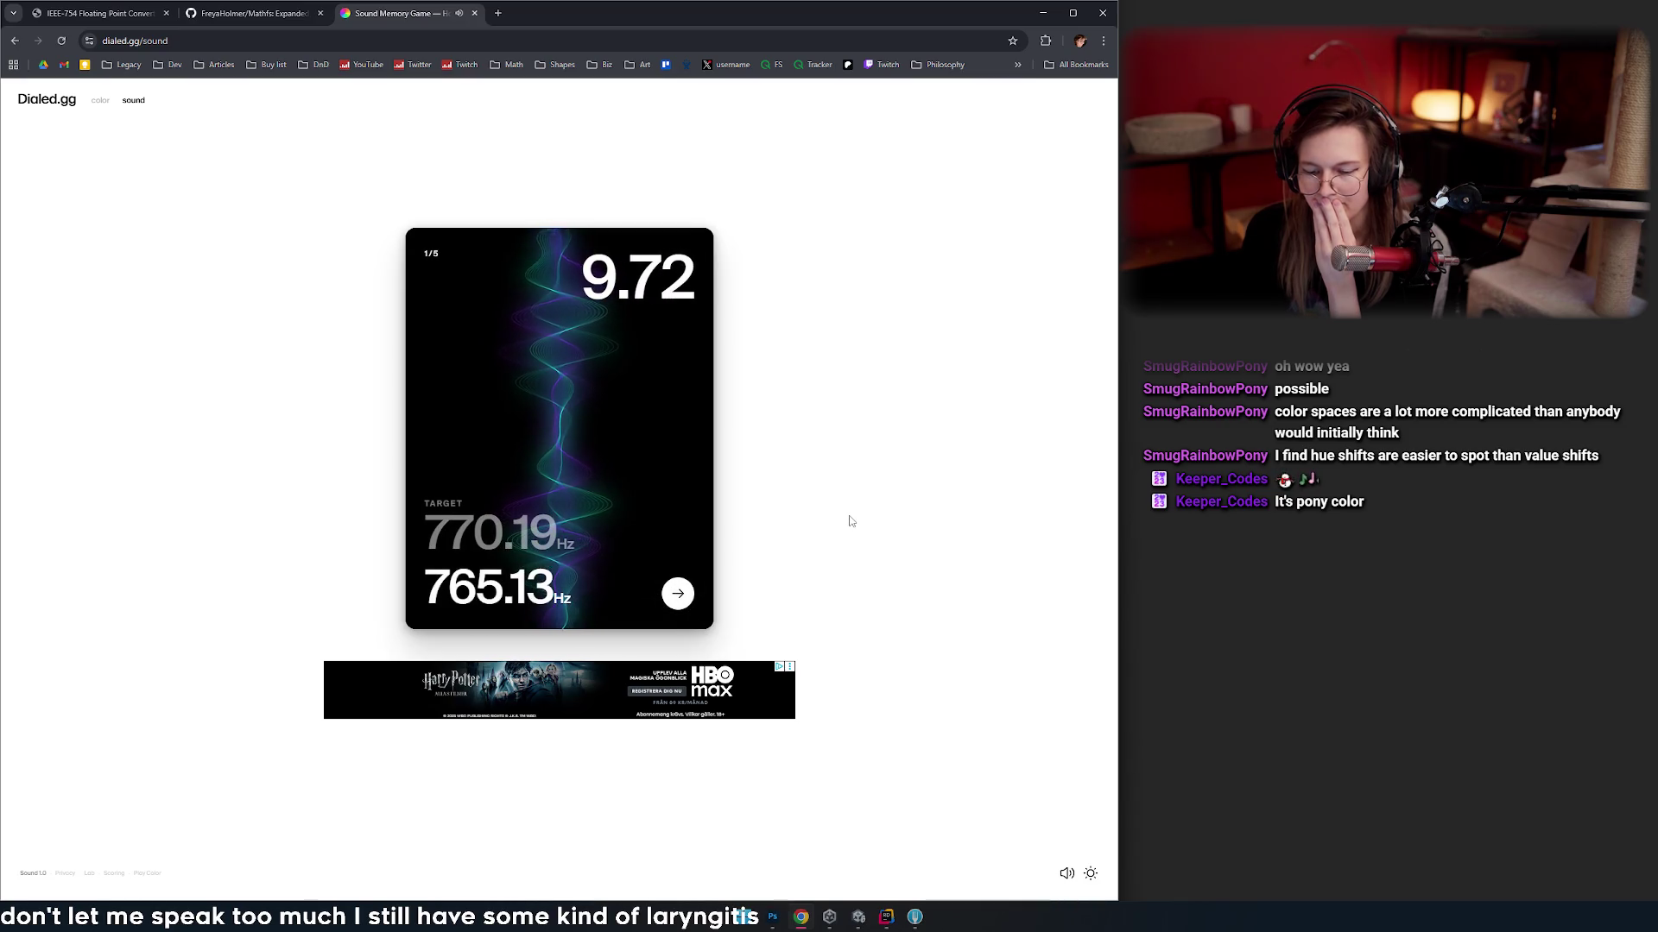
left_click(677, 598)
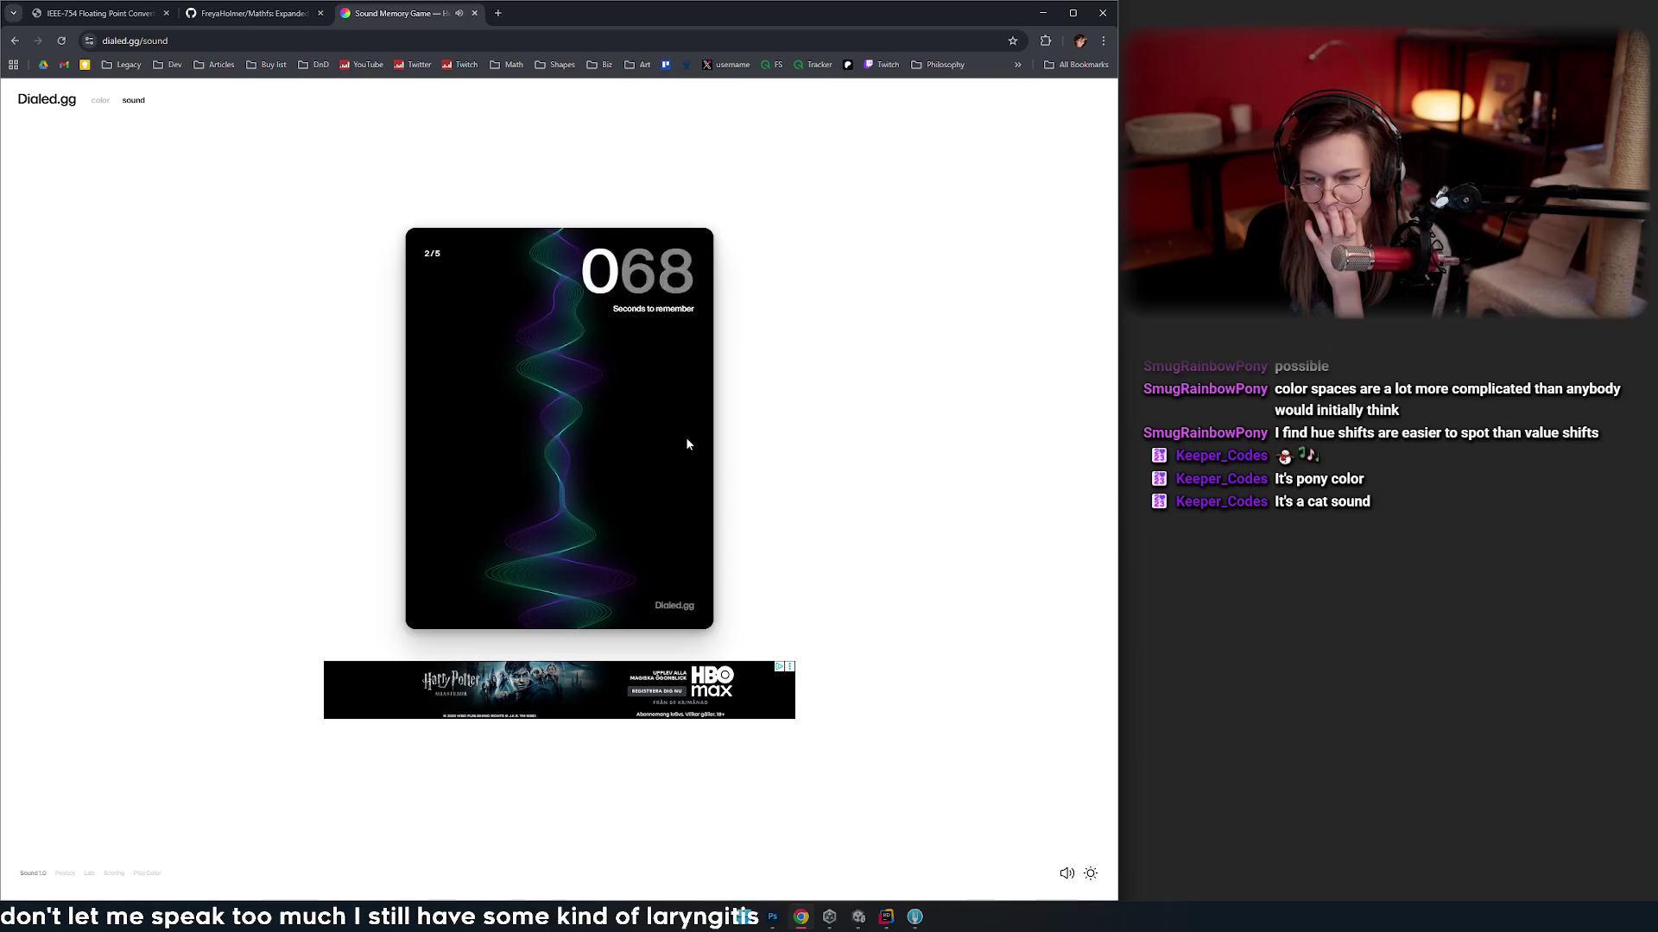
- Tune sound rounds 2 and 3, scoring 8.66 and 9.97 (119.68 Hz vs 119.15 Hz)
mouse_move(581, 480)
left_mouse_down()
mouse_move(569, 174)
mouse_move(567, 192)
left_mouse_up()
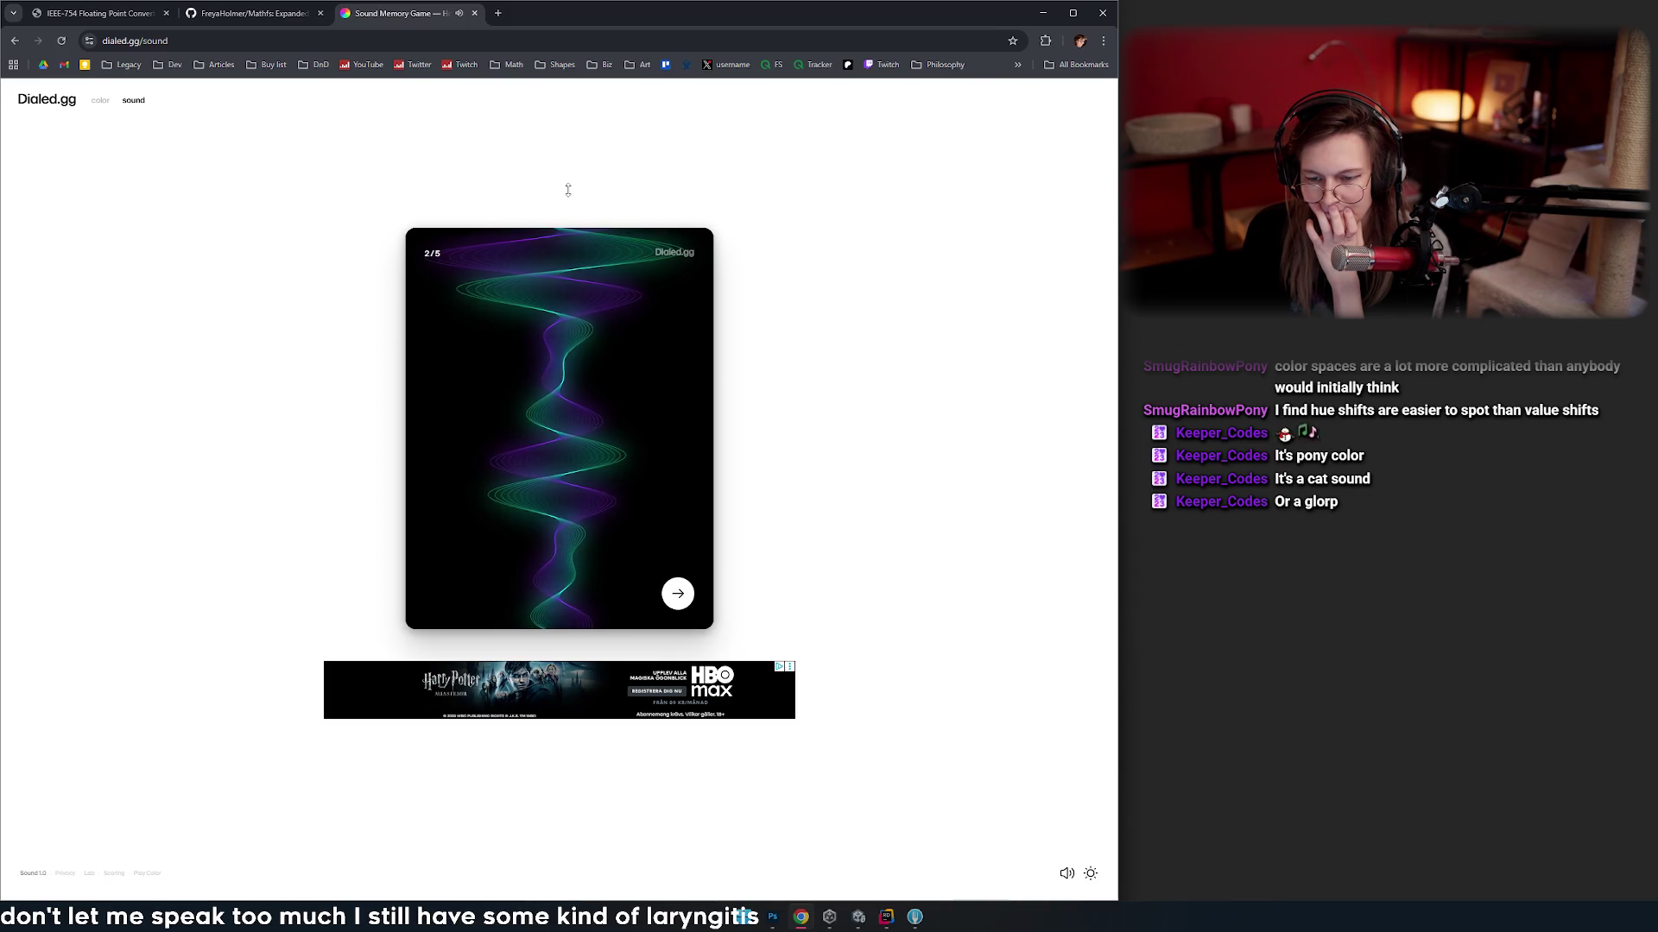
left_click(678, 593)
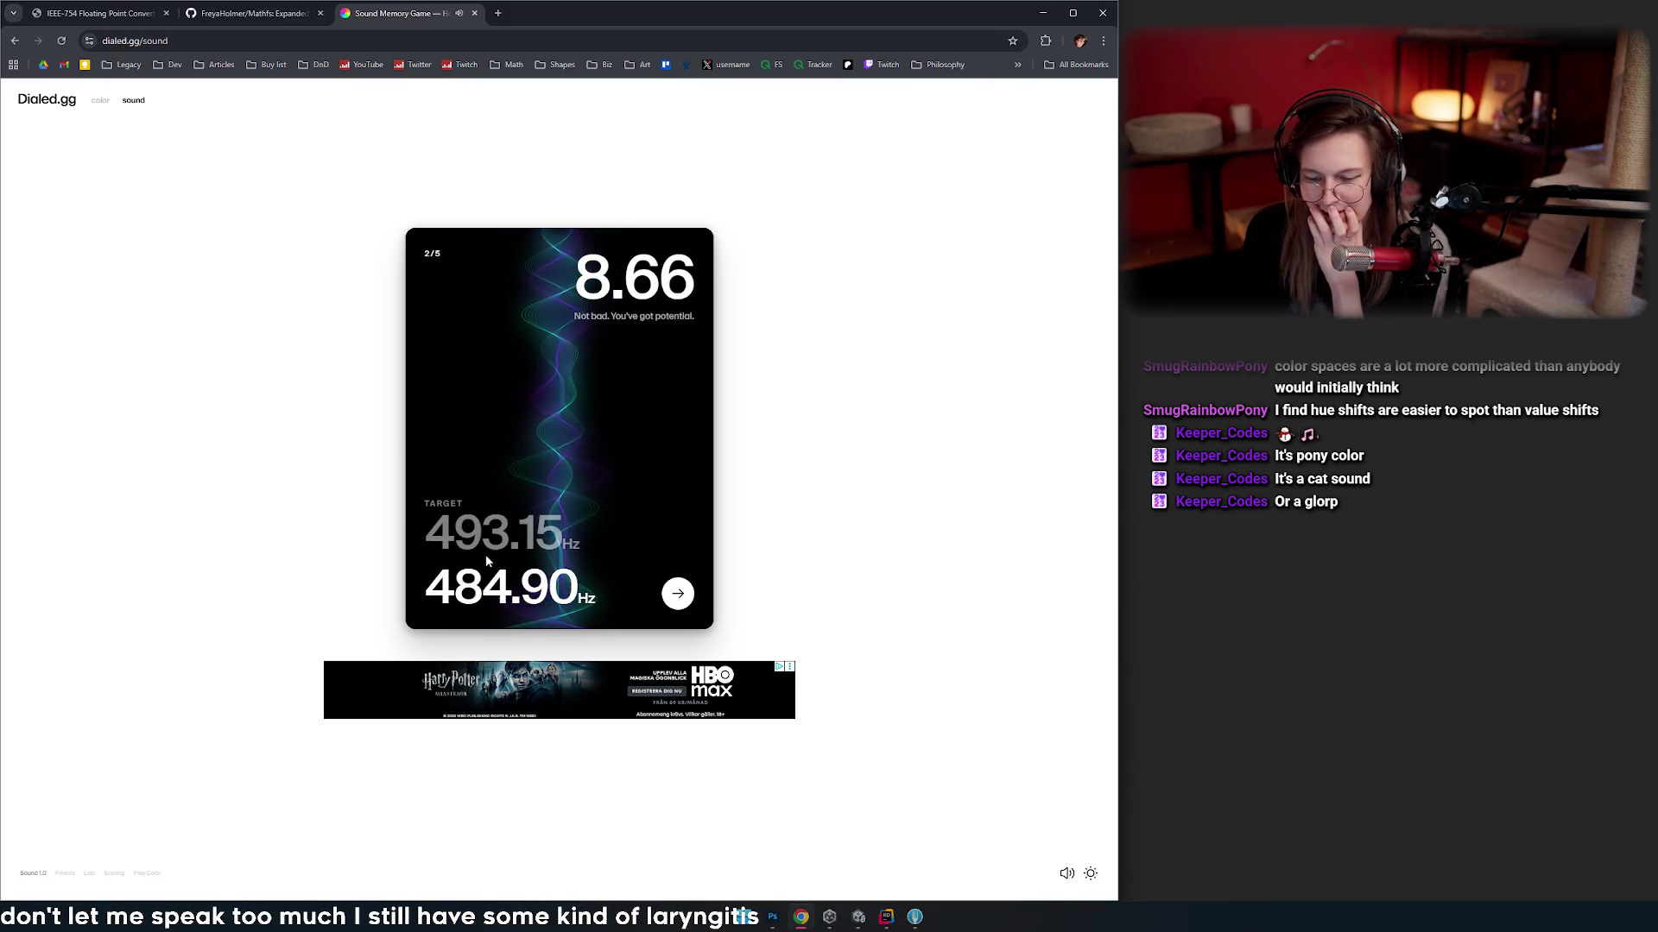
left_click(678, 593)
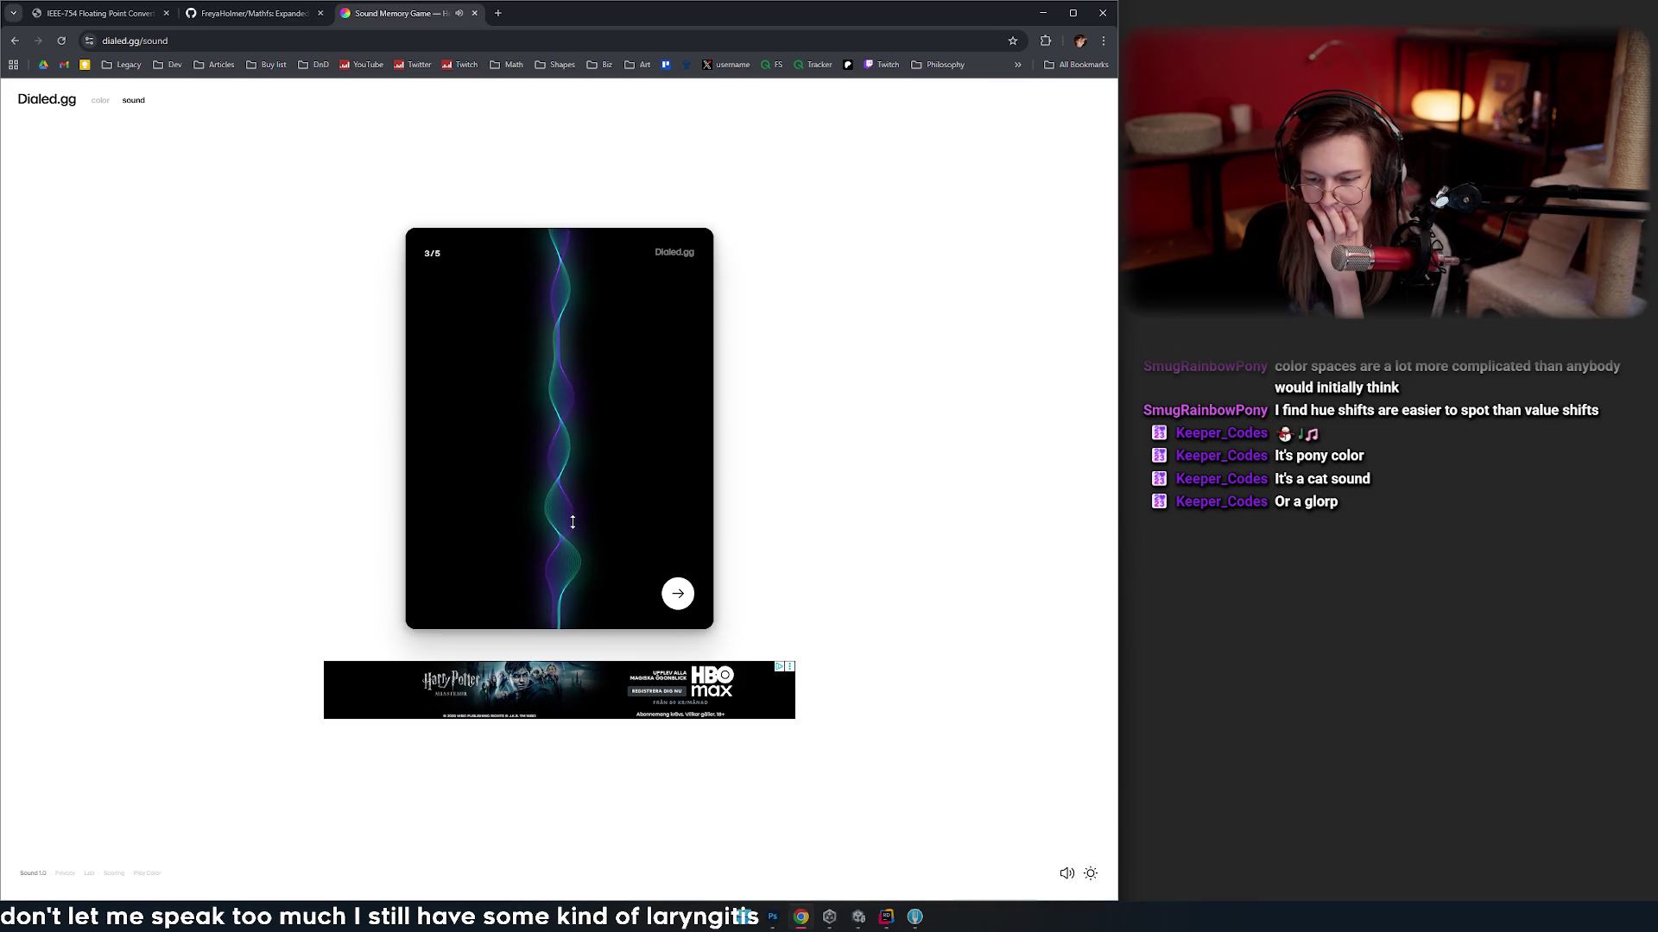
left_click(679, 598)
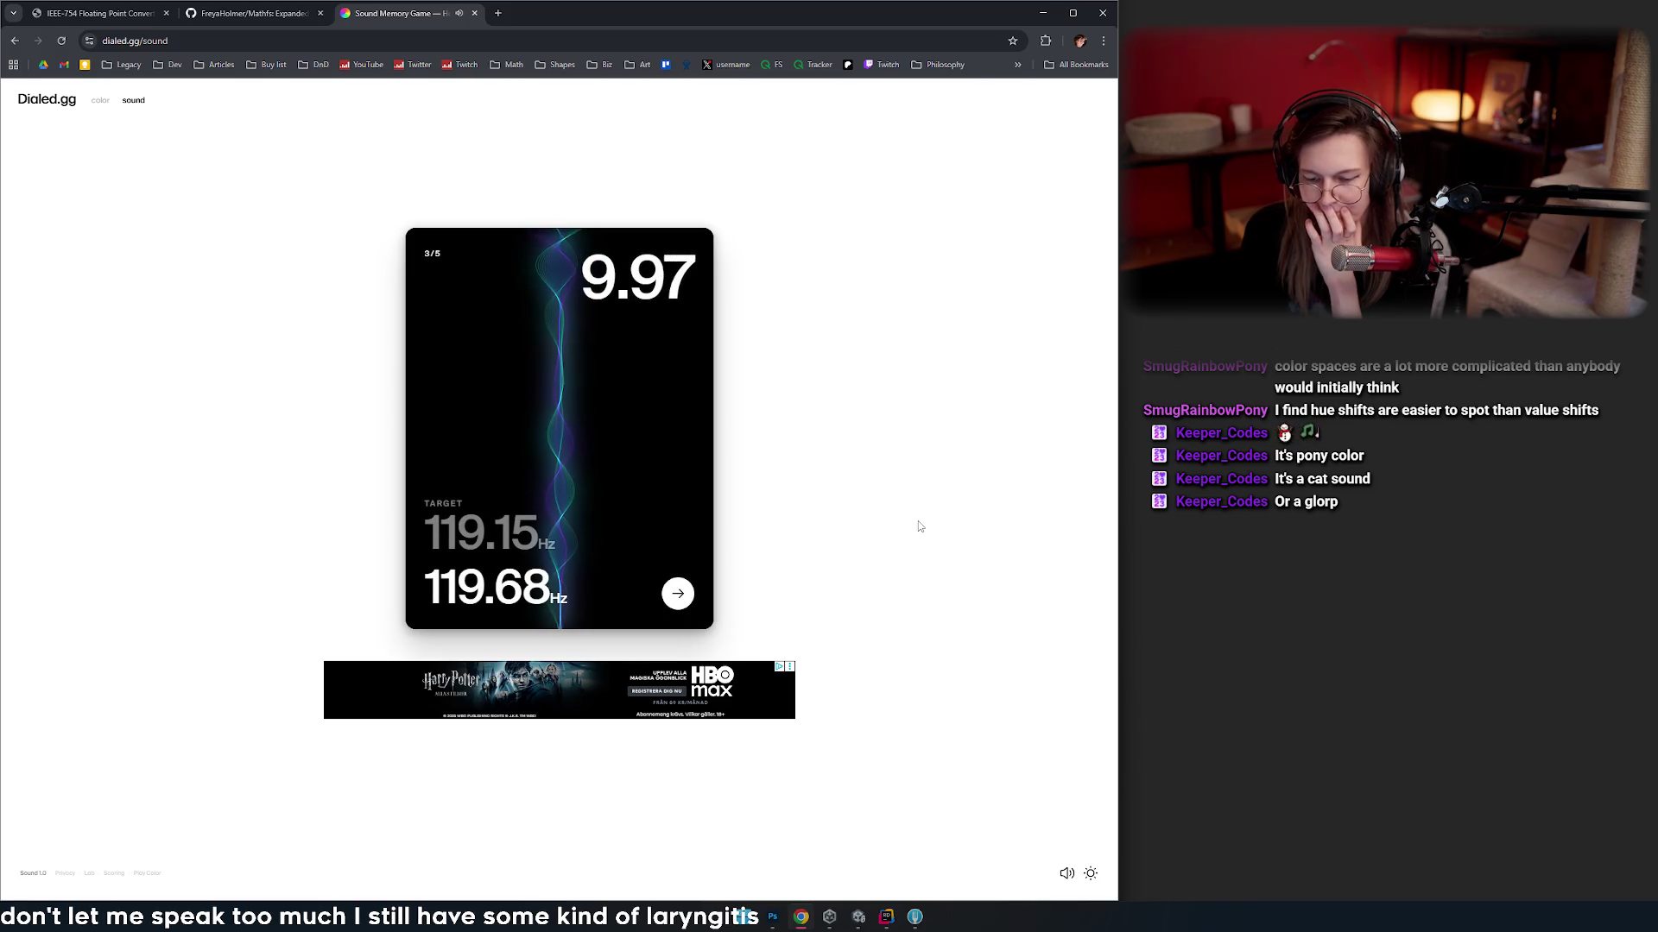
left_click(678, 593)
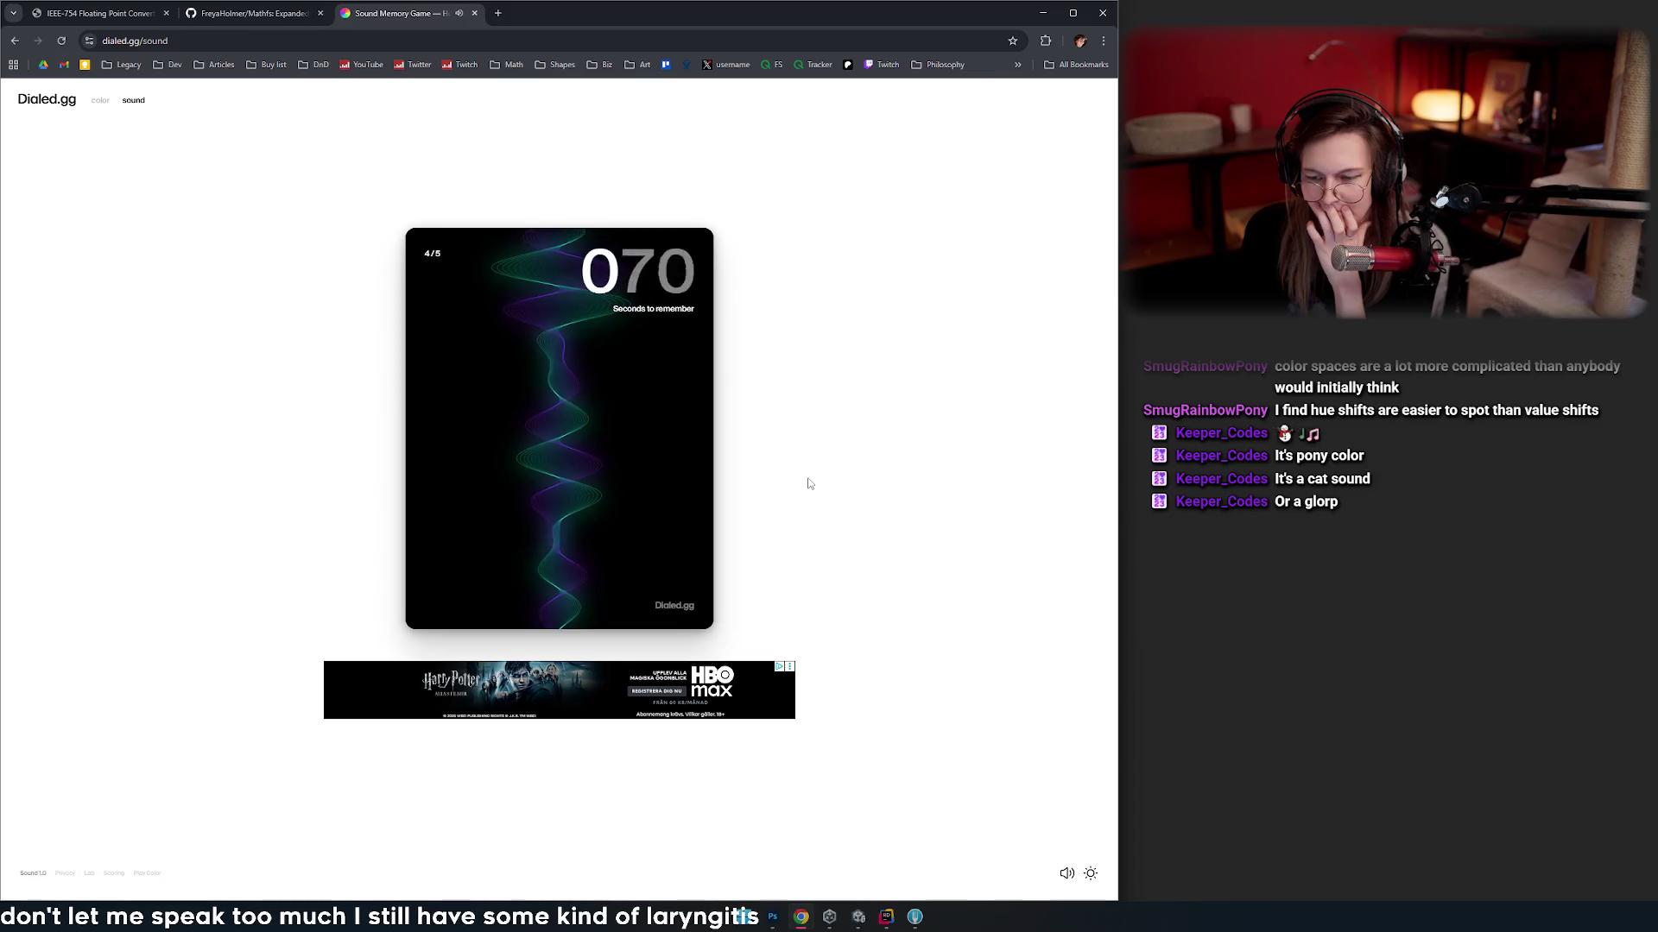
- Match rounds 4 and 5 at 723.57 Hz and 808.96 Hz, finishing at 47.71/50
left_click_drag(579, 480, 562, 294)
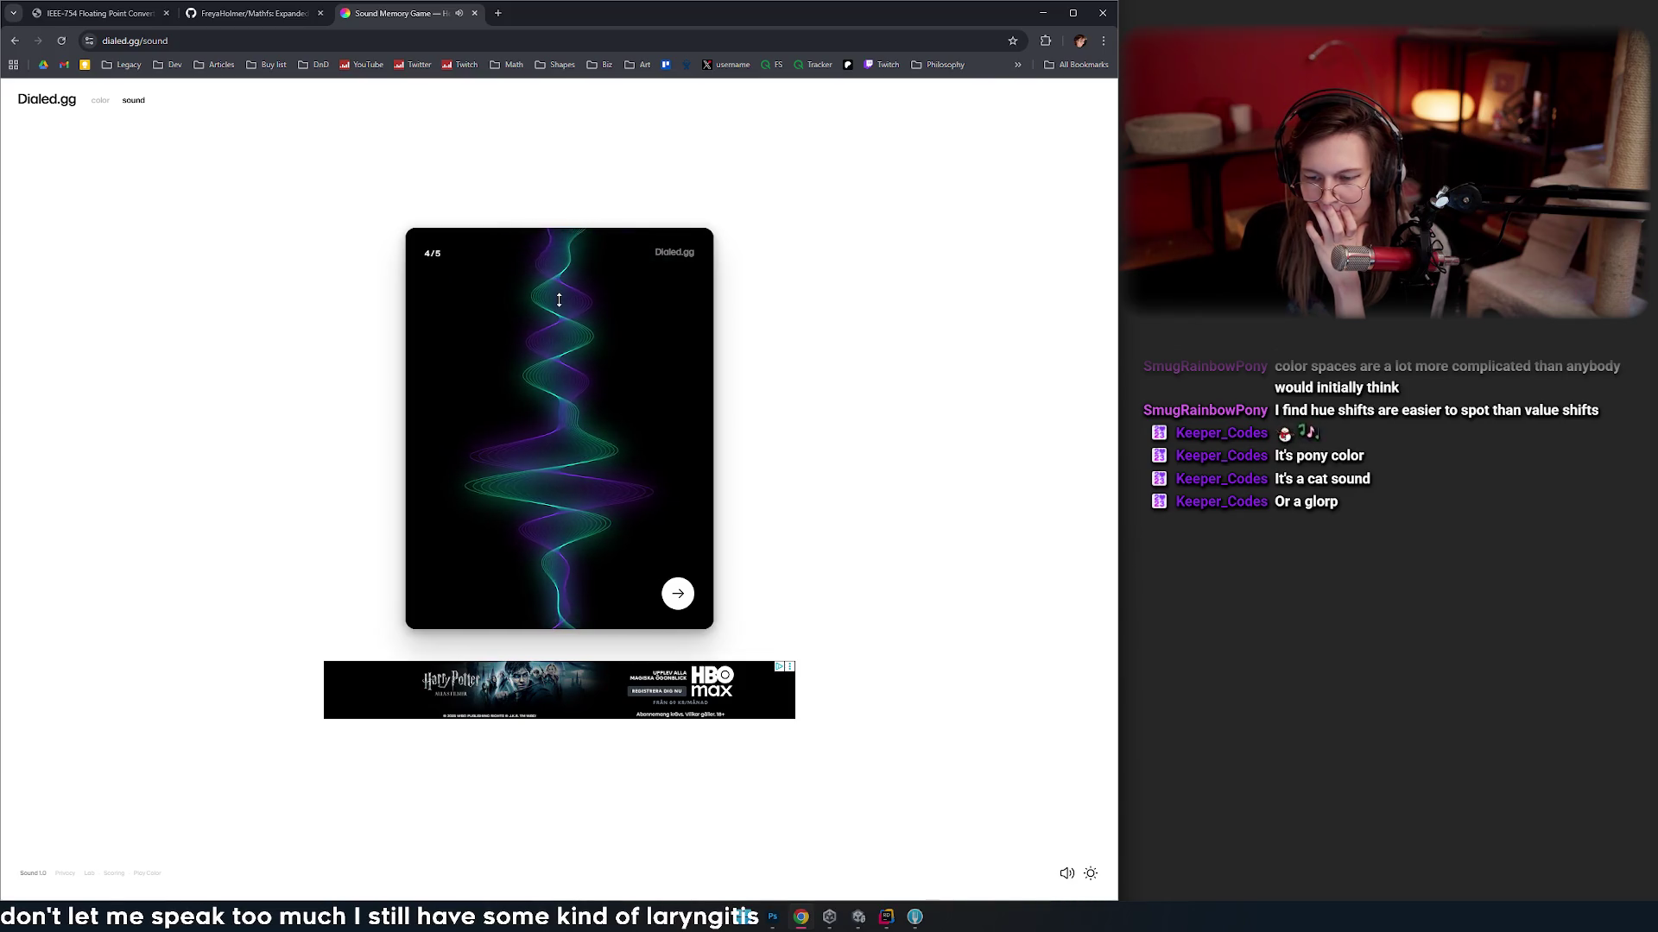
left_click(678, 593)
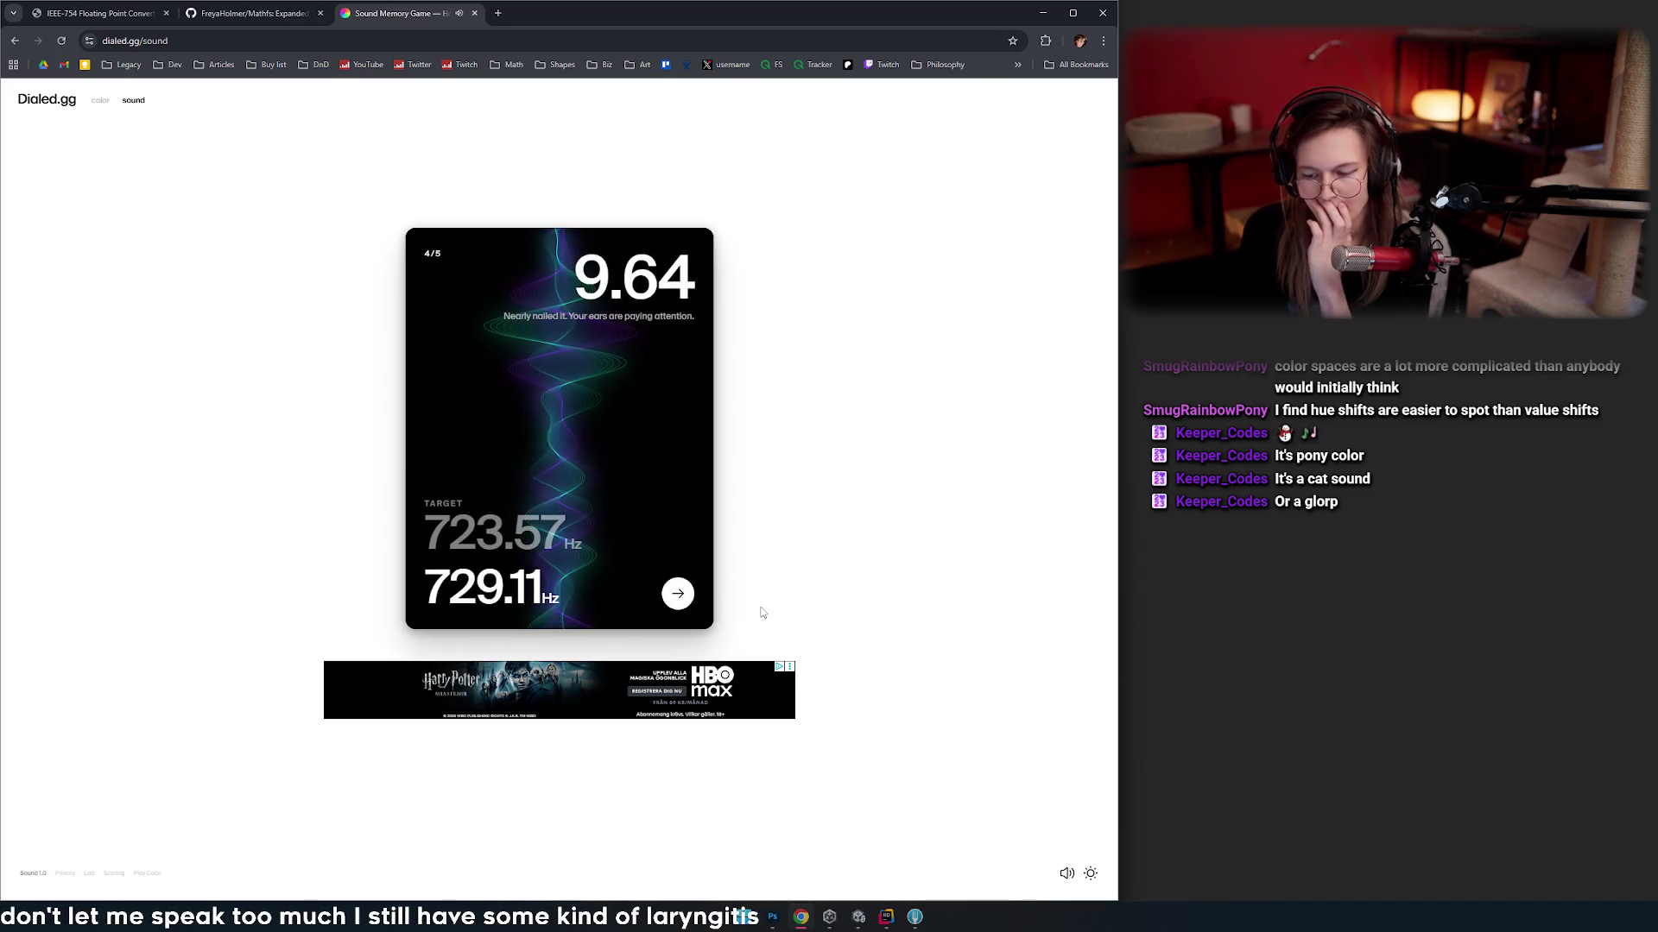
left_click(677, 594)
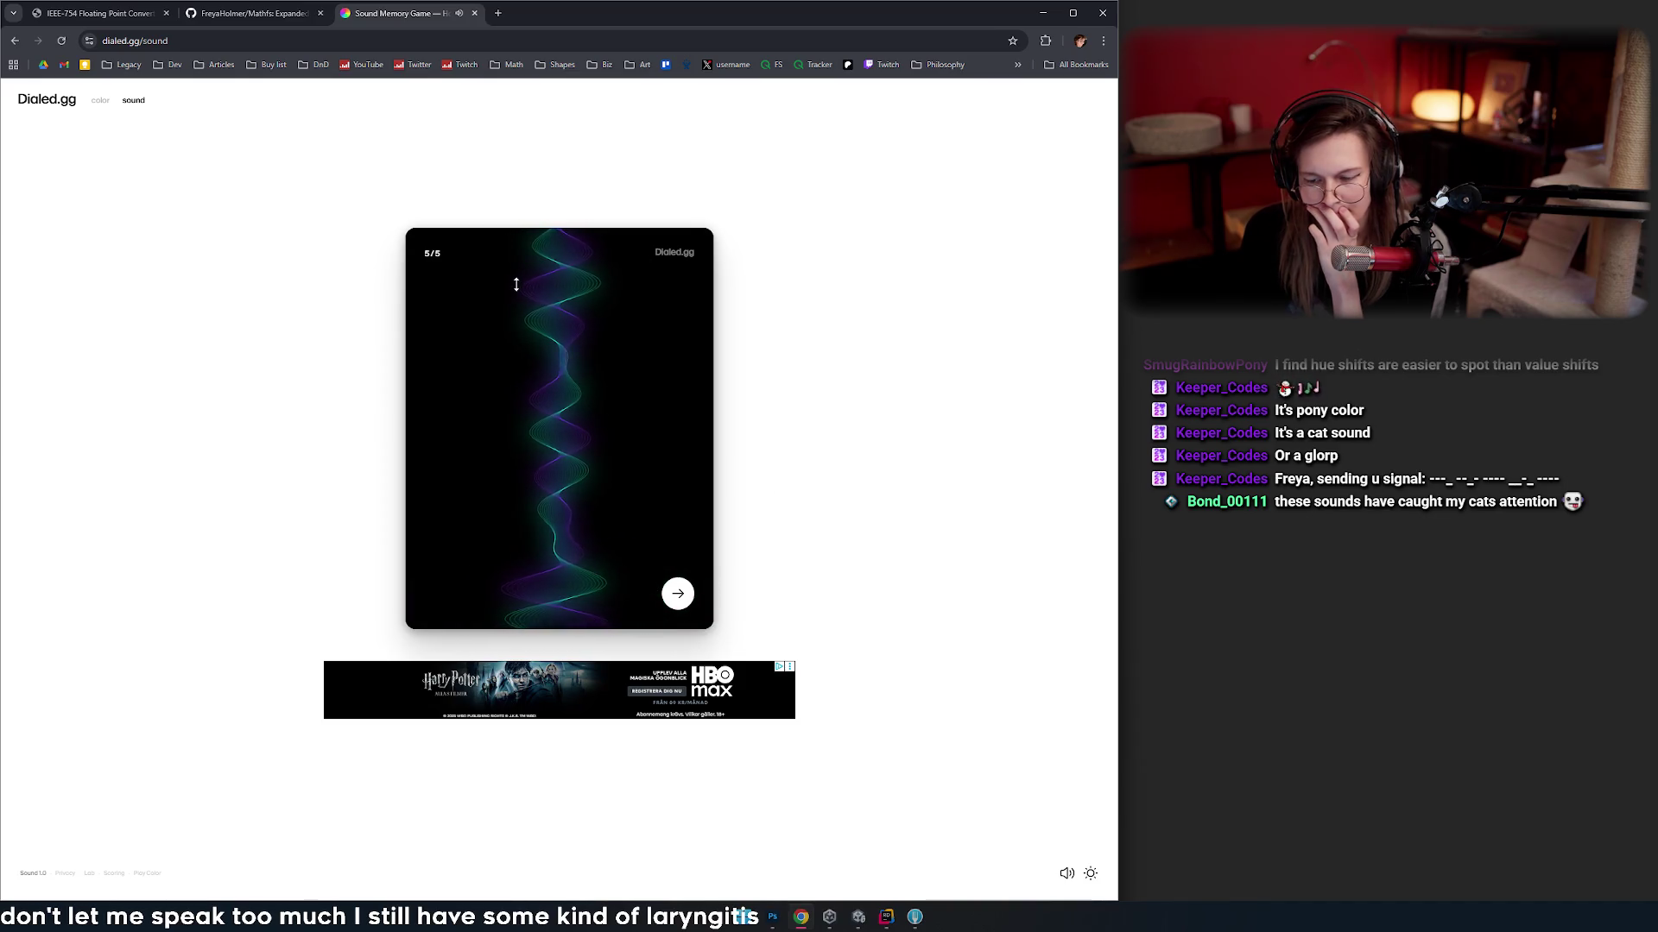
key("Return")
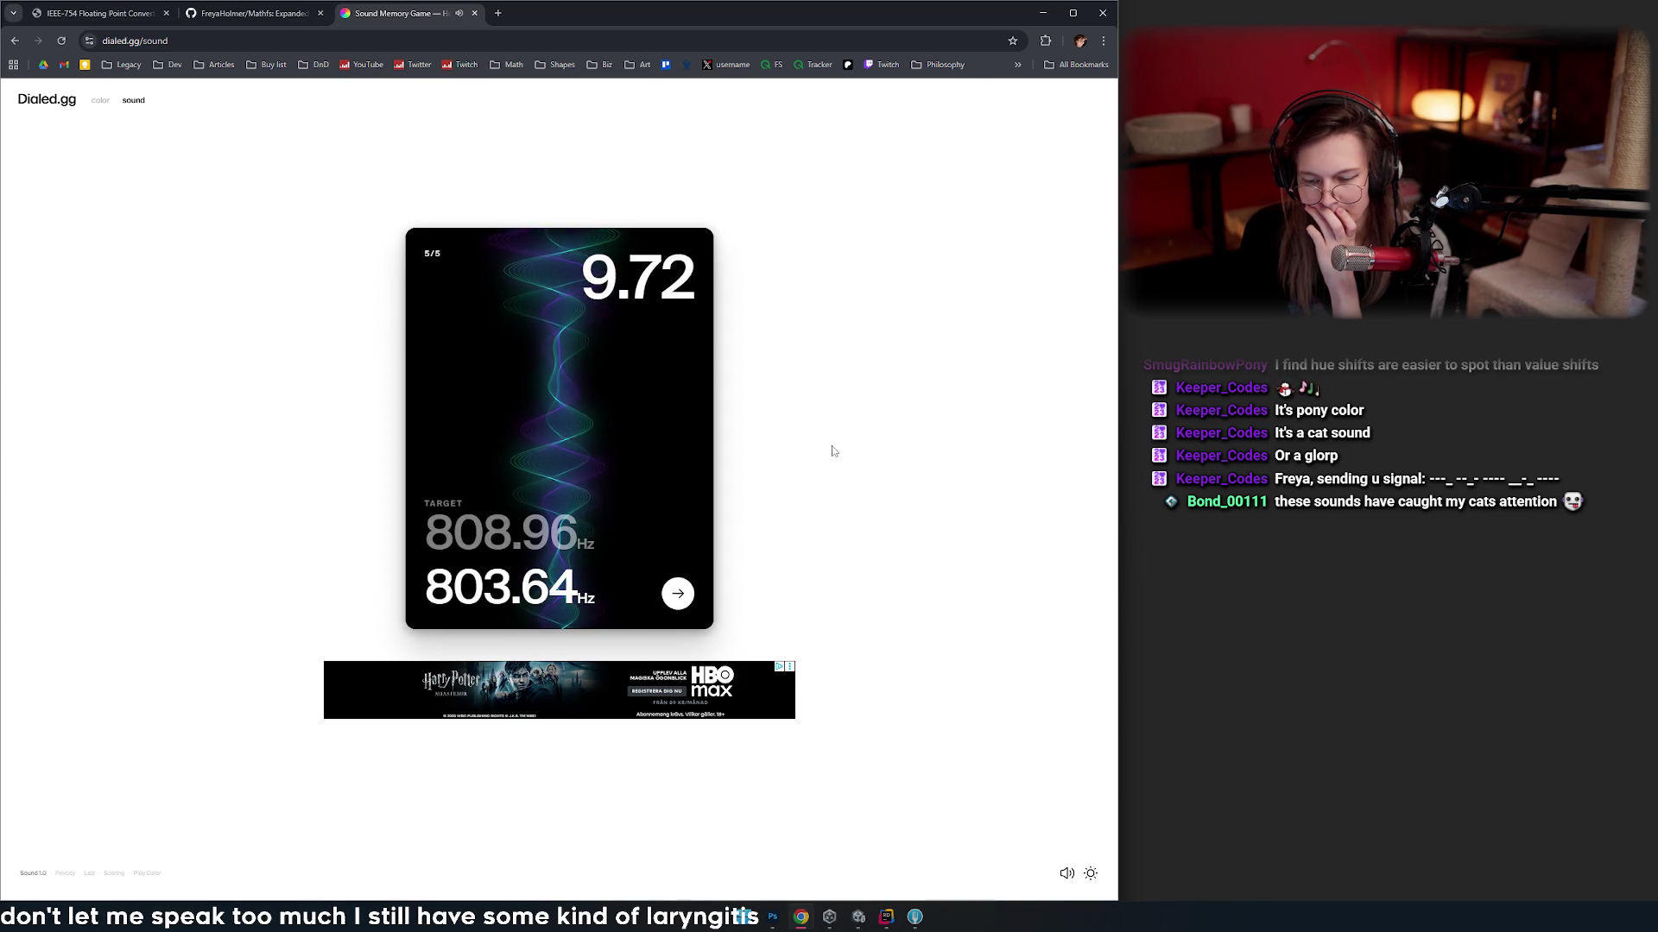
left_click(678, 594)
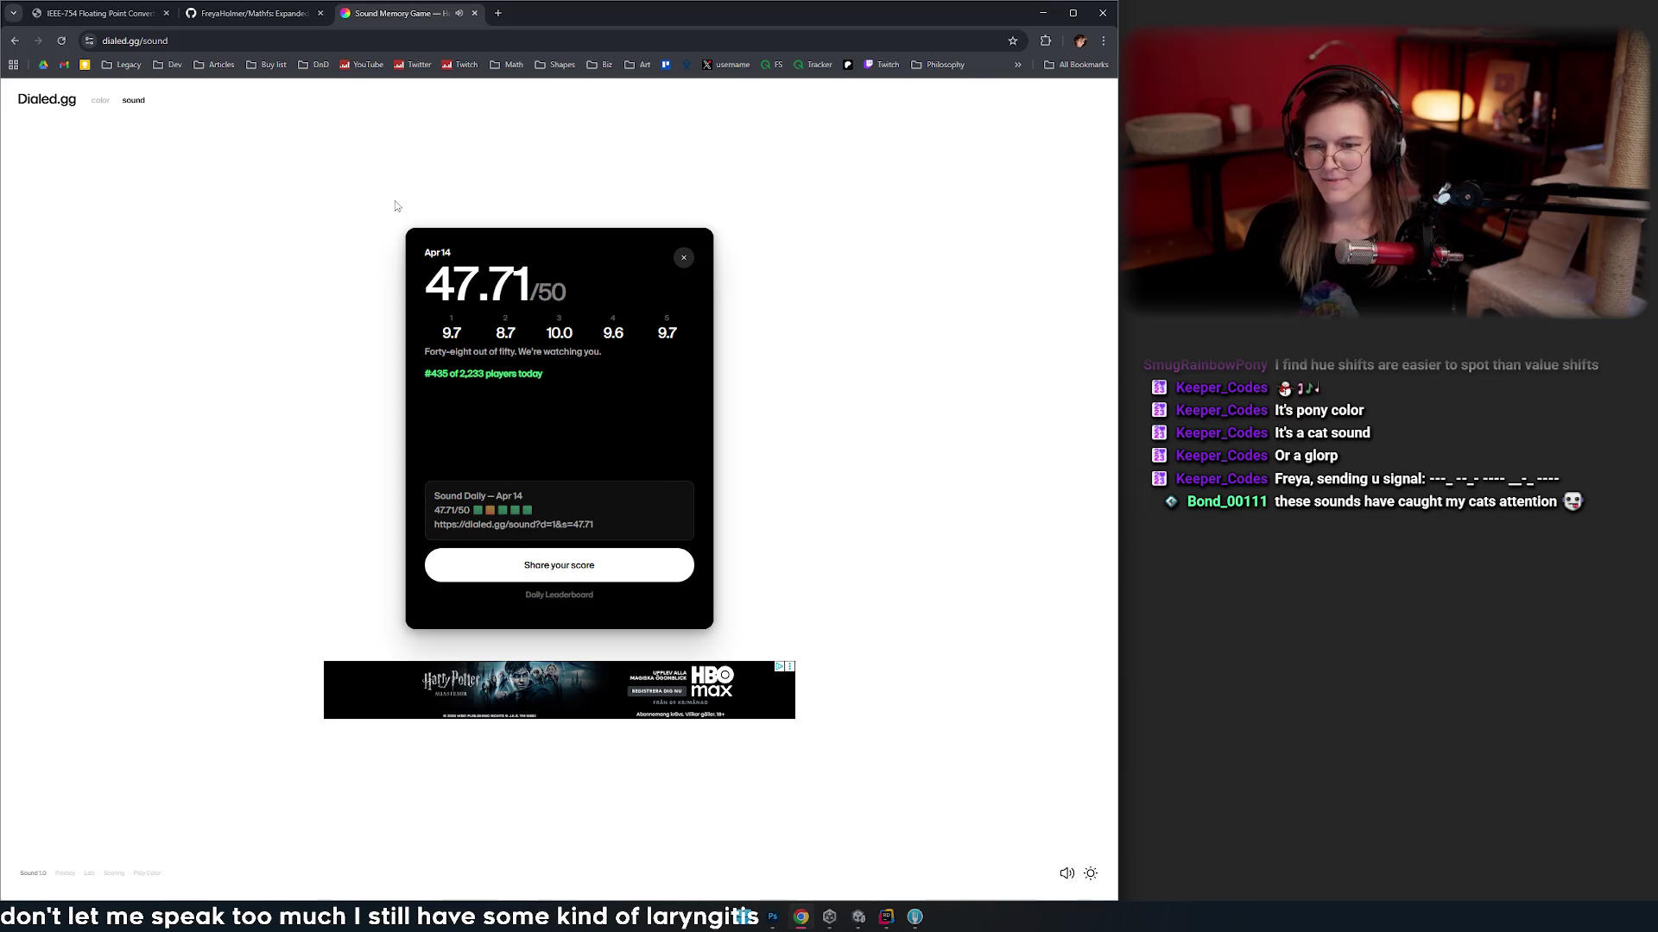
- Close the Sound Memory Game tab and minimise Chrome to show the desktop
left_click(475, 13)
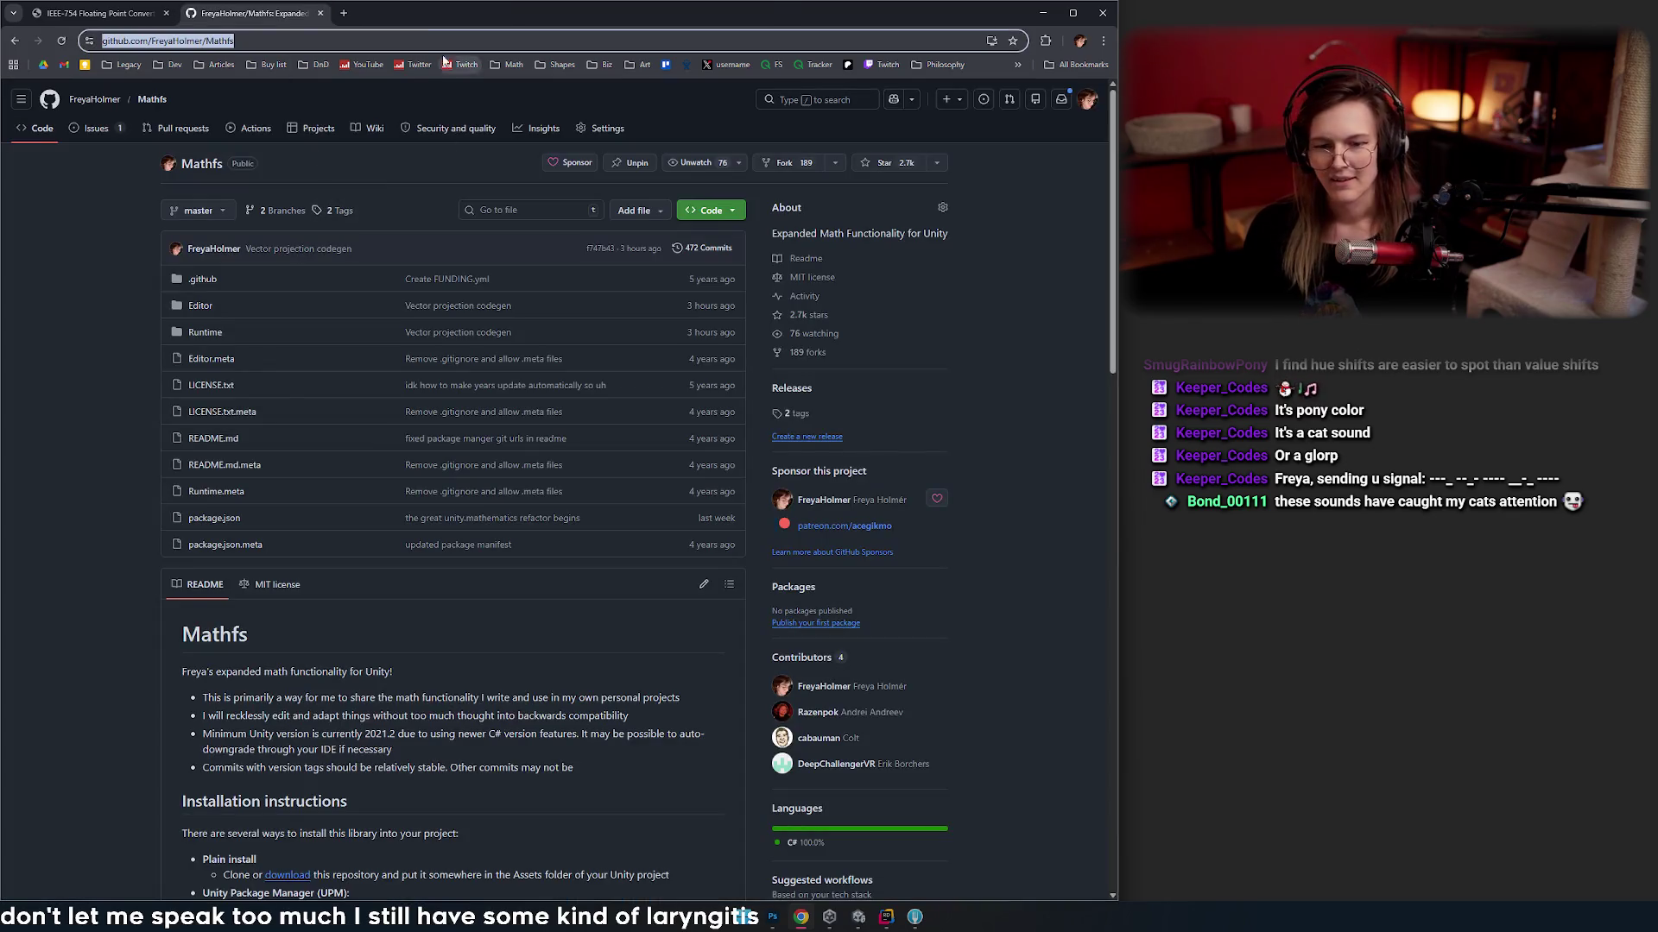
left_click(1044, 14)
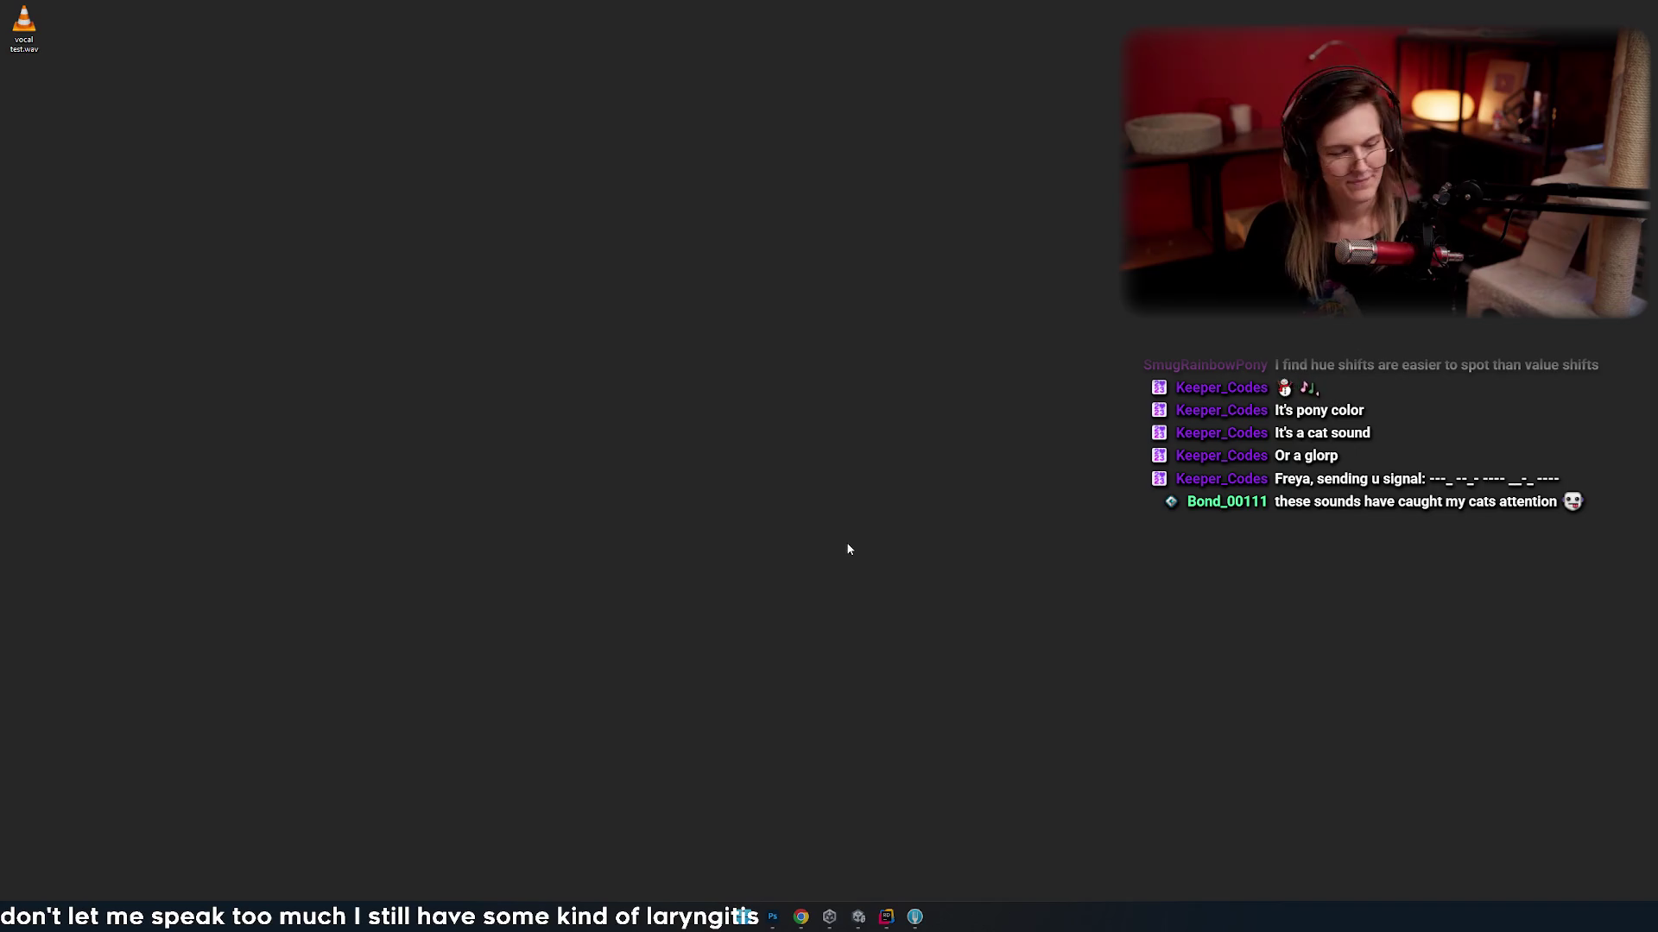